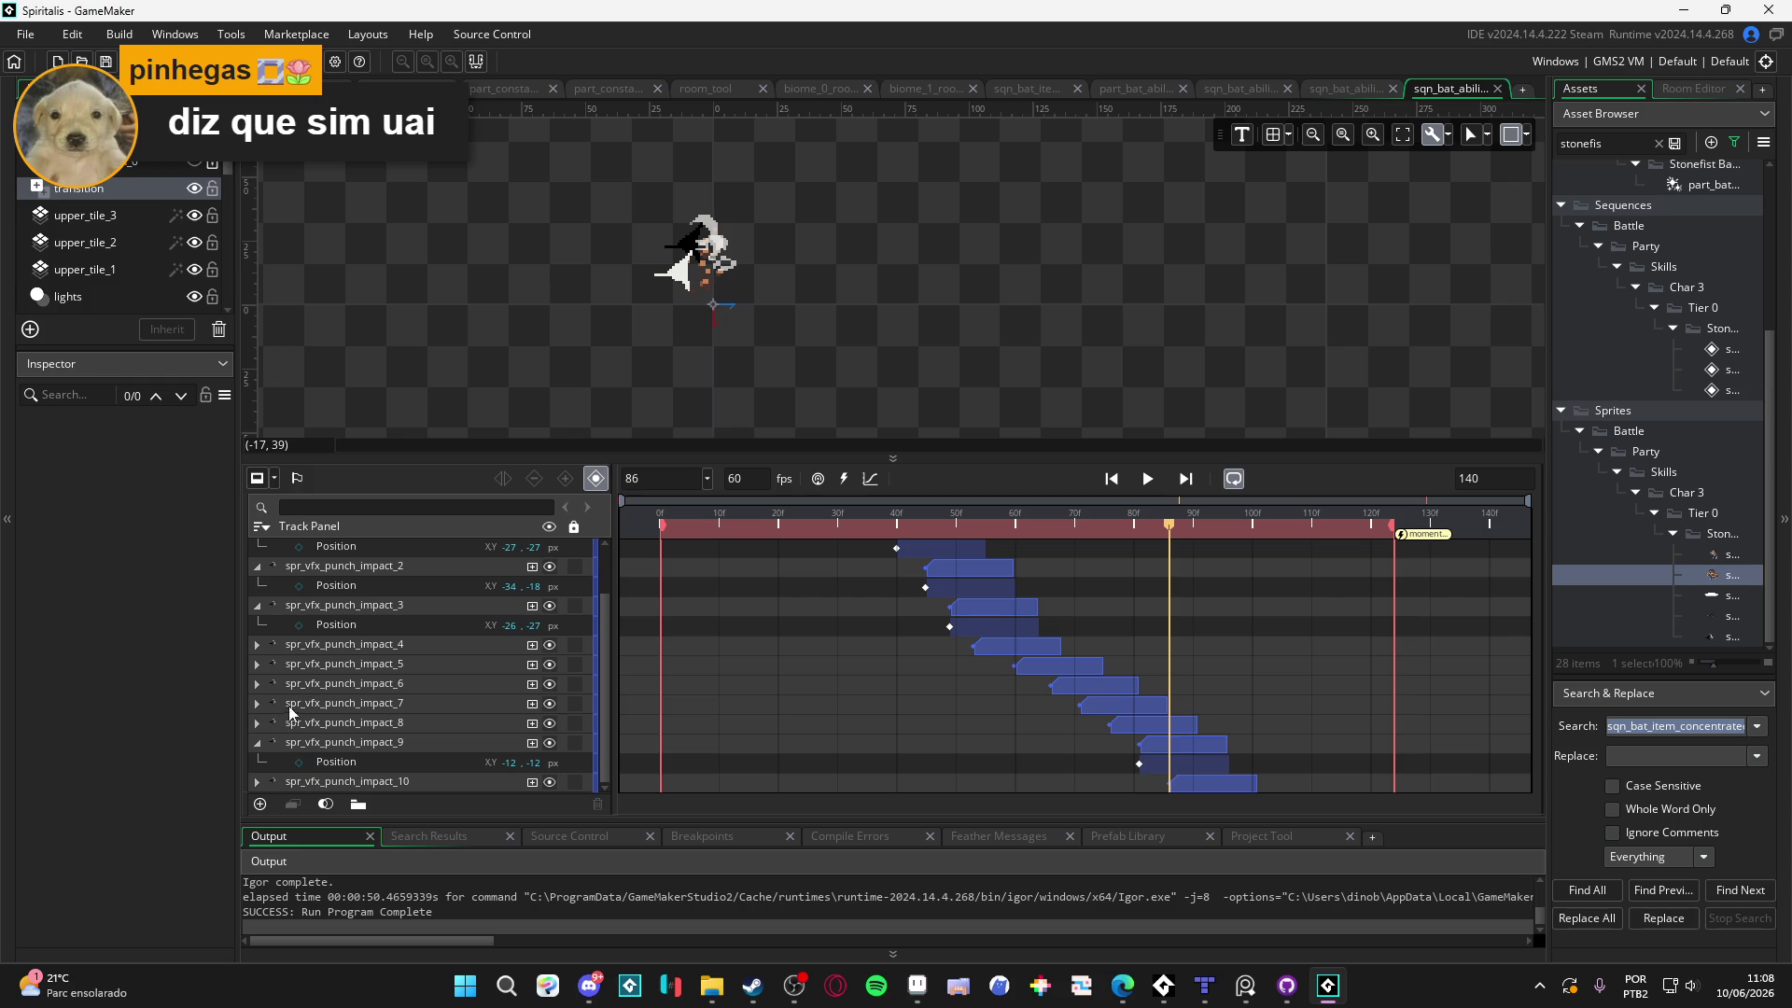
Collapse the spr_vfx_punch_impact_9, 3, 2, 1 and 0 sprite tracks to single rows
click(261, 751)
scroll(1079, 638, up, 1)
scroll(1079, 638, down, 1)
scroll(1083, 641, up, 1)
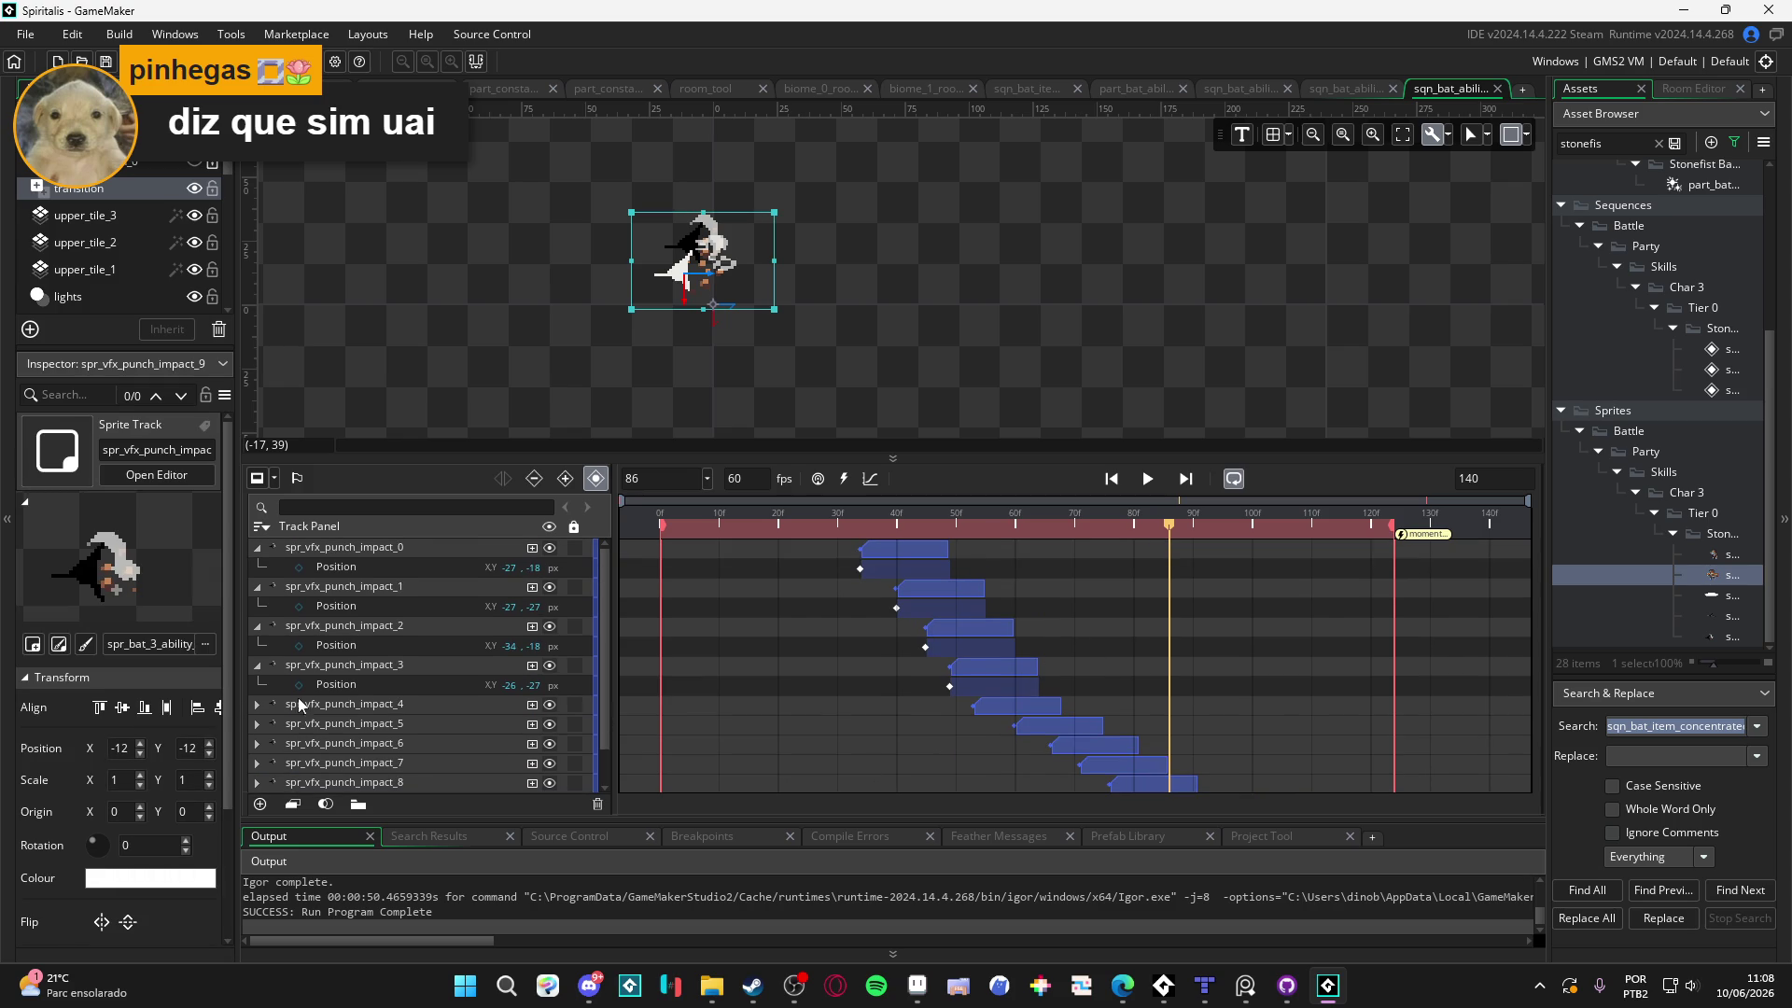
click(257, 665)
click(257, 626)
click(259, 586)
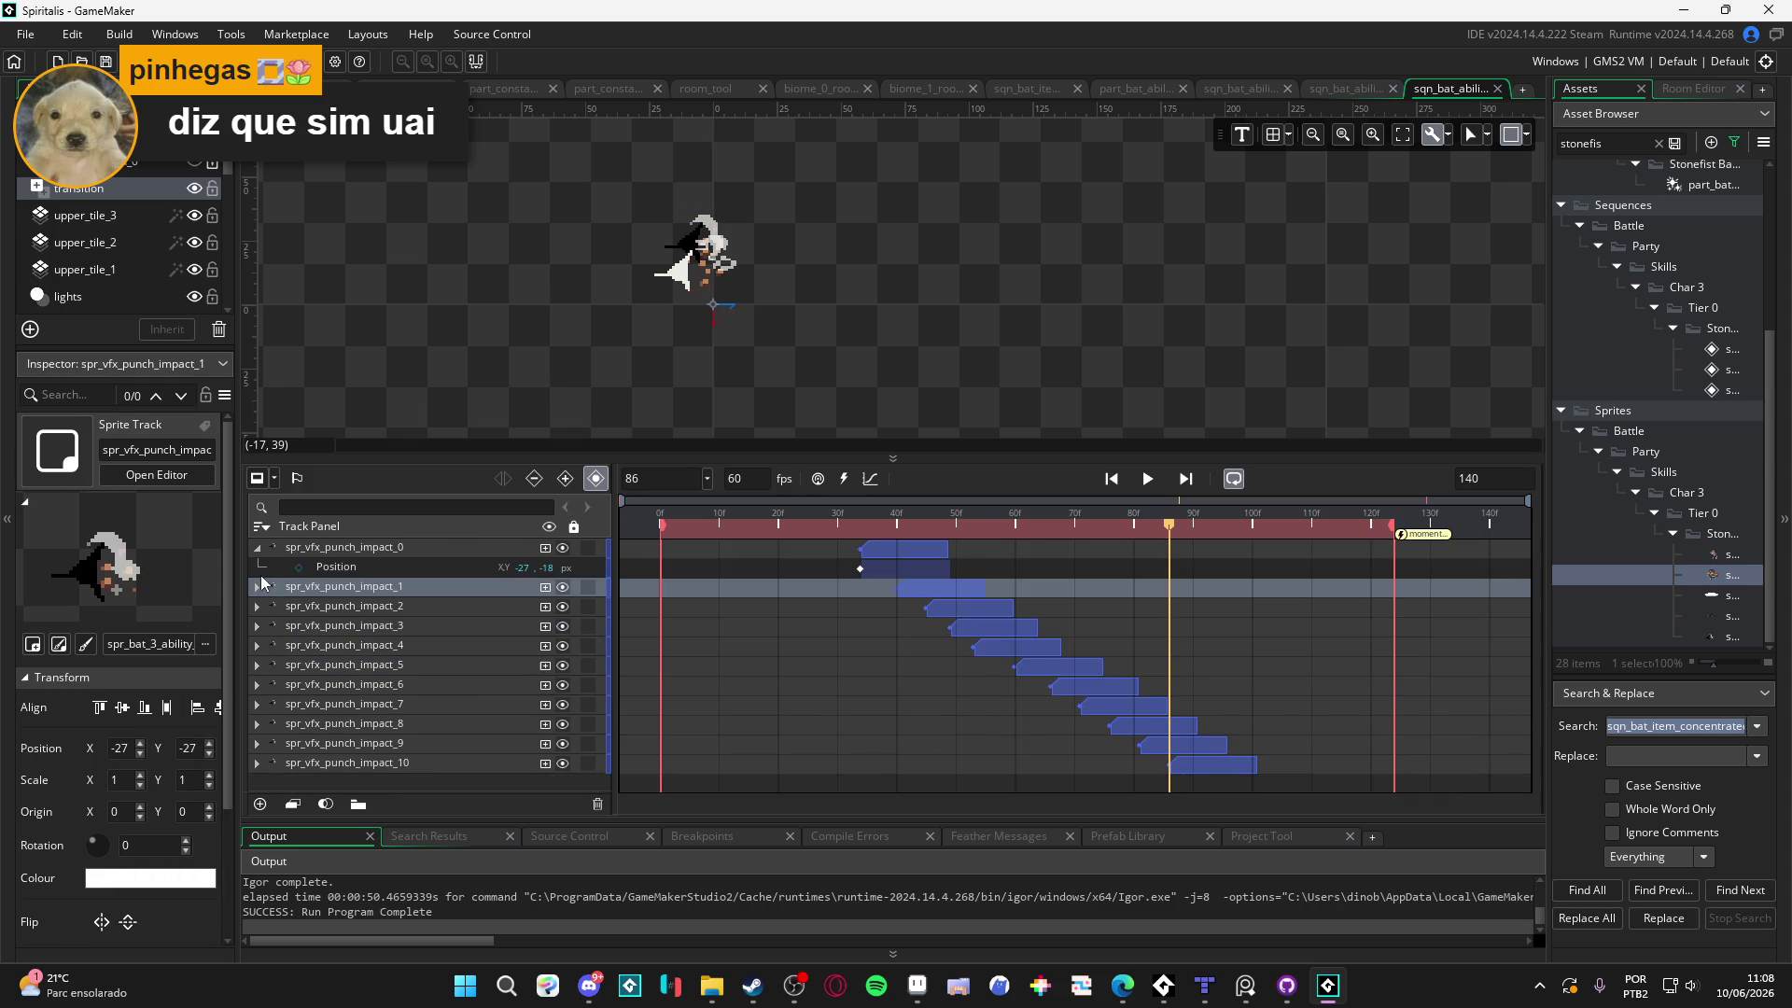
click(258, 548)
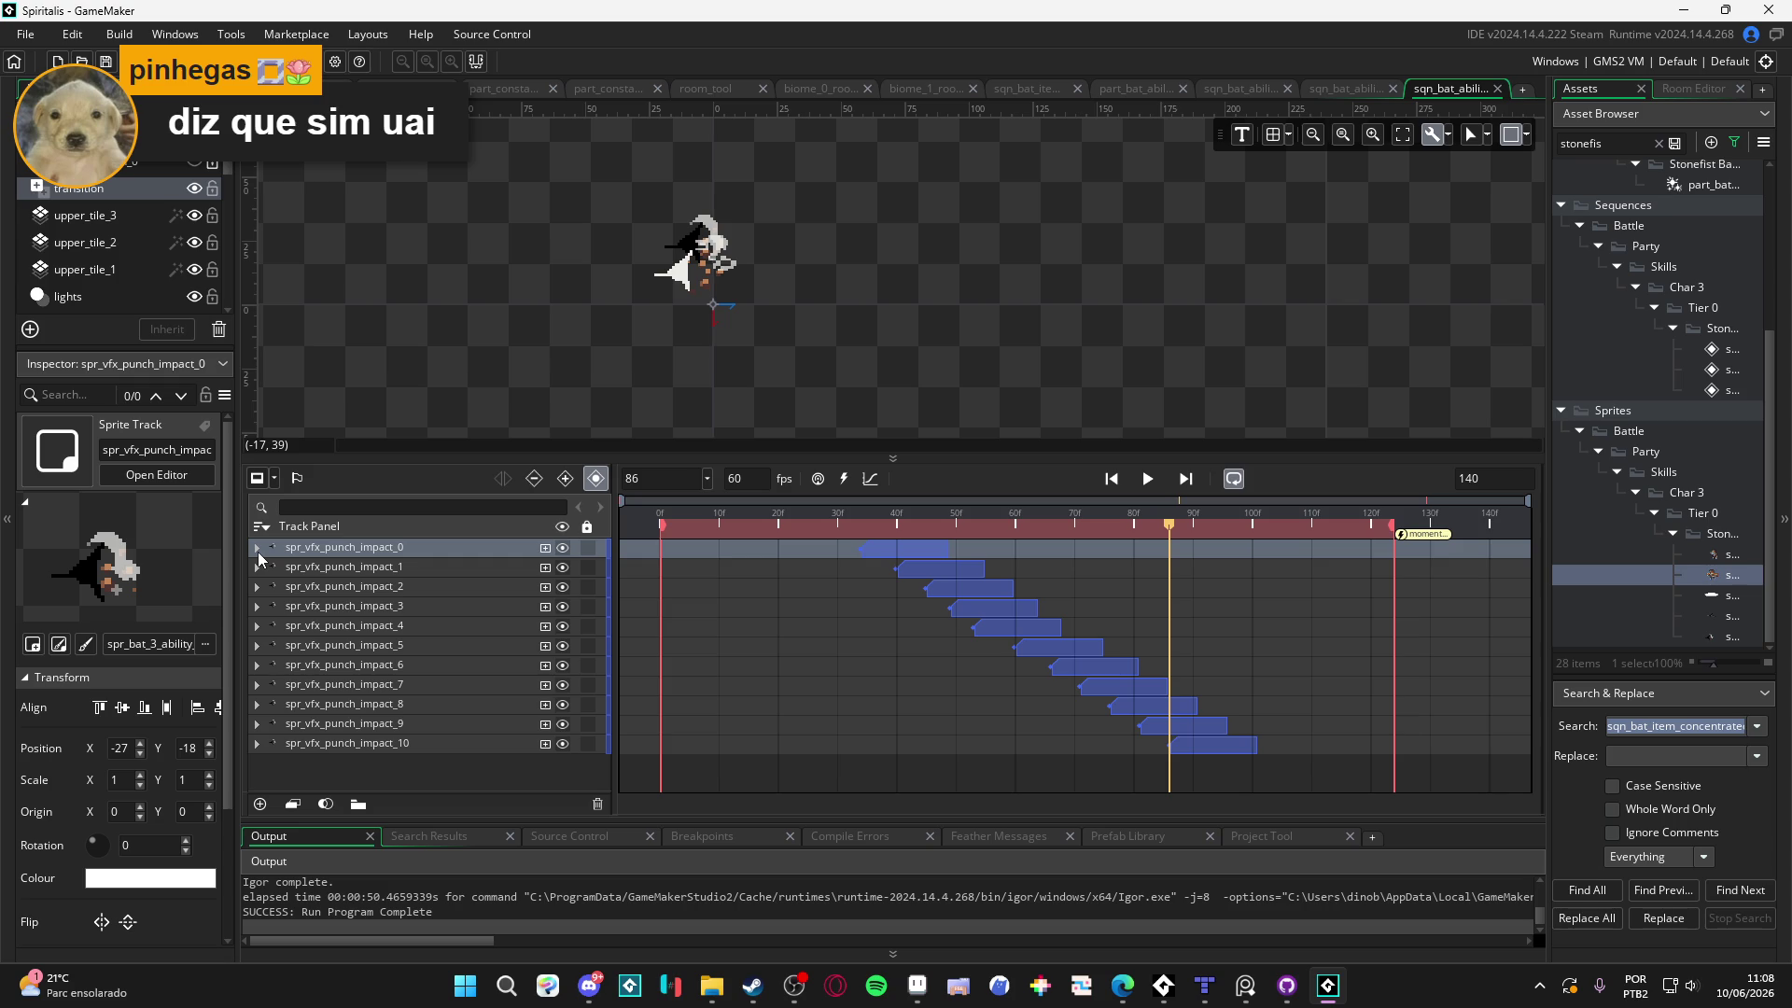
mouse_move(885, 525)
mouse_down()
mouse_move(862, 526)
mouse_move(1251, 592)
mouse_move(1025, 557)
mouse_move(959, 524)
mouse_move(1219, 609)
mouse_move(1200, 615)
mouse_up()
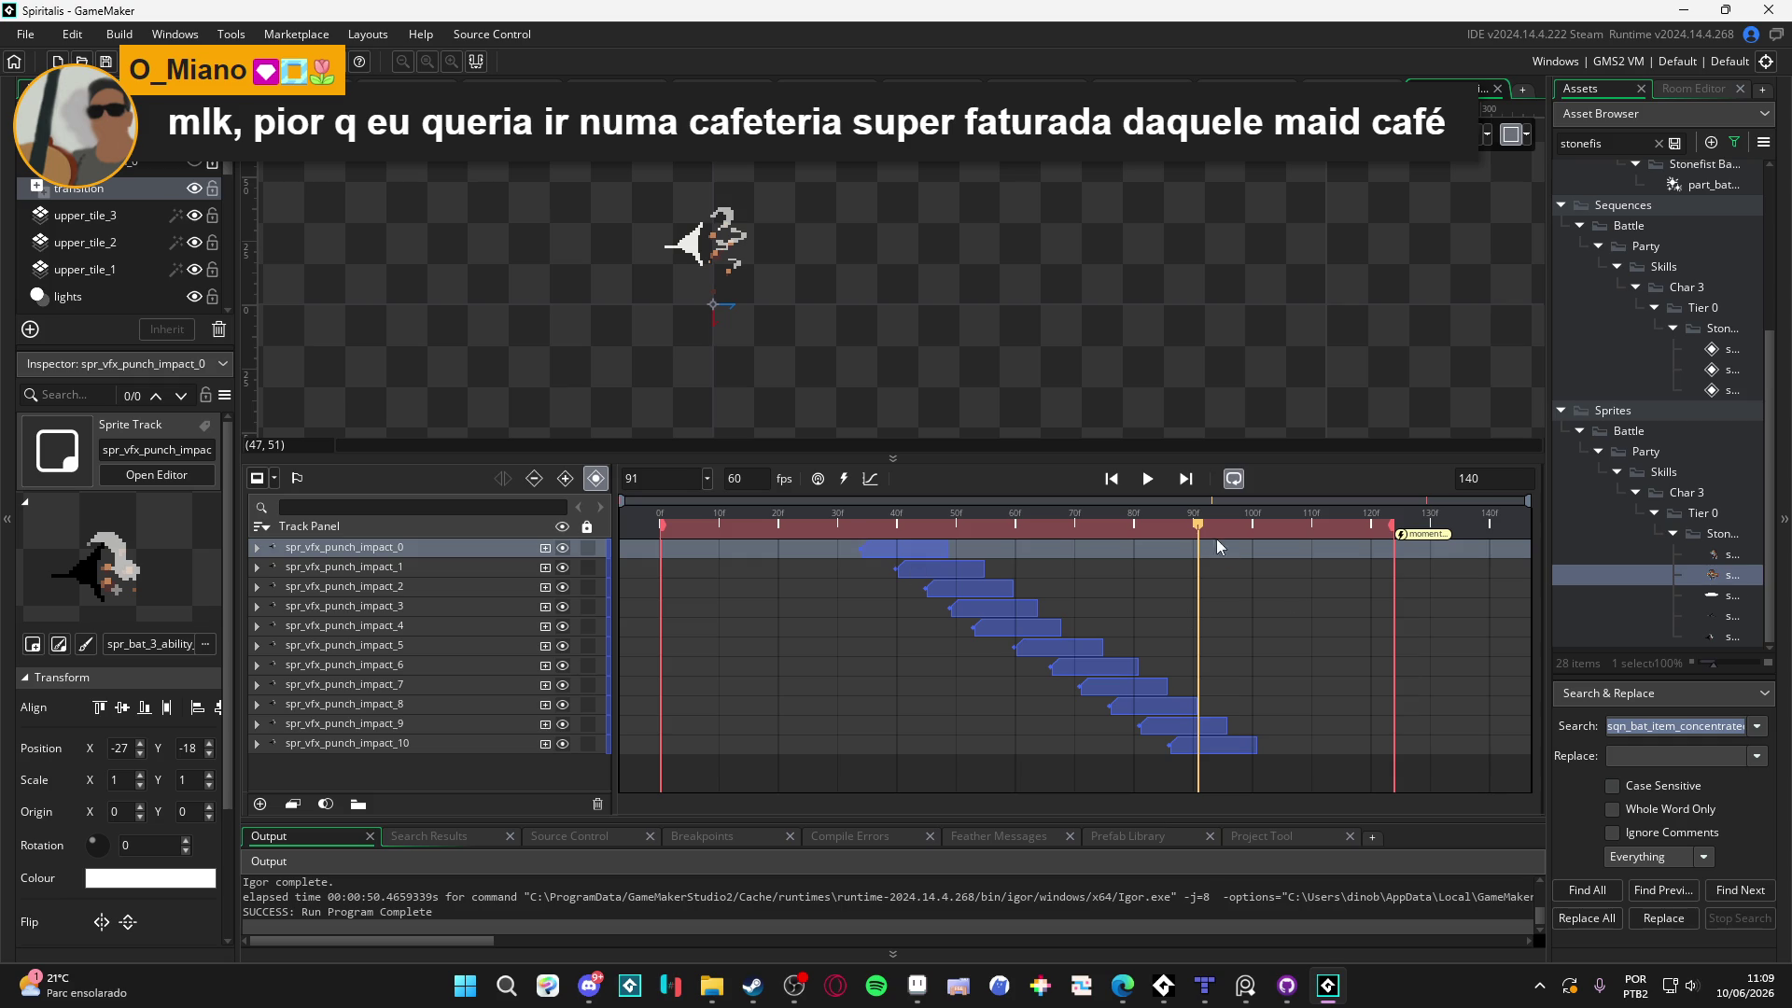
mouse_move(1184, 528)
mouse_down()
mouse_move(1165, 529)
mouse_move(1286, 535)
mouse_move(1258, 543)
mouse_up()
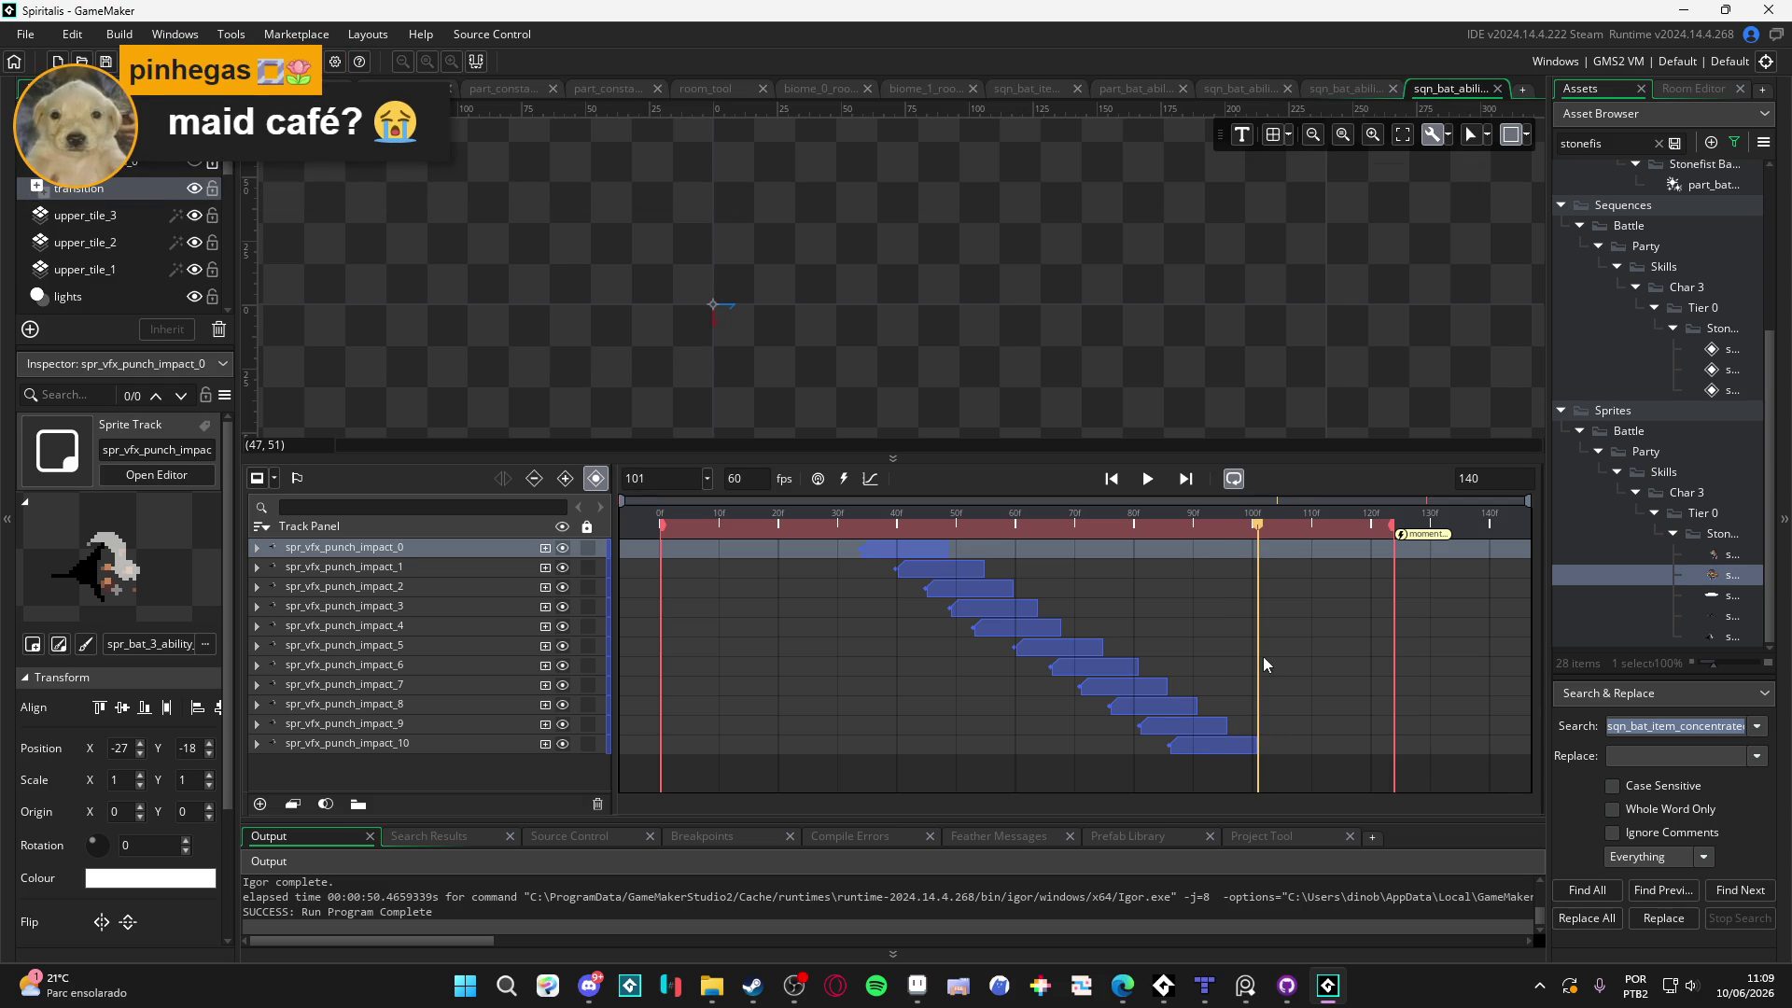
mouse_move(1103, 530)
mouse_down()
mouse_move(853, 506)
mouse_move(872, 507)
mouse_up()
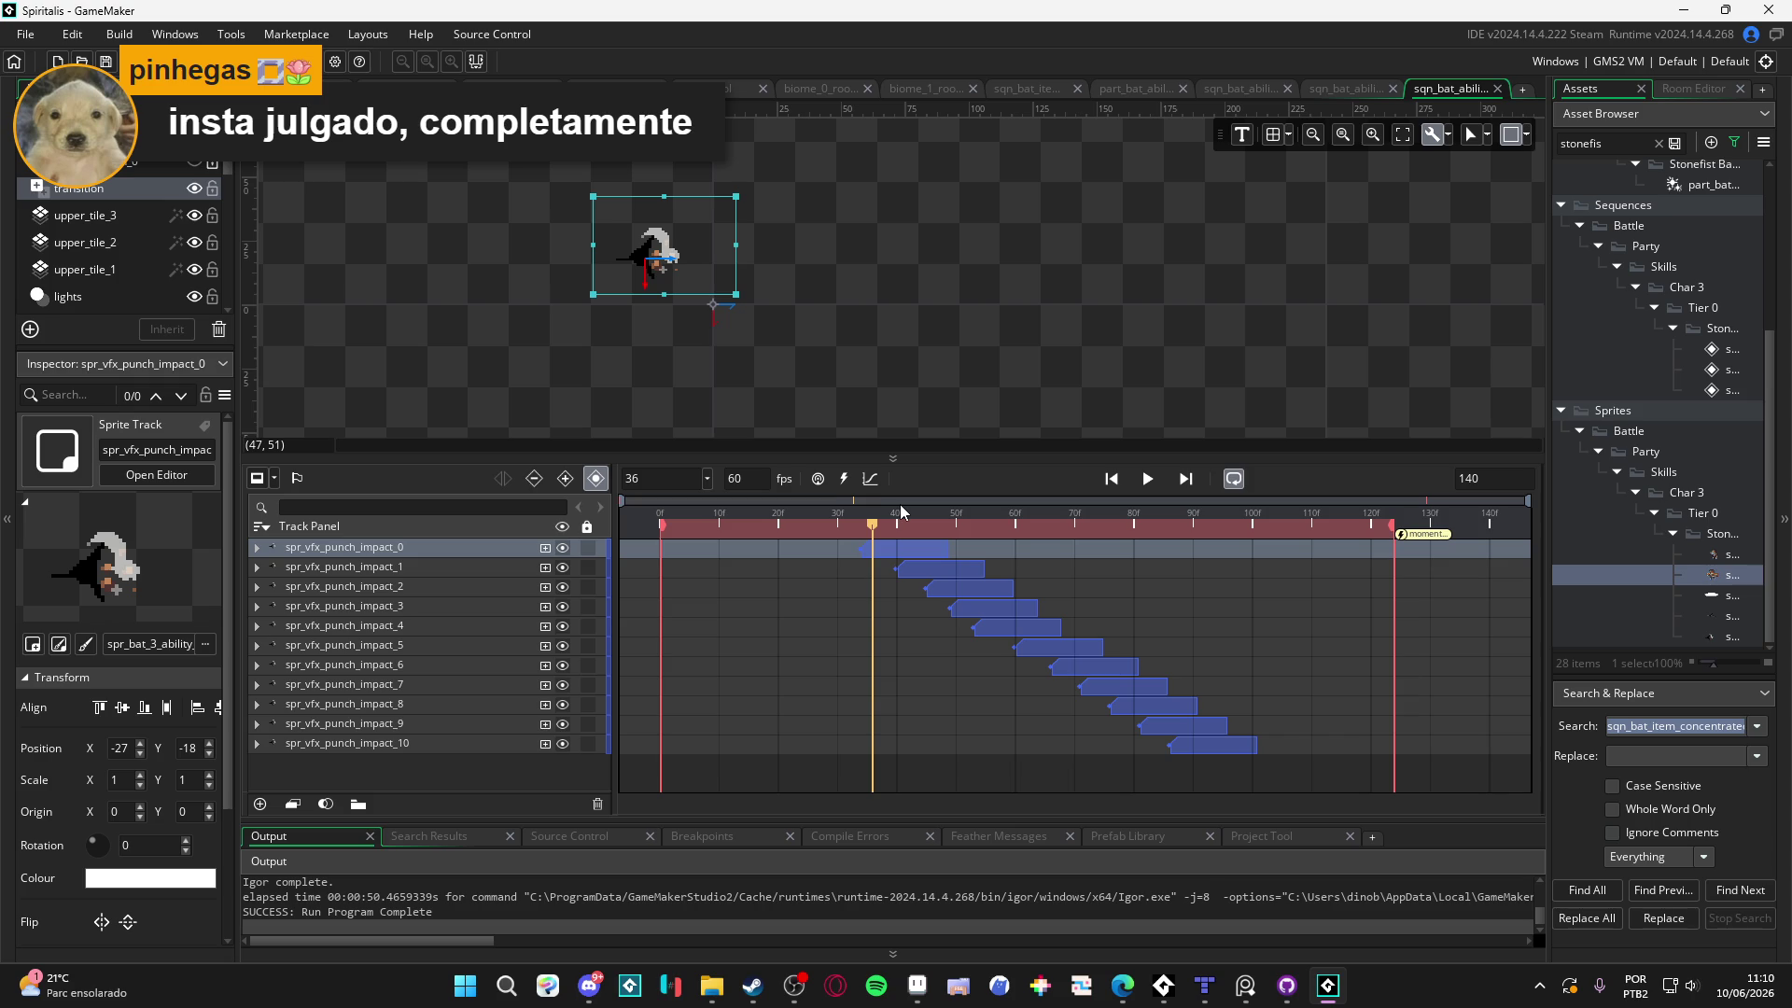
click(863, 528)
mouse_move(862, 528)
mouse_down()
mouse_move(965, 532)
mouse_move(1202, 602)
mouse_up()
key(Home)
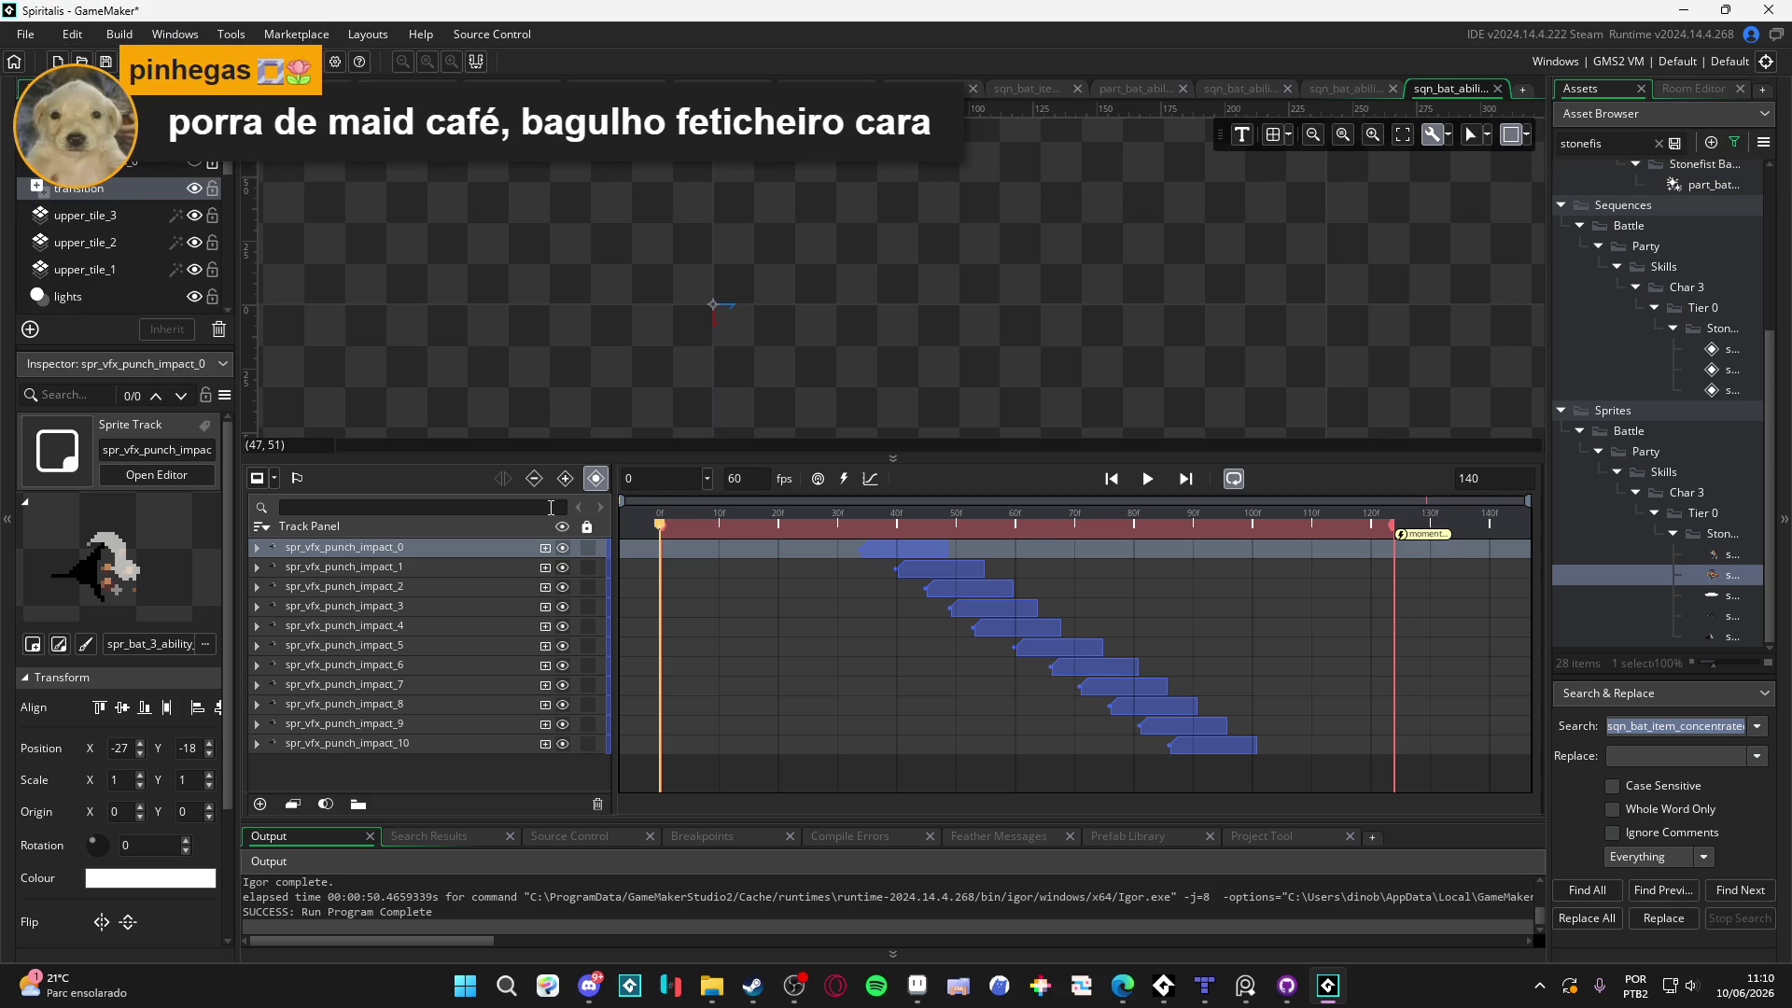
click(1149, 480)
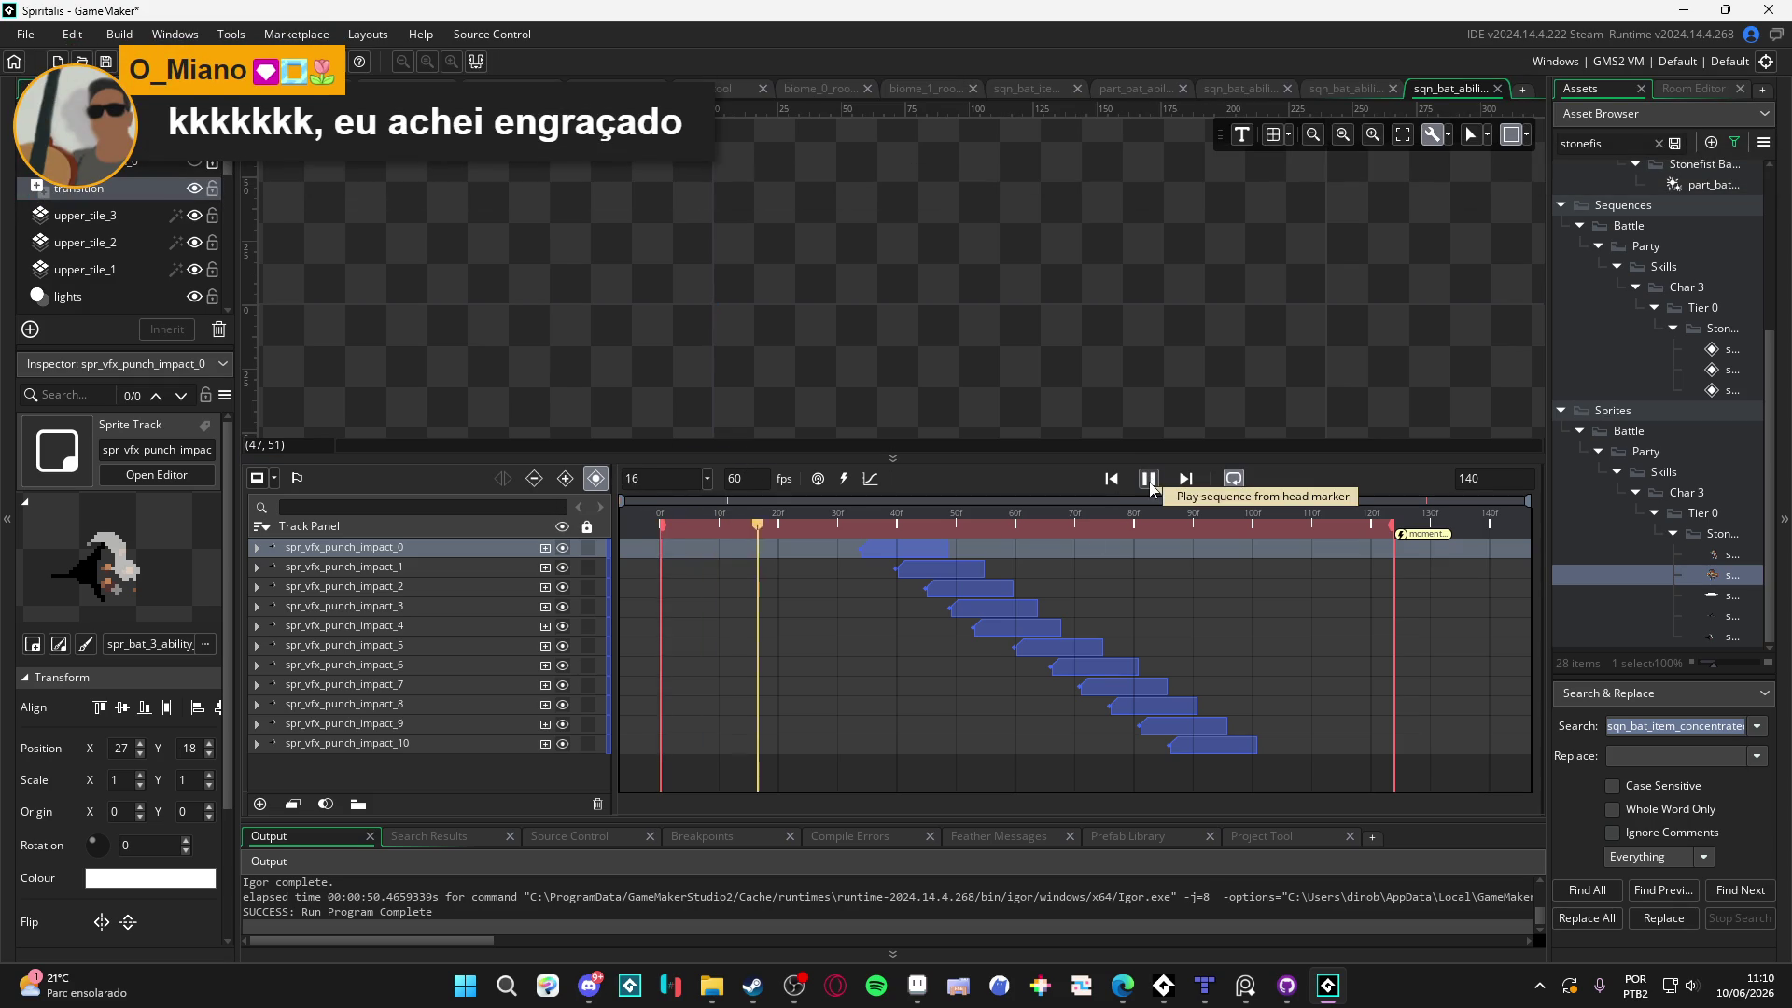
click(1149, 480)
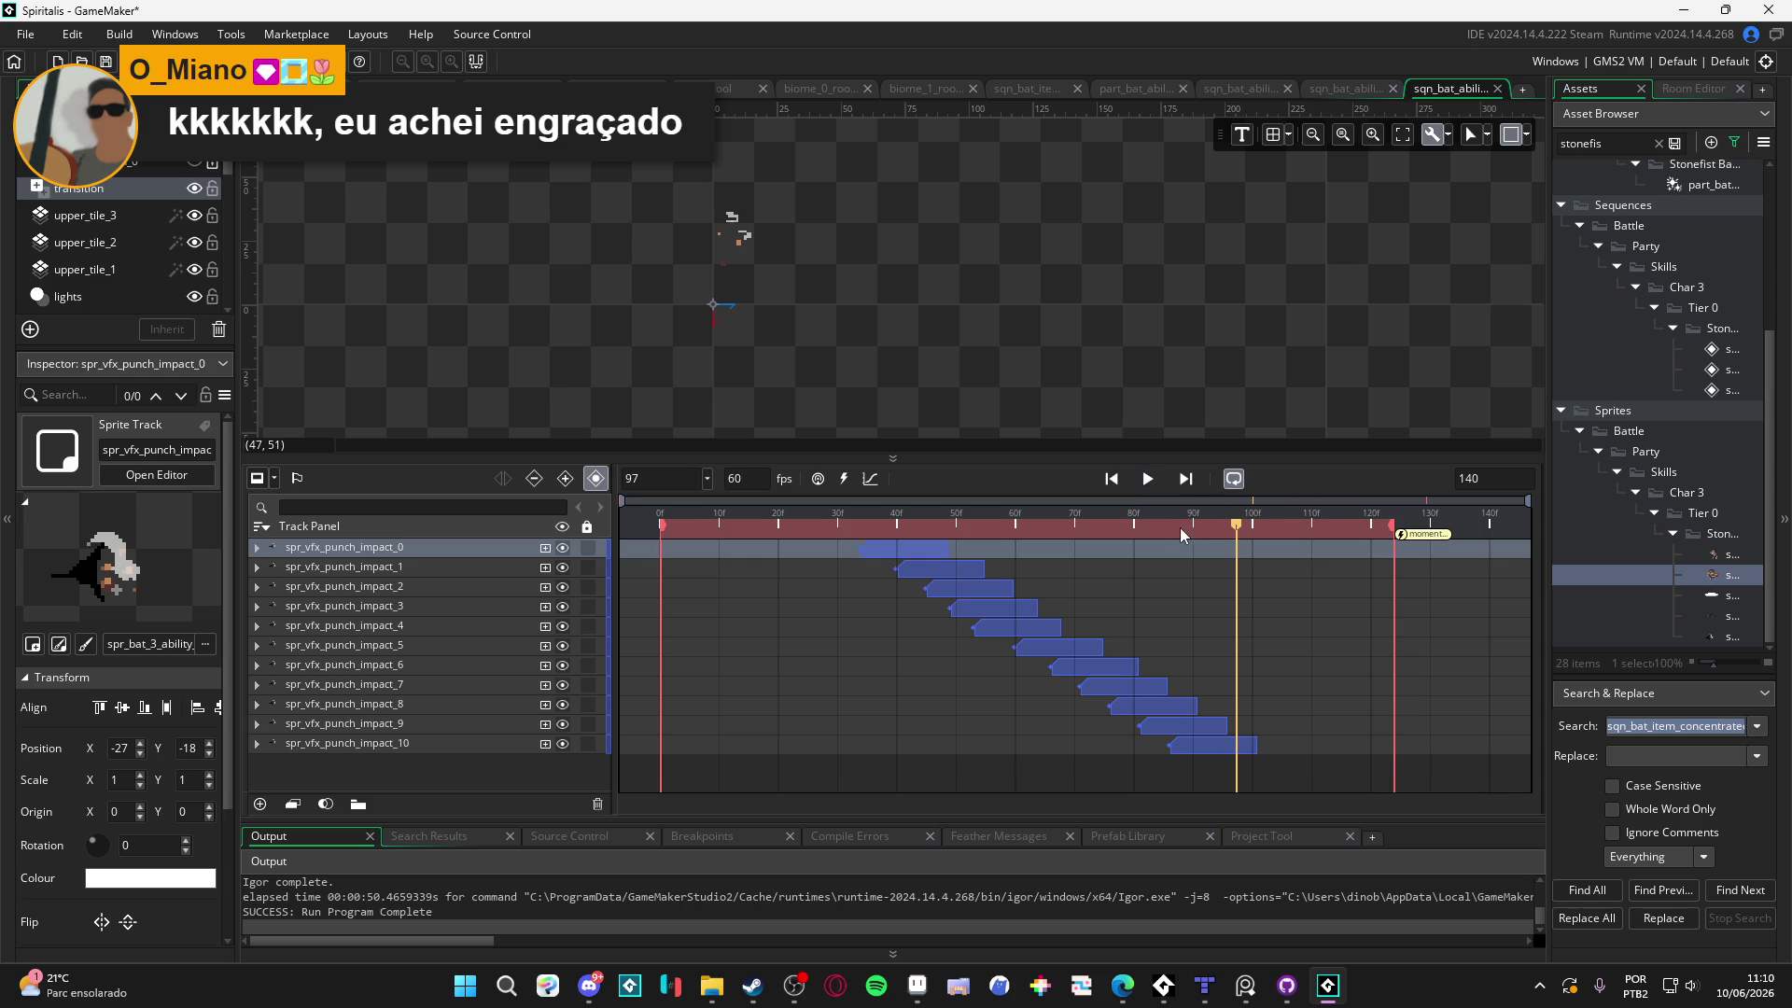
mouse_move(1189, 528)
mouse_down()
mouse_move(1252, 526)
mouse_move(931, 527)
mouse_up()
key(space)
key(space)
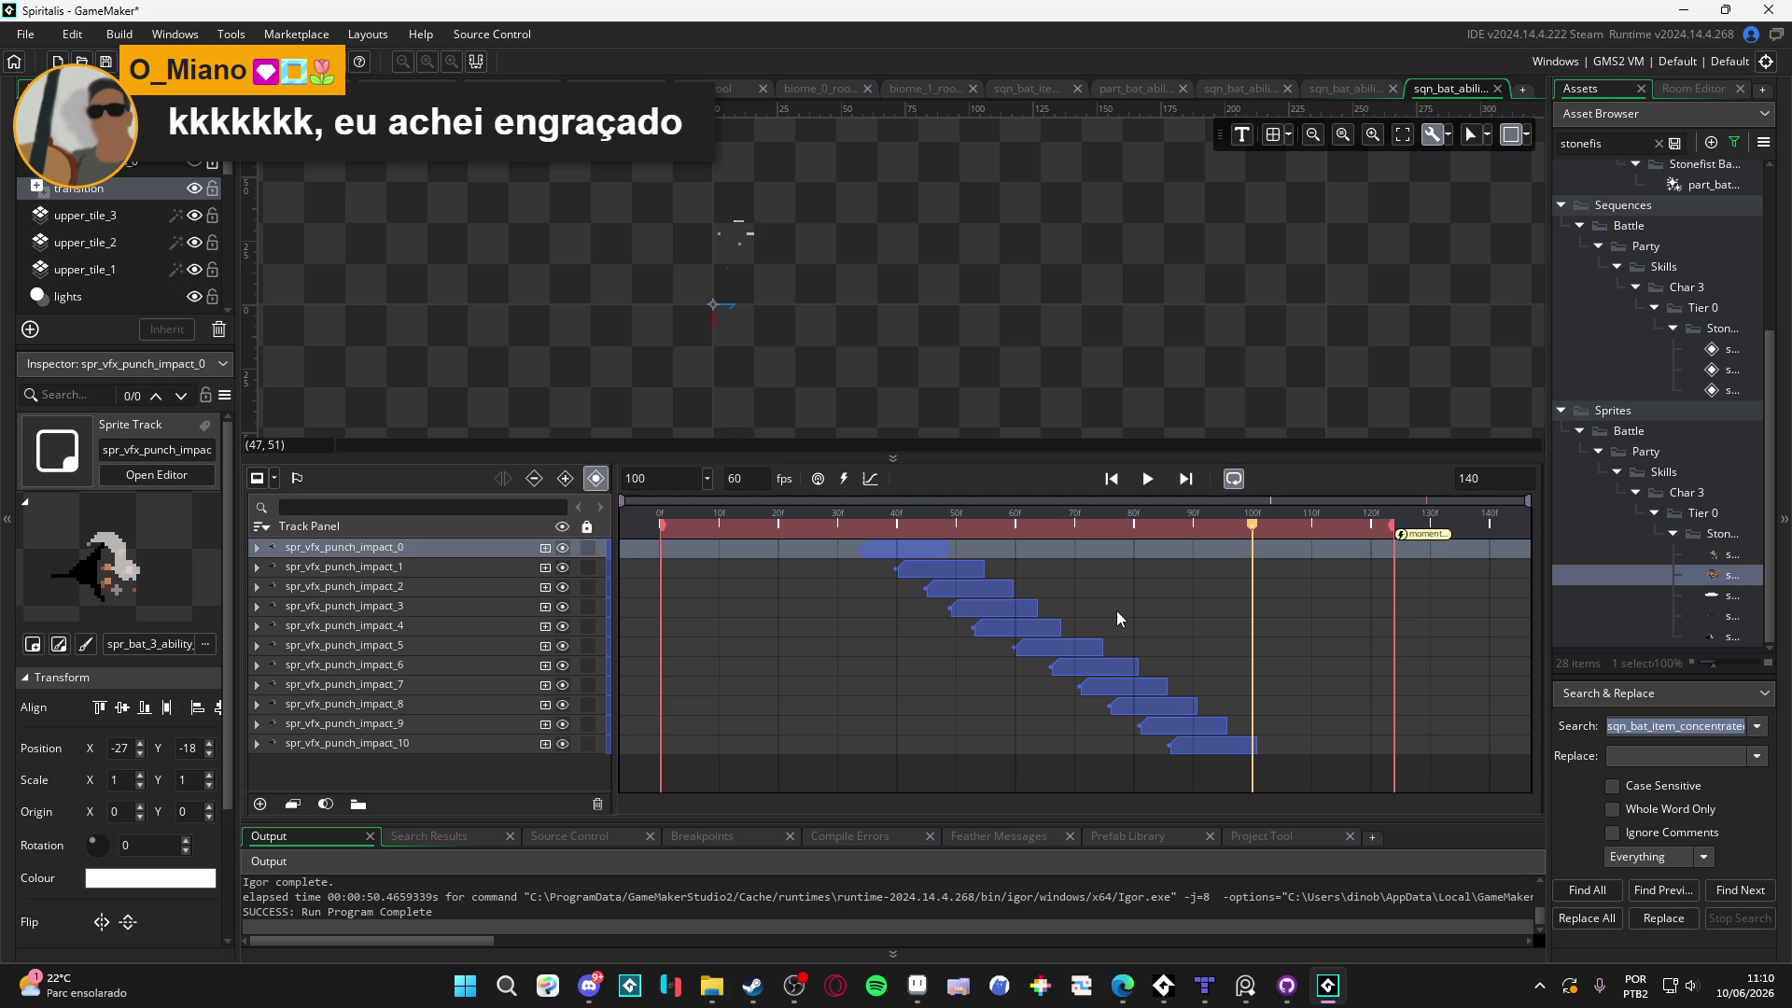
drag(1005, 532, 549, 456)
key(space)
key(space)
key(space)
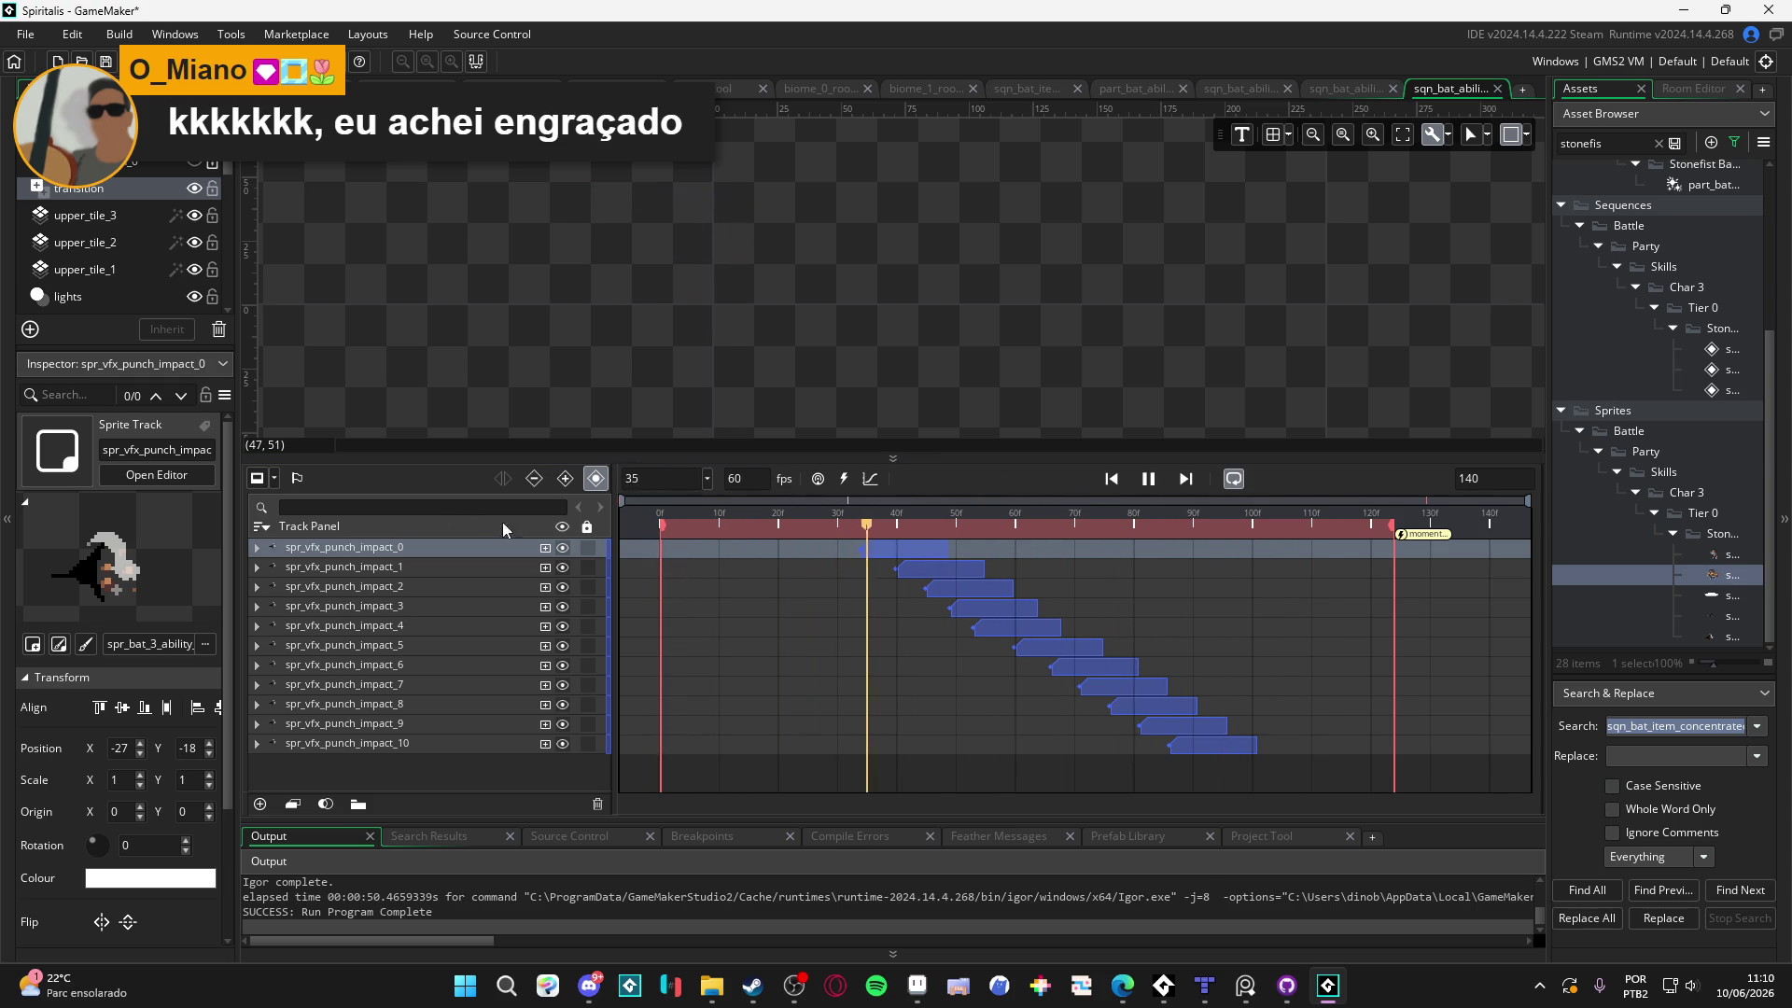
key(space)
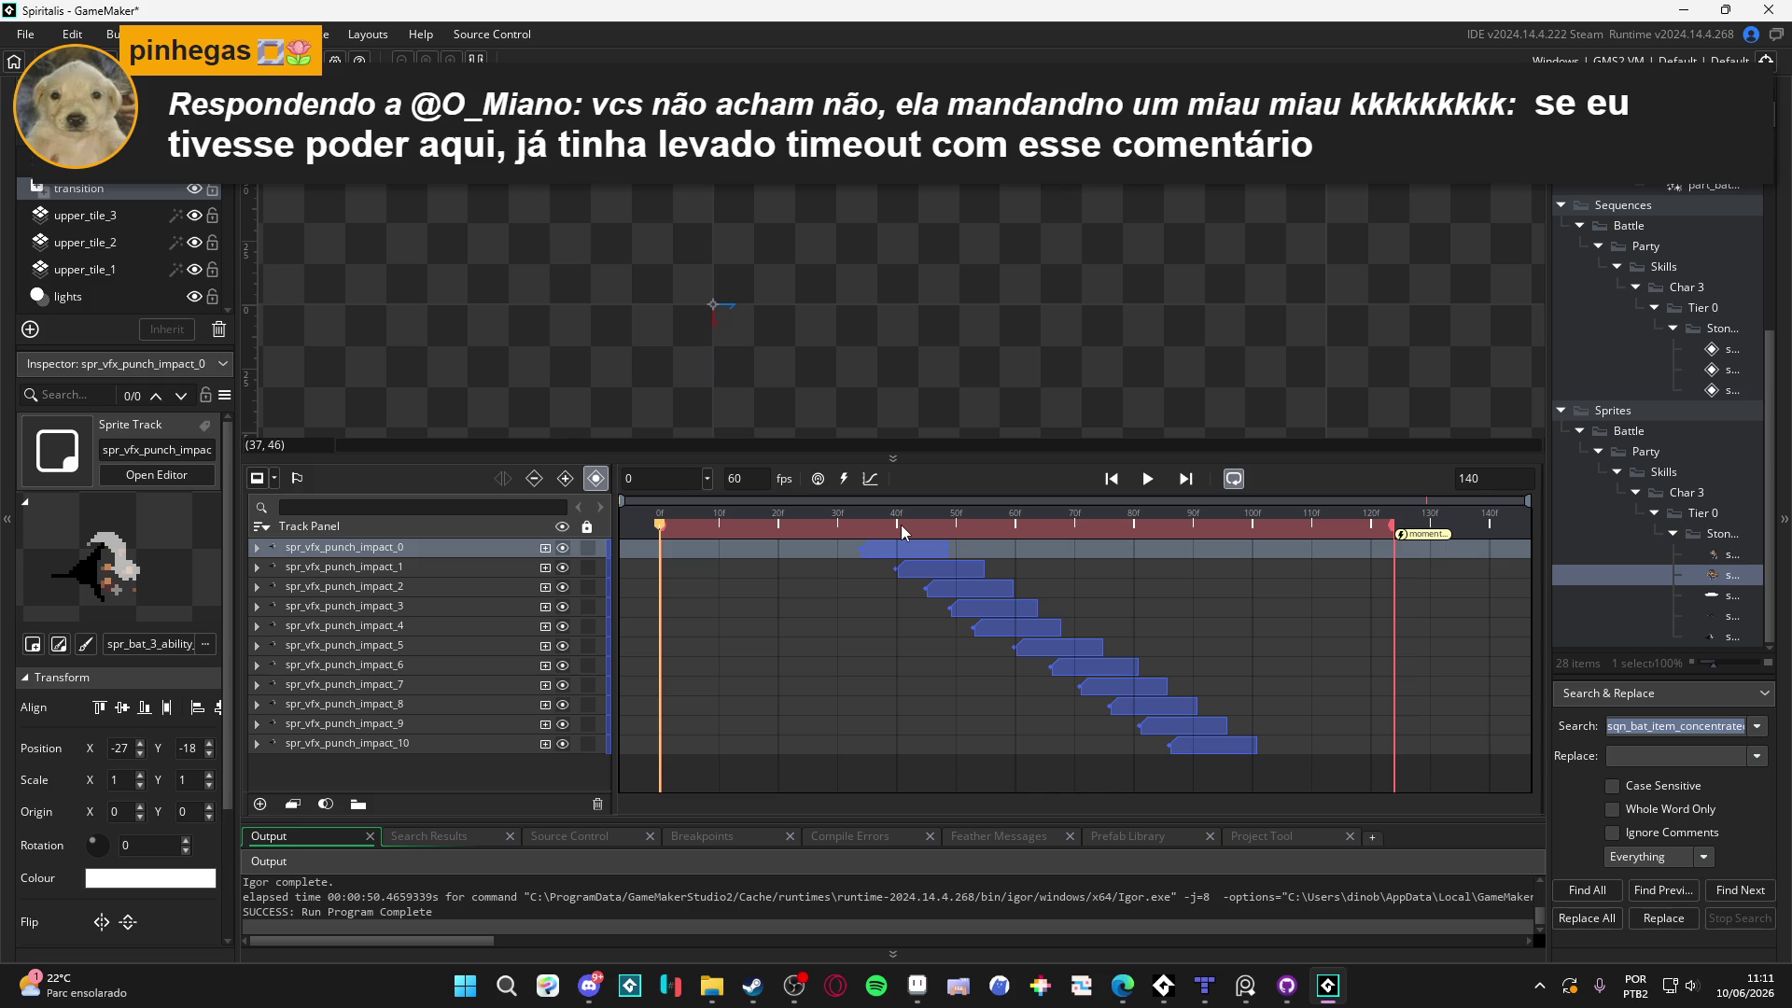
drag(899, 524, 661, 478)
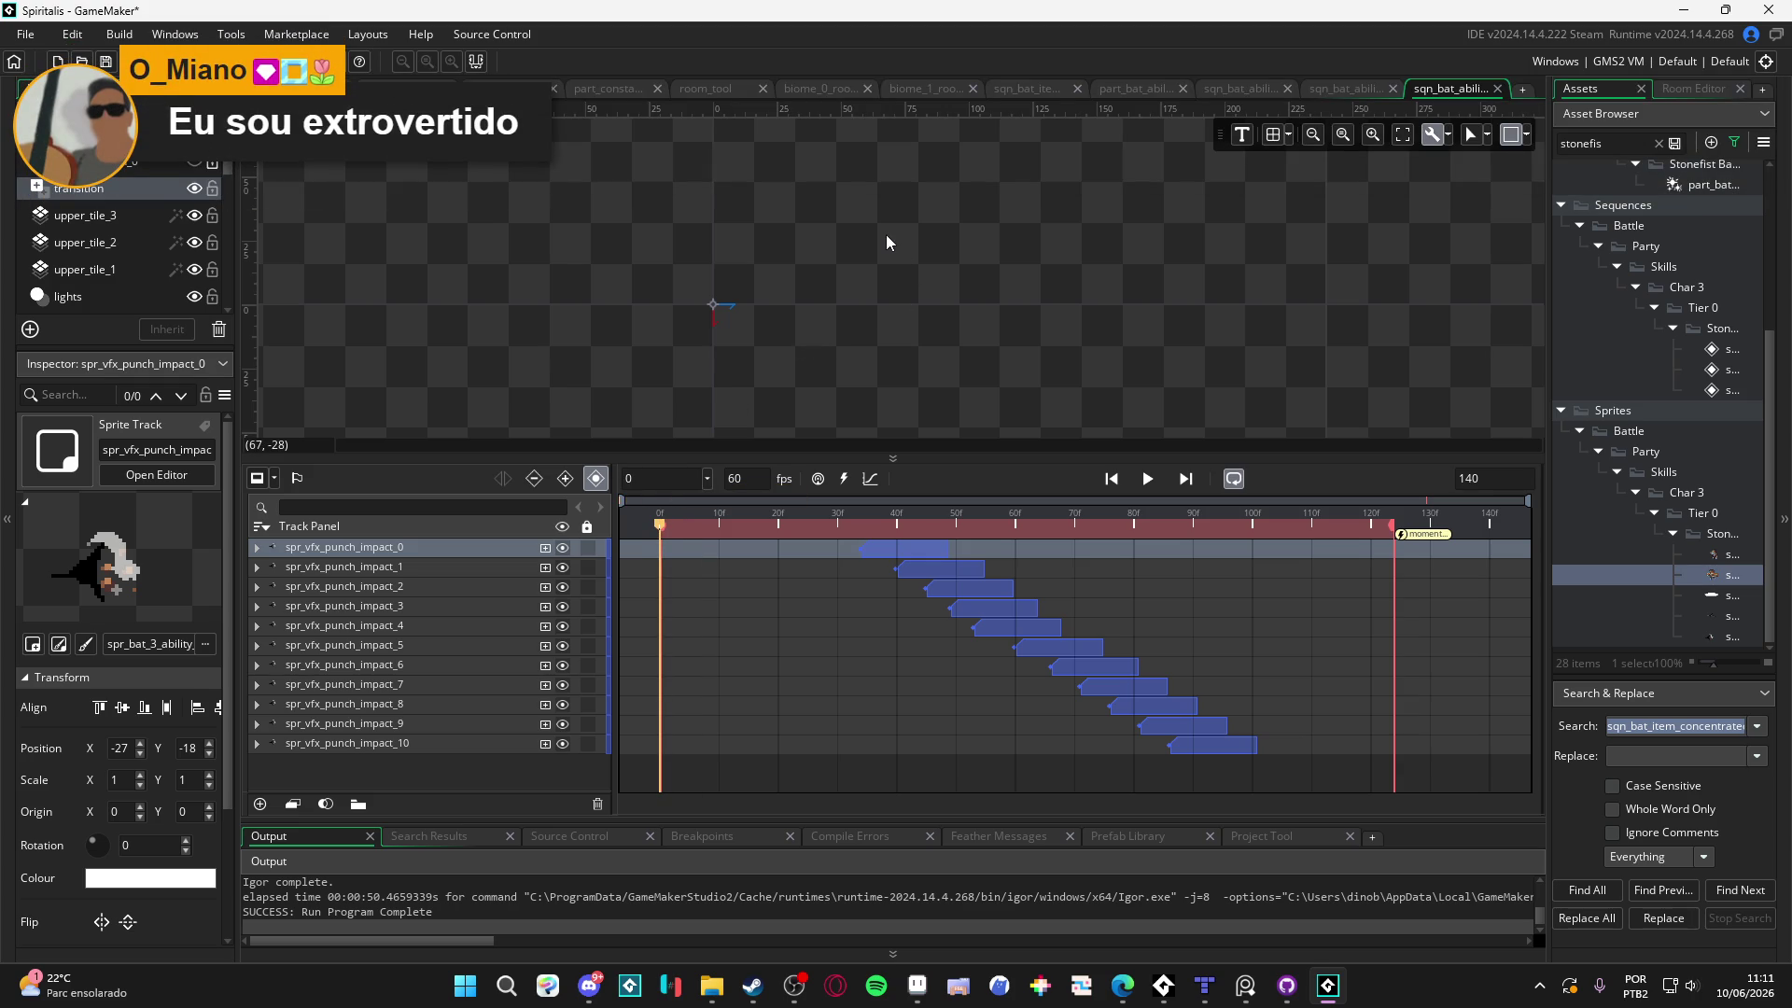
drag(857, 528, 869, 525)
mouse_move(860, 531)
mouse_down()
mouse_move(660, 524)
mouse_move(897, 515)
mouse_move(590, 482)
mouse_up()
click(818, 306)
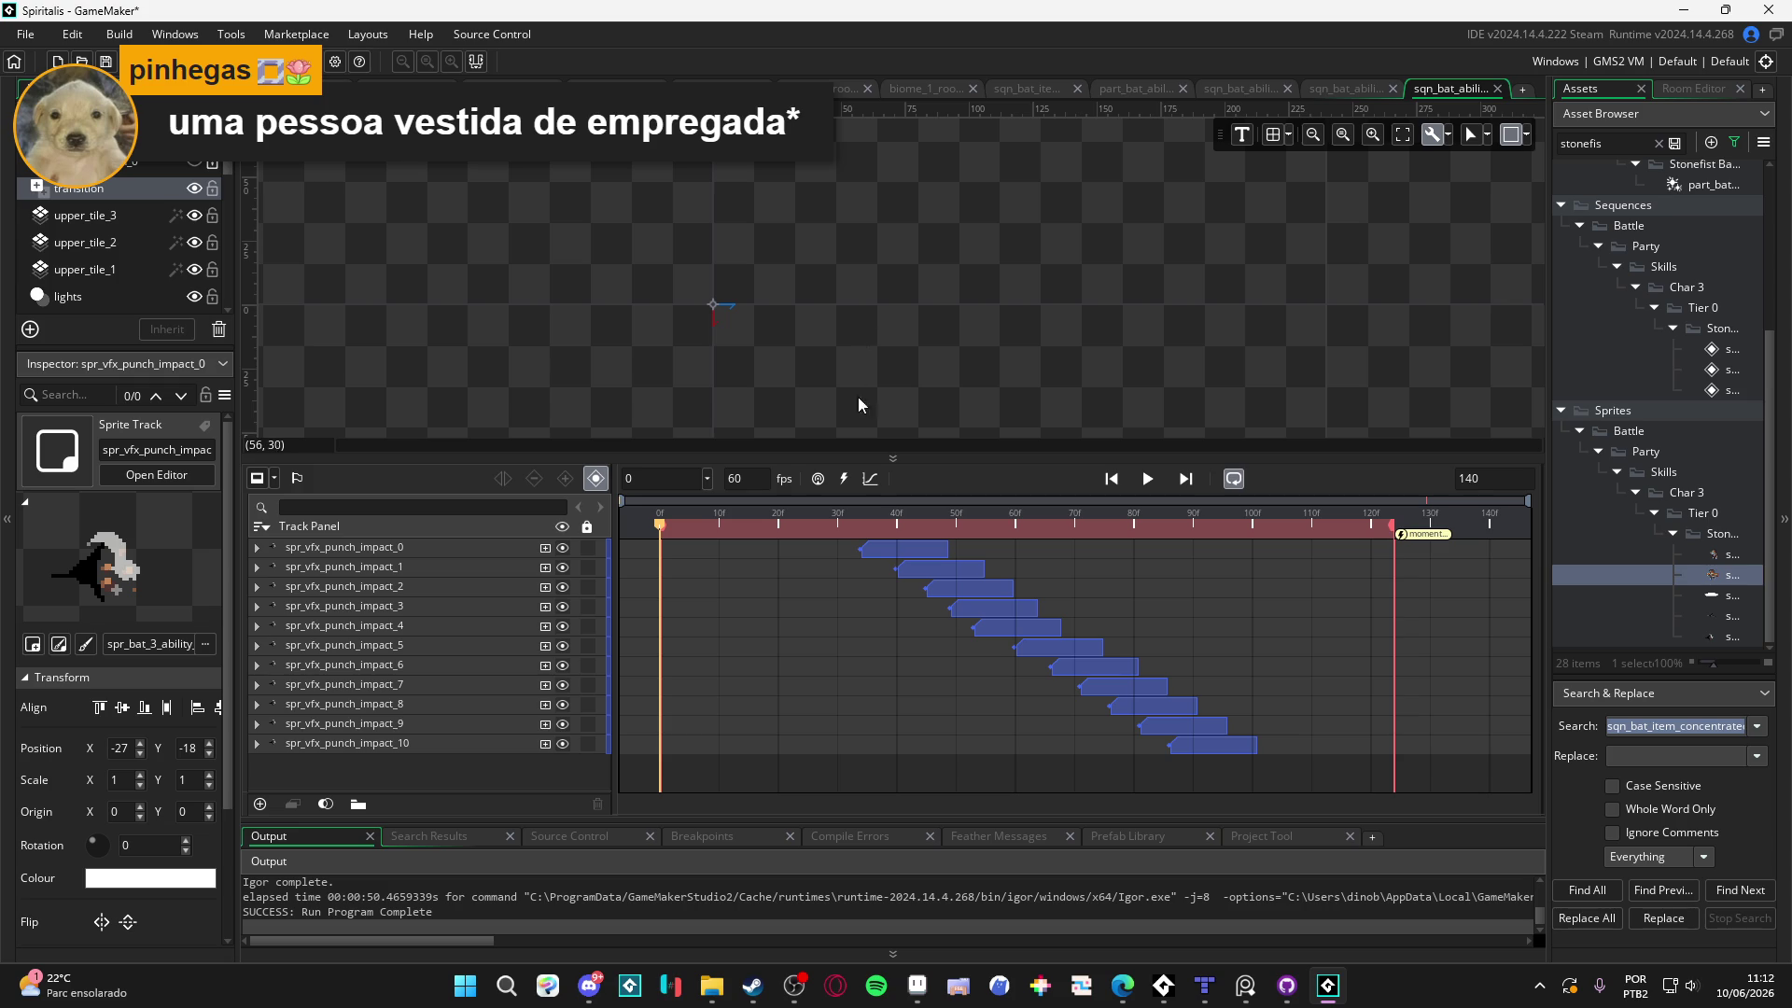
click(860, 526)
Scrub the sequence playhead back to frame 0 and switch to Aseprite
mouse_move(862, 528)
mouse_down()
mouse_move(896, 527)
mouse_move(660, 527)
mouse_up()
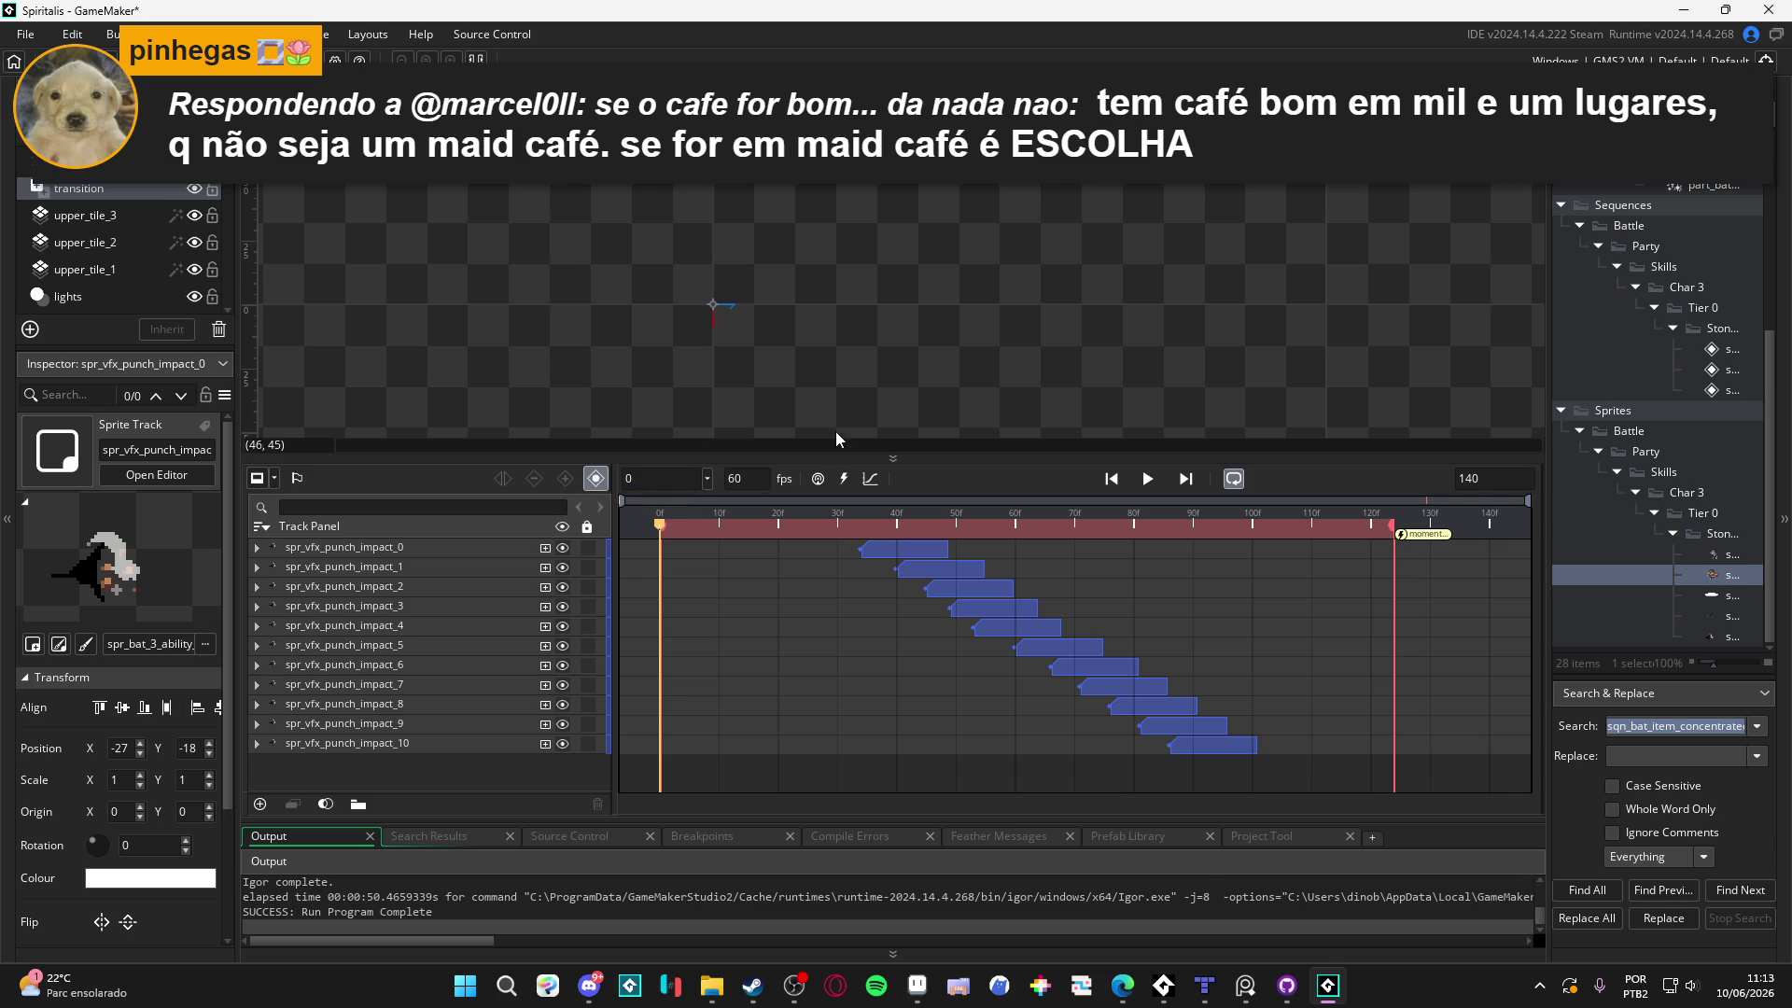
click(918, 984)
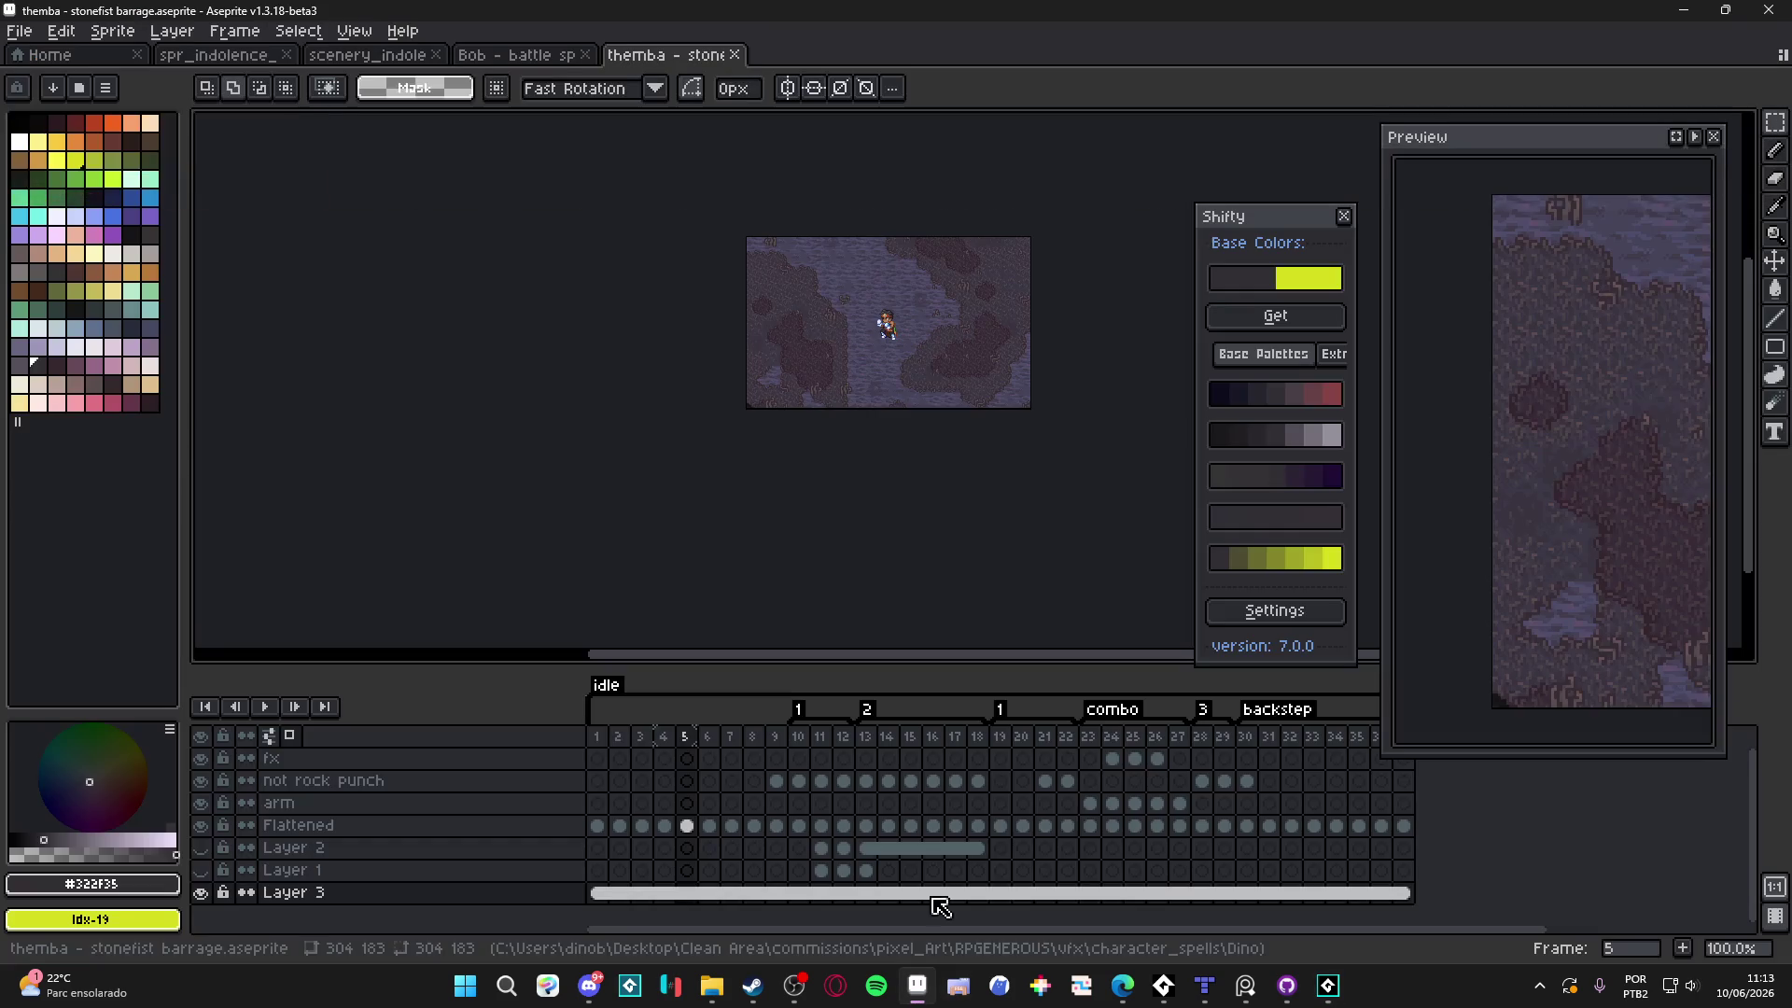
drag(896, 294, 722, 285)
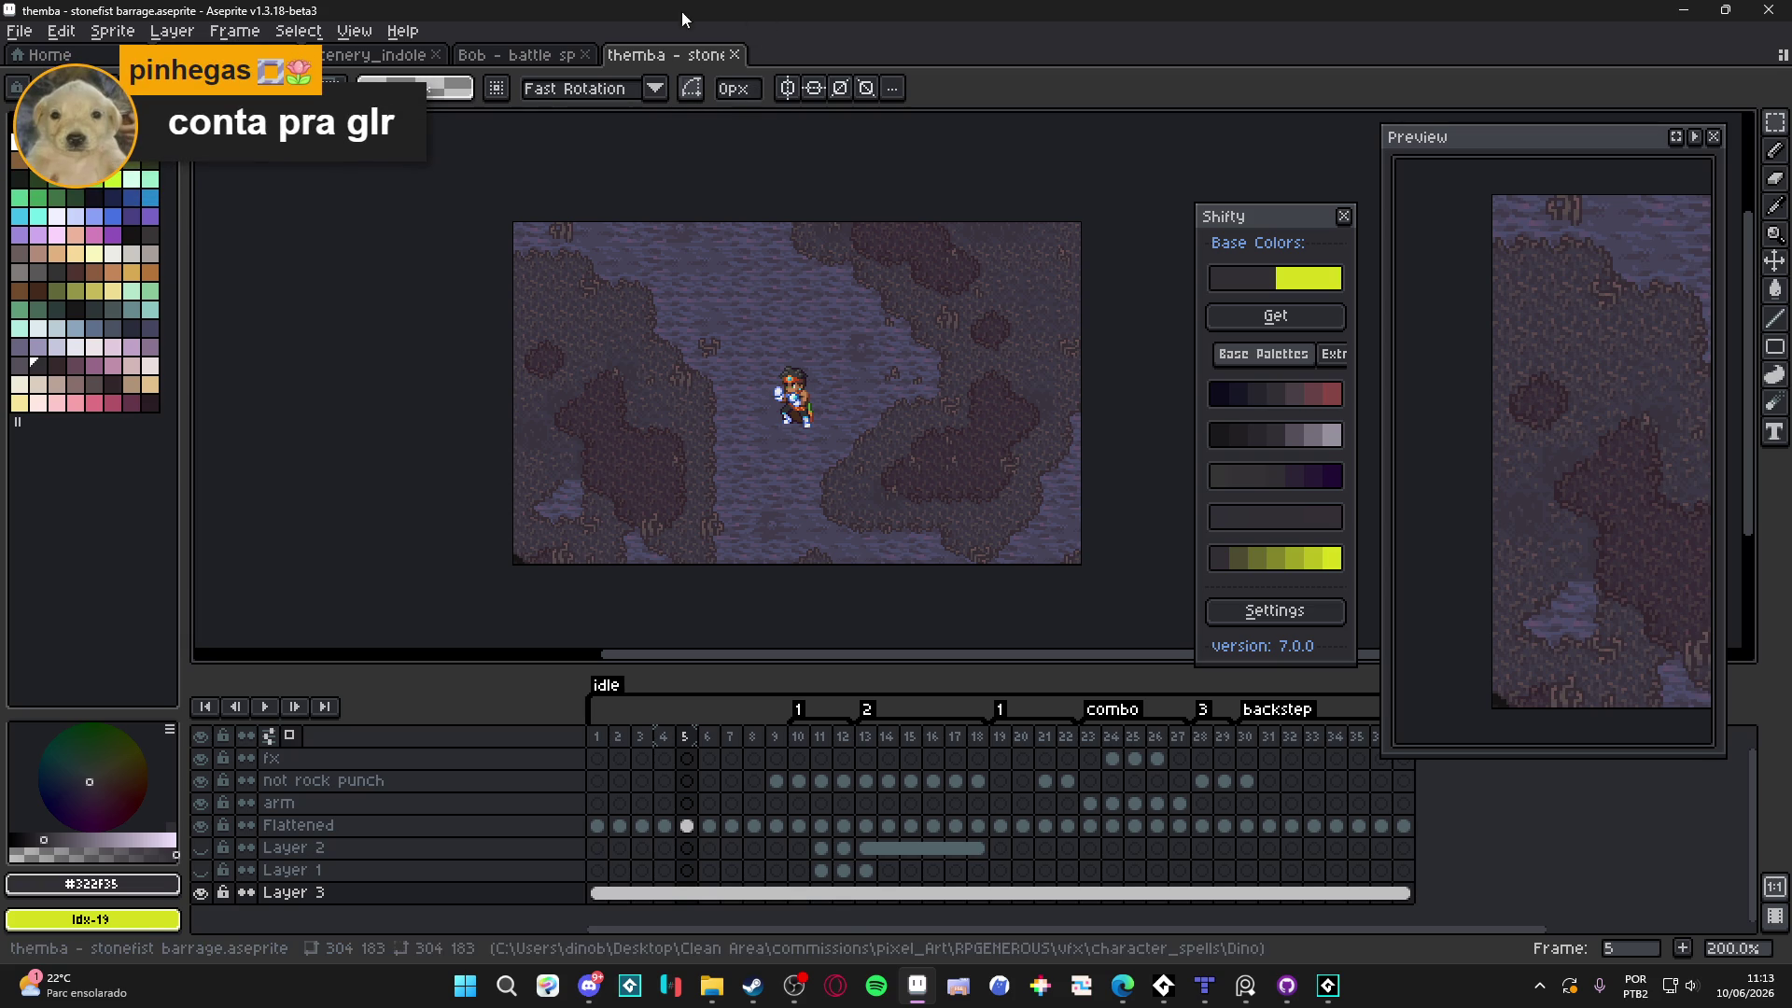
click(516, 56)
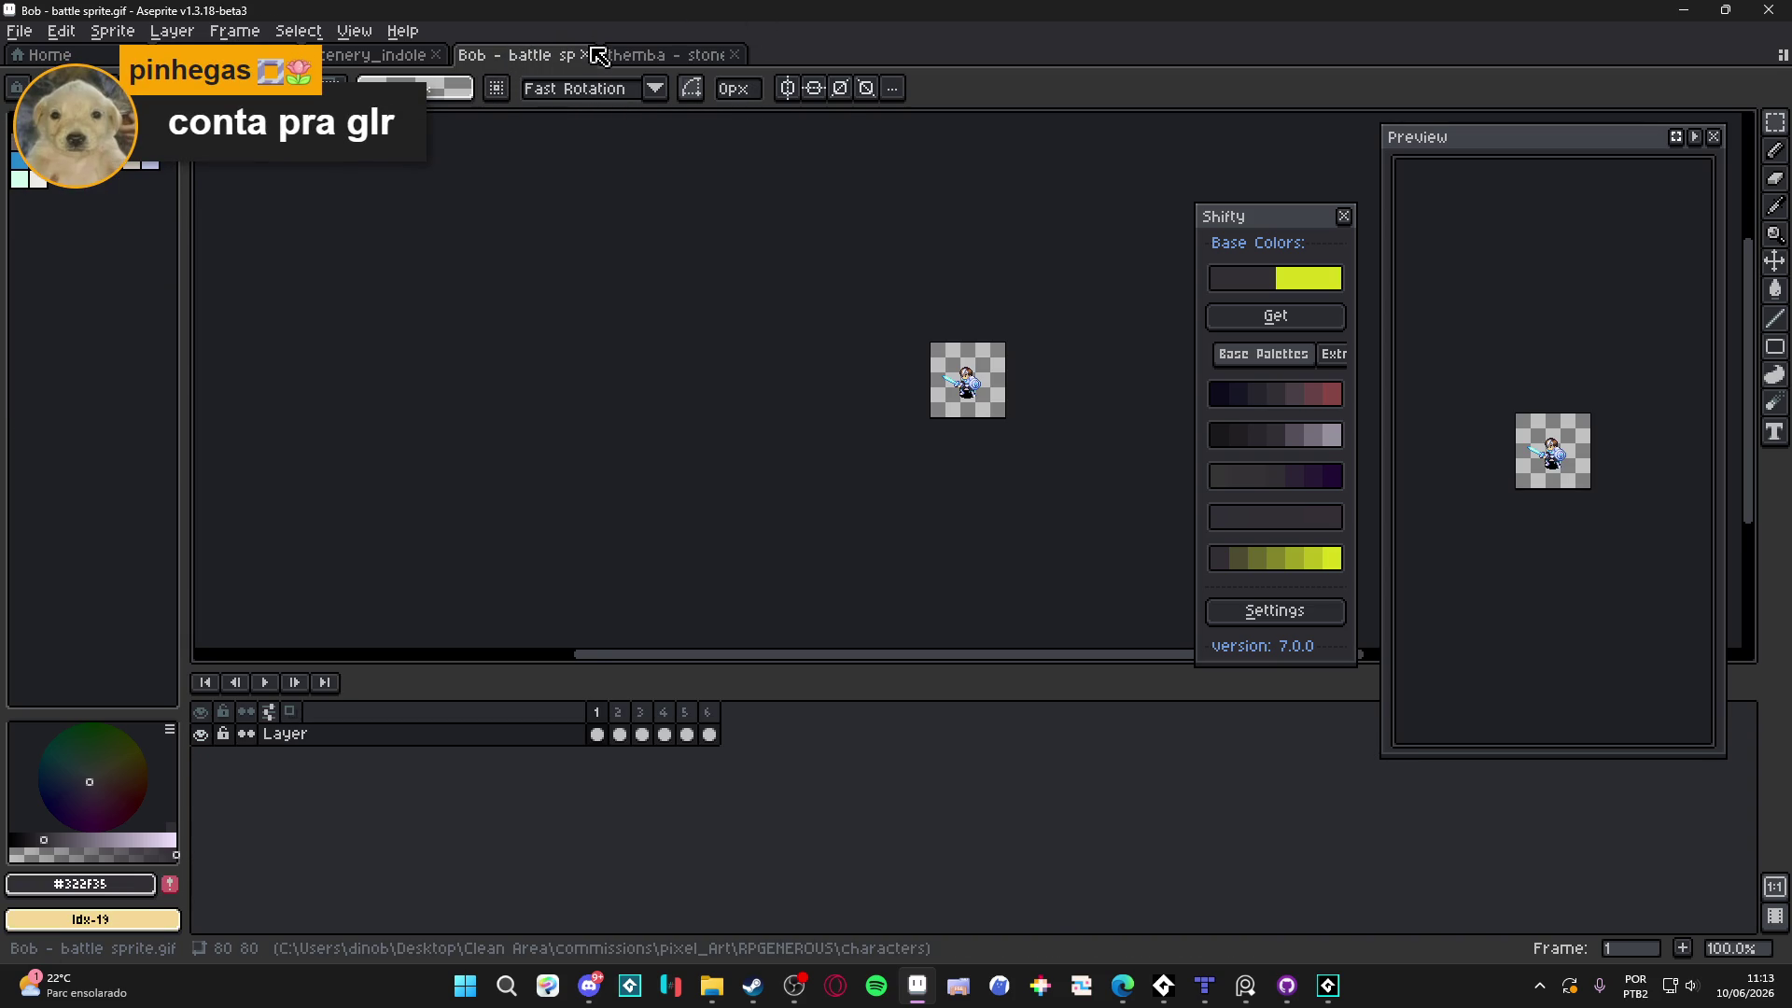
Close the Bob battle sprite file and toggle the grid over the stonefist barrage canvas
click(586, 54)
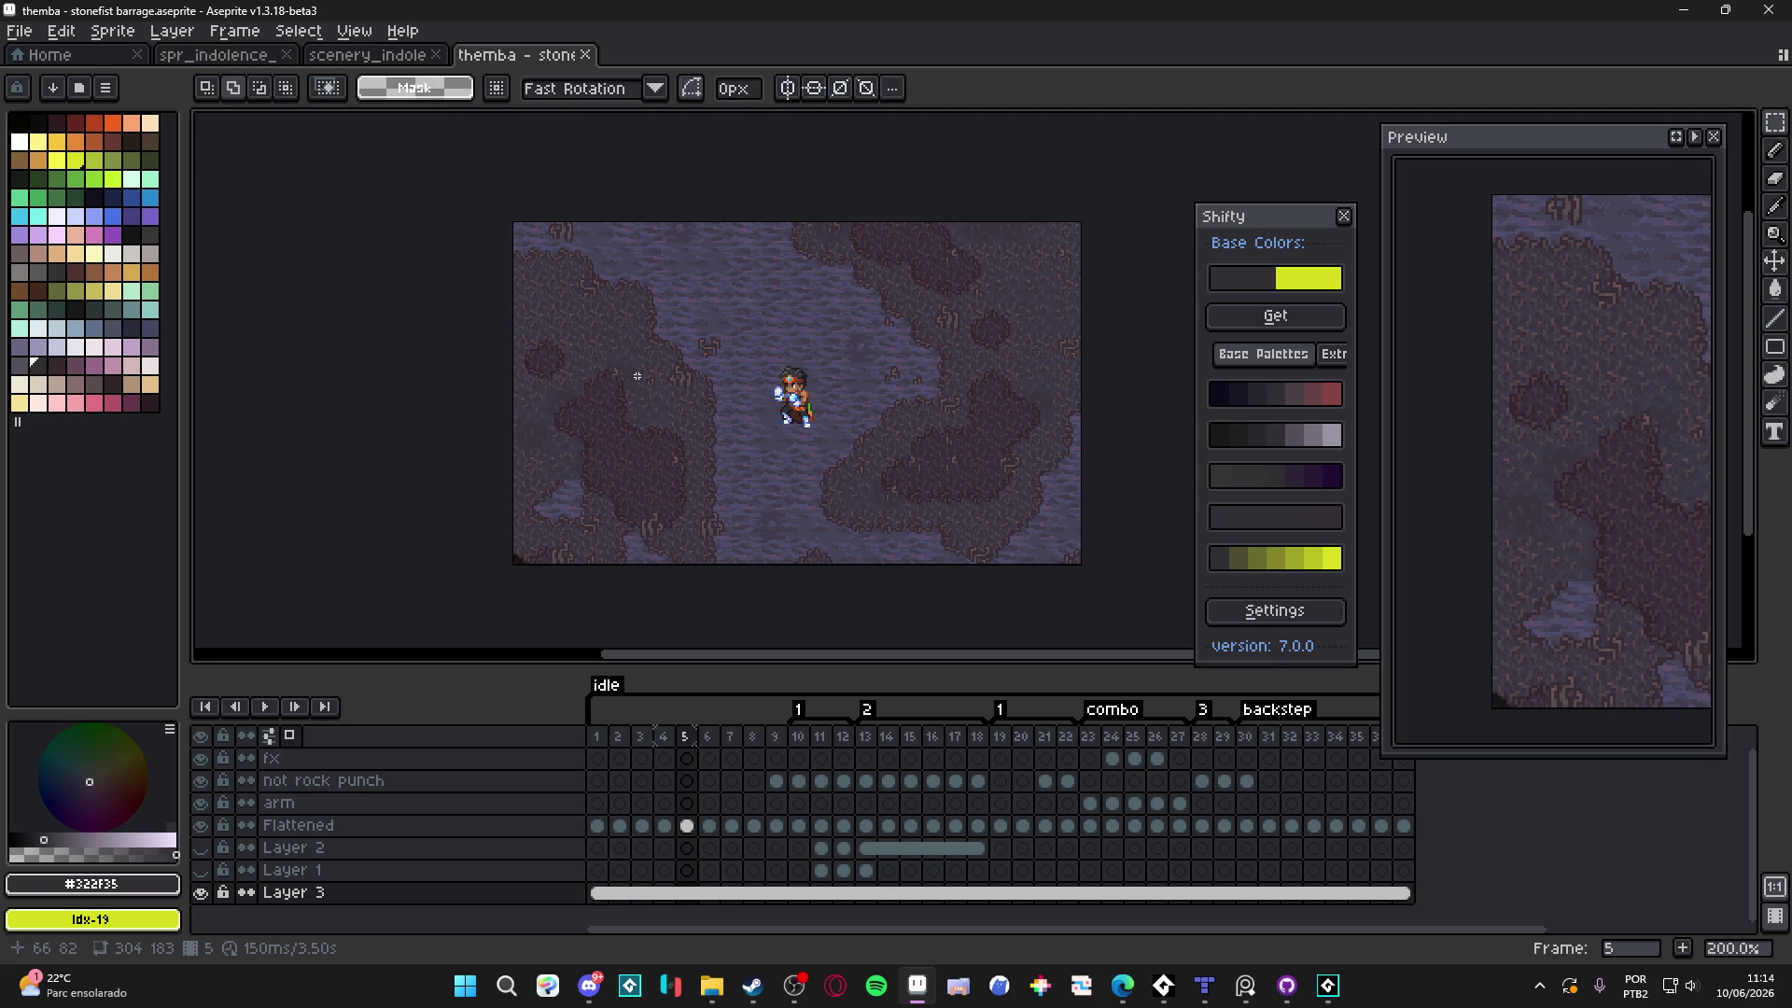
key(ctrl+apostrophe)
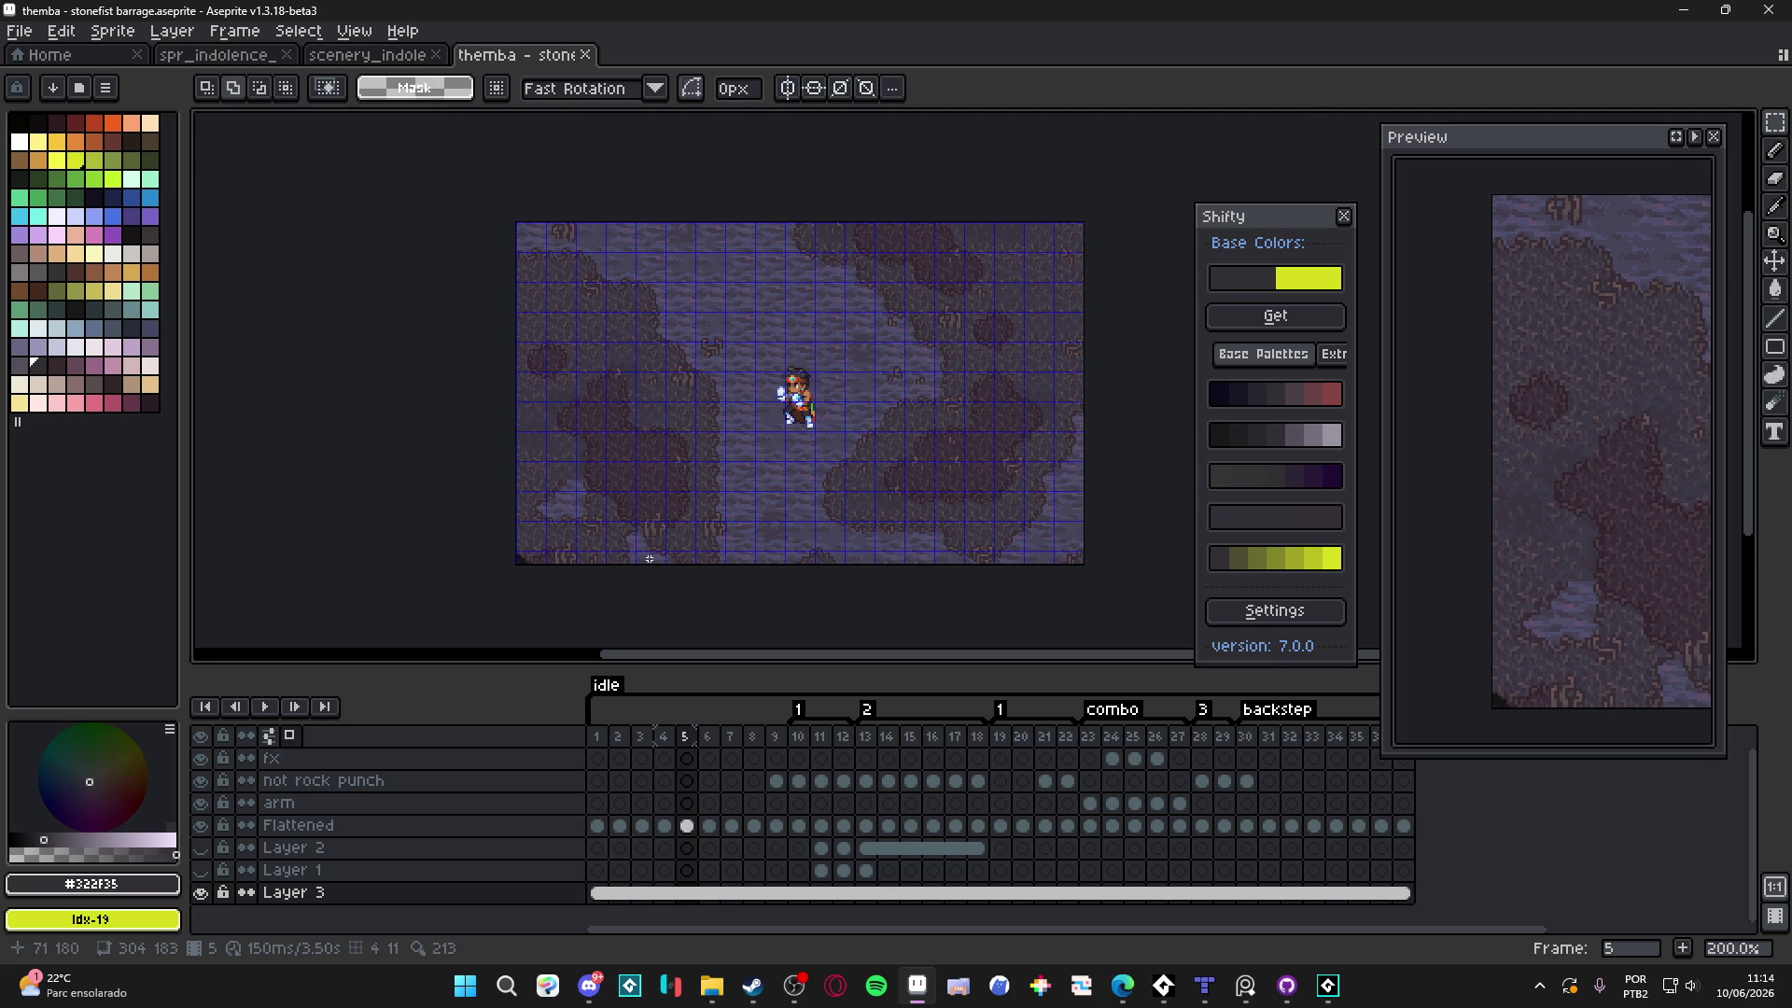
scroll(650, 558, up, 1)
scroll(566, 523, down, 1)
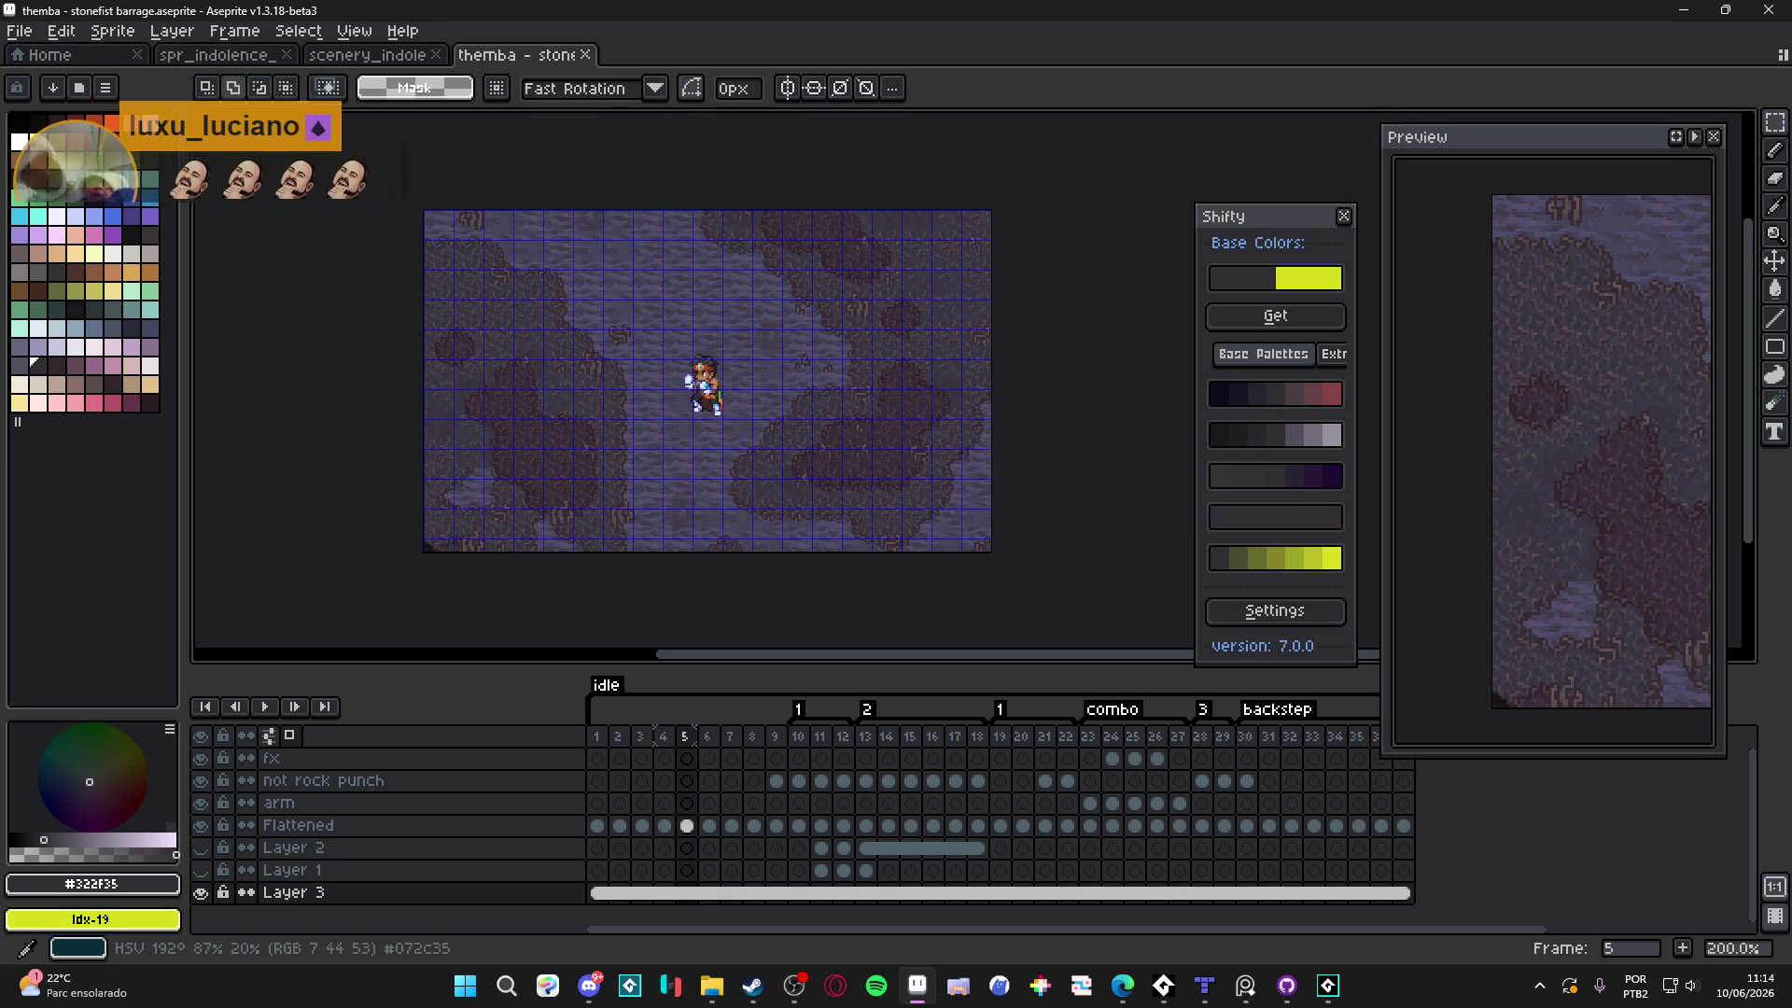
drag(722, 411, 744, 418)
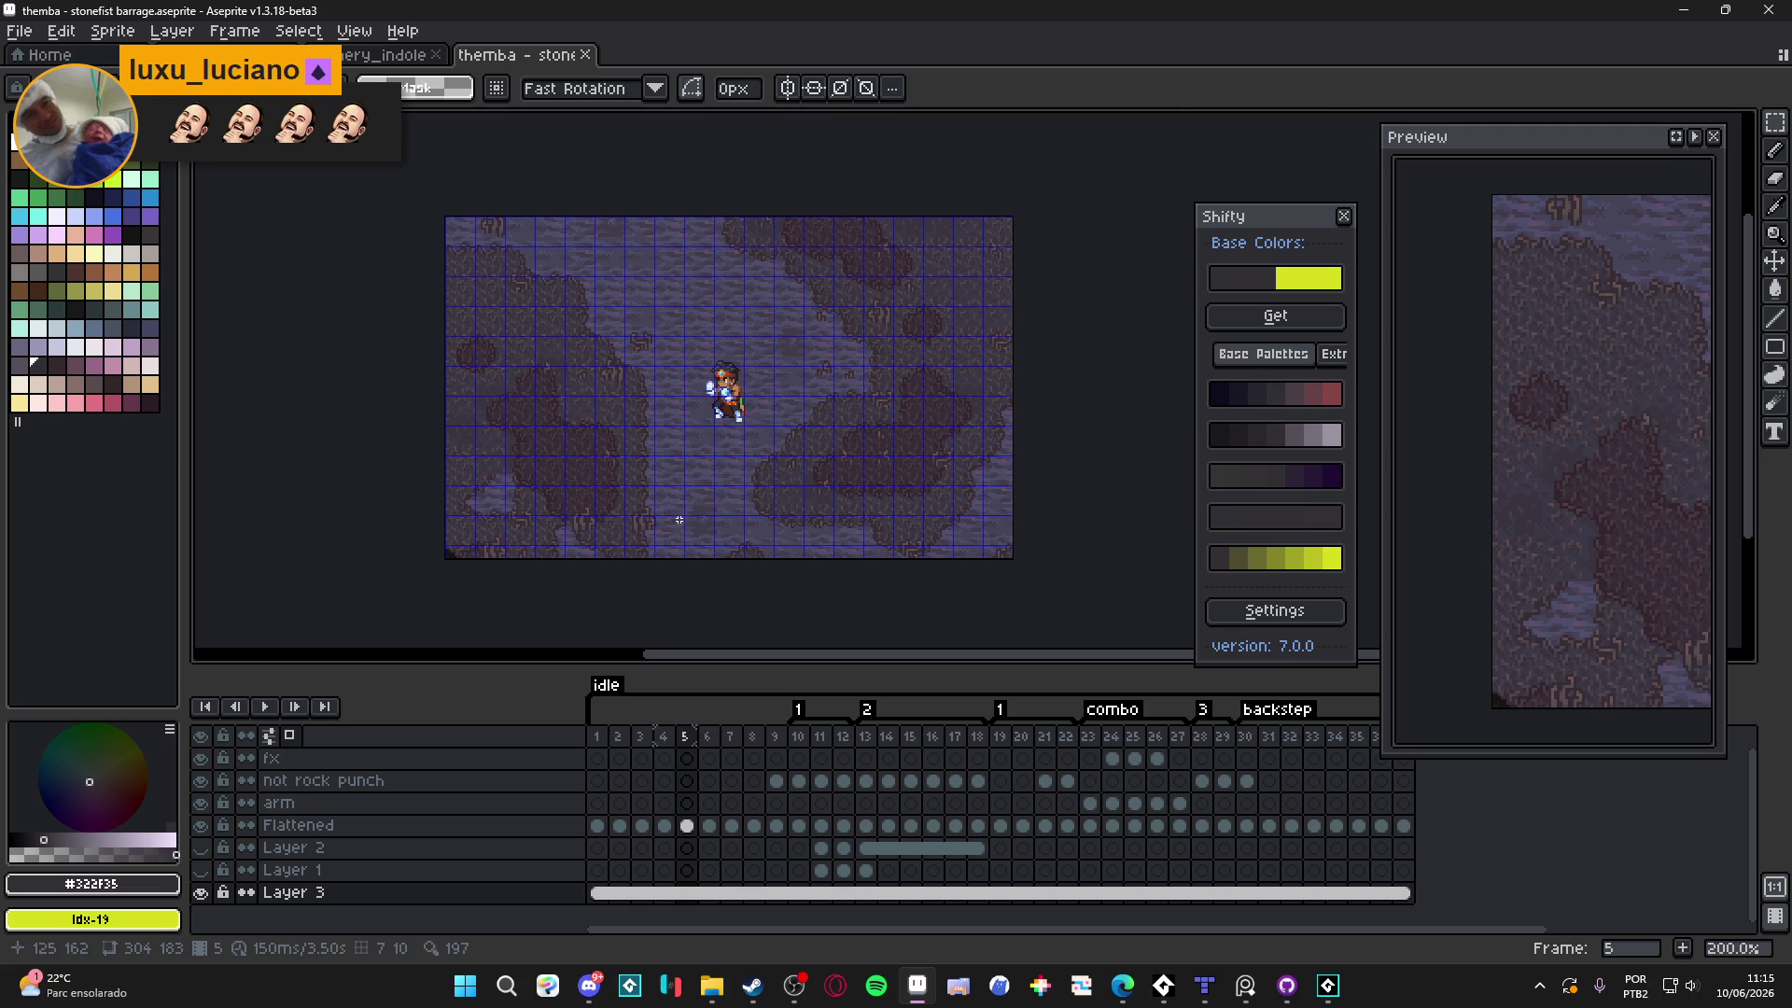
scroll(688, 520, up, 2)
scroll(688, 523, down, 2)
scroll(688, 524, up, 1)
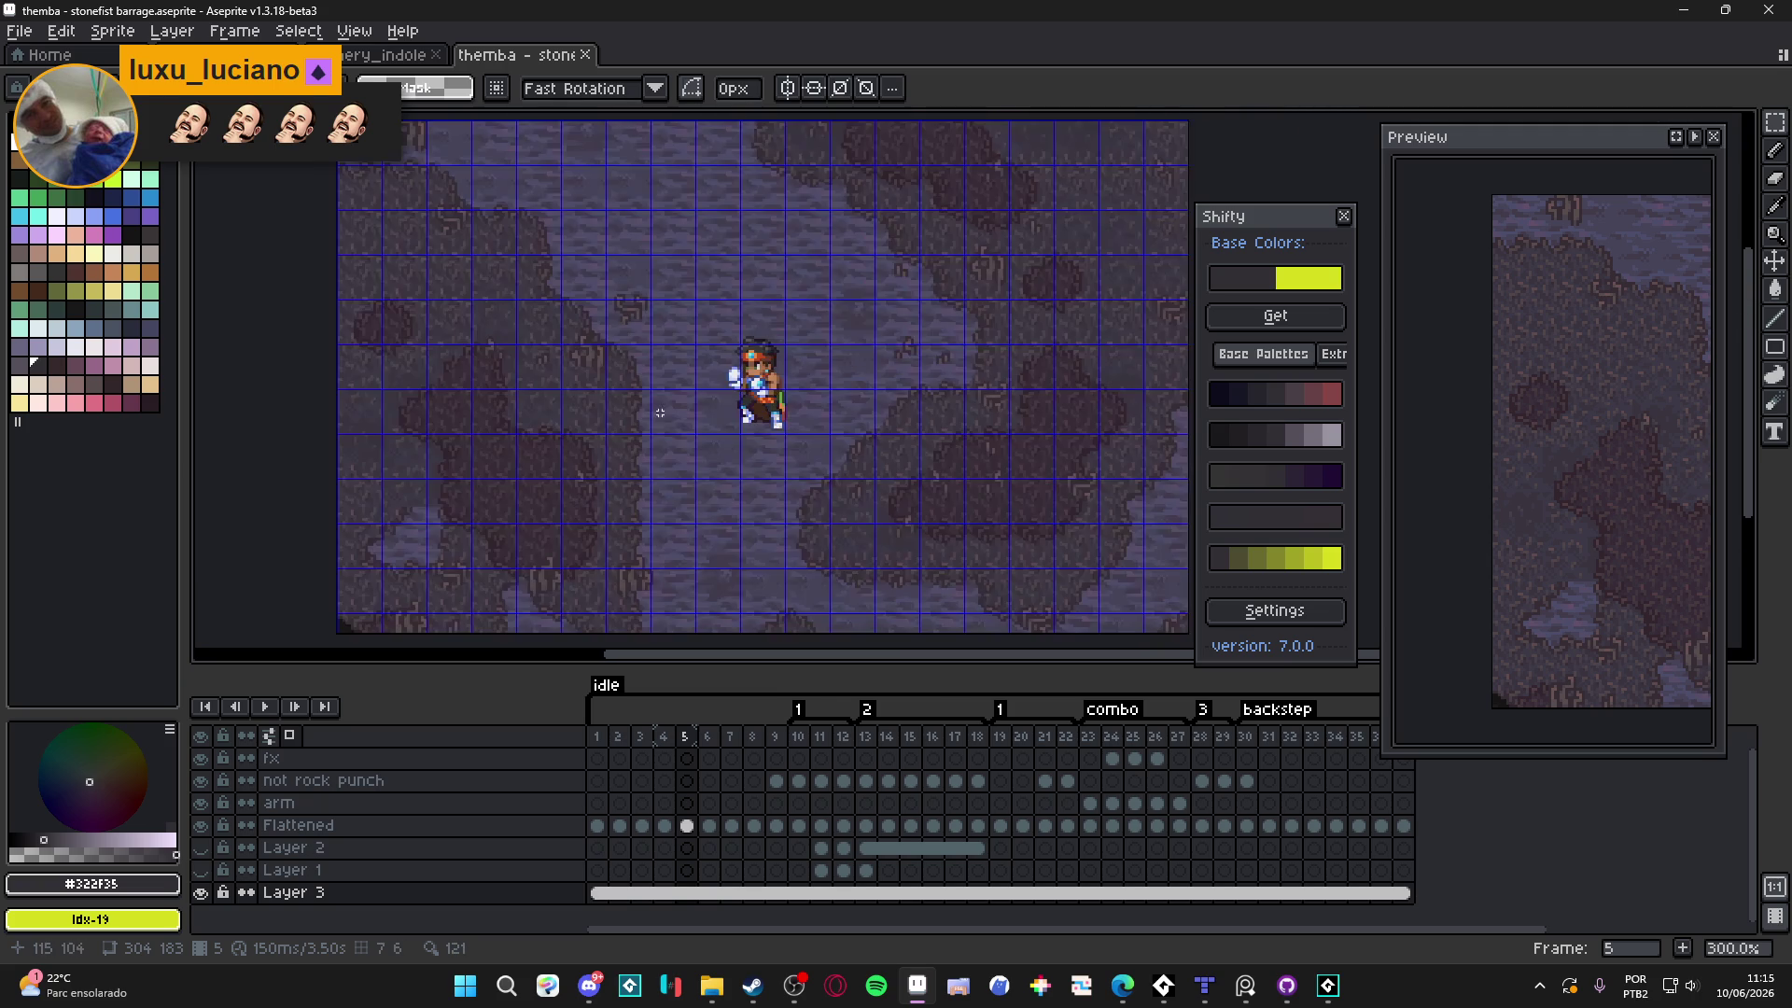
drag(688, 568, 677, 571)
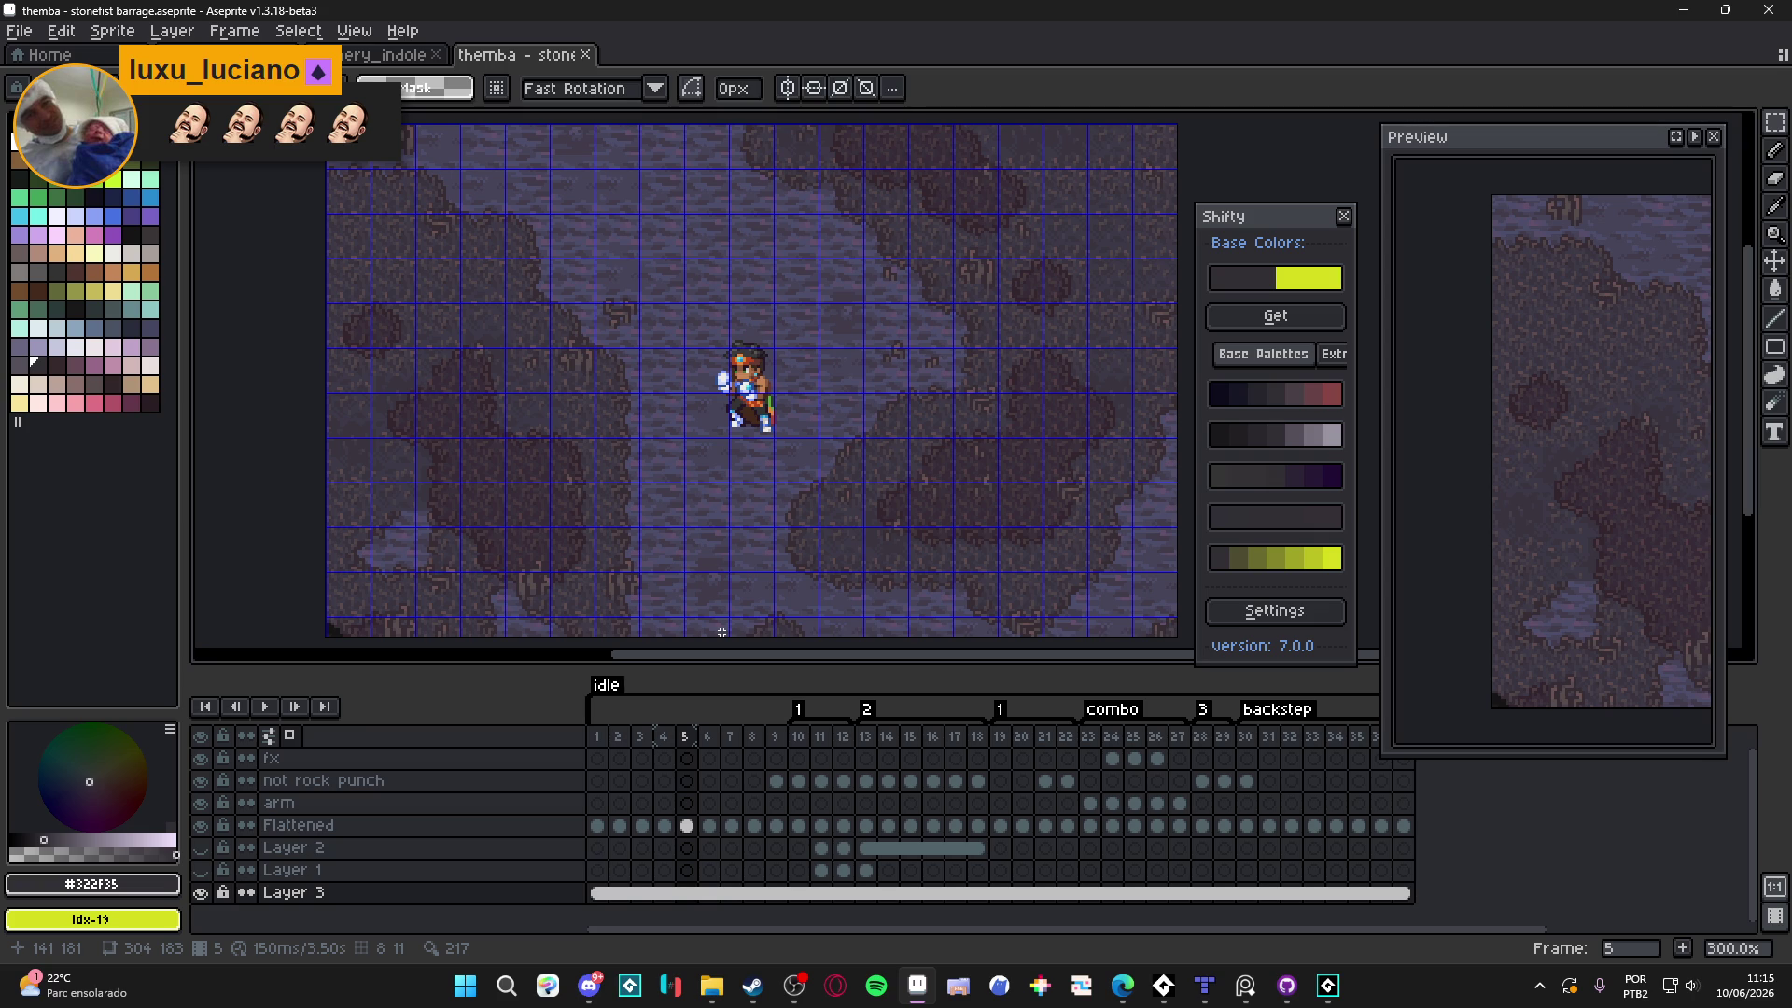
scroll(719, 631, down, 1)
scroll(708, 628, up, 1)
scroll(708, 628, down, 1)
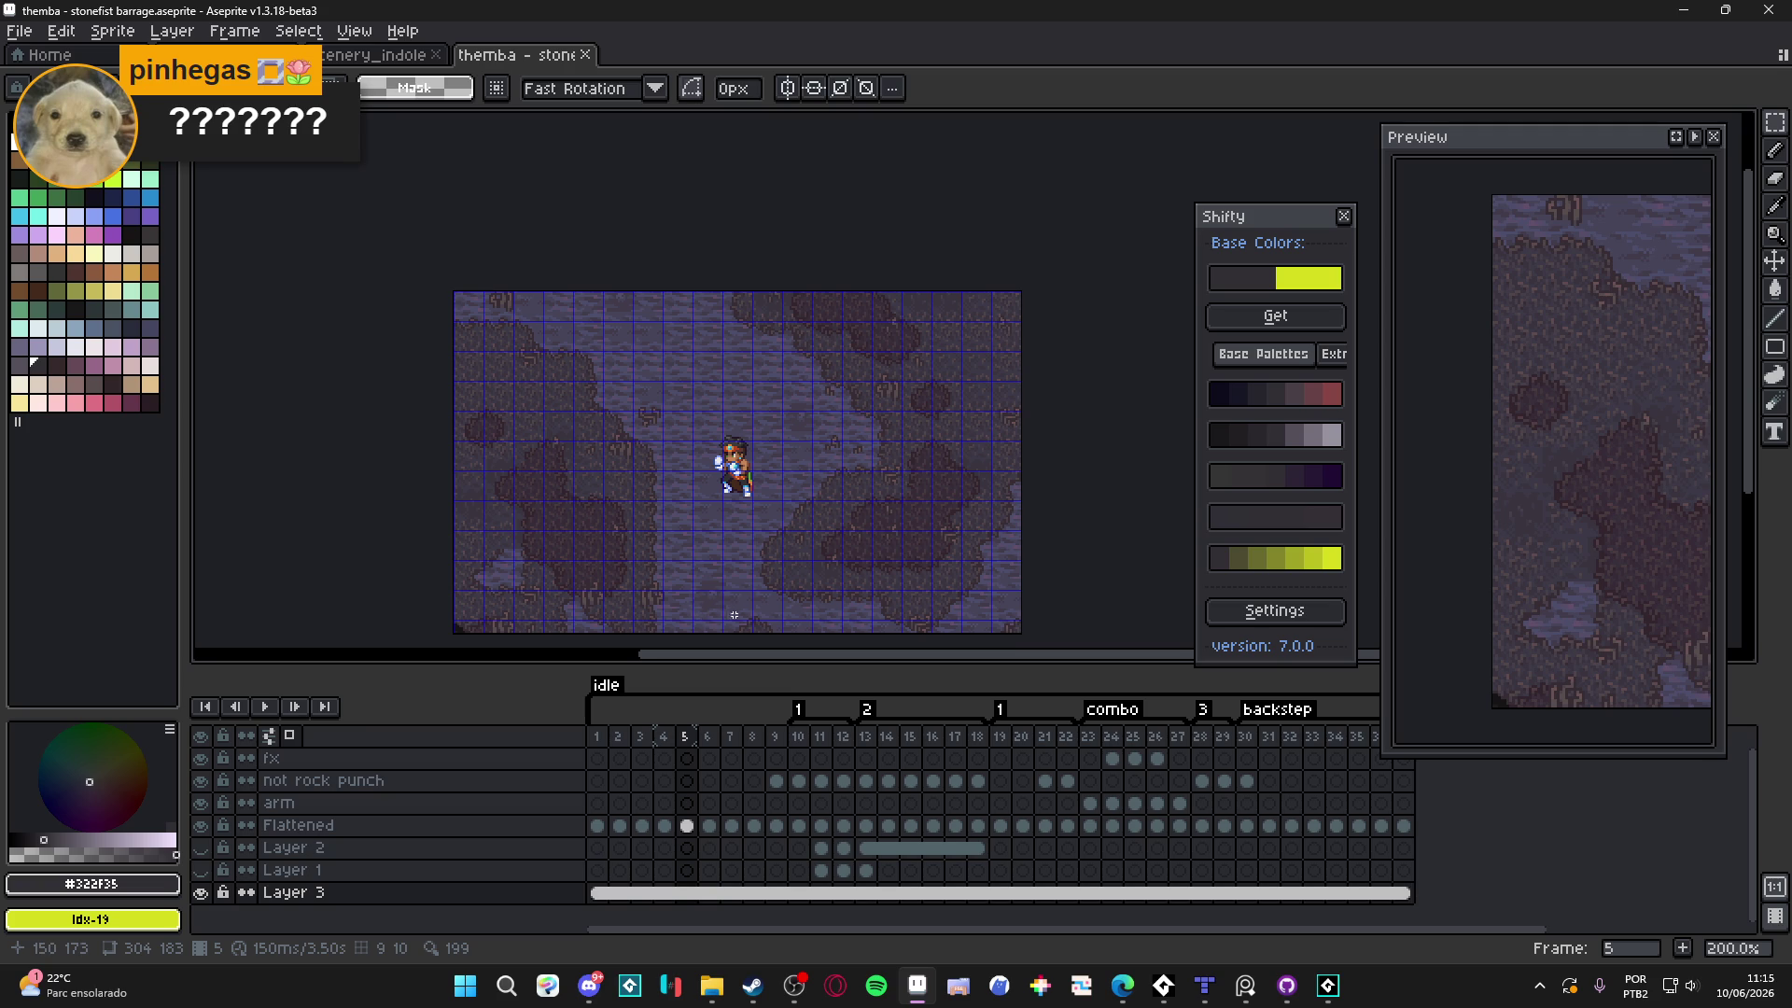
scroll(789, 560, up, 1)
drag(788, 556, 807, 584)
scroll(806, 584, down, 1)
scroll(806, 584, up, 1)
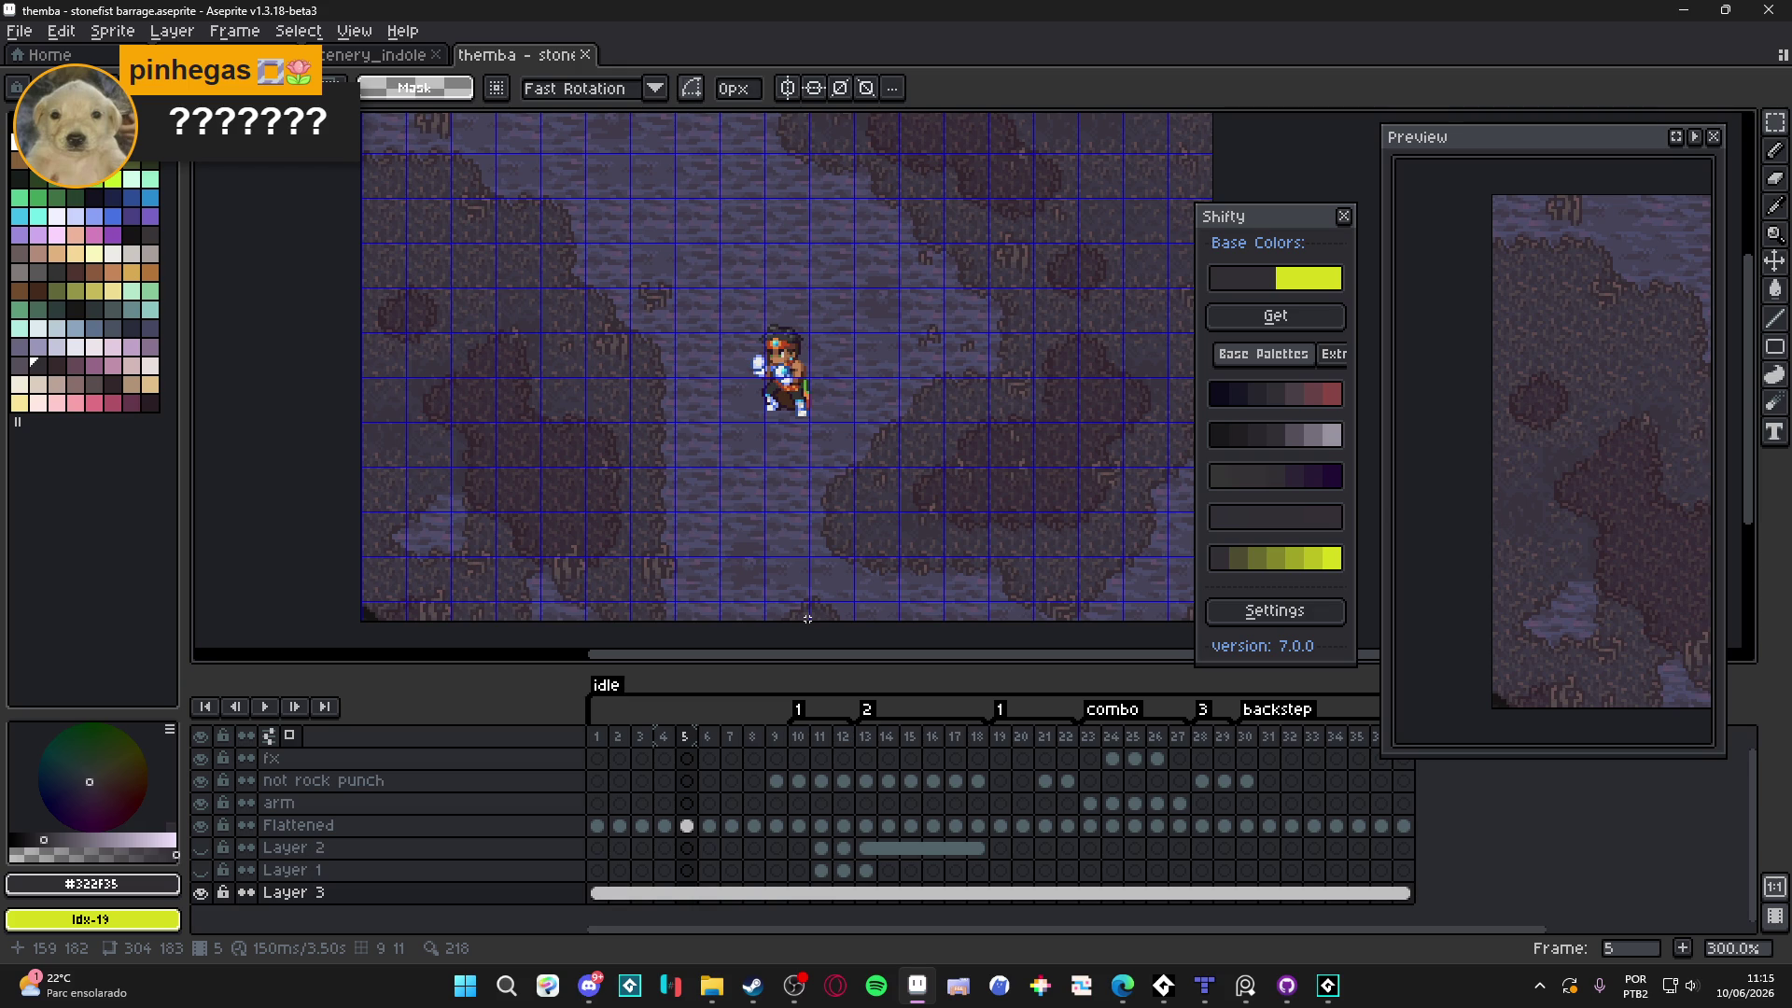
Check the canvas size without changing it, then return to frame 1
key(ctrl+alt+c)
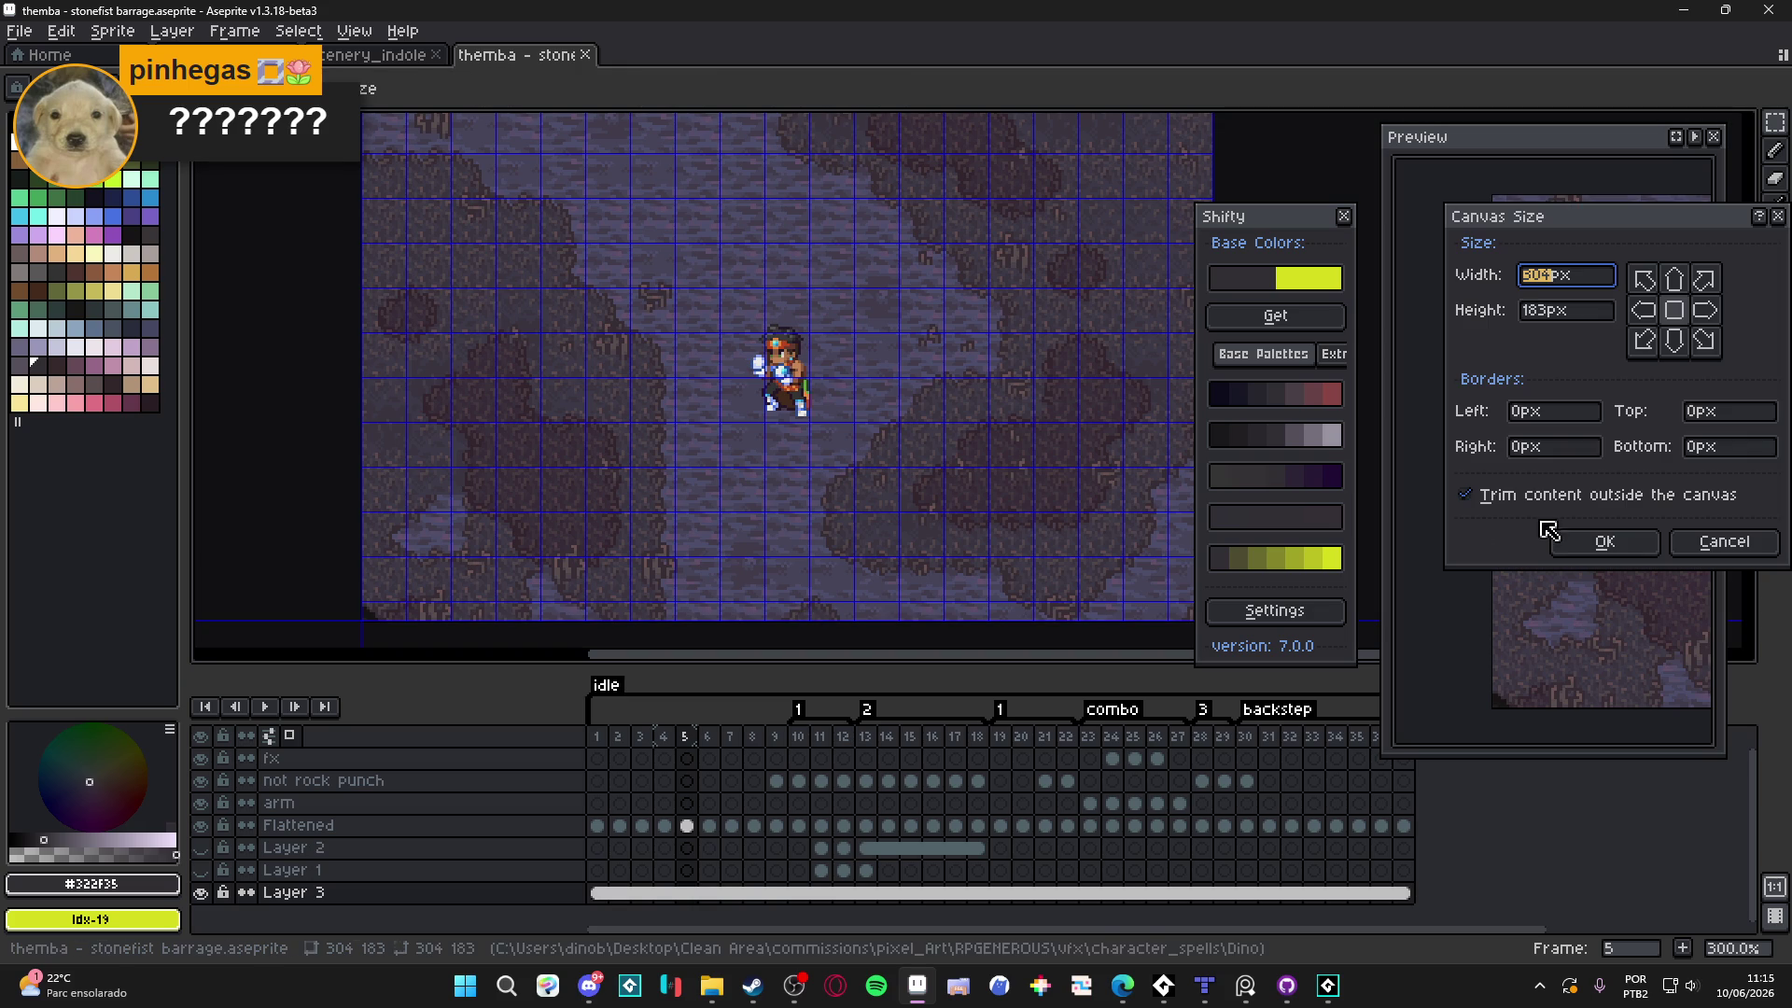
click(1719, 543)
drag(679, 474, 612, 463)
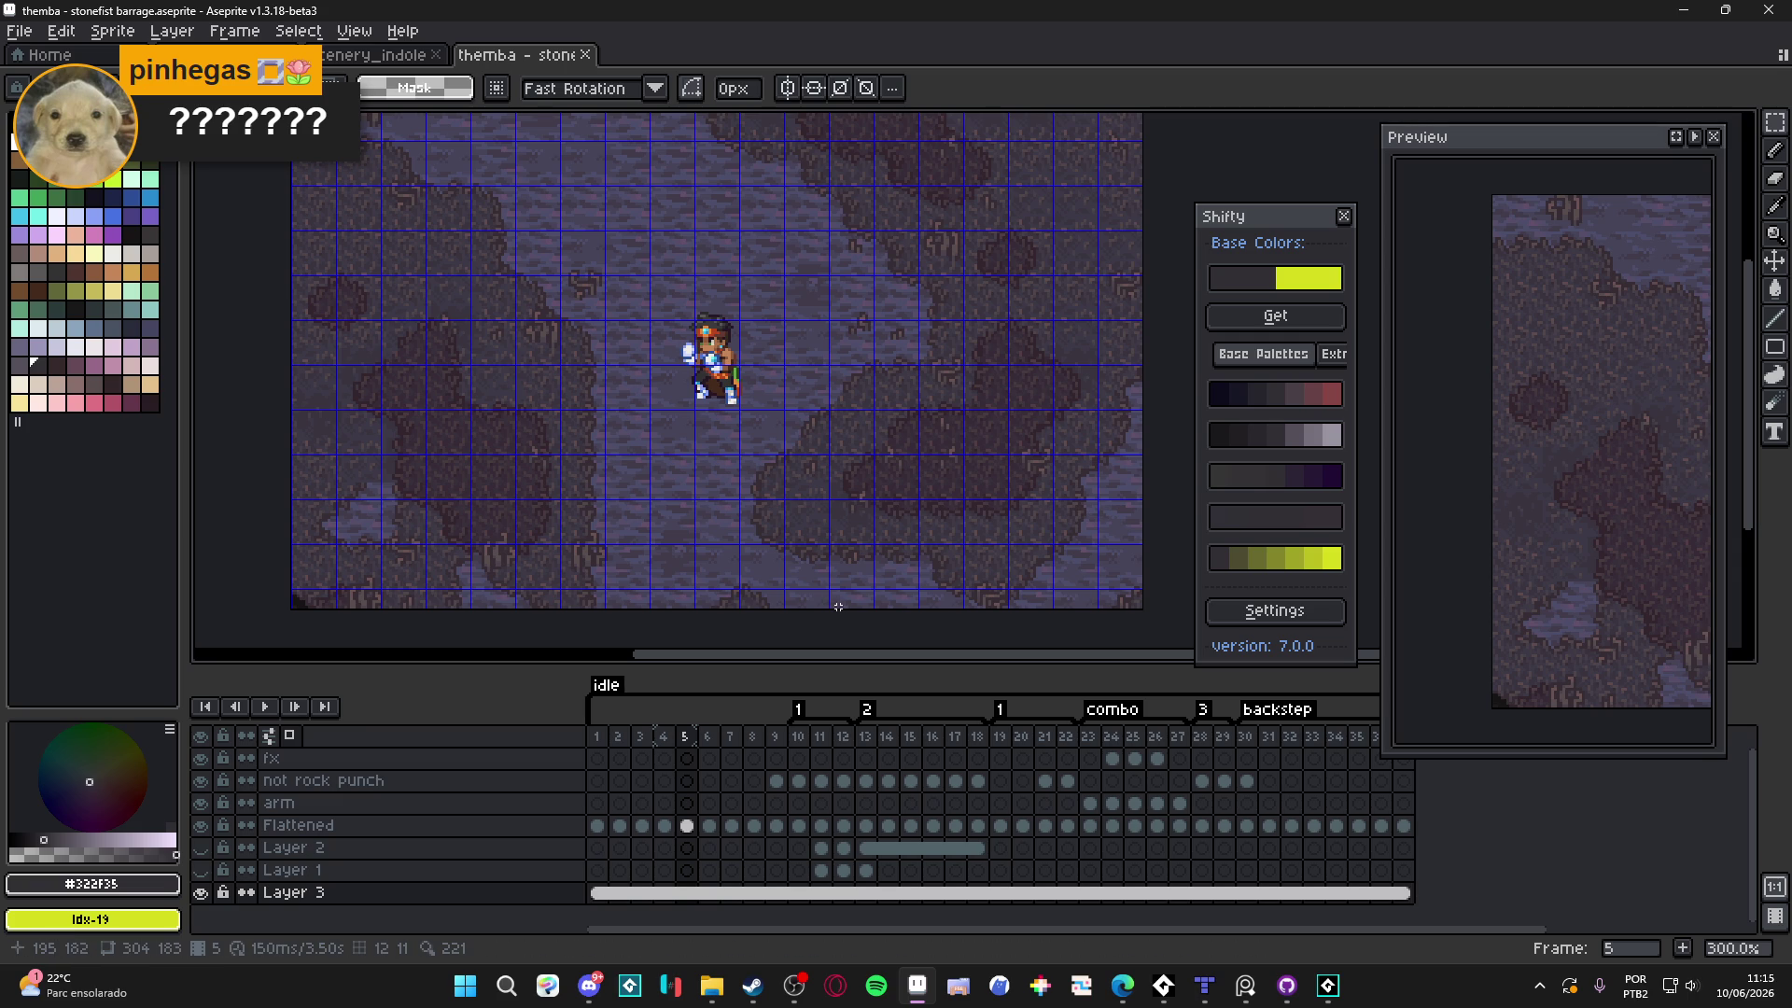
scroll(889, 439, left, 1)
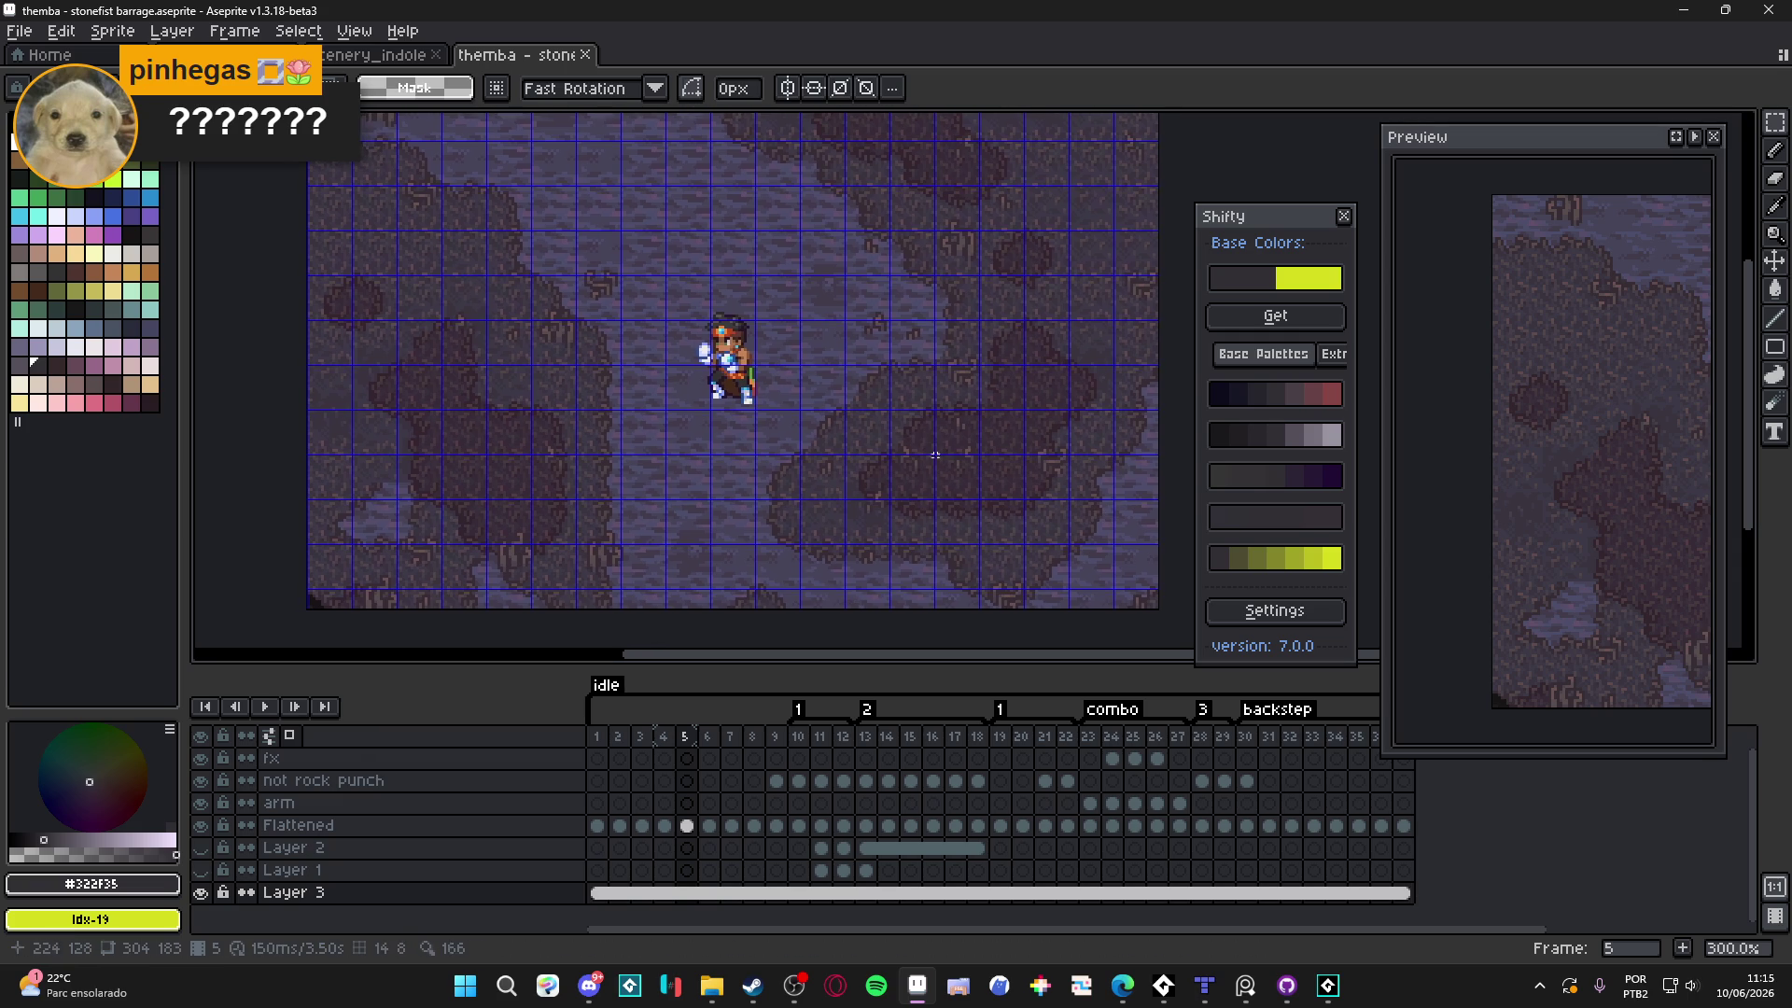
click(599, 737)
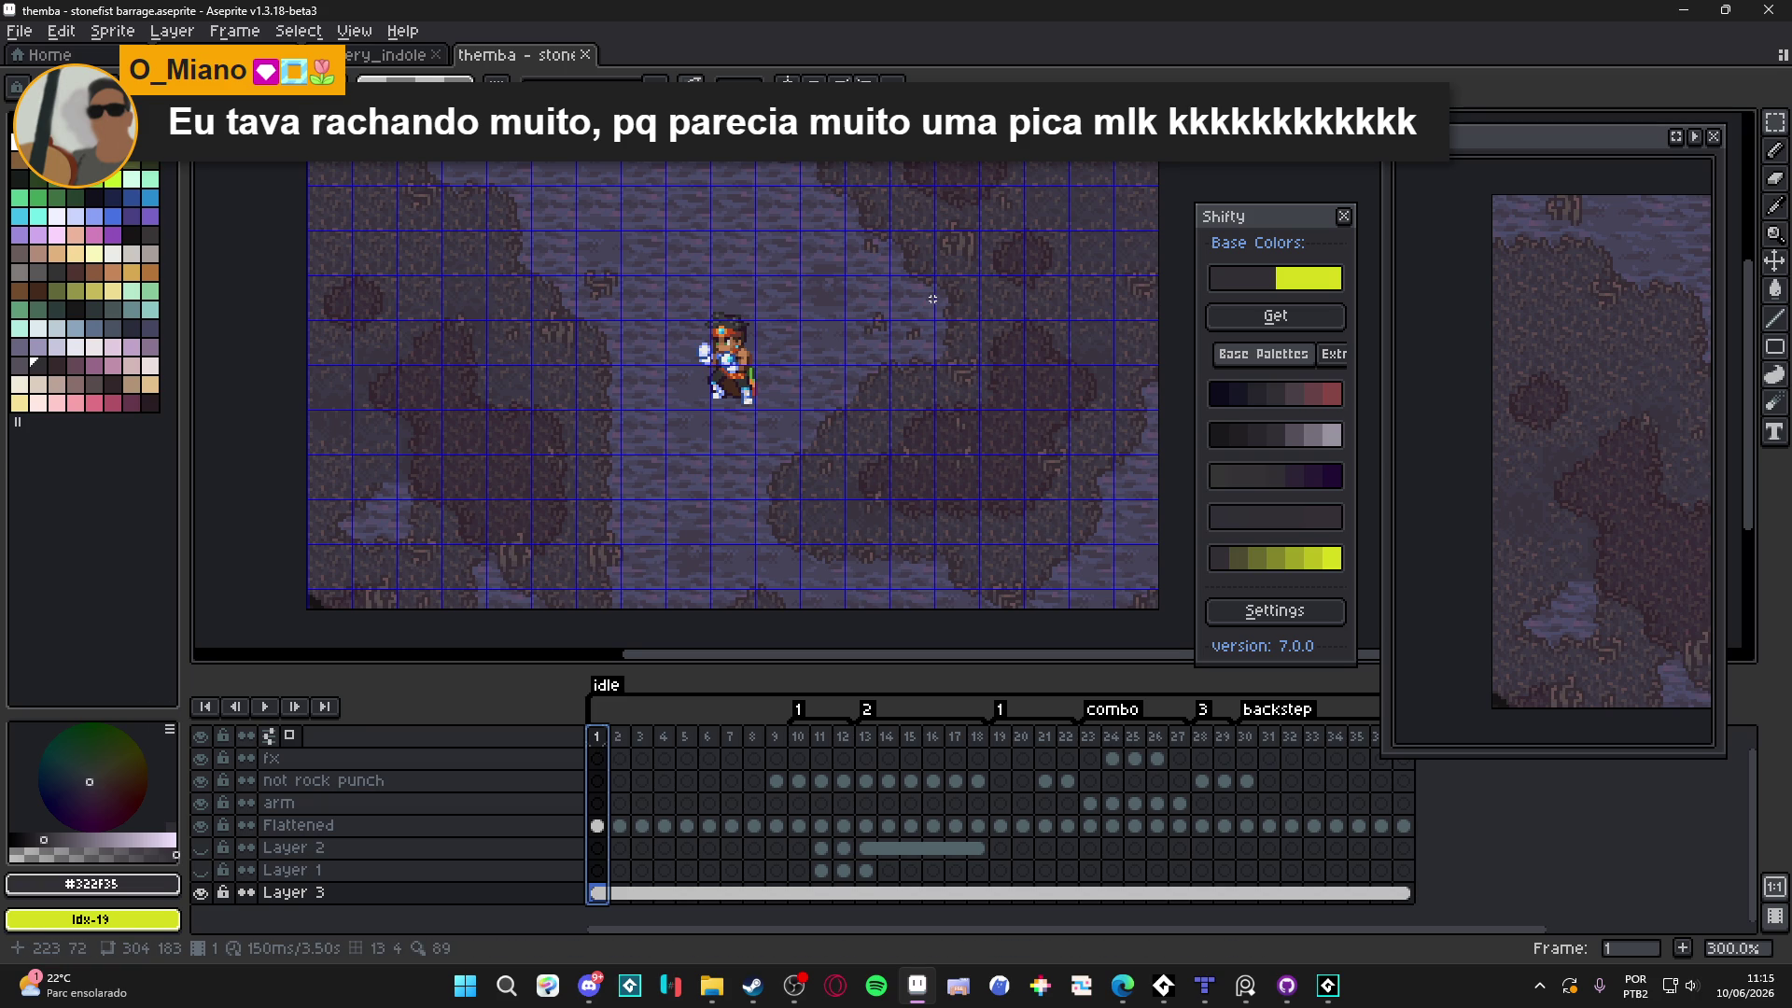
drag(774, 374, 811, 371)
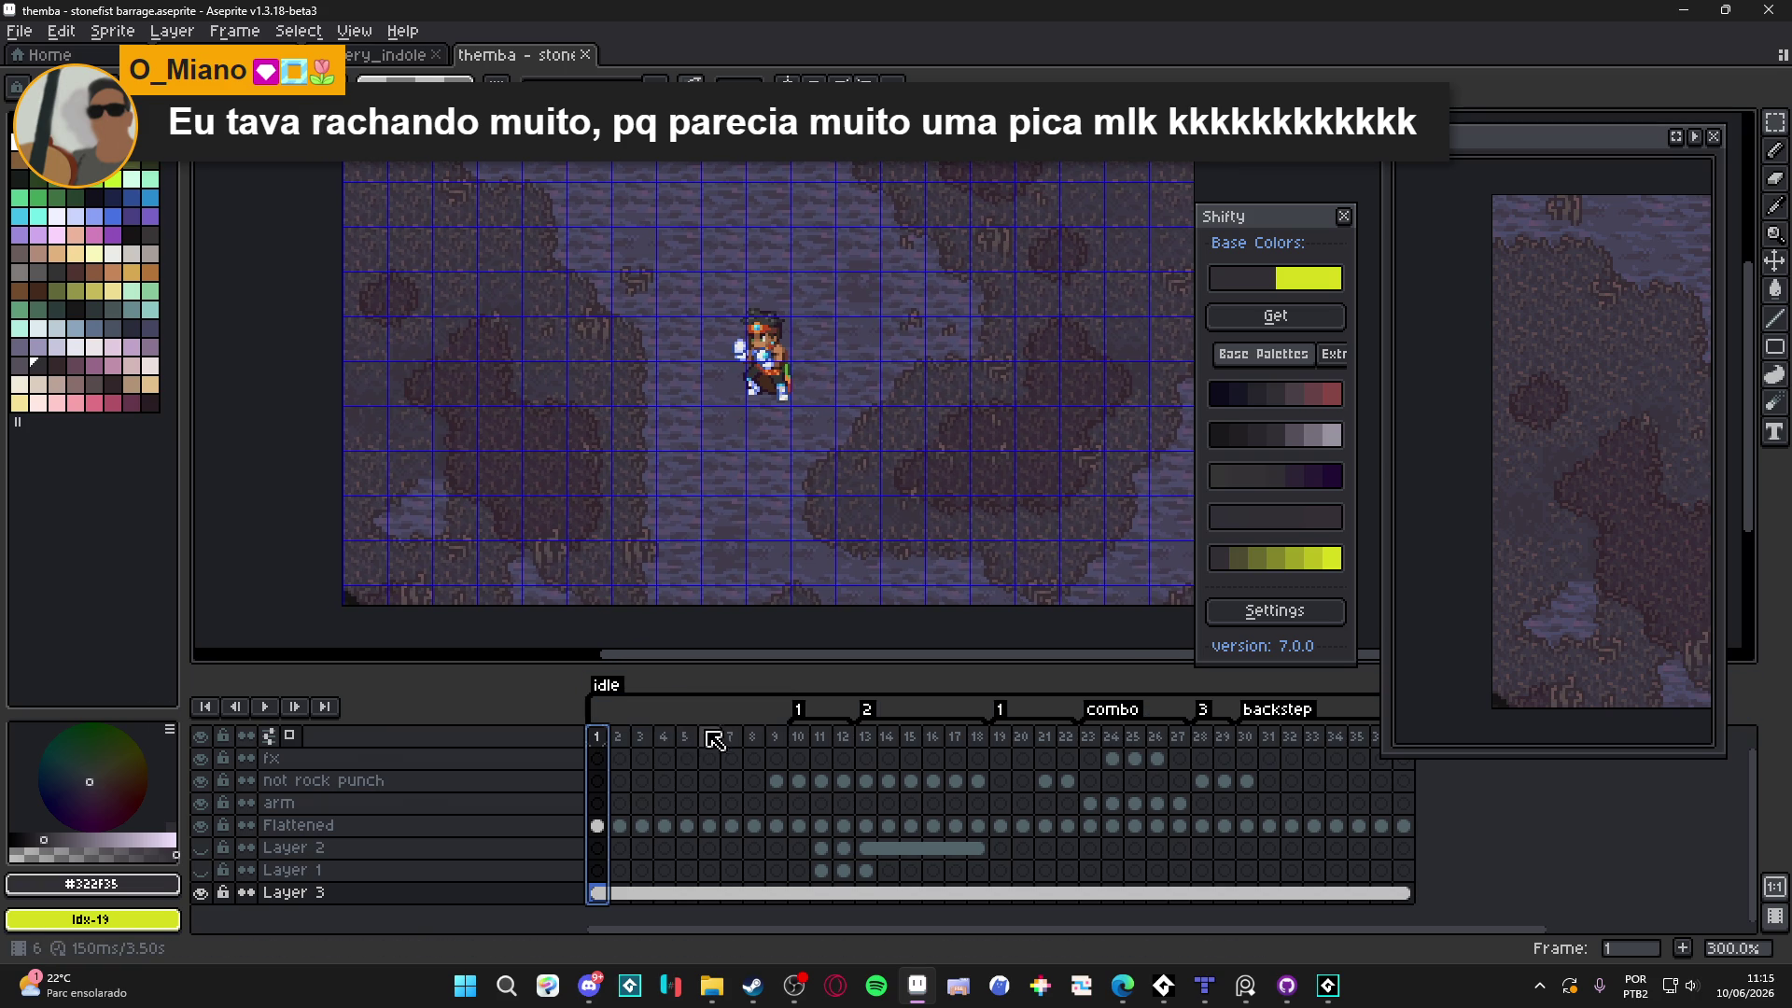
mouse_move(602, 742)
mouse_down()
mouse_move(772, 746)
mouse_move(609, 766)
mouse_up()
click(619, 746)
click(642, 751)
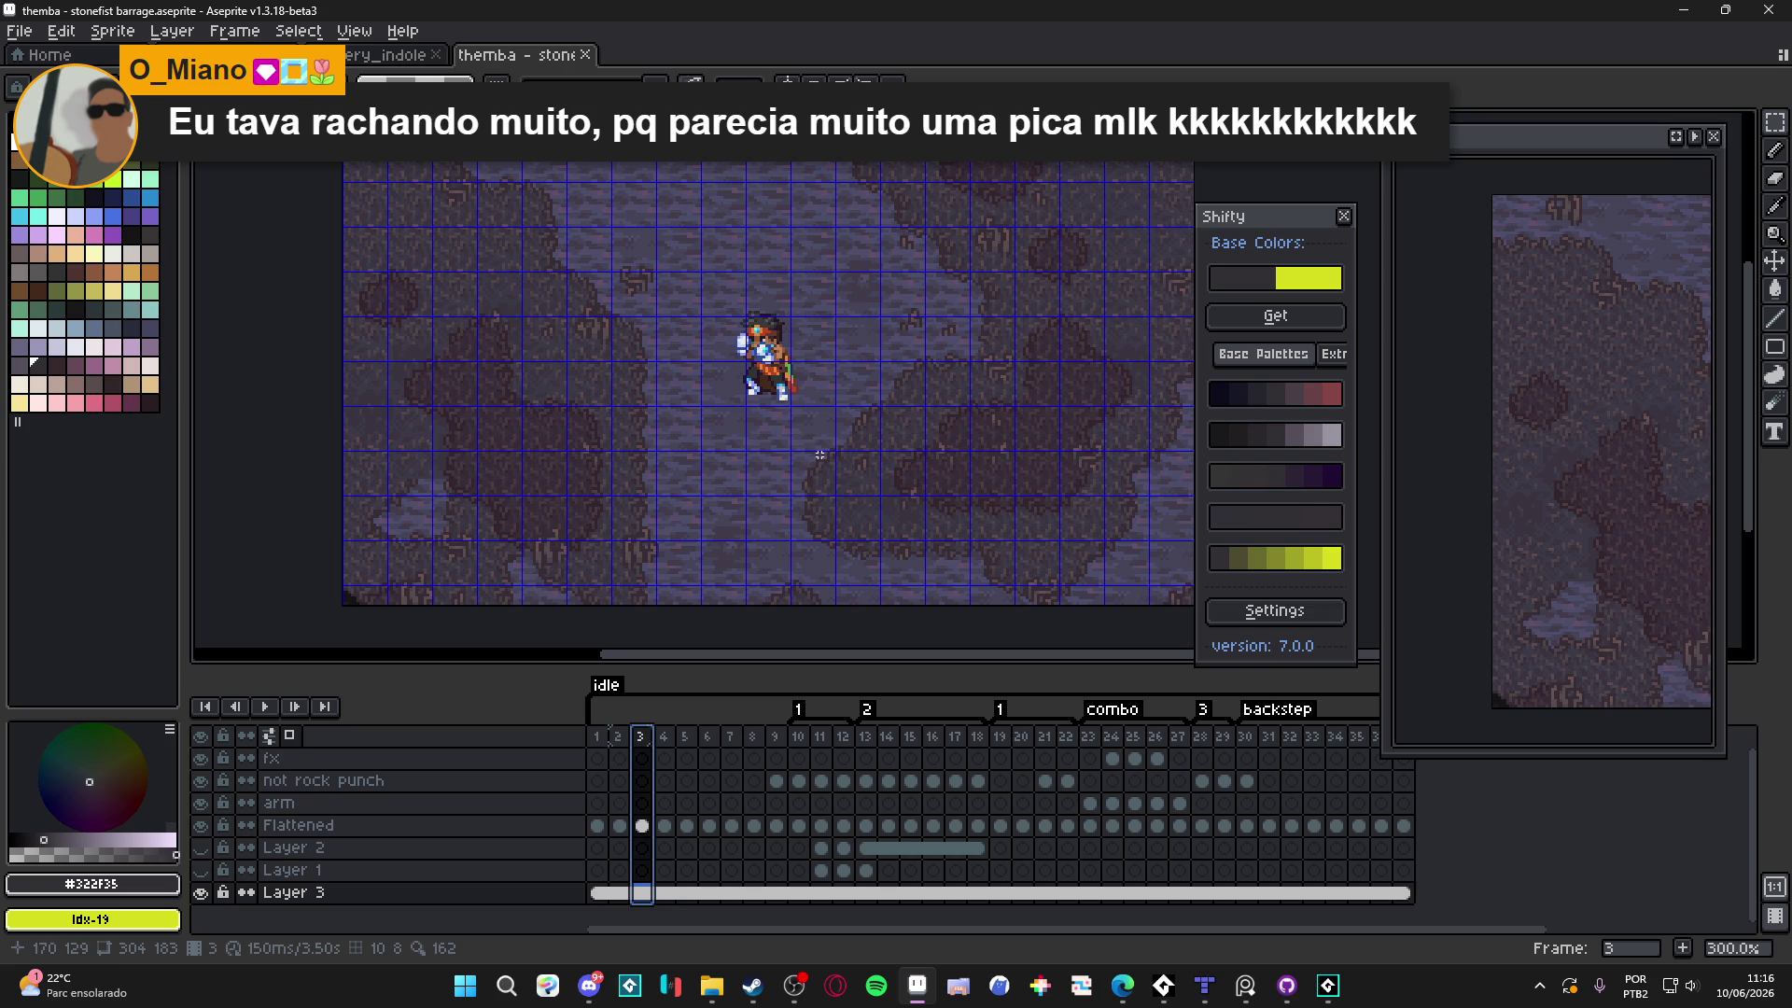
click(598, 736)
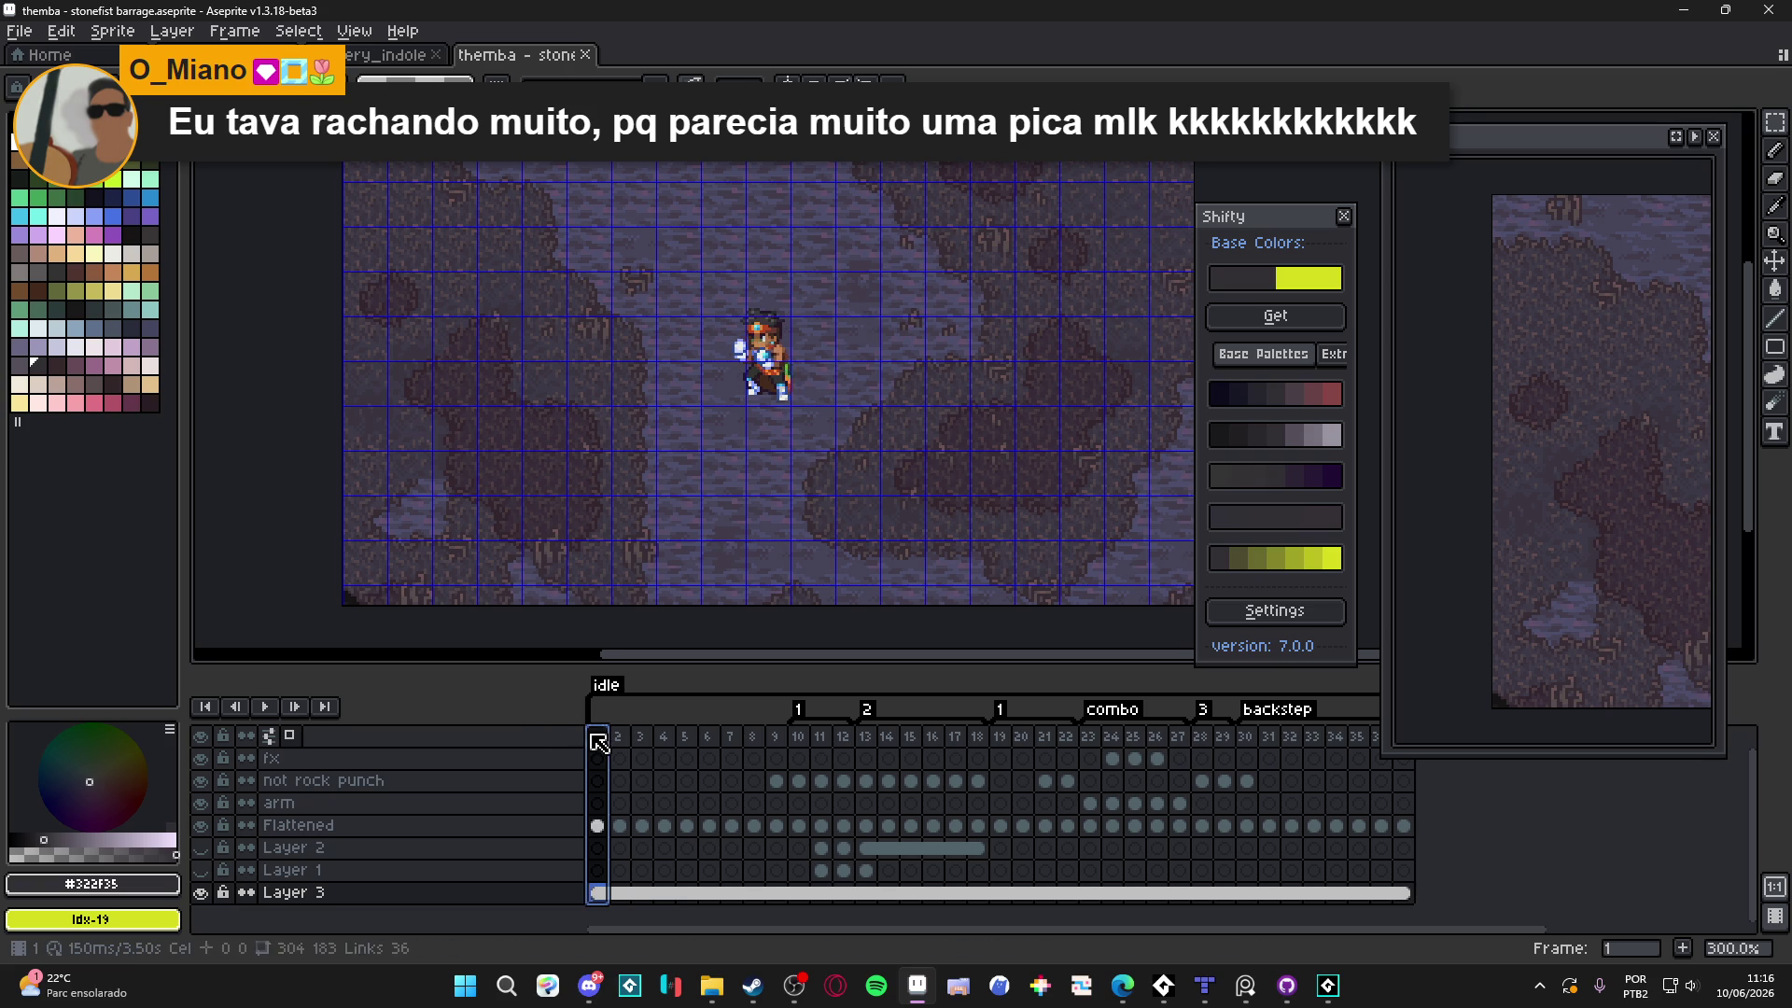
click(686, 737)
click(686, 825)
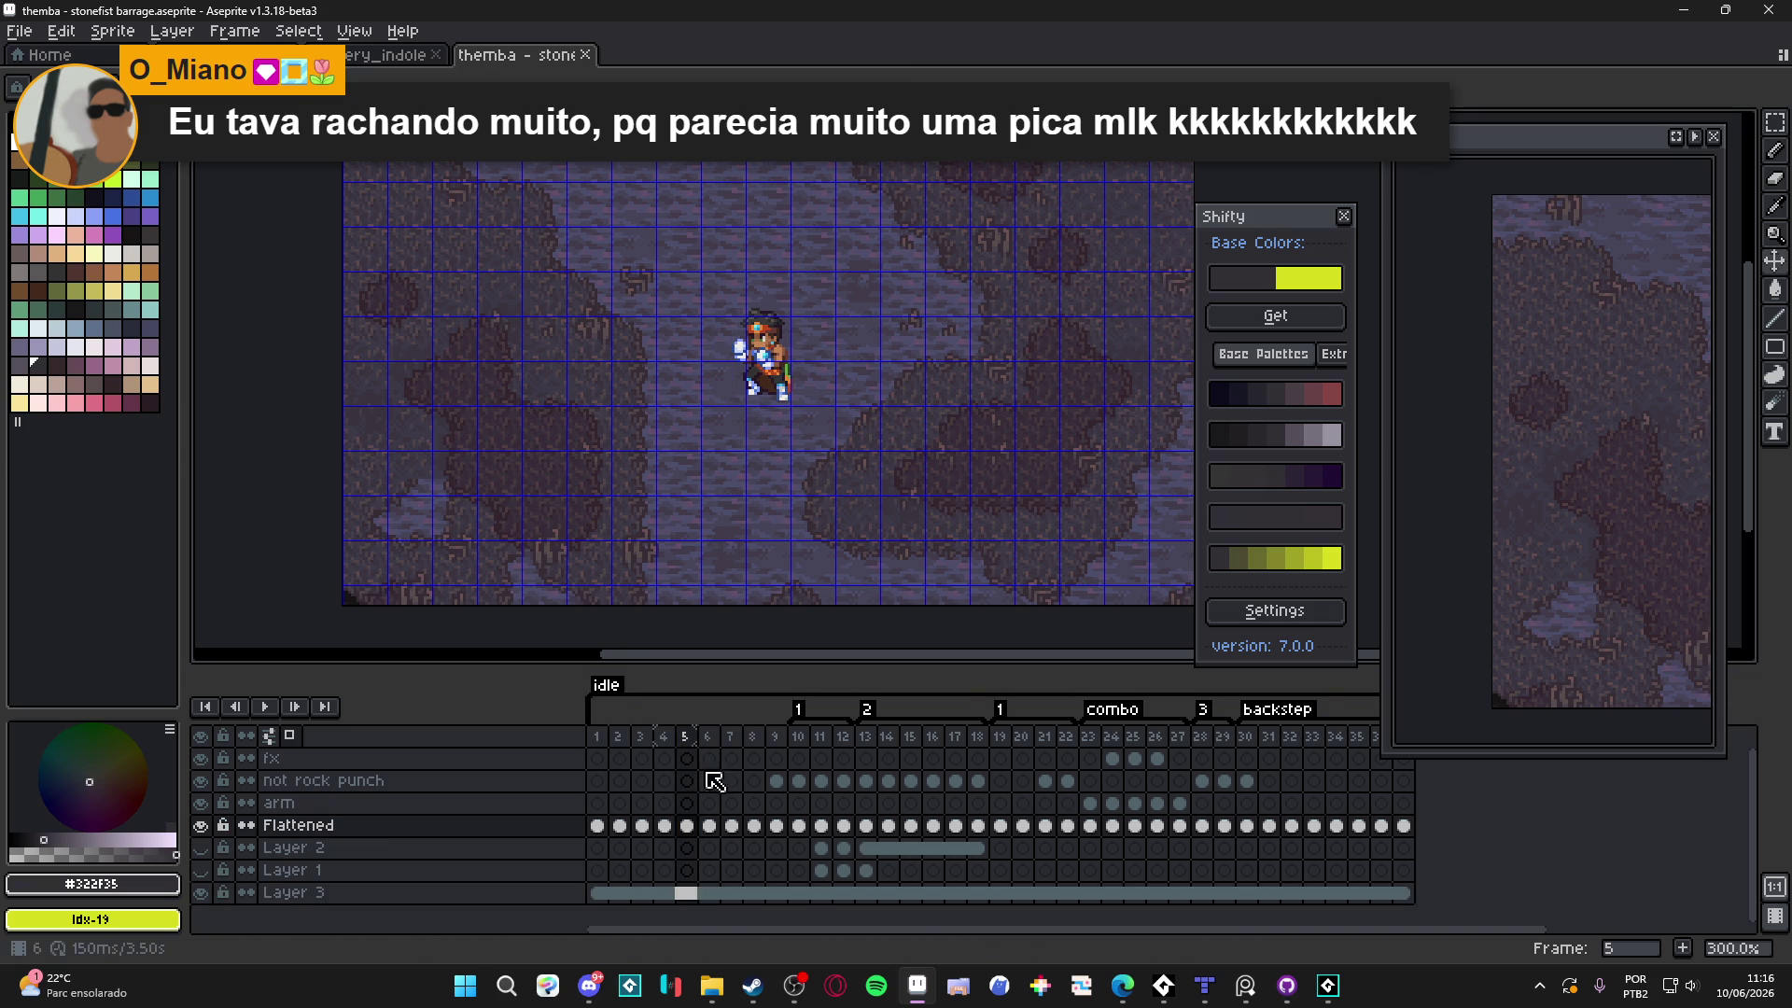
click(602, 739)
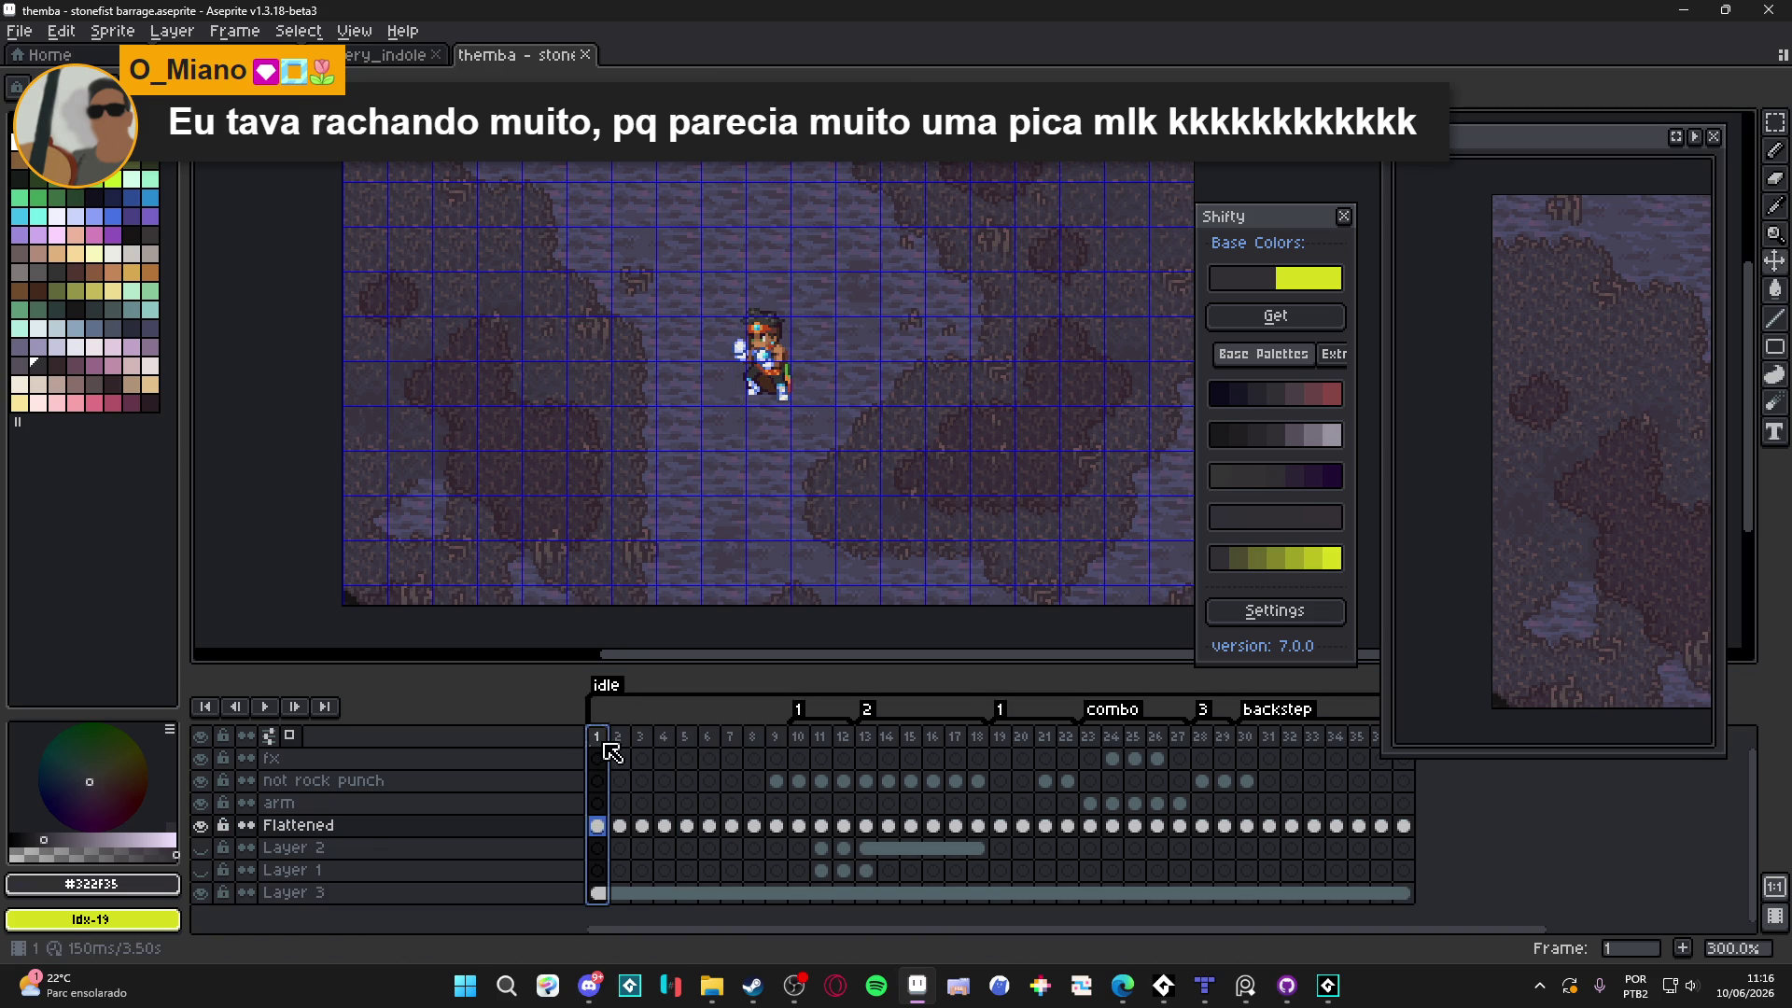
click(778, 378)
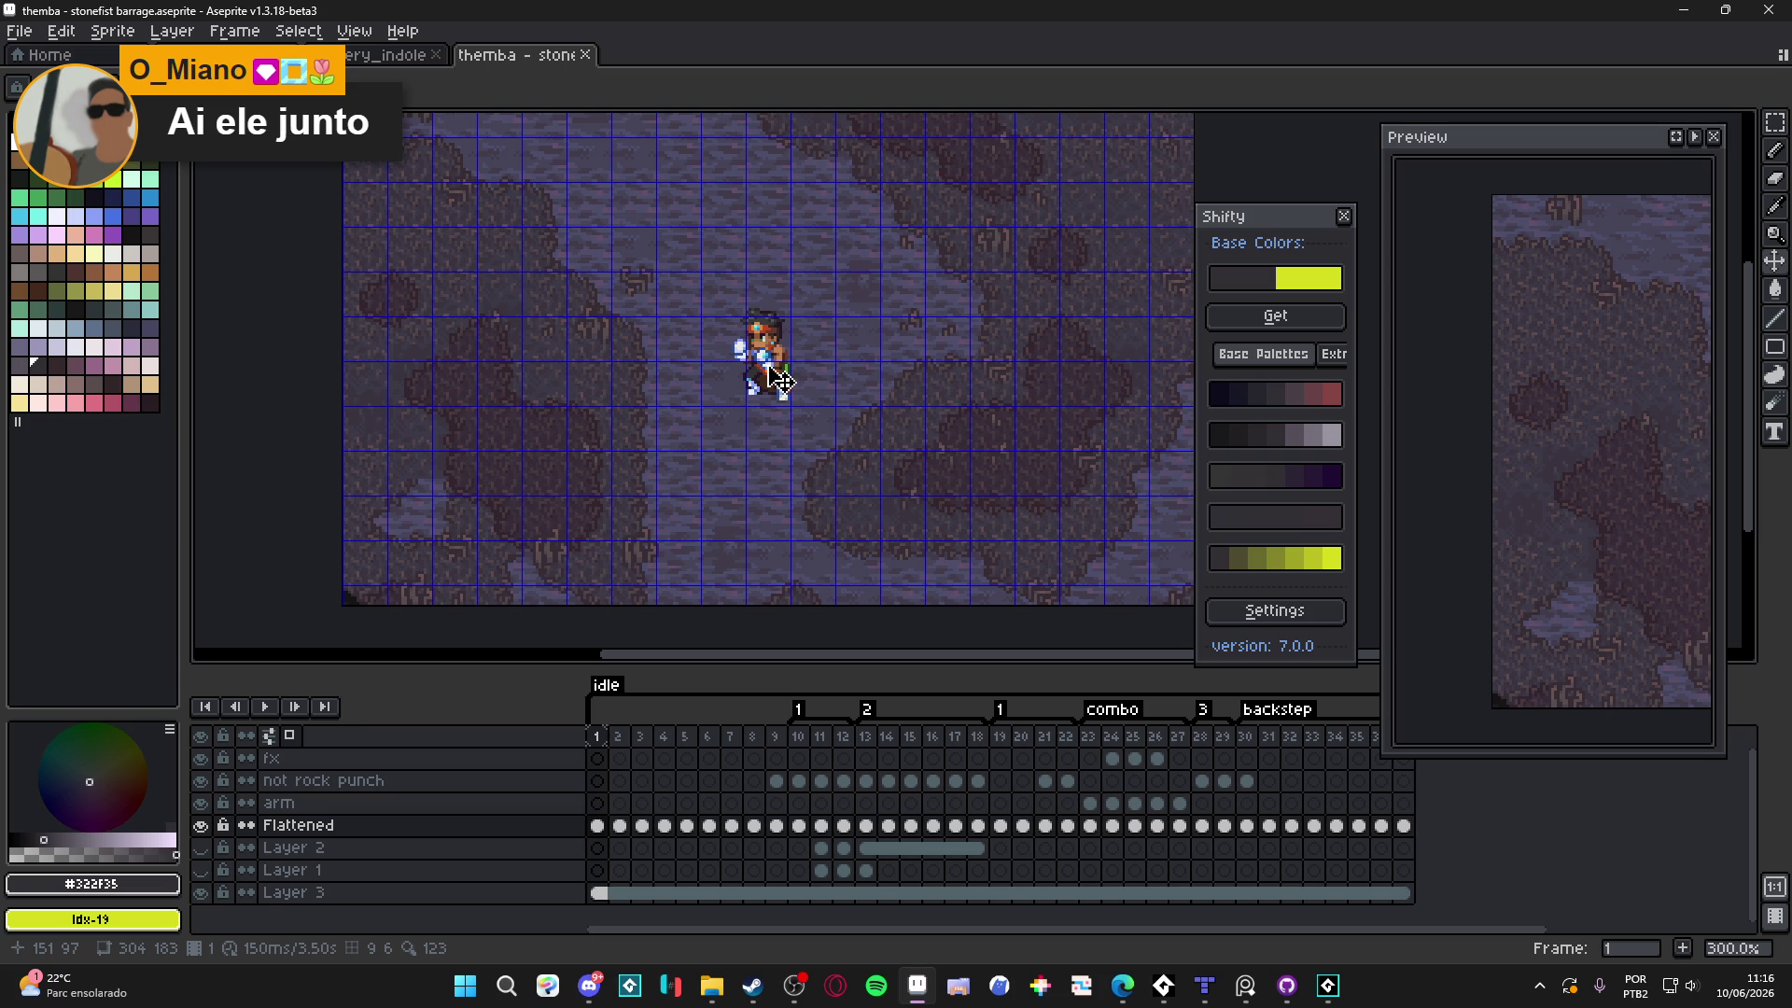
key(v)
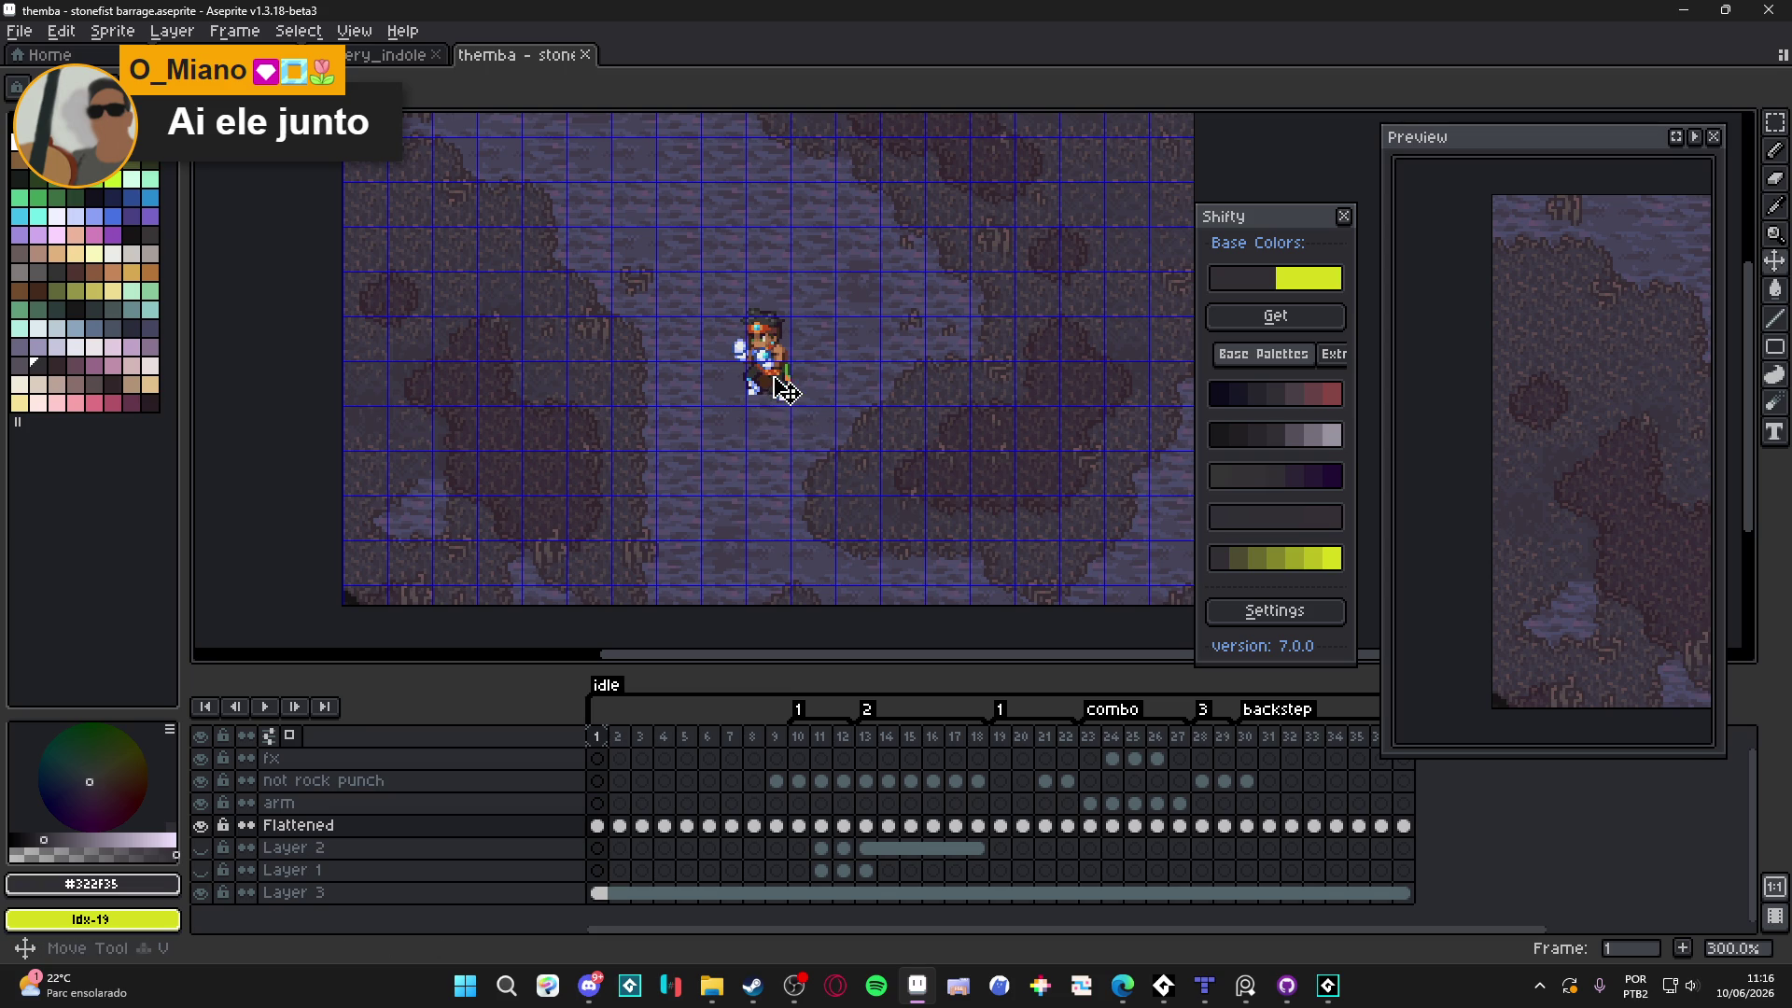
drag(782, 396, 826, 396)
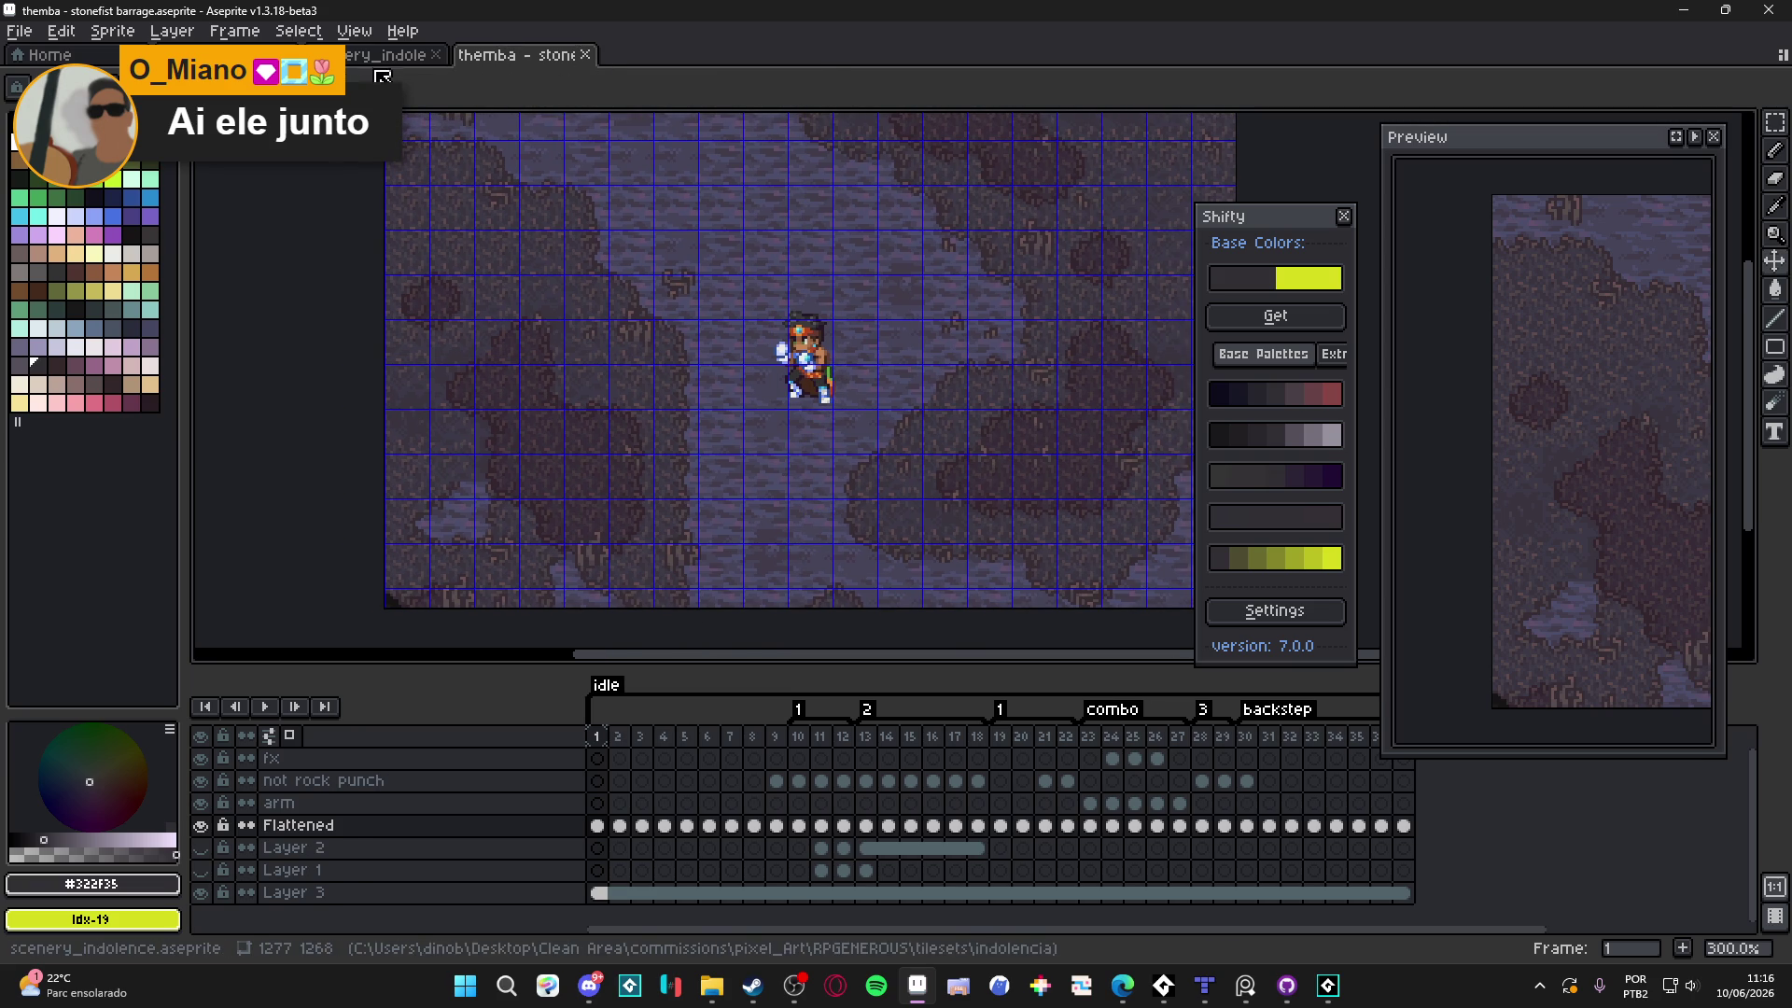
Look over the tileset image, then return to the scenery_indolence sprite
click(388, 56)
click(280, 55)
mouse_move(640, 351)
mouse_down()
mouse_move(620, 265)
mouse_move(678, 398)
mouse_up()
click(388, 56)
mouse_move(872, 480)
mouse_down()
mouse_move(800, 287)
mouse_move(761, 401)
mouse_move(814, 291)
mouse_up()
scroll(760, 385, up, 1)
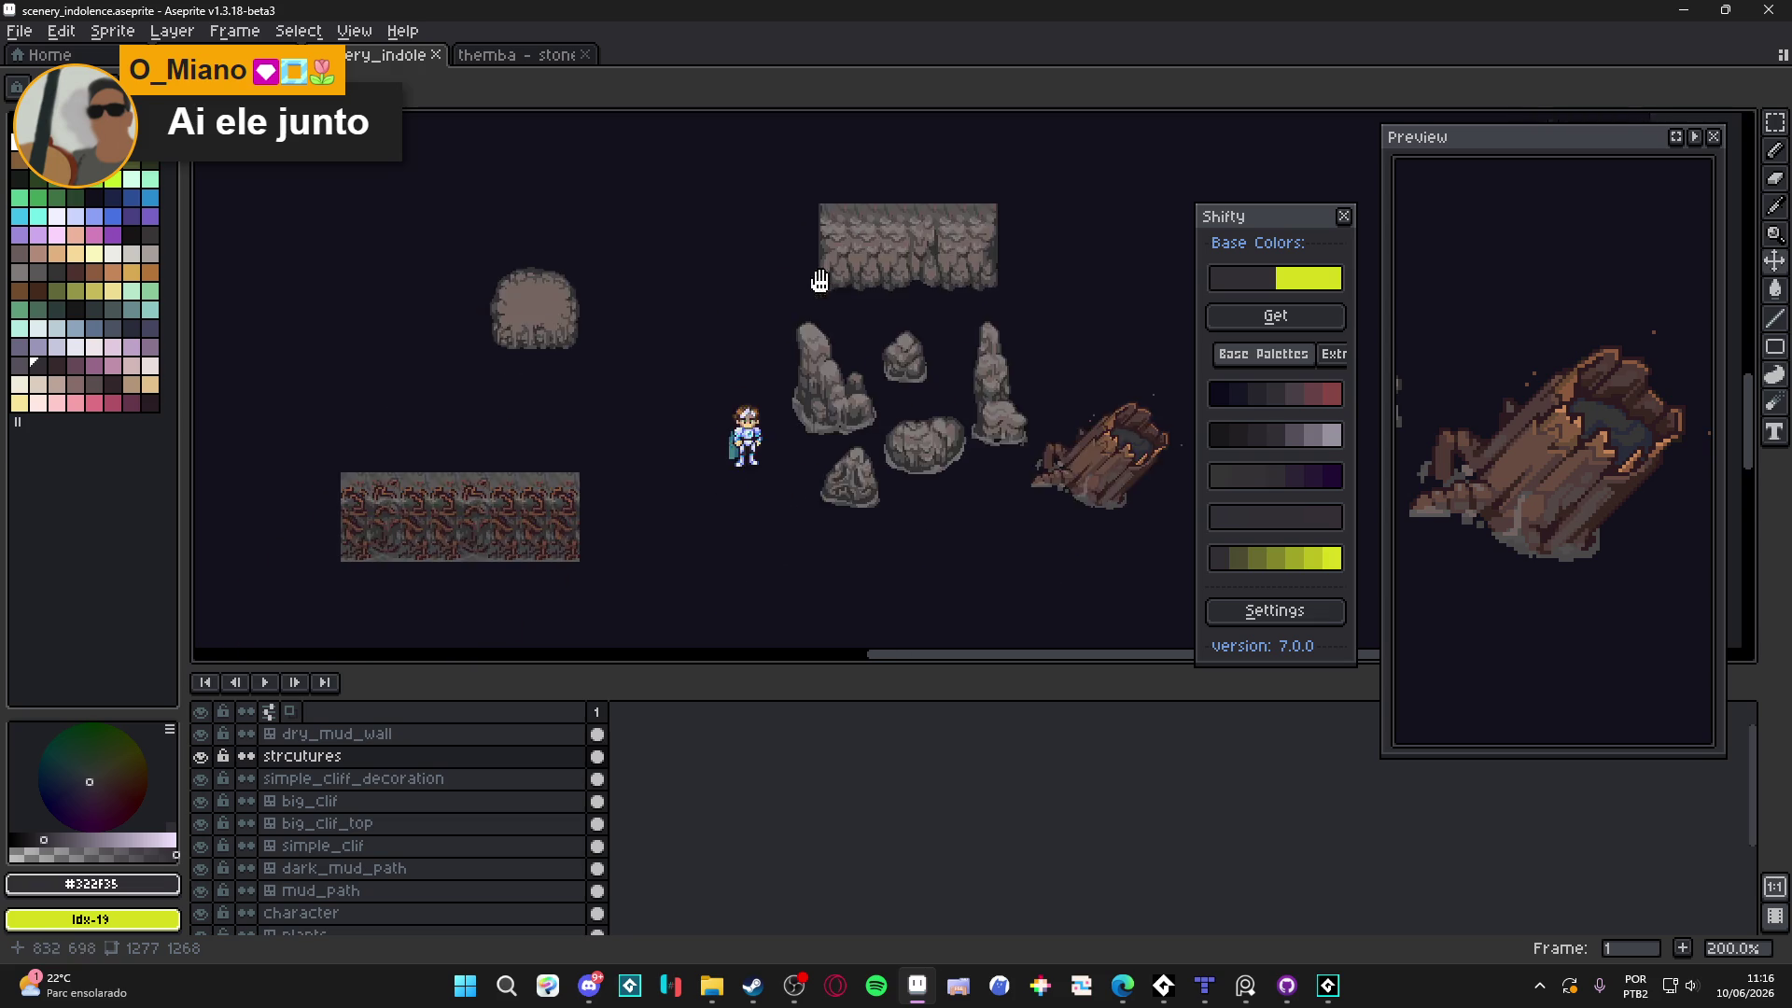
scroll(632, 507, down, 2)
scroll(600, 451, up, 3)
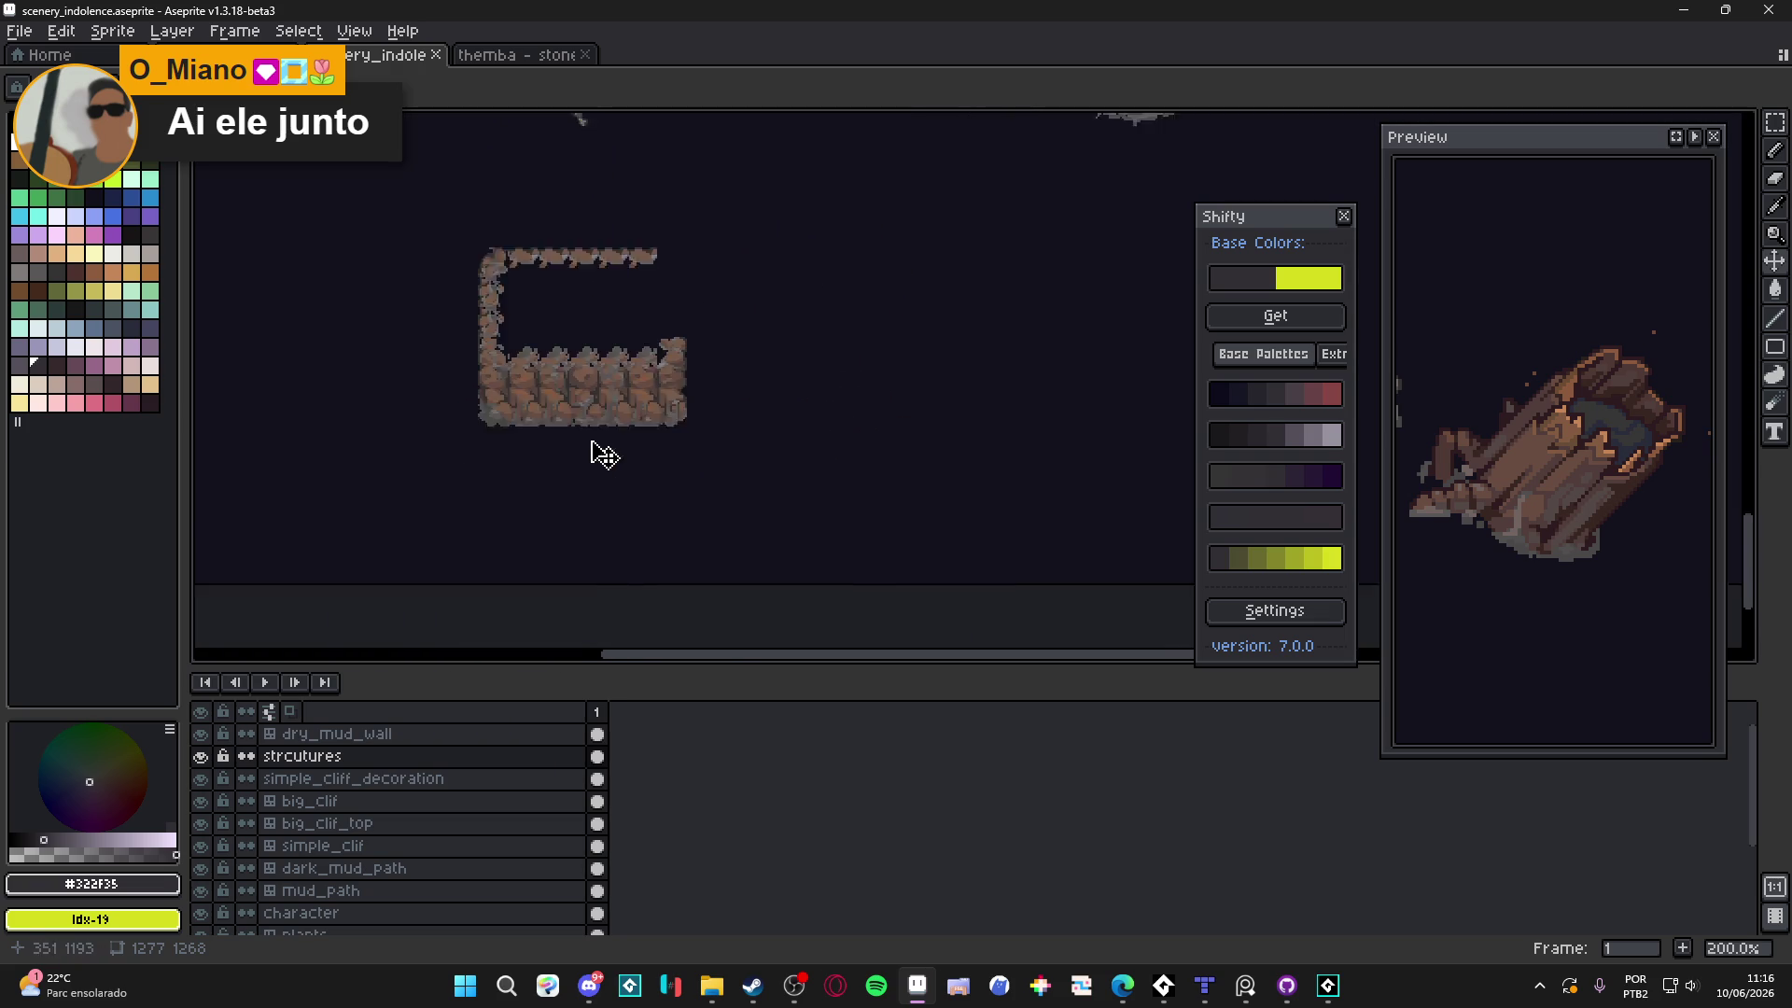
Make big_clif the active layer and switch to the Rectangular Marquee tool
ctrl+click(590, 392)
key(m)
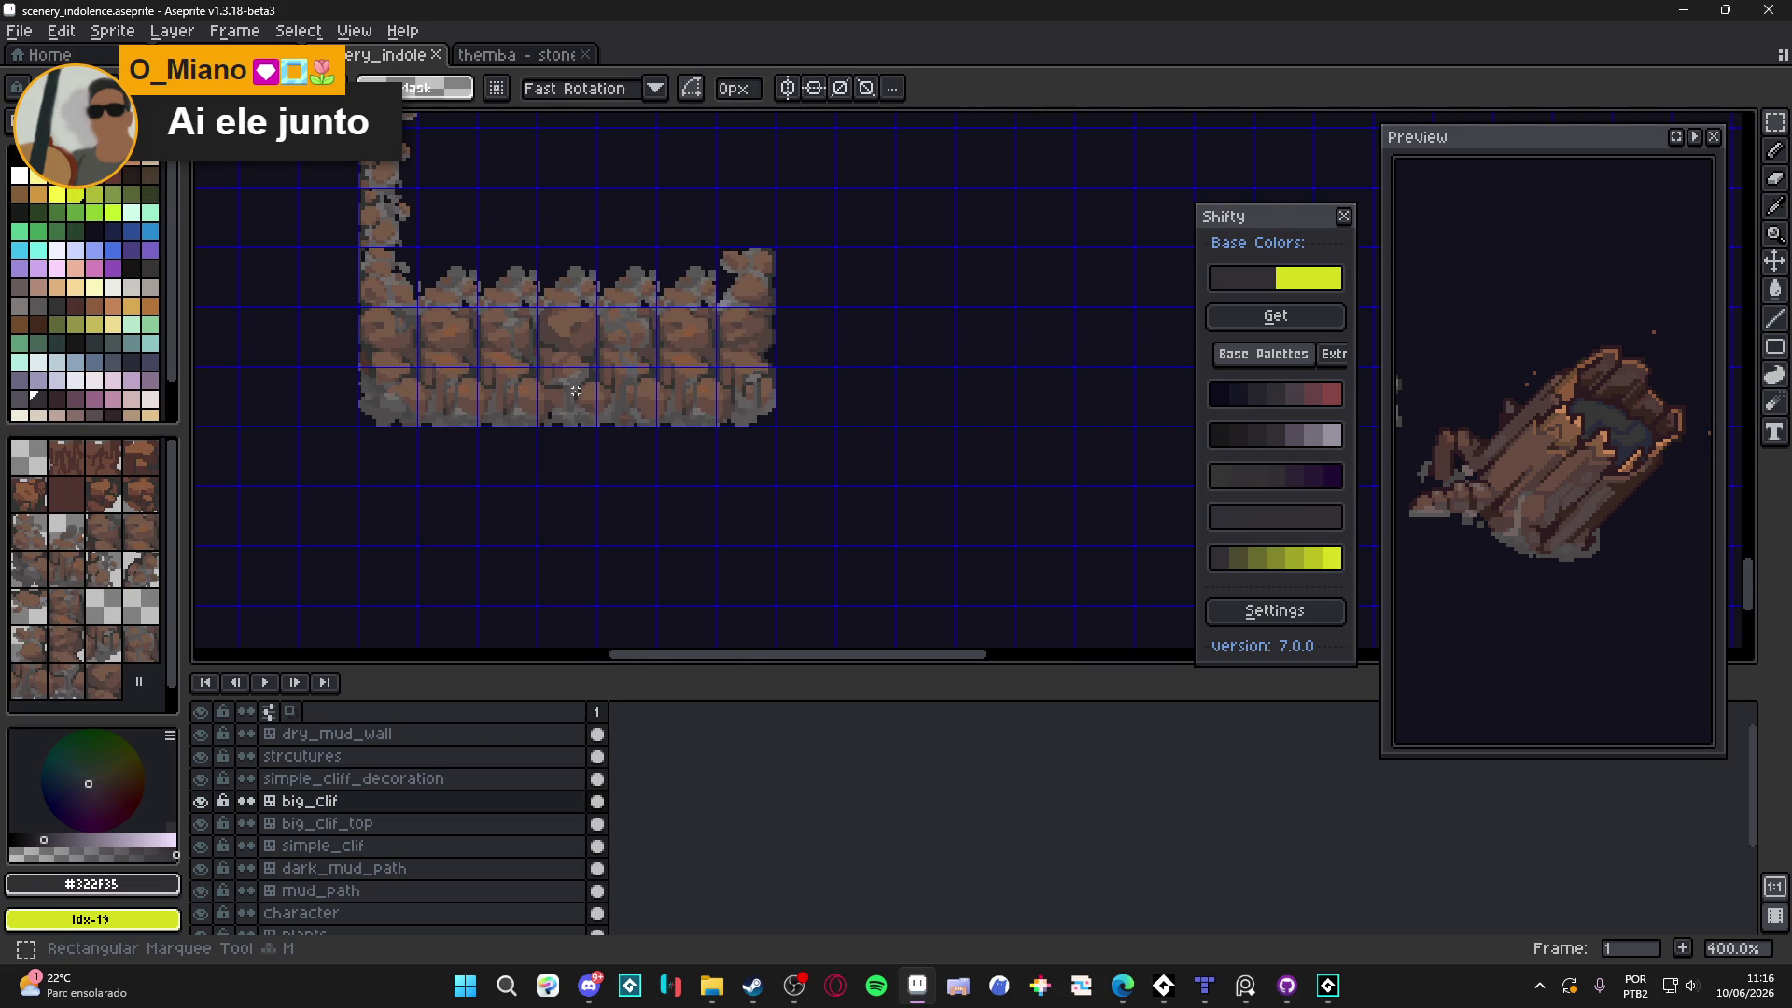
drag(579, 427, 583, 289)
click(583, 290)
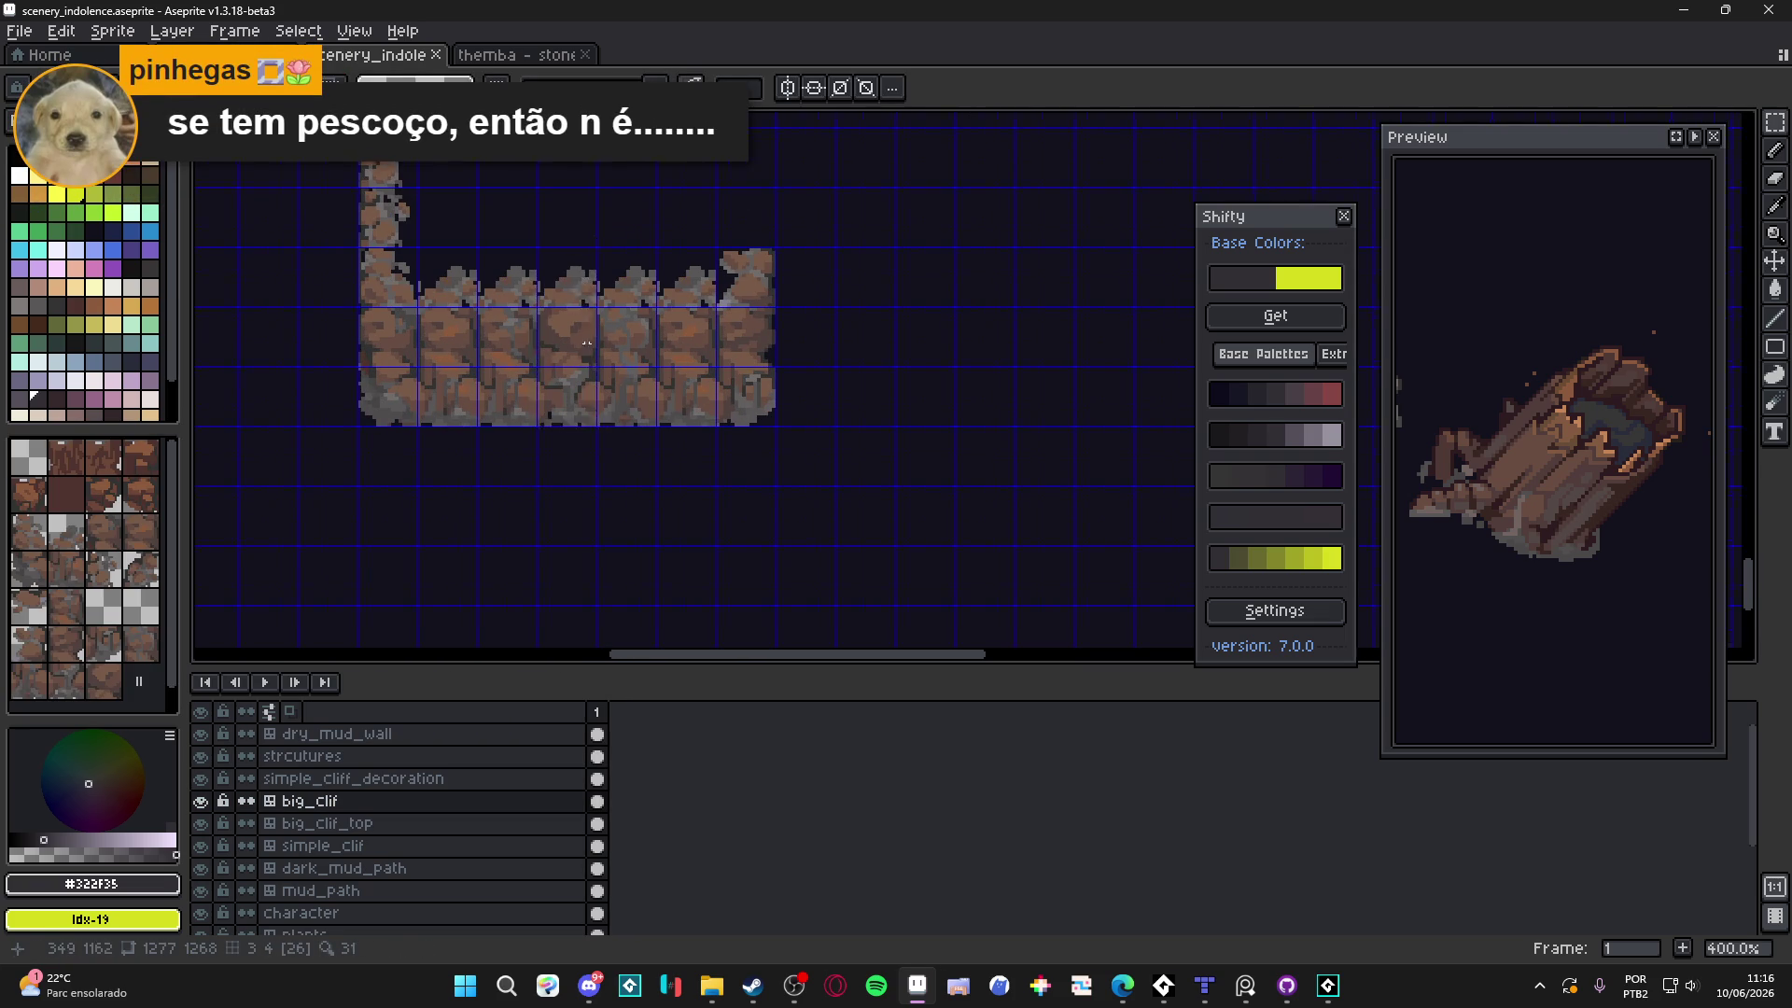
Zoom onto the cliff tiles and marquee-select the 16x48 brown cliff column
scroll(596, 369, down, 2)
scroll(634, 381, down, 2)
scroll(600, 399, up, 5)
scroll(614, 293, right, 3)
scroll(614, 293, up, 1)
scroll(951, 328, left, 3)
scroll(950, 328, down, 1)
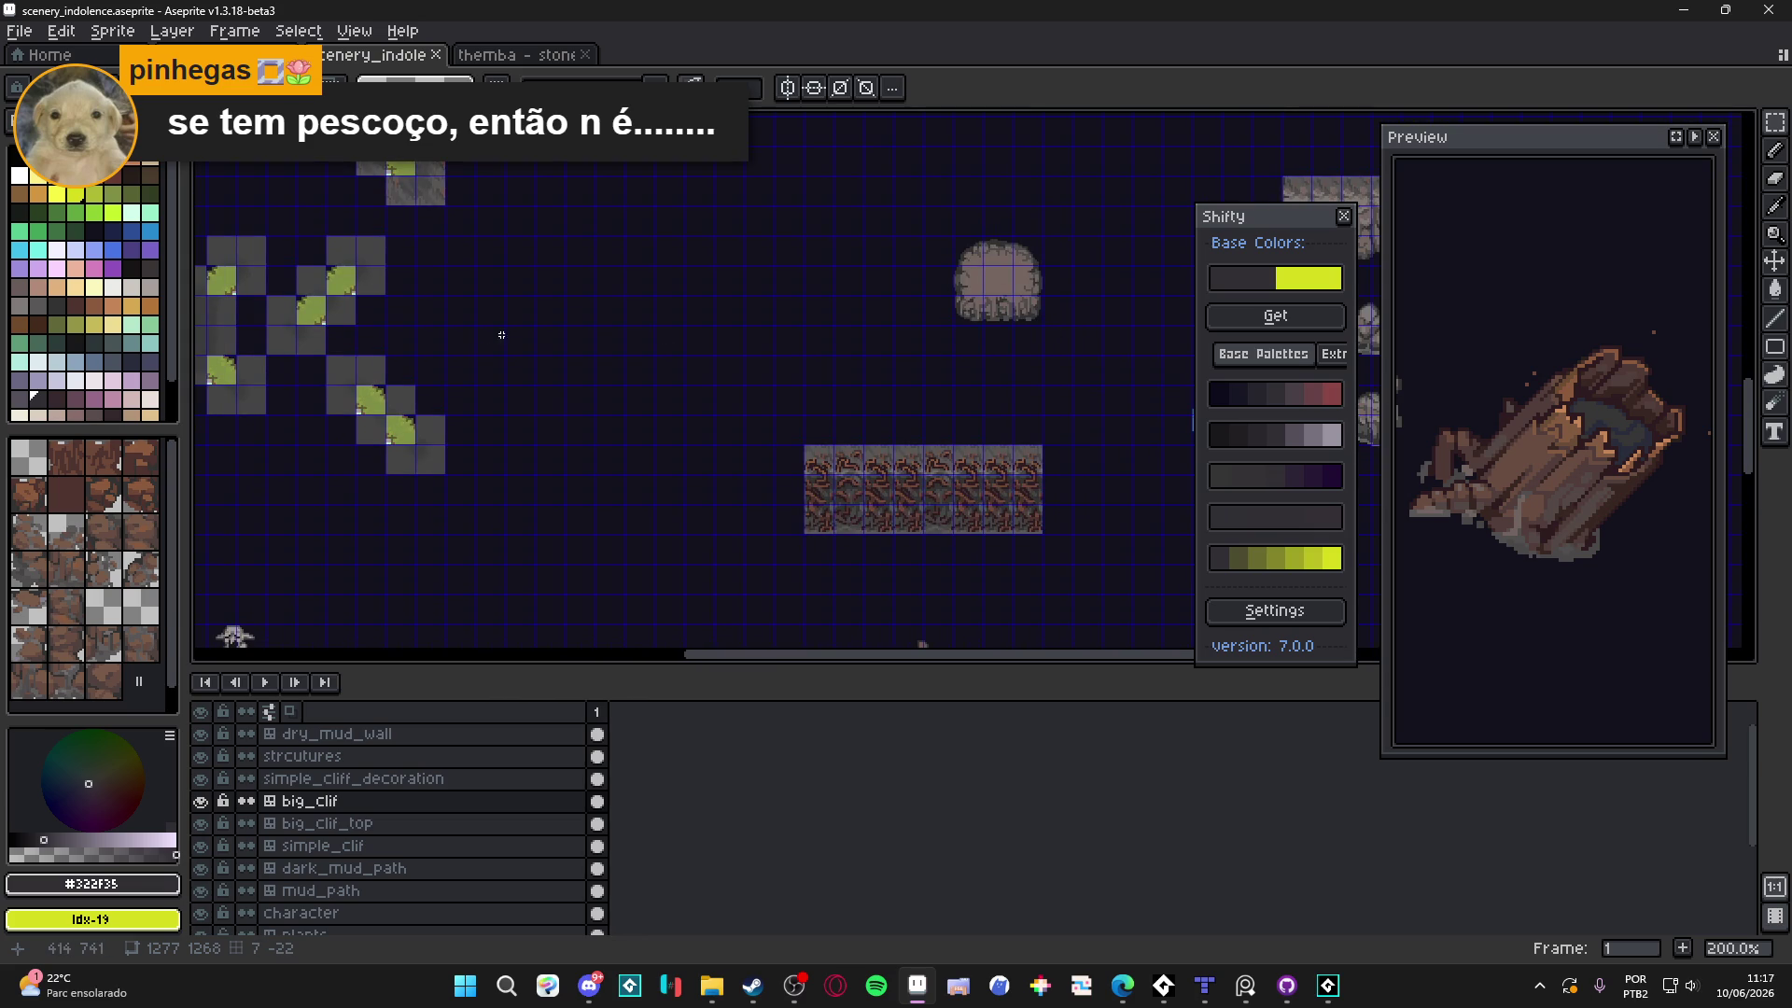
scroll(824, 476, up, 3)
scroll(804, 404, right, 6)
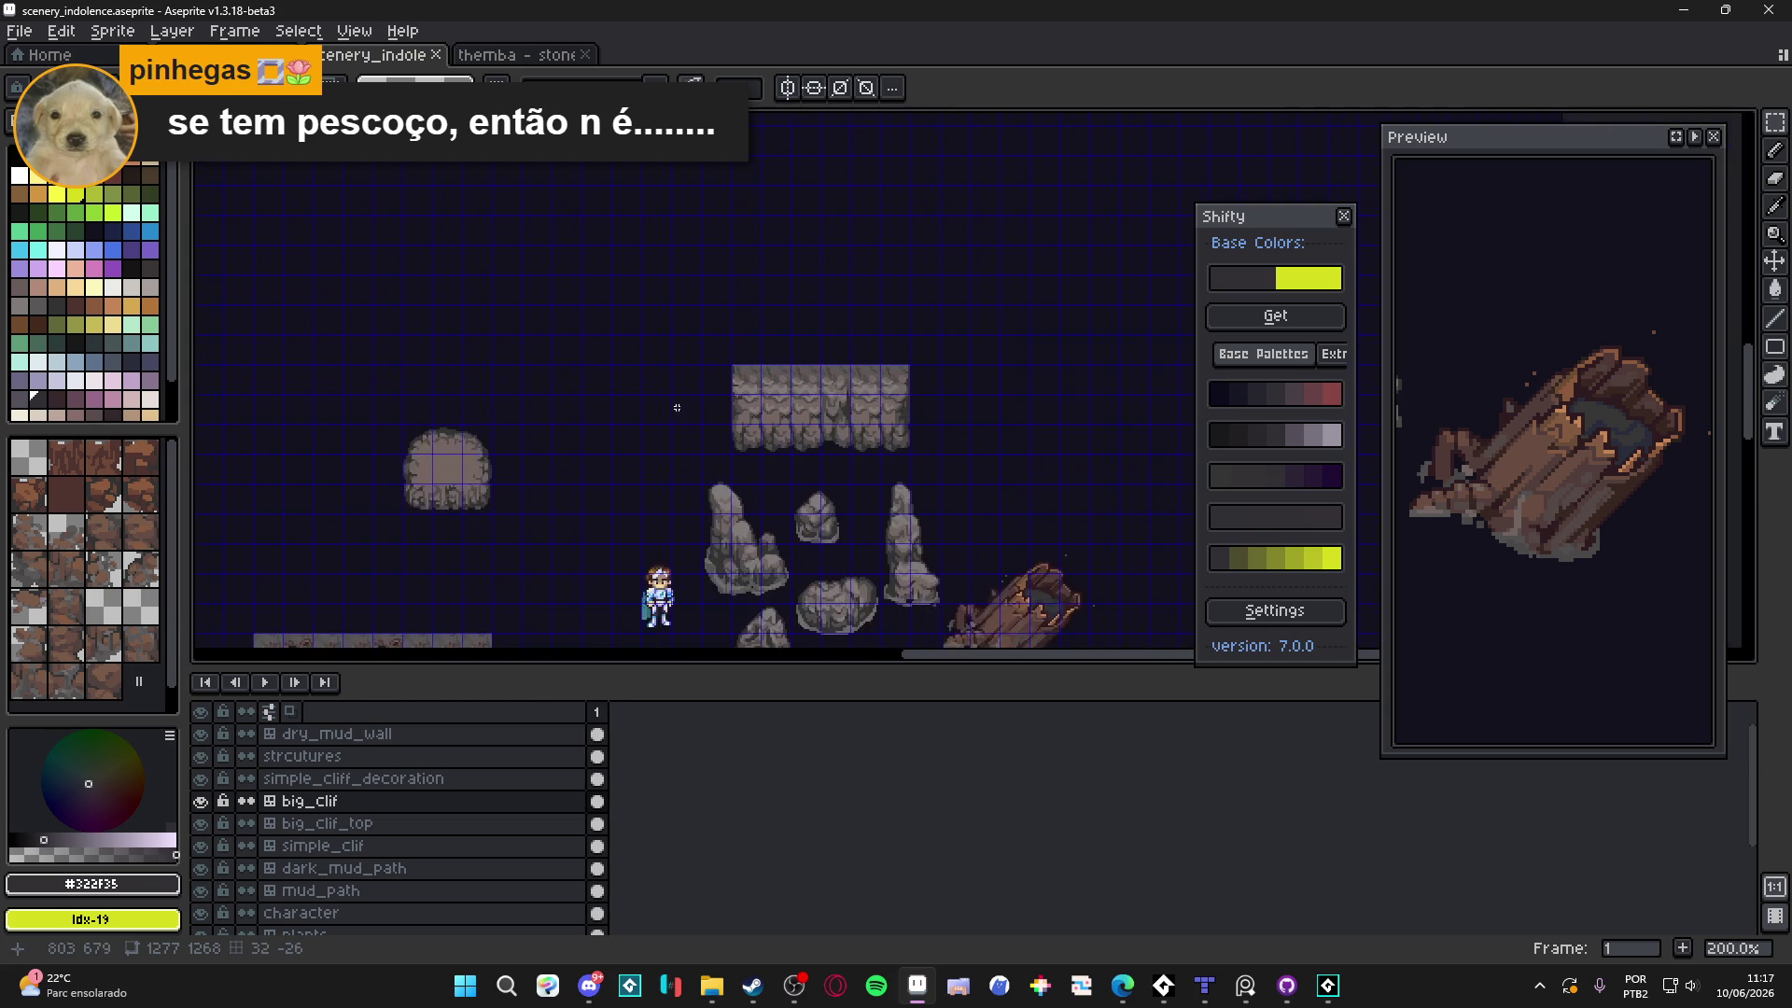
scroll(794, 448, up, 4)
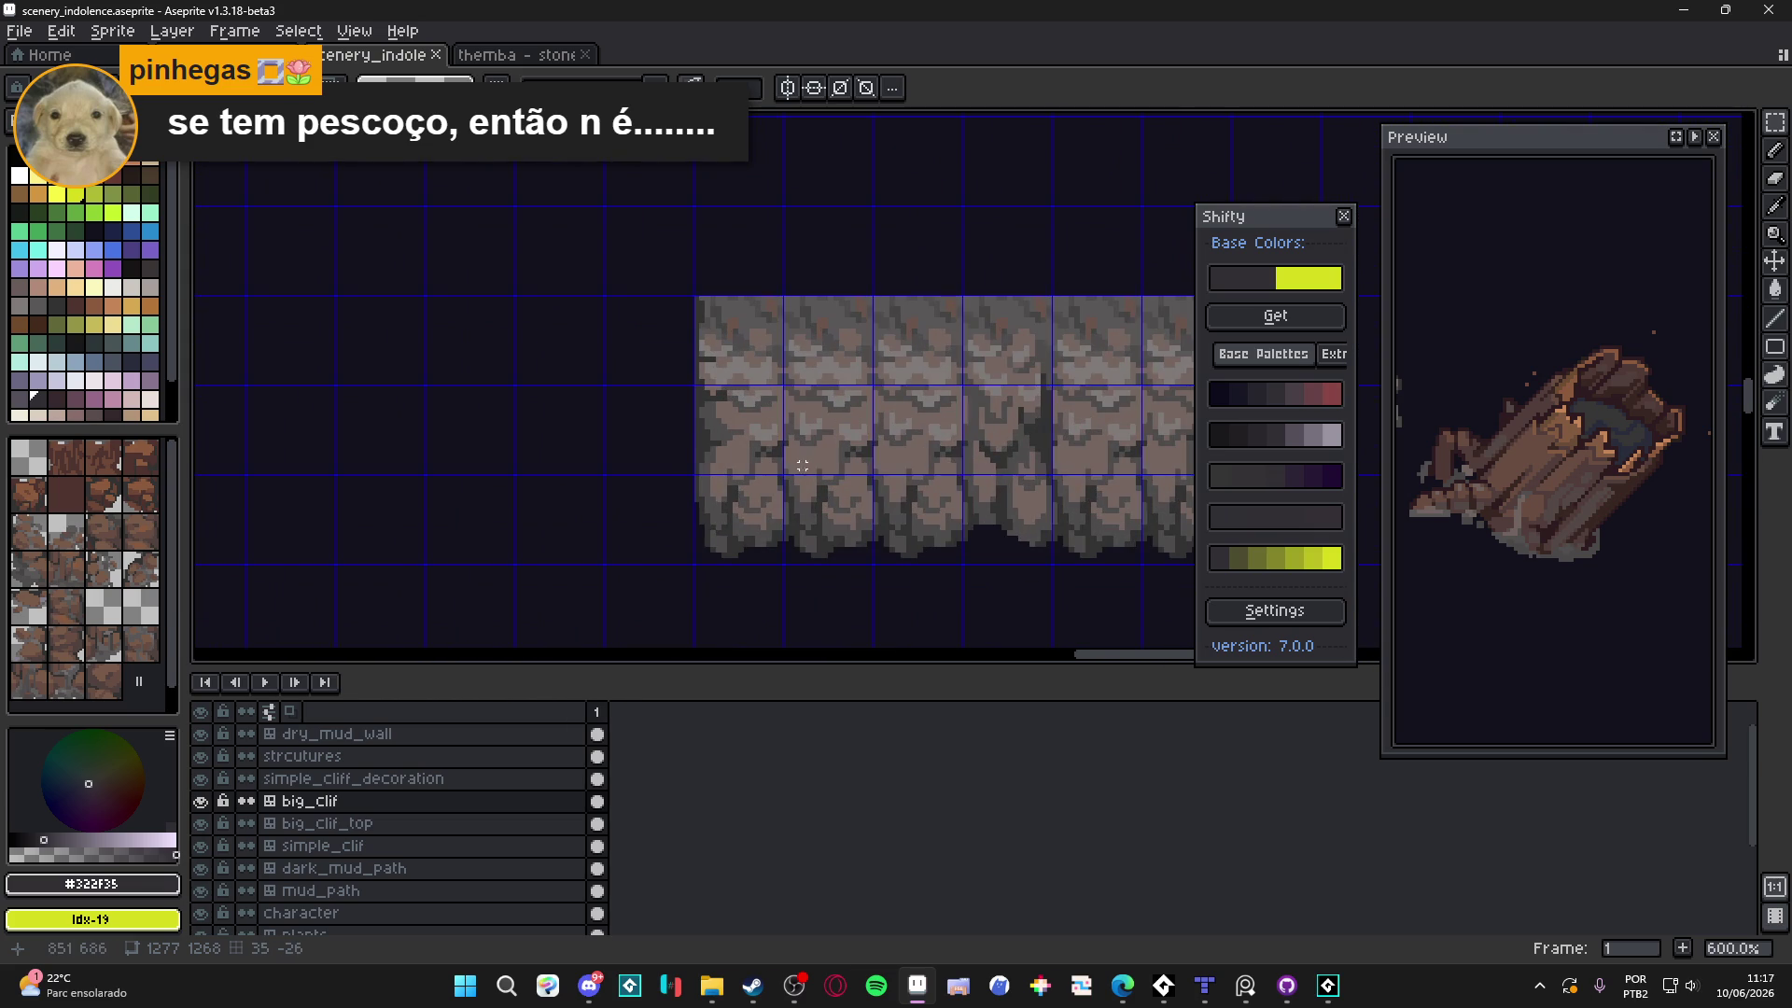
scroll(802, 465, up, 1)
drag(905, 201, 1026, 555)
Move the 16x48 column left against the cliff row, nudge it up 3 pixels, and commit
mouse_move(988, 412)
mouse_down()
mouse_move(572, 448)
mouse_move(613, 447)
mouse_move(594, 431)
mouse_up()
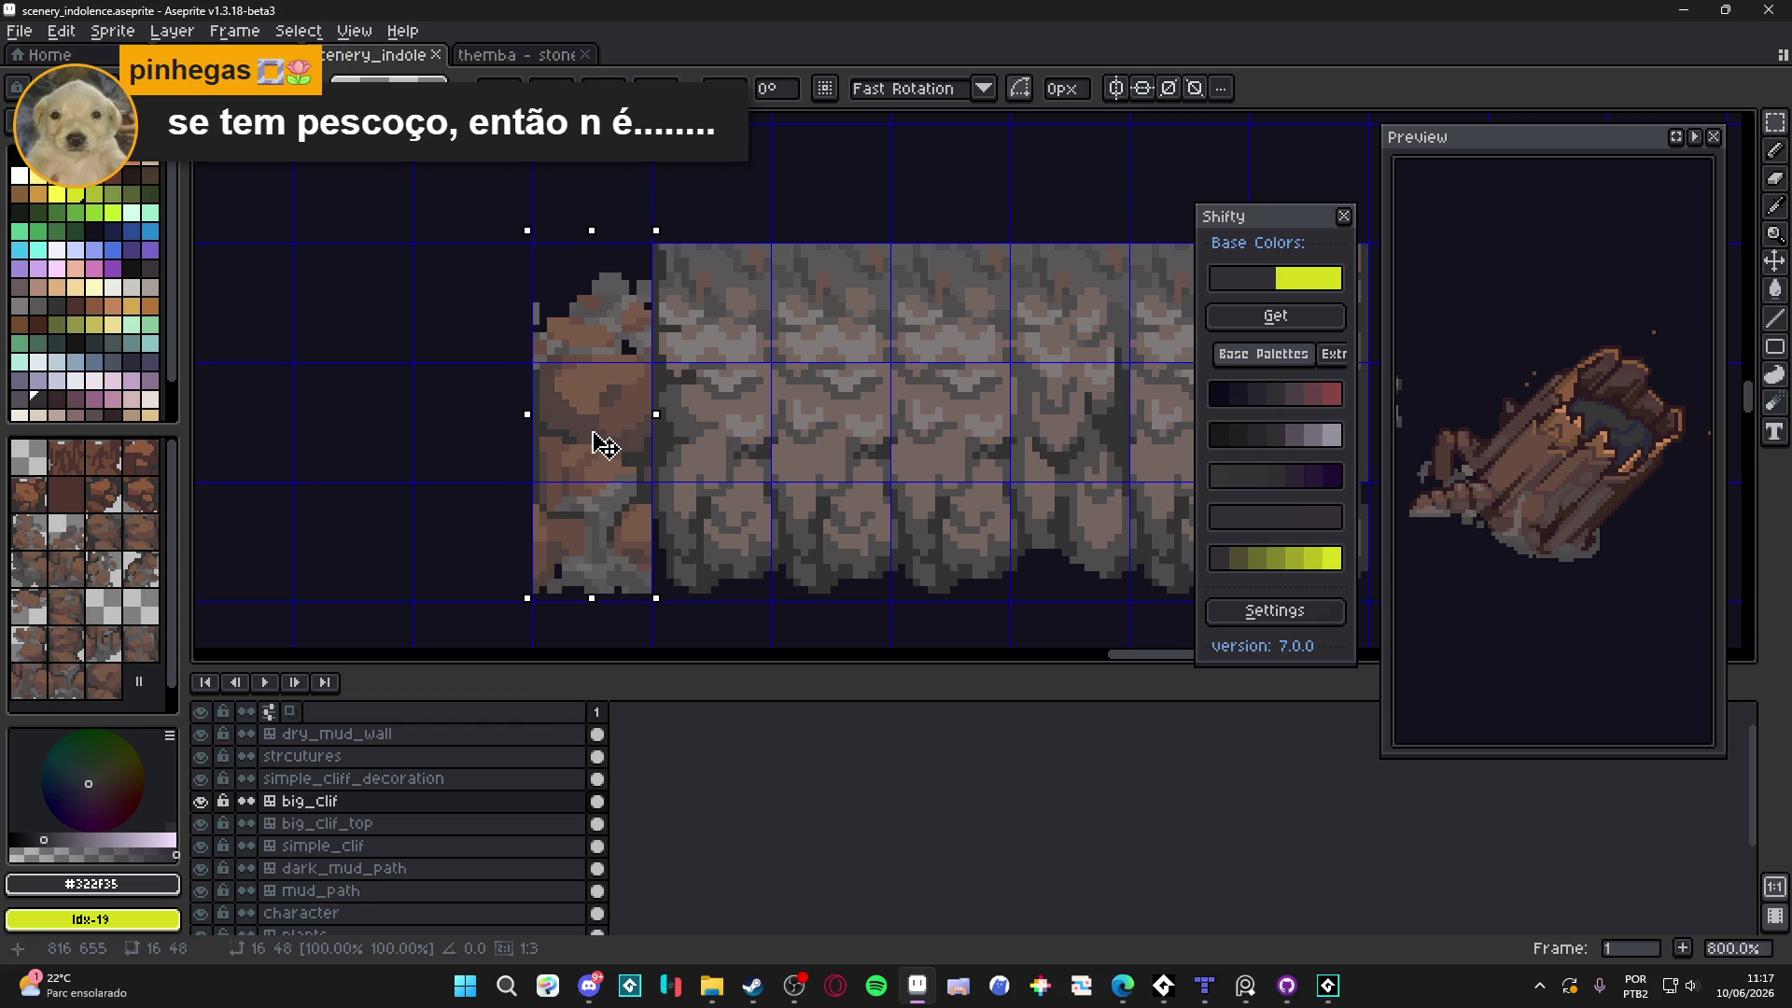
drag(602, 445, 595, 411)
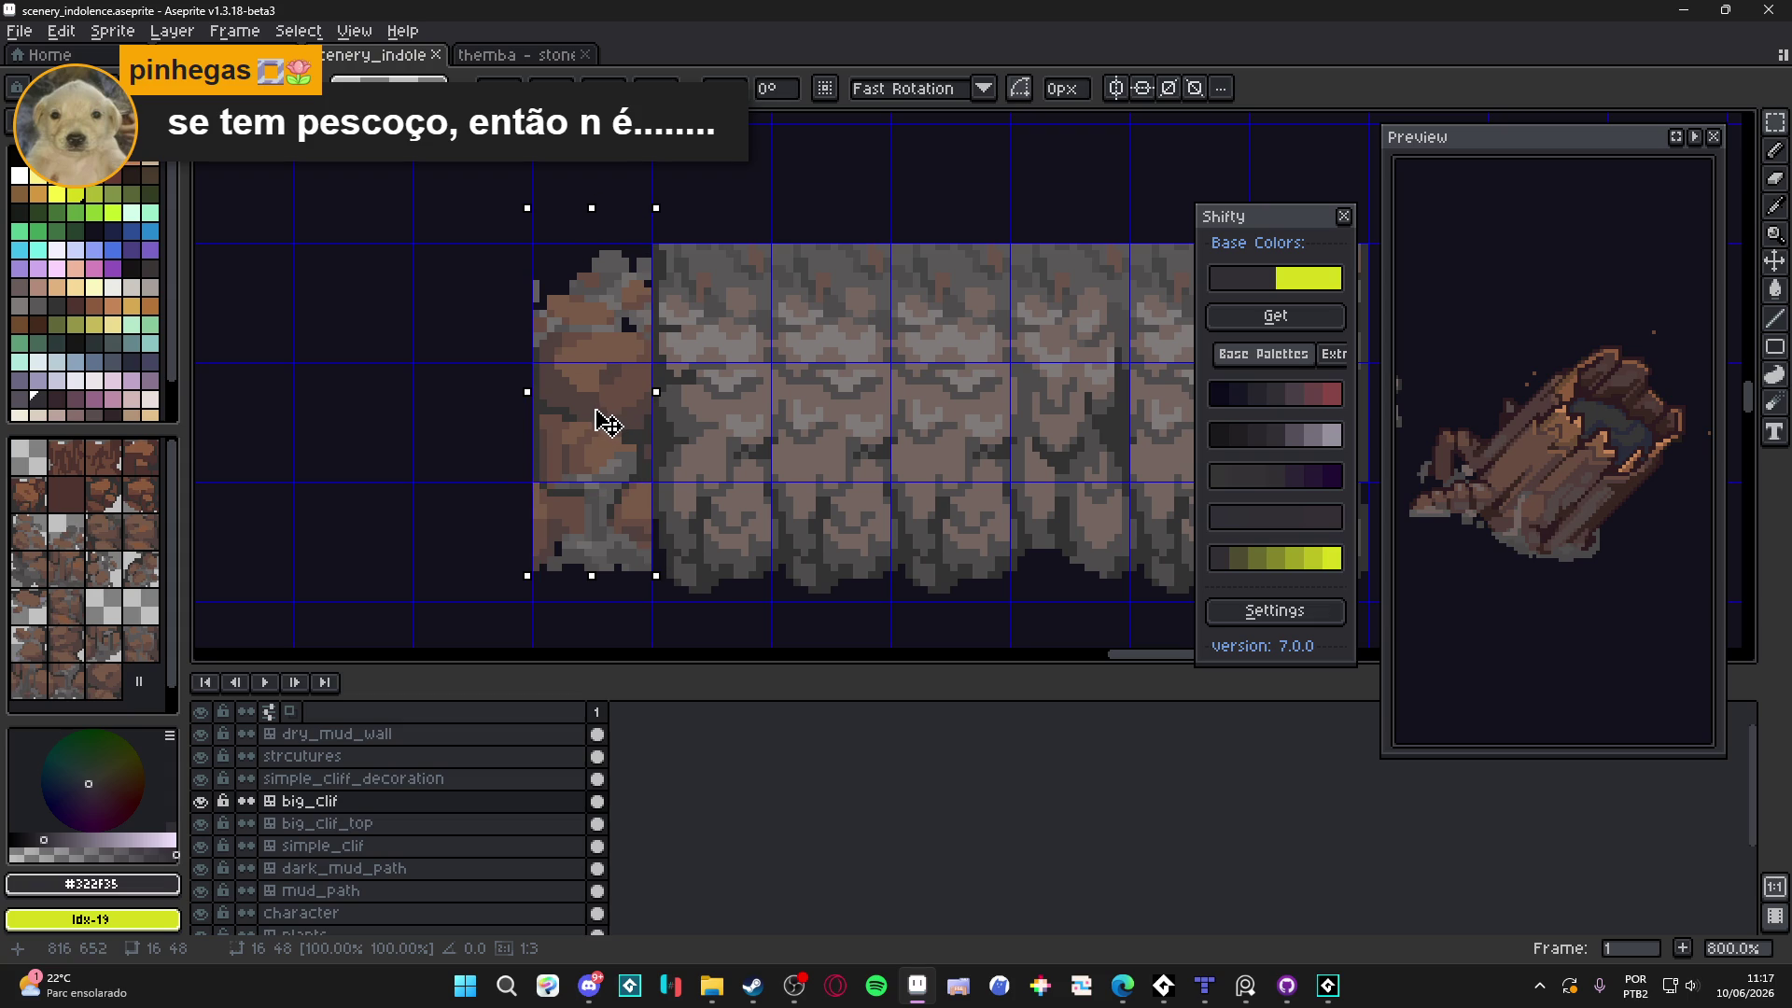
key(Return)
scroll(638, 412, down, 2)
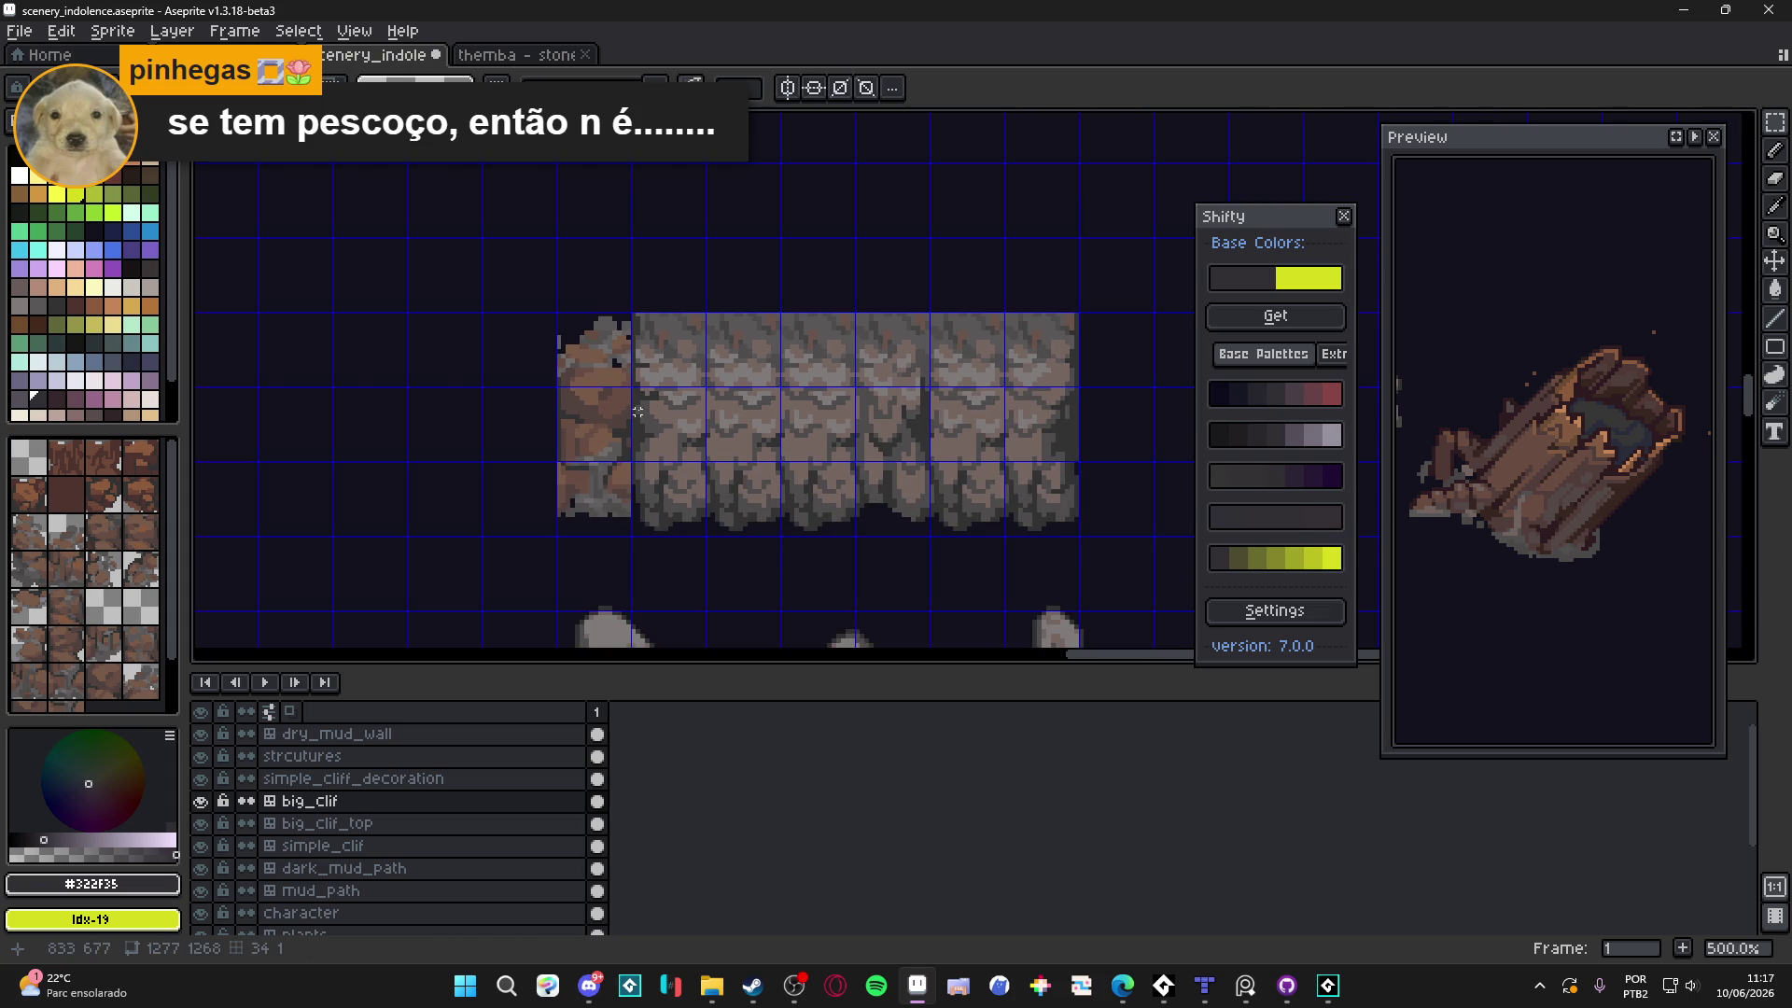
Paint greyish-brown #756661 pixels along the seam and lighten a vertical strip there
scroll(701, 396, up, 2)
alt+click(731, 377)
scroll(635, 383, up, 2)
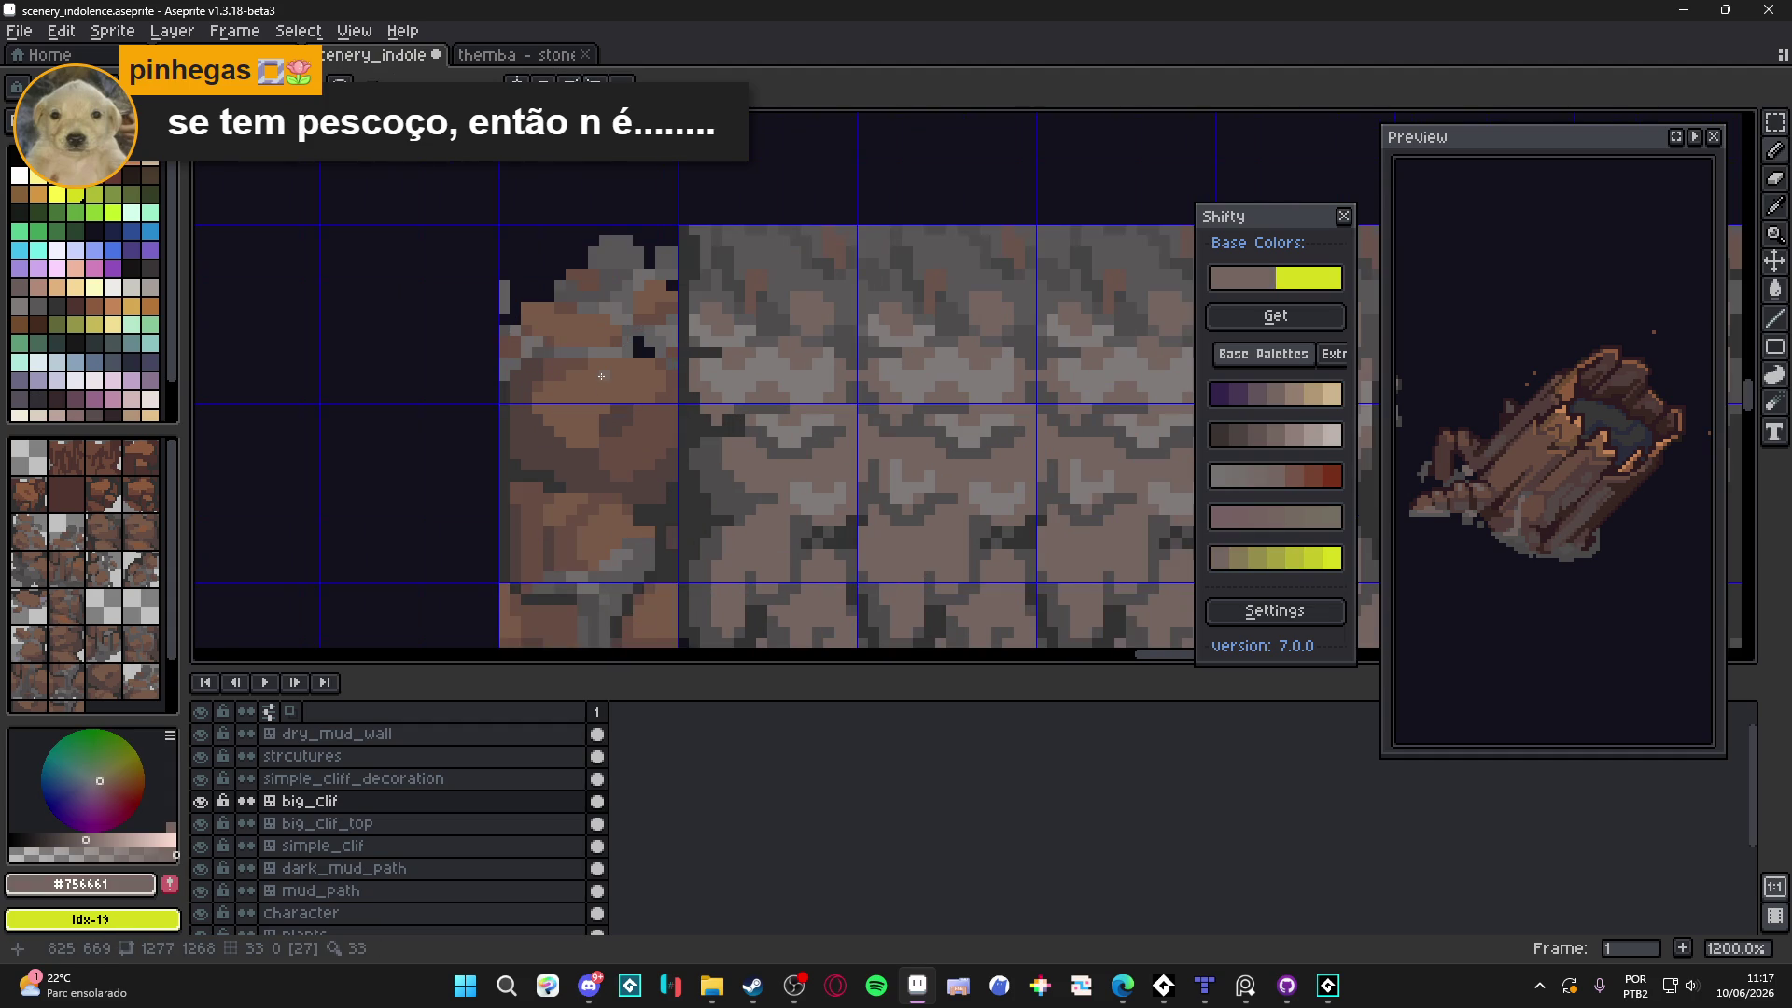
mouse_move(560, 364)
mouse_down()
mouse_move(641, 375)
mouse_move(591, 392)
mouse_move(688, 446)
mouse_move(666, 439)
mouse_move(671, 481)
mouse_up()
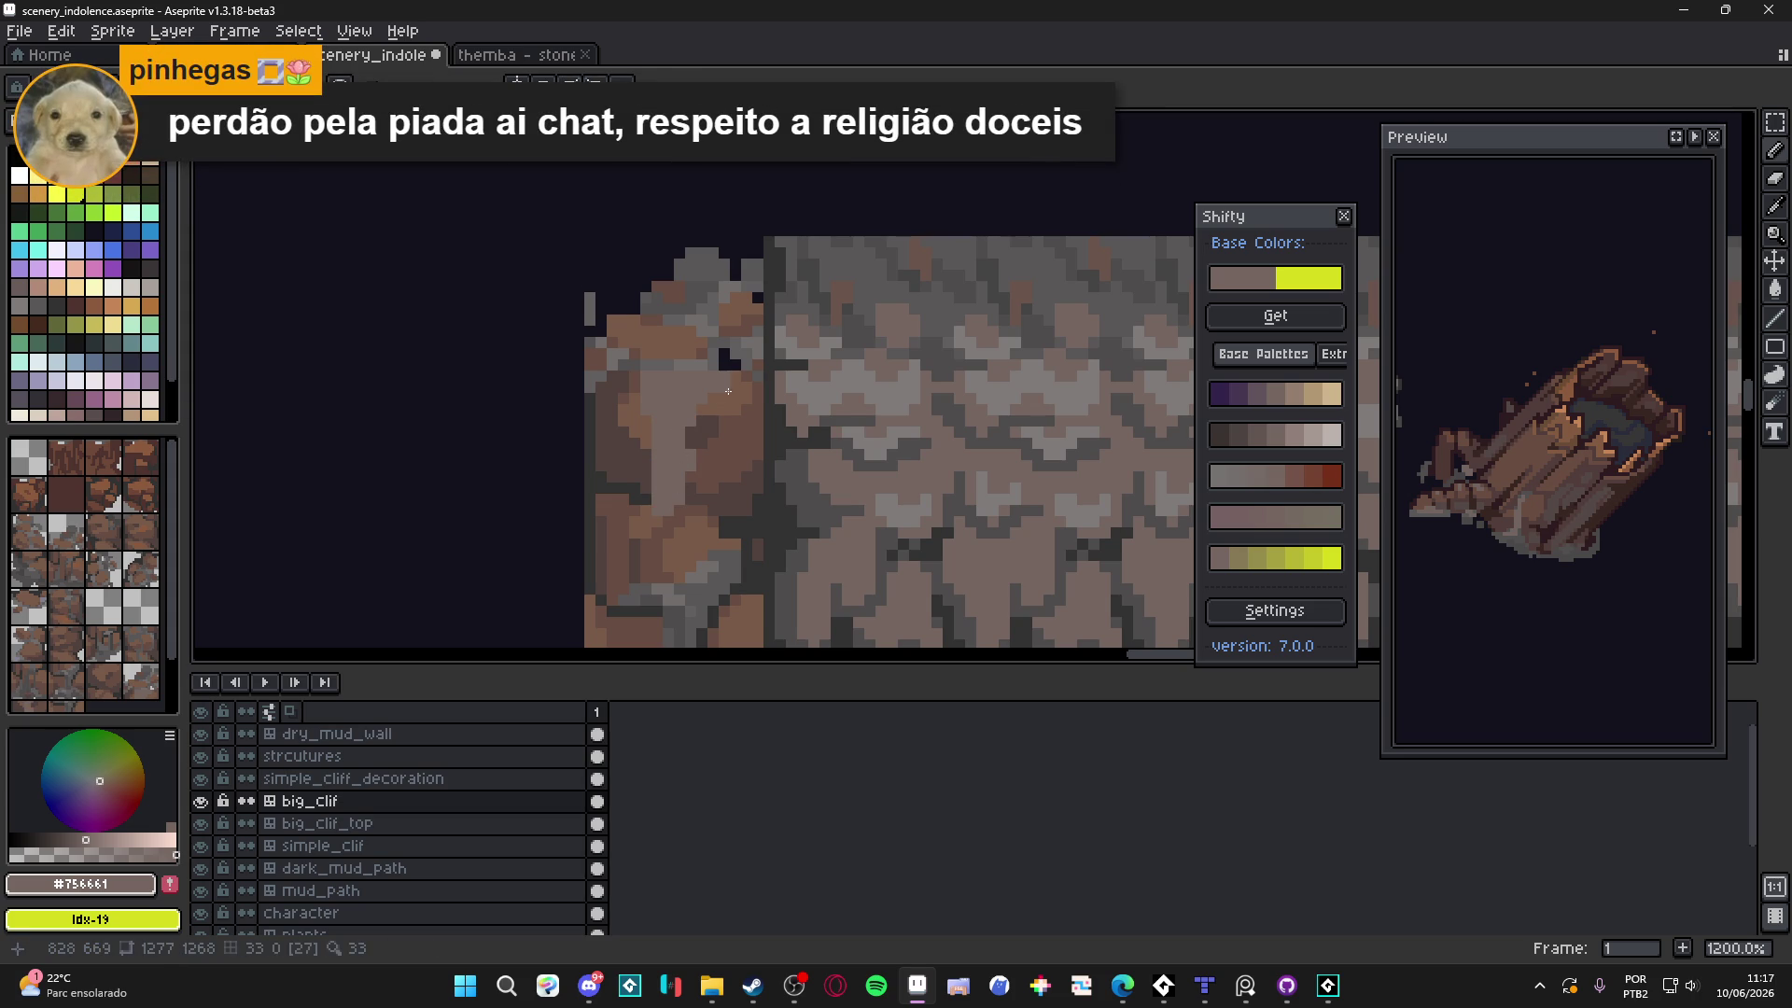
mouse_move(737, 391)
mouse_down()
mouse_move(744, 410)
mouse_move(757, 397)
mouse_move(756, 493)
mouse_up()
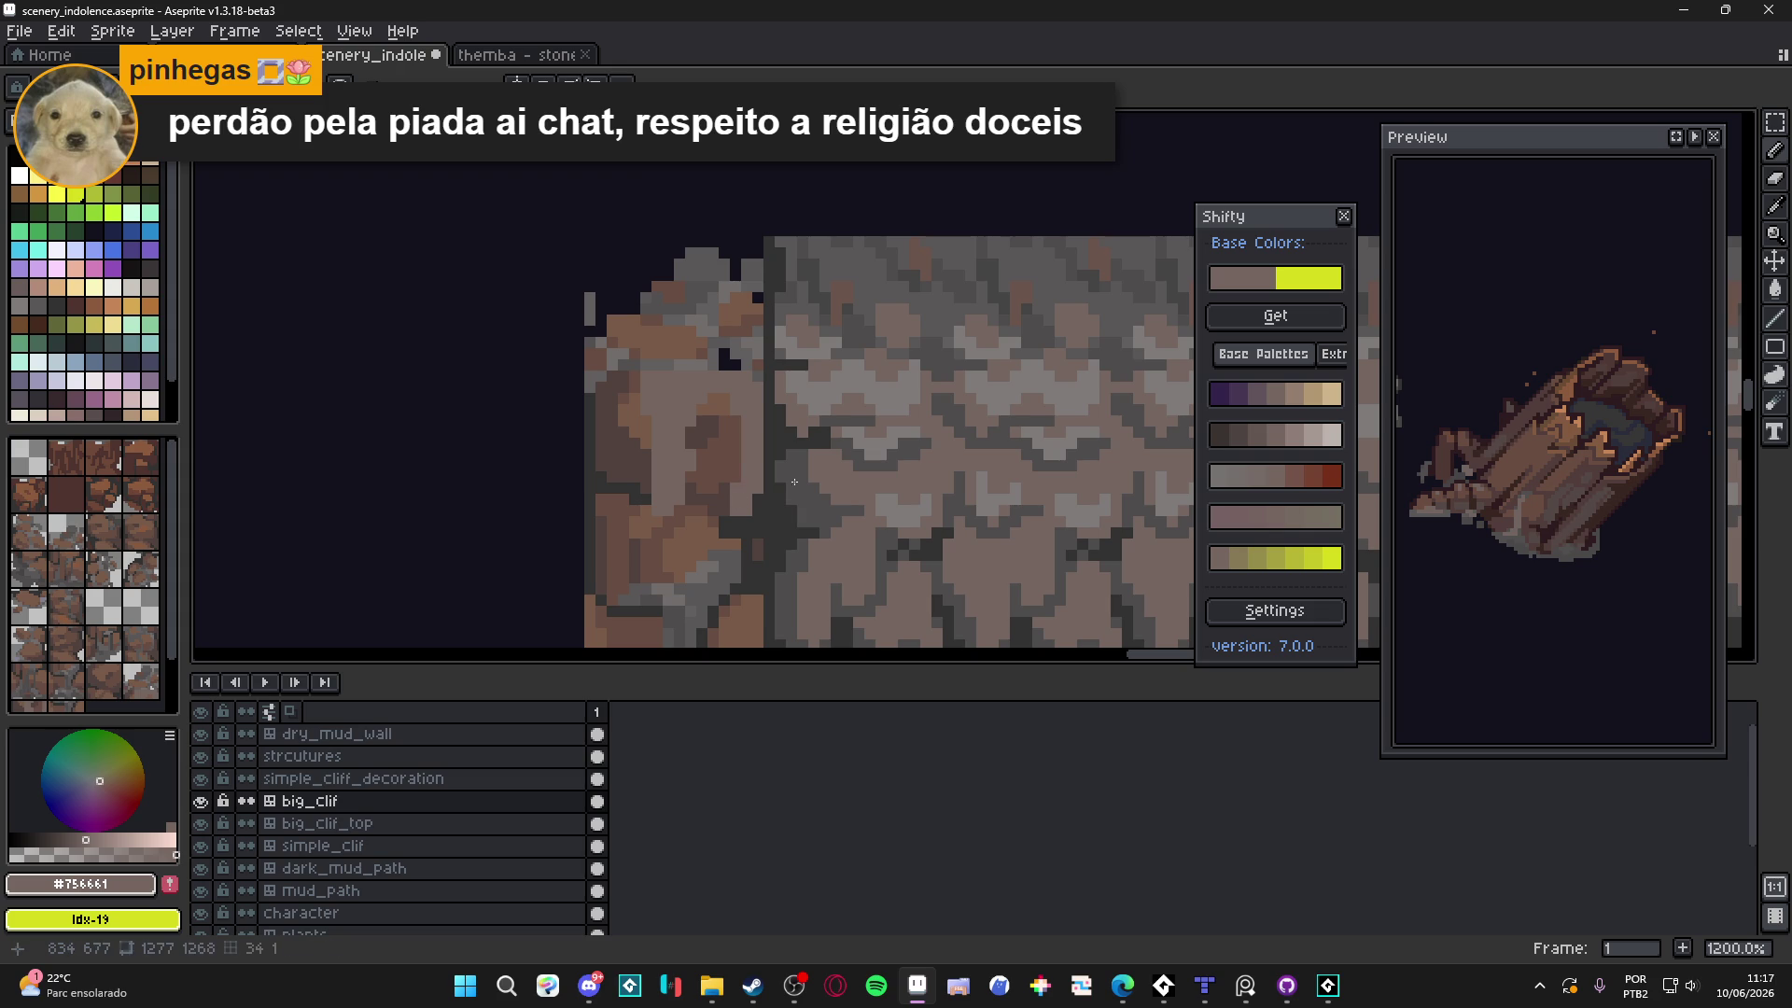
Darken a pixel to extend the dark block and repaint seam pixels in a lighter tone
click(1676, 137)
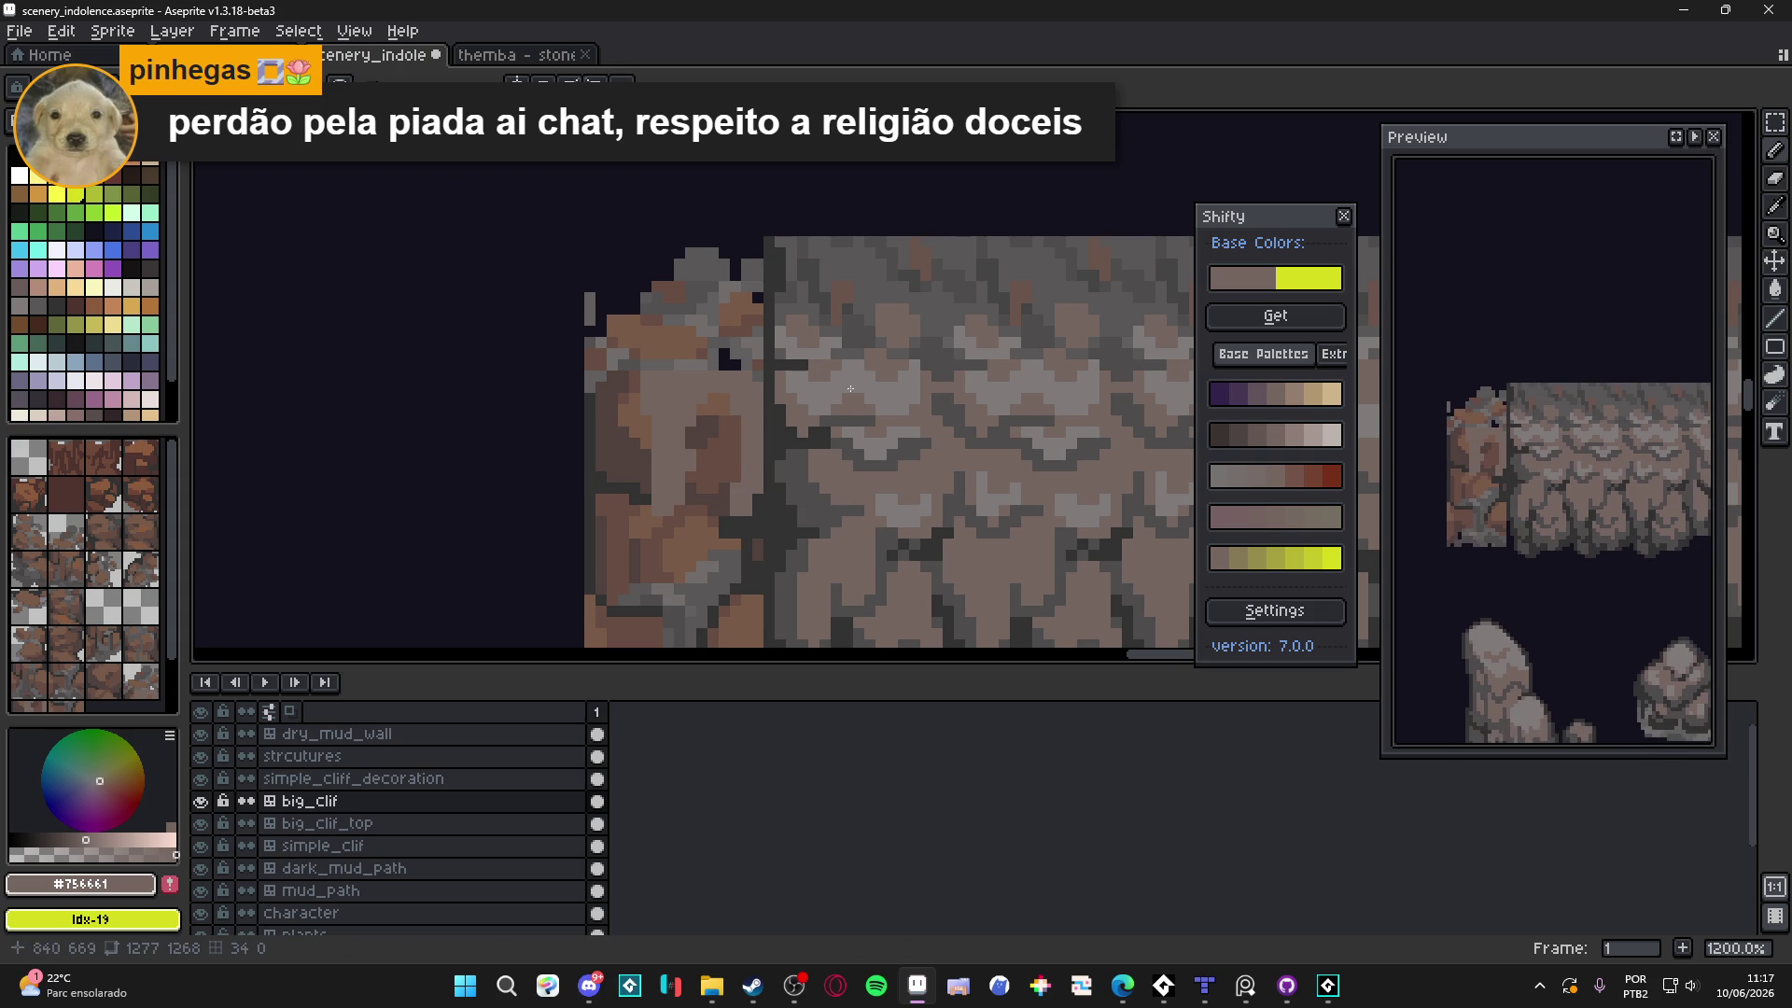
drag(737, 354, 762, 360)
click(740, 360)
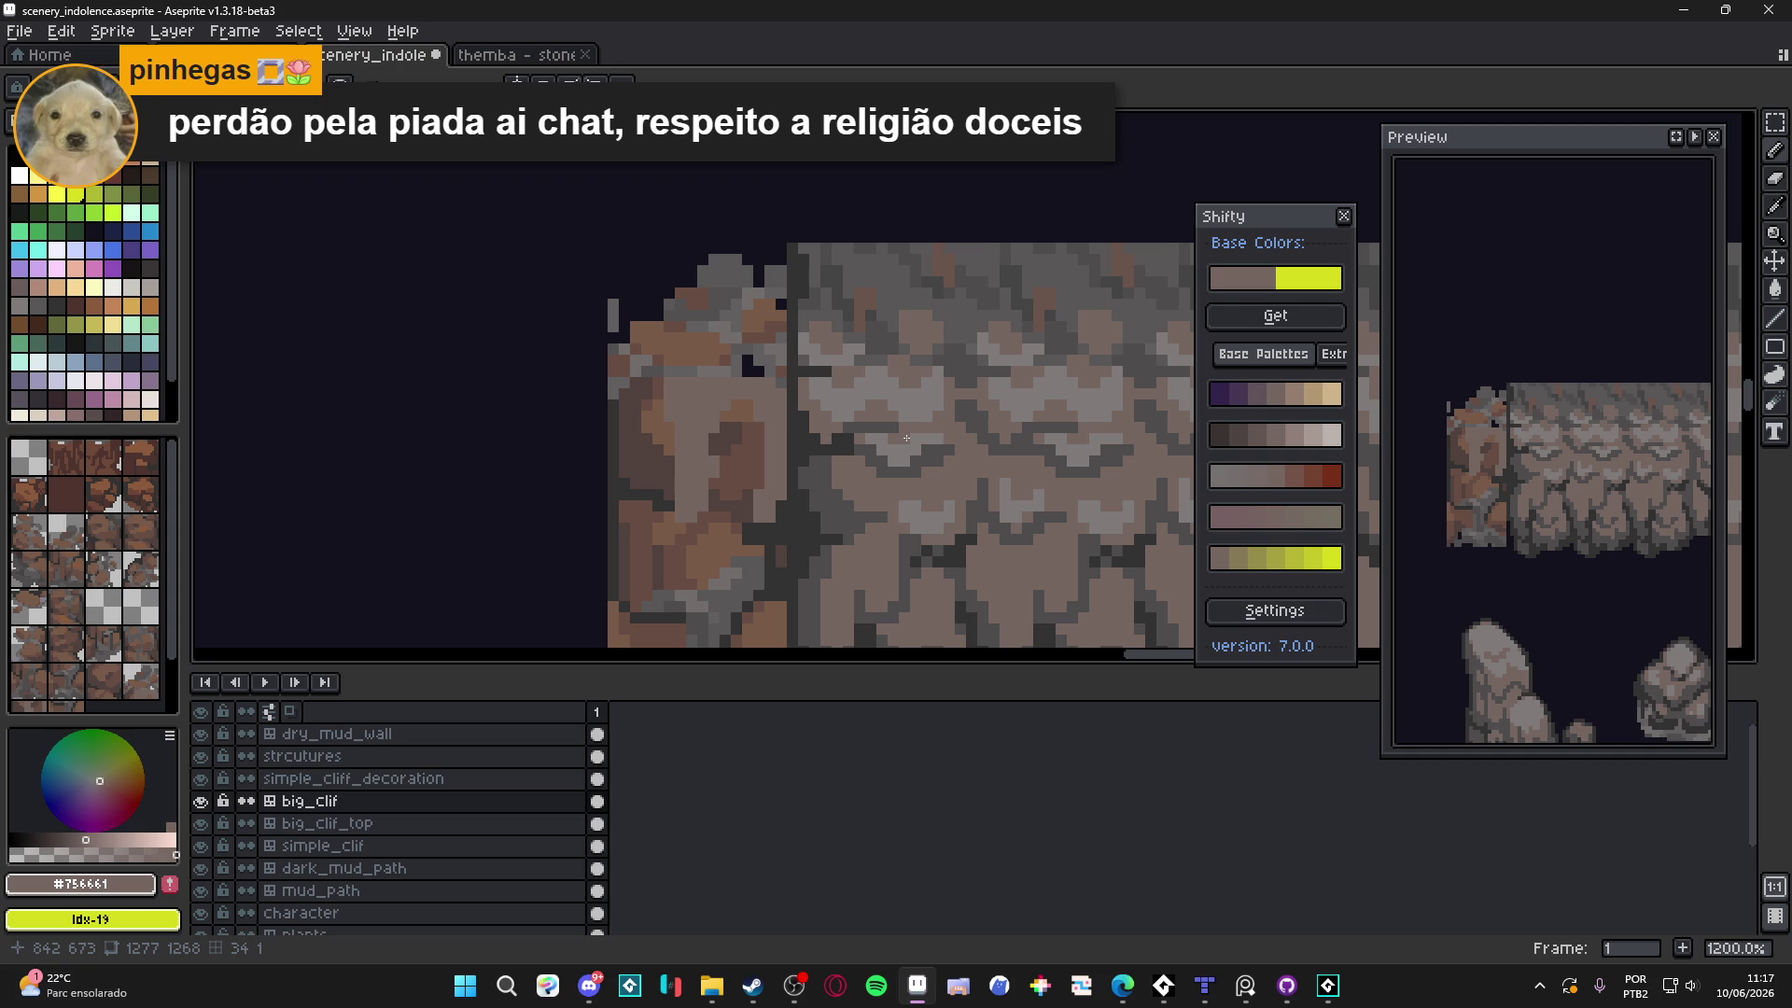
scroll(696, 524, up, 1)
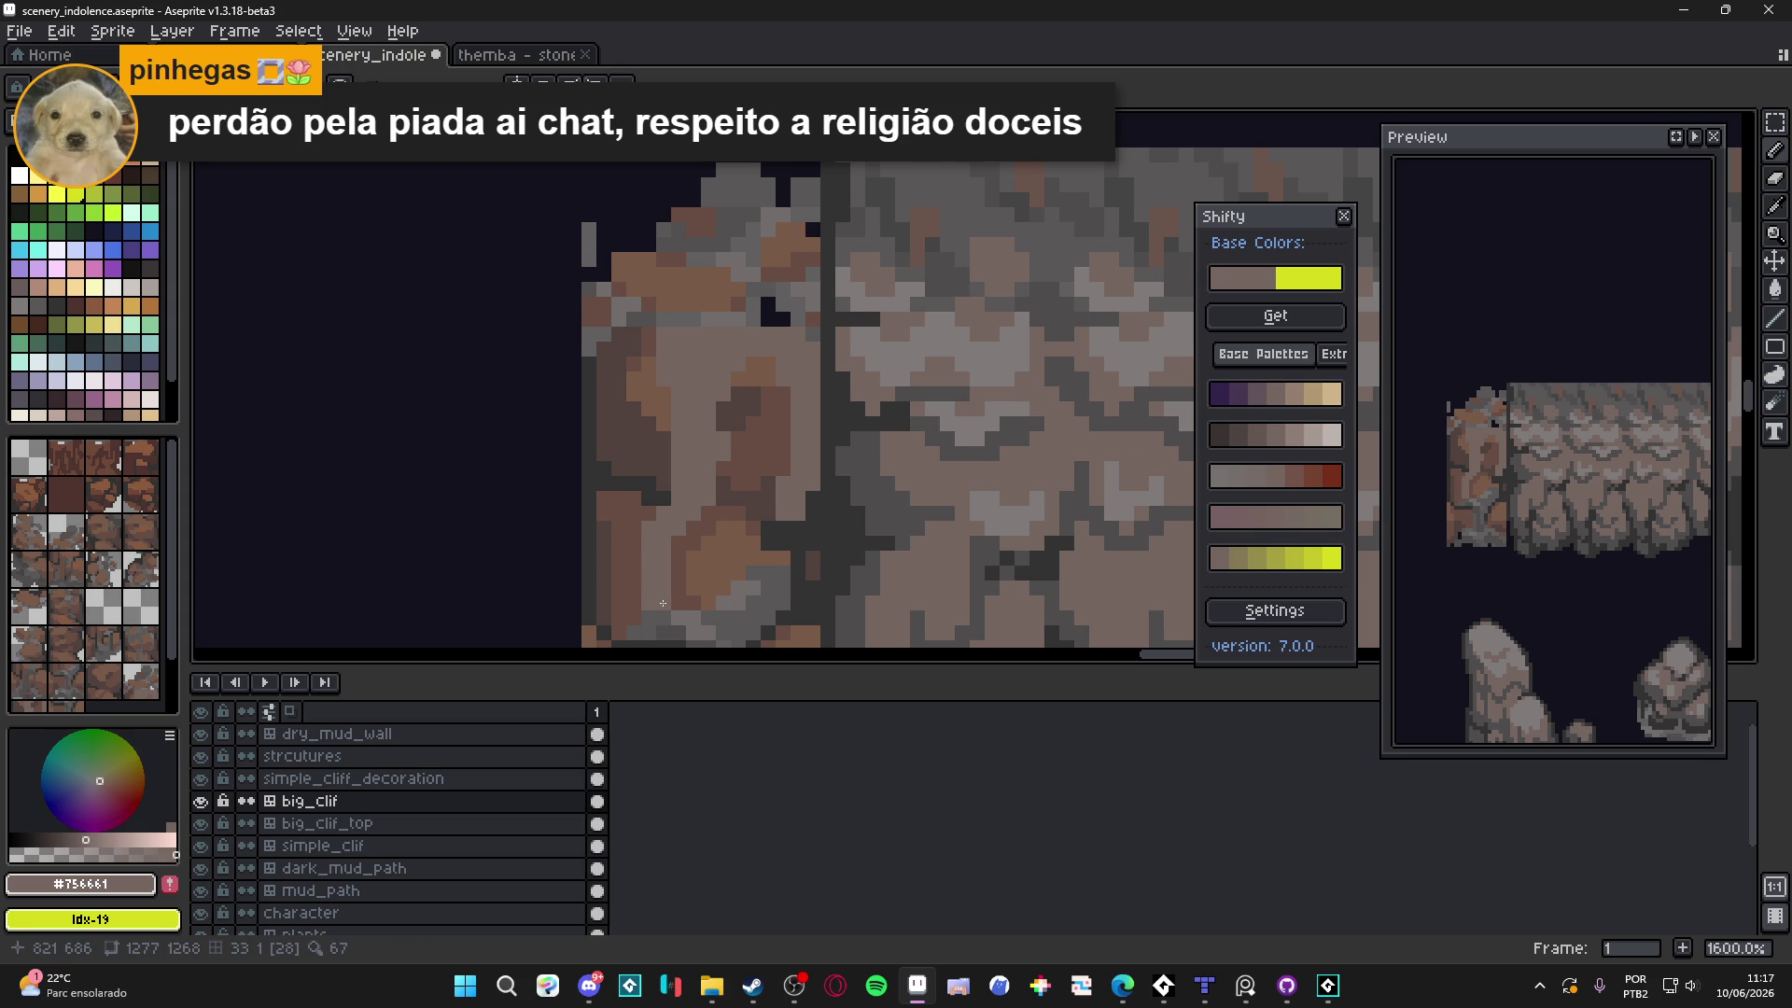
scroll(718, 428, down, 2)
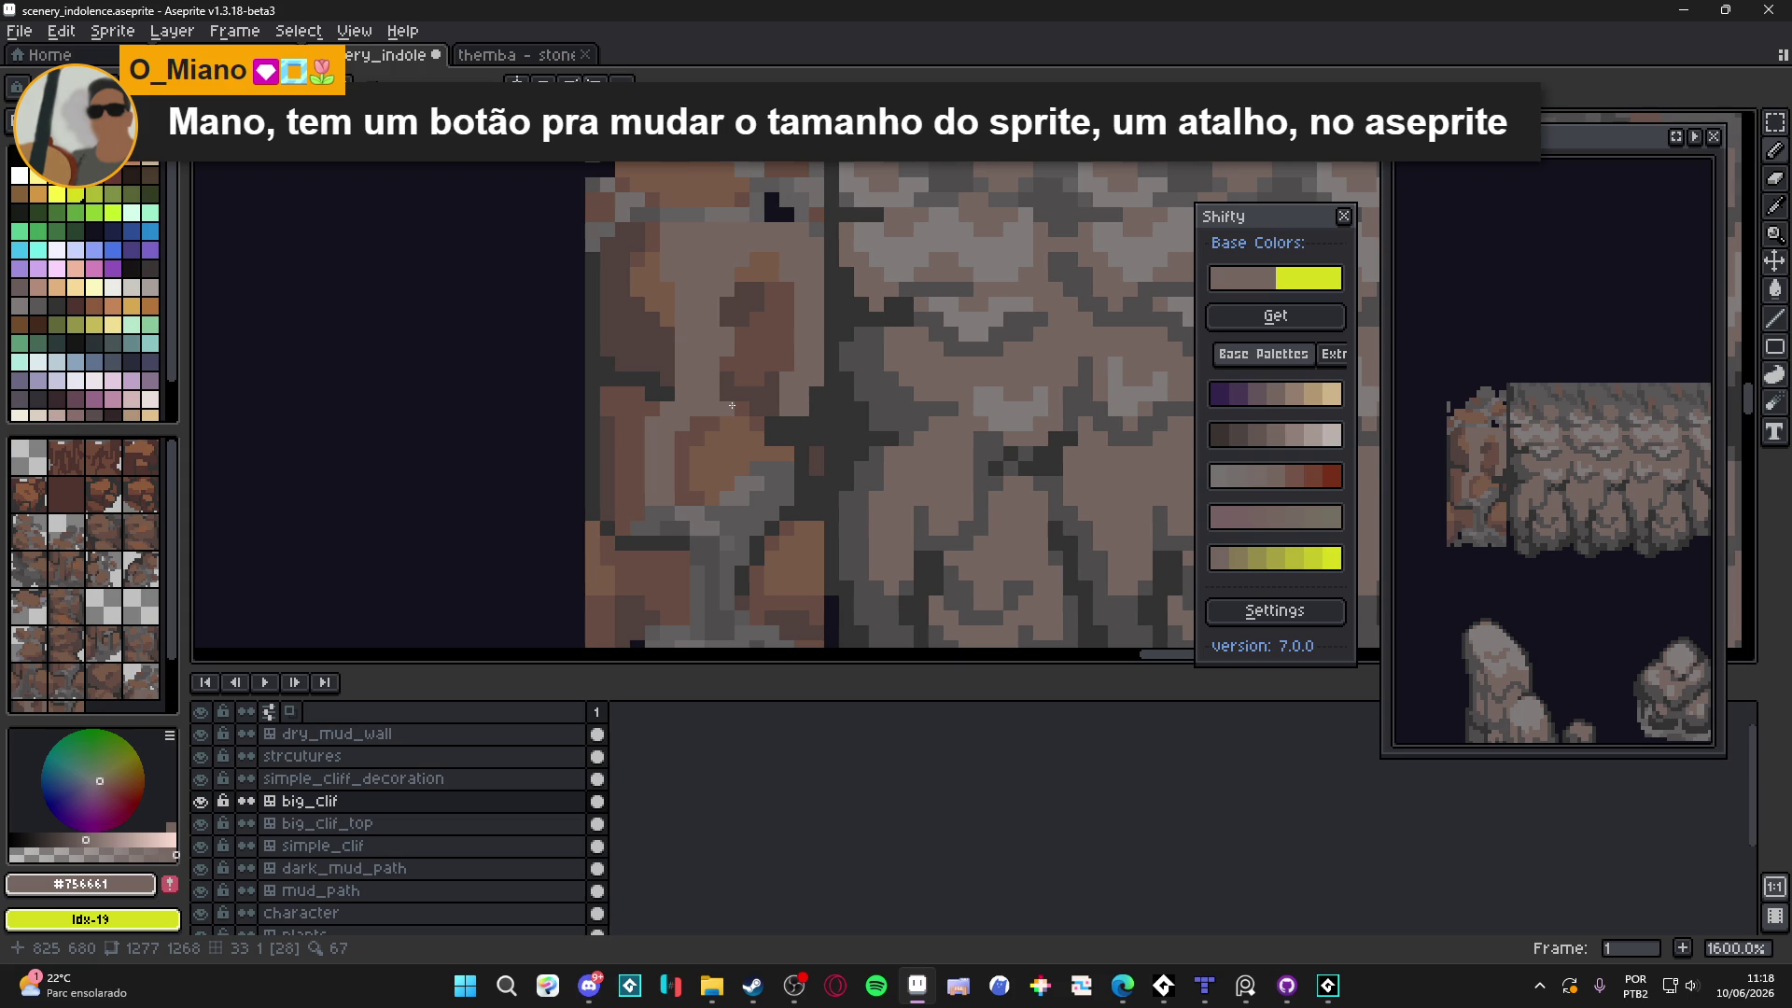
scroll(731, 406, down, 5)
scroll(709, 448, up, 7)
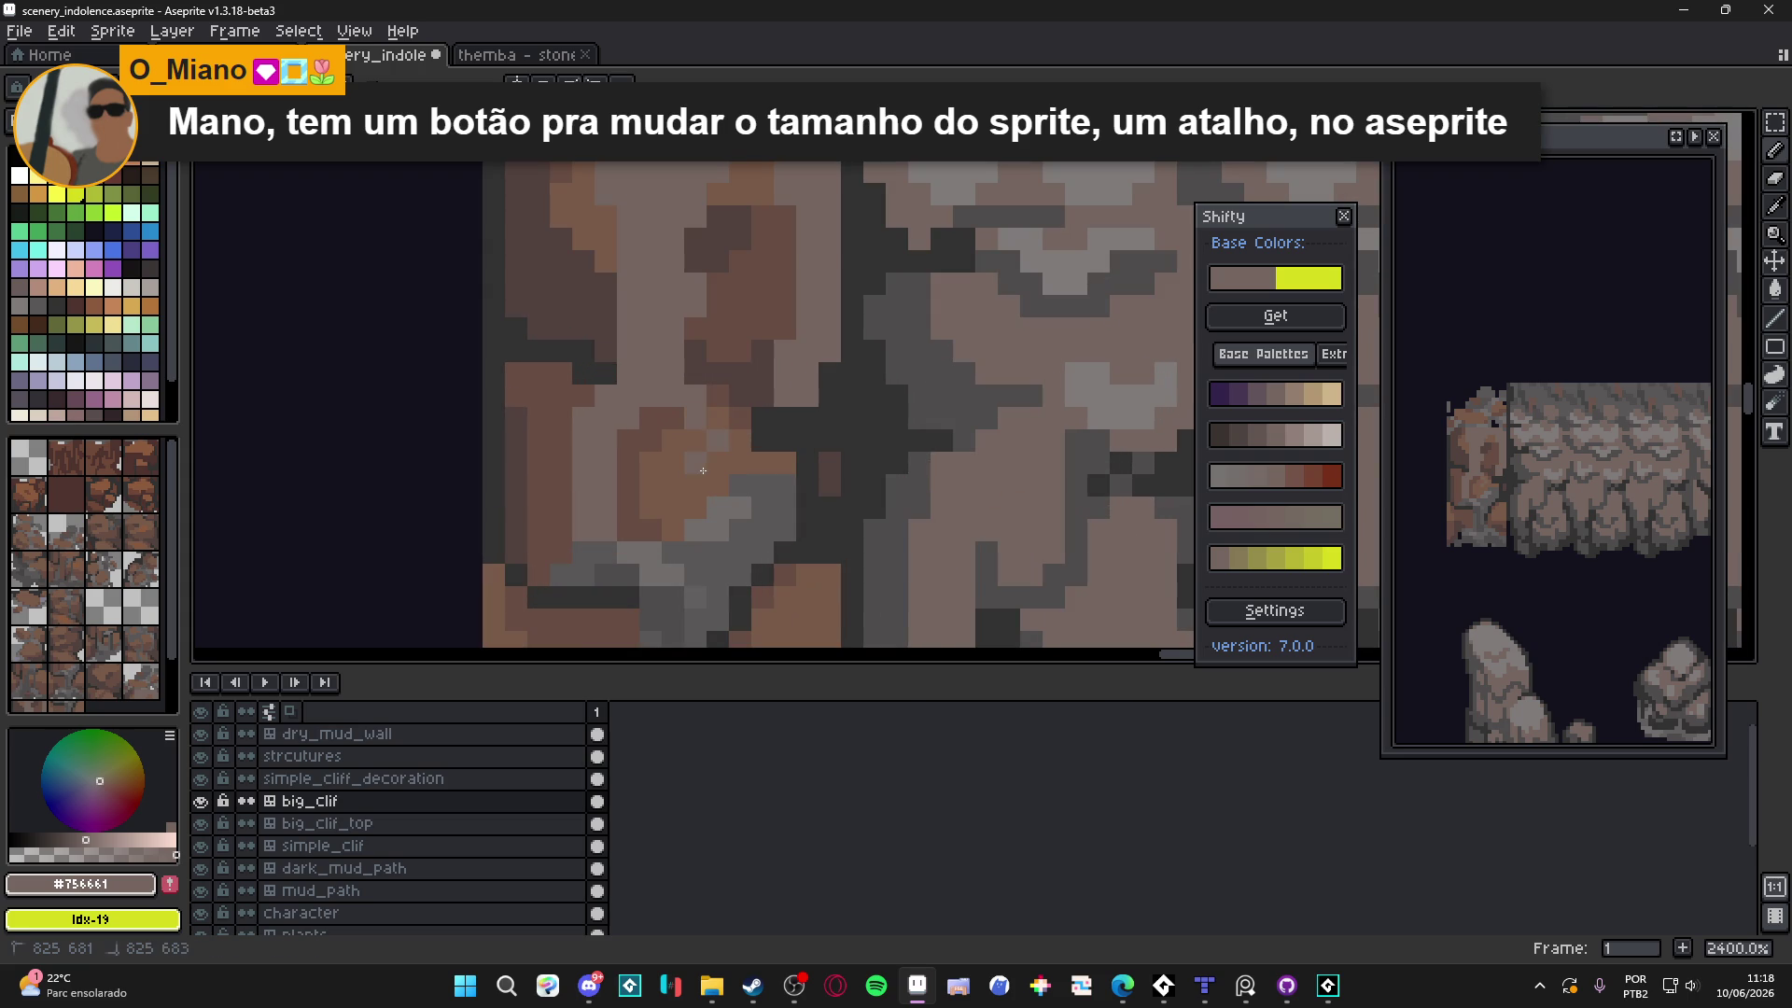
mouse_move(695, 441)
mouse_down()
mouse_move(695, 463)
mouse_move(719, 463)
mouse_move(699, 492)
mouse_up()
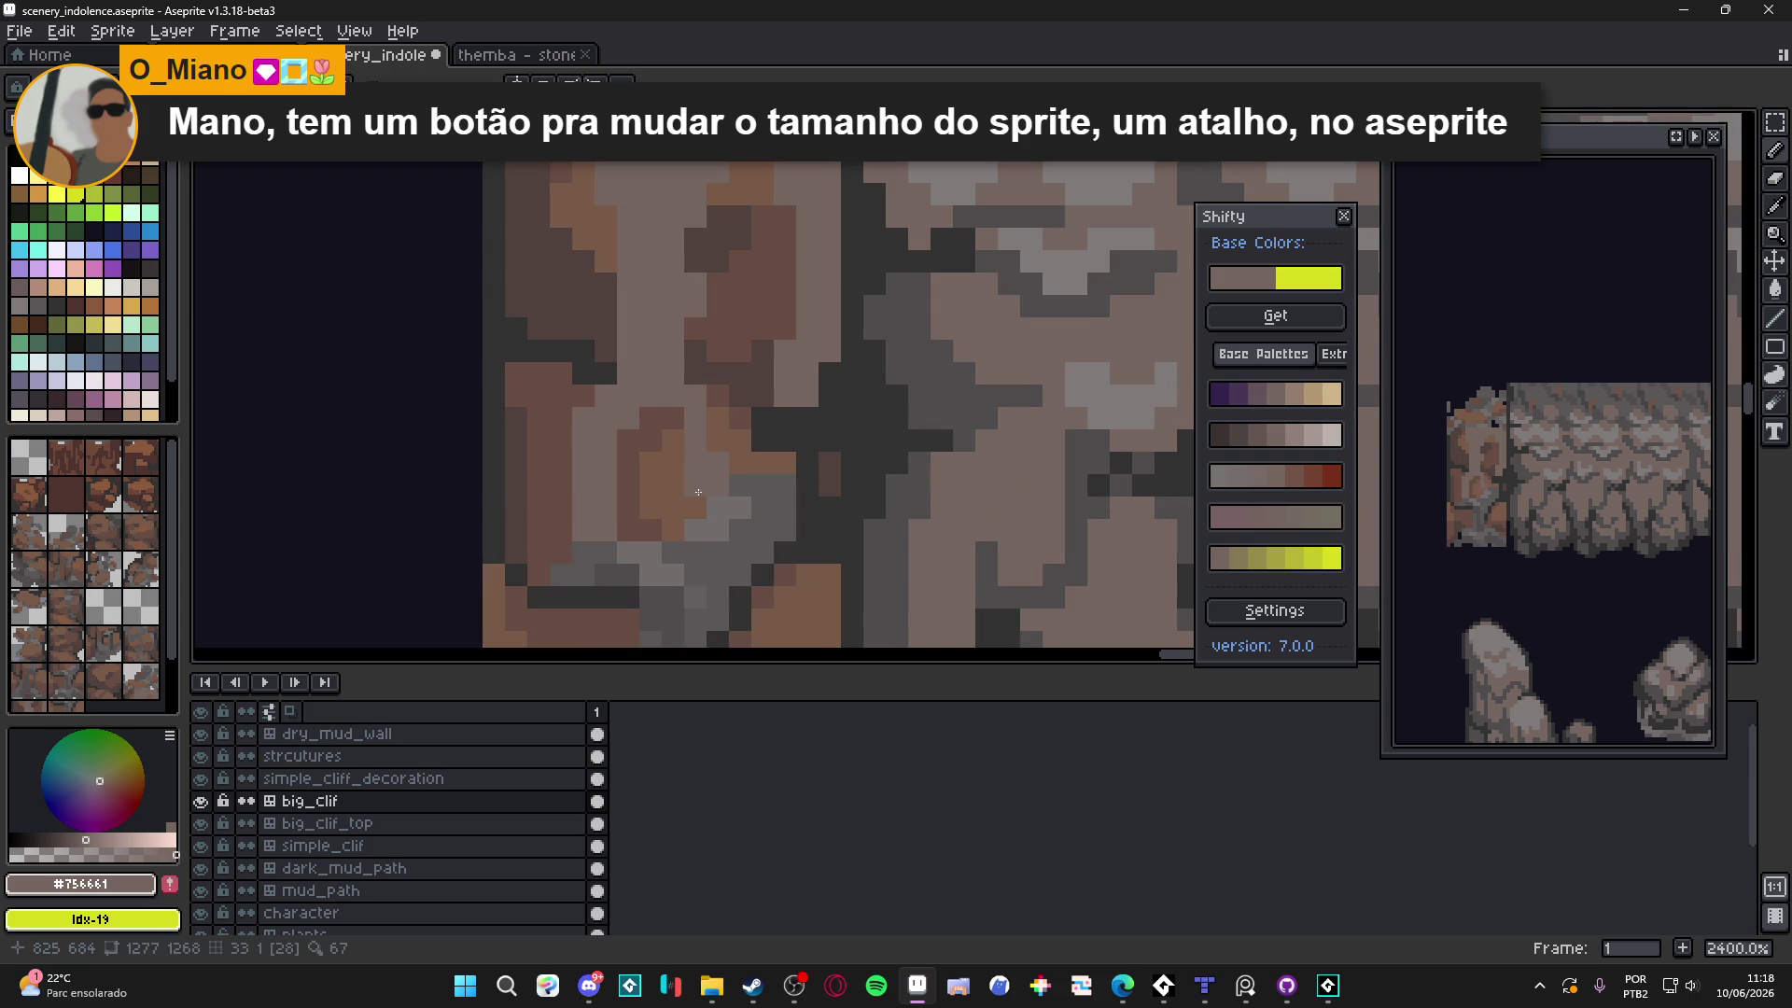
scroll(698, 504, down, 5)
Open Sprite Size and cancel it, then close the Sprite menu without choosing a command
click(112, 31)
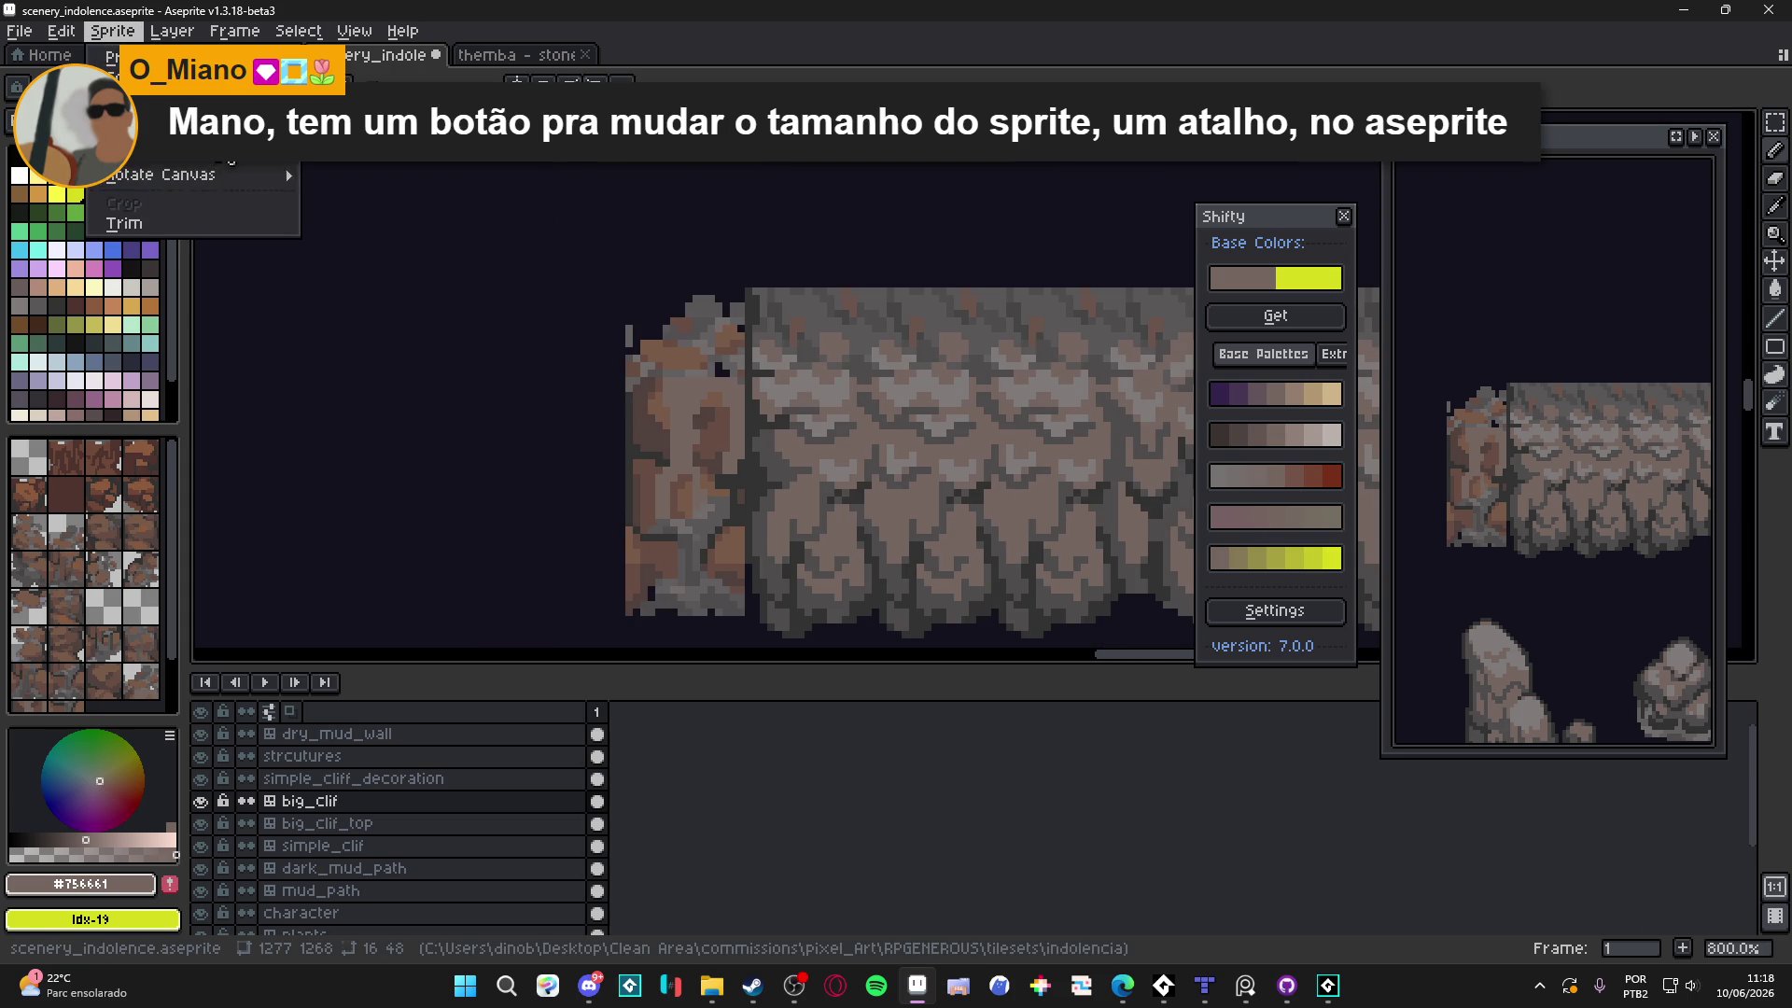
click(224, 133)
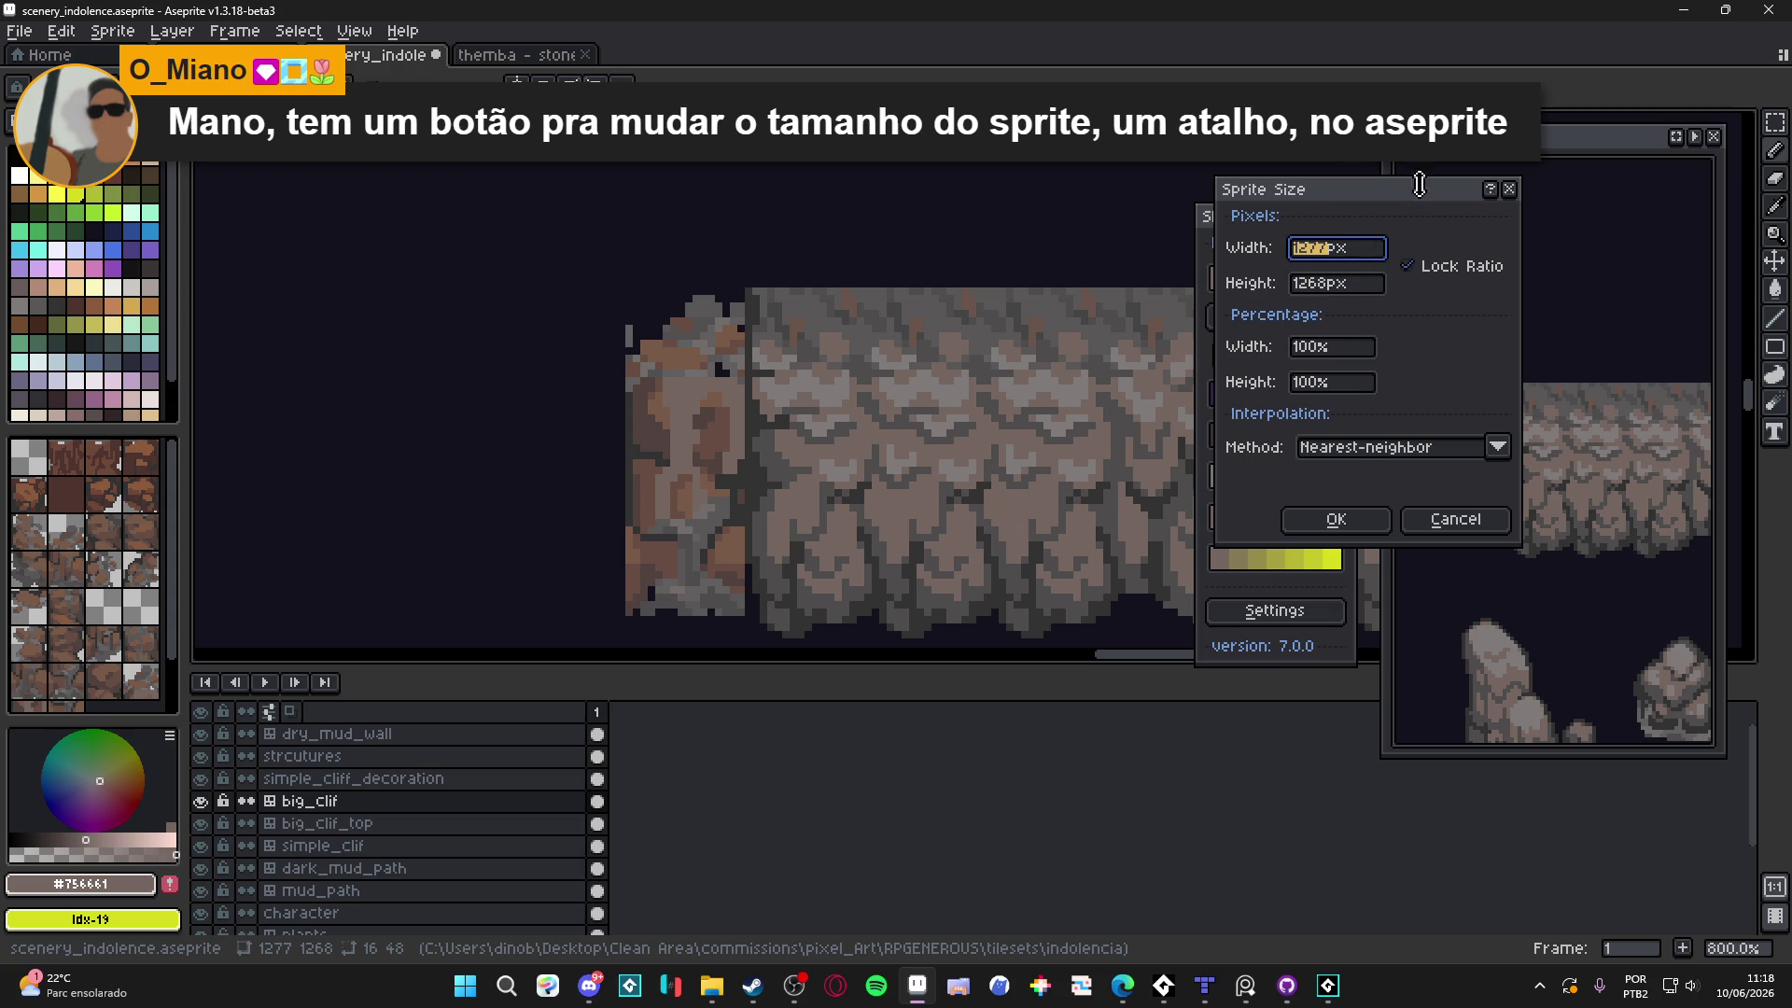
click(1446, 523)
drag(845, 513, 772, 499)
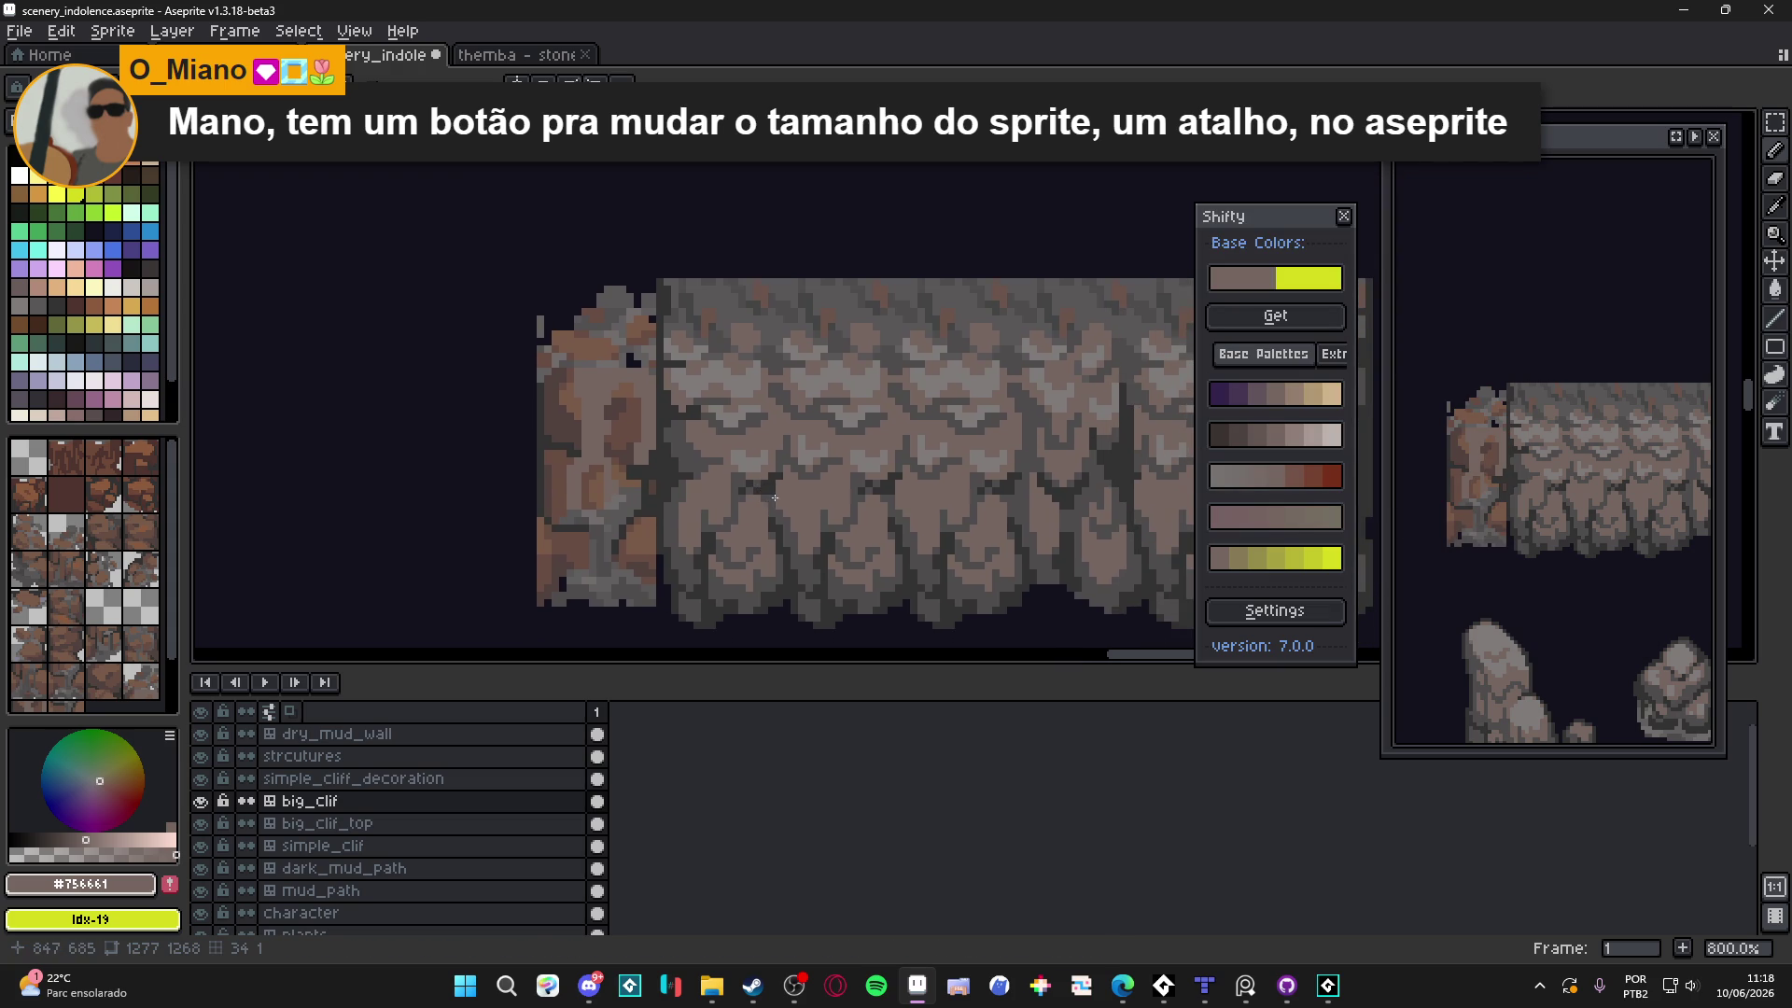
scroll(551, 481, down, 1)
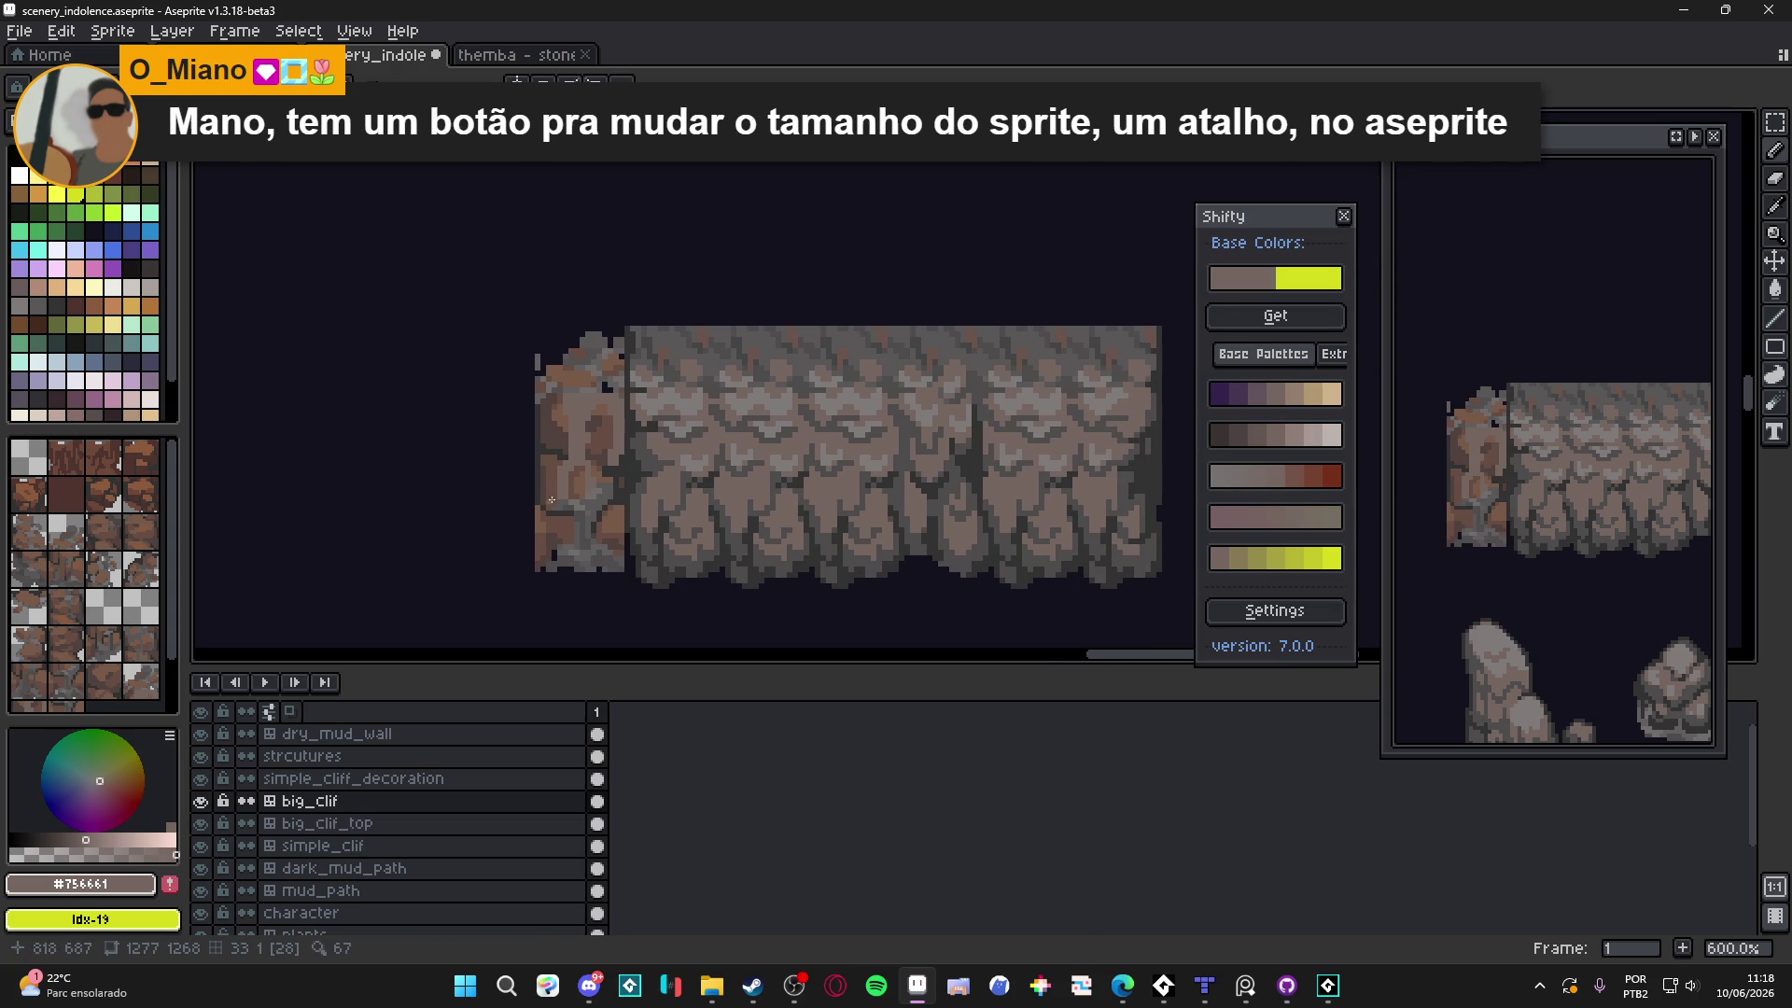
scroll(597, 418, up, 4)
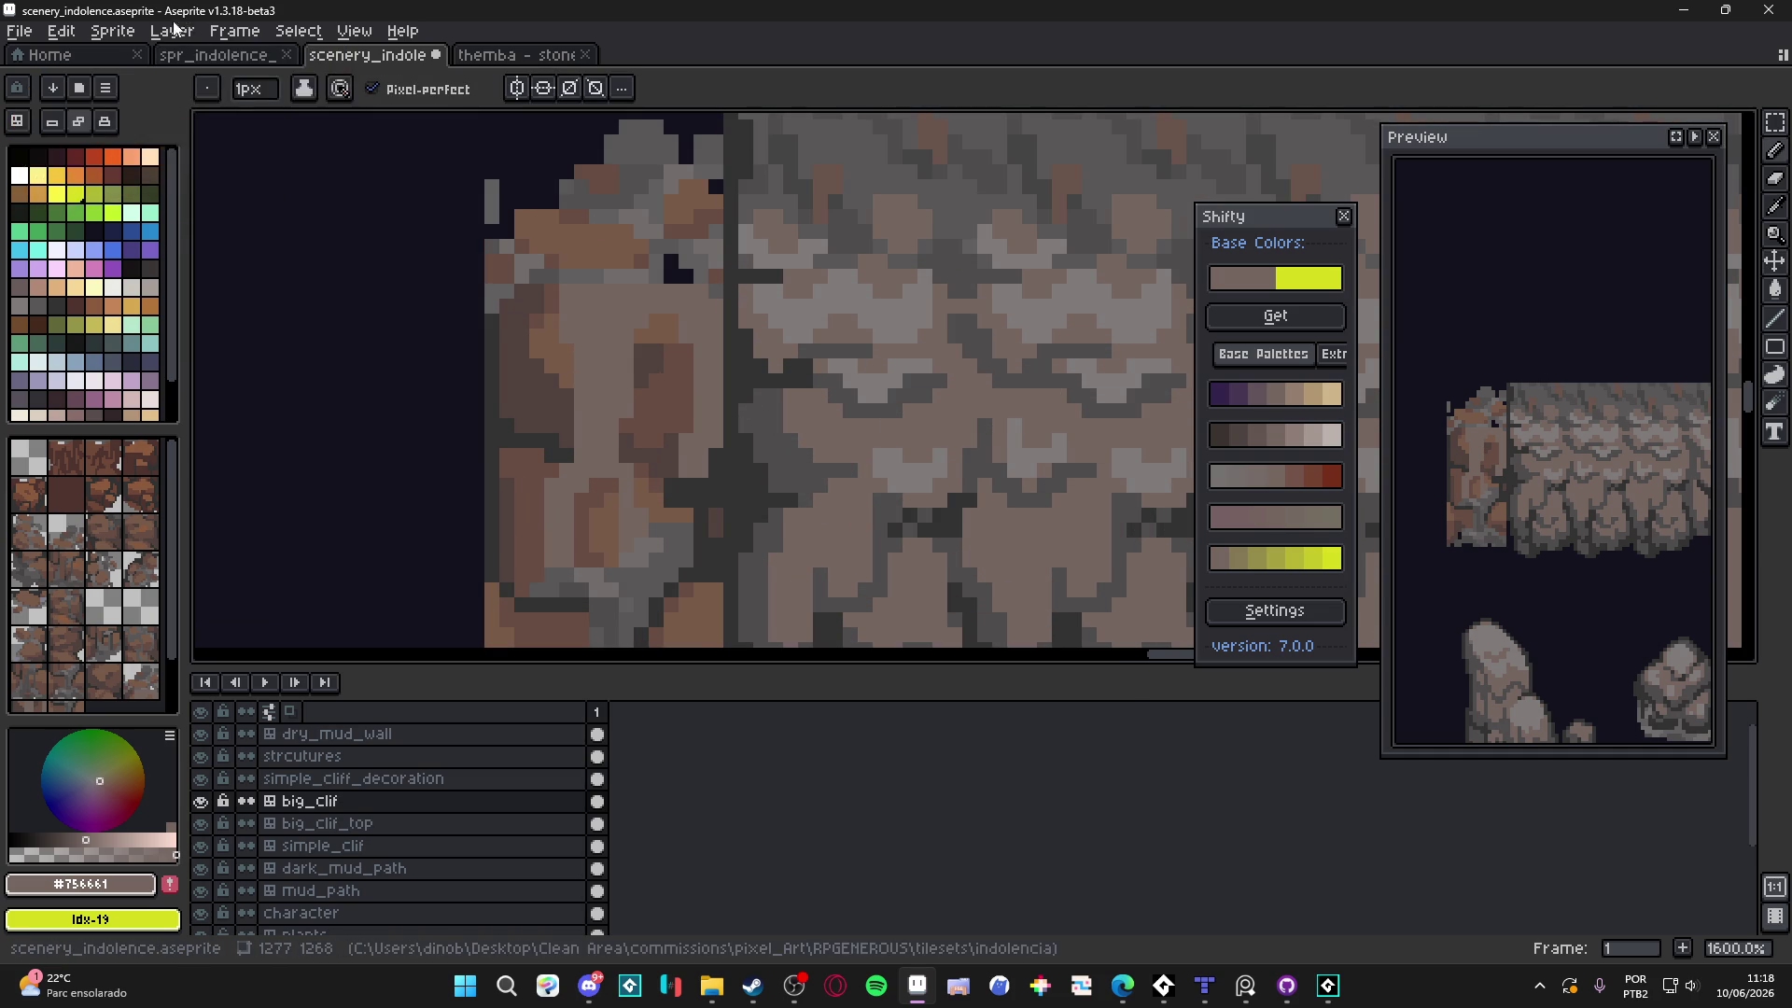
click(112, 31)
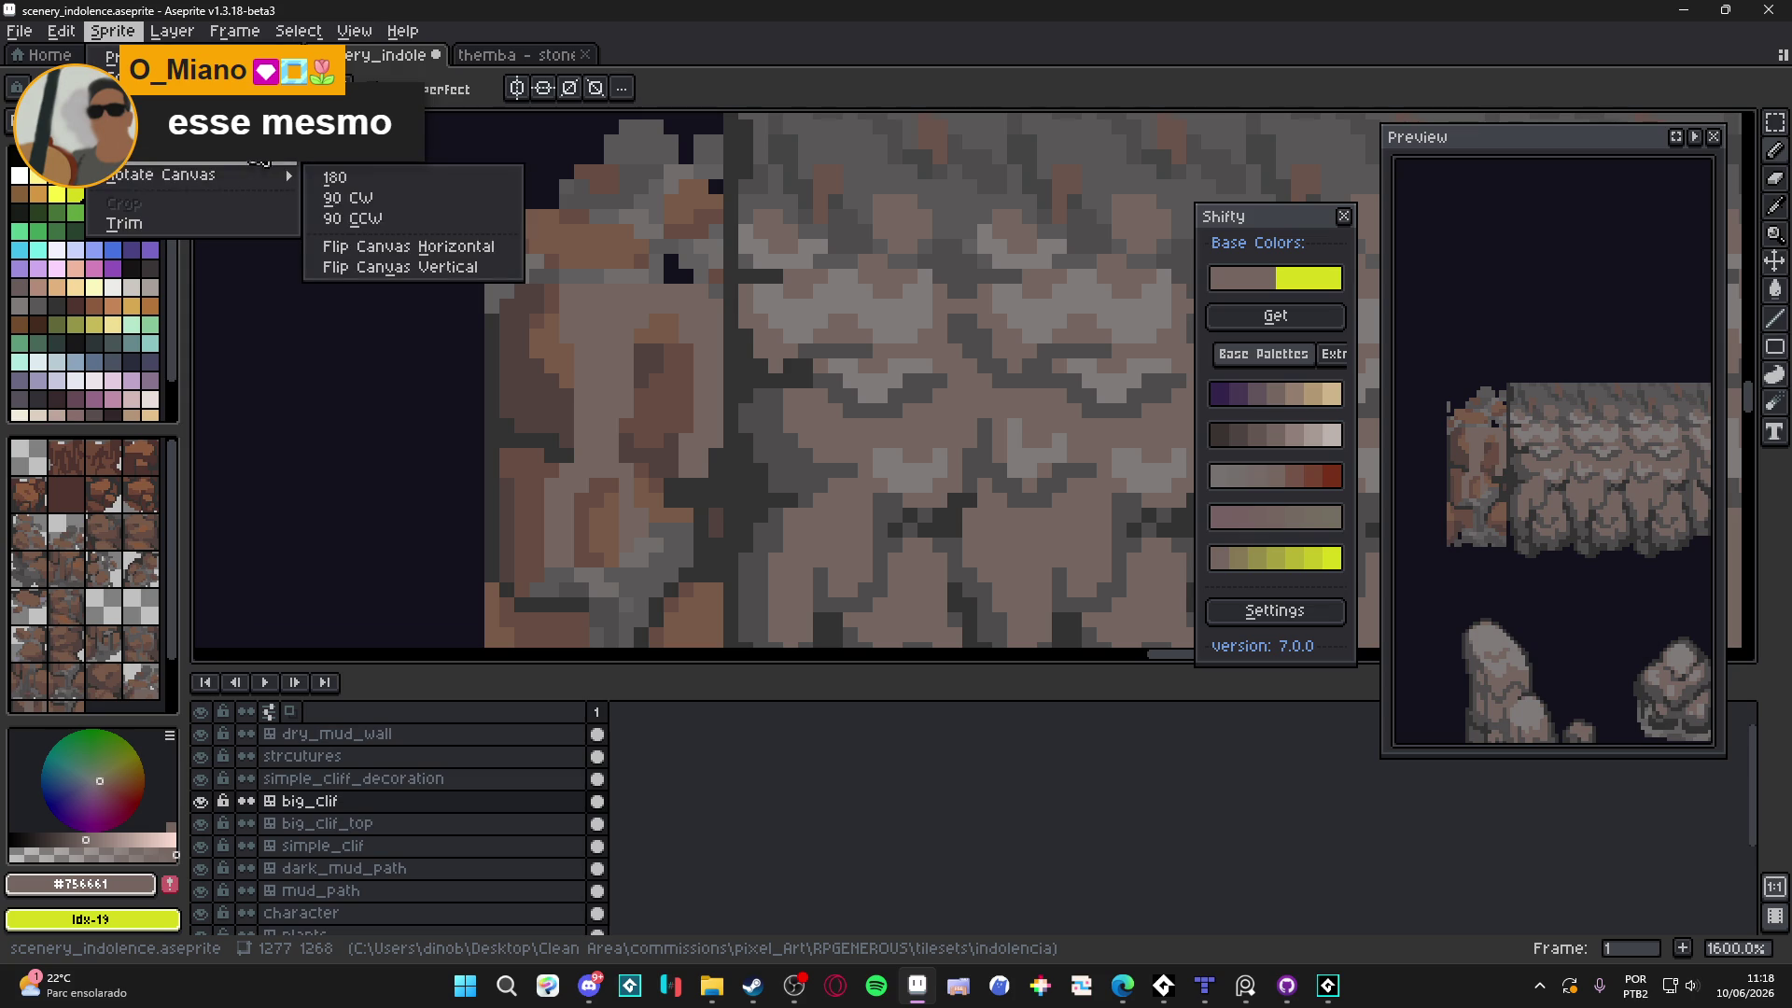
click(791, 379)
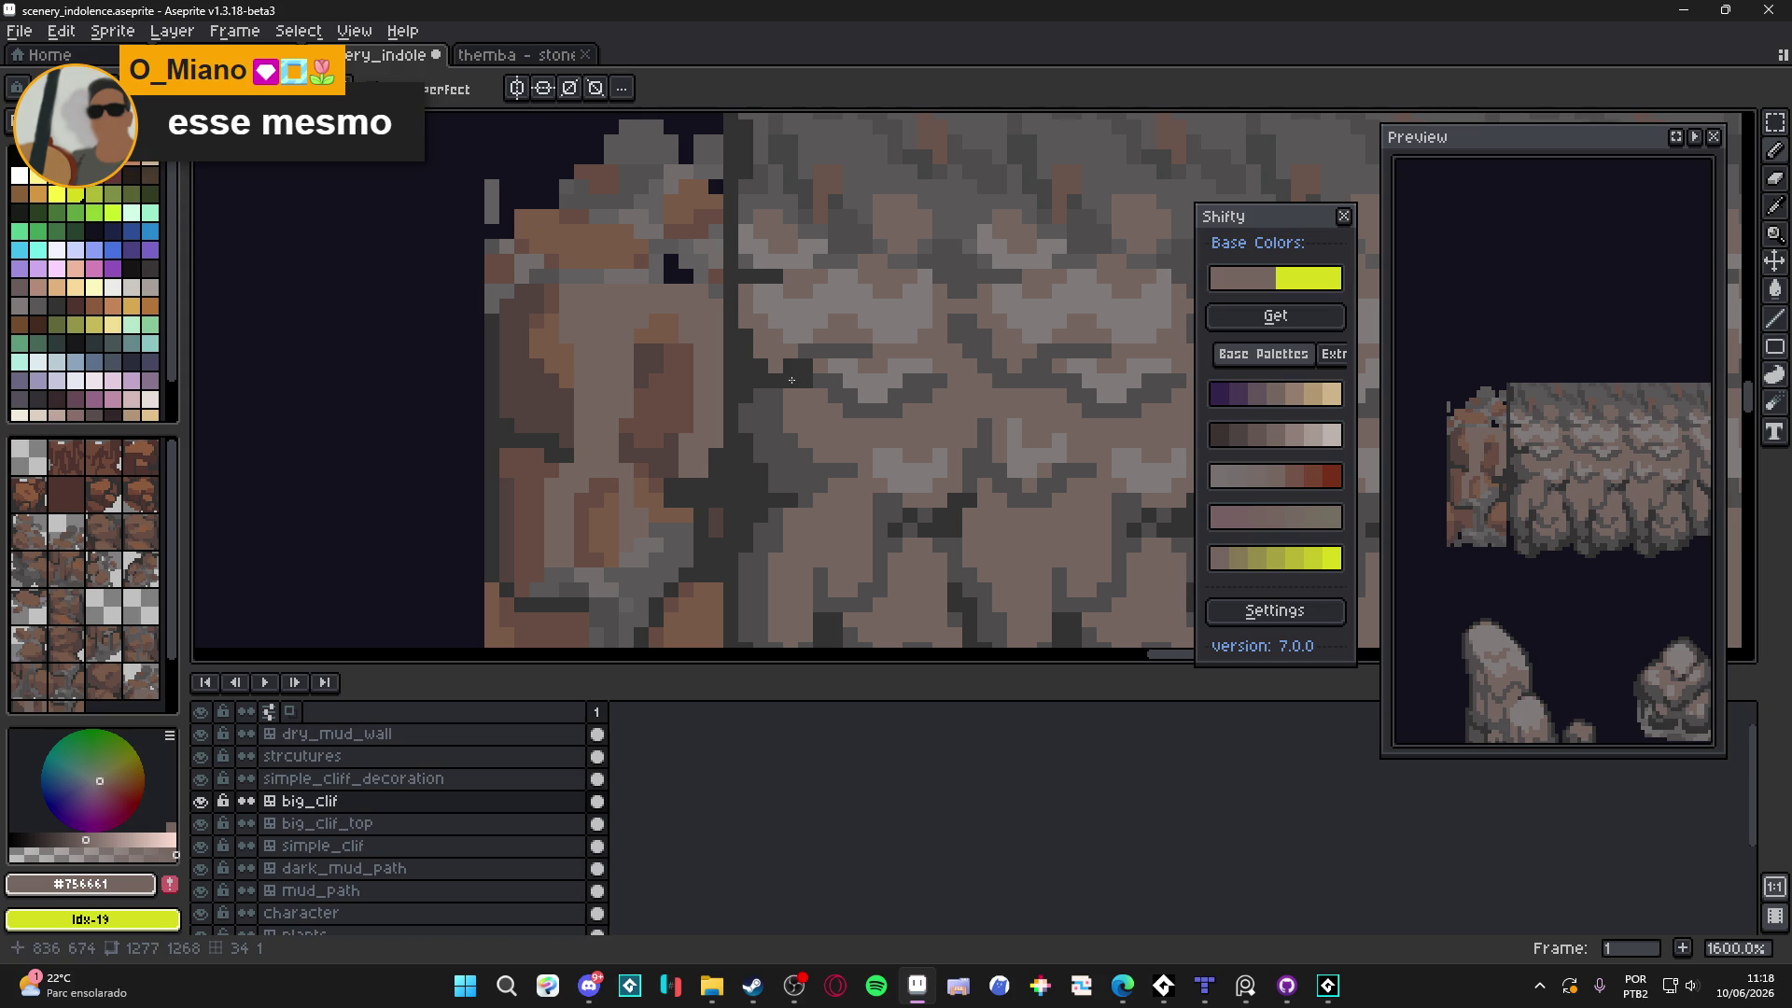
scroll(789, 387, down, 4)
Eyedrop dark grey #4f4d4d and draw a vertical line along the seam
scroll(667, 290, up, 3)
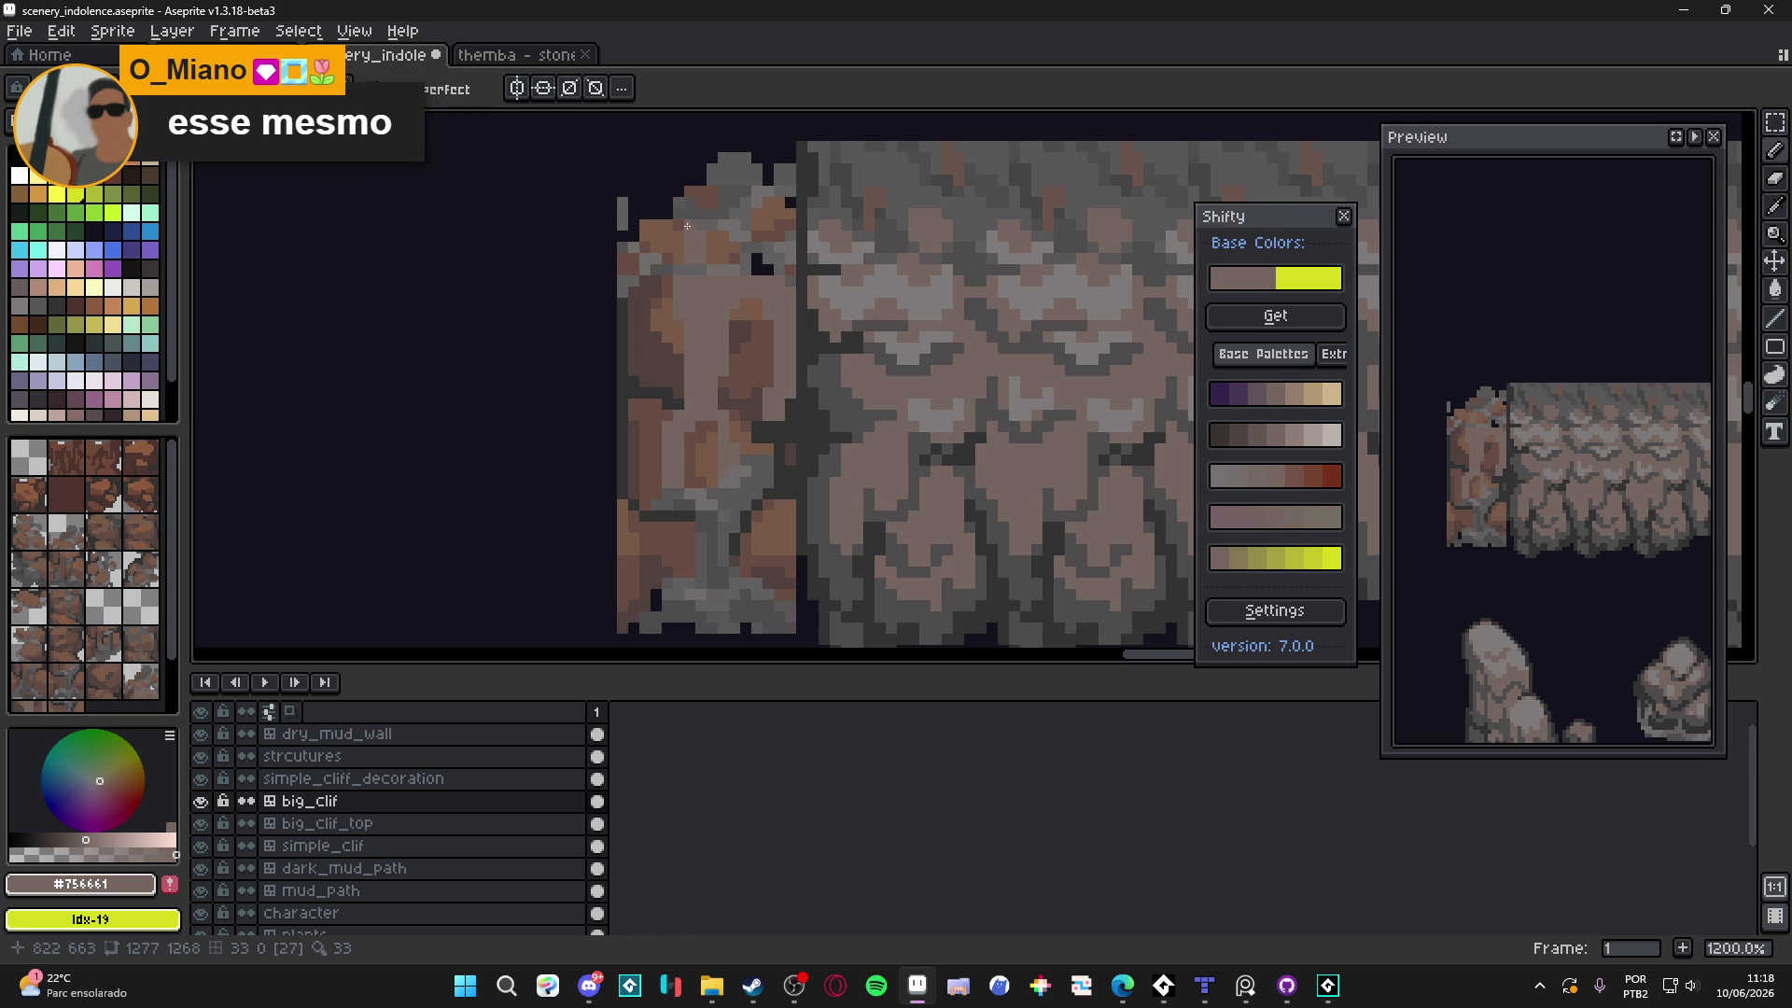
scroll(729, 390, down, 4)
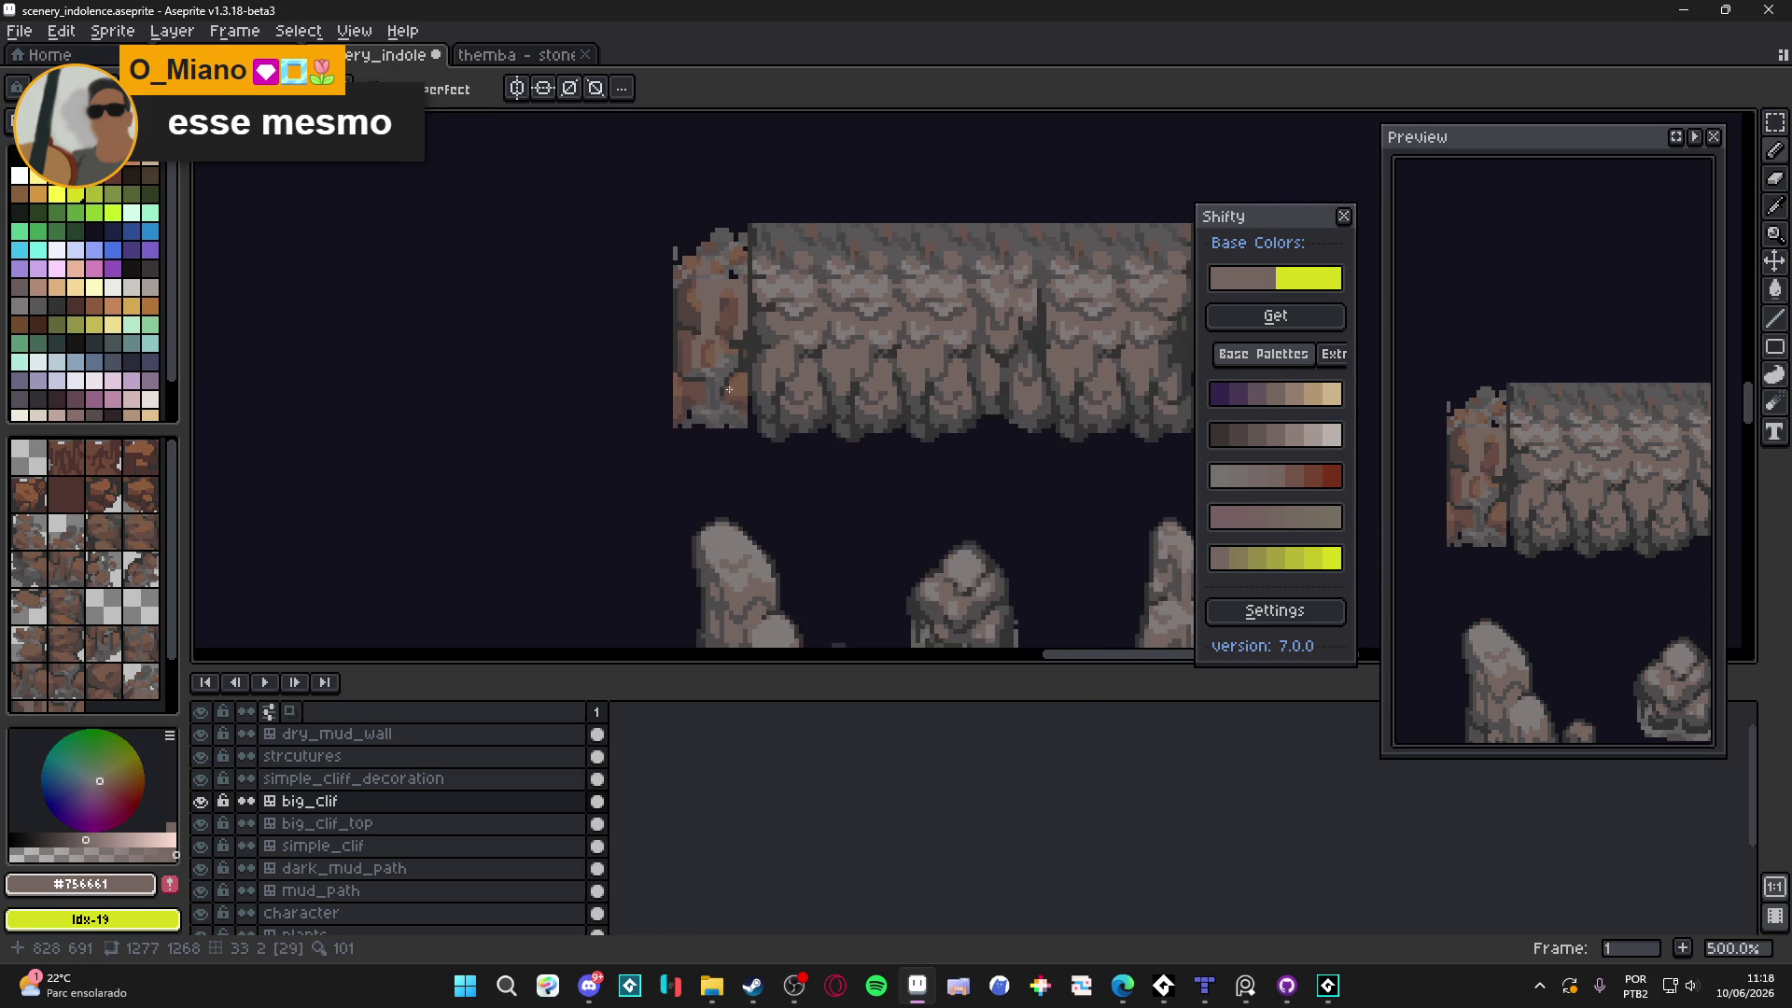
scroll(729, 389, up, 4)
drag(736, 399, 744, 470)
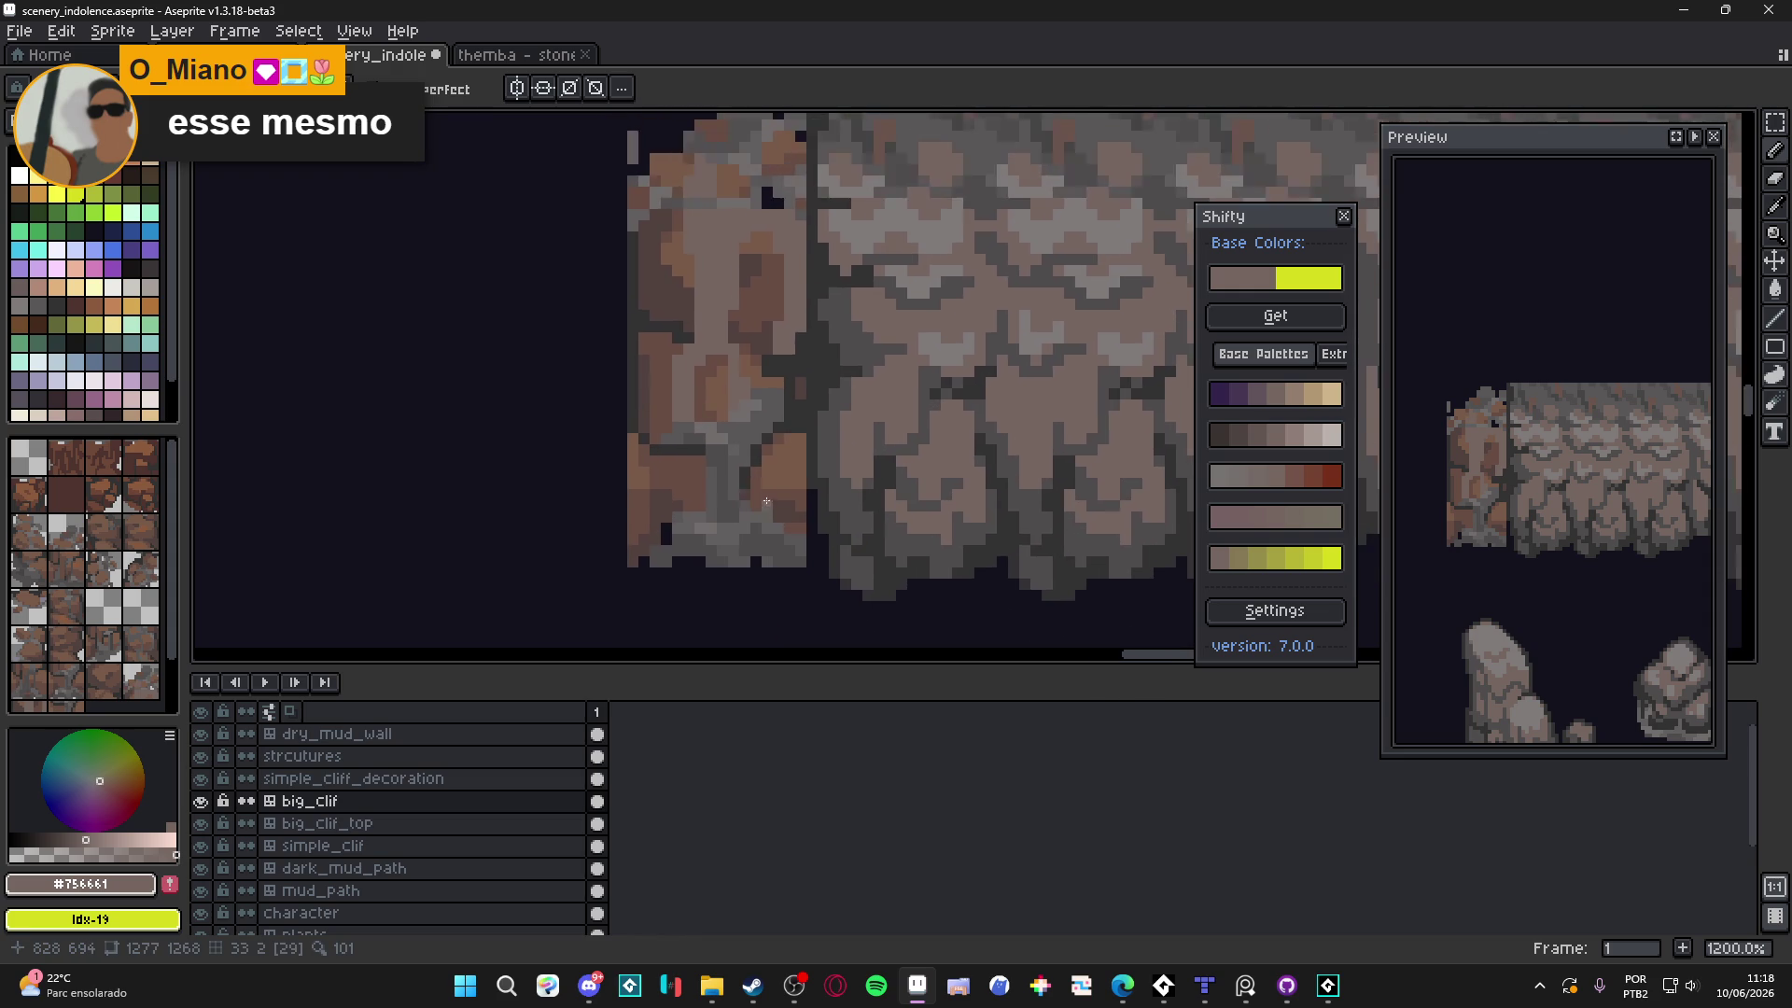
scroll(744, 470, down, 3)
scroll(745, 469, up, 2)
scroll(745, 470, up, 2)
alt+click(737, 430)
click(738, 430)
shift+click(744, 324)
click(774, 319)
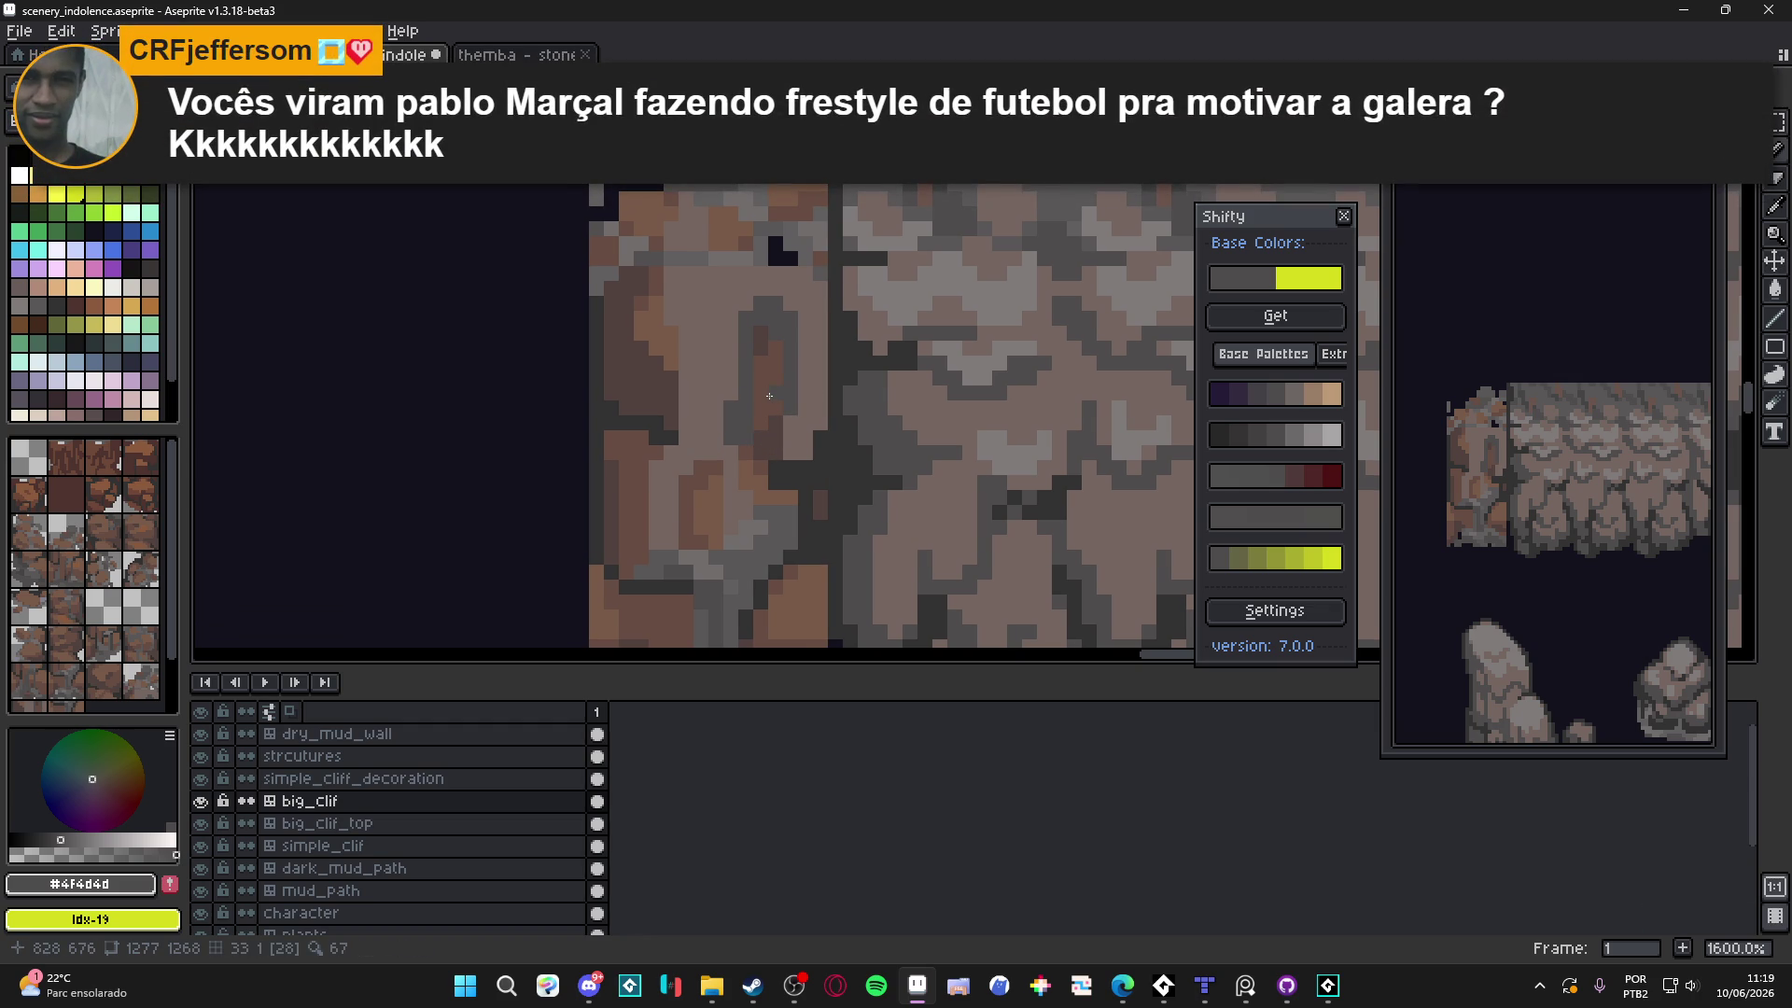
Paint a dark grey block and several single dark grey pixels along the seam
scroll(769, 396, down, 5)
scroll(760, 420, up, 7)
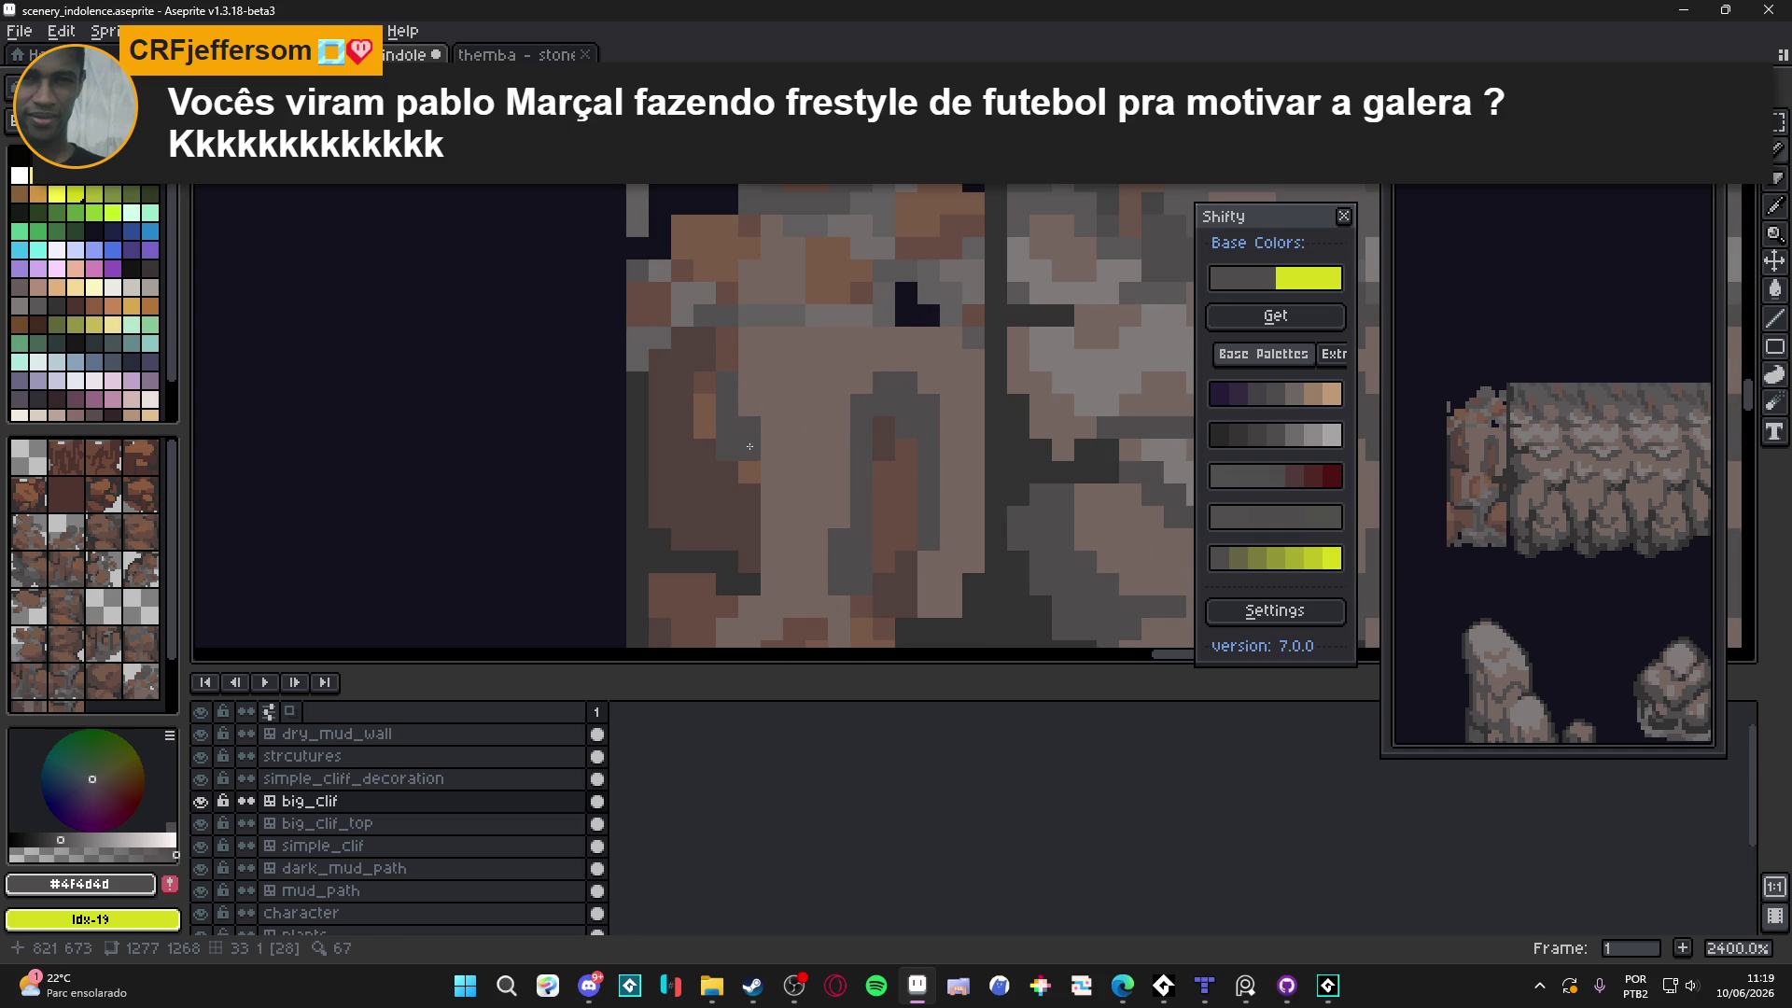
scroll(751, 476, down, 2)
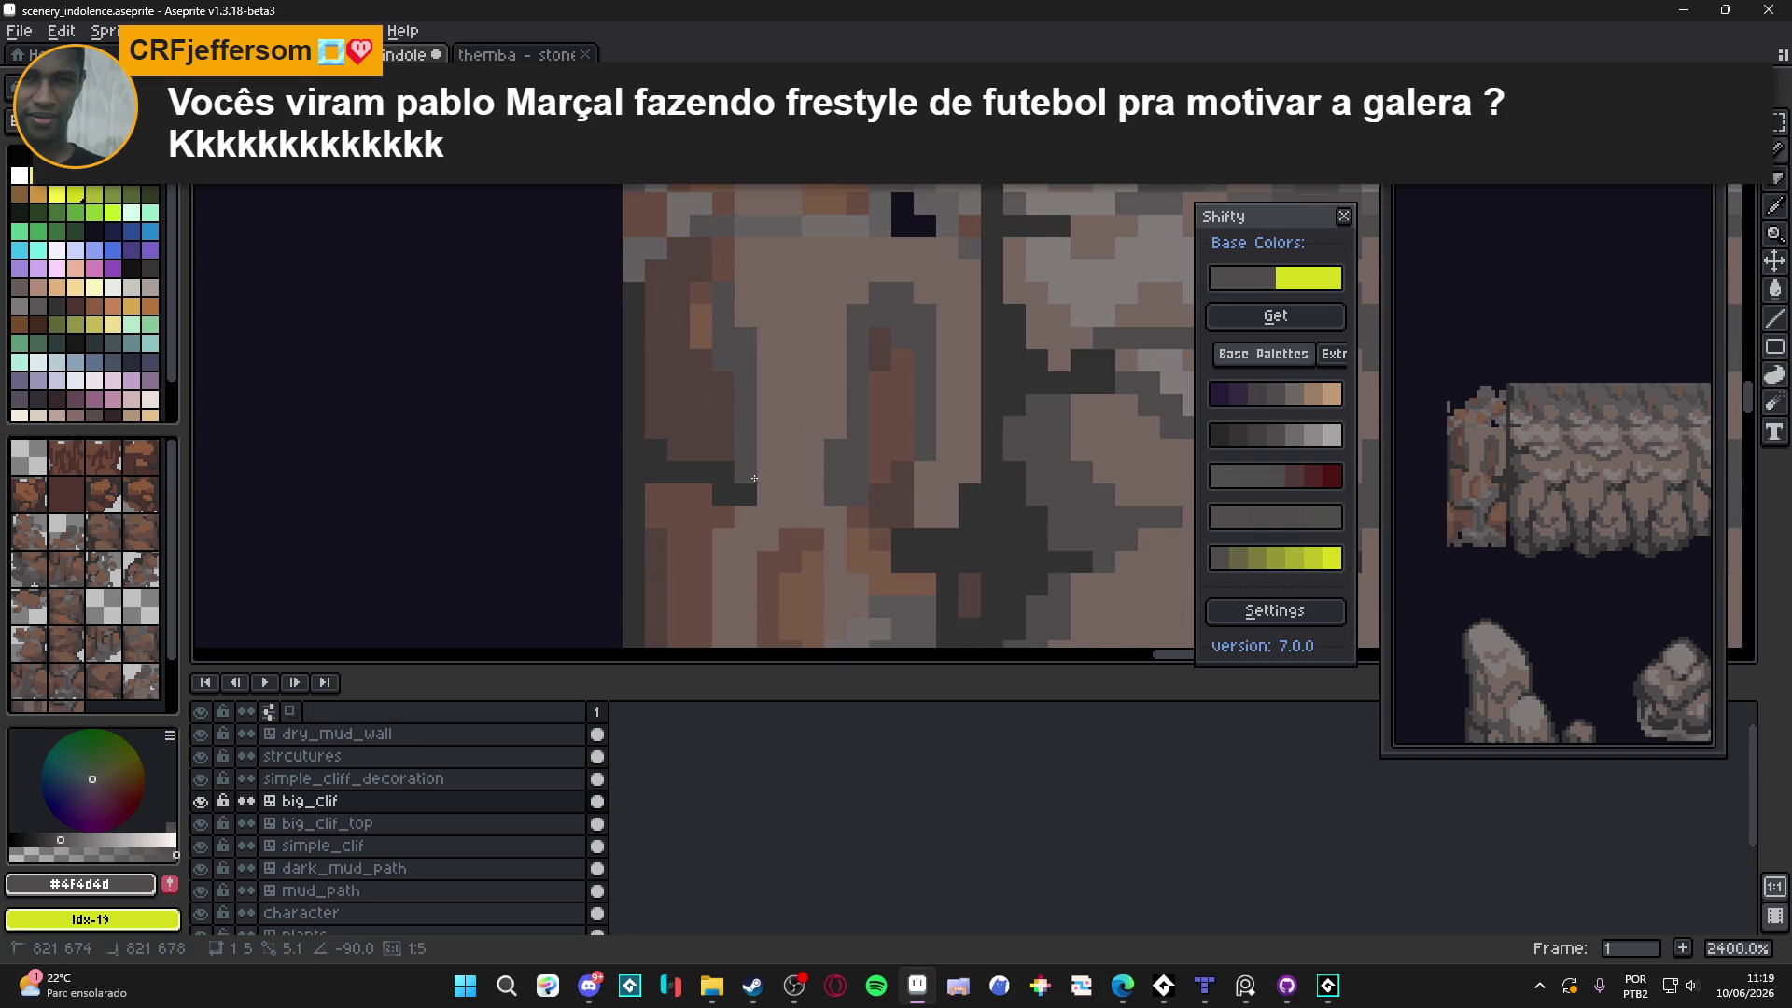
scroll(782, 522, down, 2)
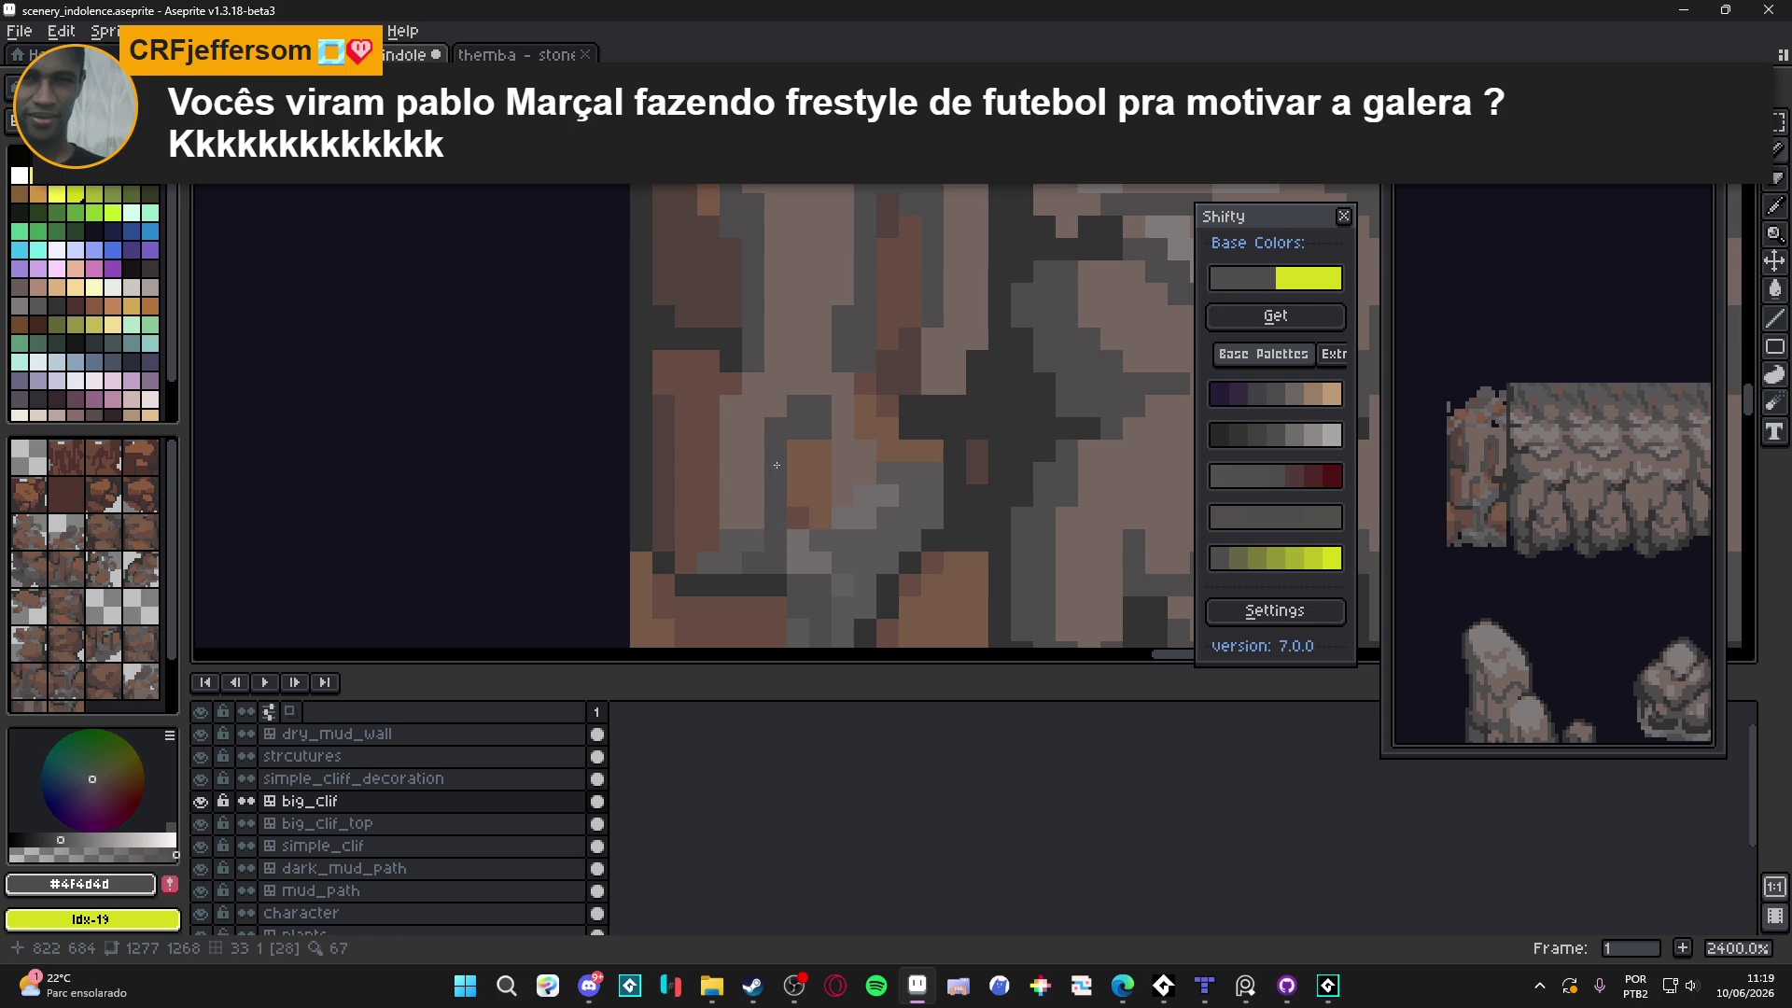
alt+click(779, 424)
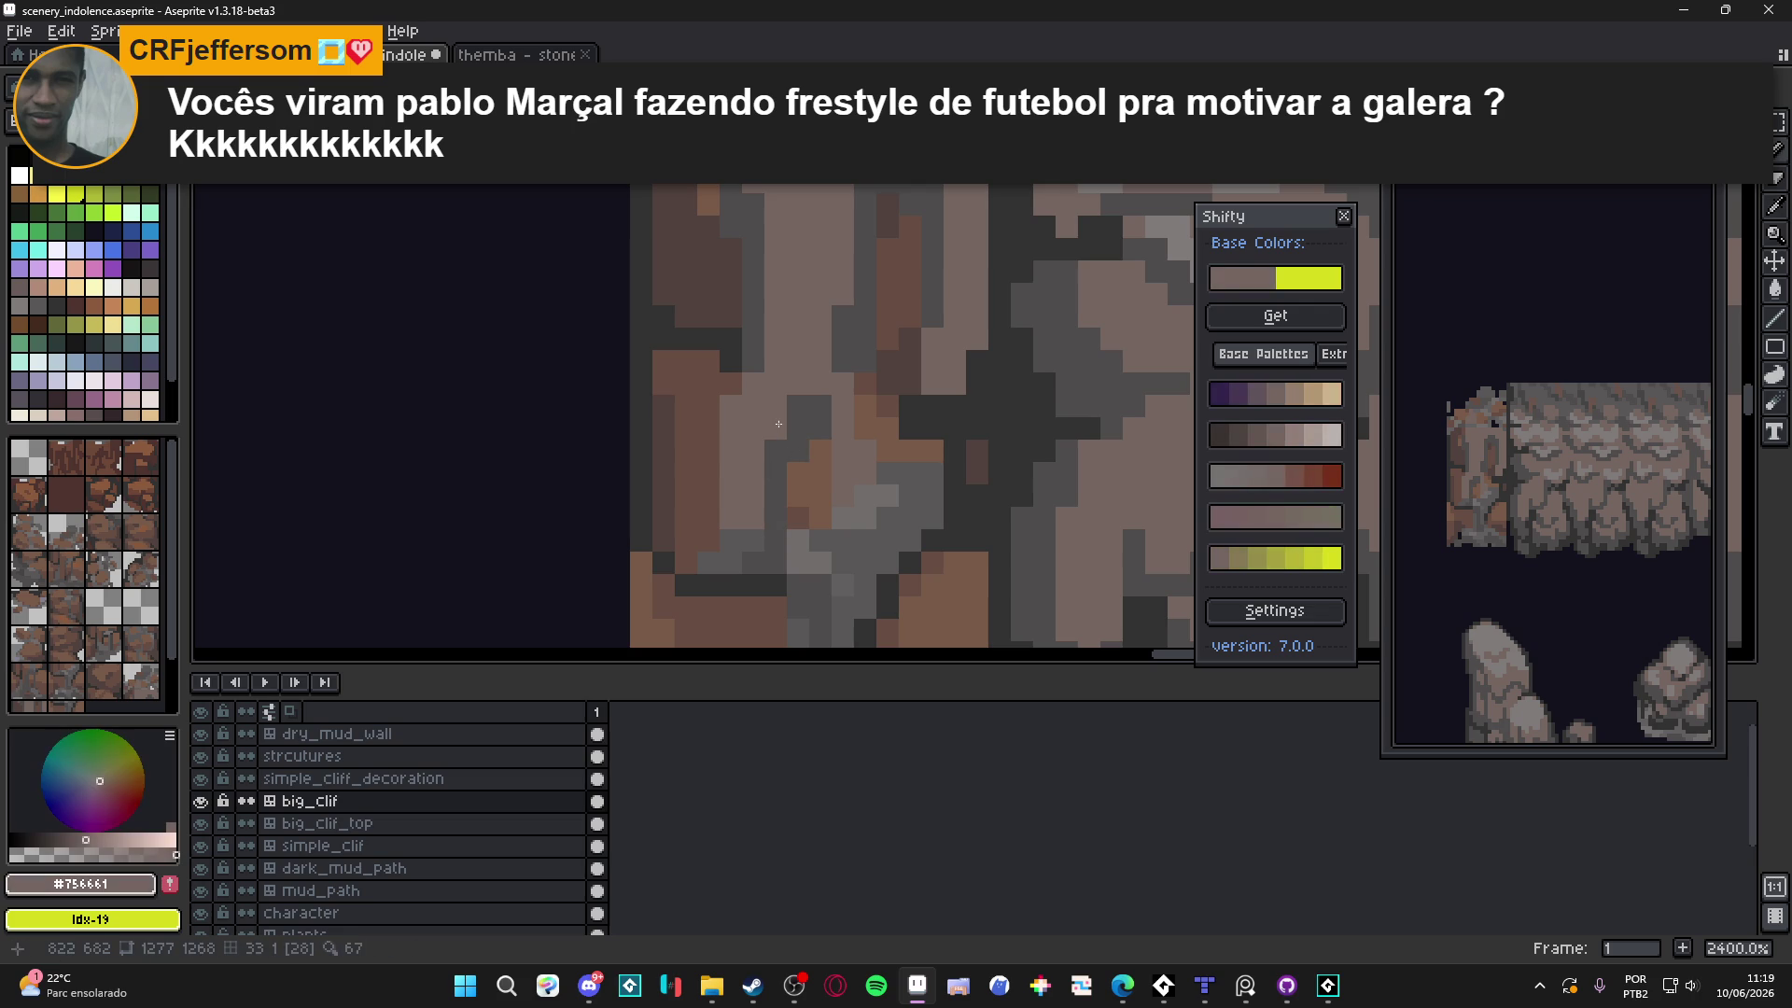
scroll(776, 438, down, 3)
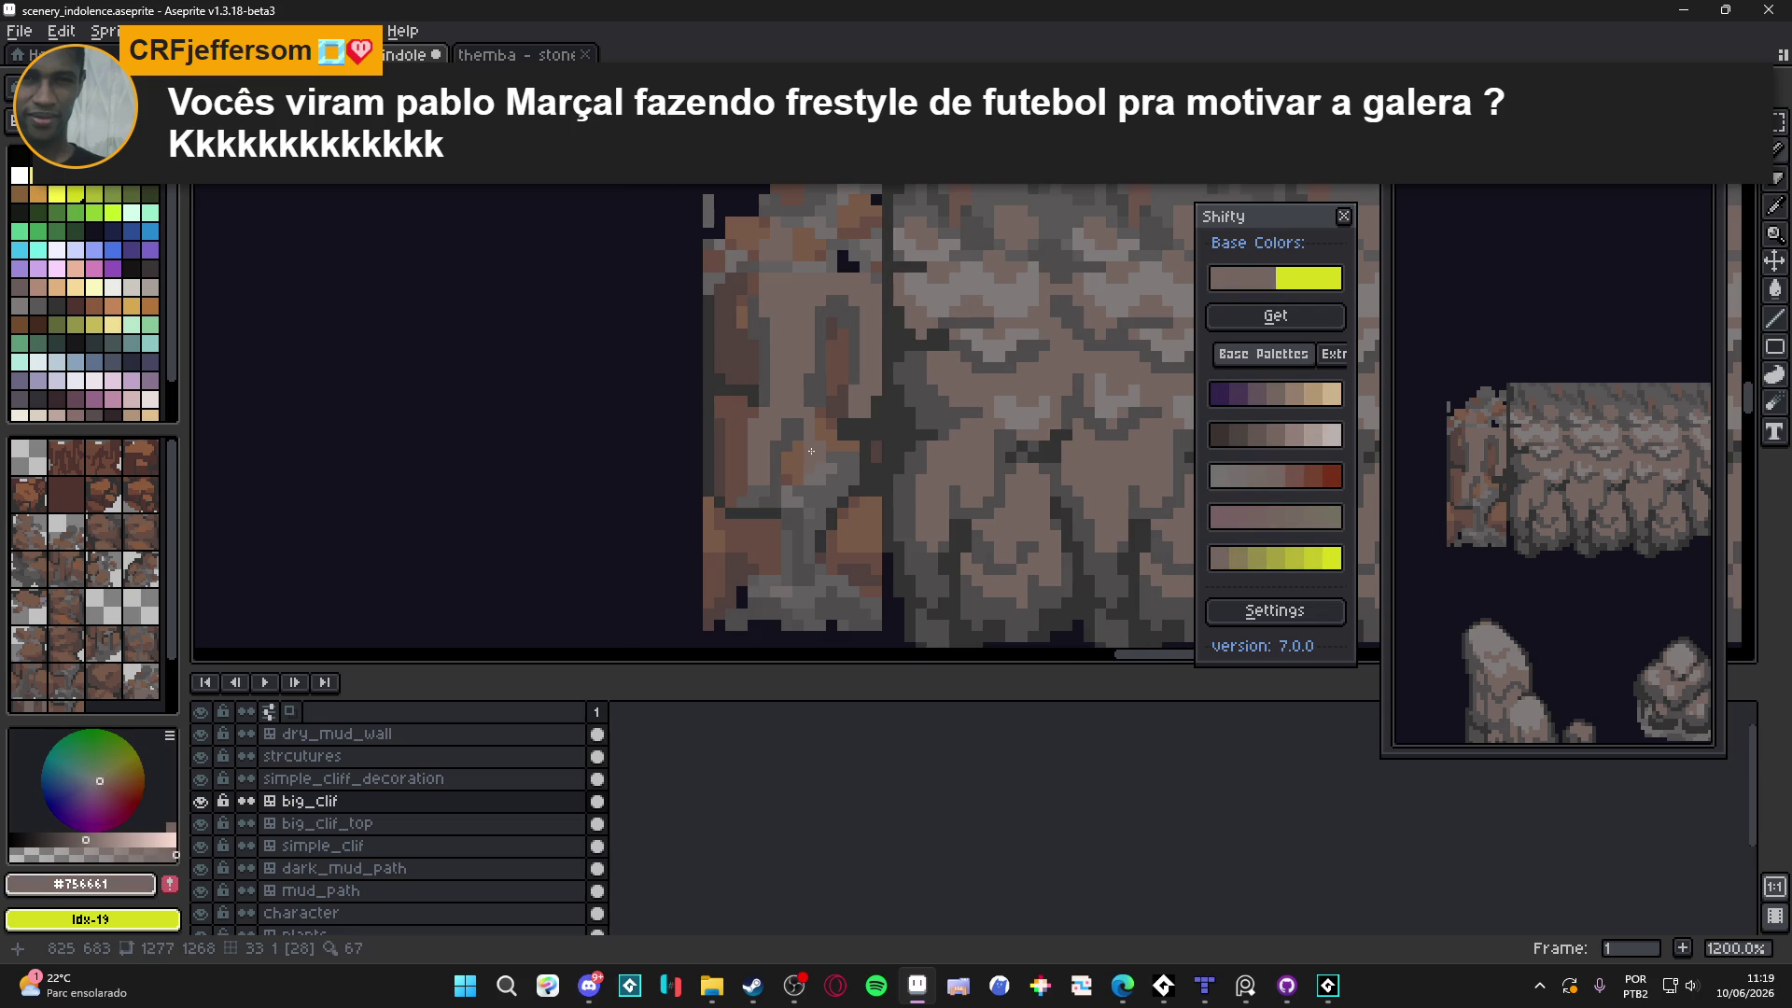
scroll(805, 367, up, 2)
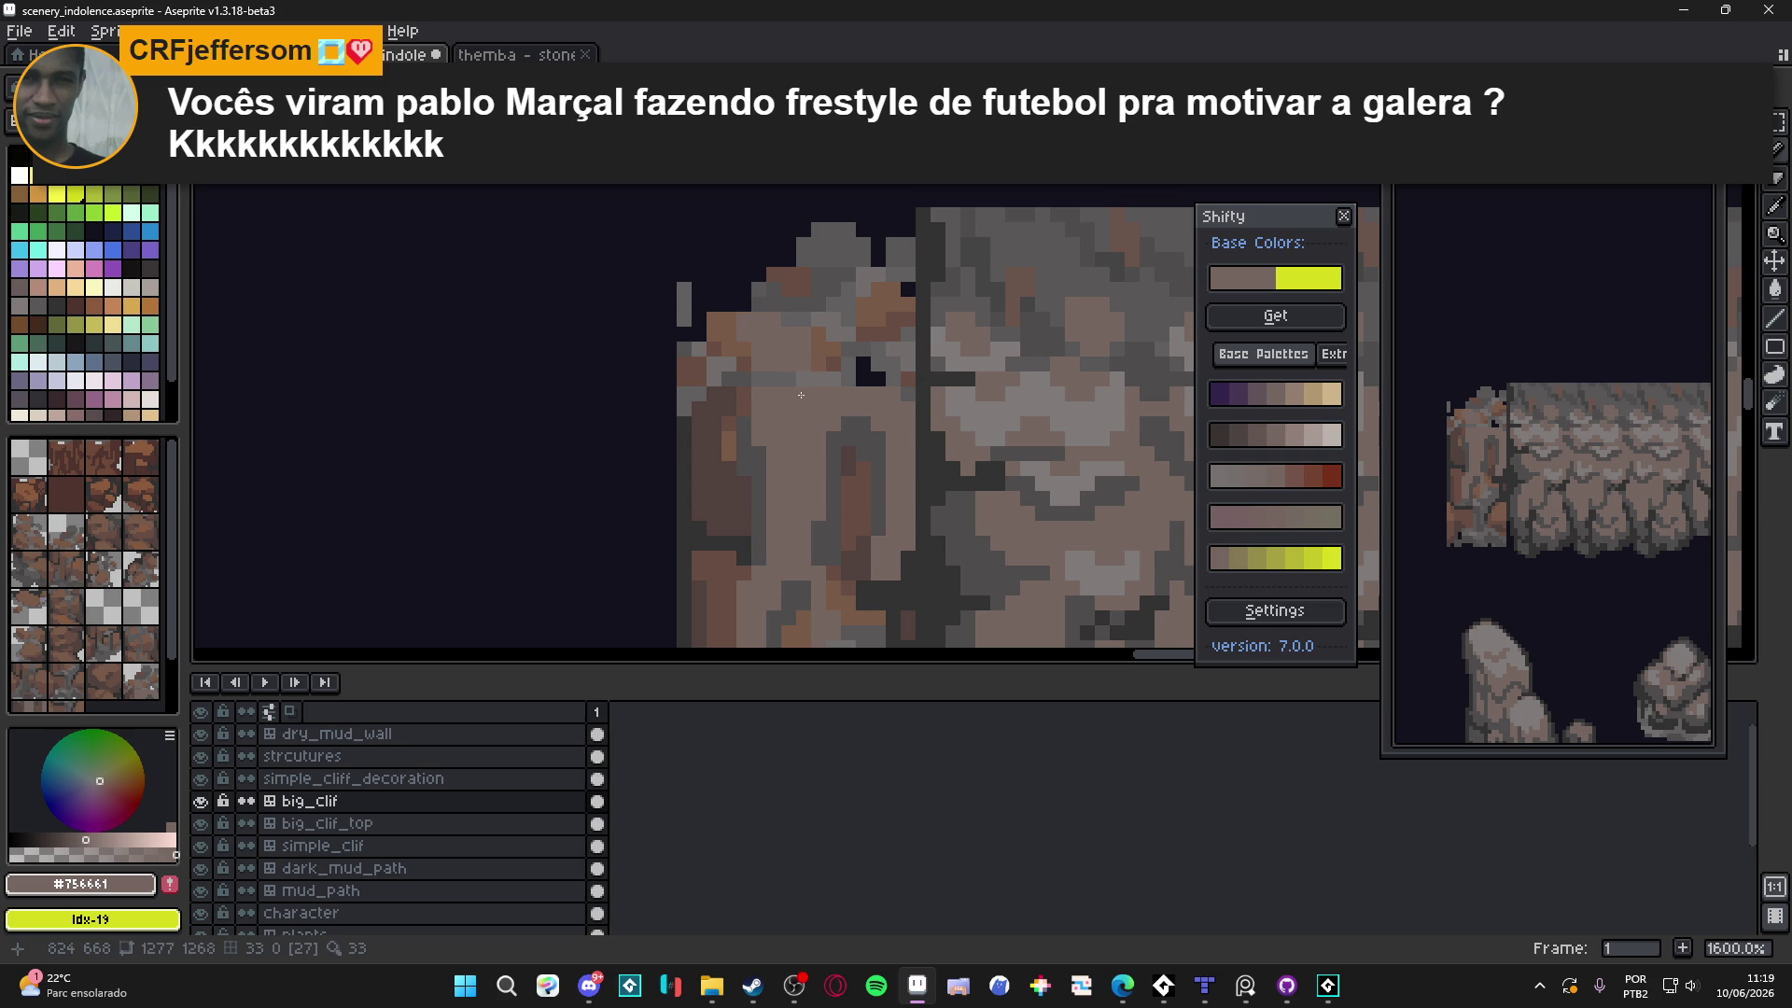
scroll(731, 457, up, 3)
alt+click(693, 471)
click(723, 328)
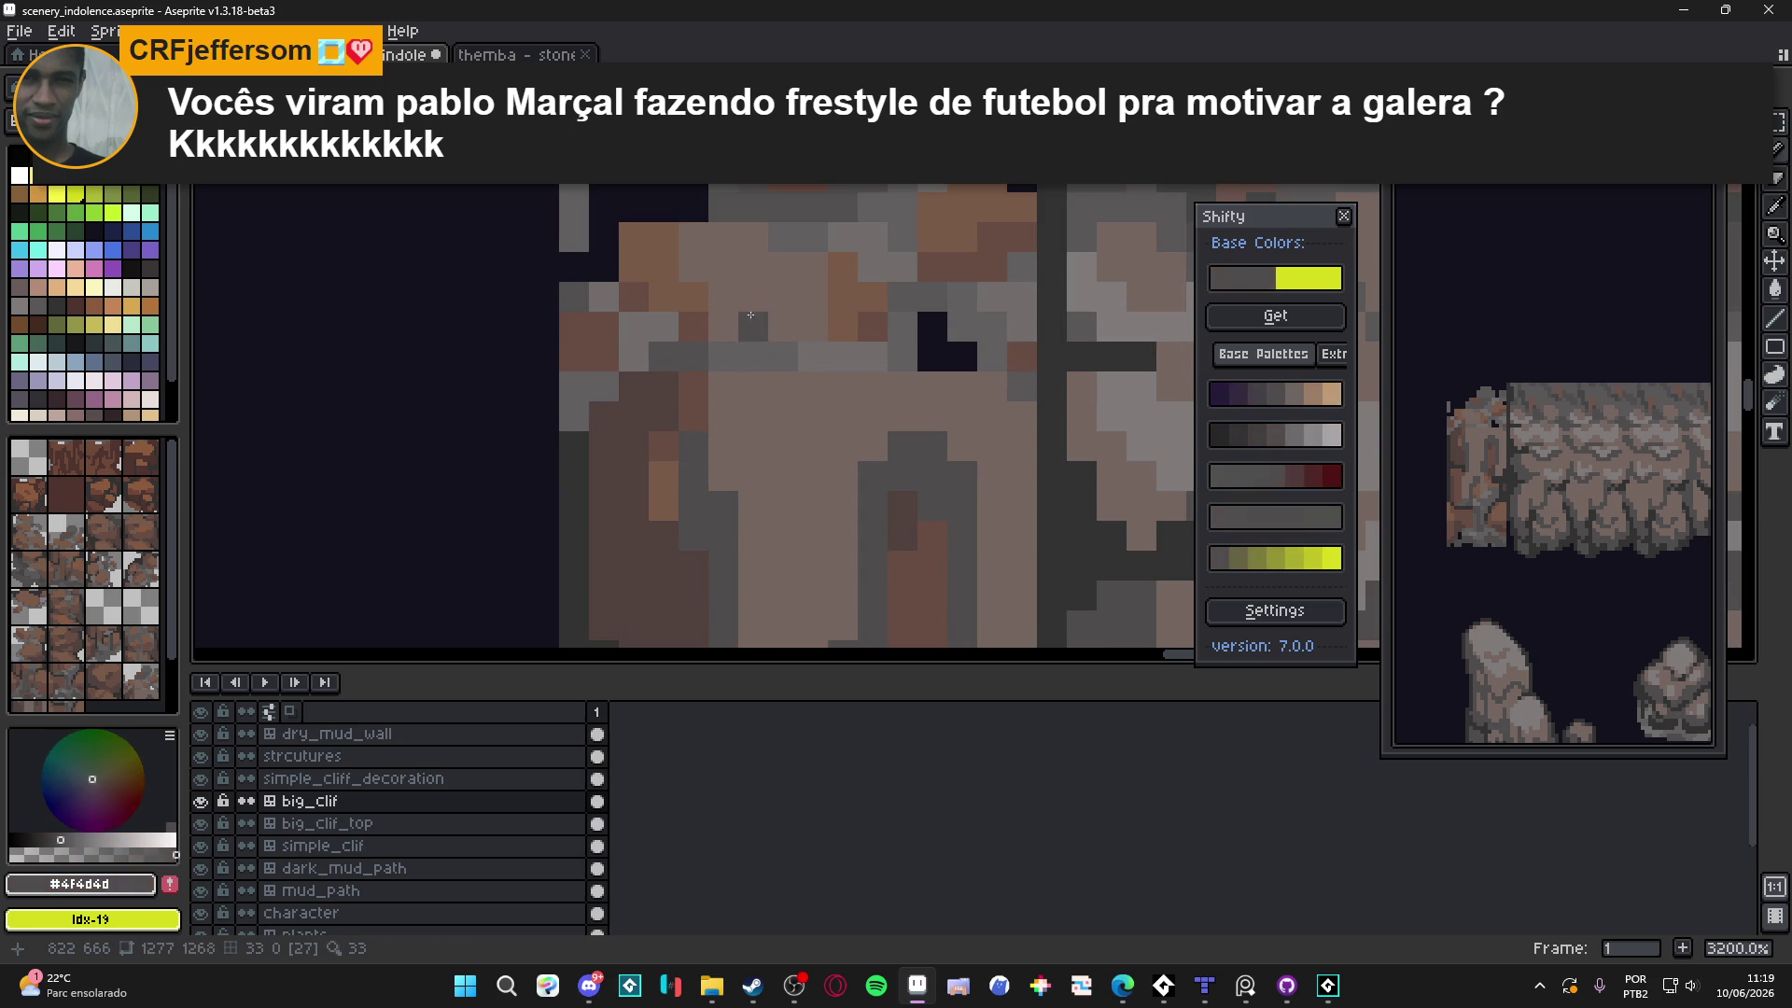
drag(693, 297, 713, 337)
click(663, 297)
click(664, 267)
click(842, 327)
click(839, 293)
click(843, 267)
click(872, 297)
Dab four more dark grey #4f4d4d pixels onto the seam further right
alt+click(801, 316)
scroll(814, 336, down, 2)
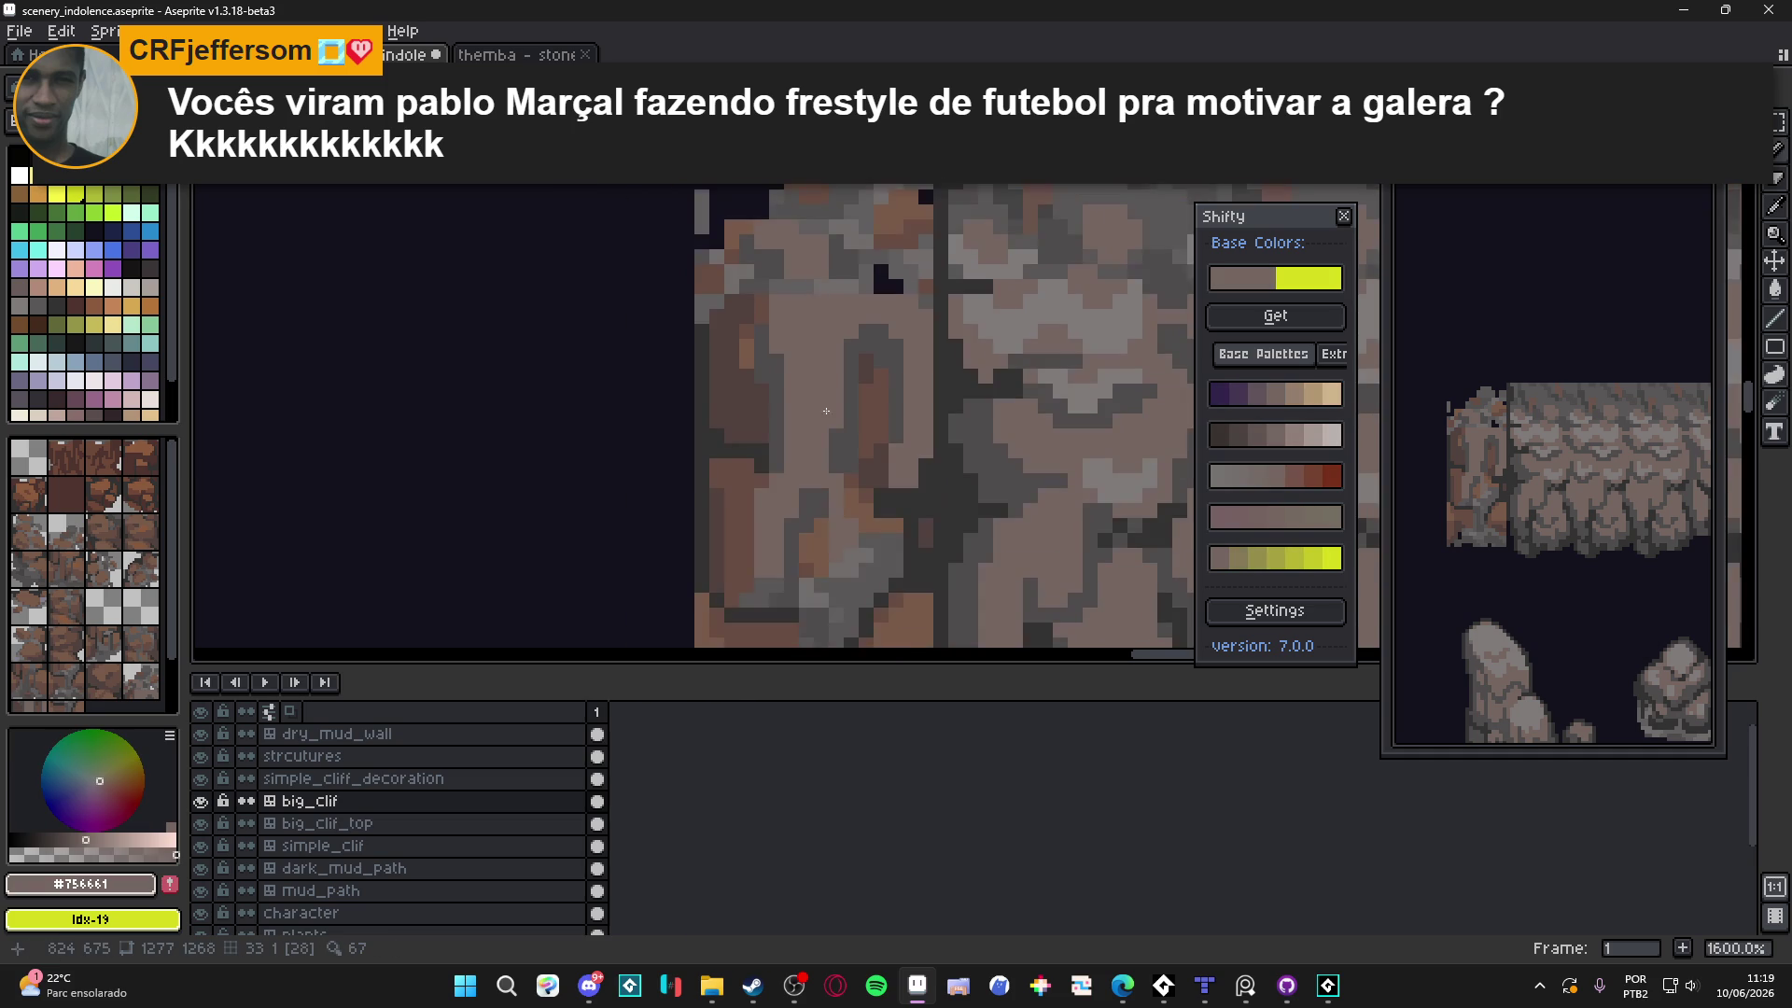
scroll(821, 402, up, 1)
drag(828, 455, 868, 428)
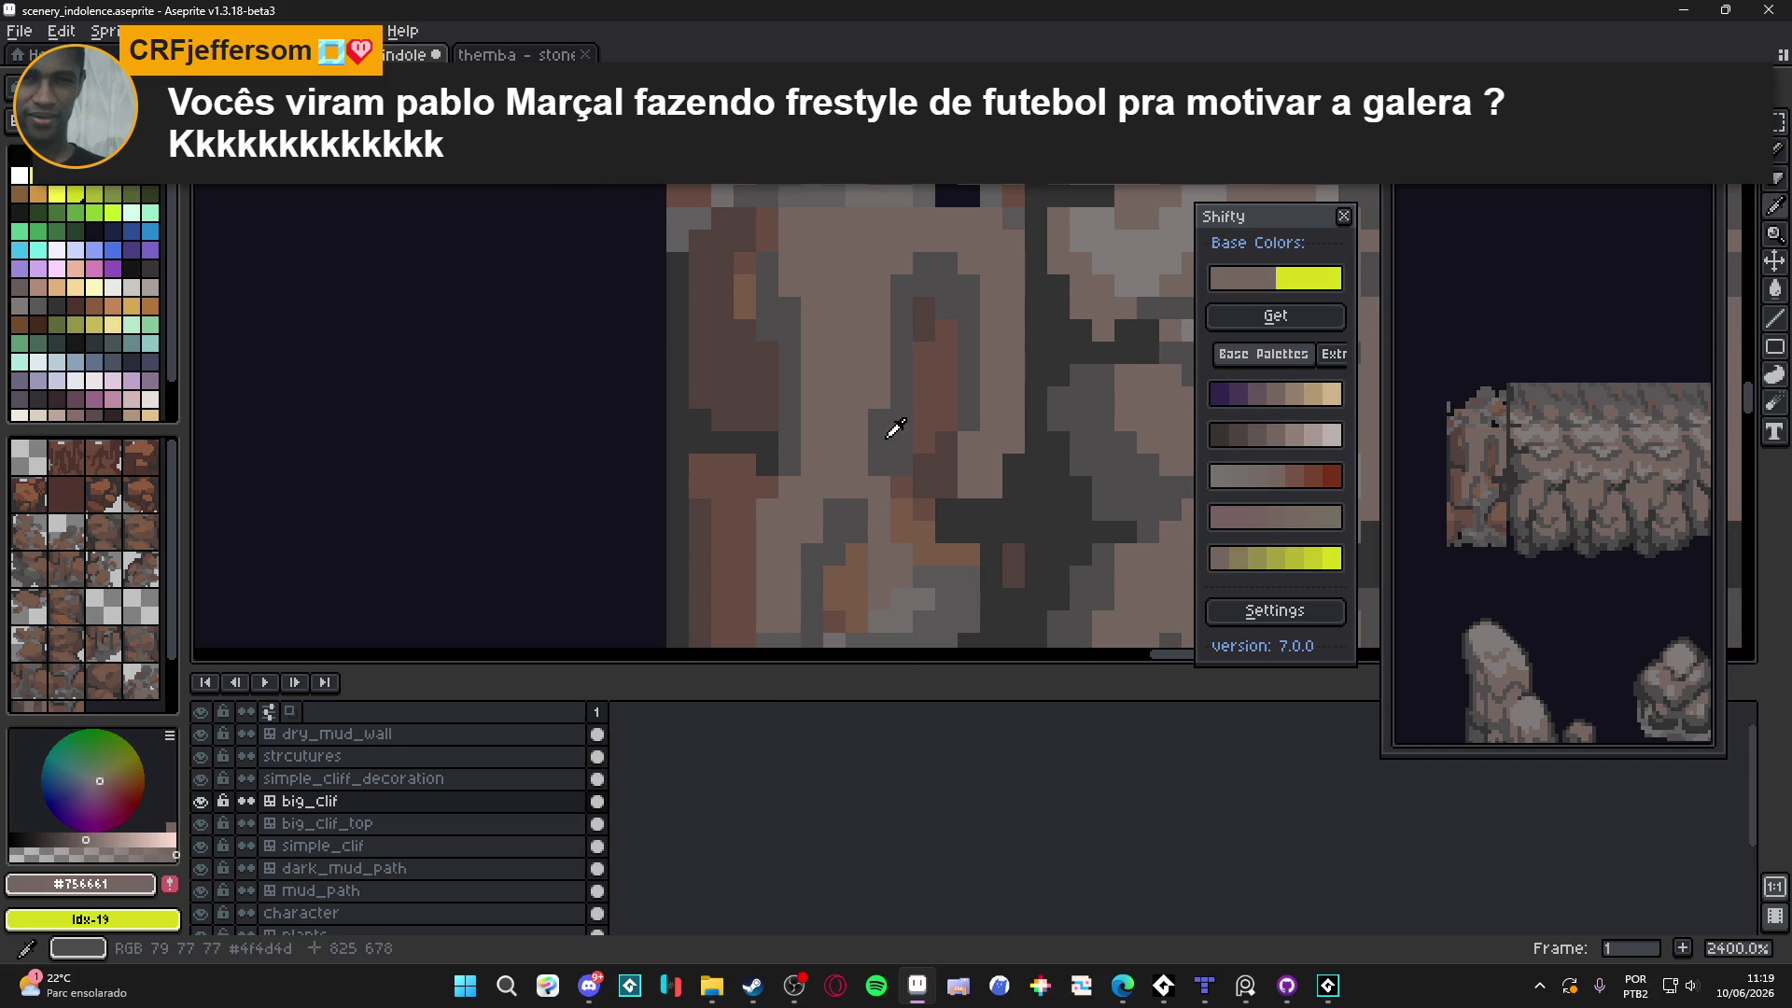
alt+click(896, 436)
click(857, 415)
click(857, 397)
click(835, 398)
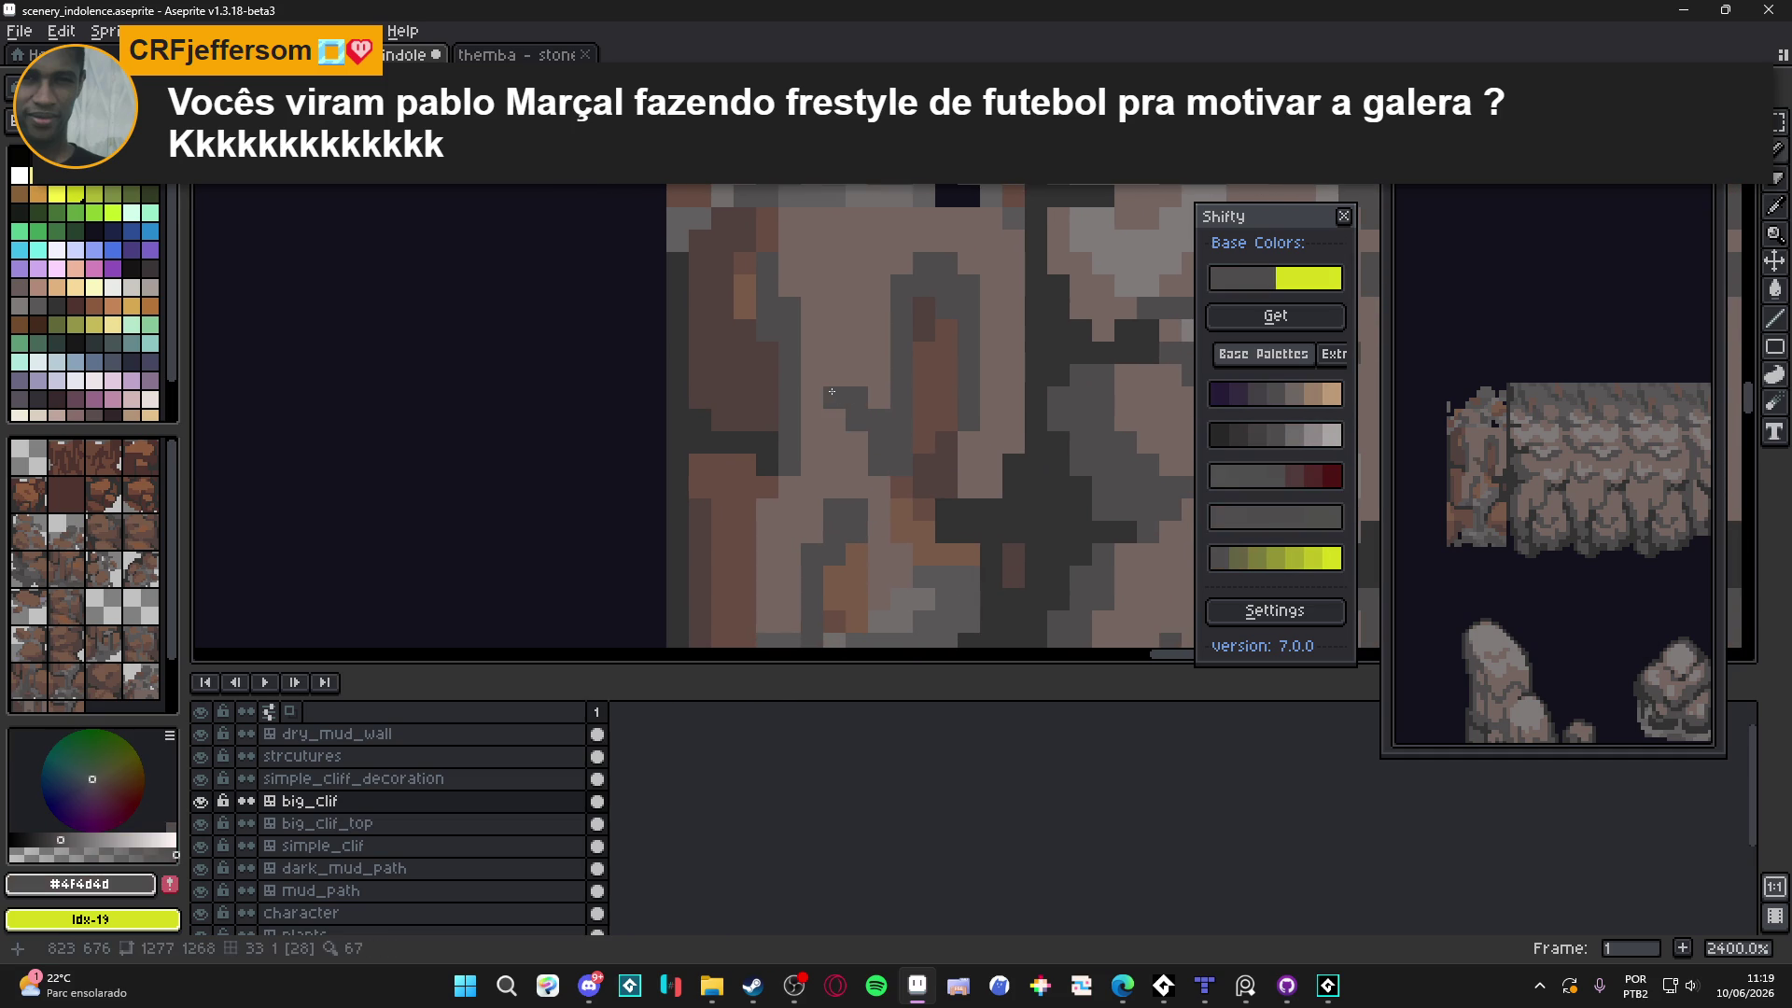
click(812, 377)
drag(812, 383, 838, 382)
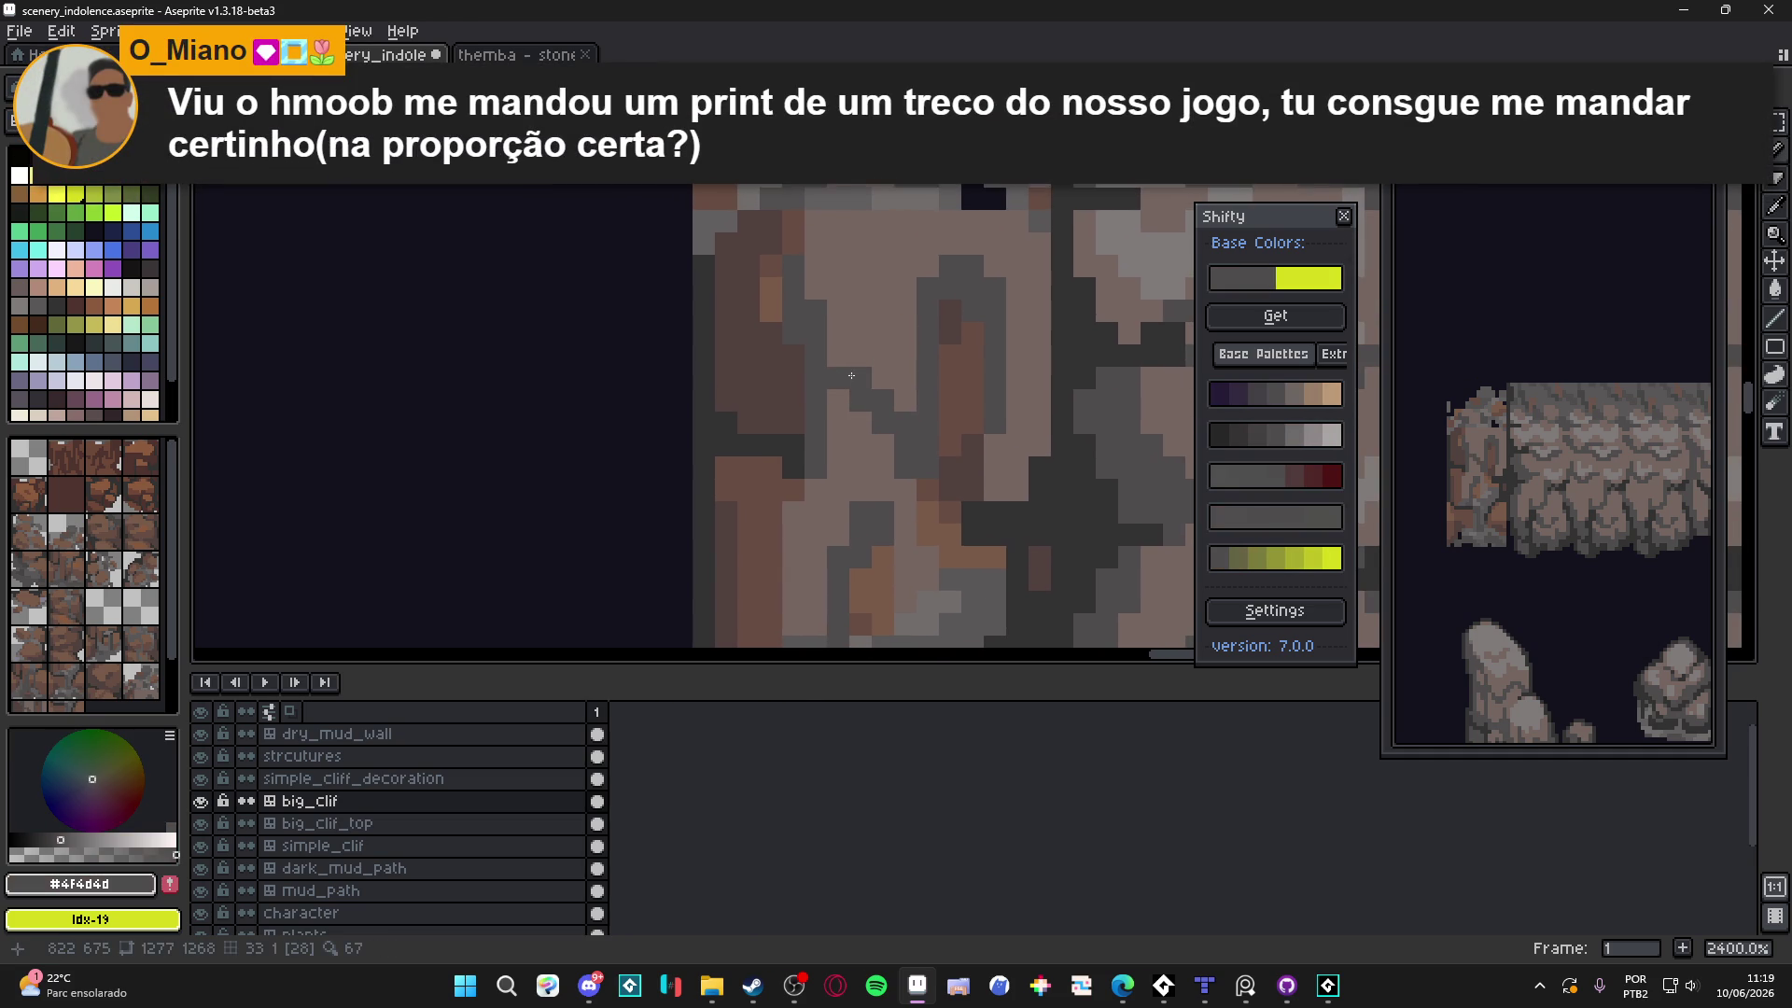
alt+click(851, 354)
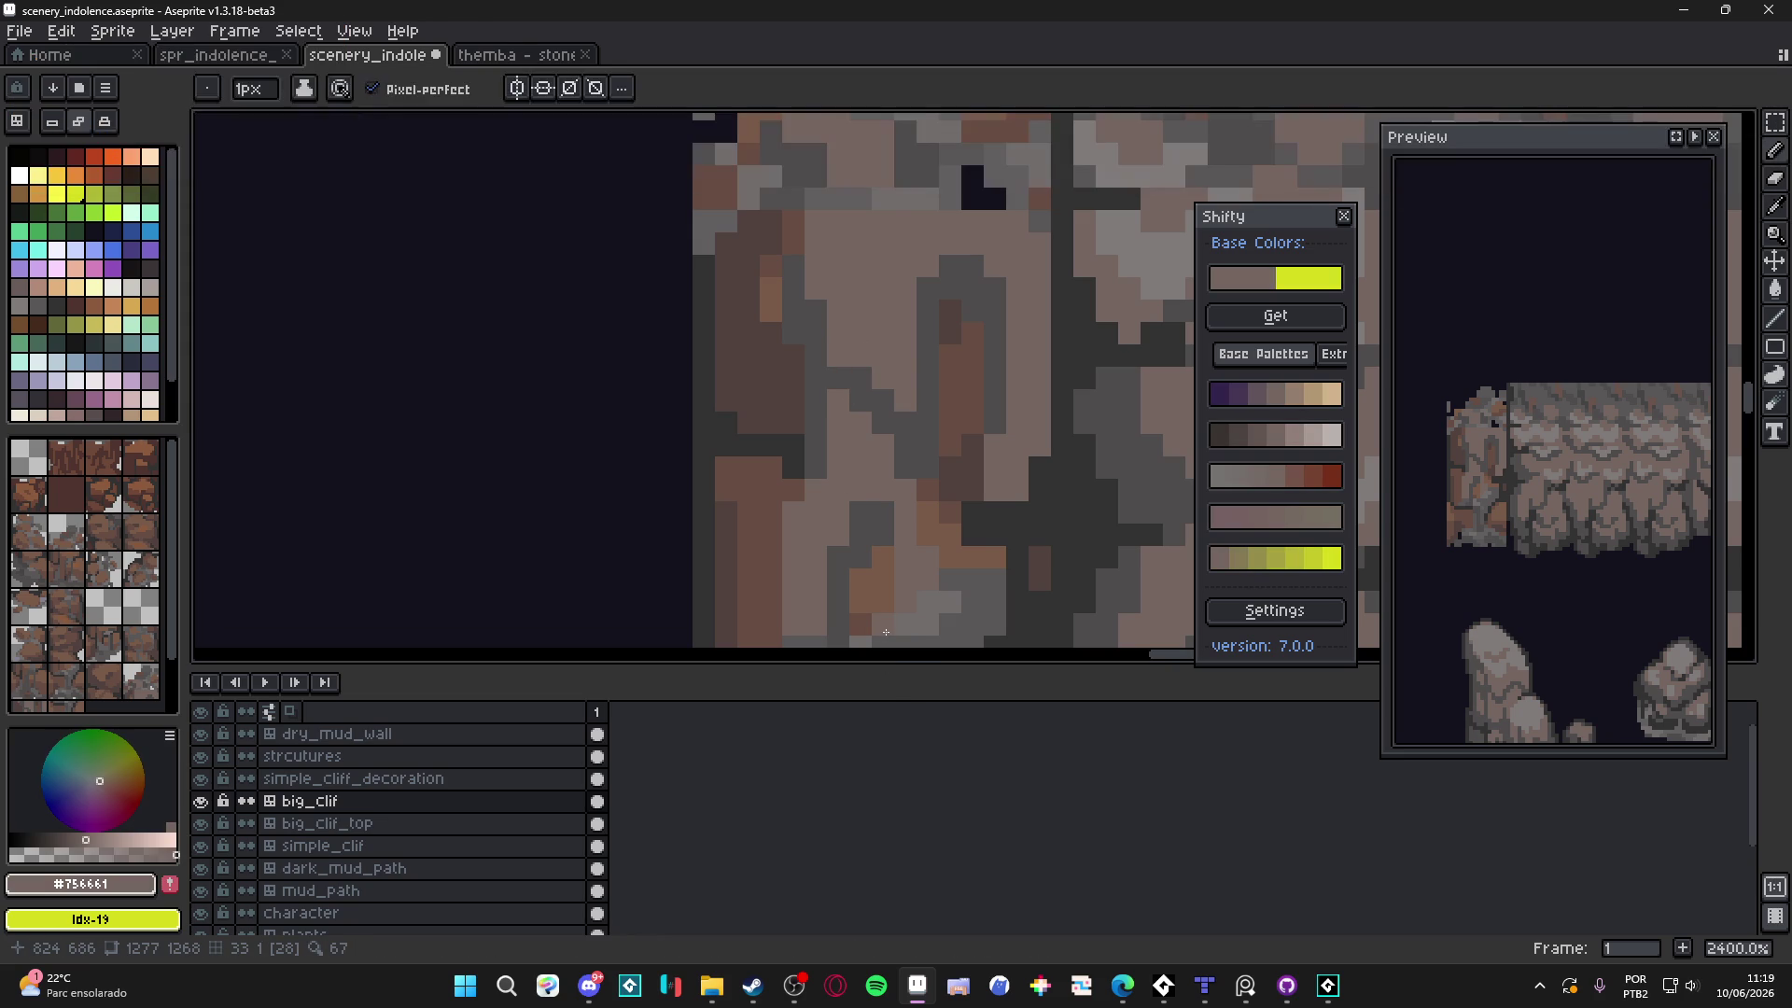
Paint a light #756661 stroke up the seam column and a dark grey dab
click(588, 988)
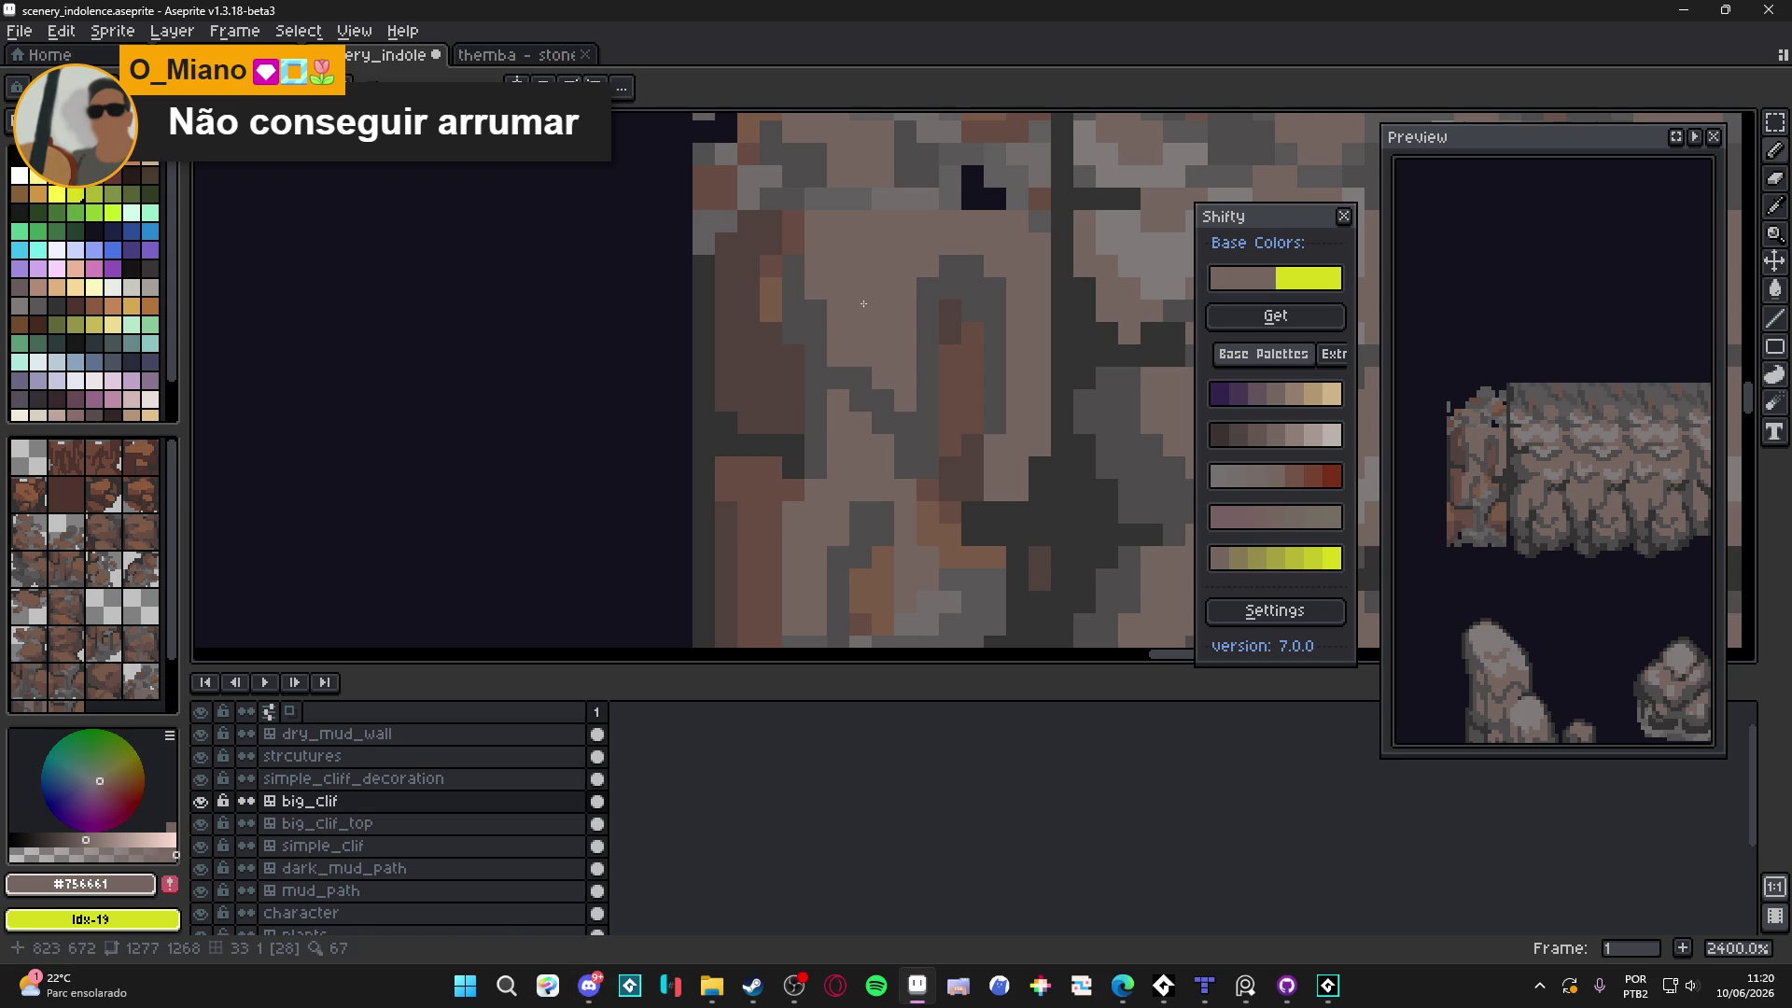
scroll(872, 311, down, 4)
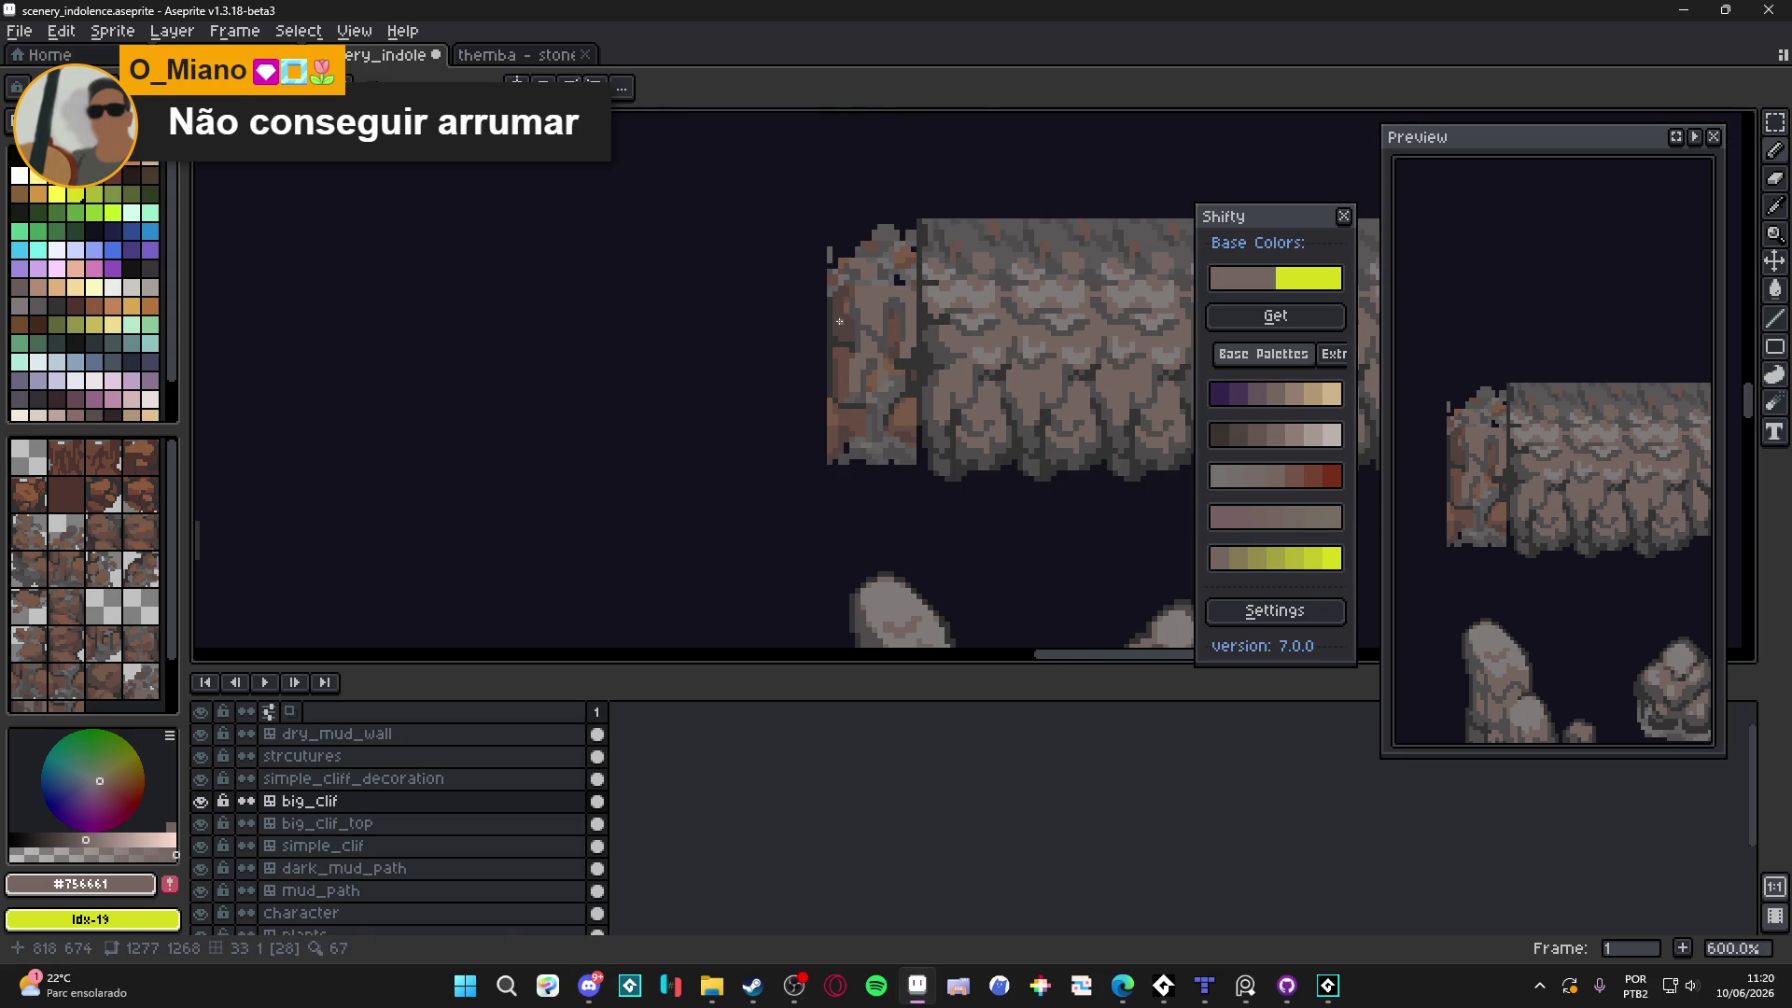
scroll(910, 291, up, 4)
key(alt)
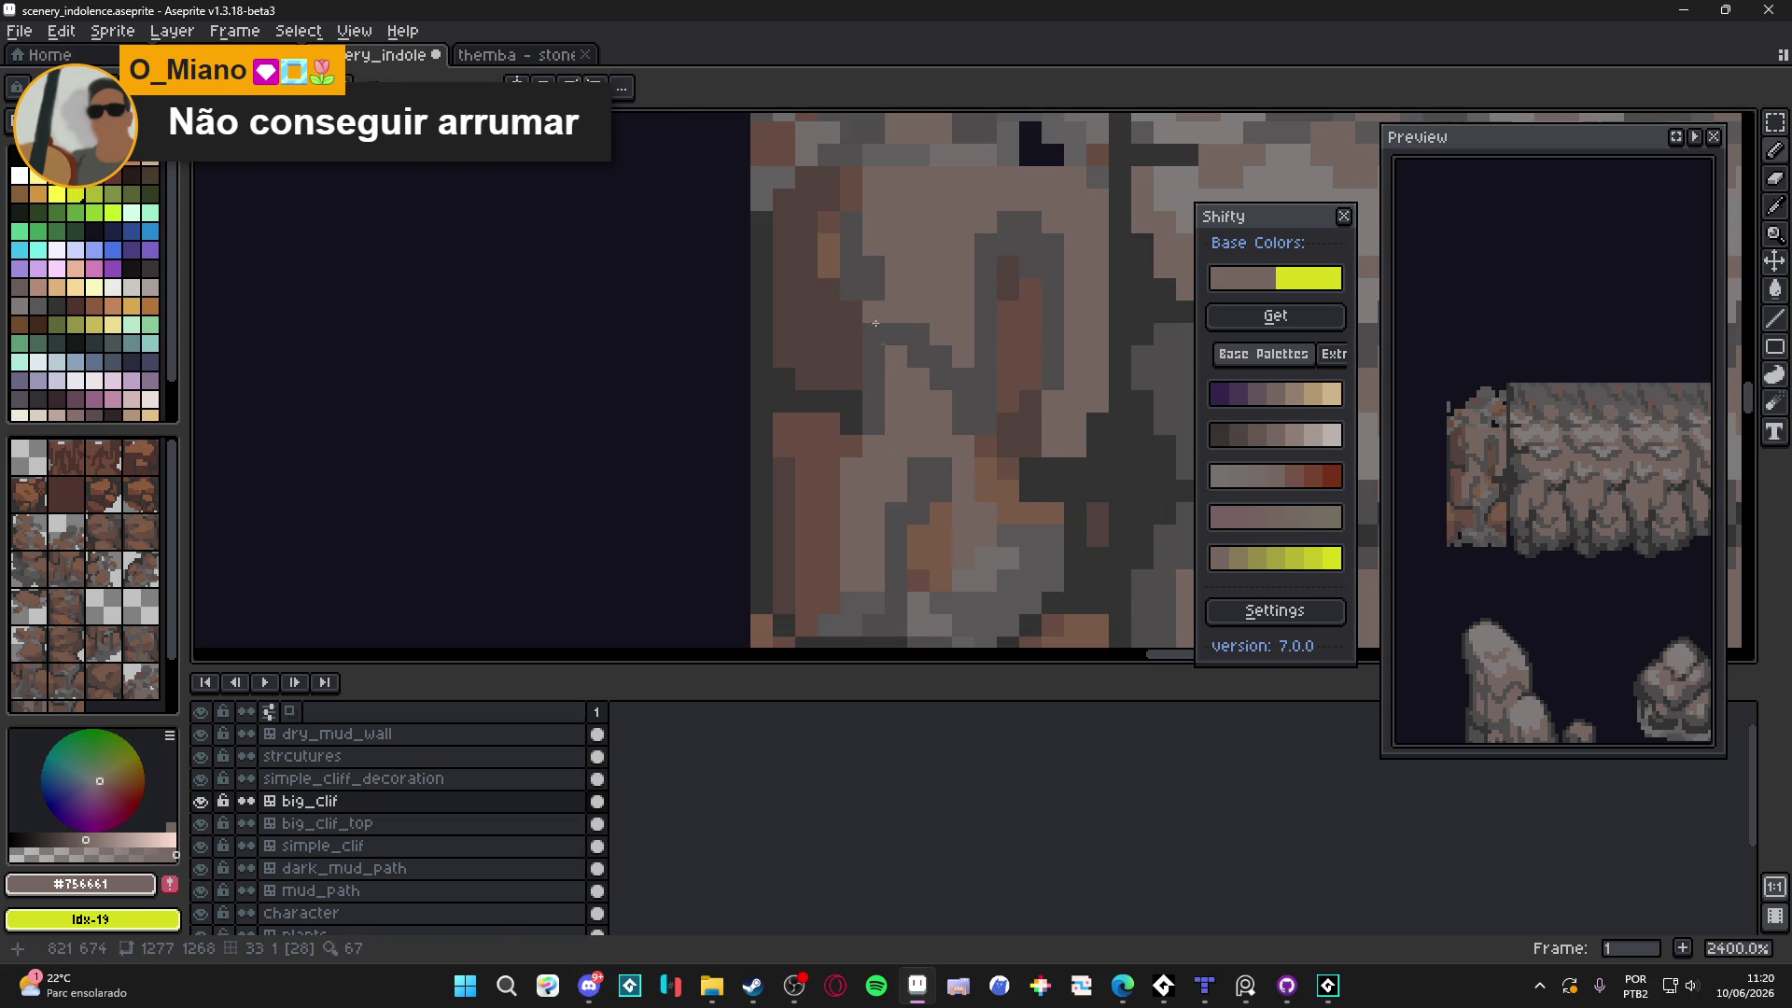
drag(854, 336, 851, 215)
alt+click(903, 336)
click(896, 359)
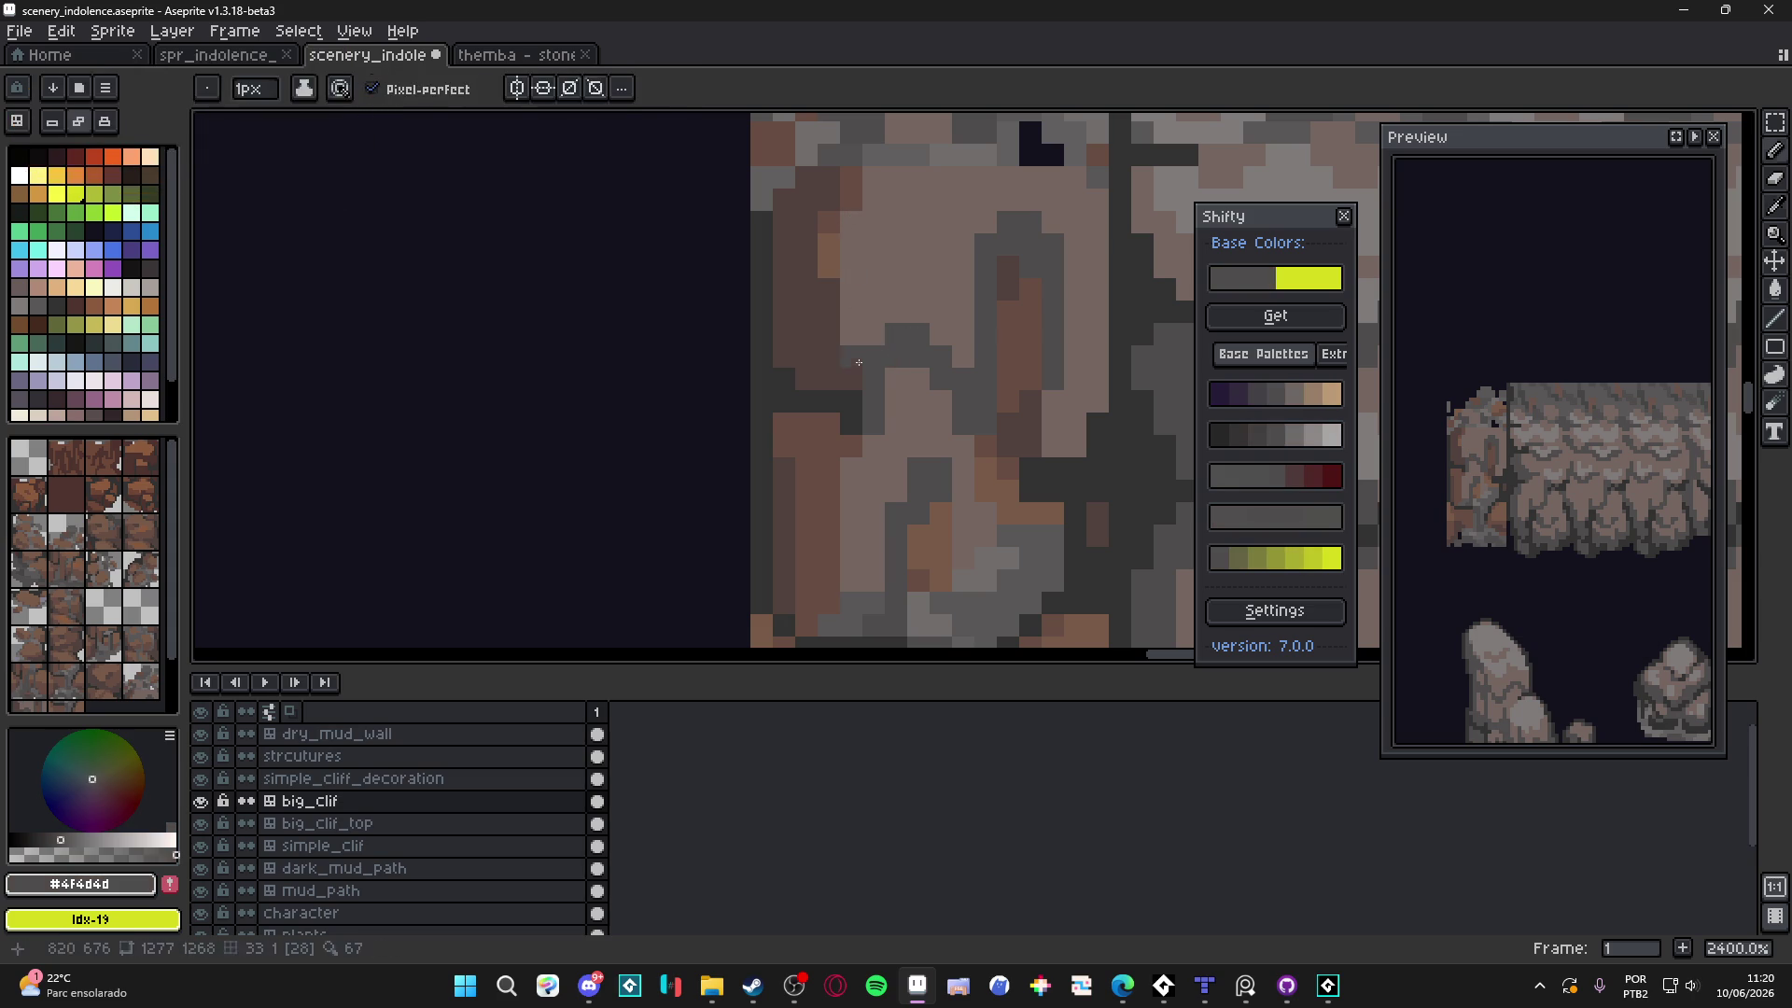
Repaint the upper seam pixels with the lighter #756661
click(829, 275)
alt+click(852, 239)
drag(817, 224, 828, 271)
alt+click(843, 304)
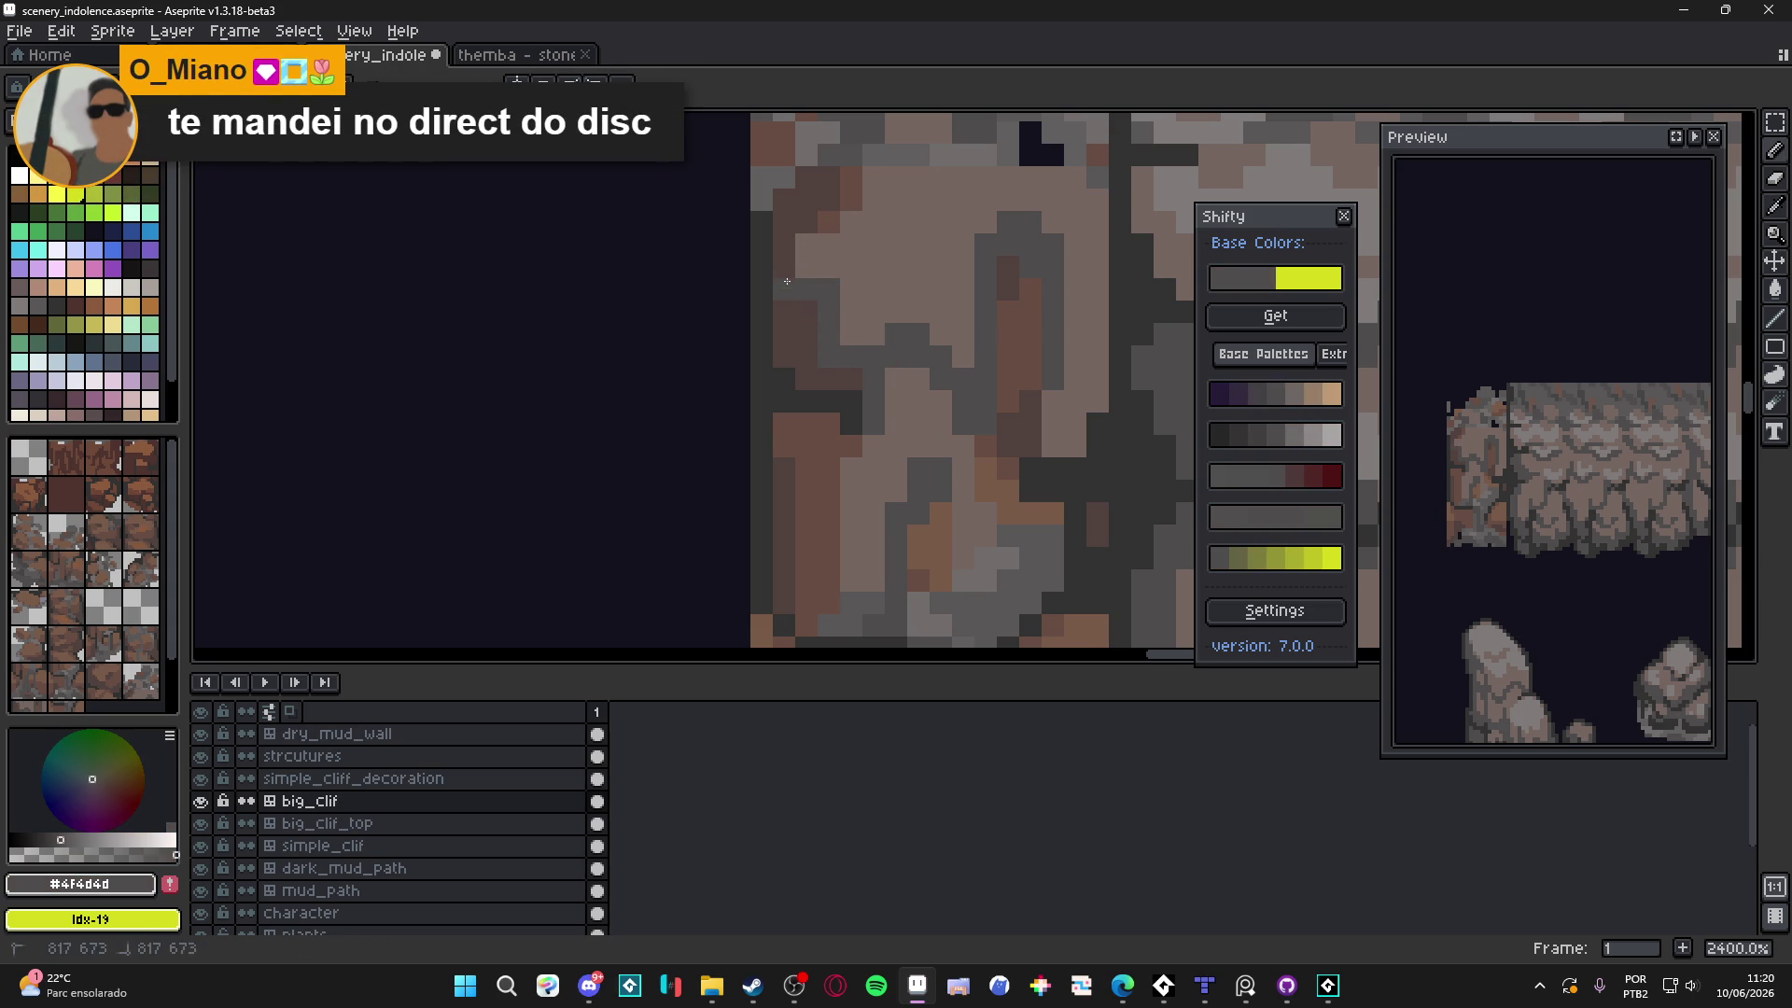
alt+click(828, 240)
scroll(850, 296, down, 2)
scroll(850, 297, up, 2)
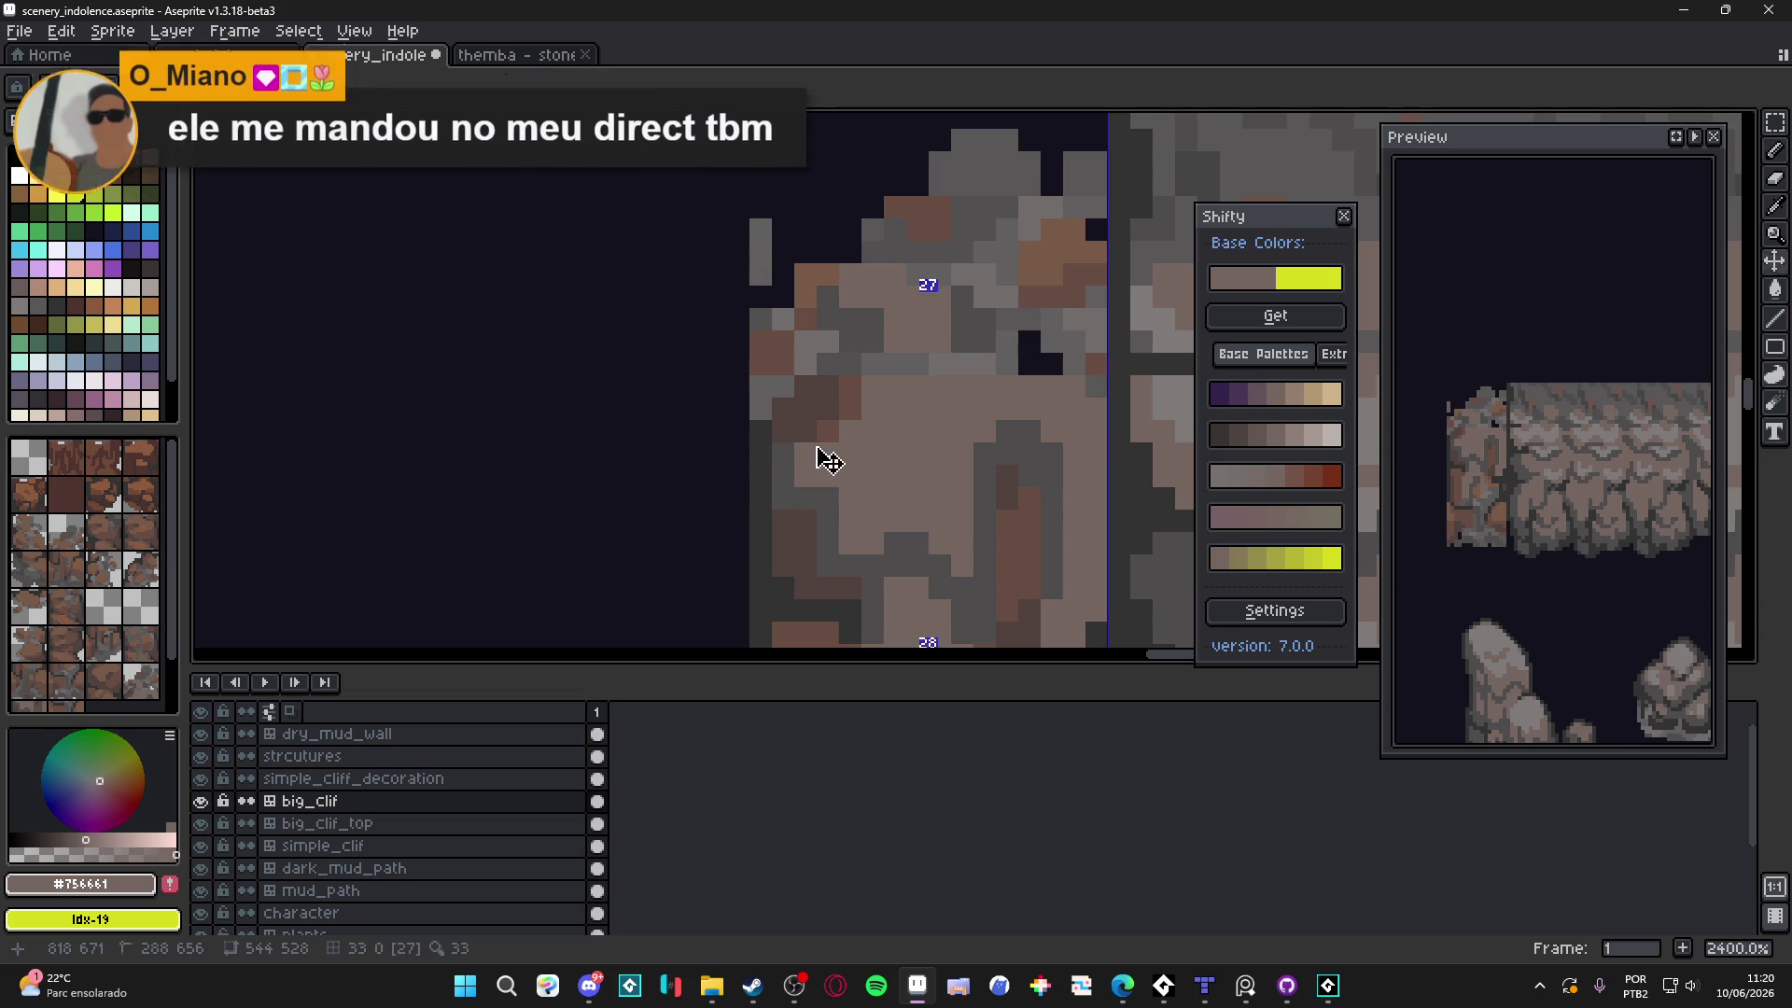
drag(816, 446, 860, 466)
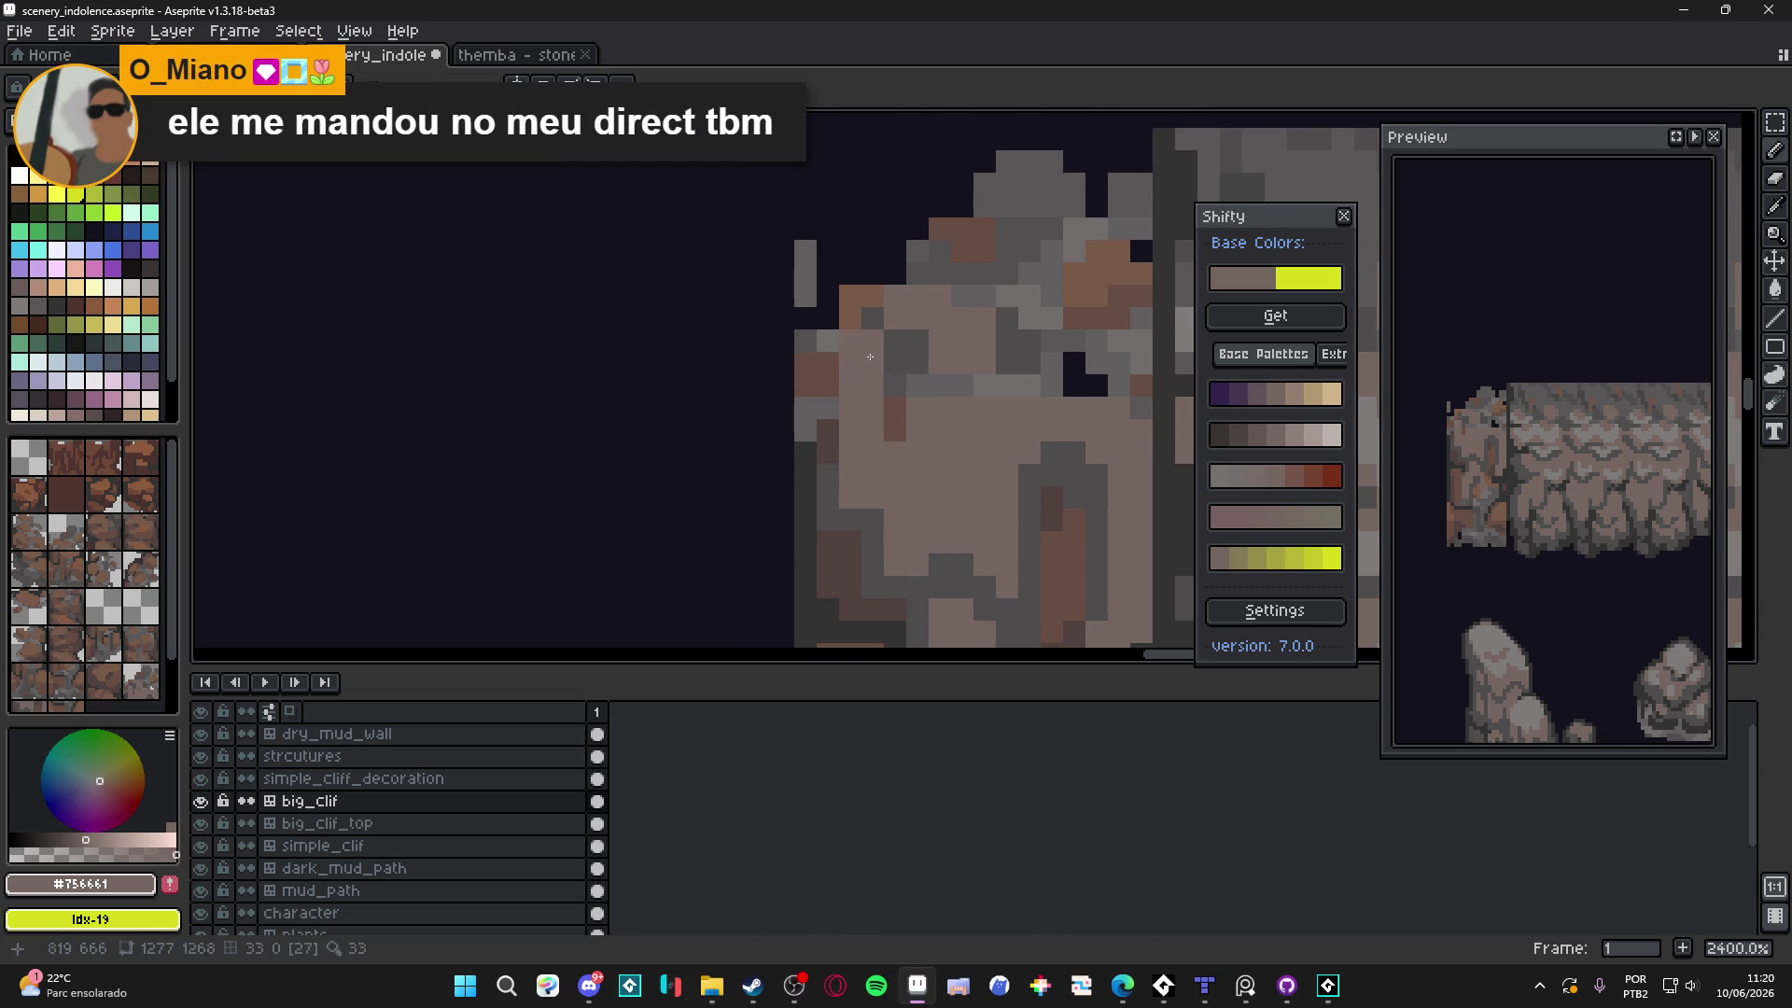
scroll(901, 423, down, 5)
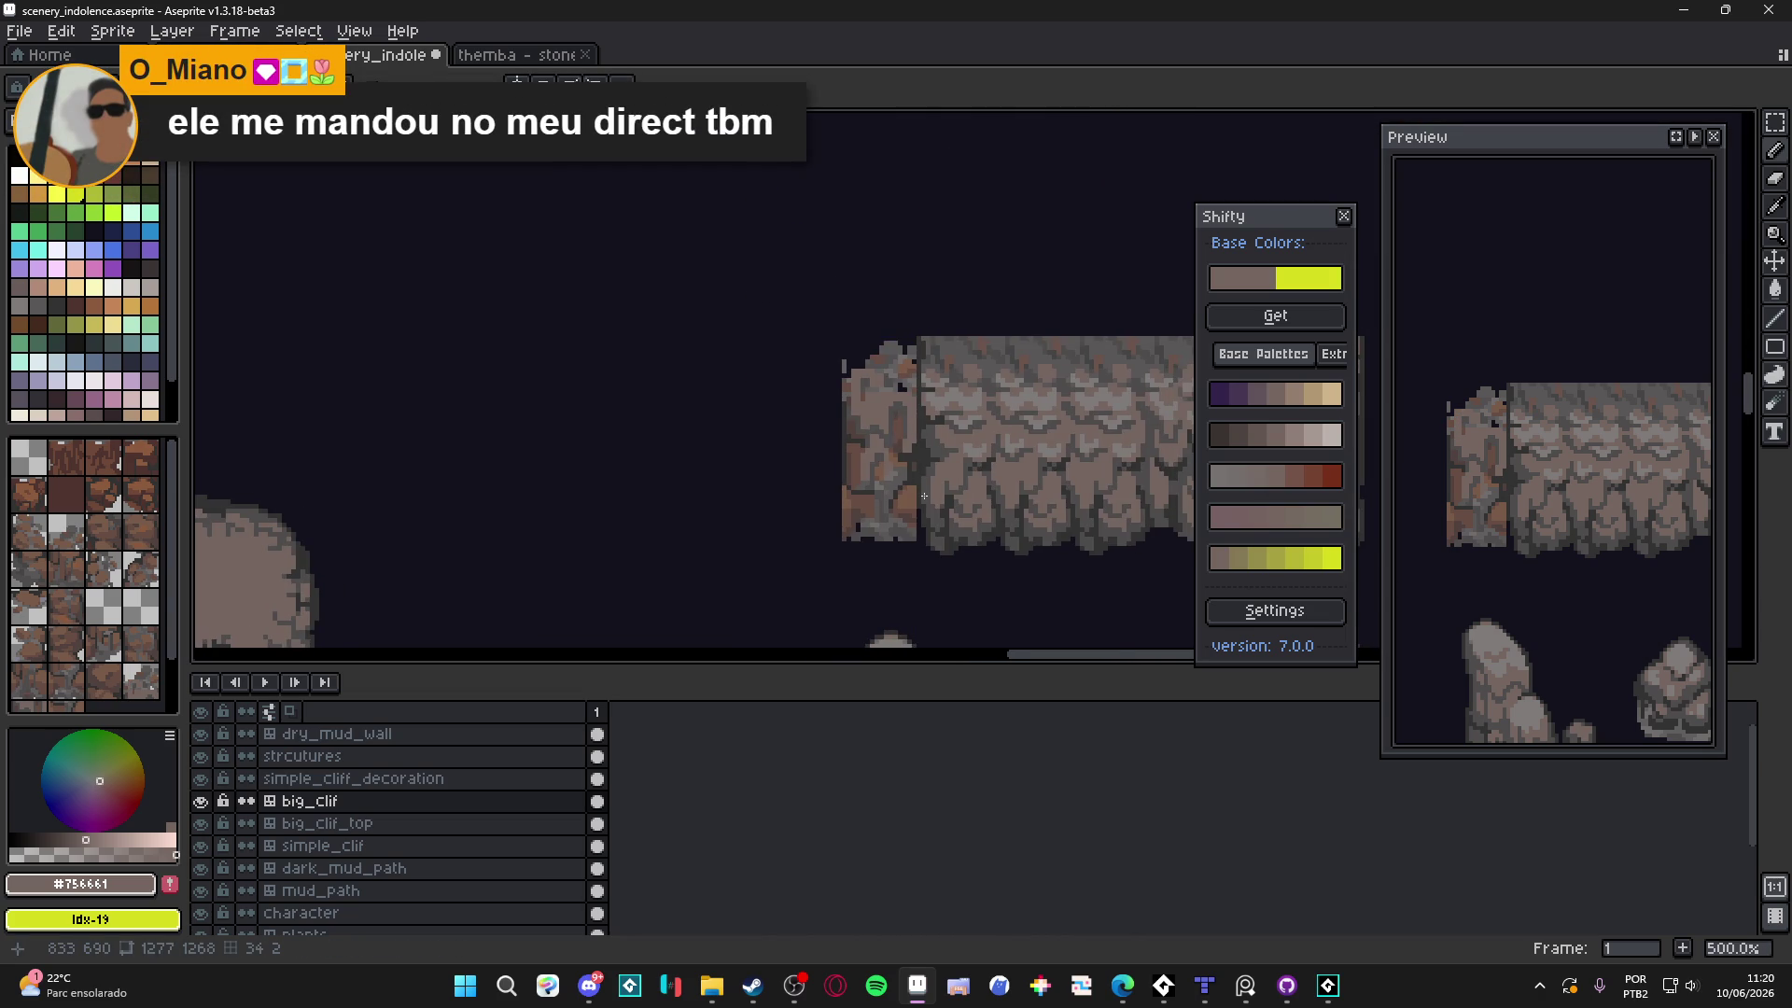
scroll(927, 496, down, 2)
scroll(927, 516, up, 4)
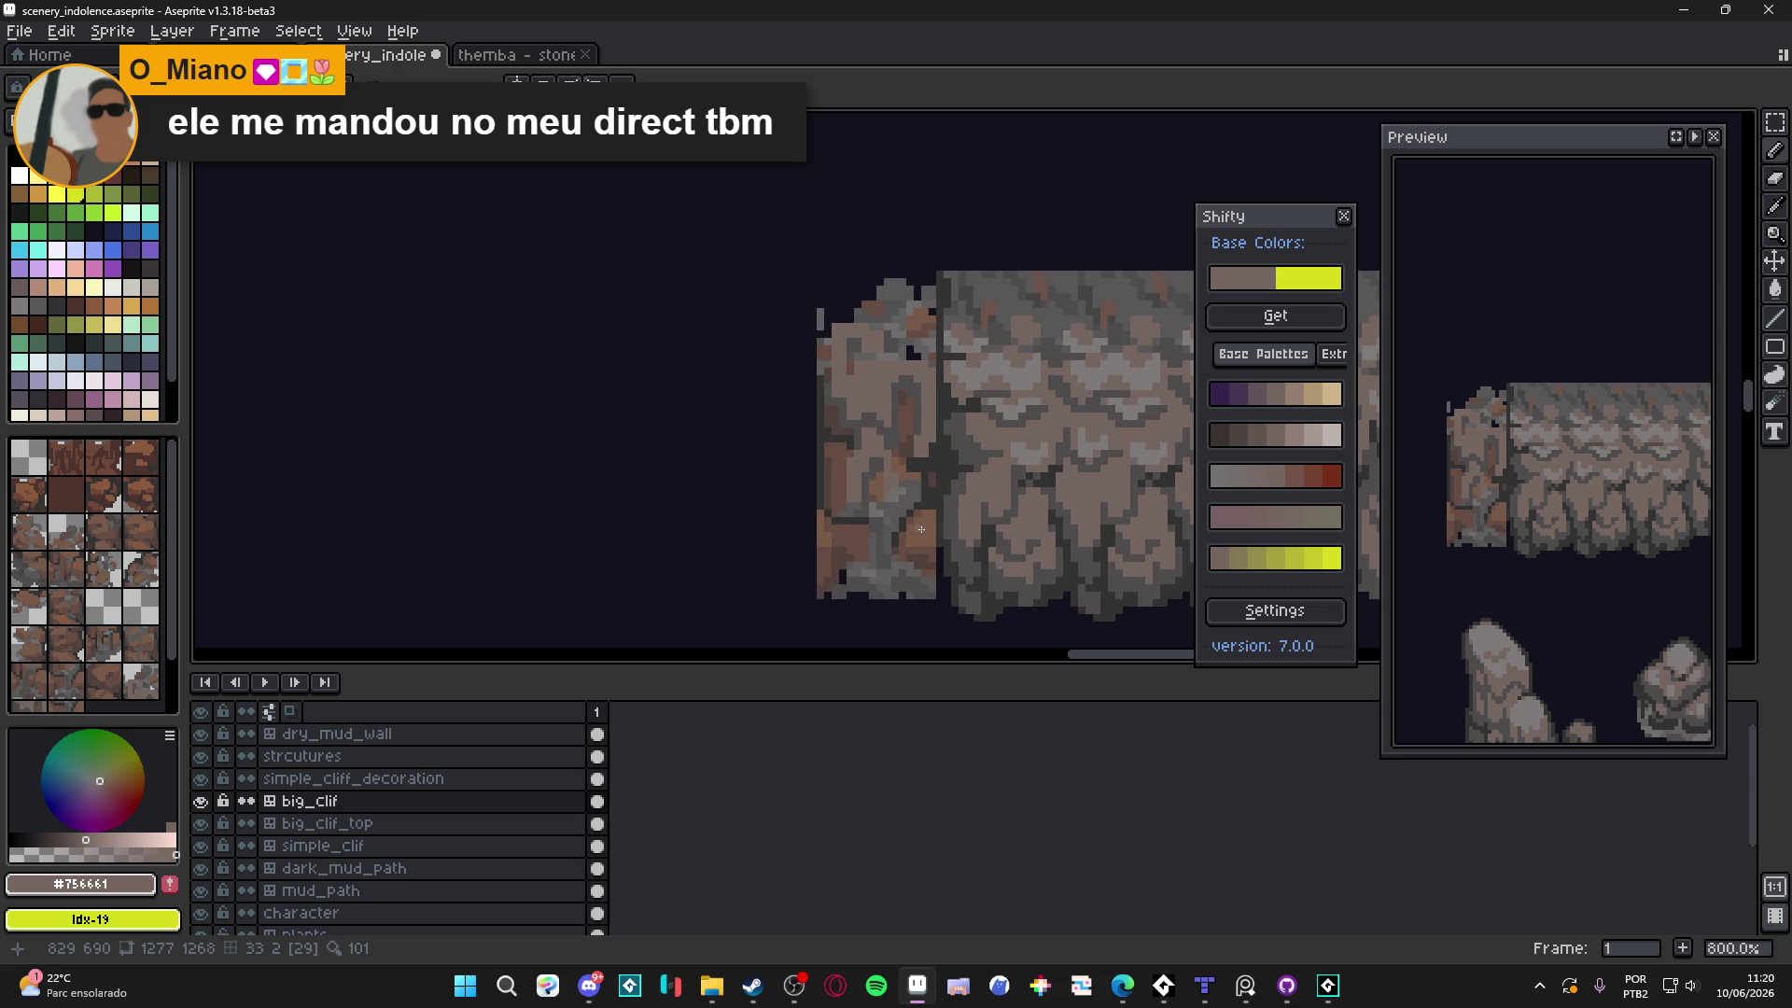
scroll(876, 520, up, 3)
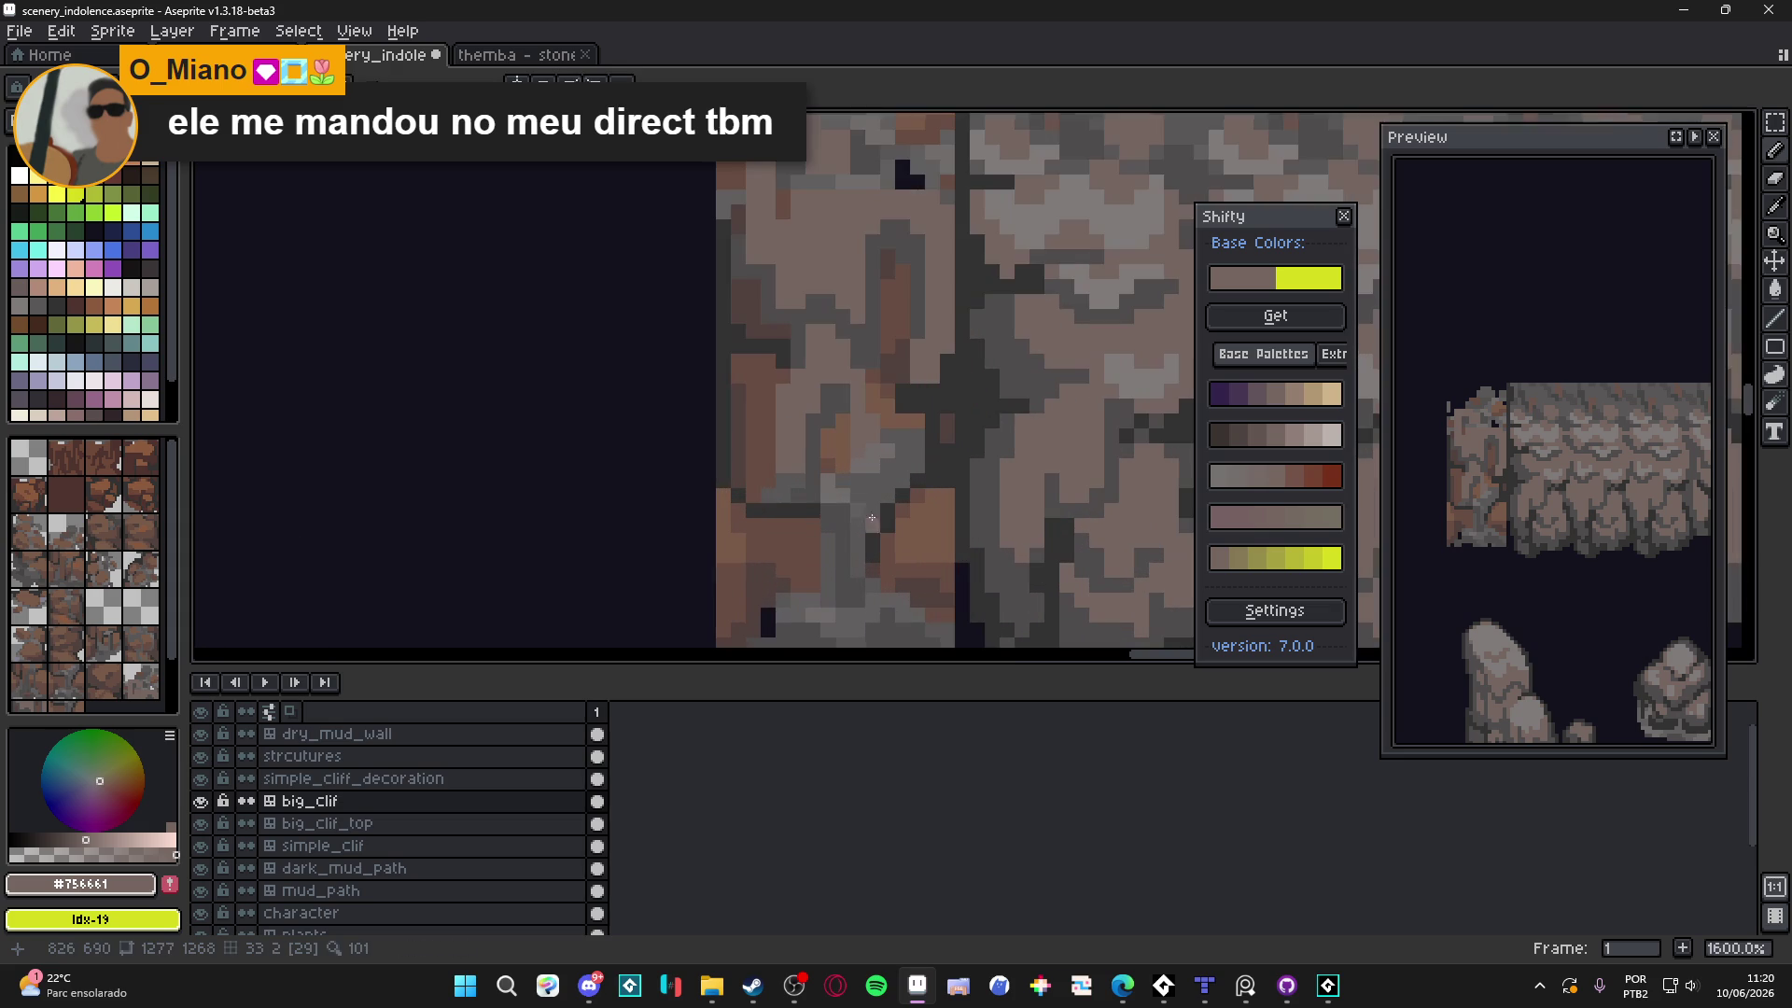
Paint a mid-grey vertical line and a short darker grey stroke beside the seam
alt+click(790, 470)
drag(788, 469, 787, 386)
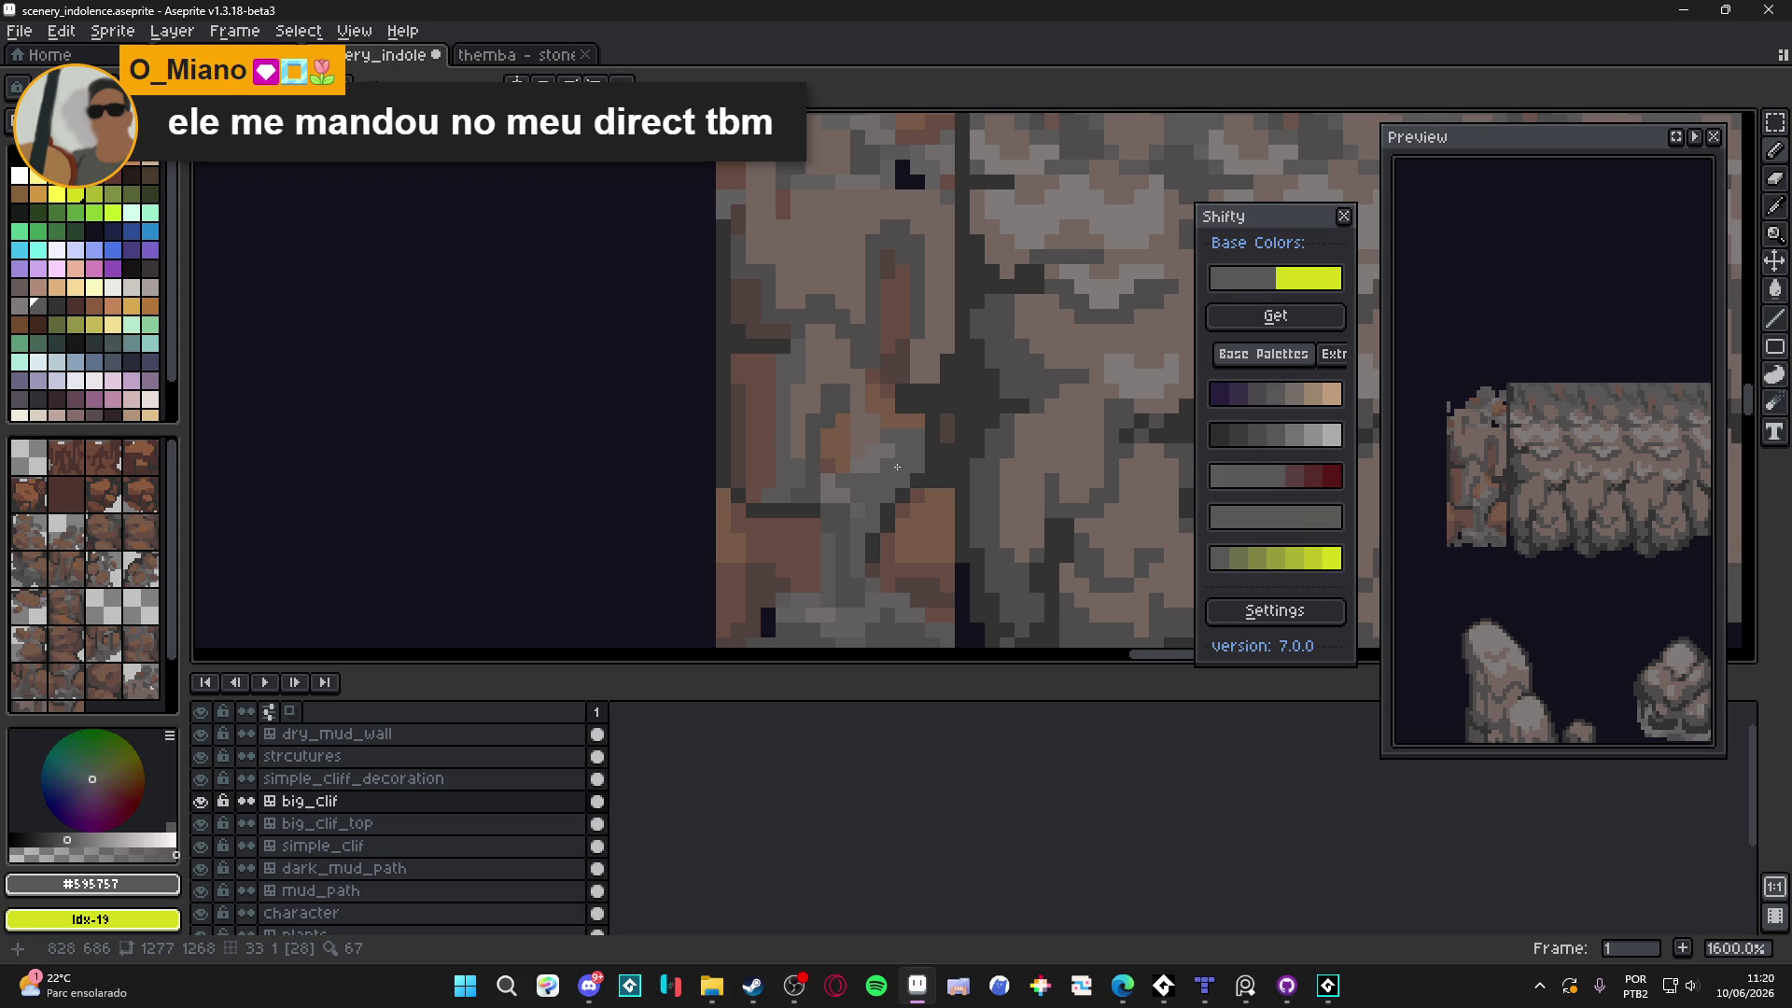
alt+click(849, 390)
drag(845, 411, 840, 478)
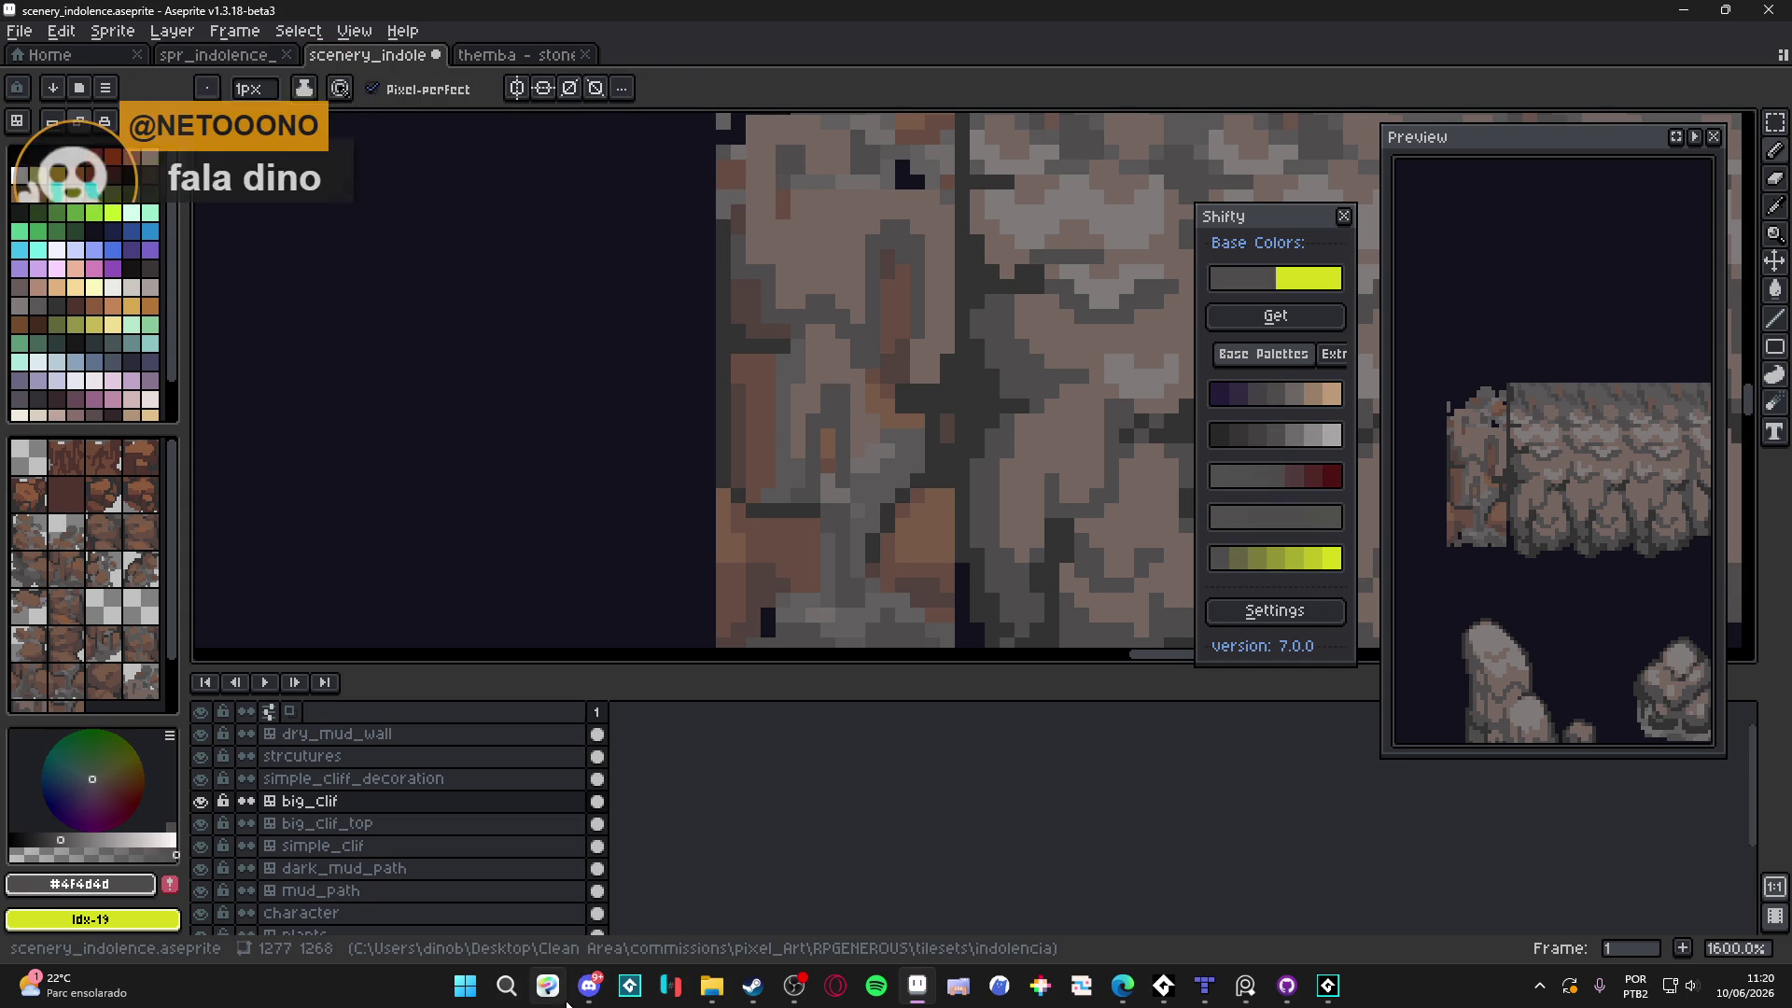
click(589, 985)
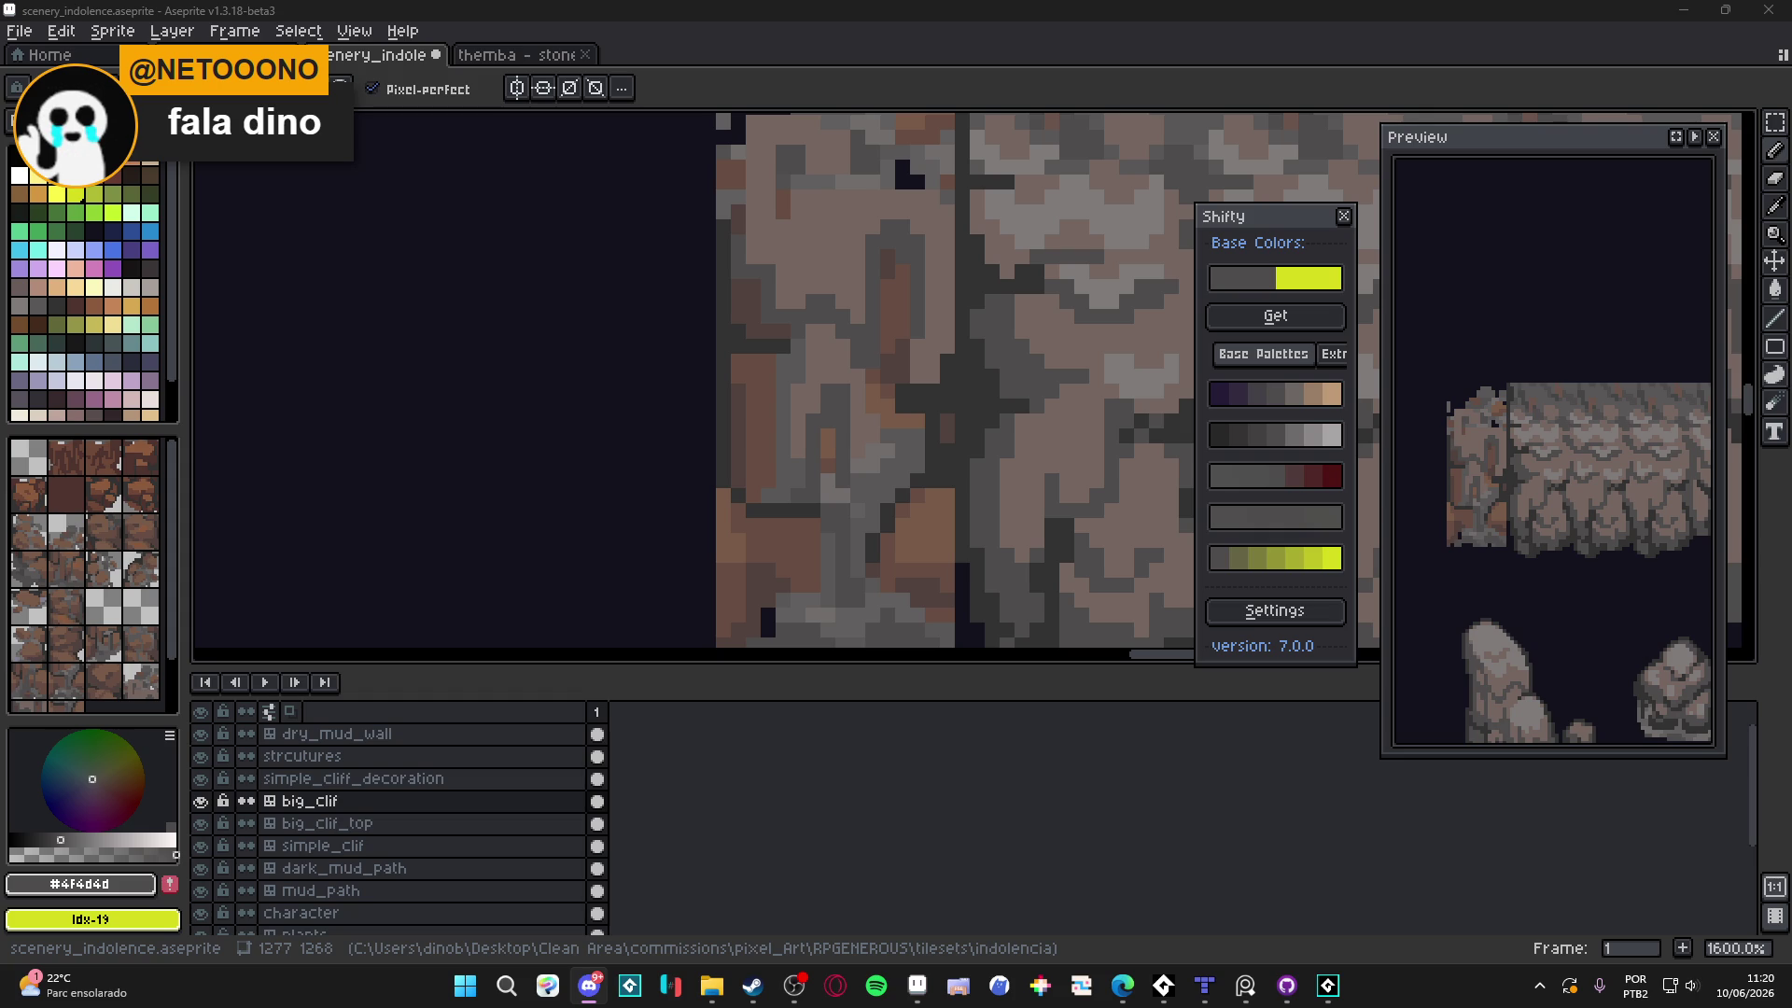
click(19, 31)
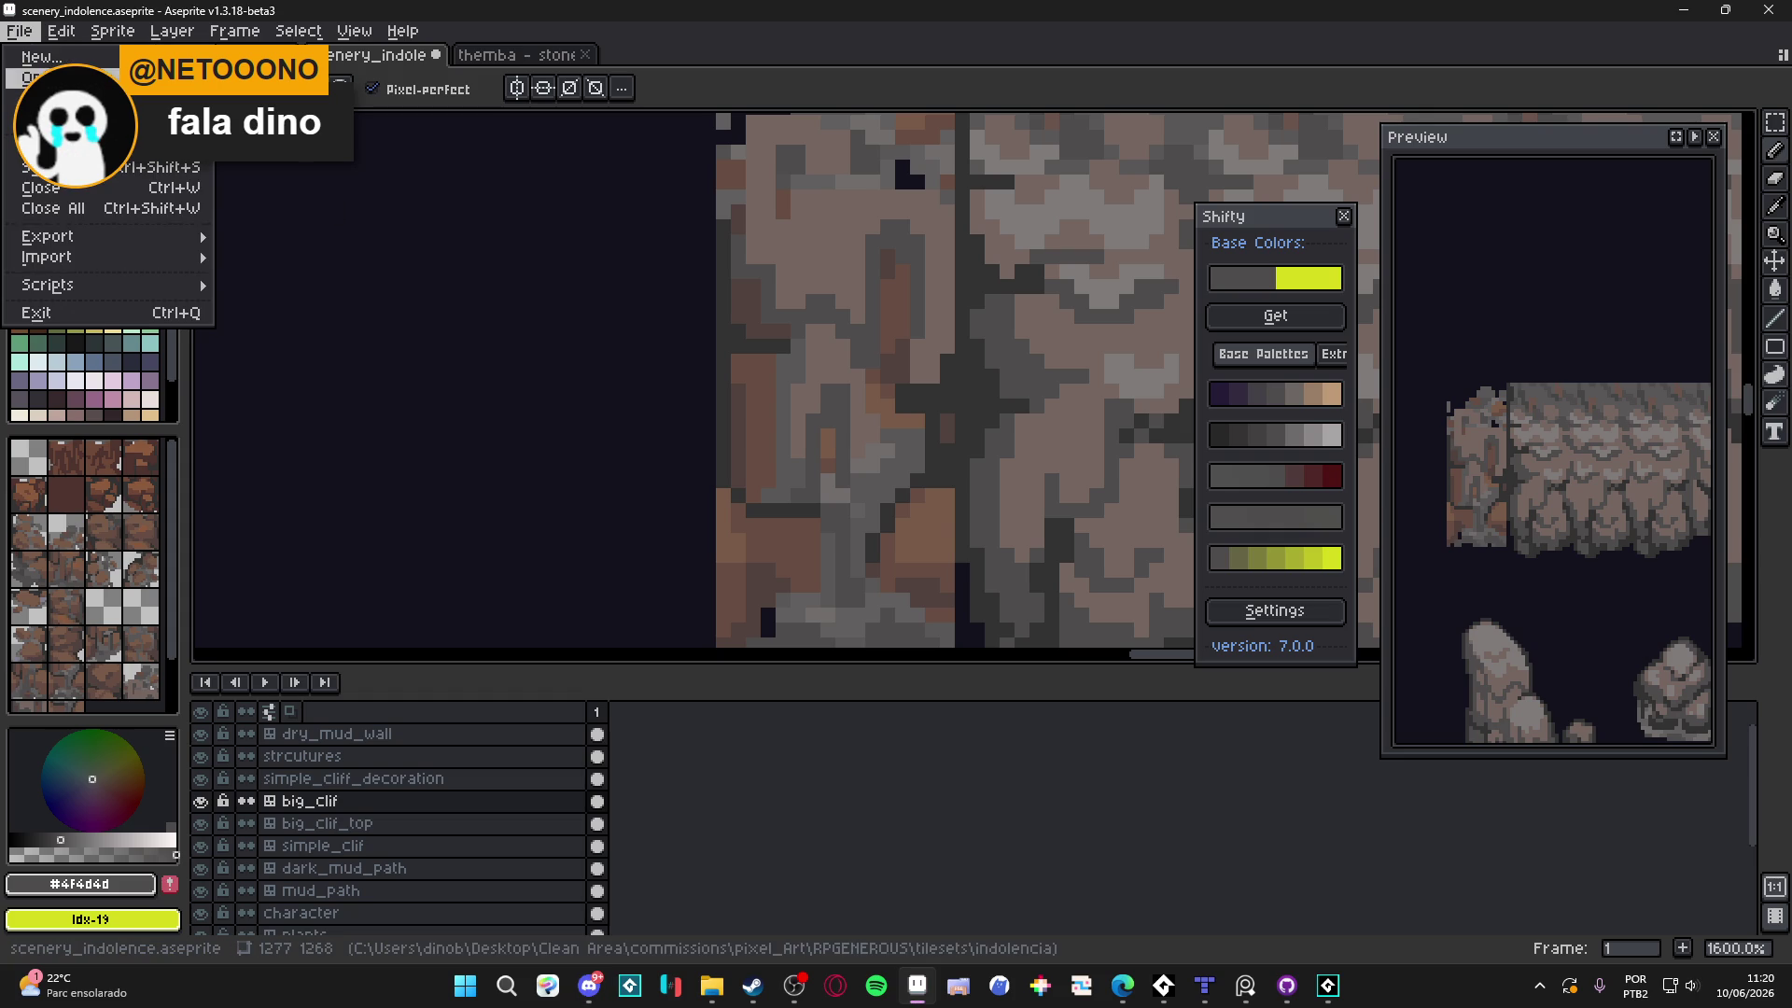
Create a new sprite from the clipboard and commit the pasted cave room image
click(41, 57)
click(840, 698)
key(ctrl+v)
scroll(815, 388, up, 2)
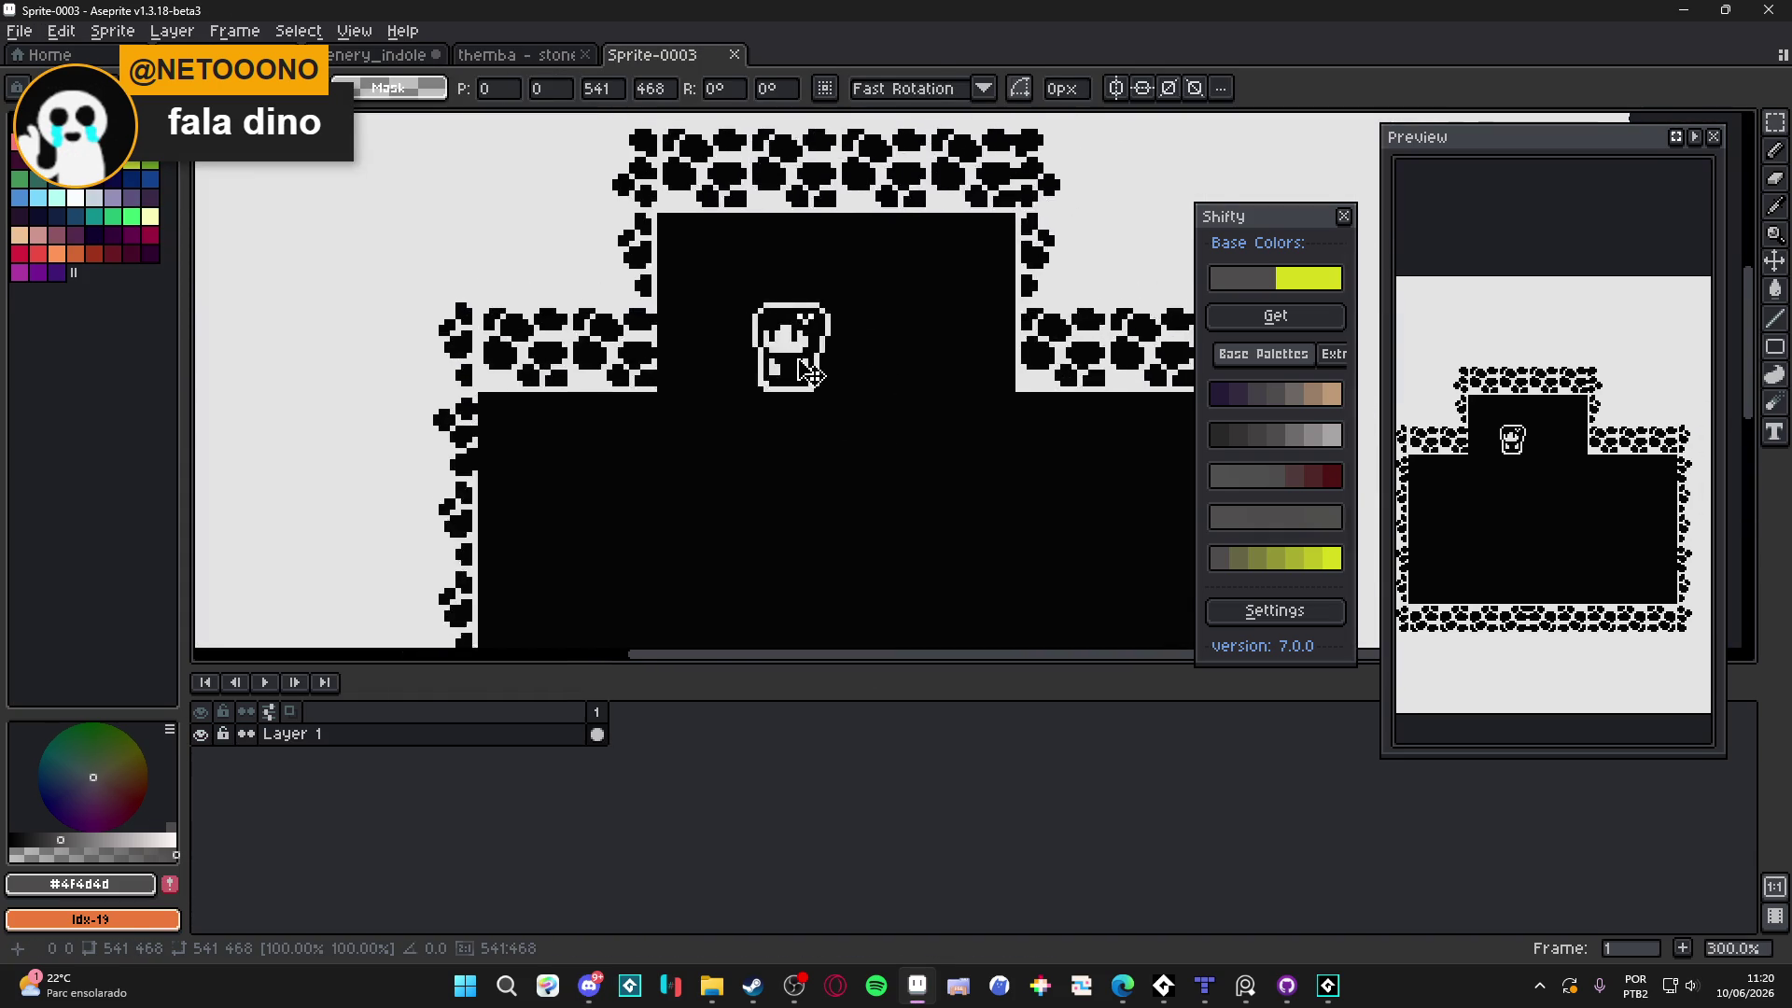
scroll(815, 388, up, 12)
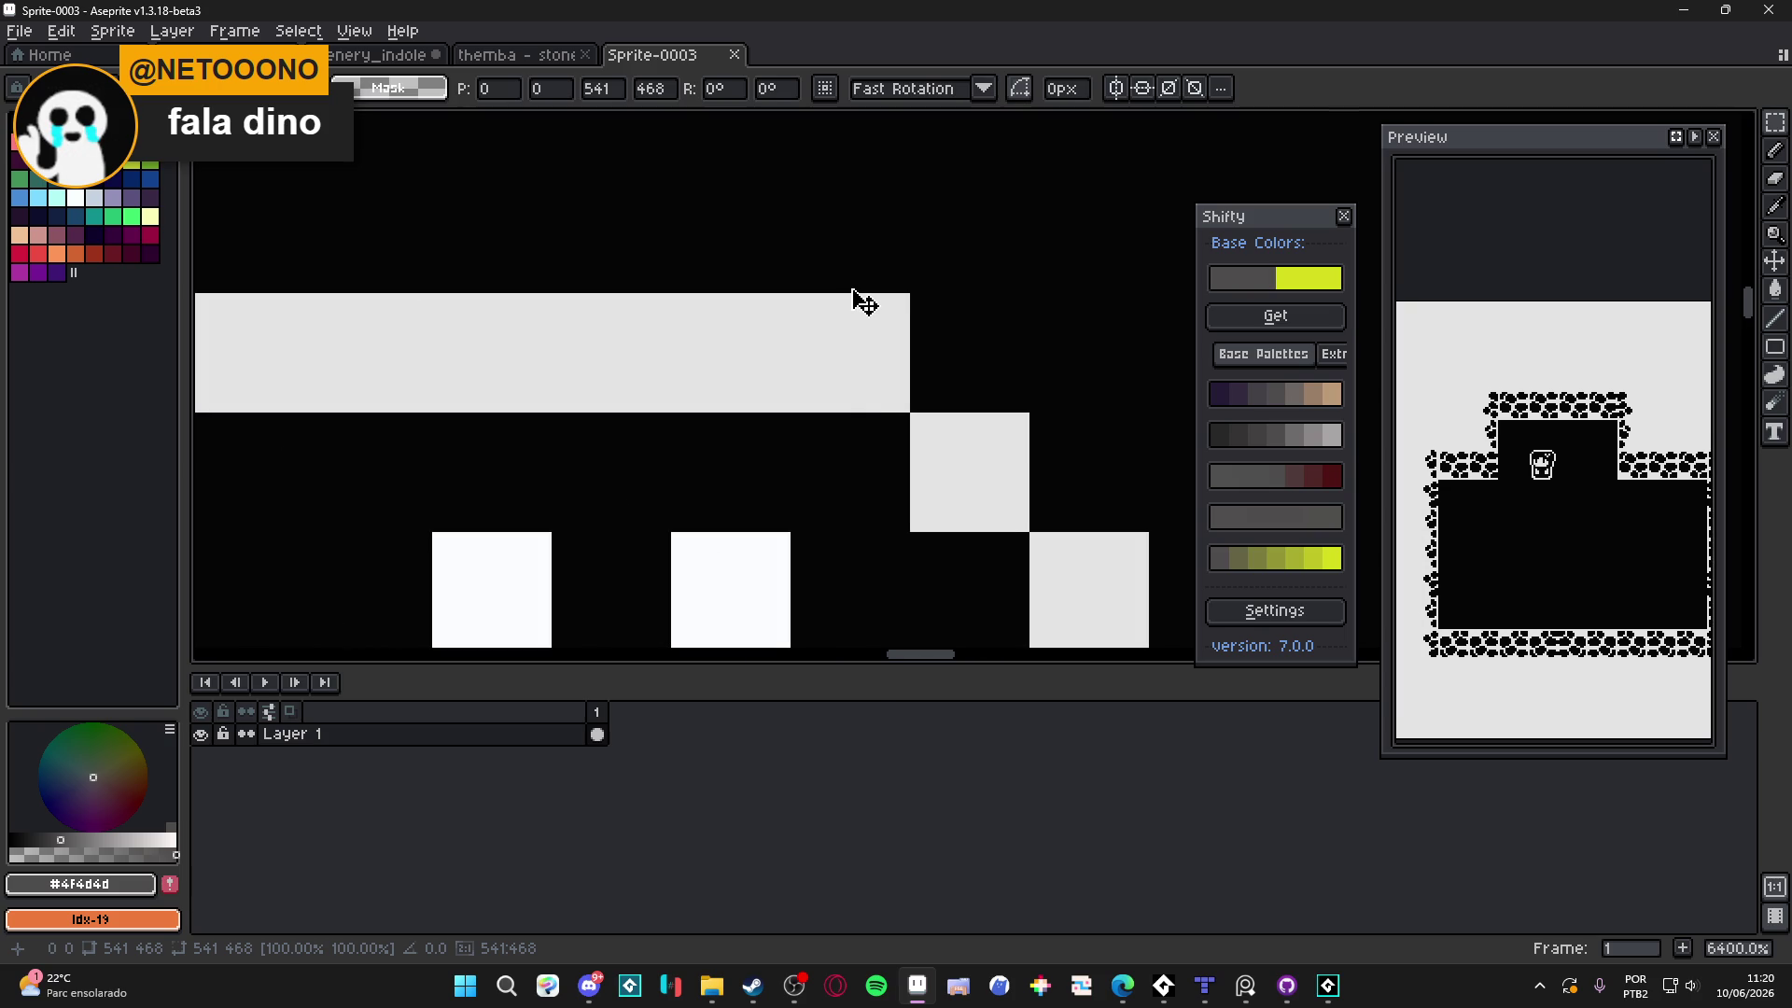
key(Return)
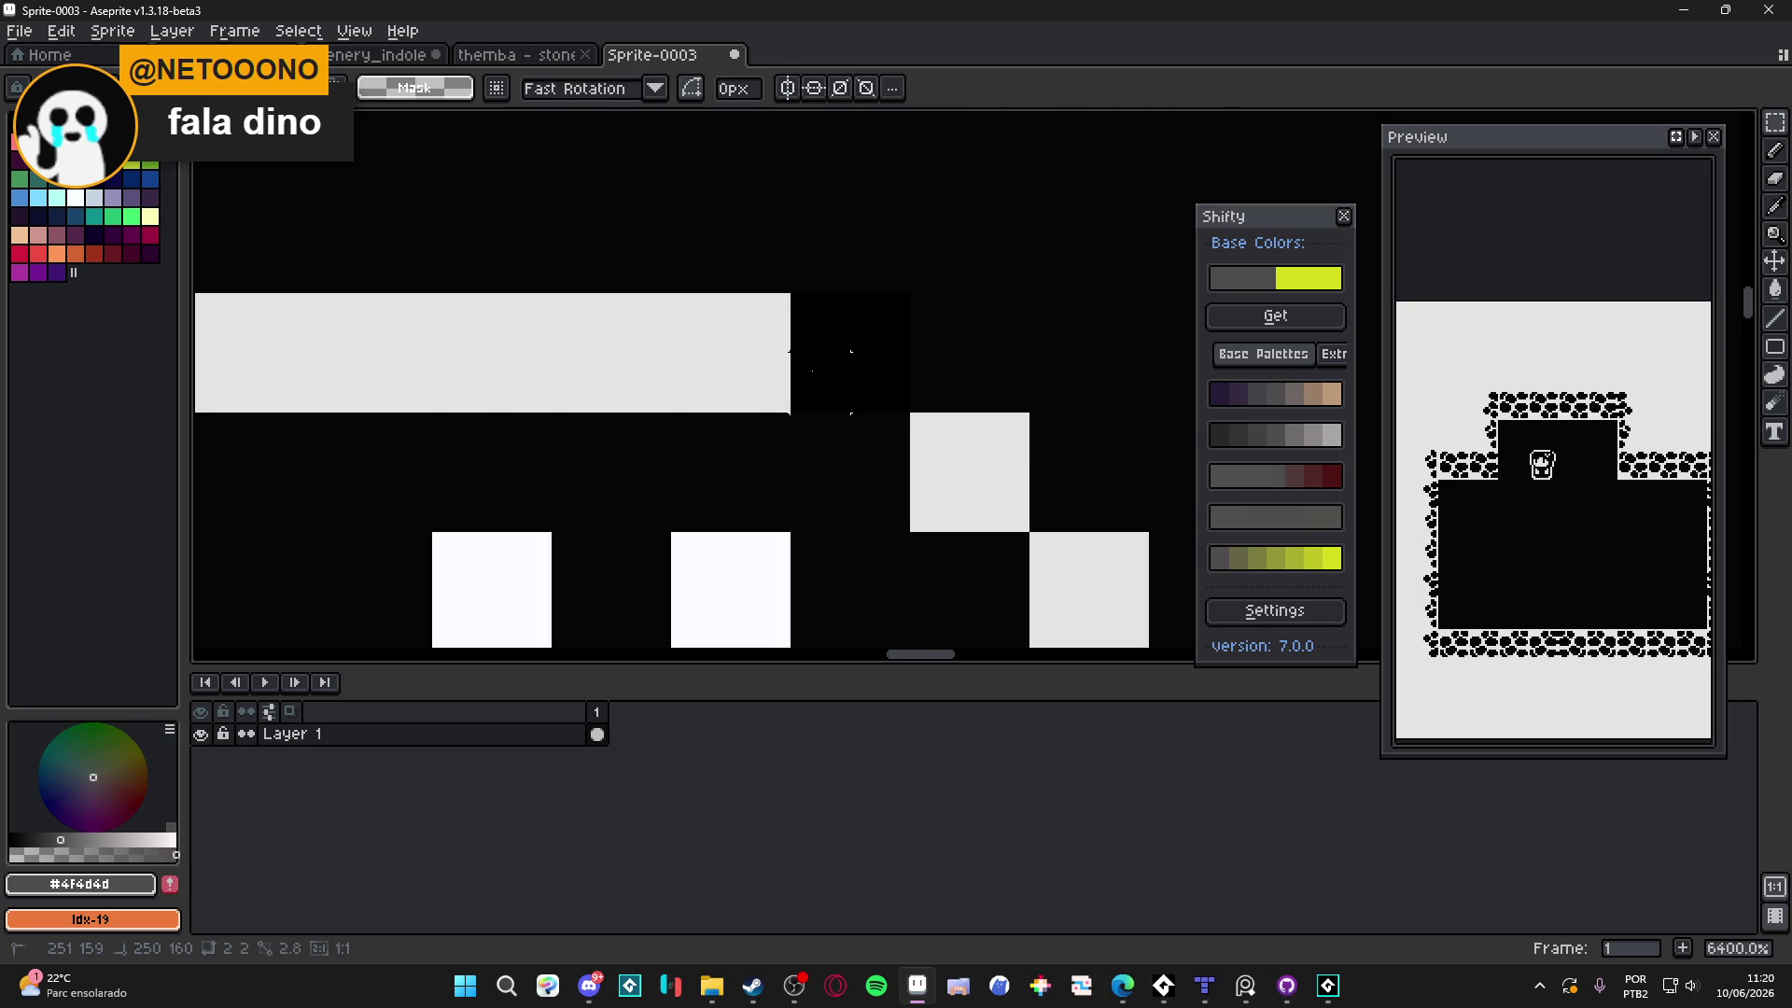
Resize the sprite to 270 pixels wide (270×233) with Sprite Size
click(113, 31)
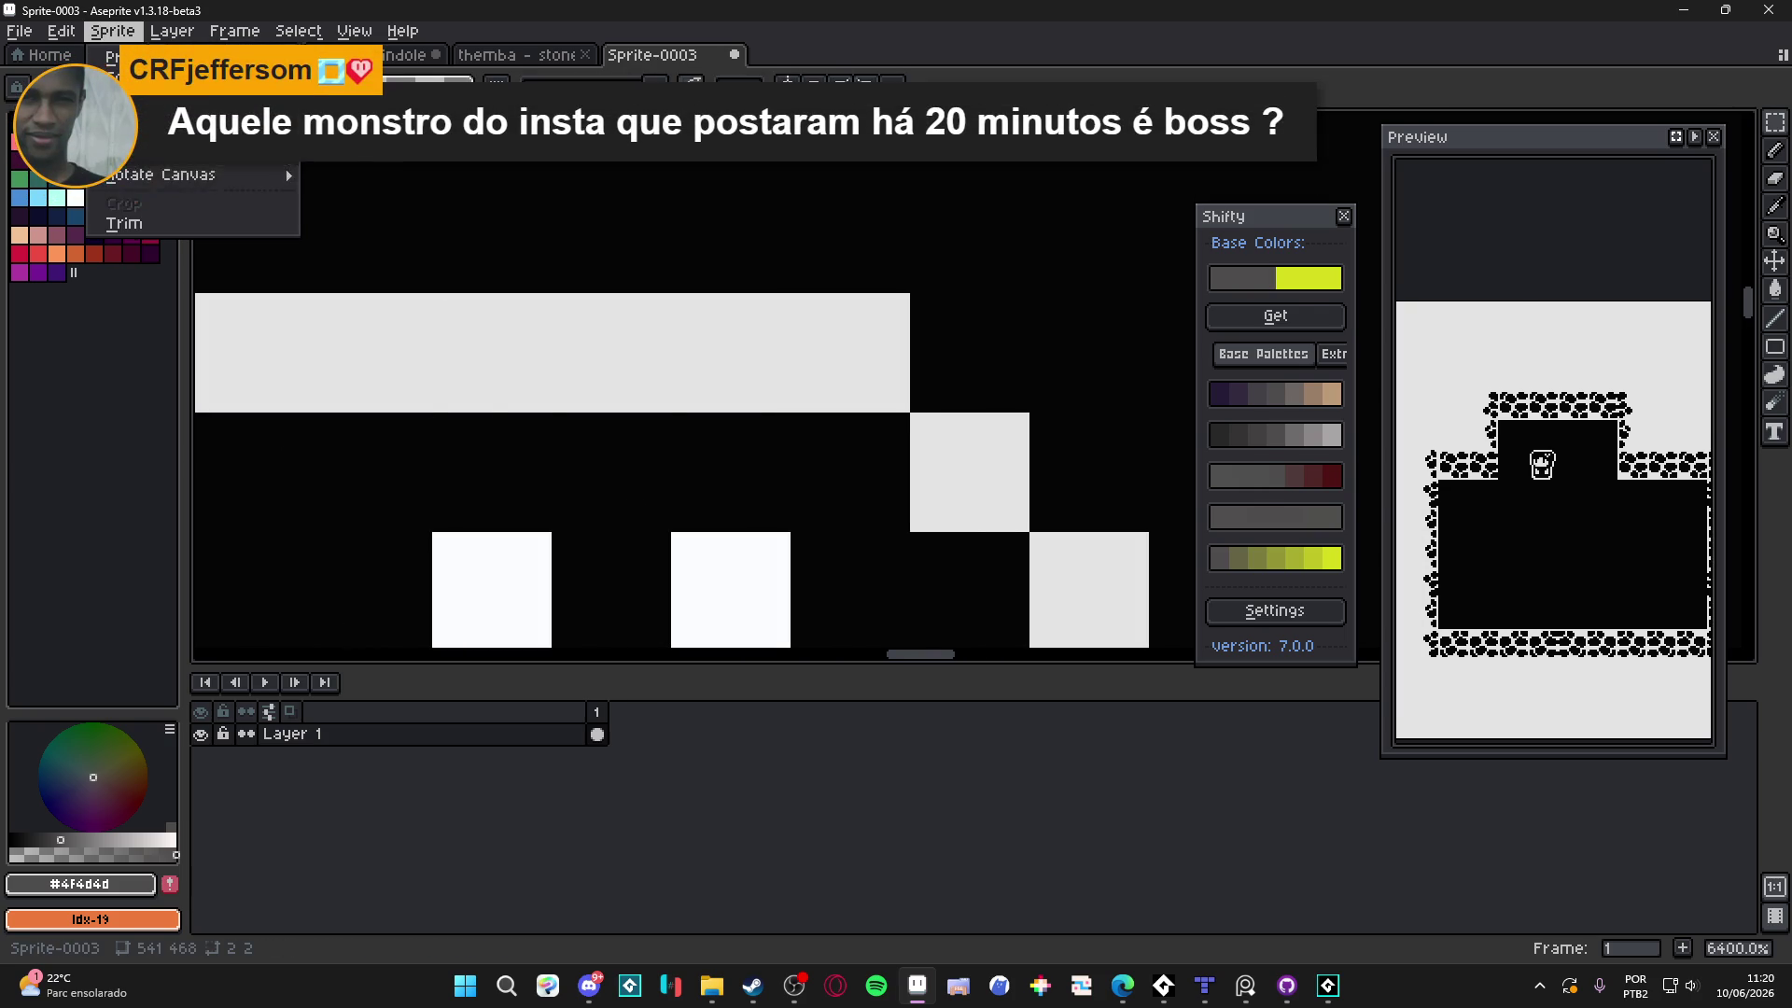
click(152, 133)
text(54)
key(BackSpace)
key(BackSpace)
text(270)
key(Return)
scroll(531, 501, down, 10)
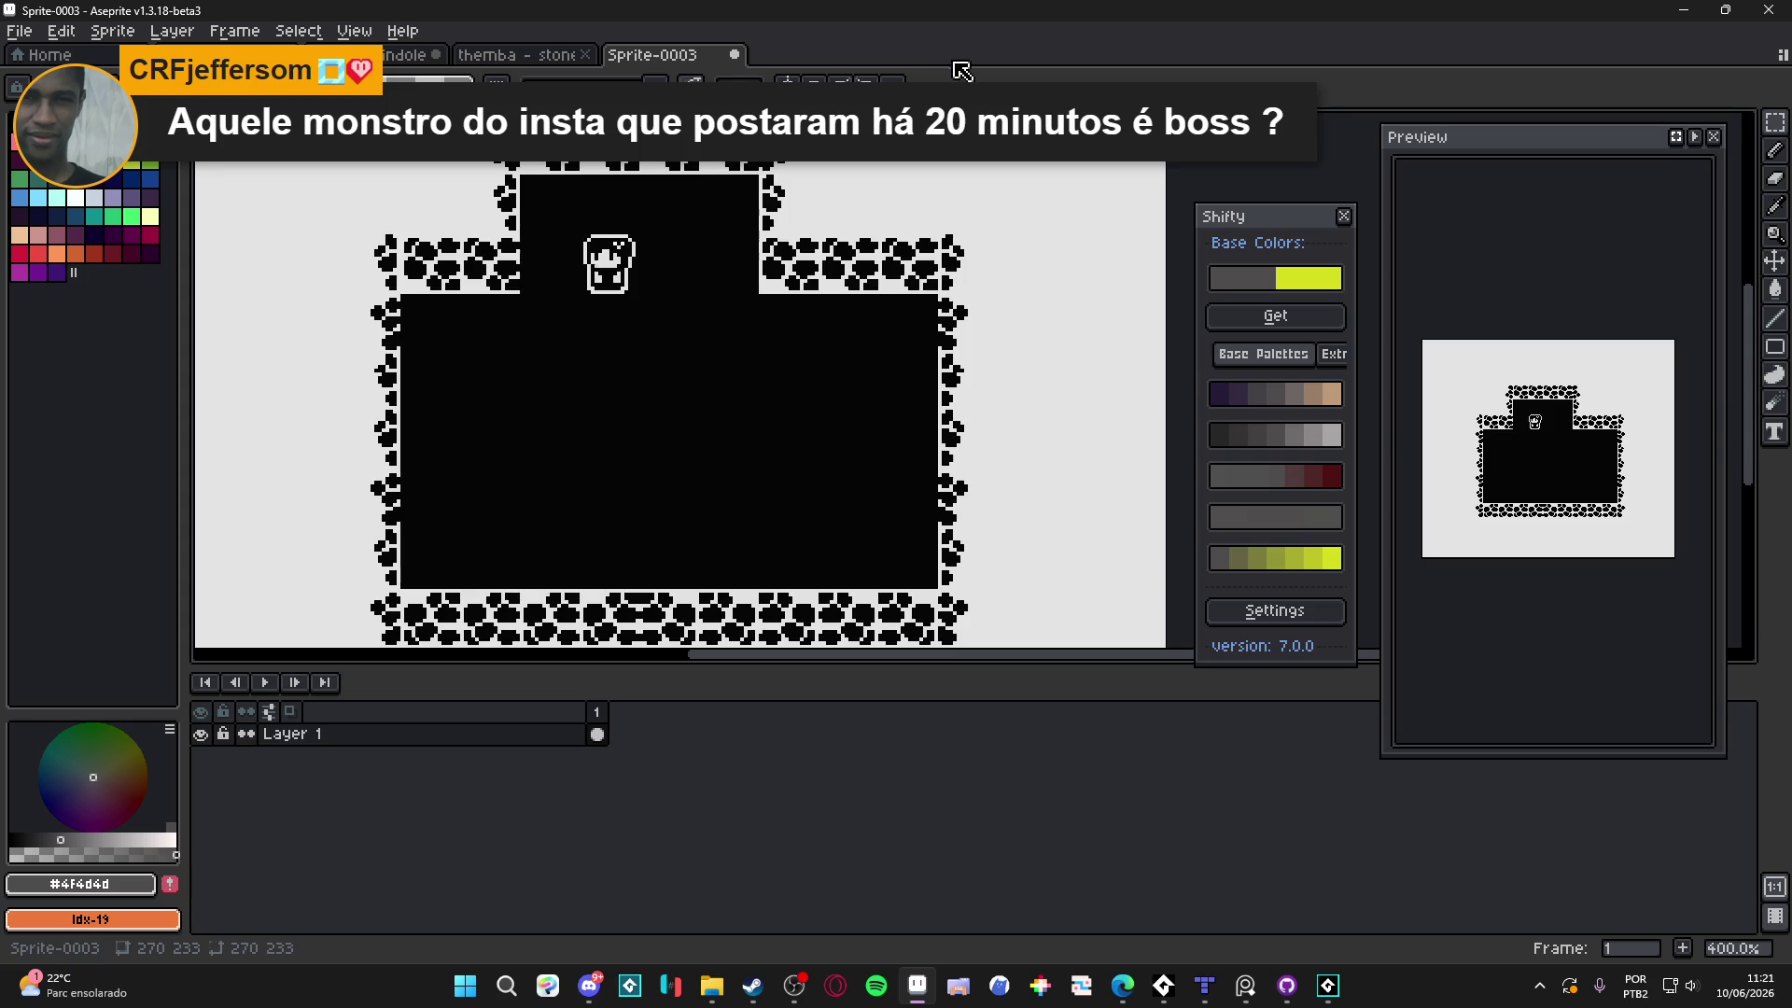
click(543, 57)
Return to the scenery_indolence cliff and eyedrop the light grey #807b7a
click(406, 55)
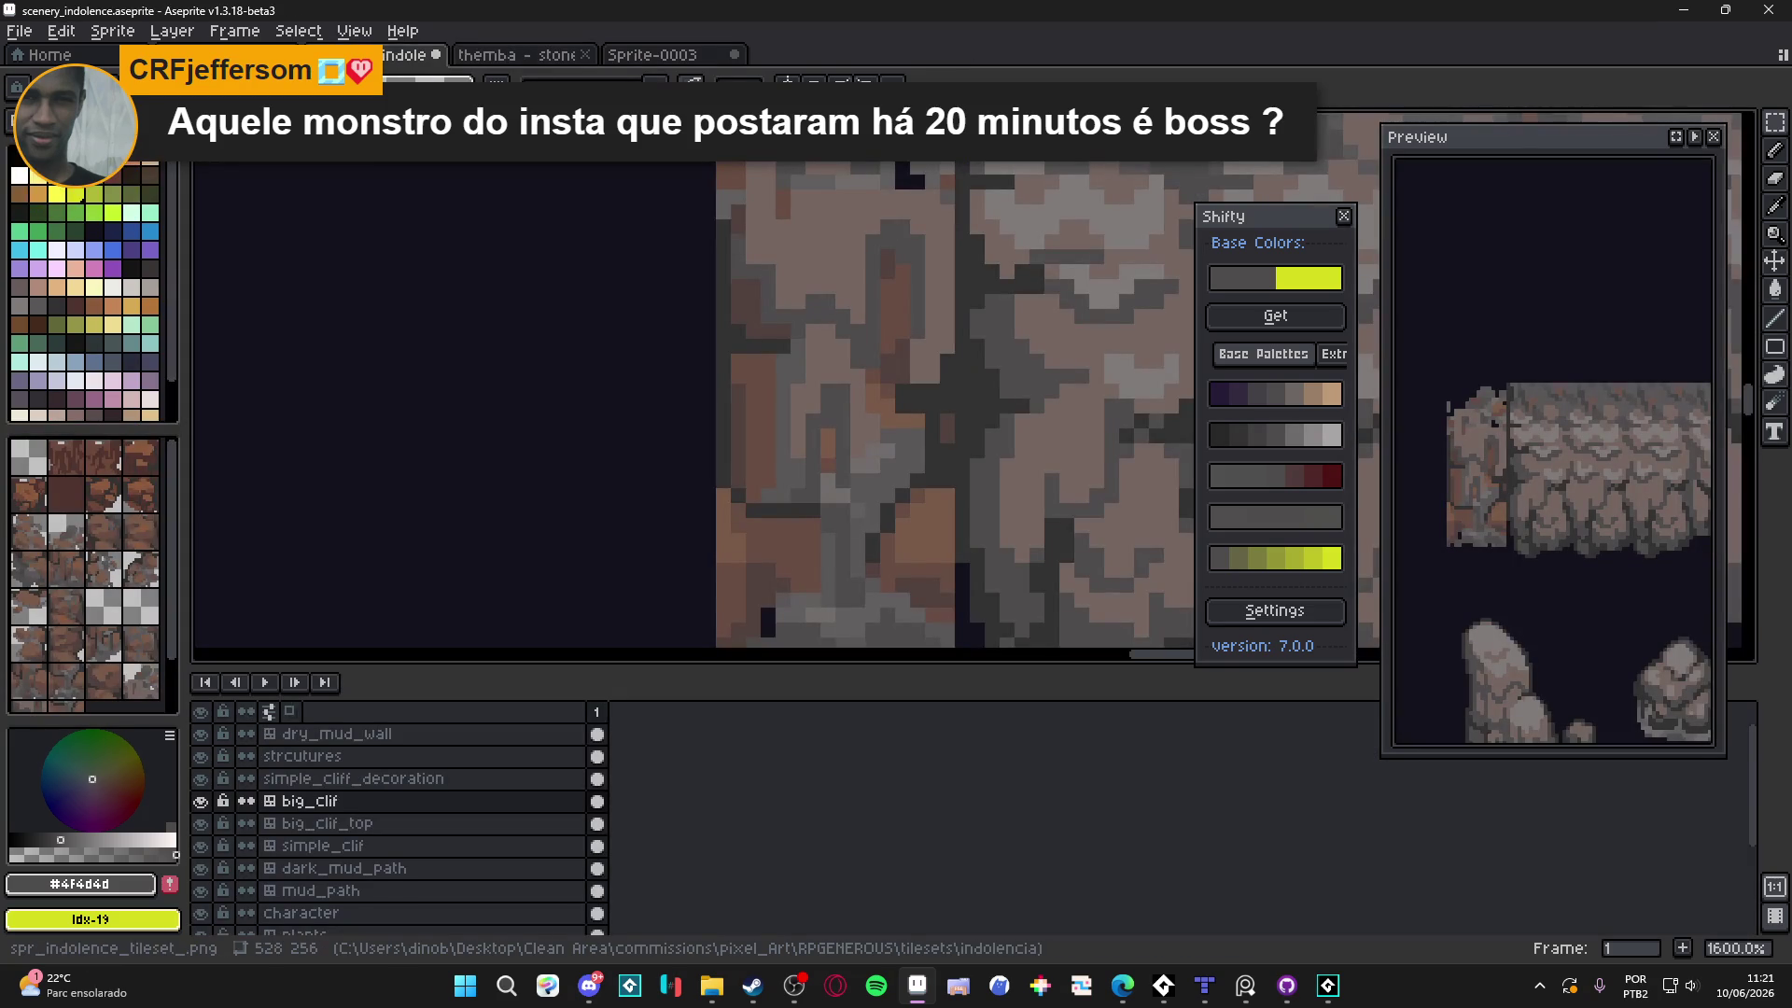
mouse_move(845, 578)
mouse_down()
mouse_move(808, 579)
mouse_move(760, 524)
mouse_up()
scroll(737, 486, up, 1)
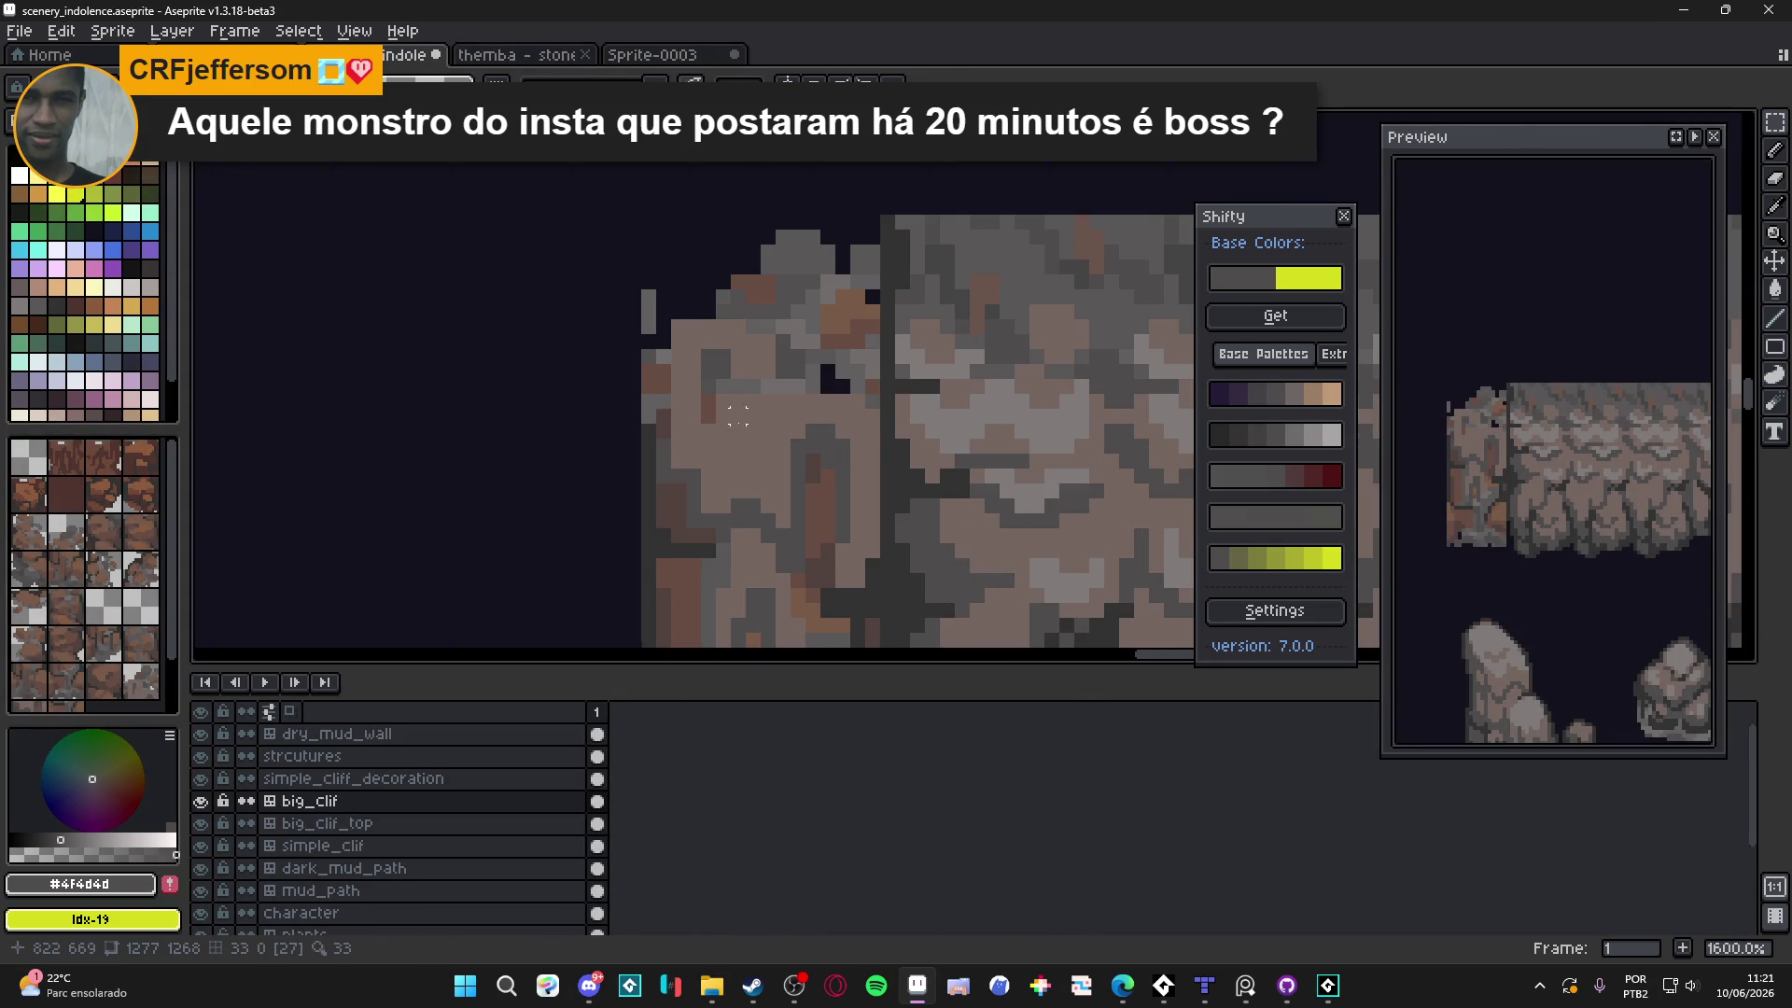
alt+click(711, 449)
Pencil light grey pixels beside the light rock block on the cliff's left face
scroll(710, 449, up, 1)
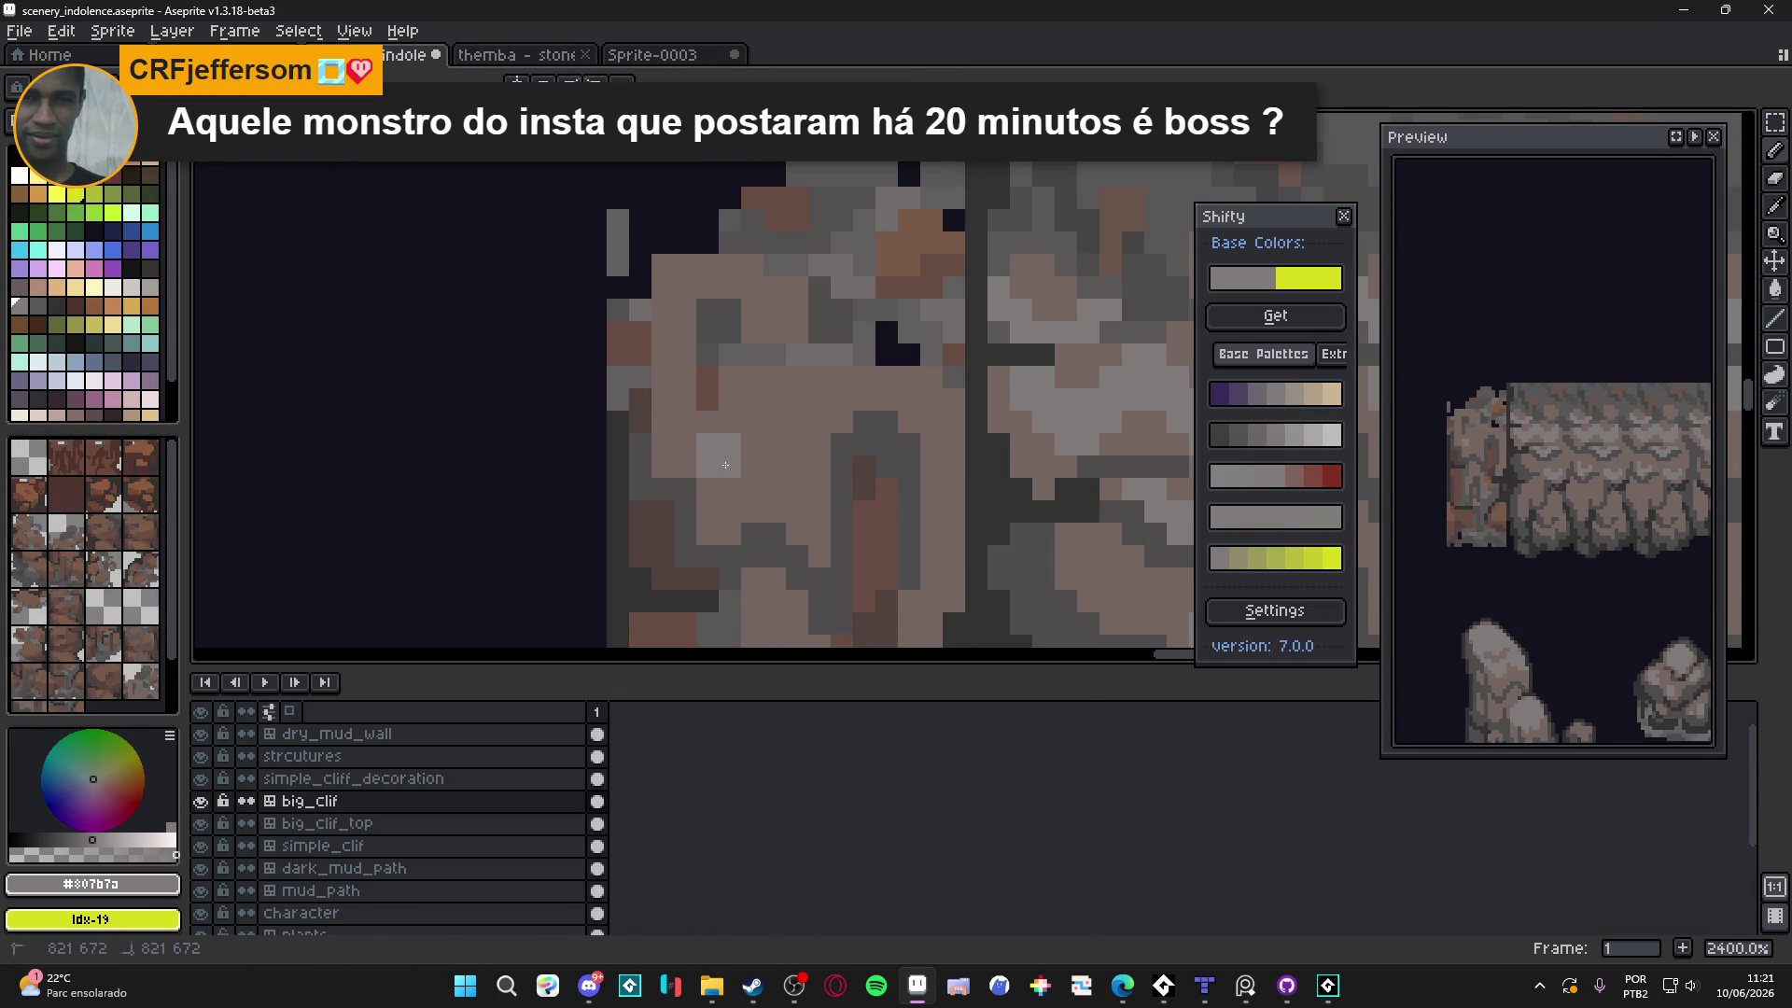
drag(725, 480, 708, 489)
click(819, 466)
click(820, 445)
click(819, 489)
click(806, 440)
click(798, 466)
click(798, 422)
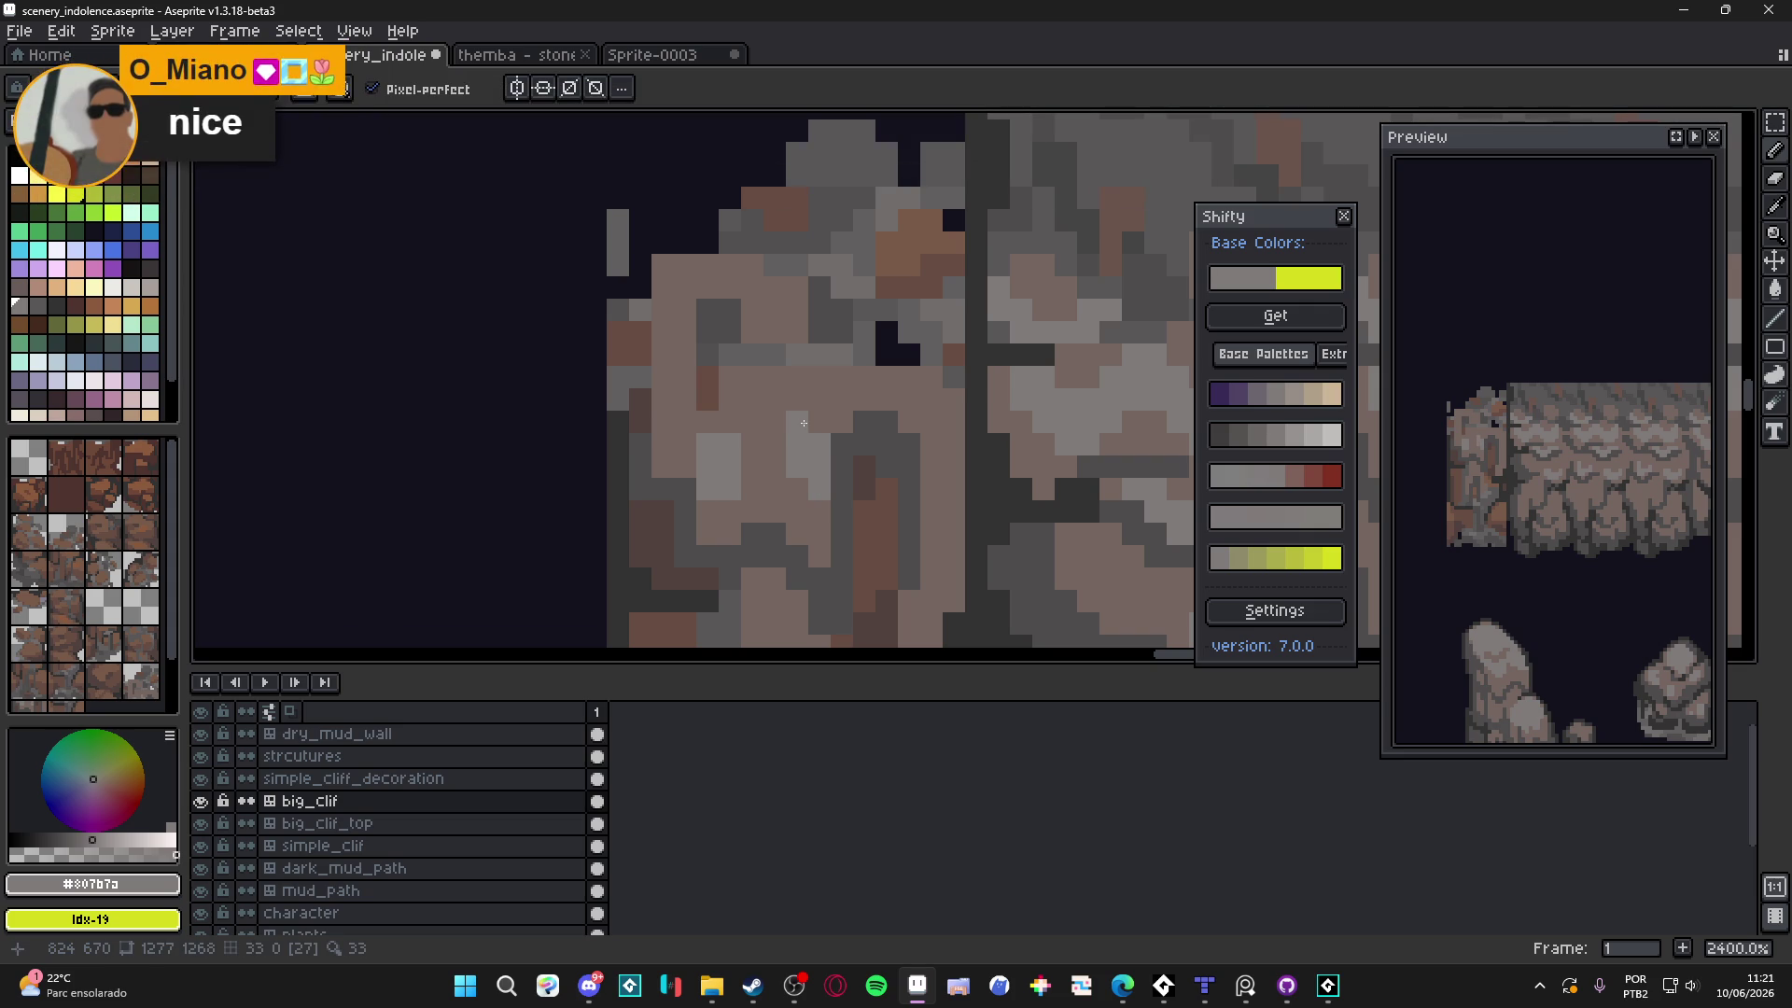
drag(803, 457, 815, 431)
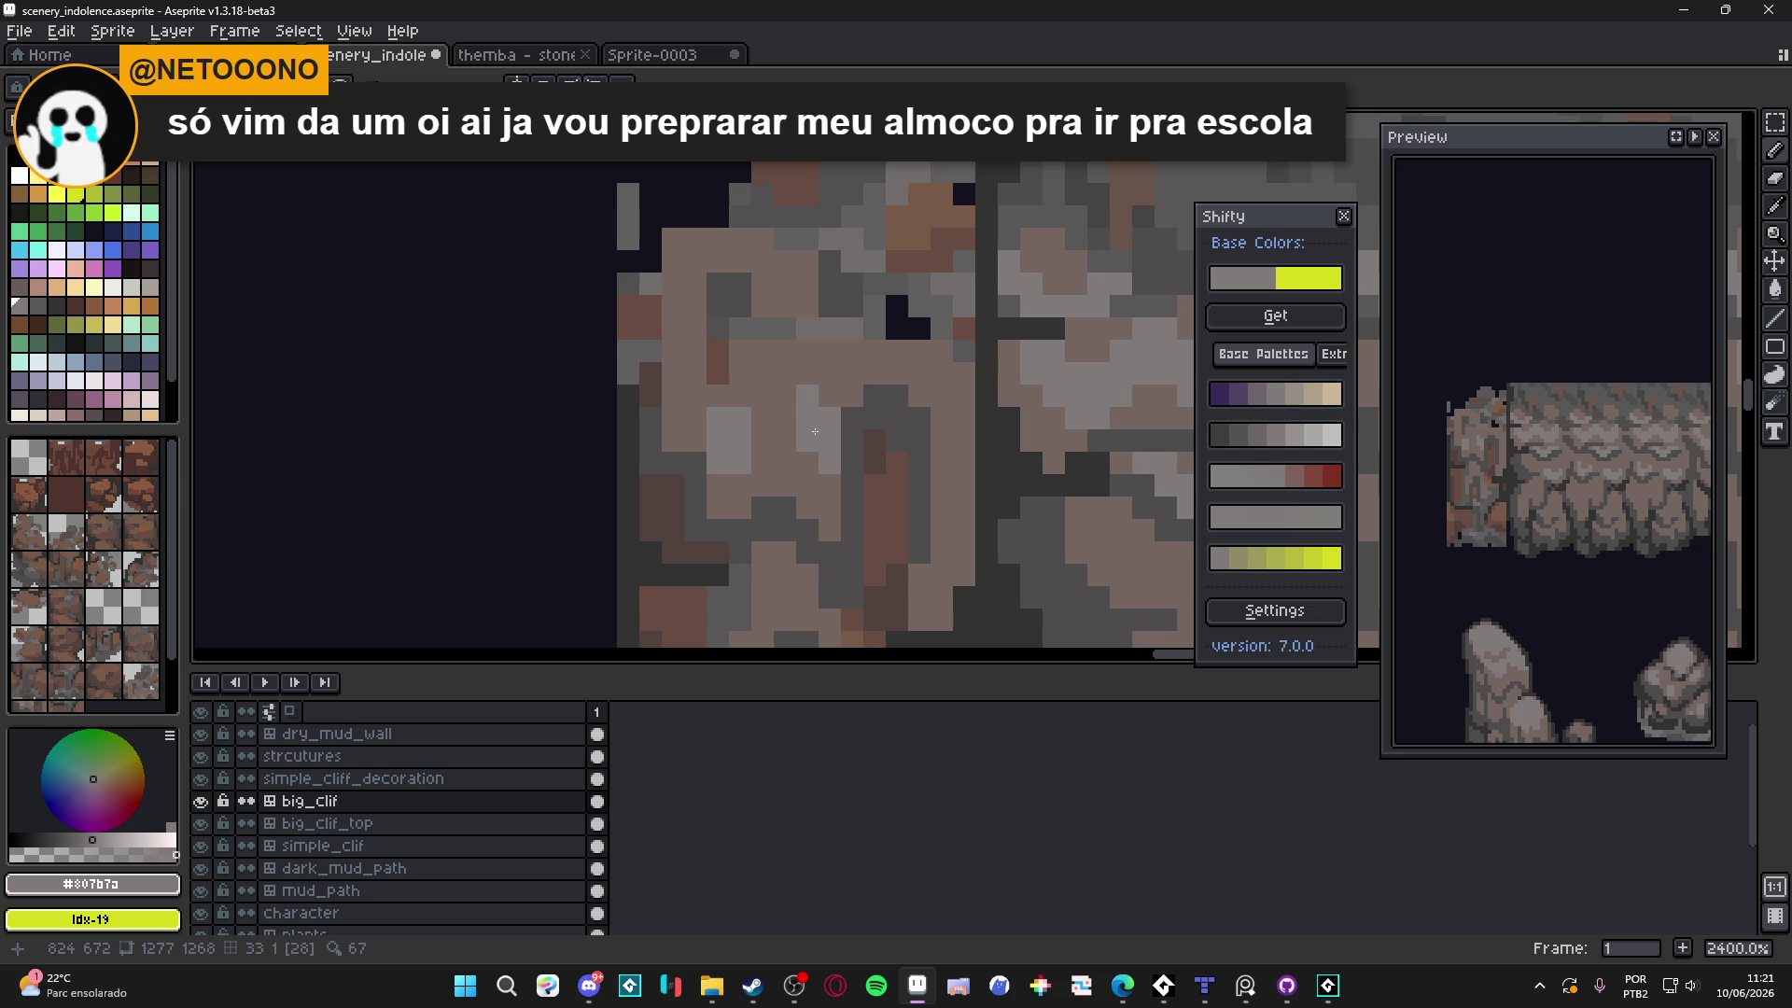
key(alt+Tab)
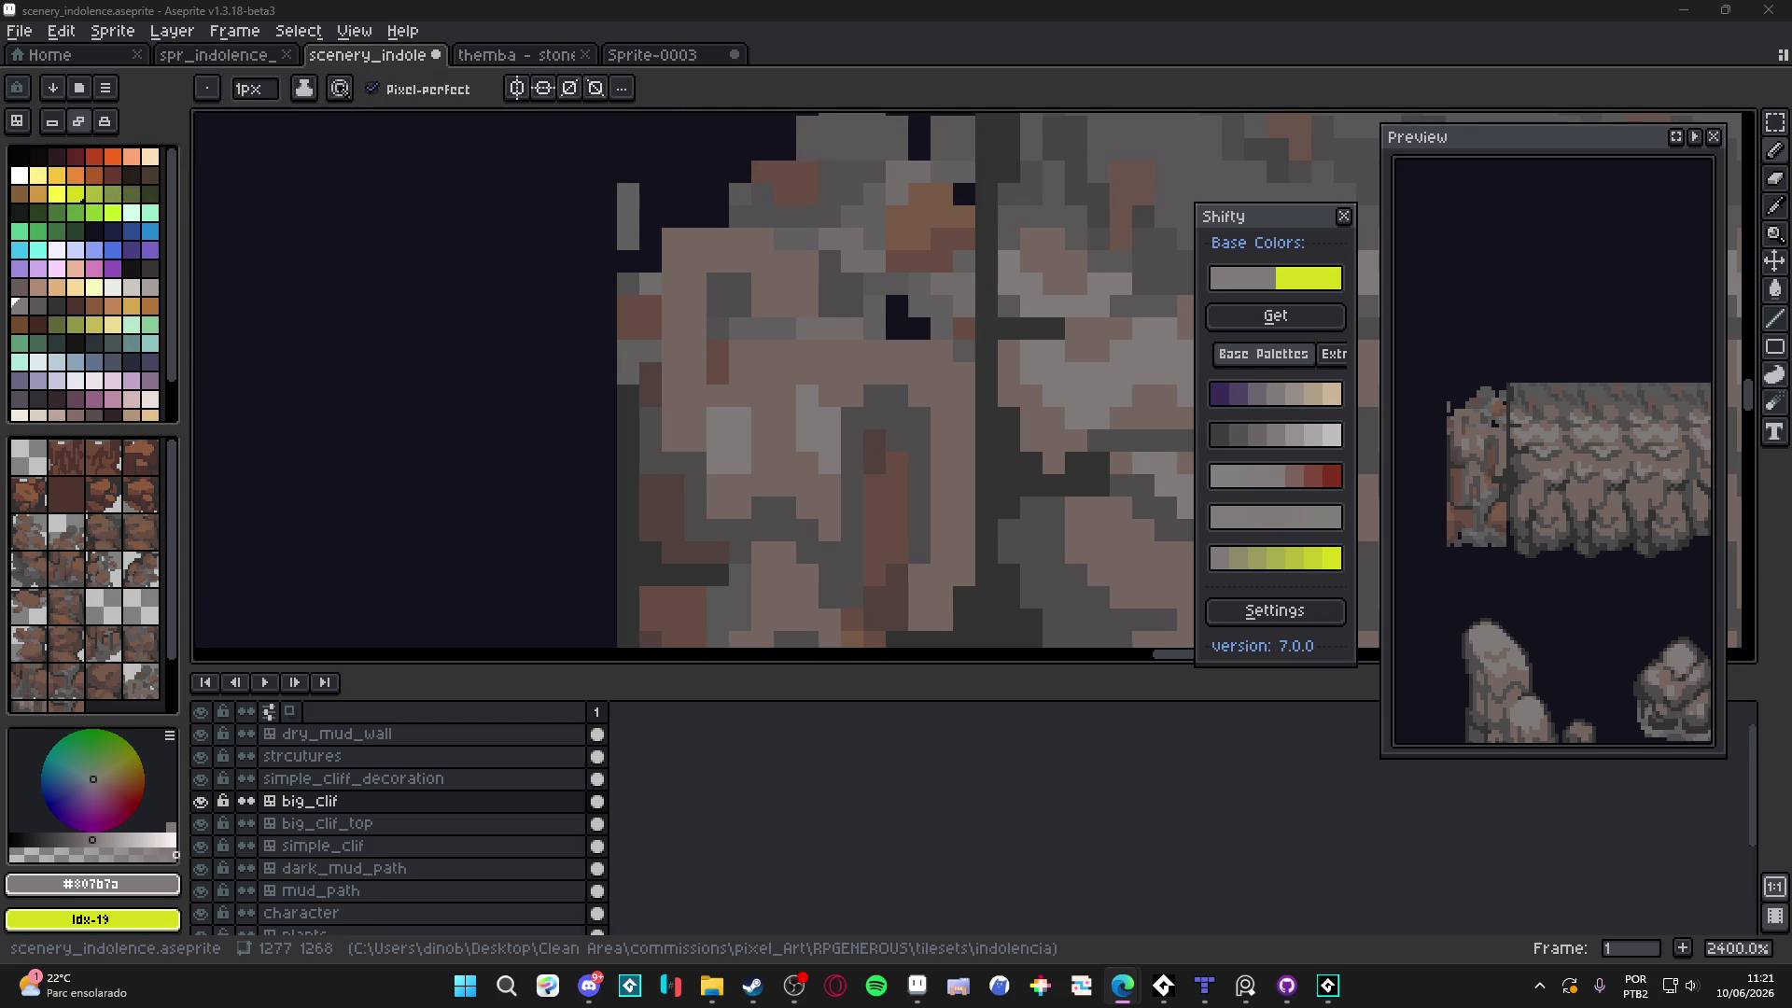
key(alt+Tab)
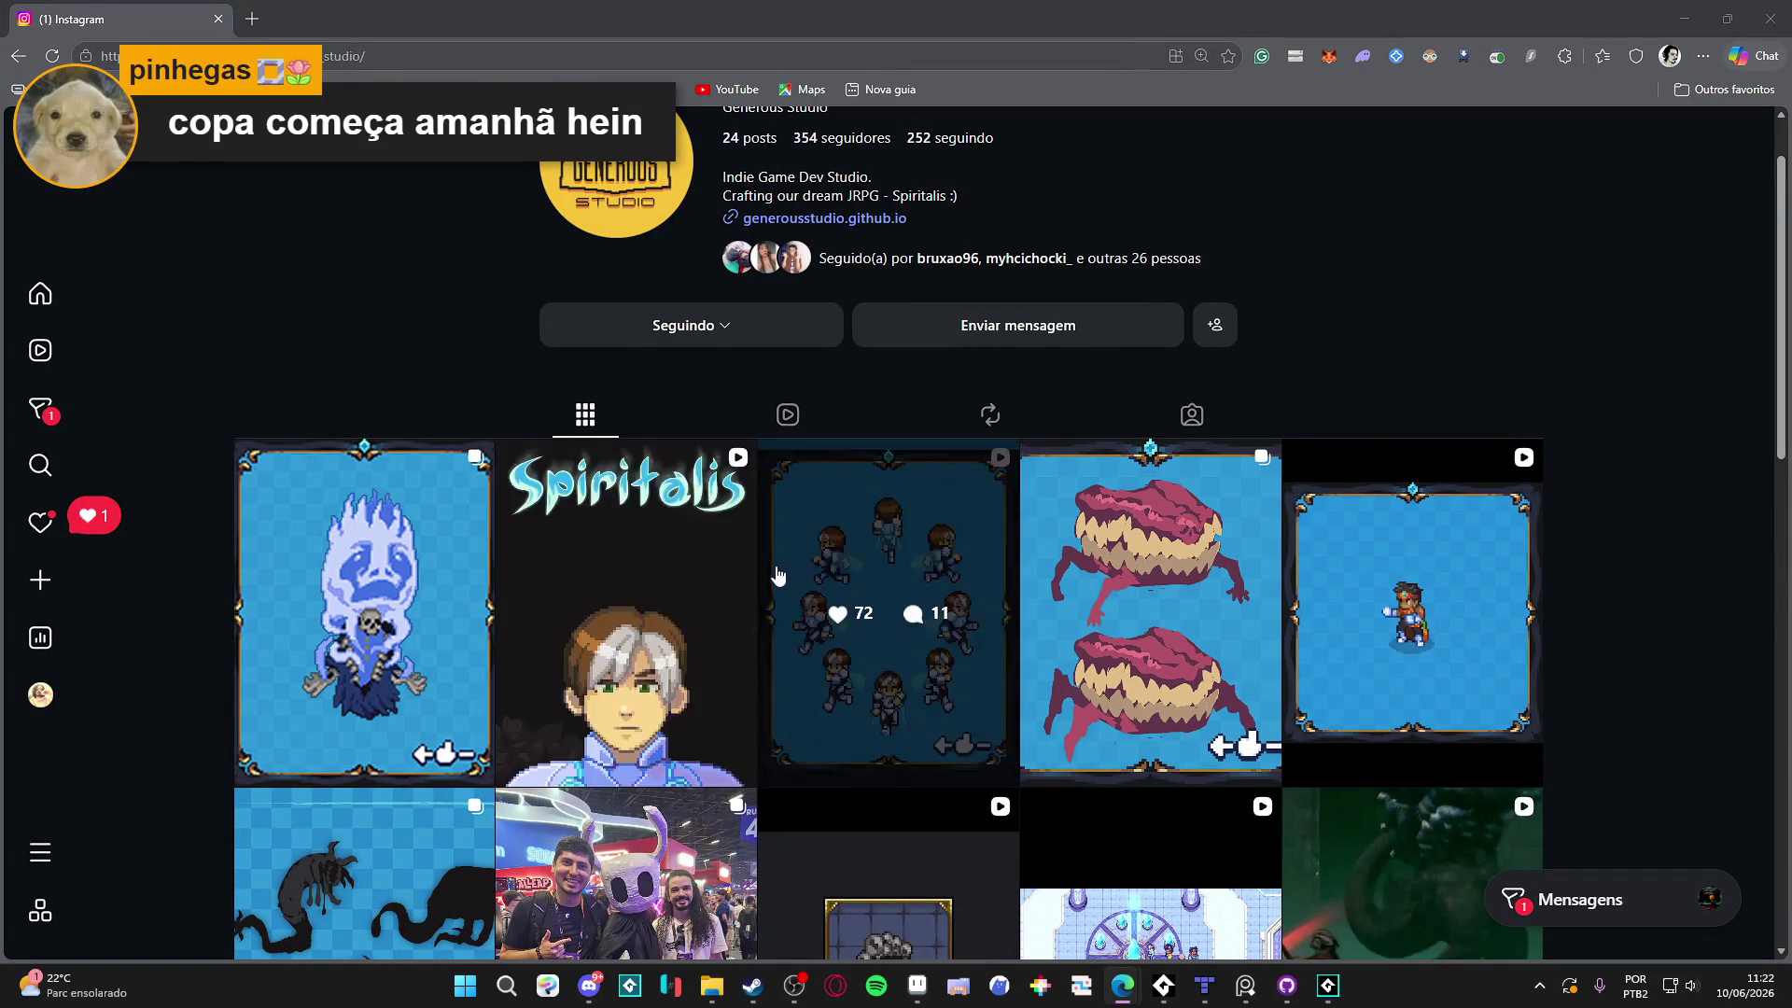
Open the wraith enemy post and page through its carousel back to the wraith image
click(436, 570)
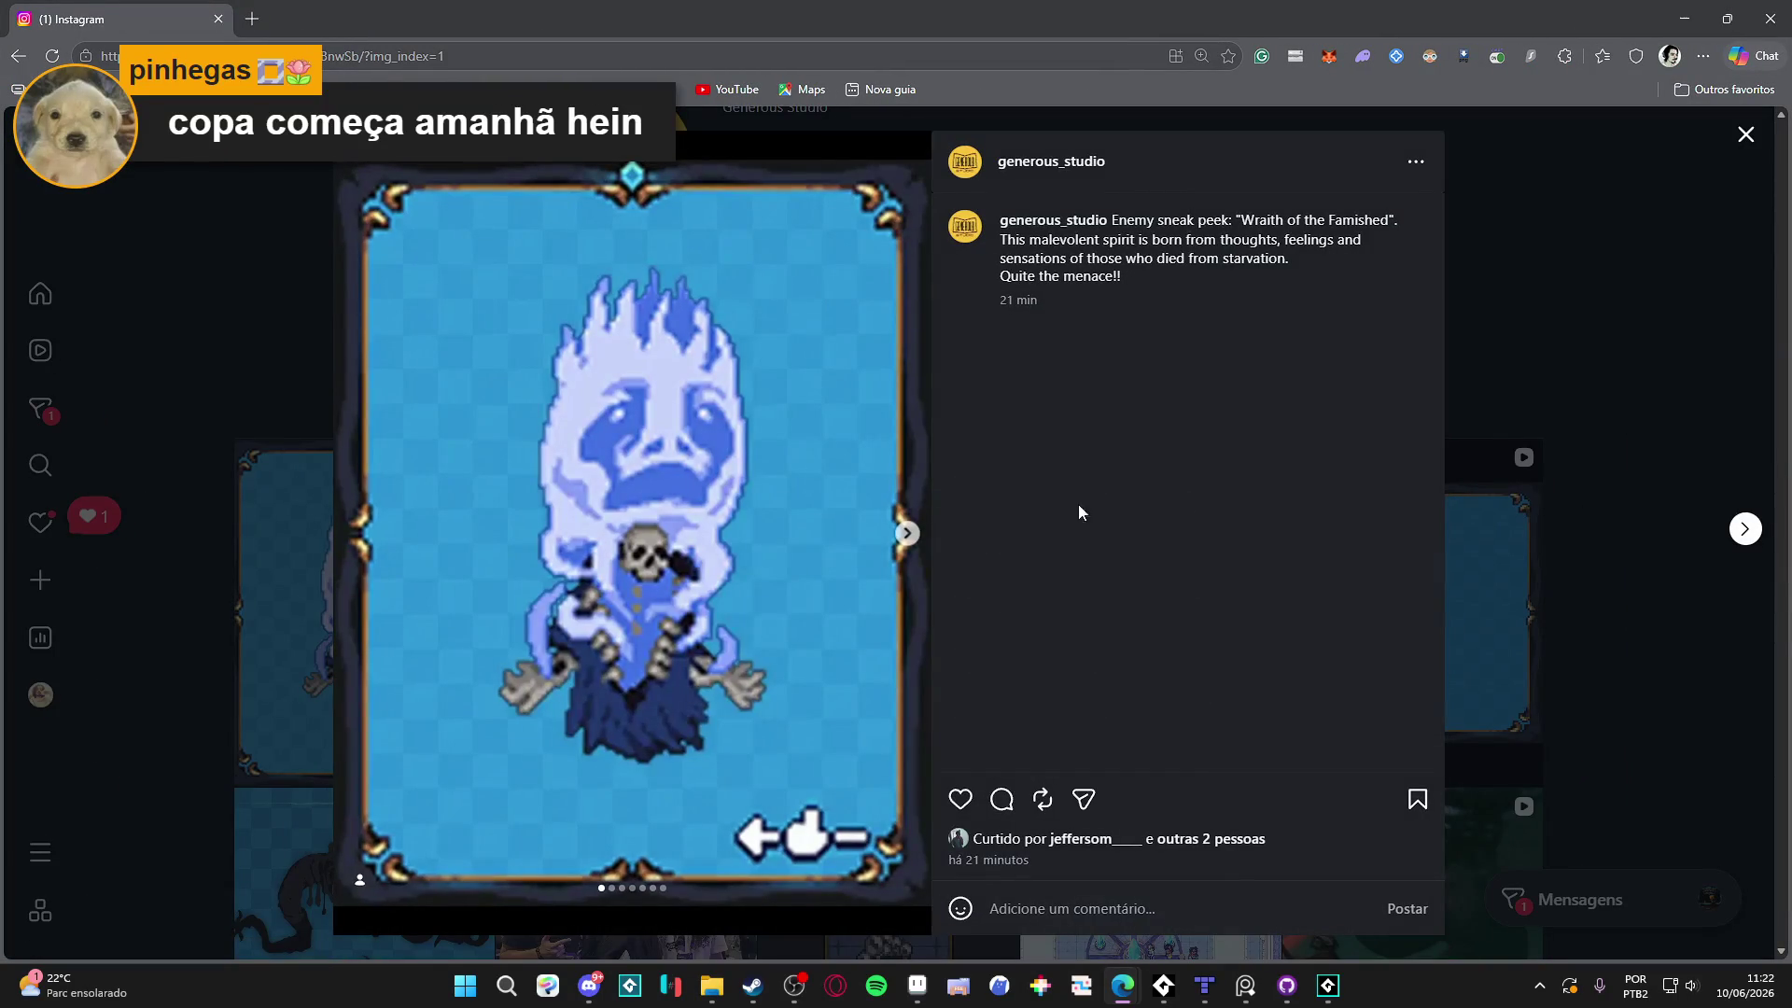
click(902, 535)
click(905, 536)
click(906, 535)
click(906, 535)
click(906, 536)
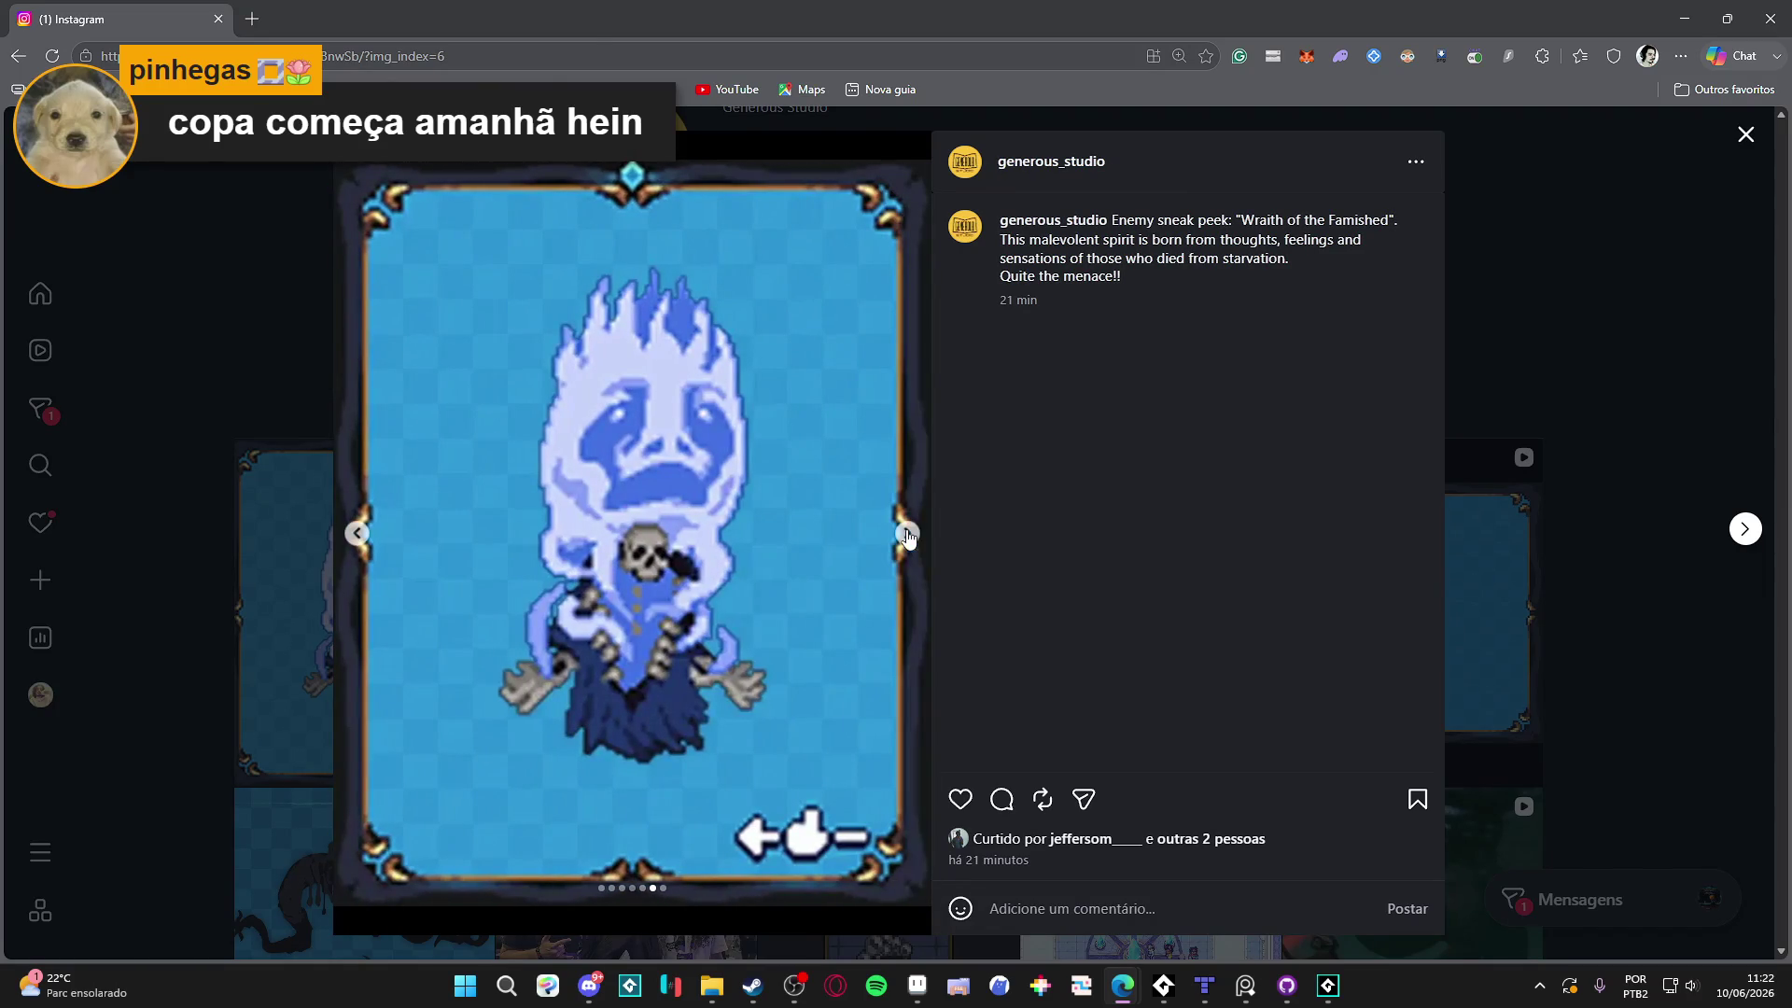
click(908, 531)
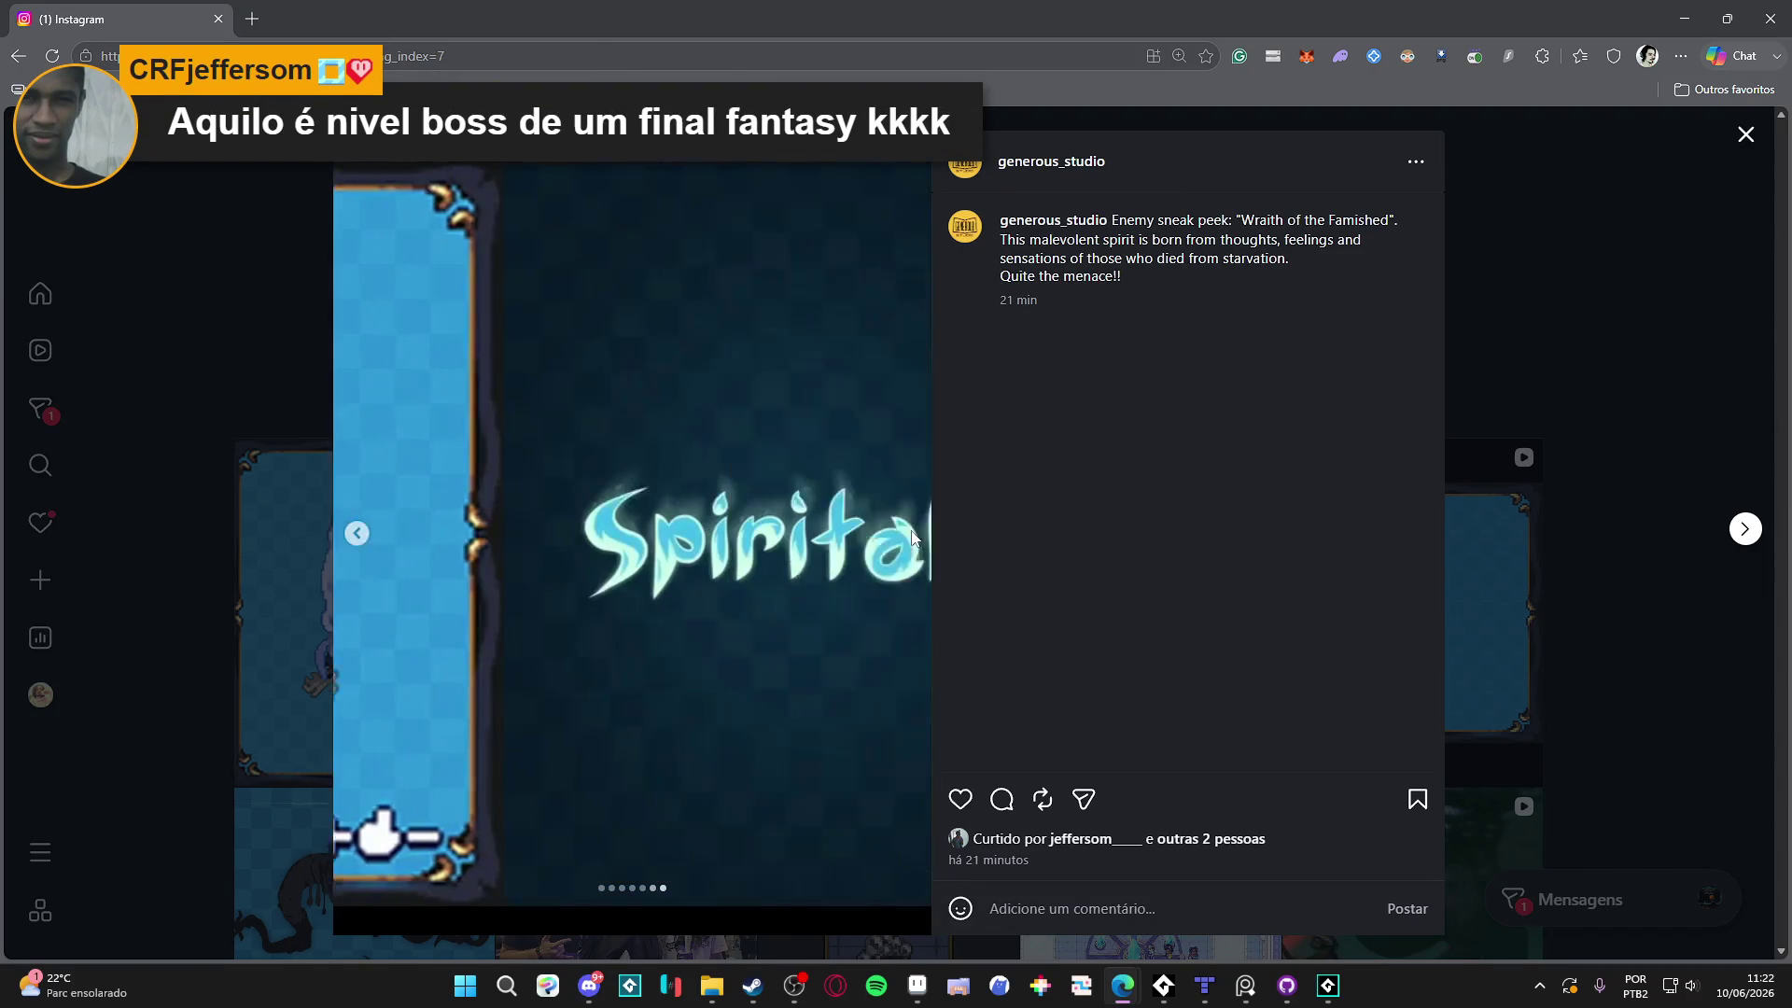
click(355, 551)
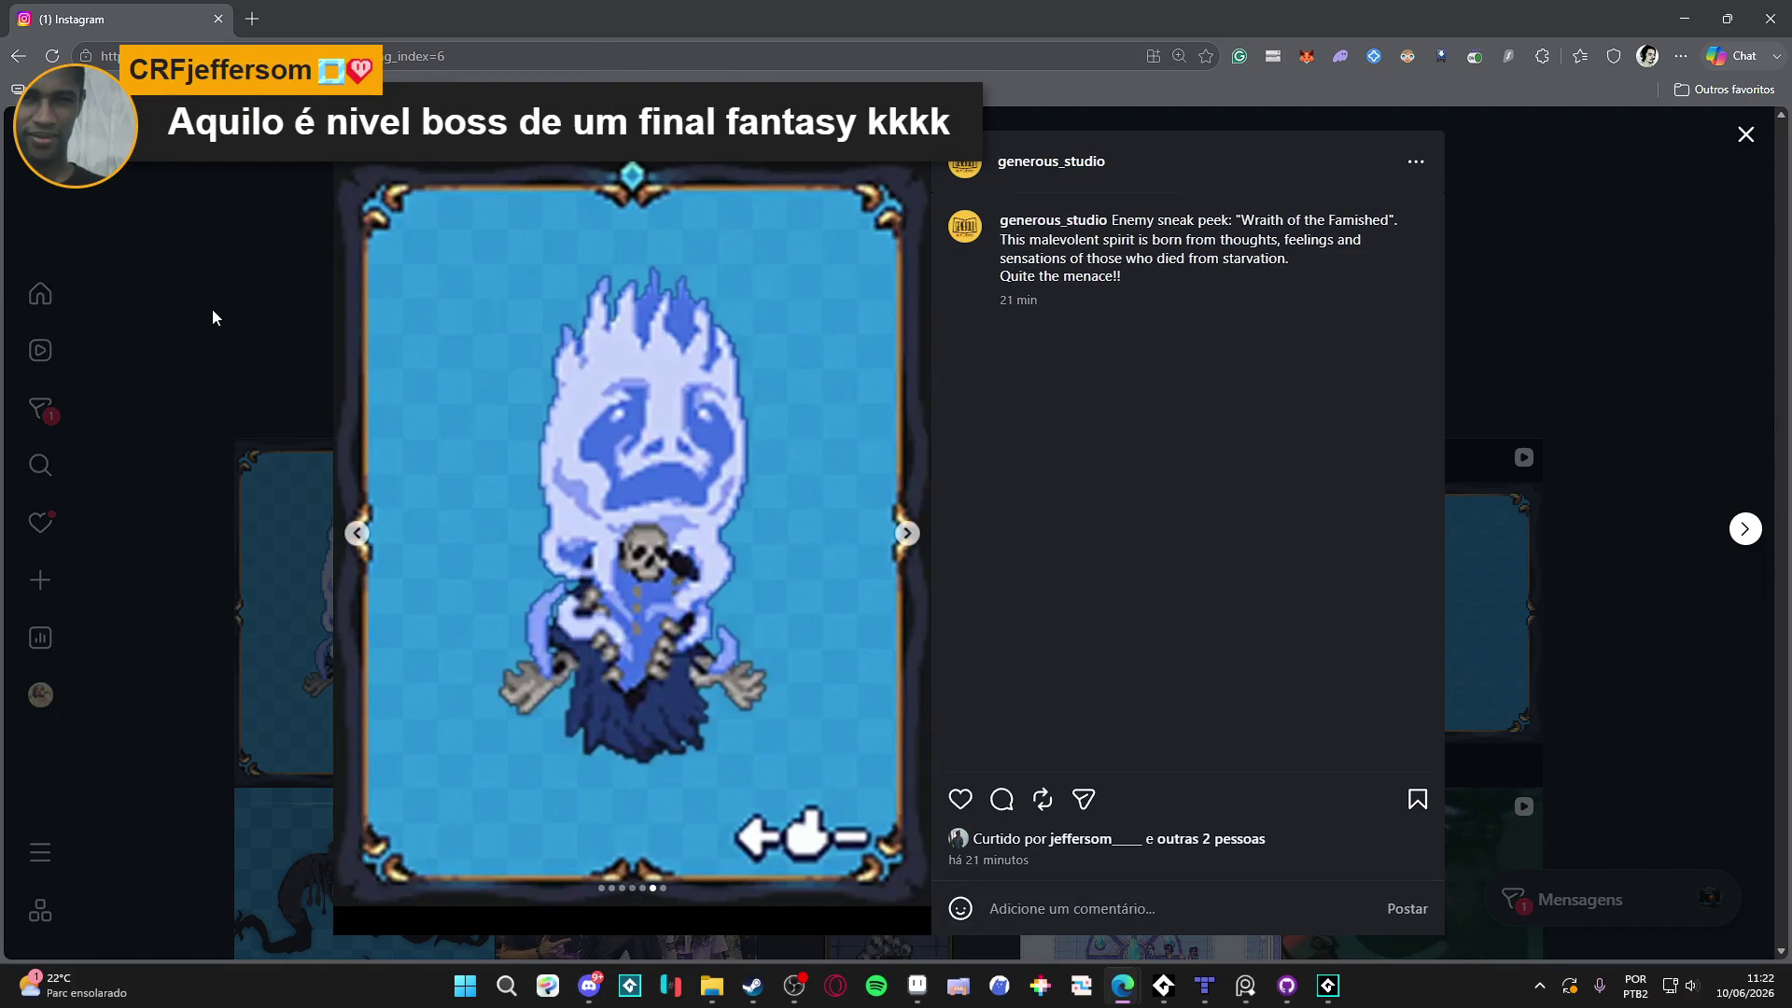
Snip a screen capture of the region around the wraith image
key(super+shift+s)
mouse_move(351, 170)
mouse_down()
mouse_move(1014, 957)
mouse_move(927, 905)
mouse_up()
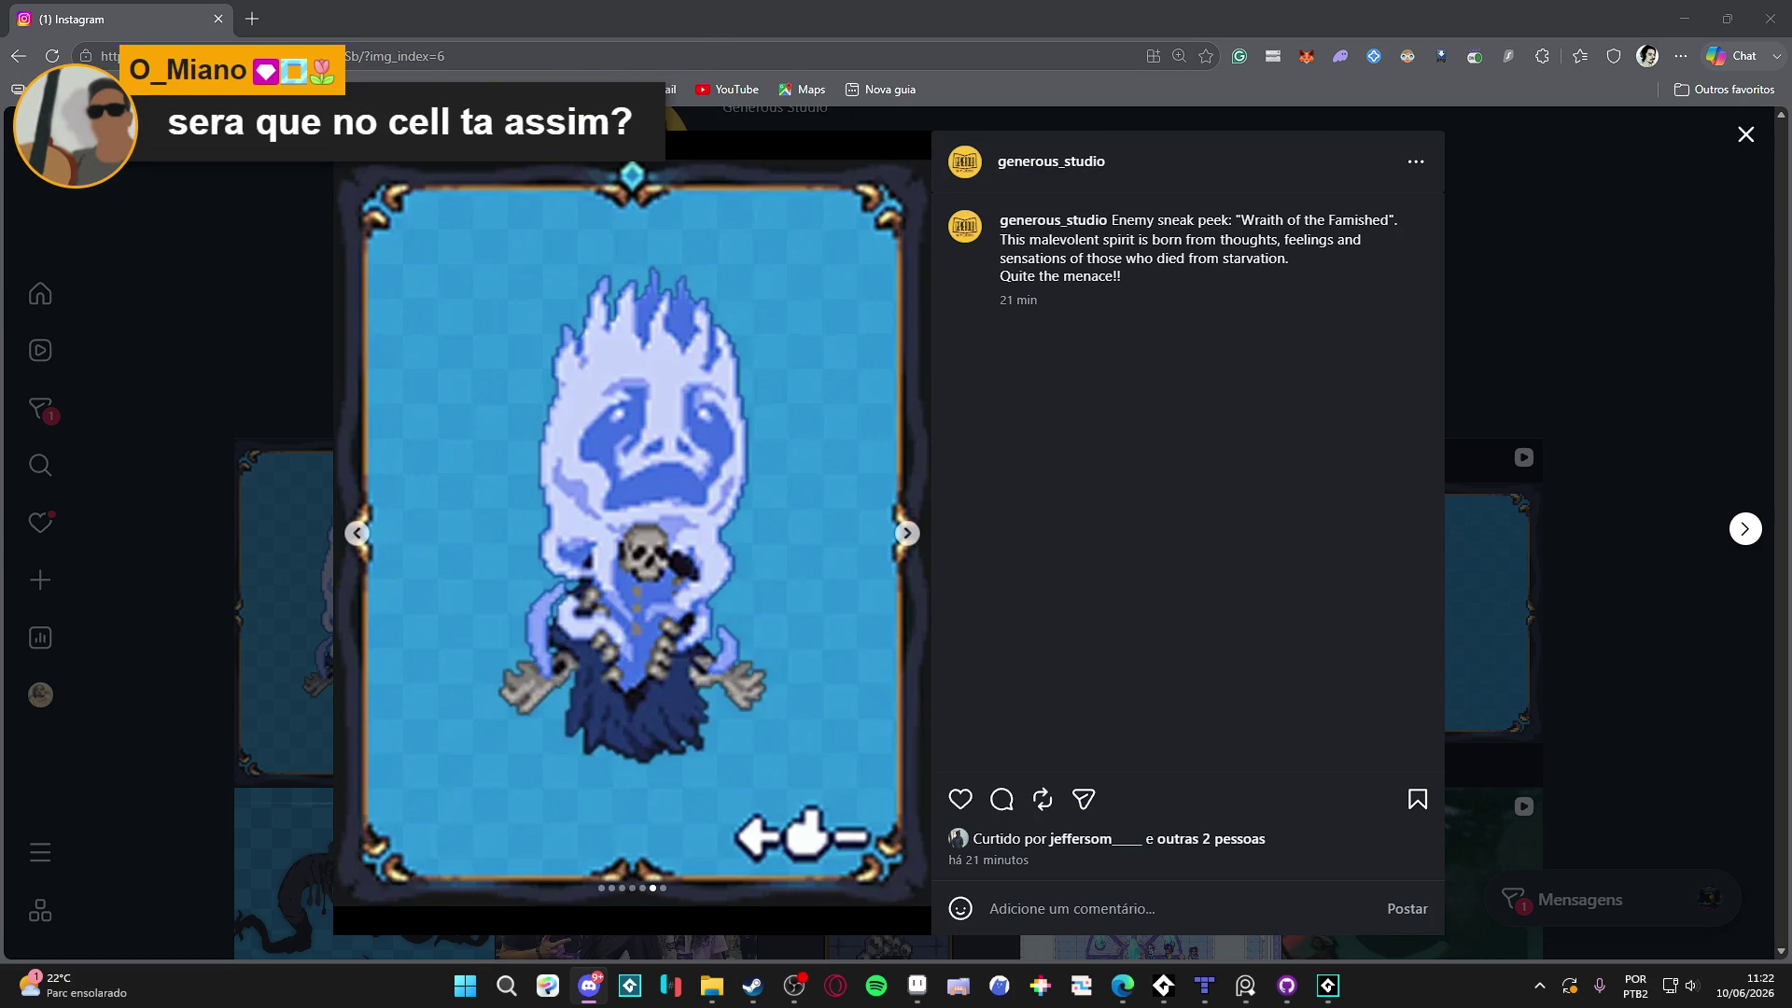
click(350, 436)
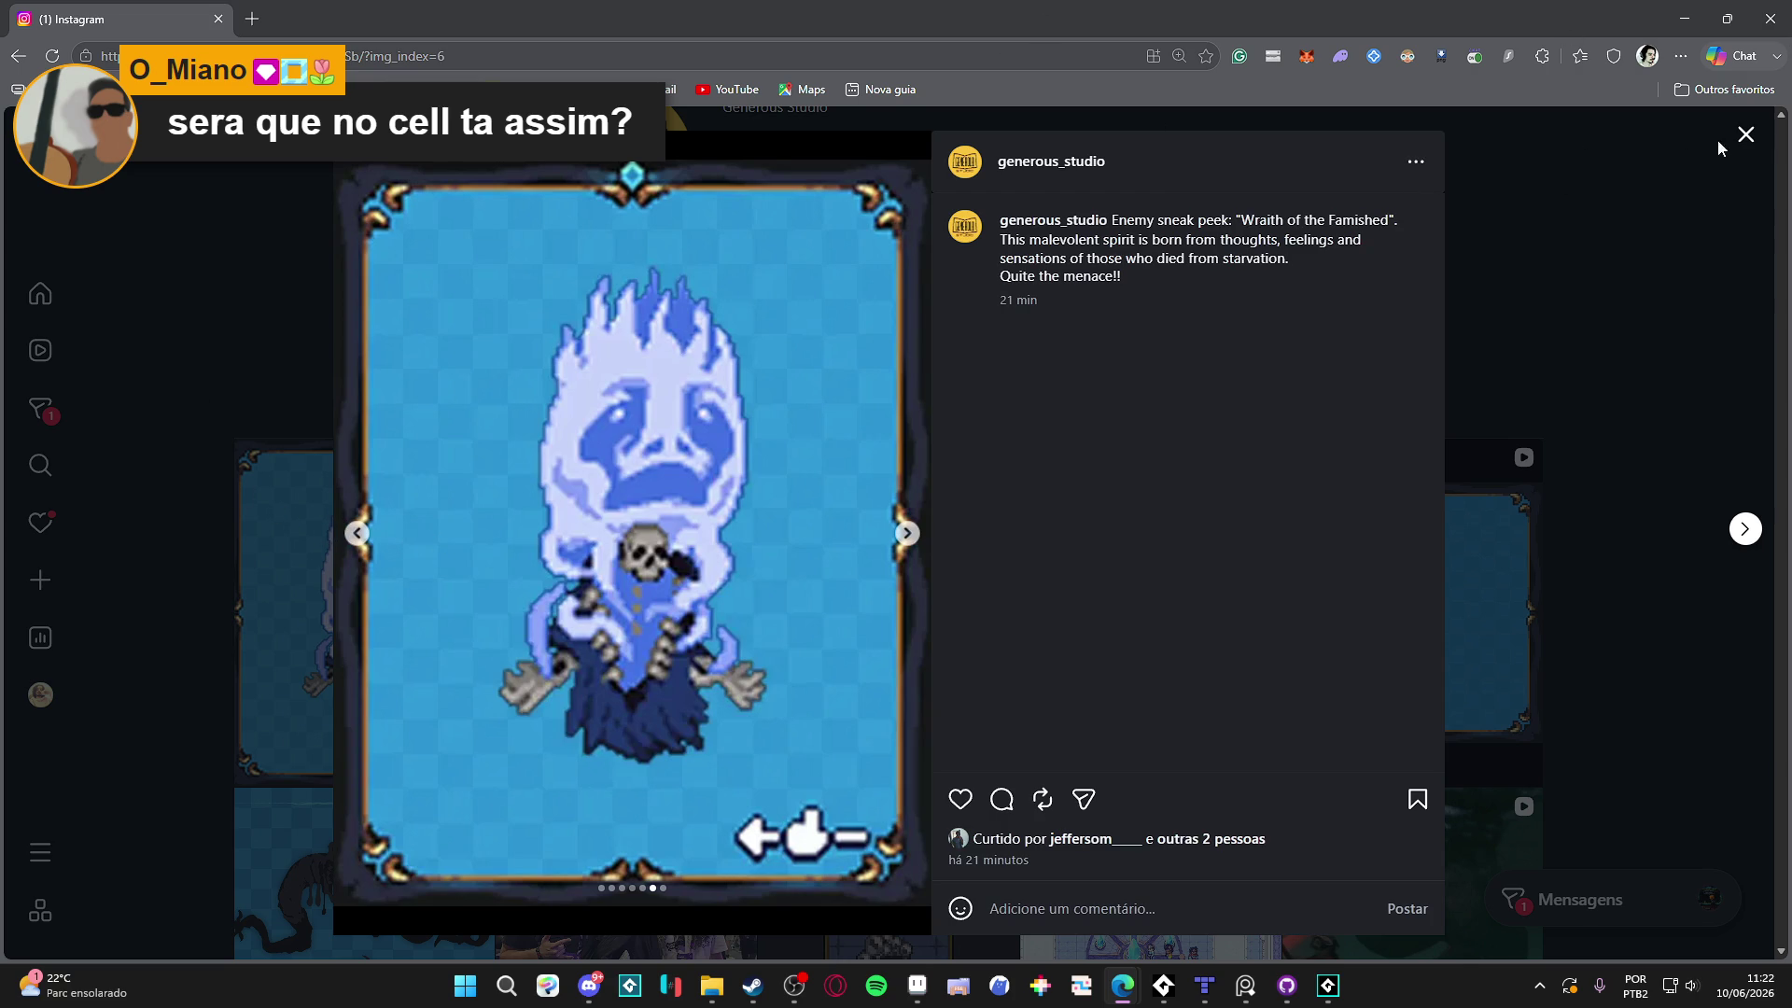
Close the post, preview the profile in DevTools mobile view, reload, and reopen the first post
click(1743, 134)
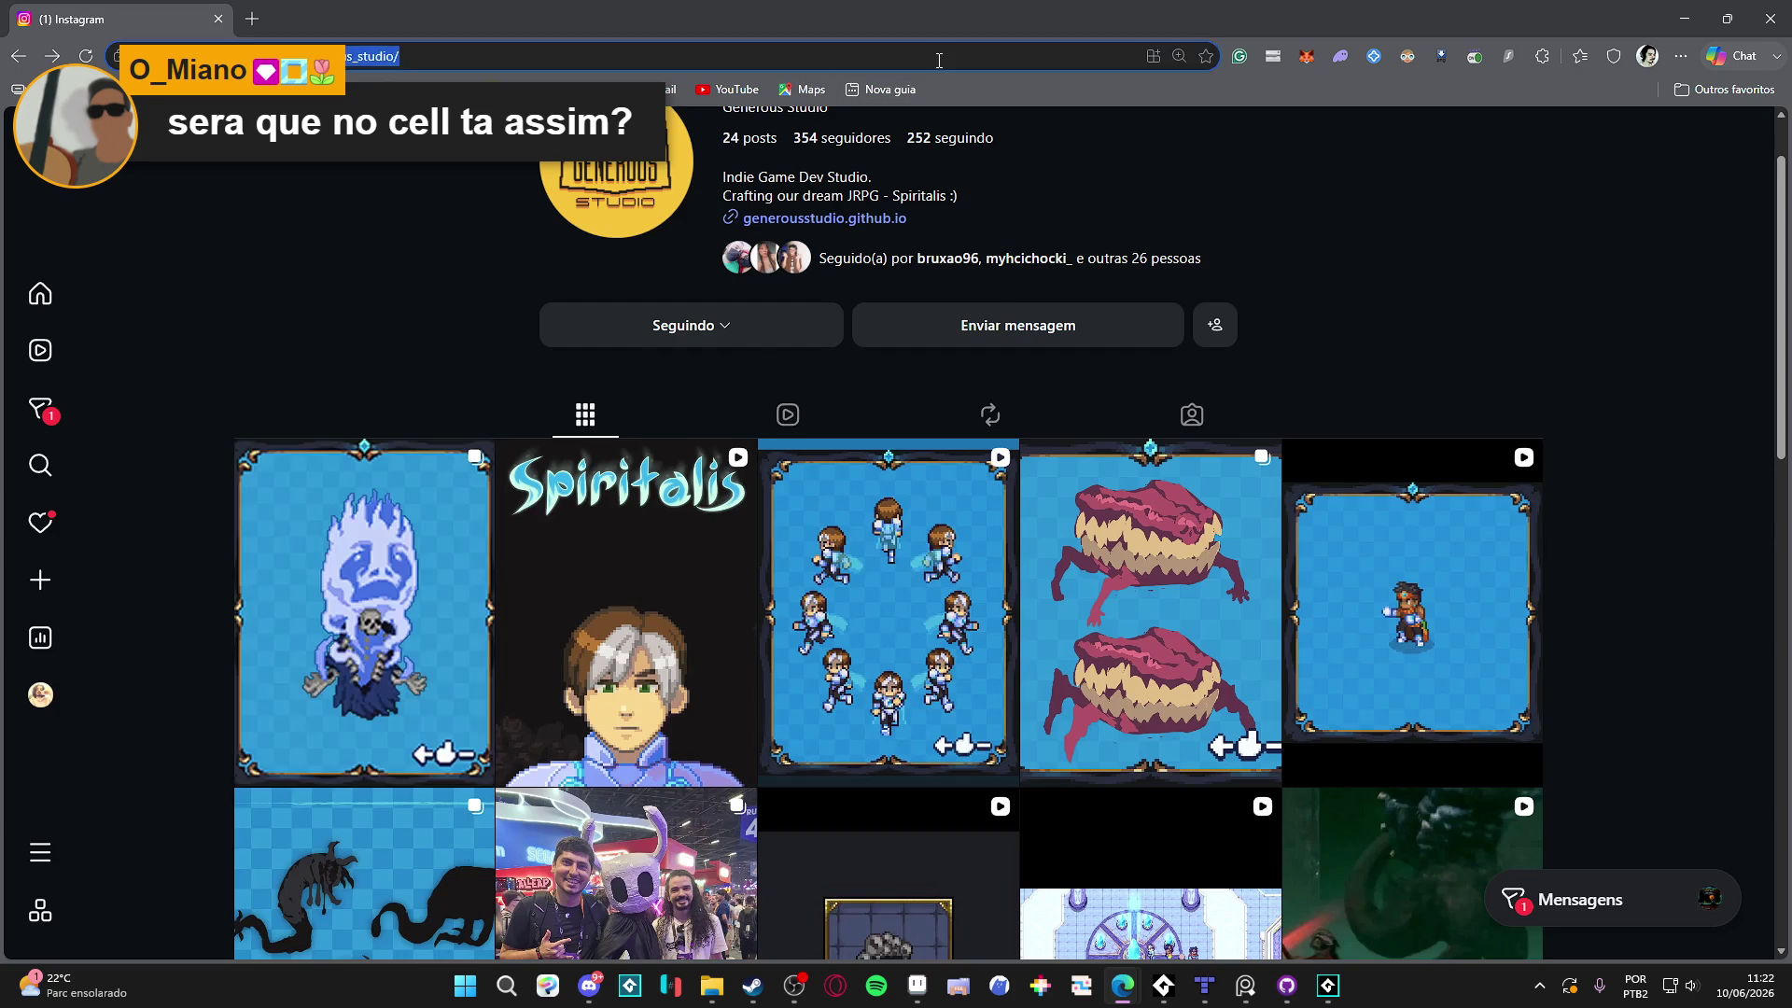
key(F12)
key(ctrl+shift+m)
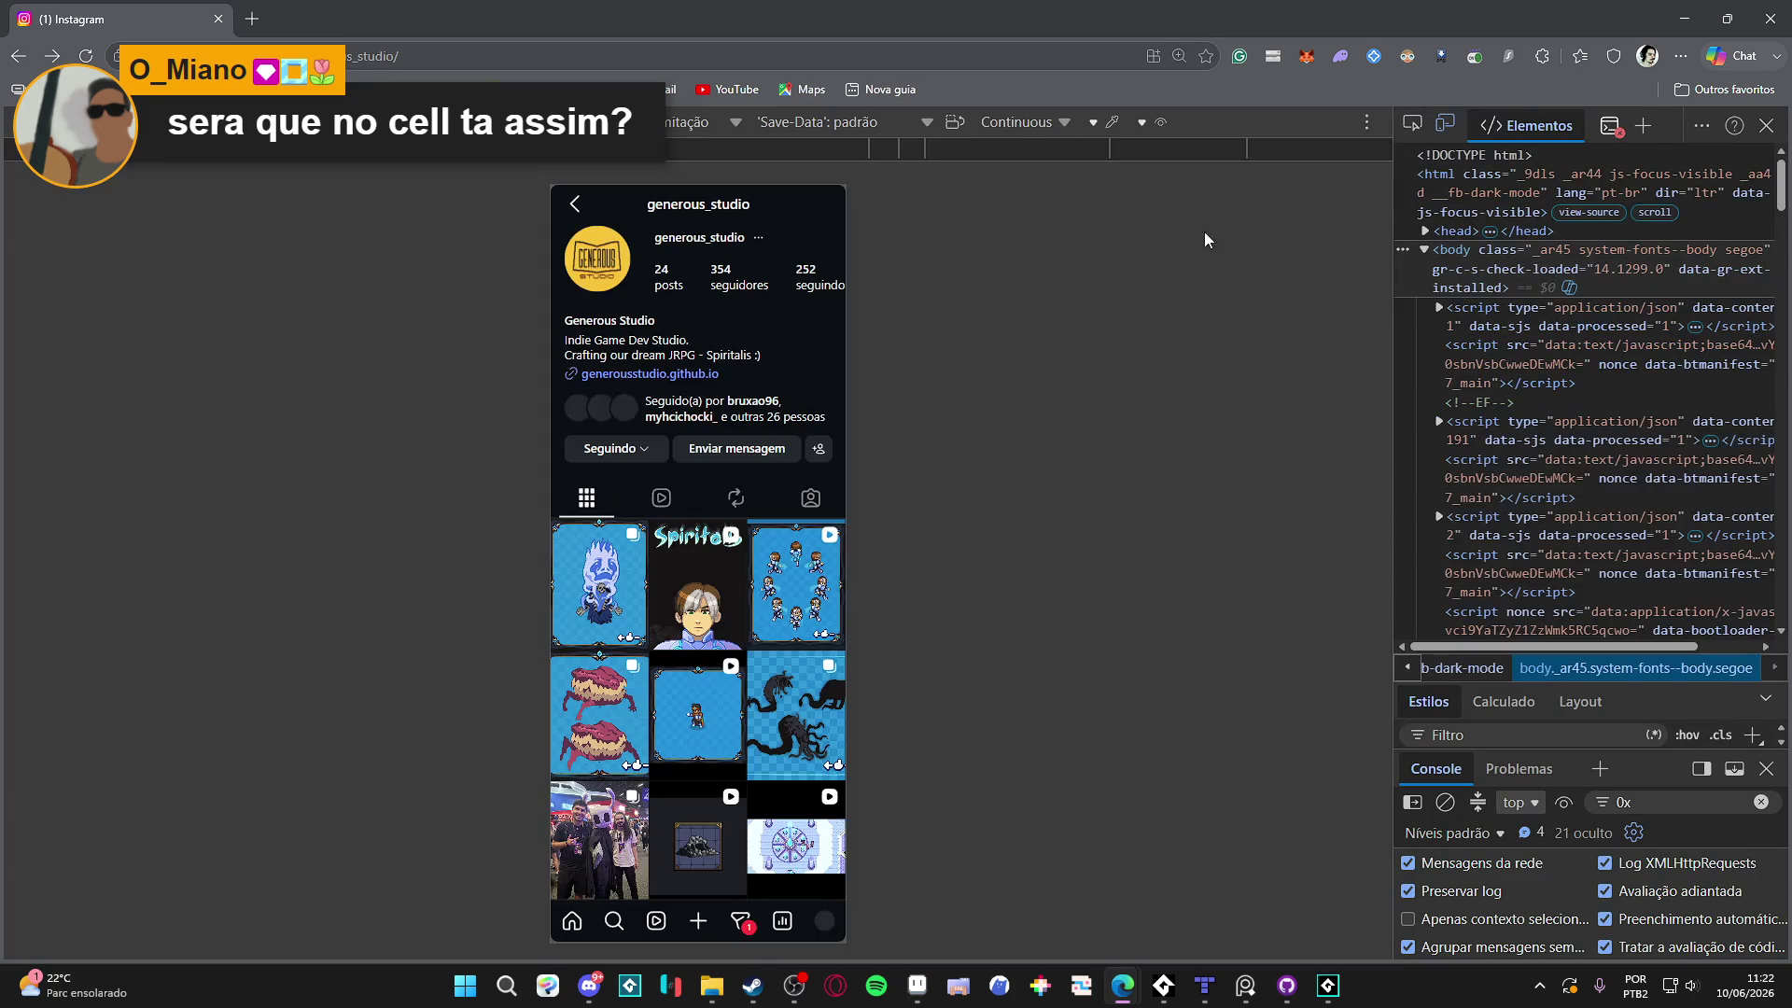
click(85, 55)
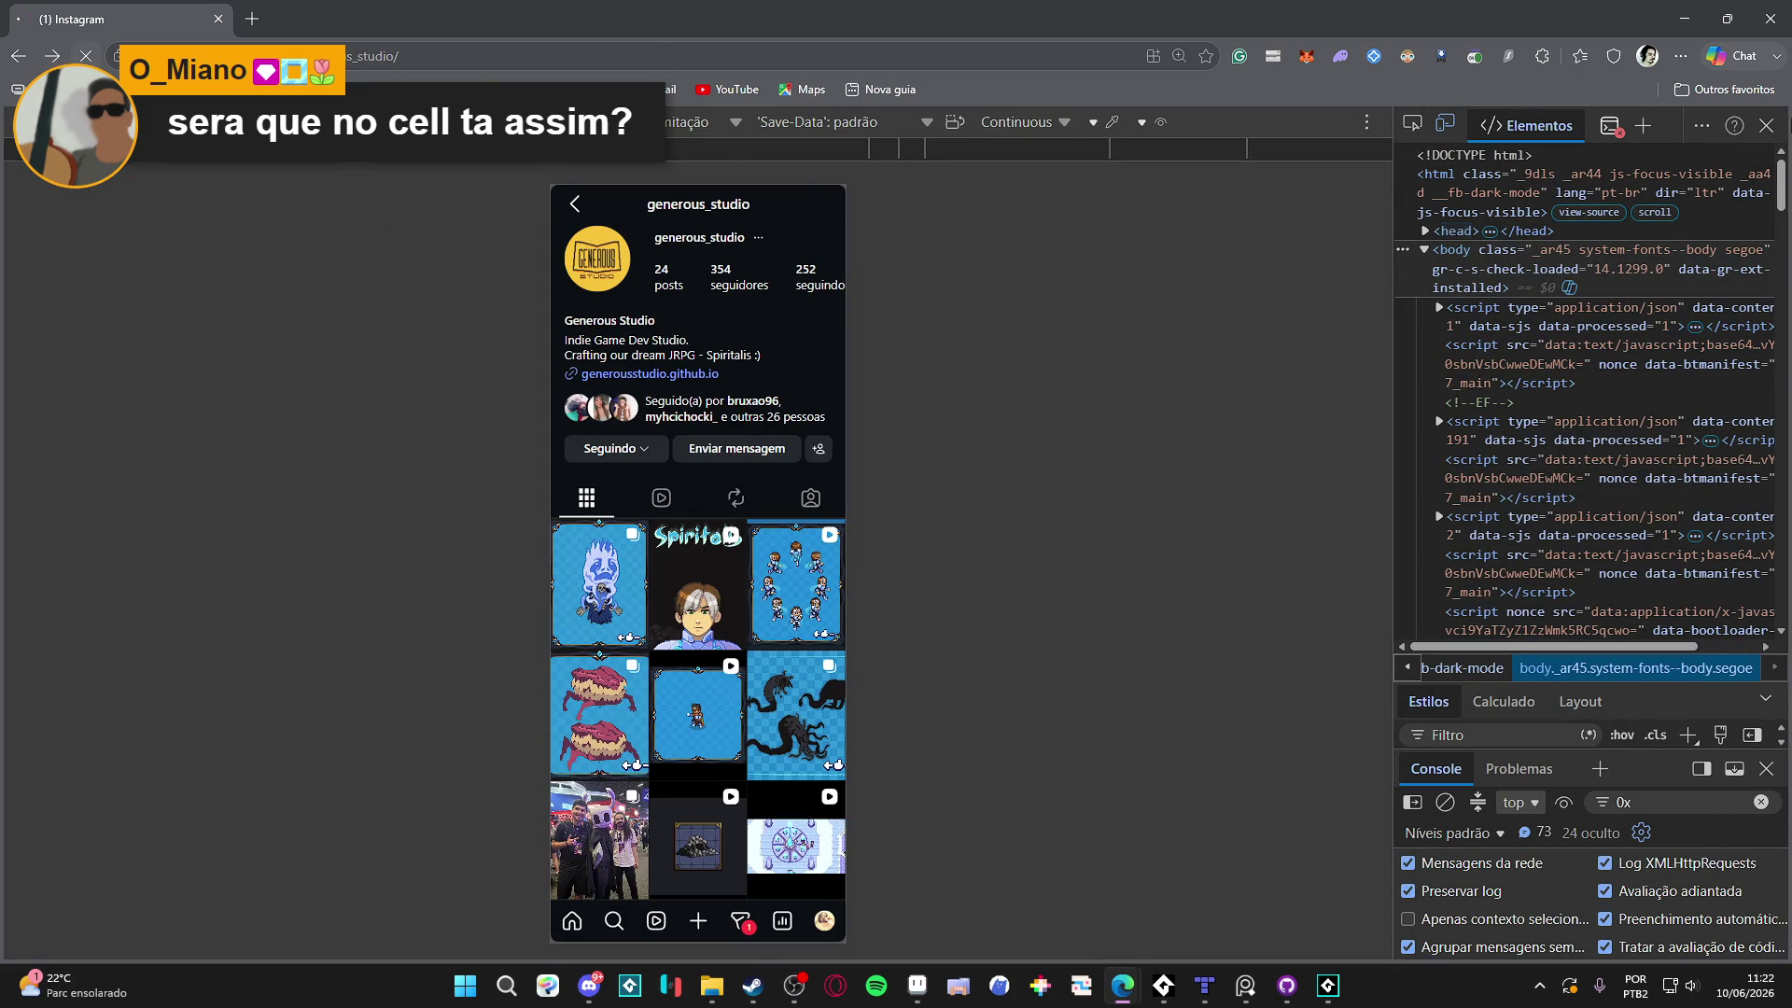
key(F12)
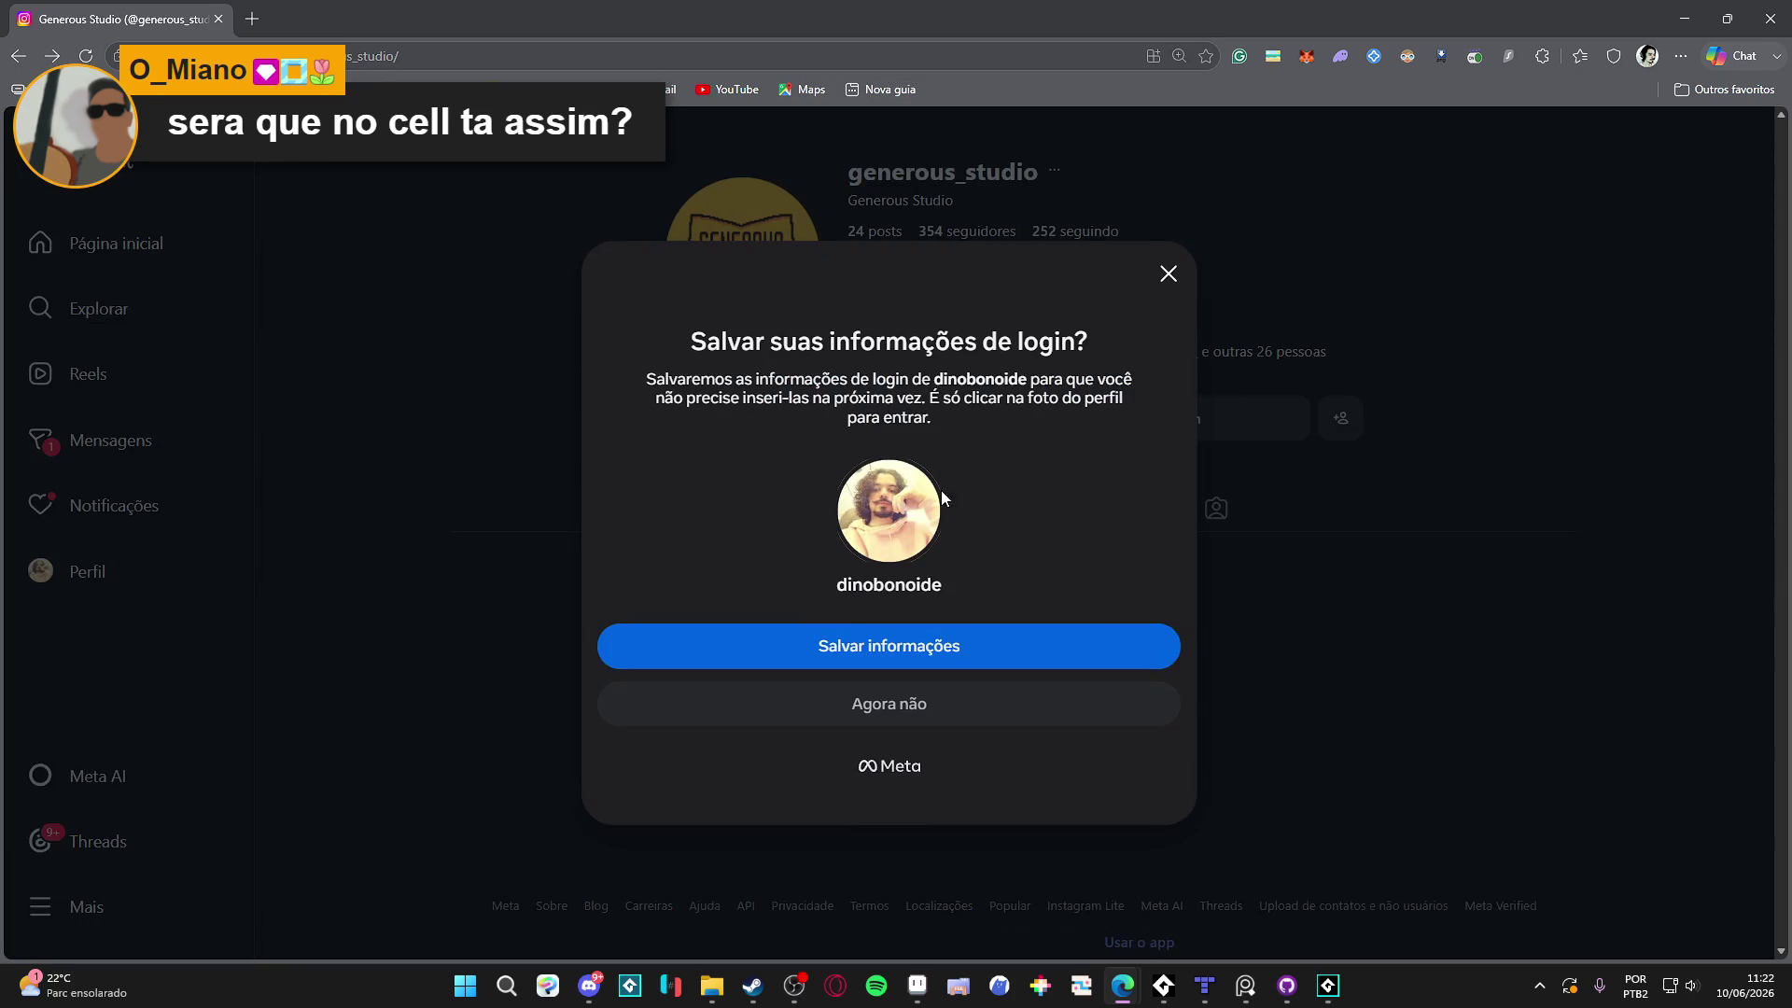
click(1168, 273)
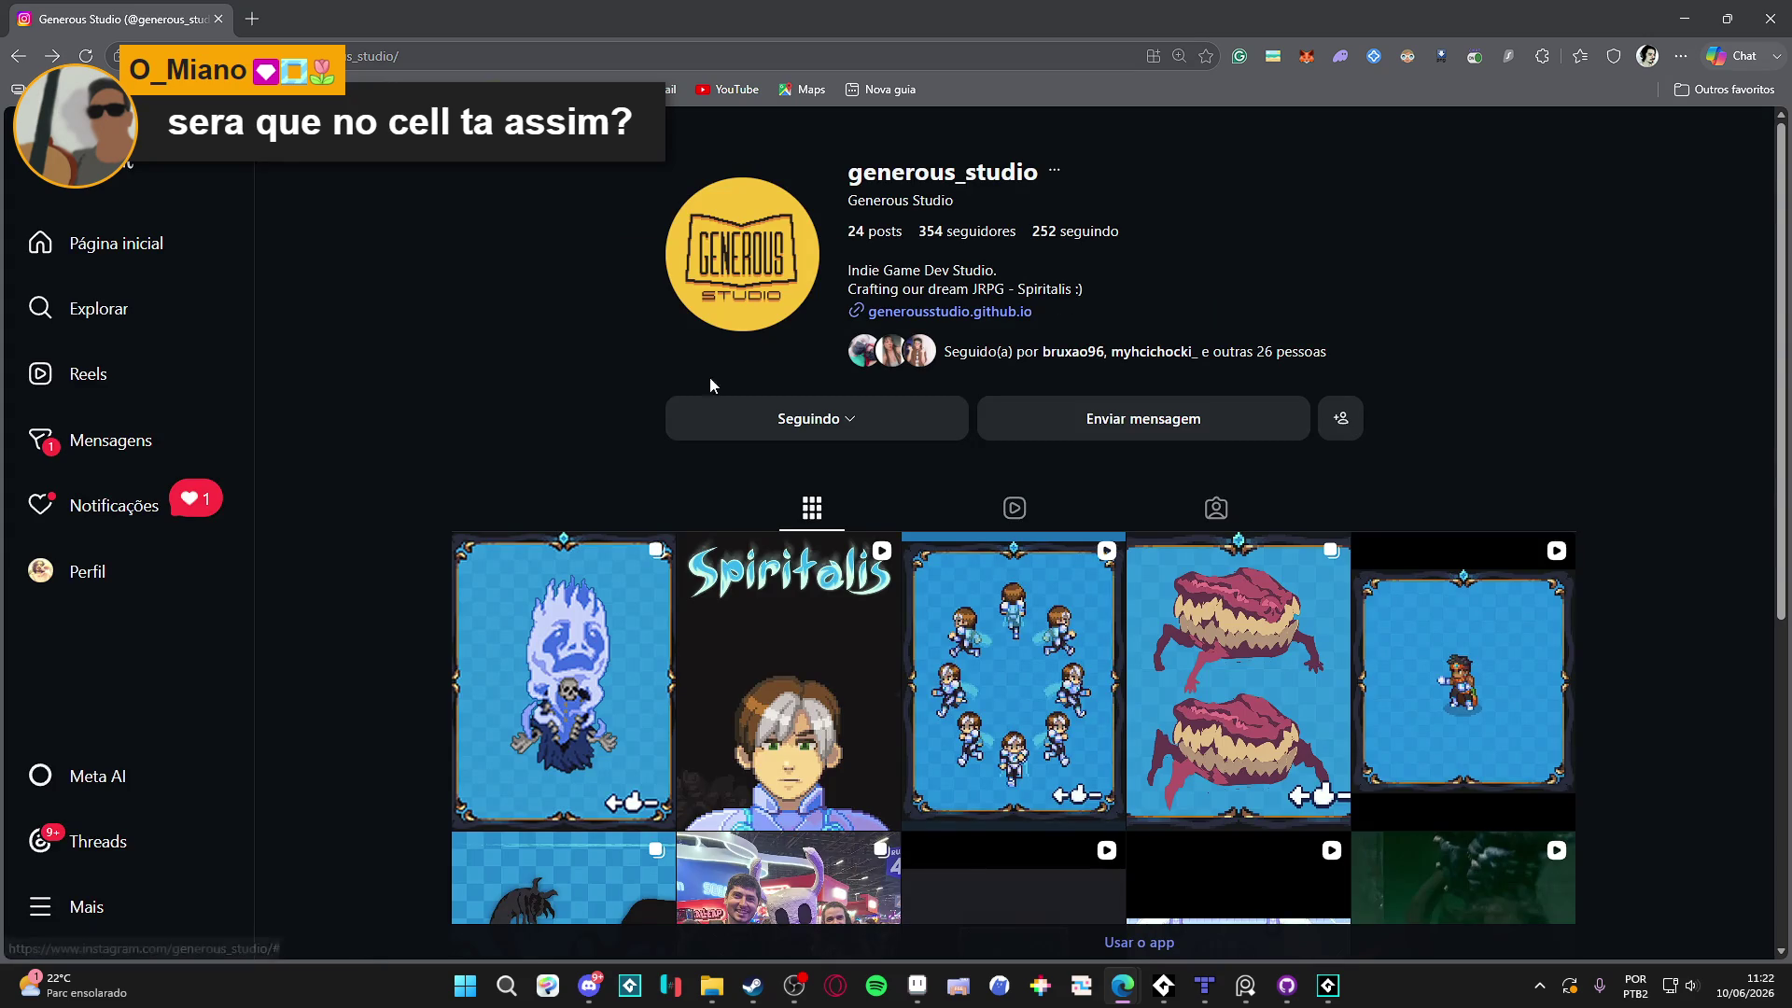
click(560, 672)
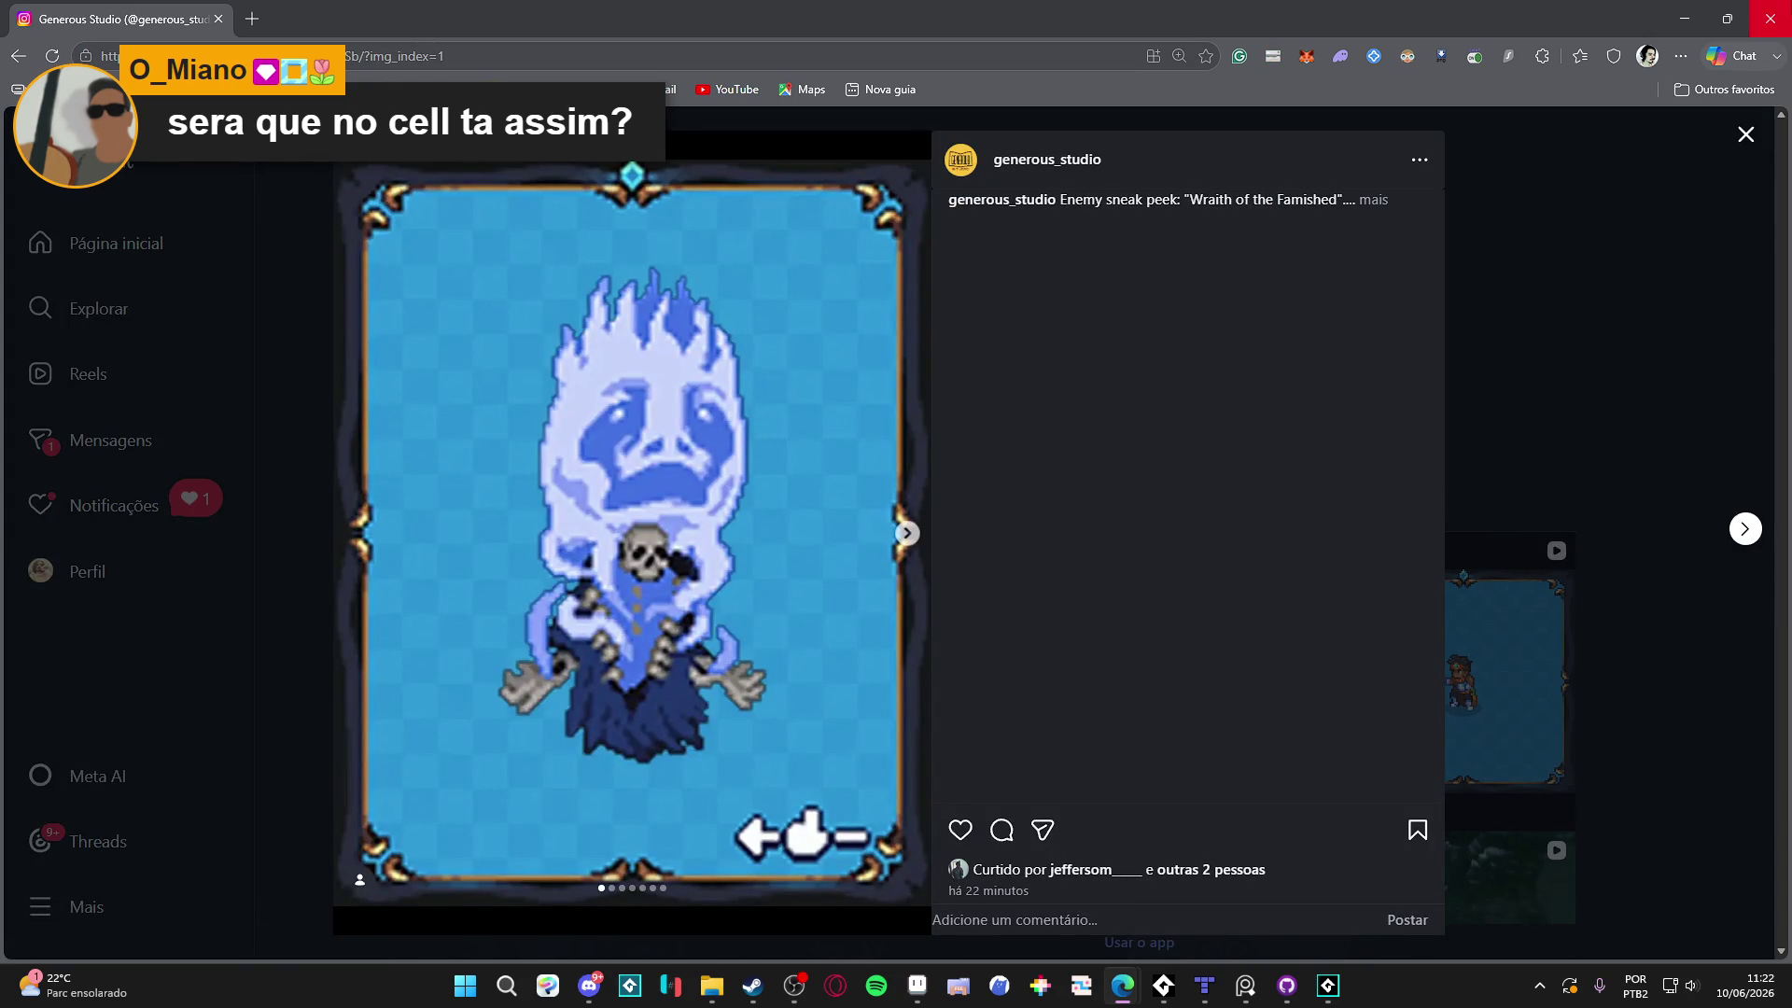
click(1771, 19)
Maximize File Explorer and go to RPGENEROUS > instagram > post-concepts-3
click(711, 984)
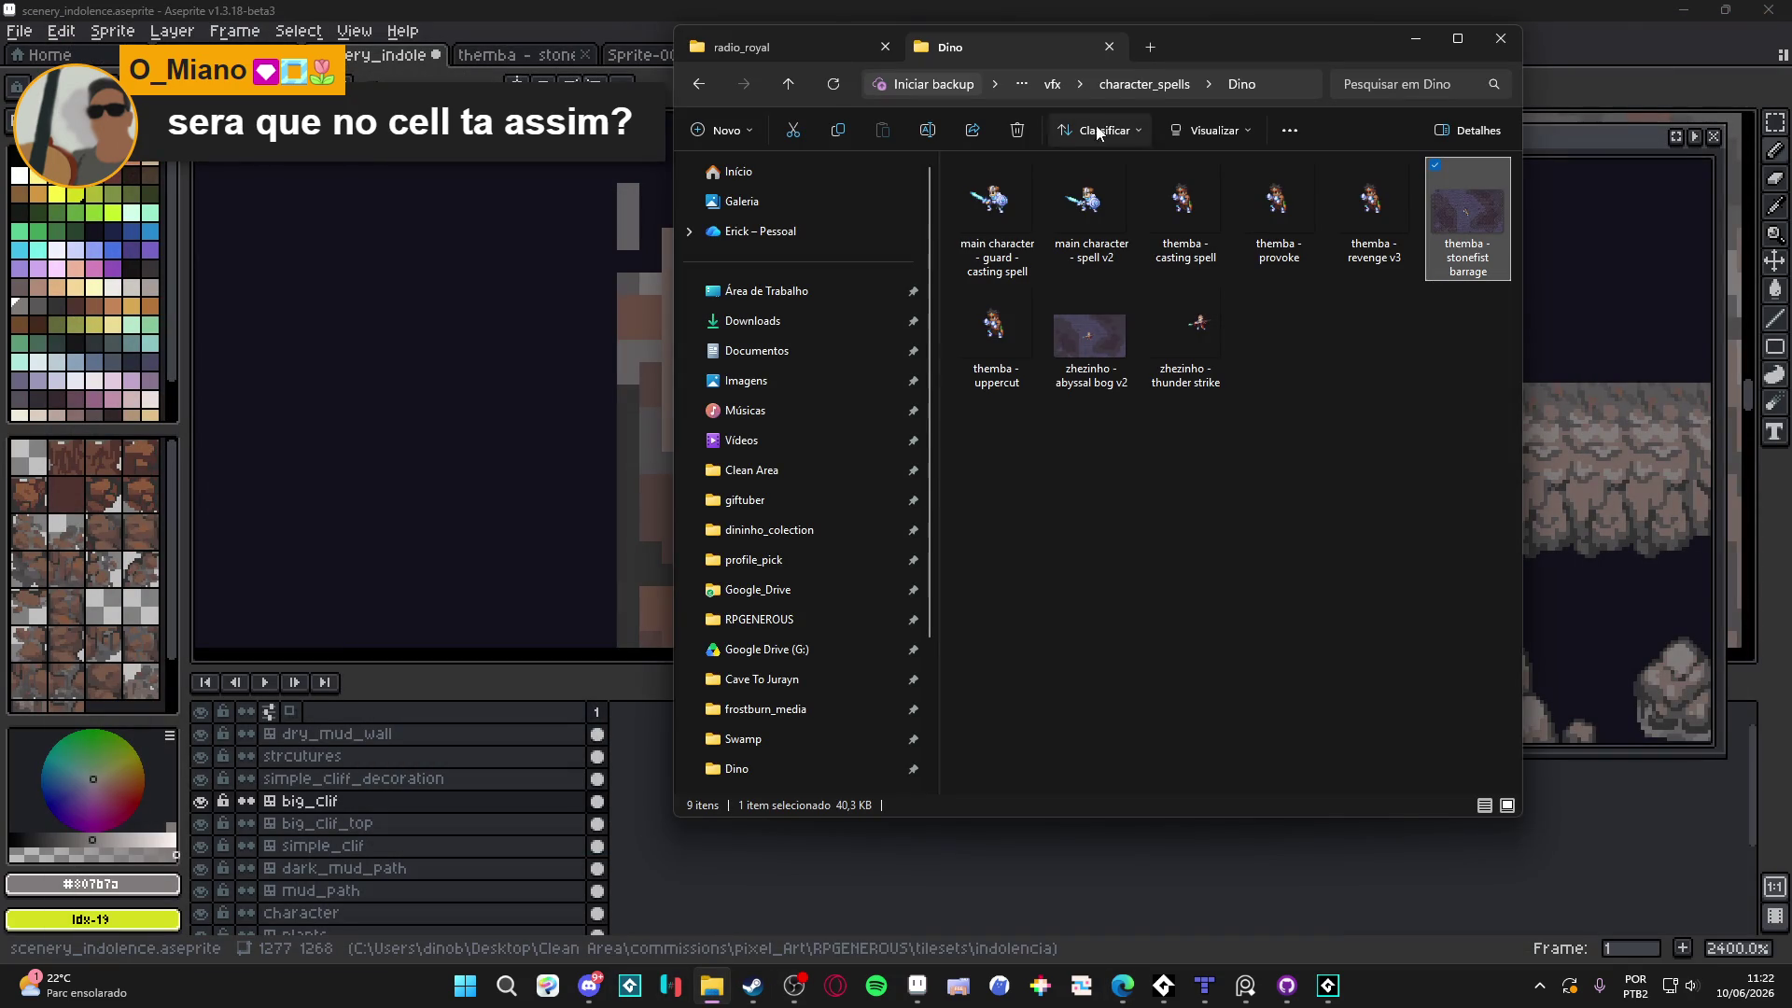
double_click(1251, 52)
click(812, 60)
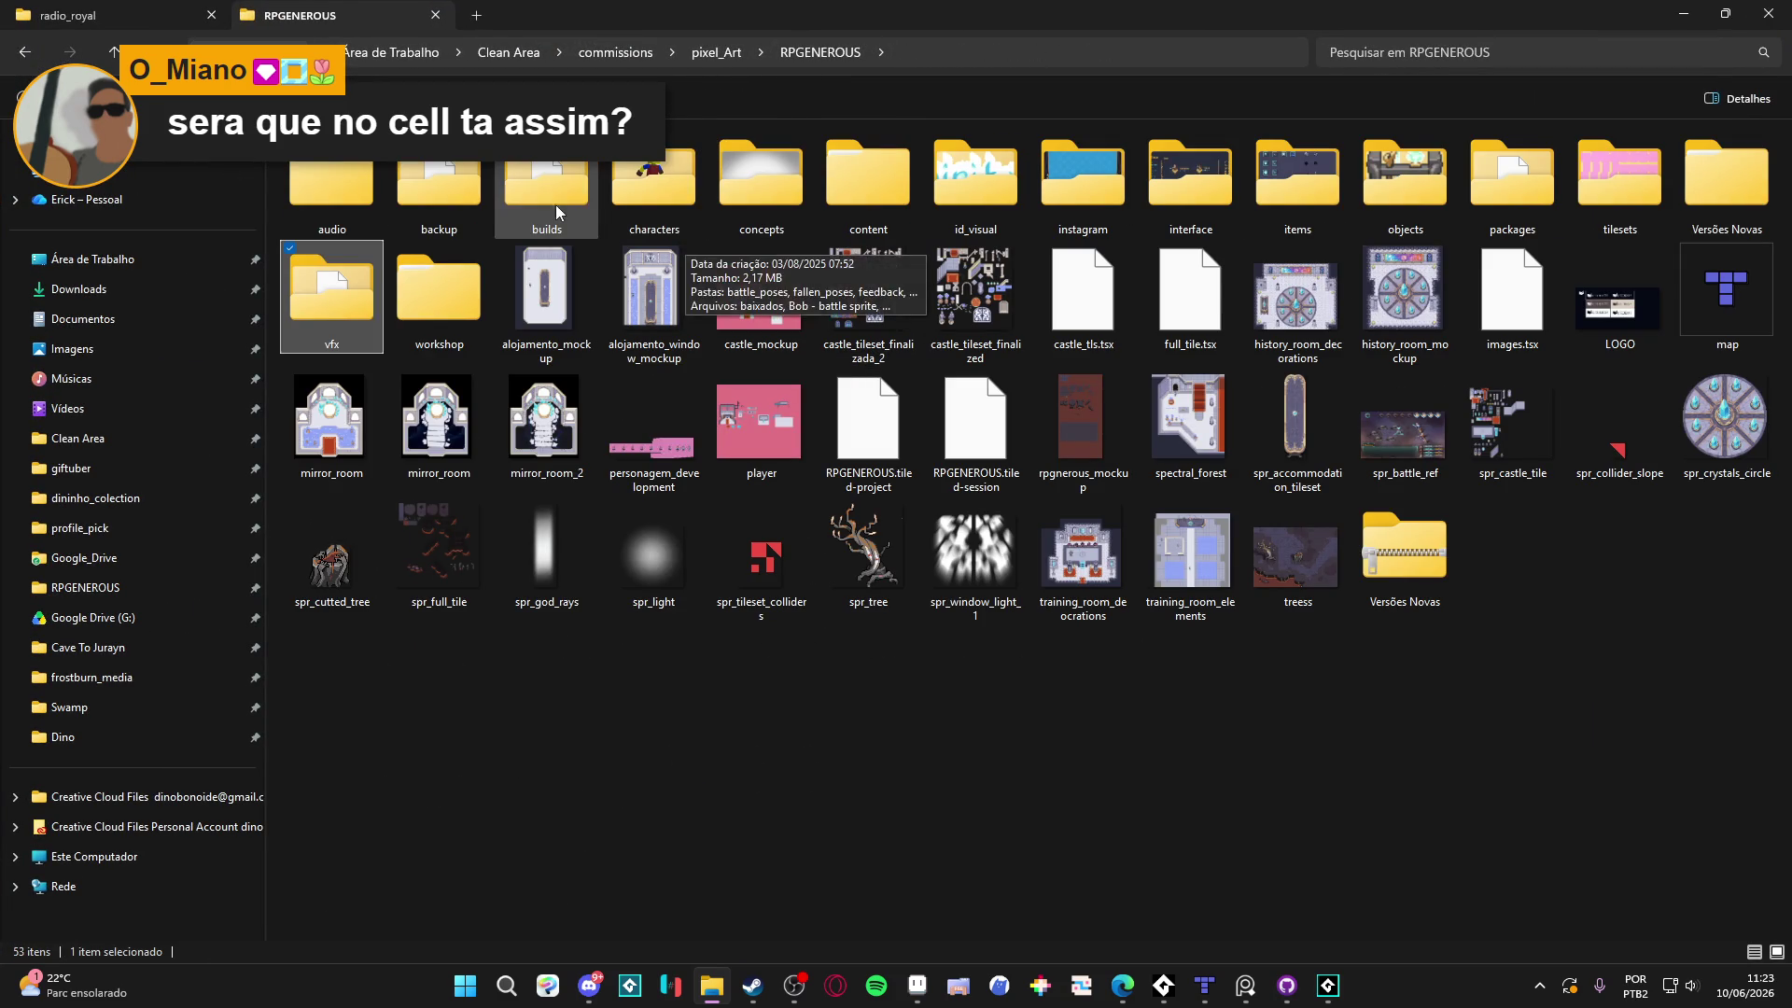
double_click(1085, 178)
double_click(1027, 205)
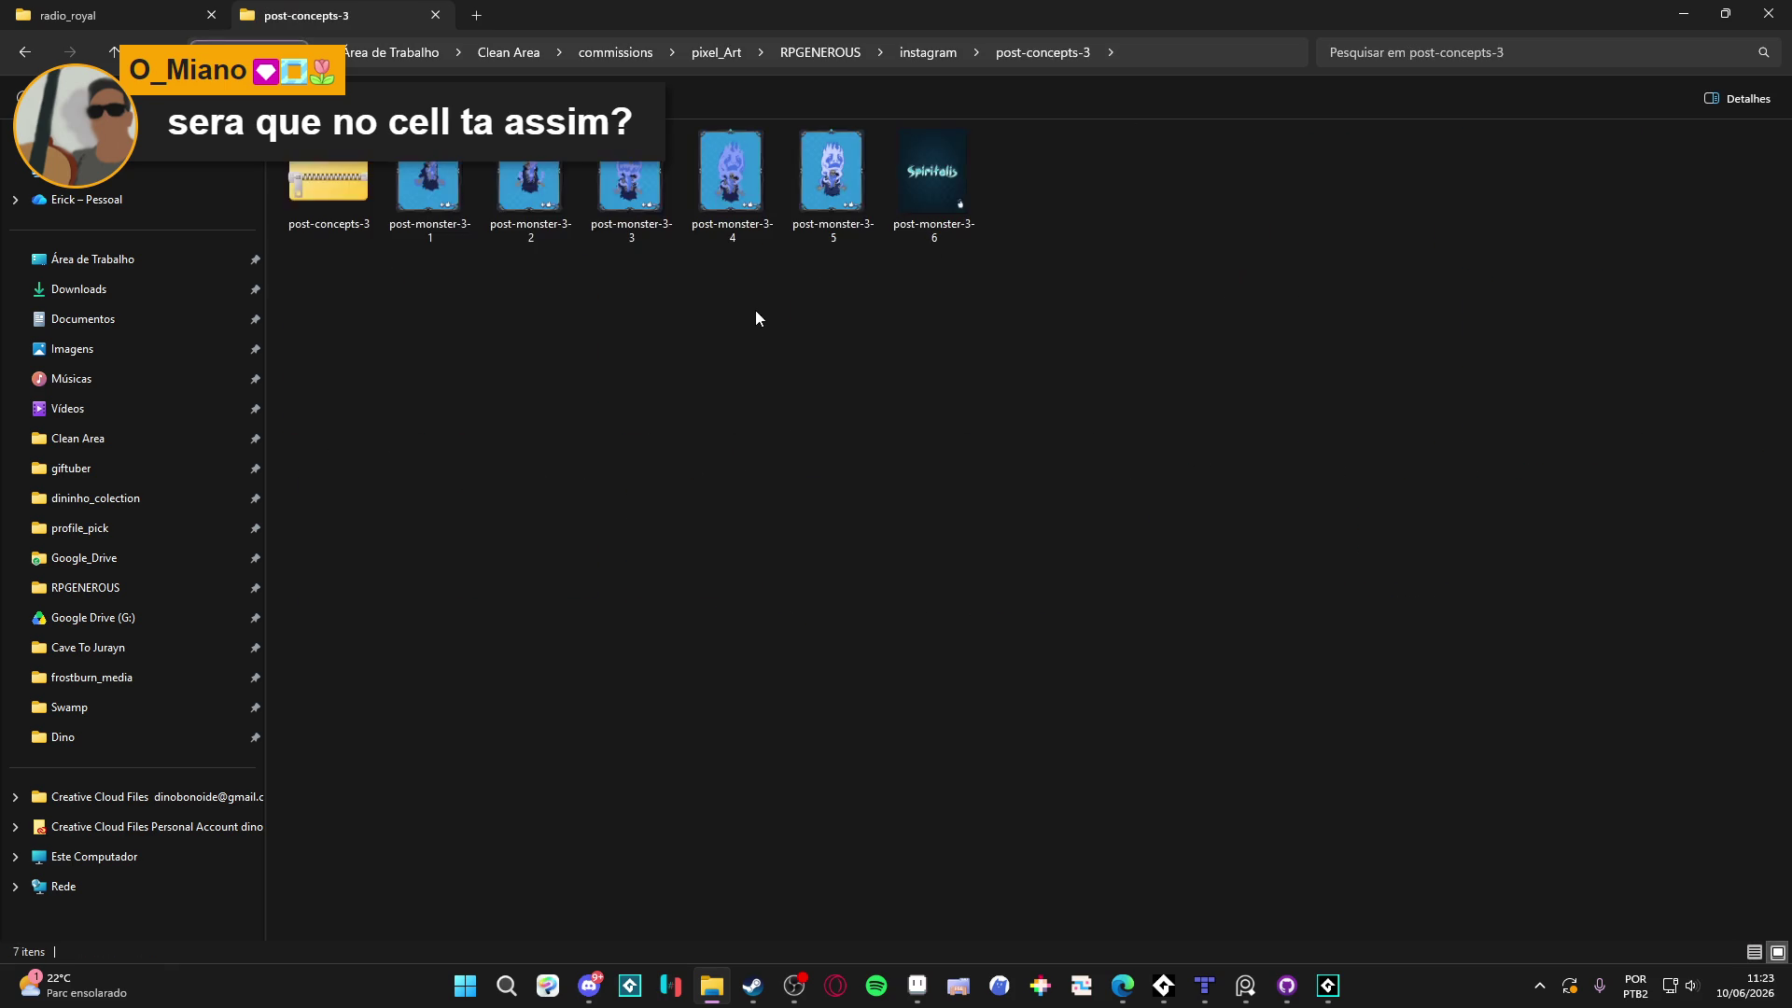
Preview post-monster-3-5 at full size, then select post-monster-3-3
click(827, 216)
double_click(829, 220)
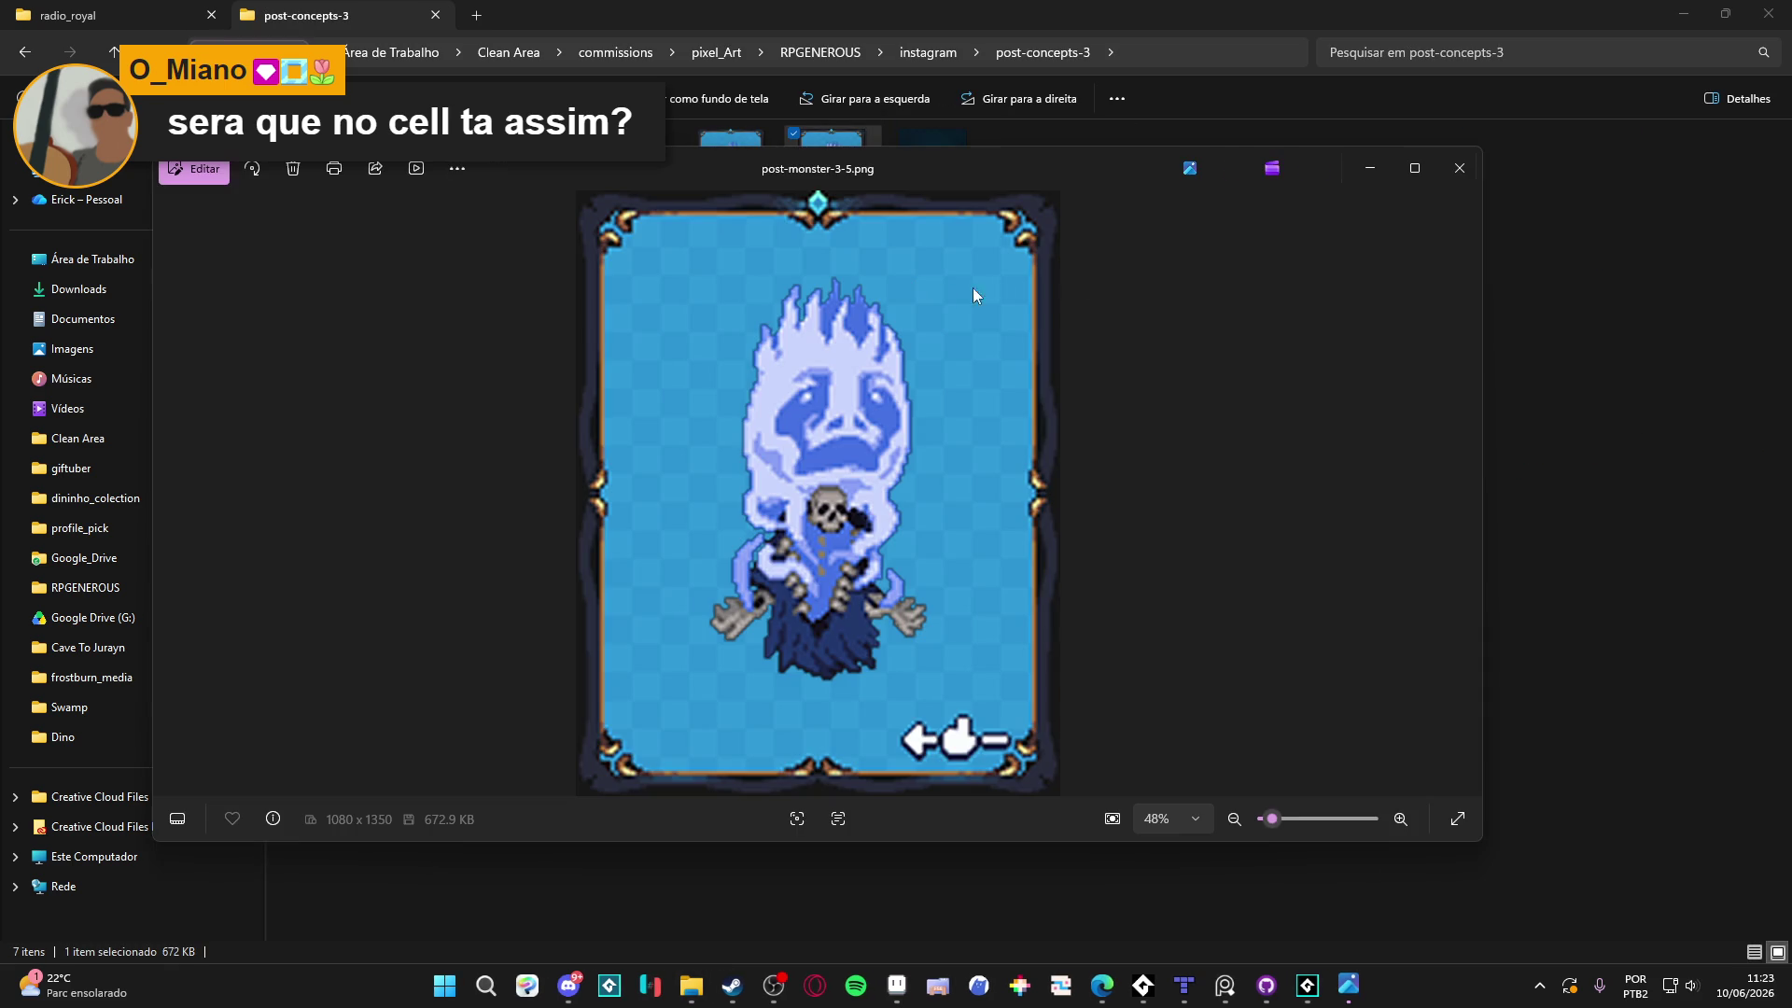
click(1460, 176)
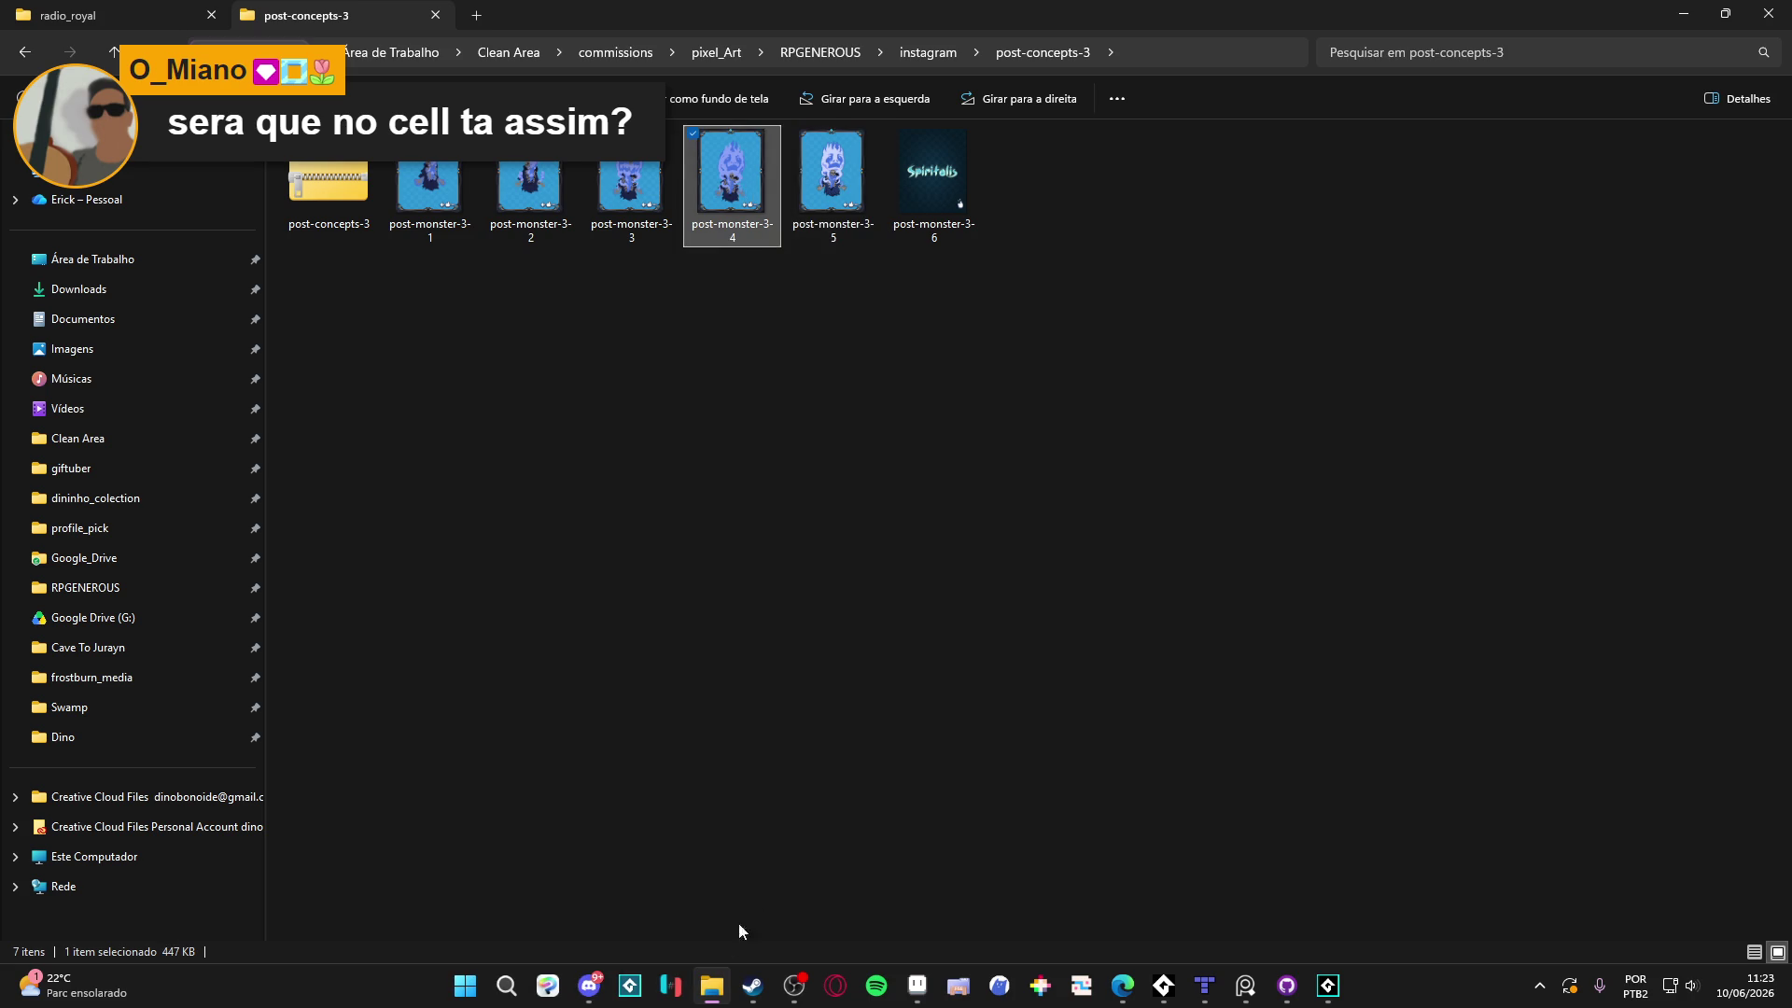
click(587, 988)
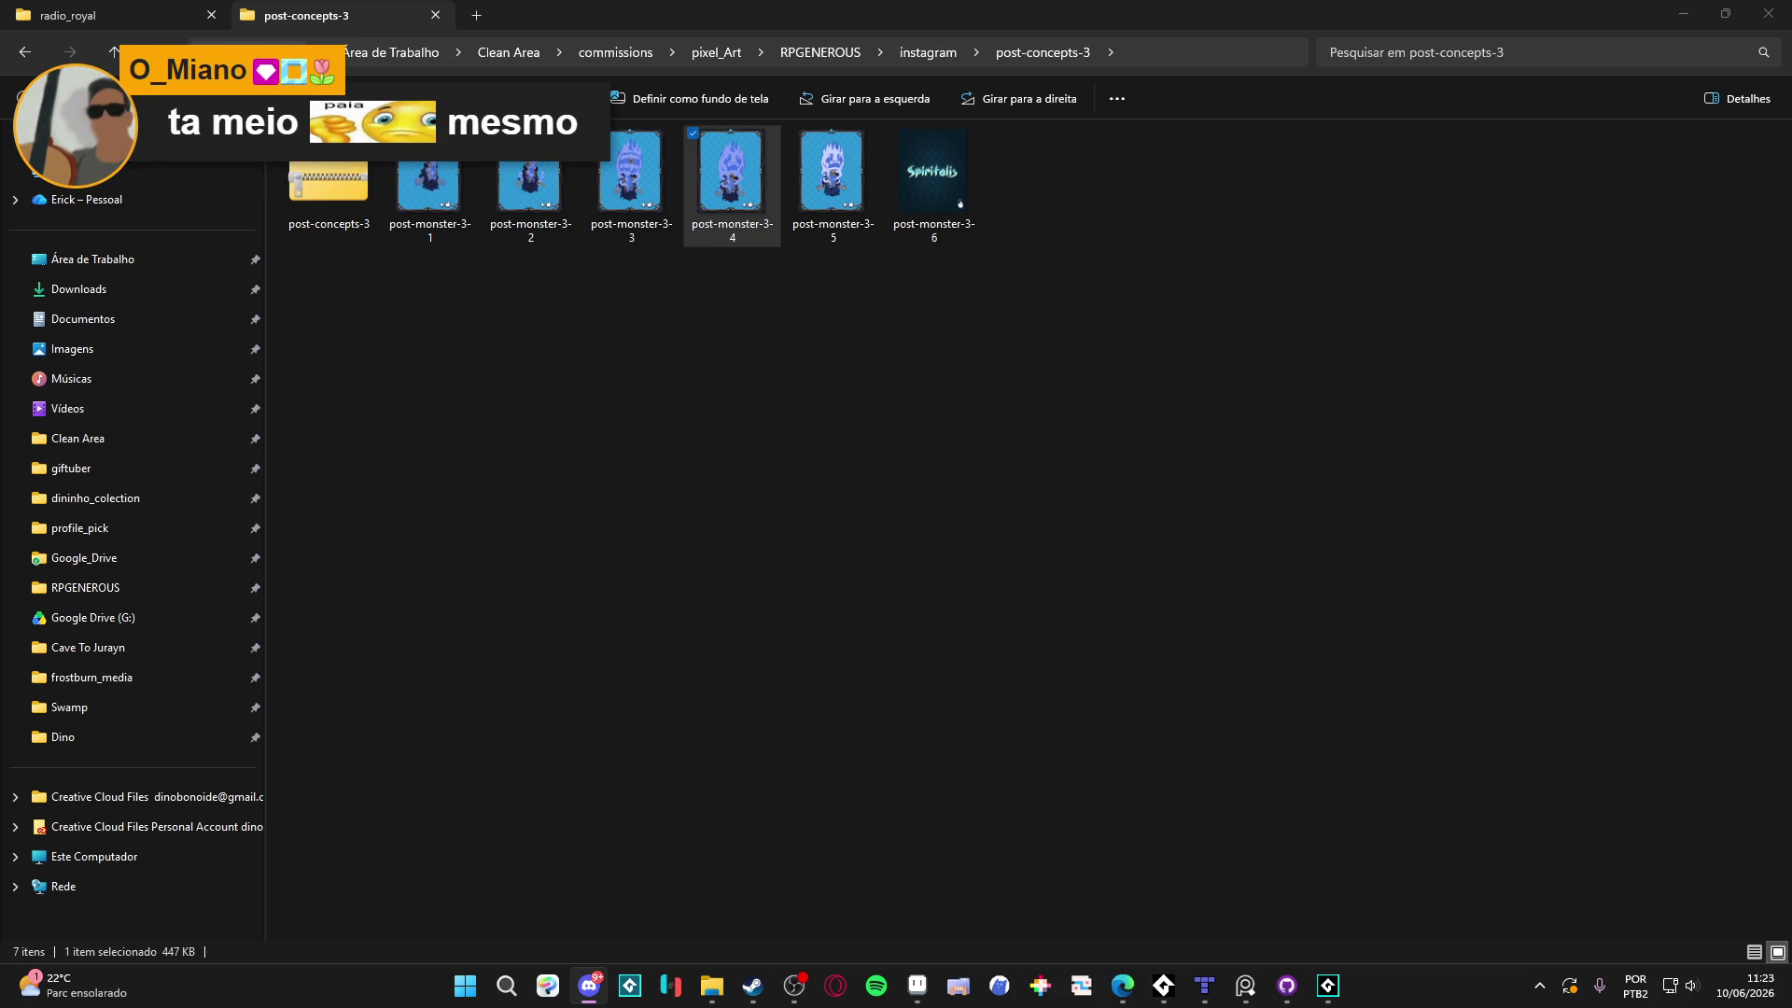
click(614, 199)
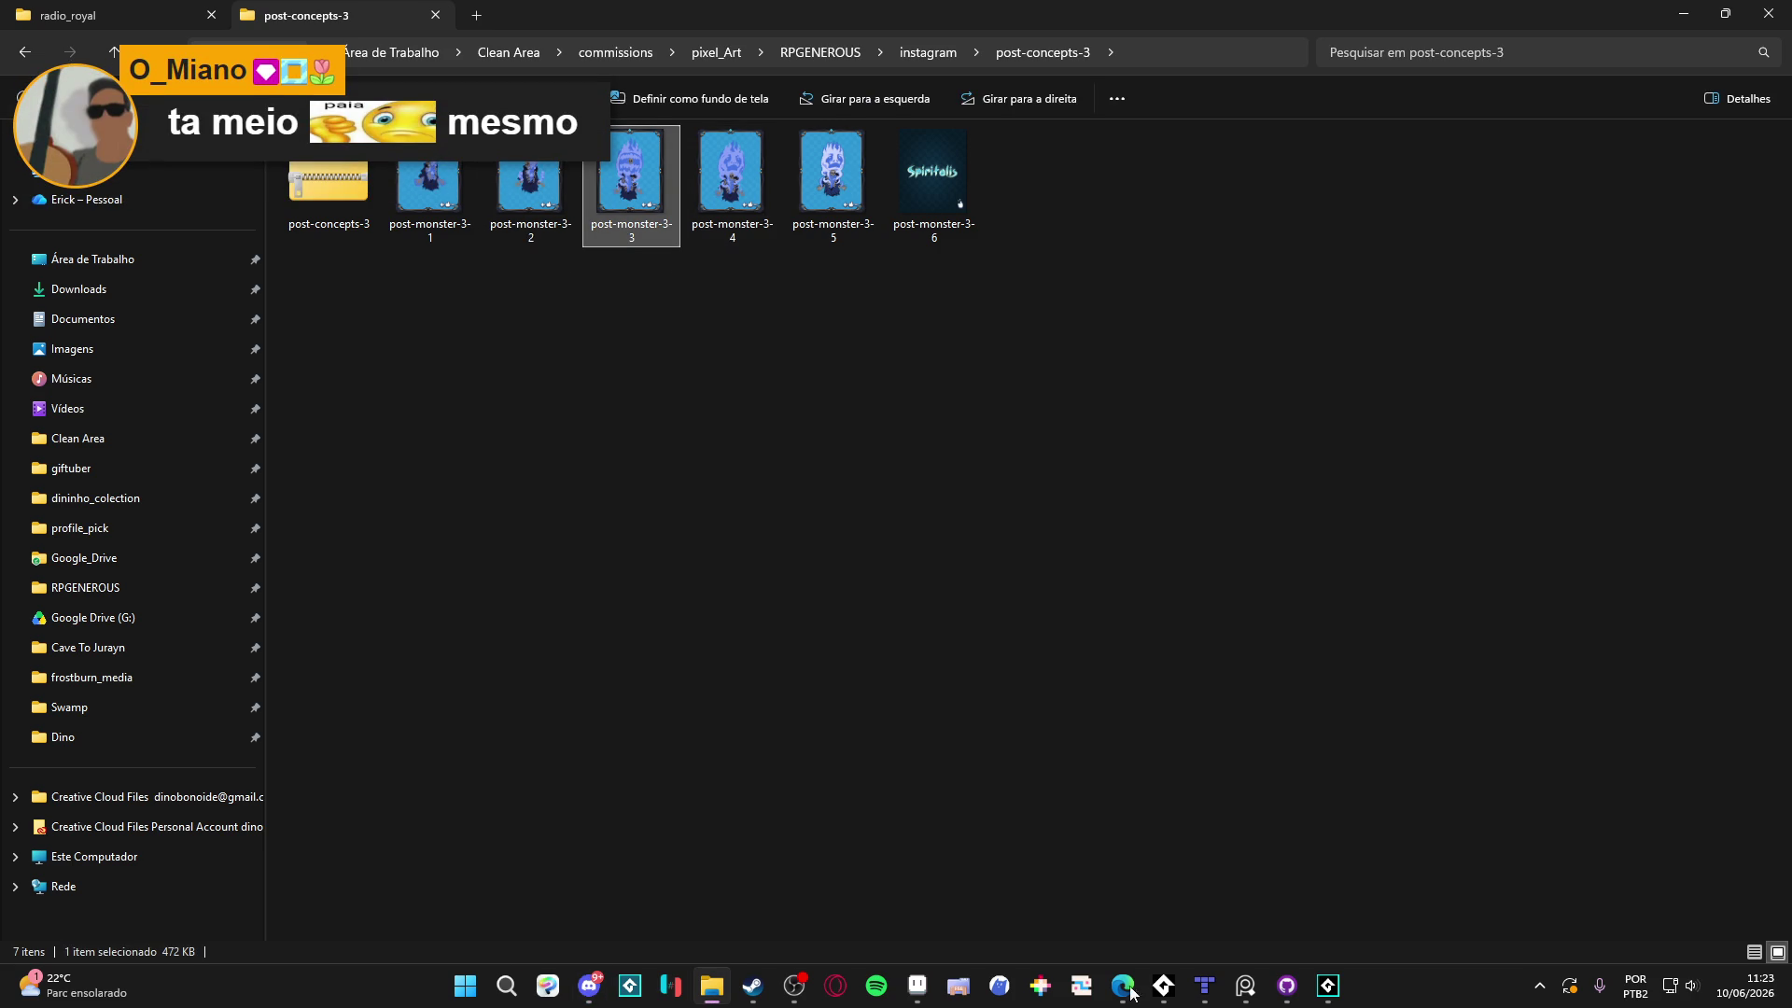
click(466, 987)
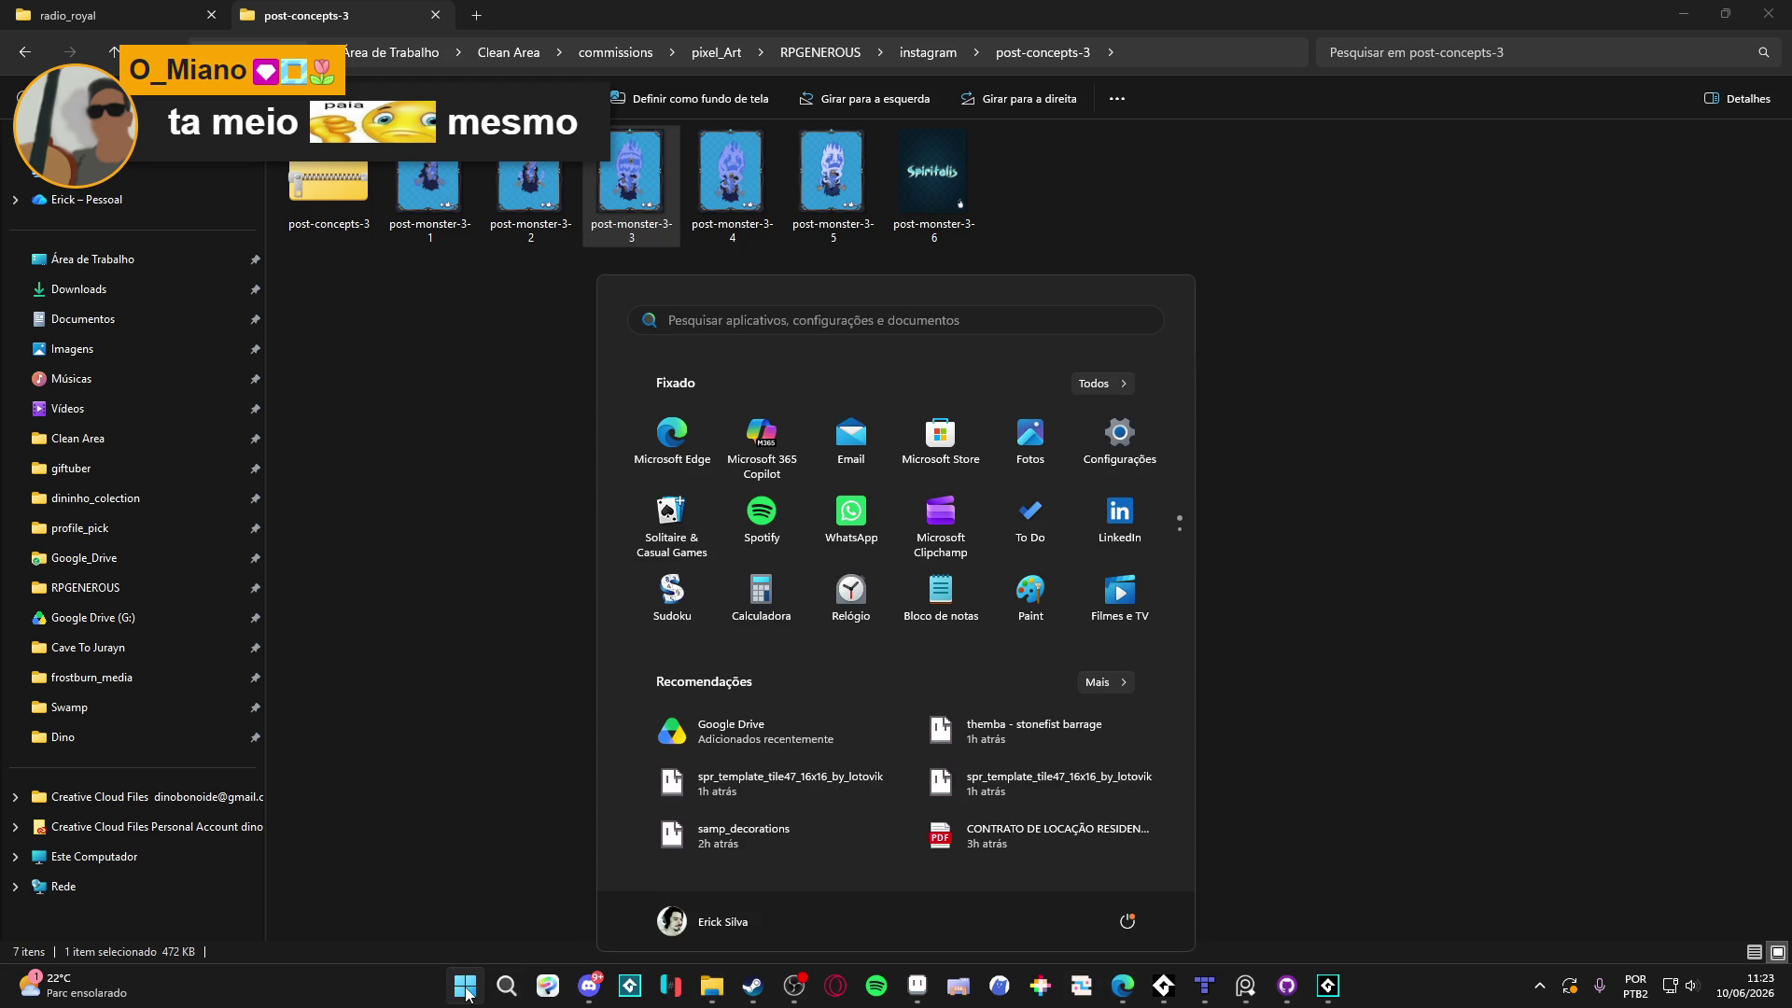
Launch Figma via a 'figma' search and zoom onto the post-monster-3 frames
text(figma)
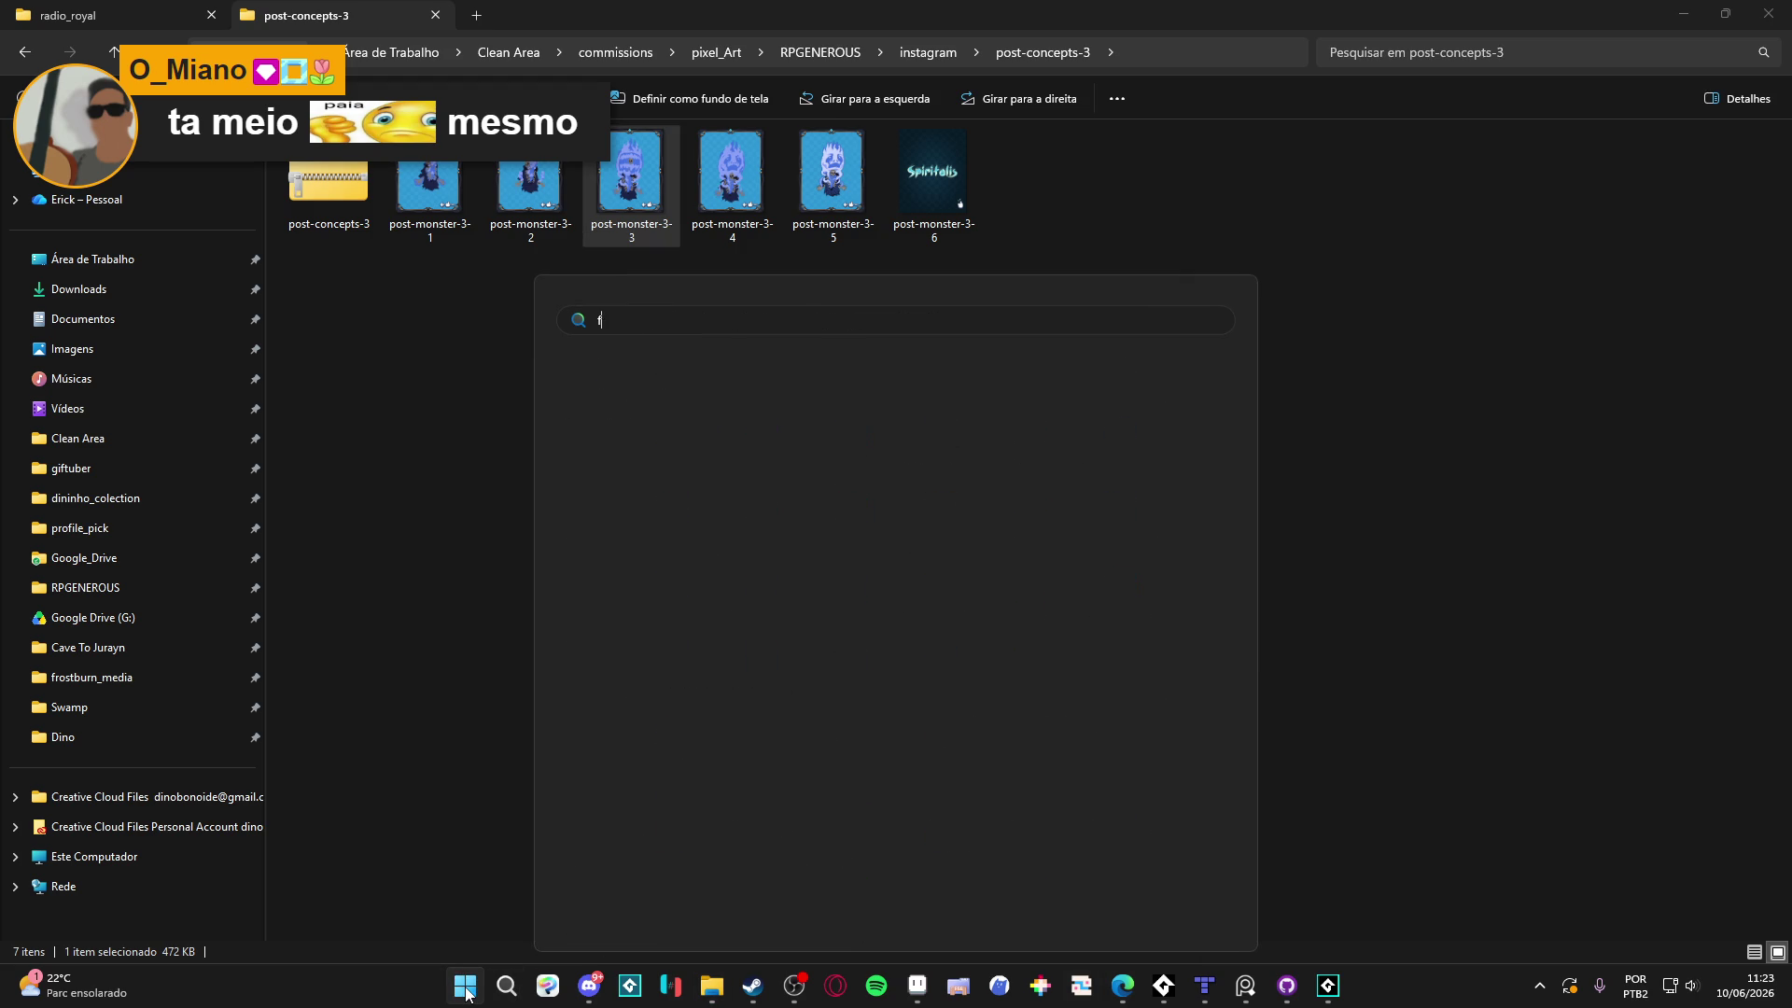
key(Return)
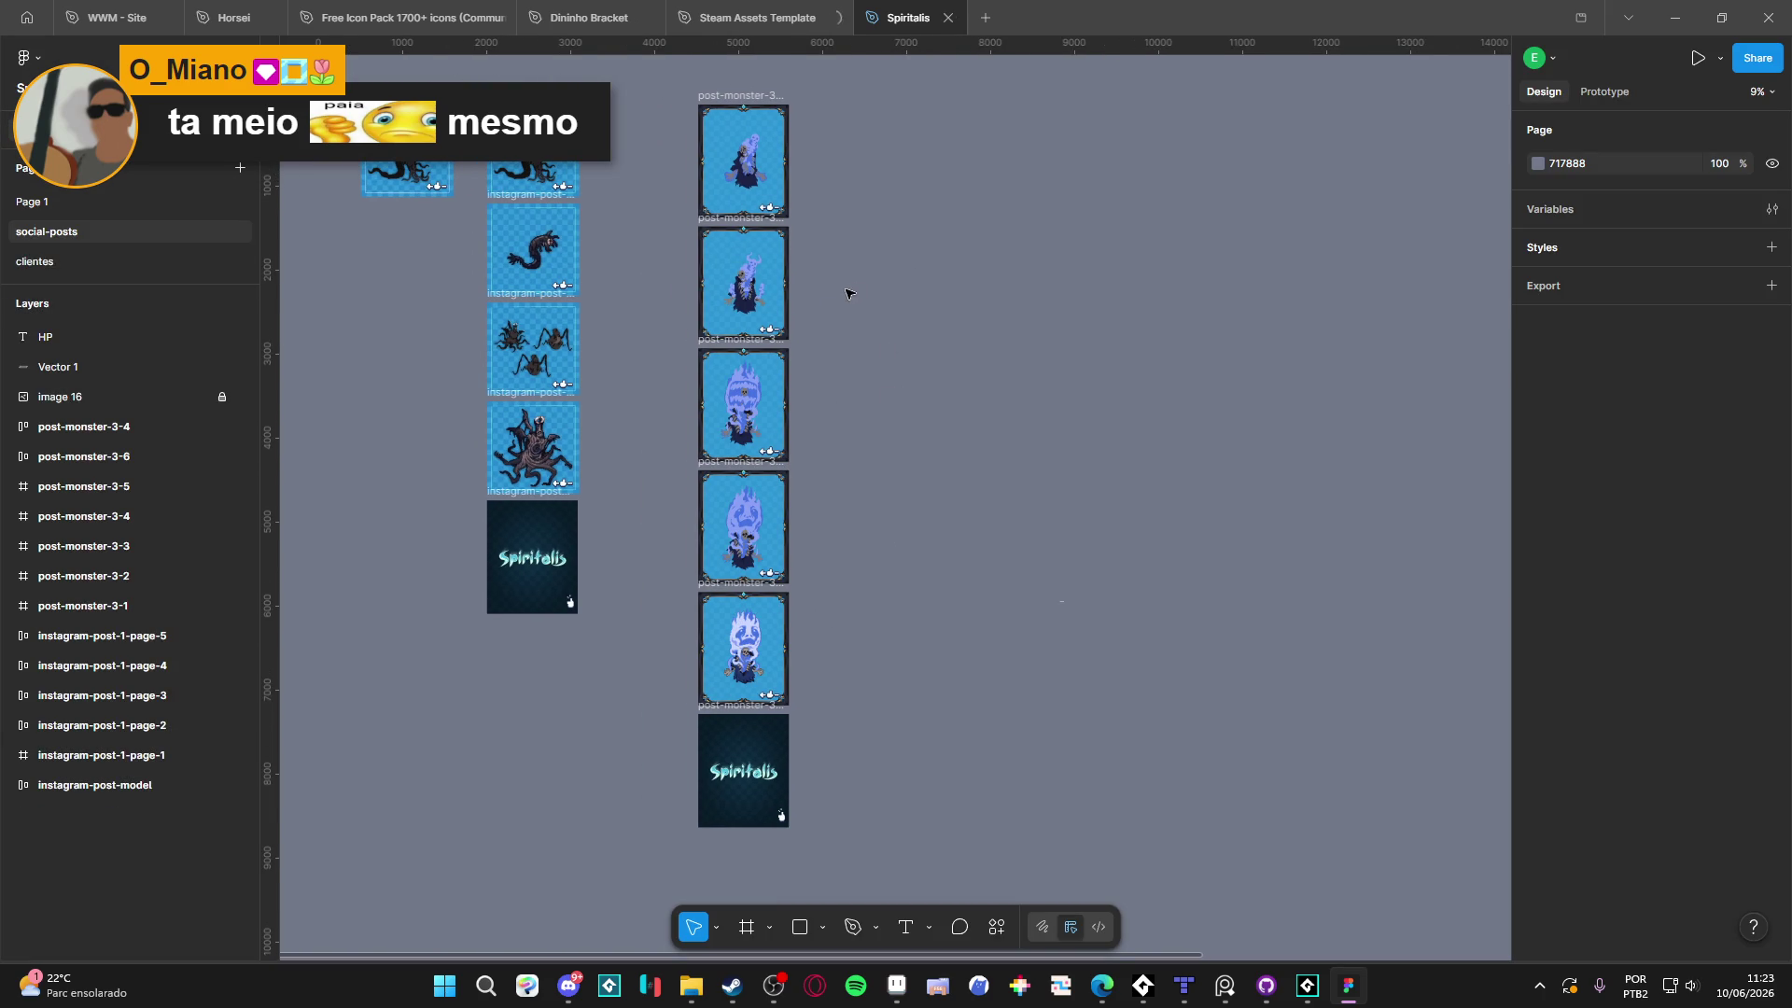
scroll(821, 373, up, 5)
scroll(718, 488, down, 5)
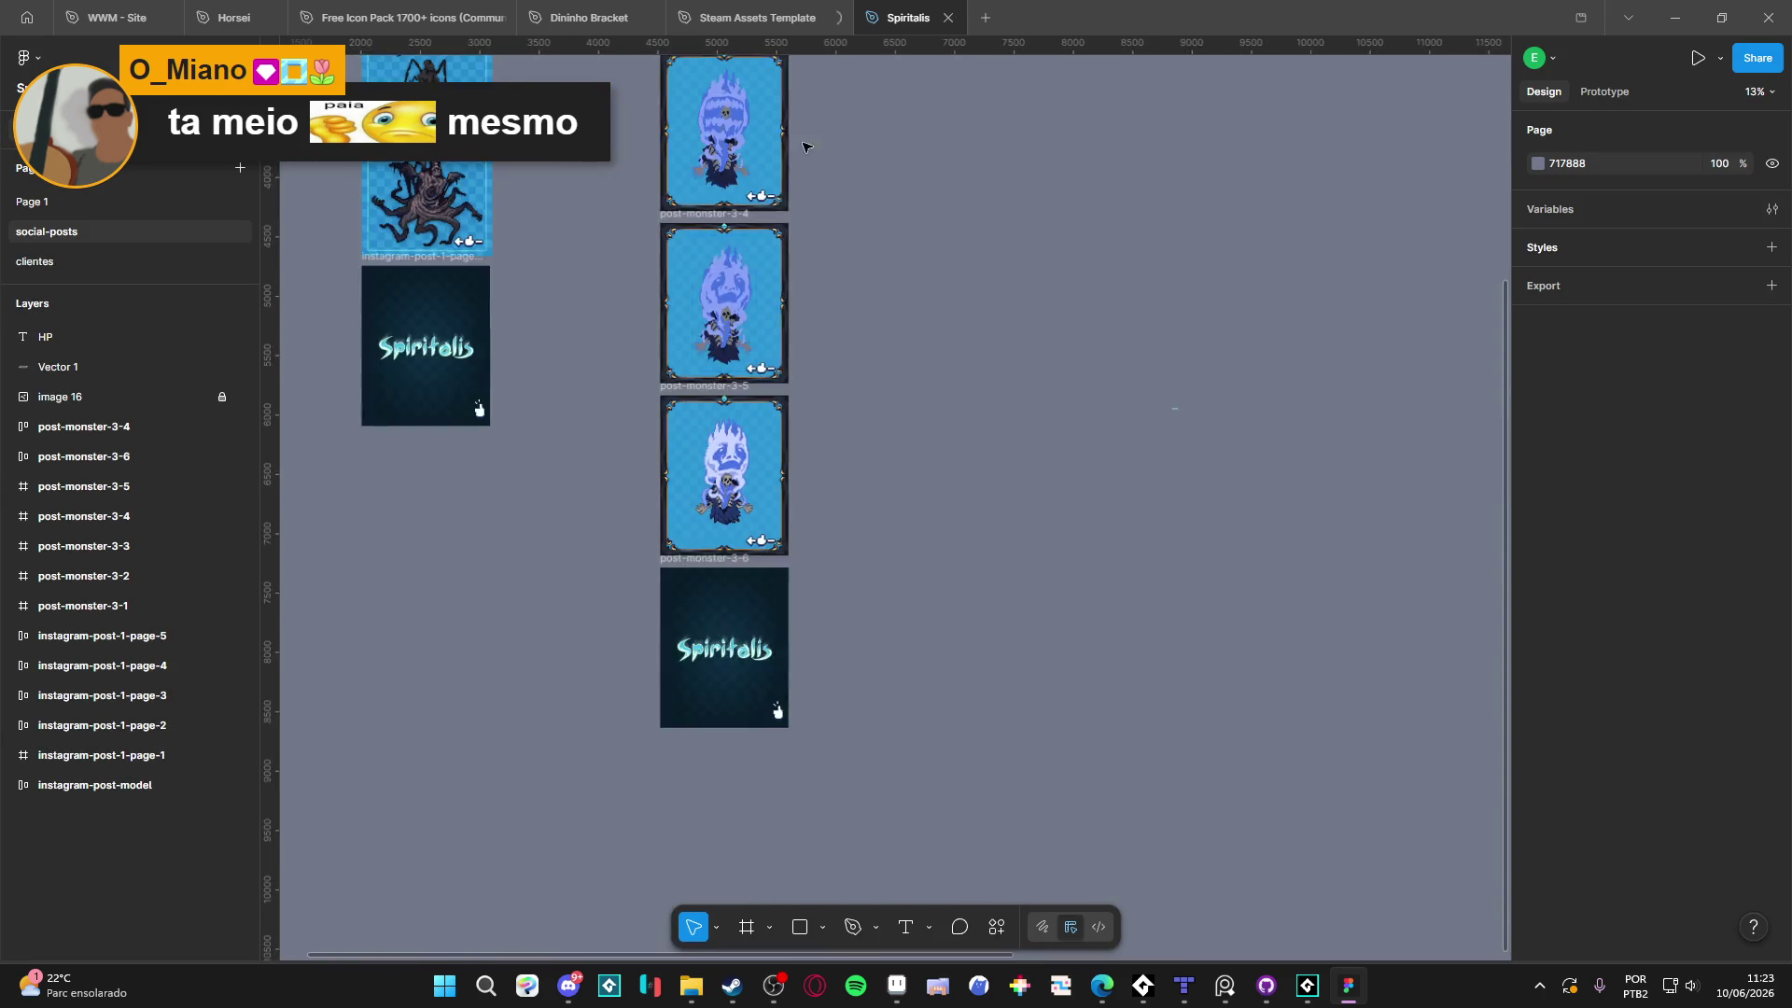
click(1047, 372)
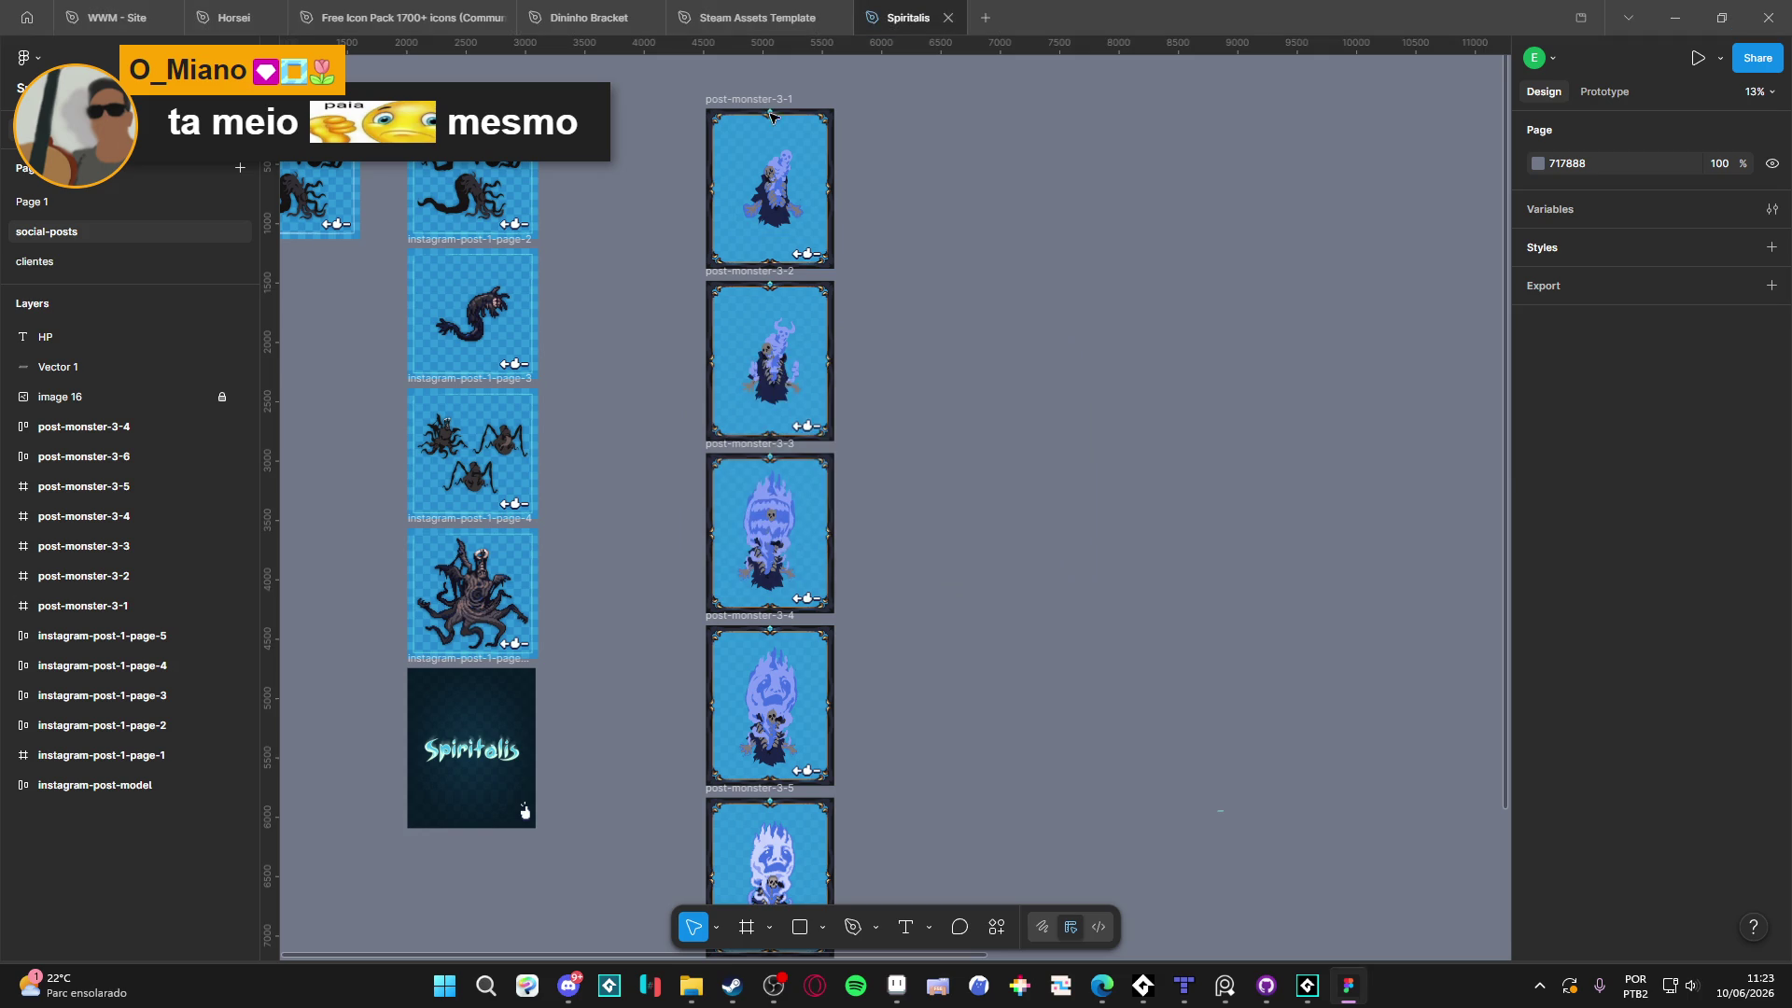
Click through frames post-monster-3-1, 3-2, 3-3, 3-5 and 3-6 on the canvas
click(742, 266)
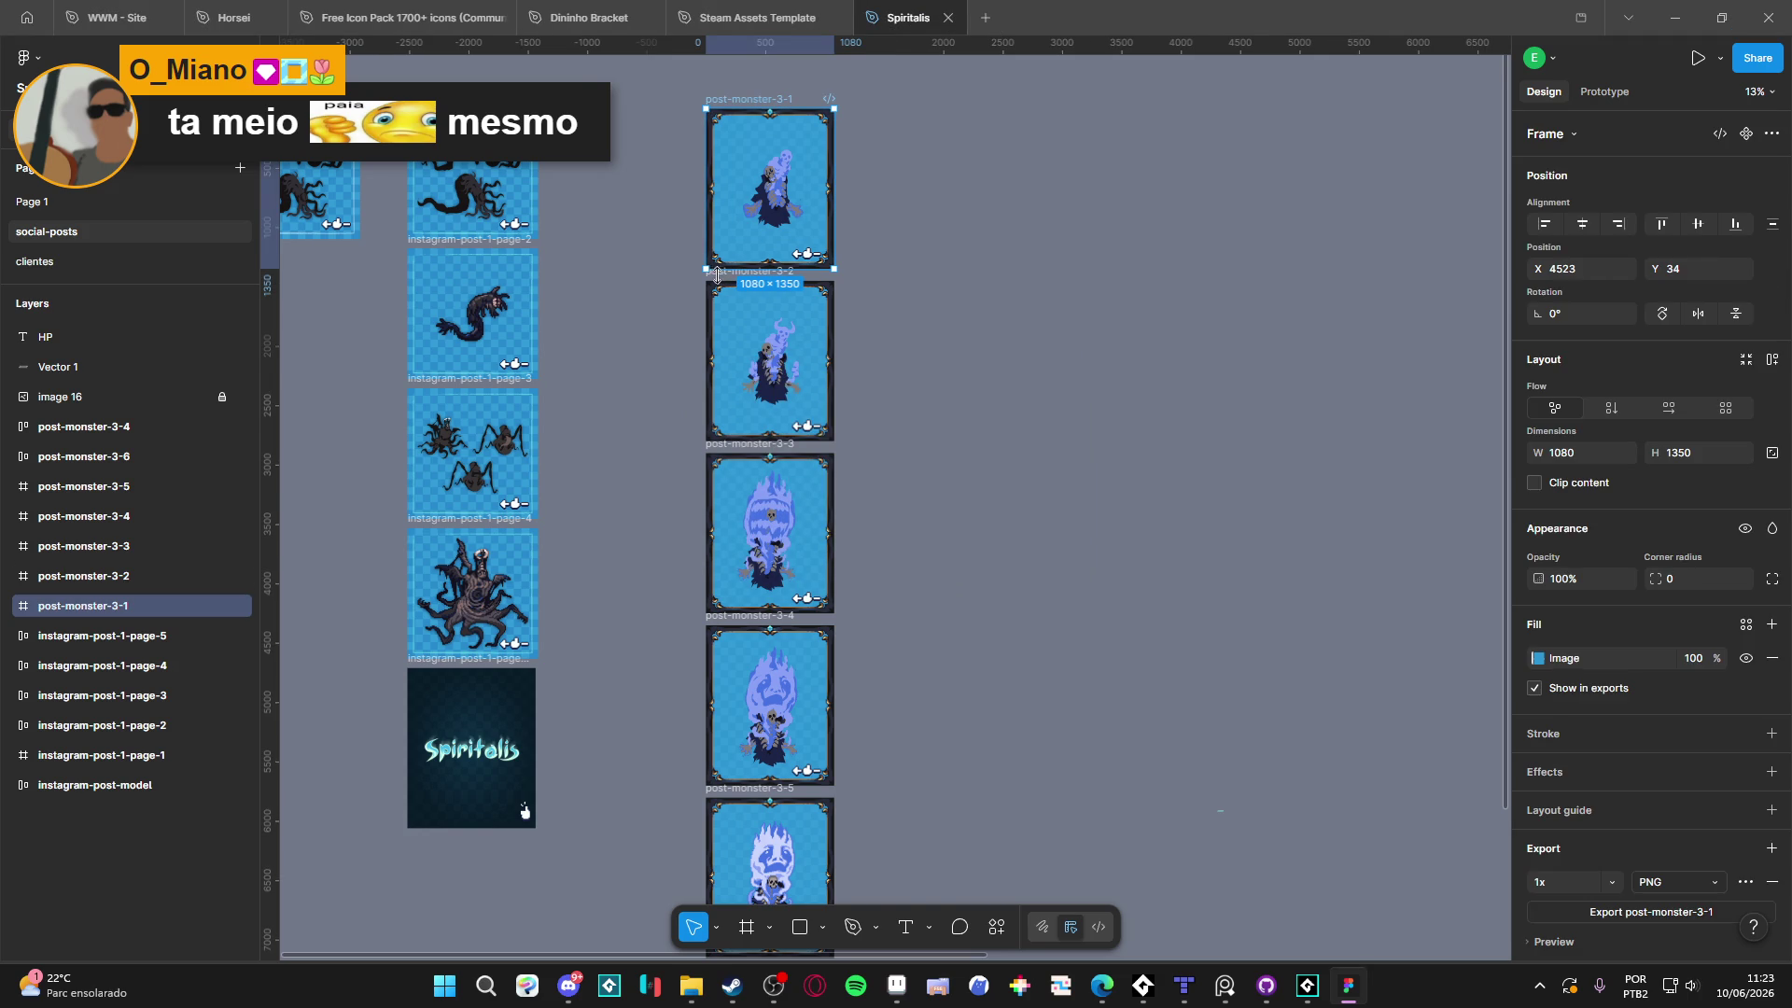
scroll(718, 274, up, 3)
click(719, 287)
scroll(812, 304, left, 2)
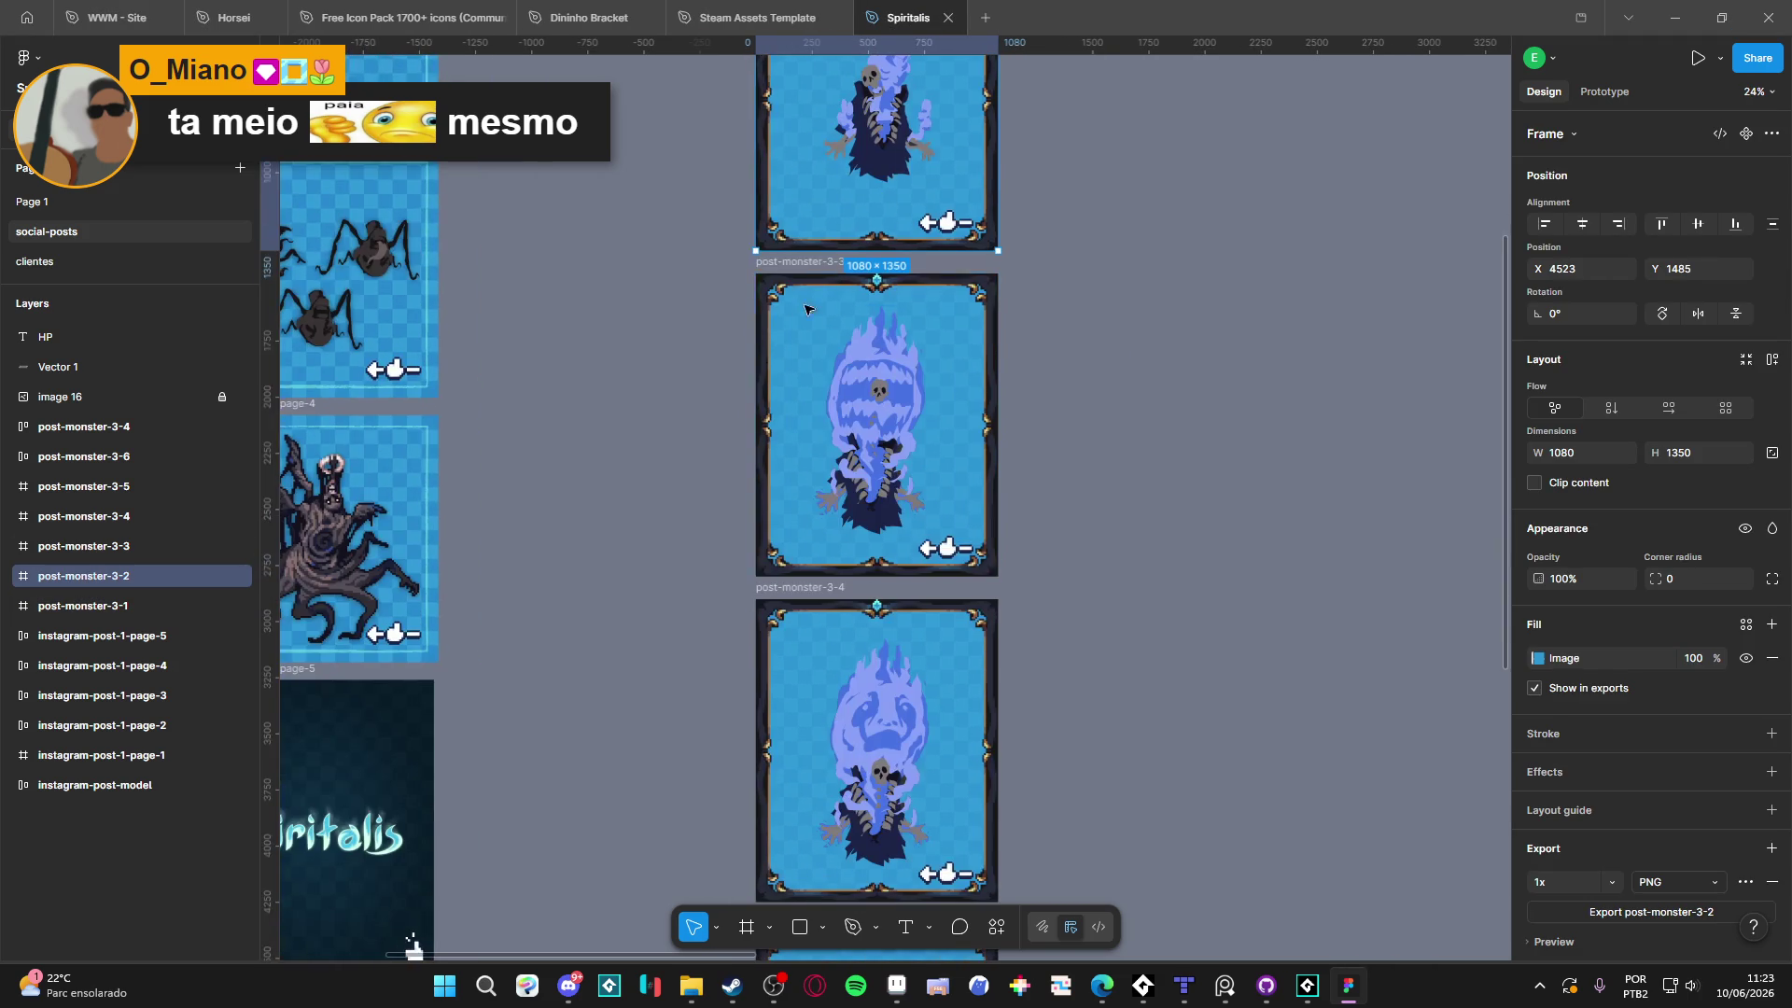
click(812, 303)
scroll(813, 308, down, 3)
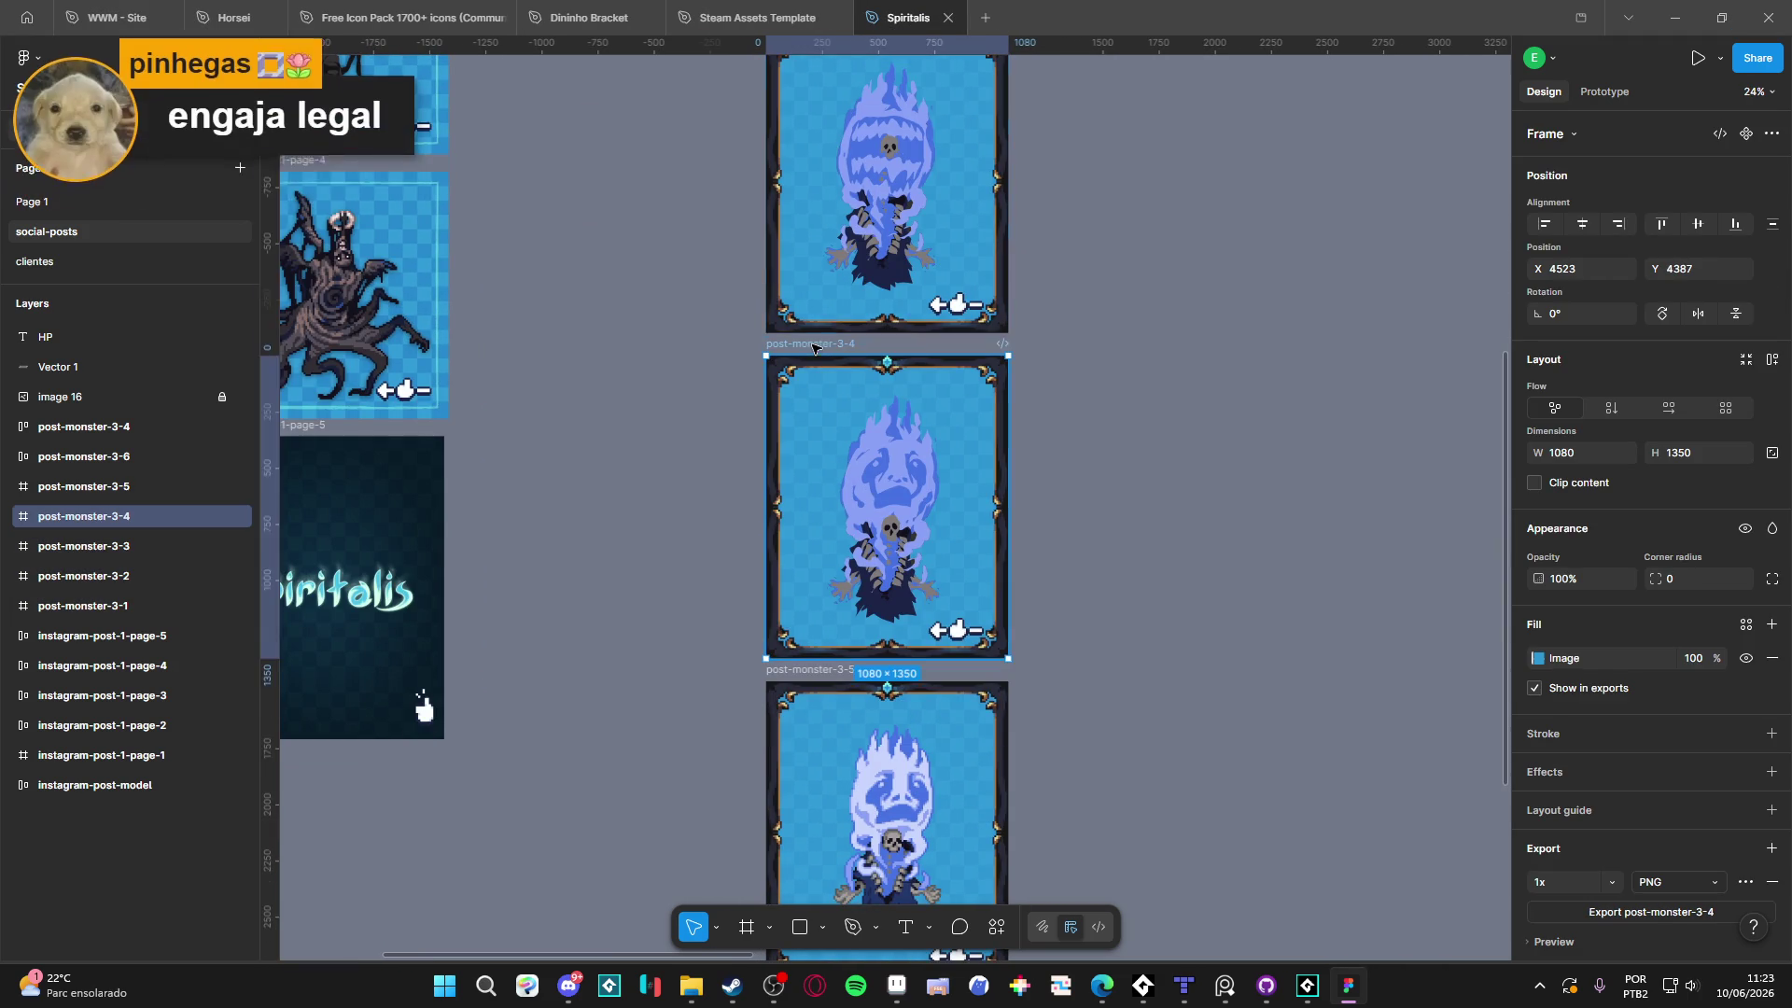
scroll(813, 347, down, 3)
click(799, 418)
scroll(782, 475, down, 3)
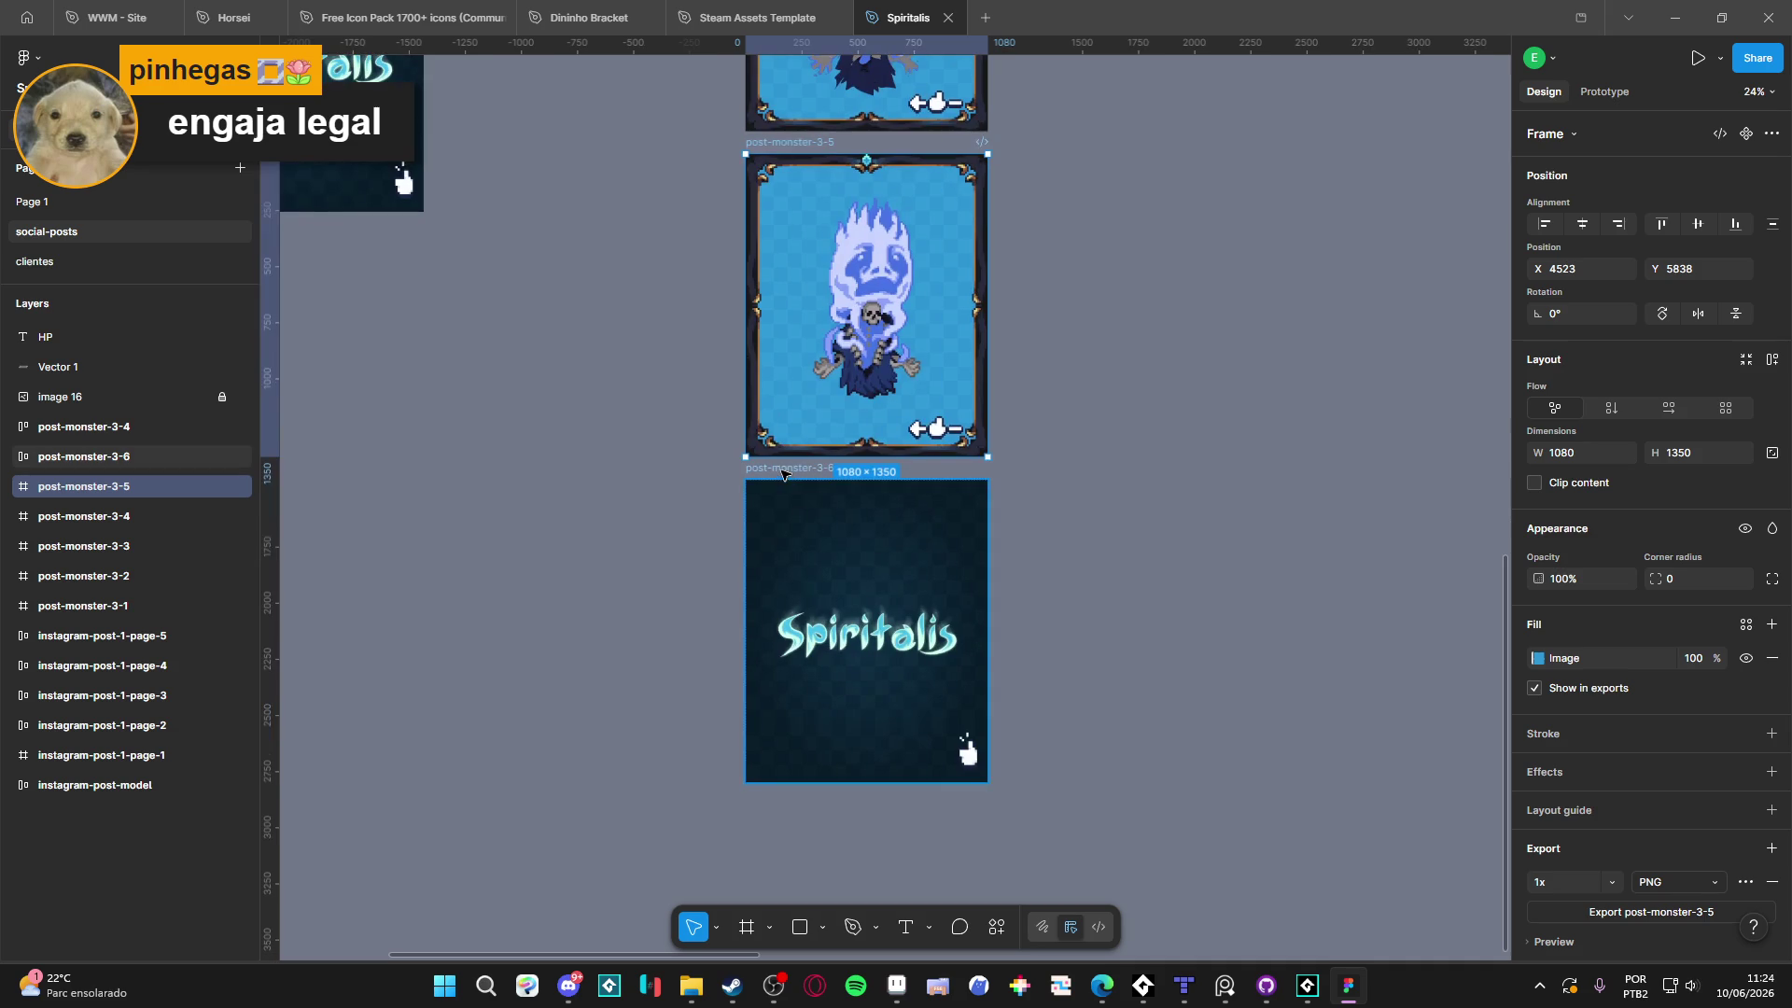
click(782, 470)
scroll(908, 432, up, 10)
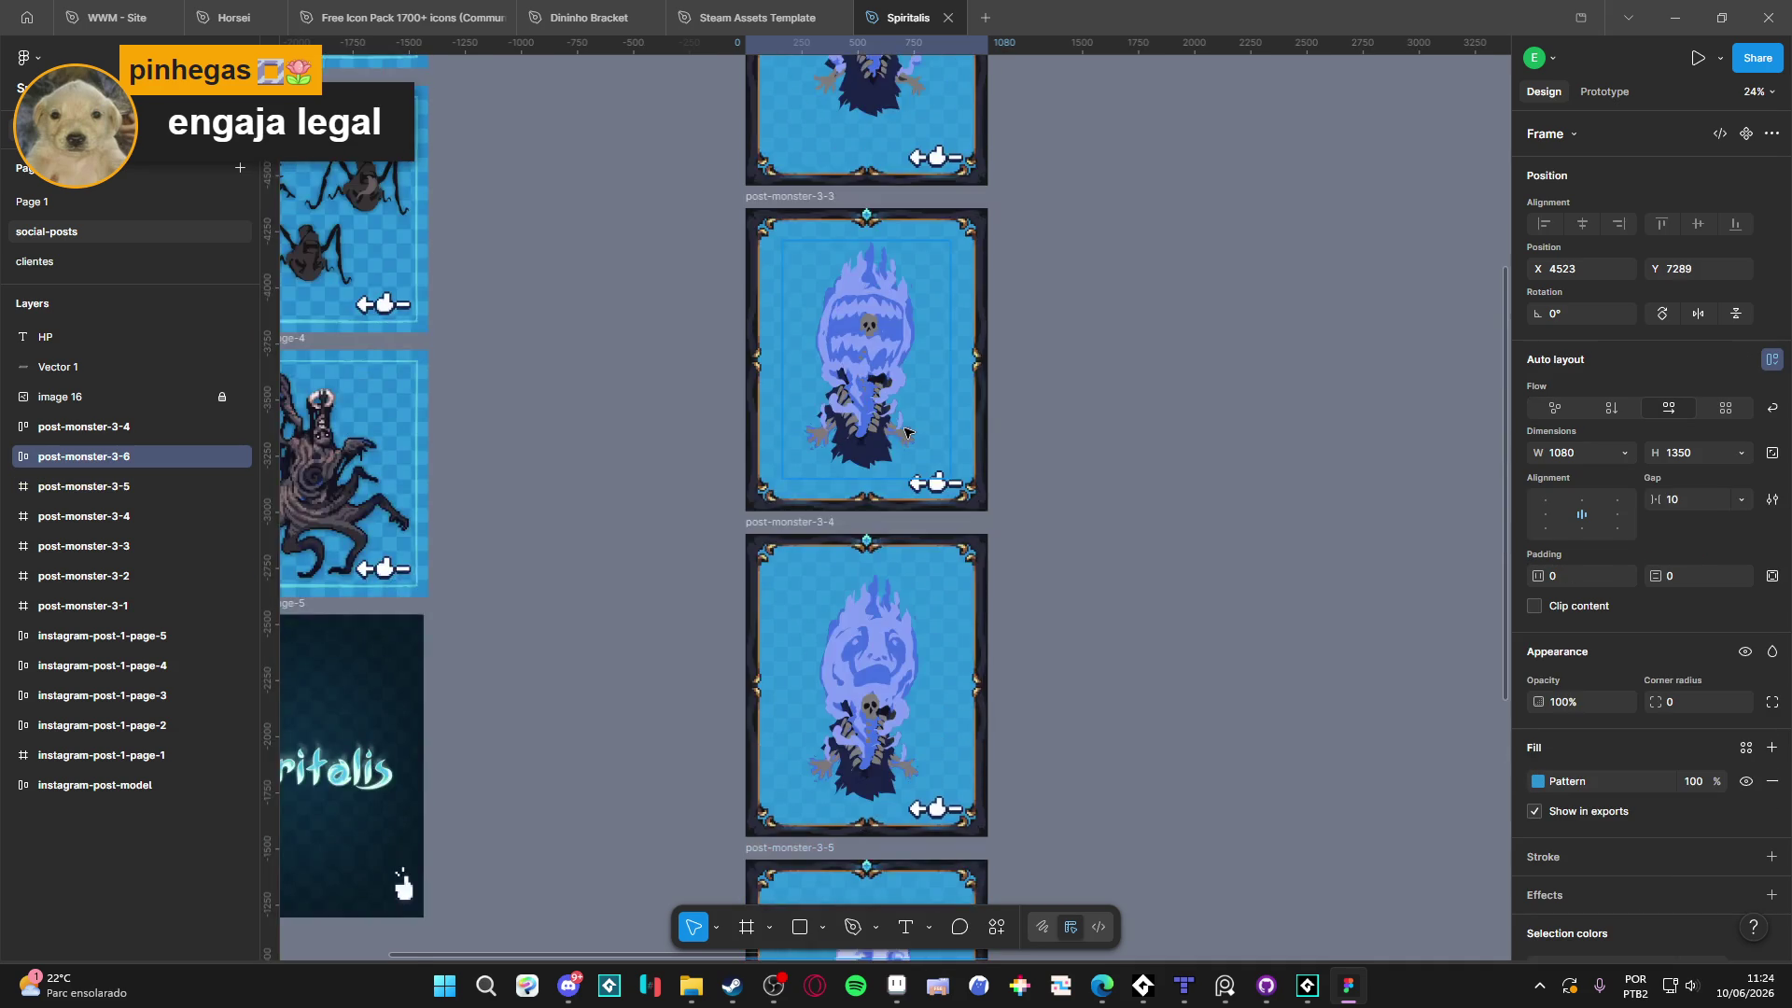
scroll(913, 399, down, 7)
scroll(859, 355, up, 9)
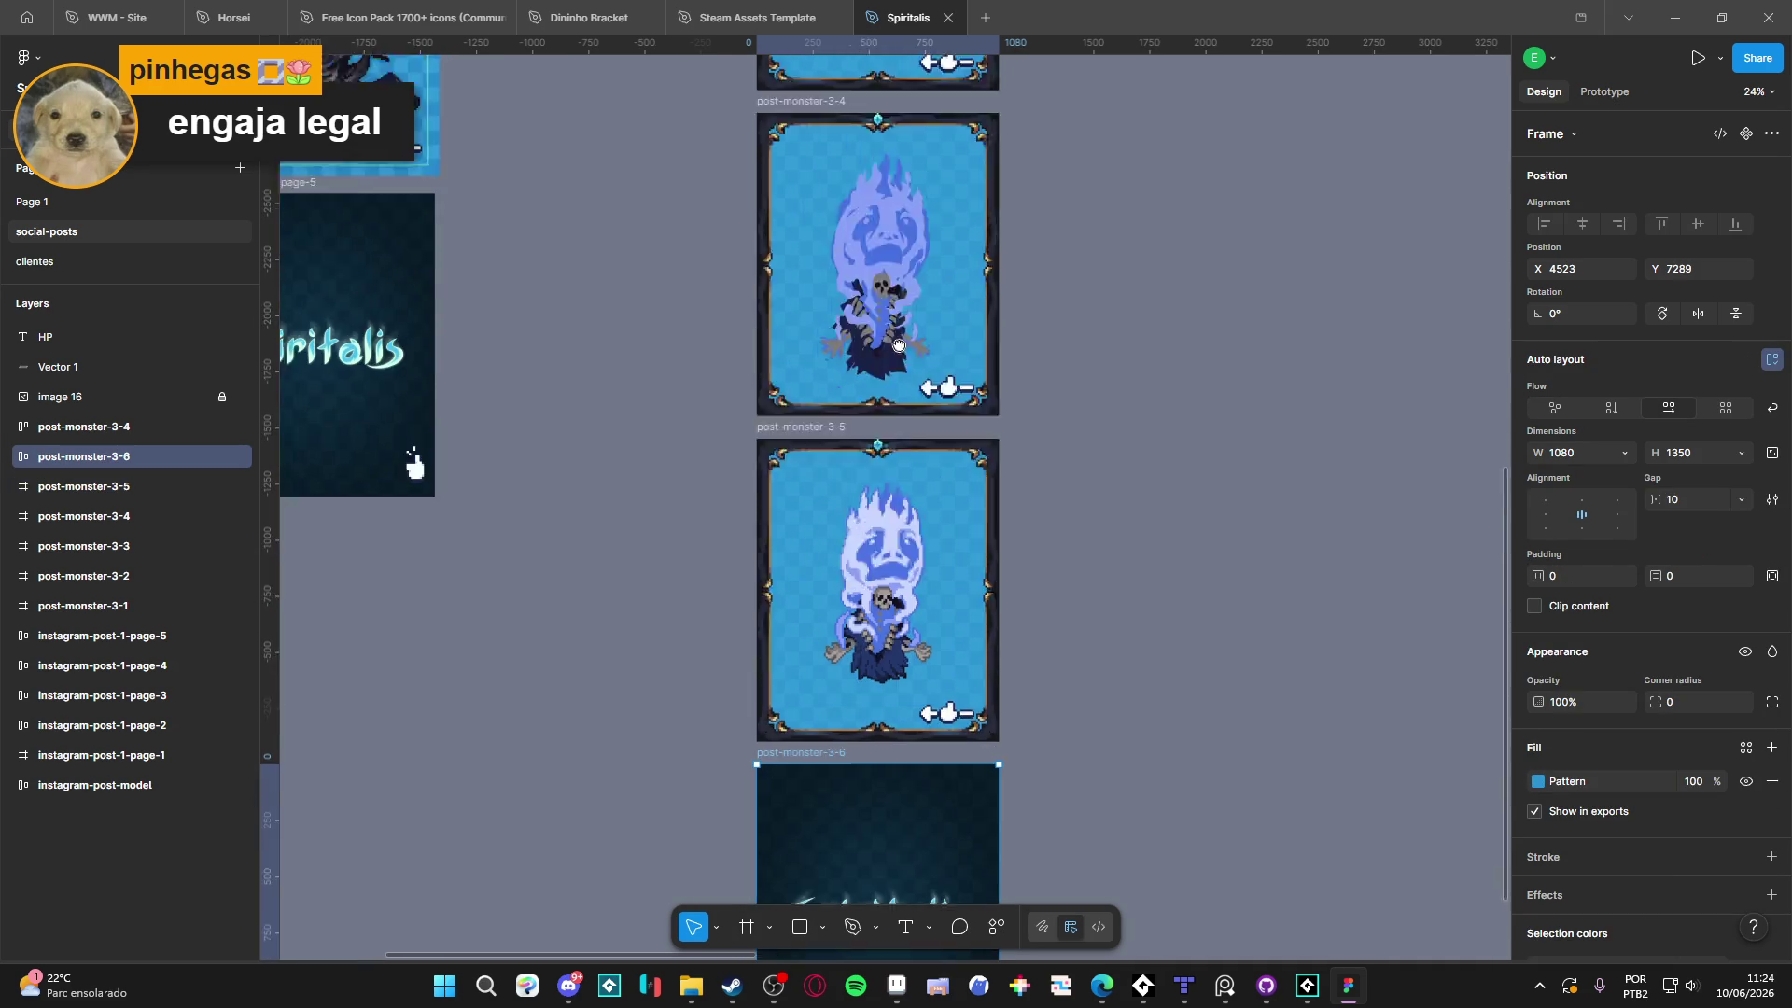
scroll(843, 305, up, 4)
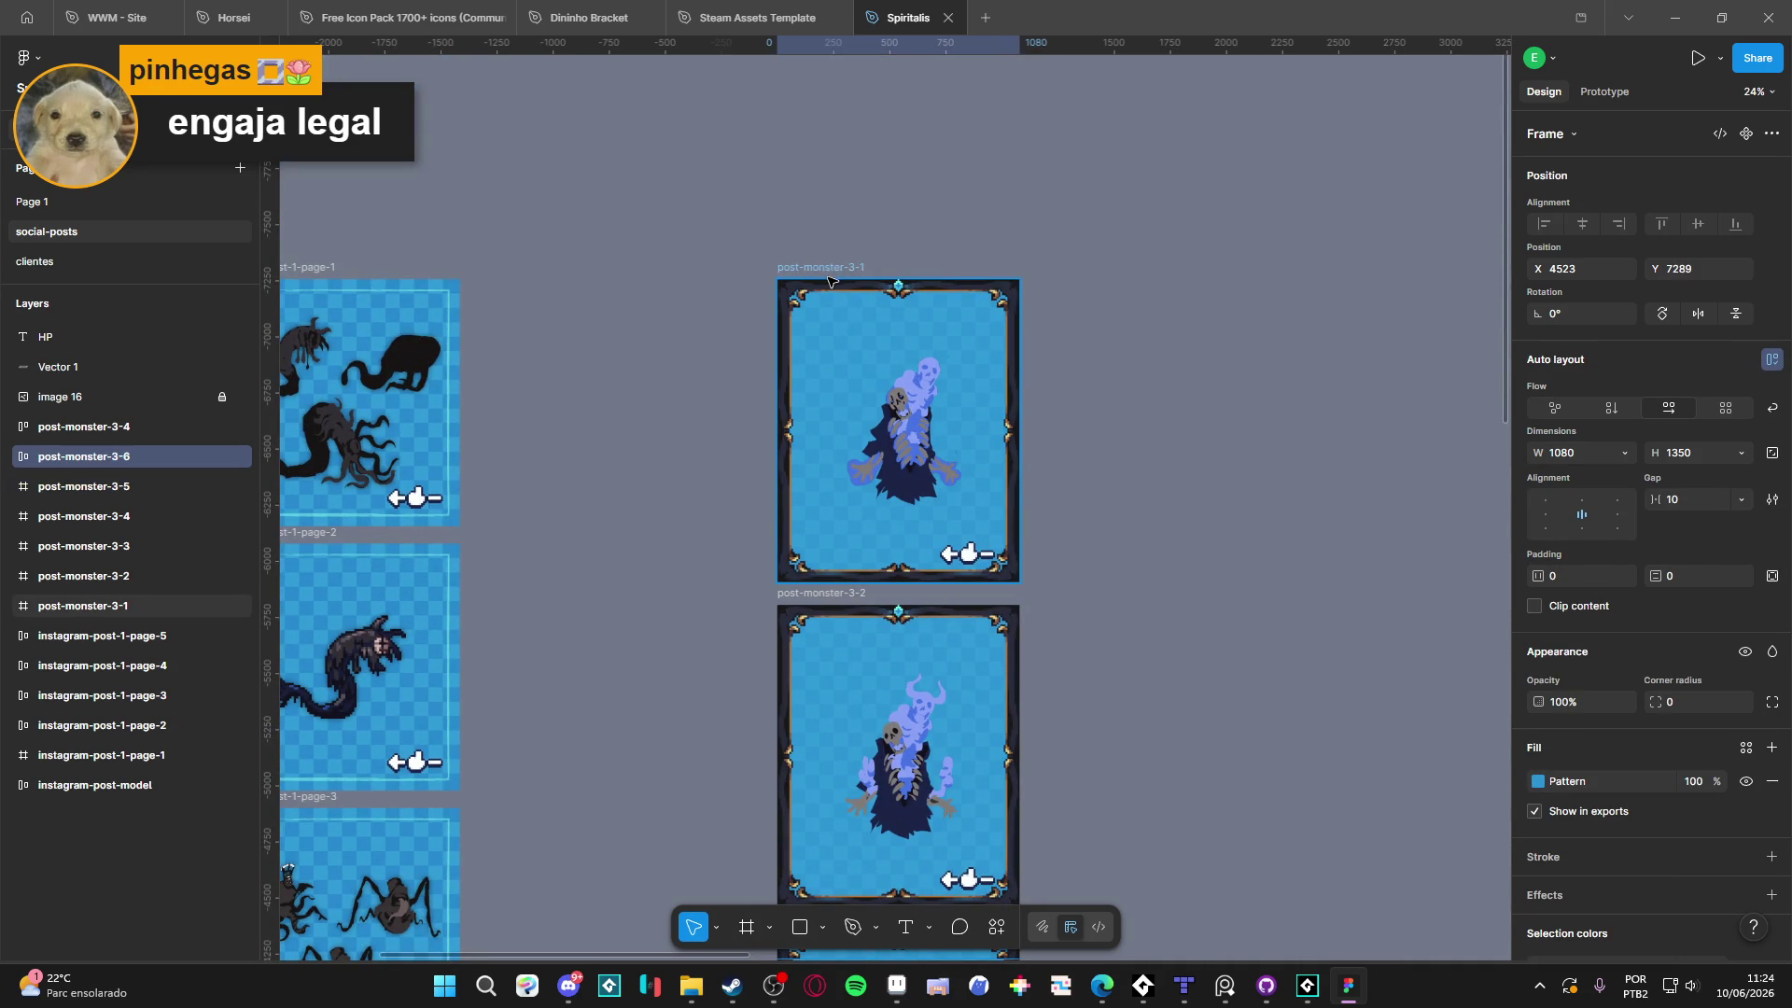
Select post-monster-3-1 and add frames 3-2 through 3-6 to the selection for export
click(831, 278)
shift+click(818, 597)
scroll(765, 451, down, 5)
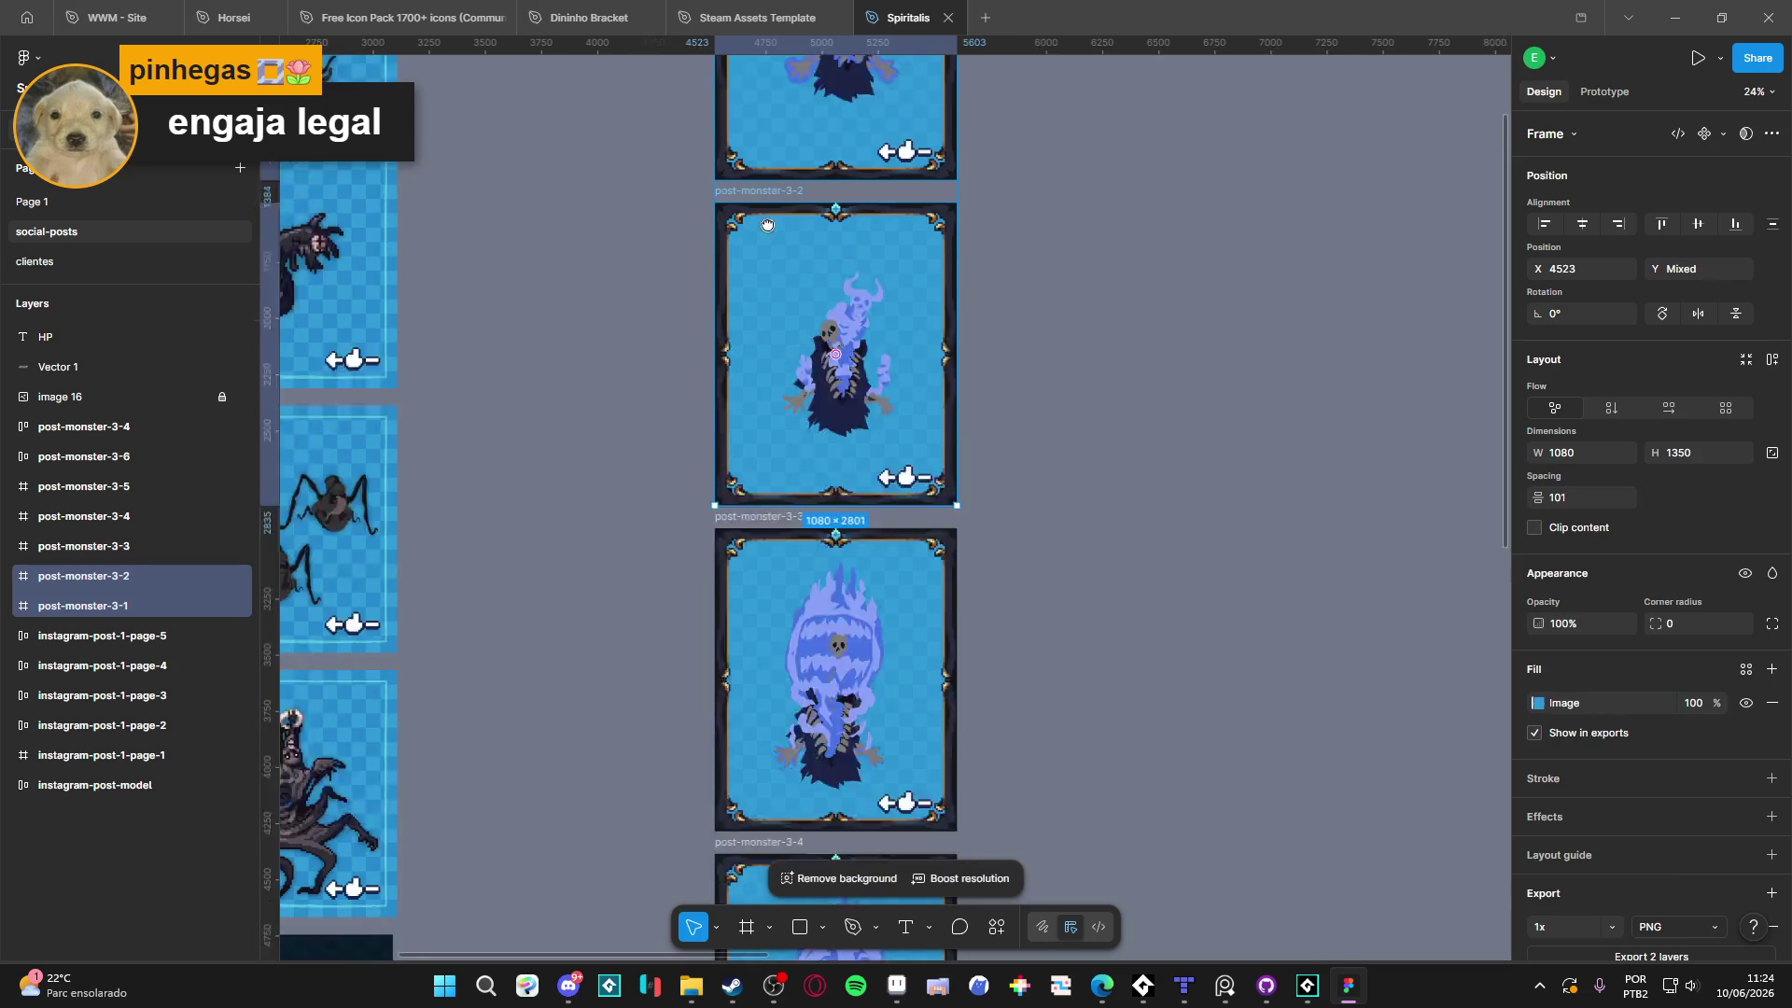
shift+click(763, 451)
scroll(761, 458, down, 3)
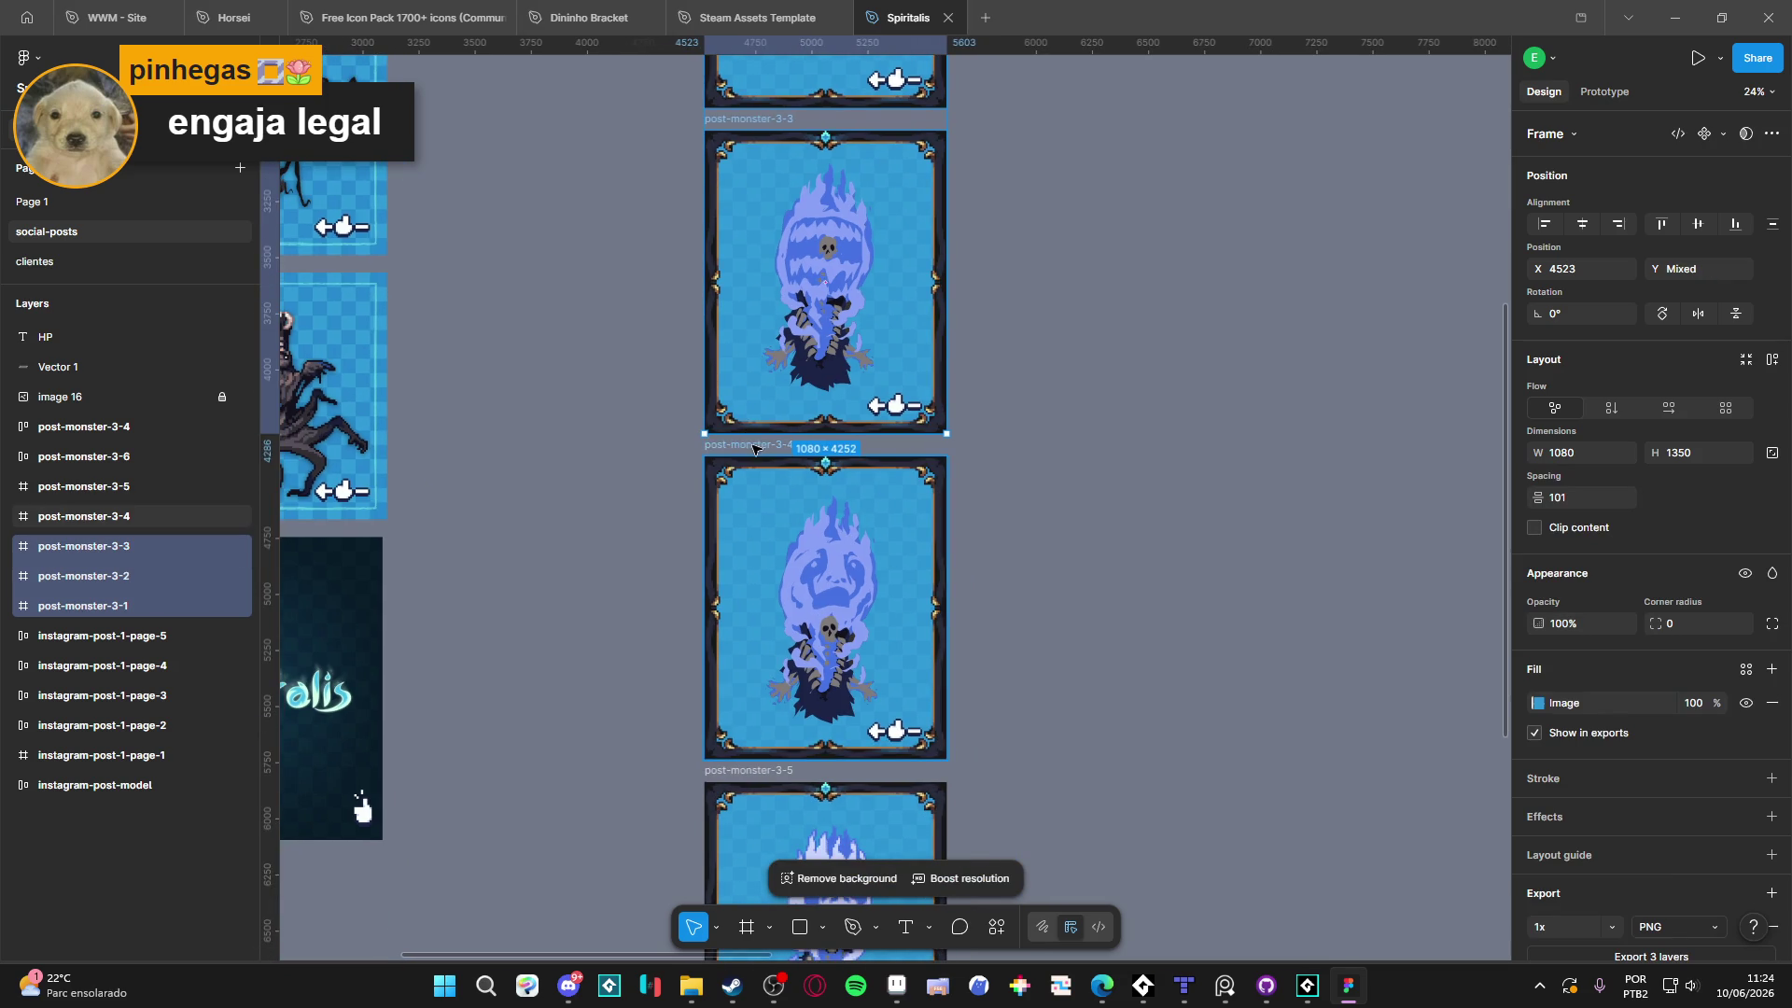
shift+click(752, 513)
scroll(753, 495, down, 3)
shift+click(746, 439)
scroll(746, 420, down, 3)
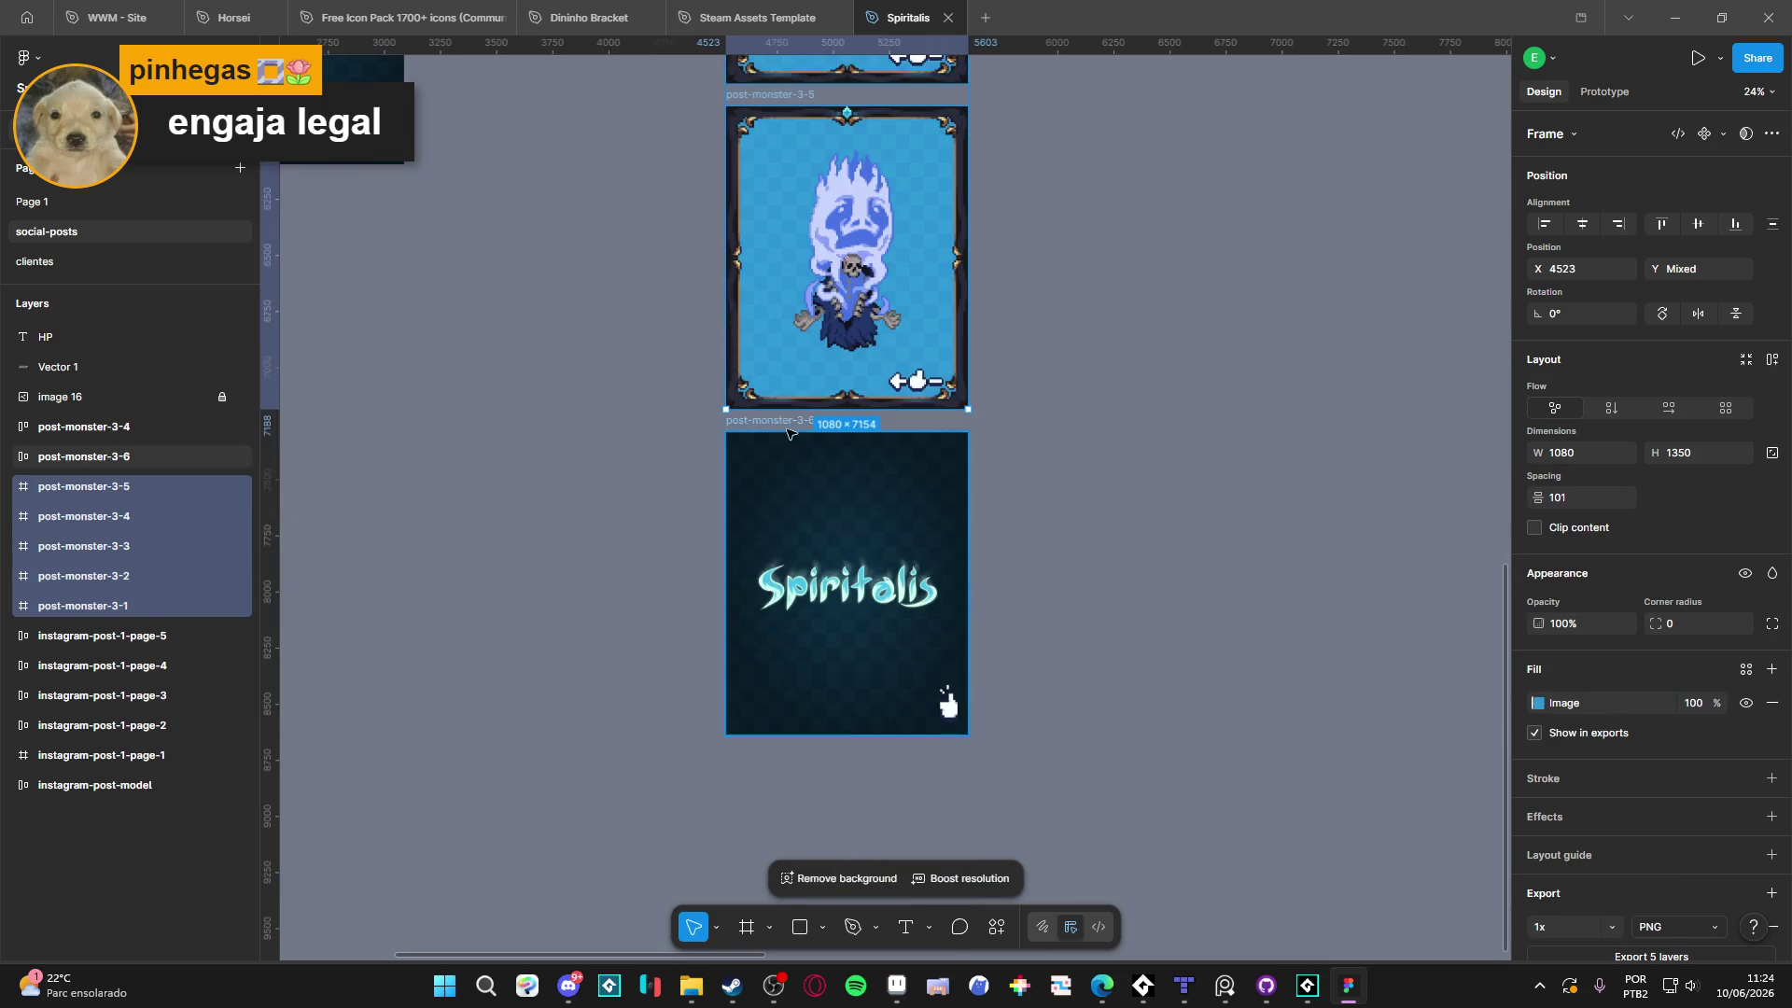
shift+click(782, 429)
scroll(1679, 793, down, 3)
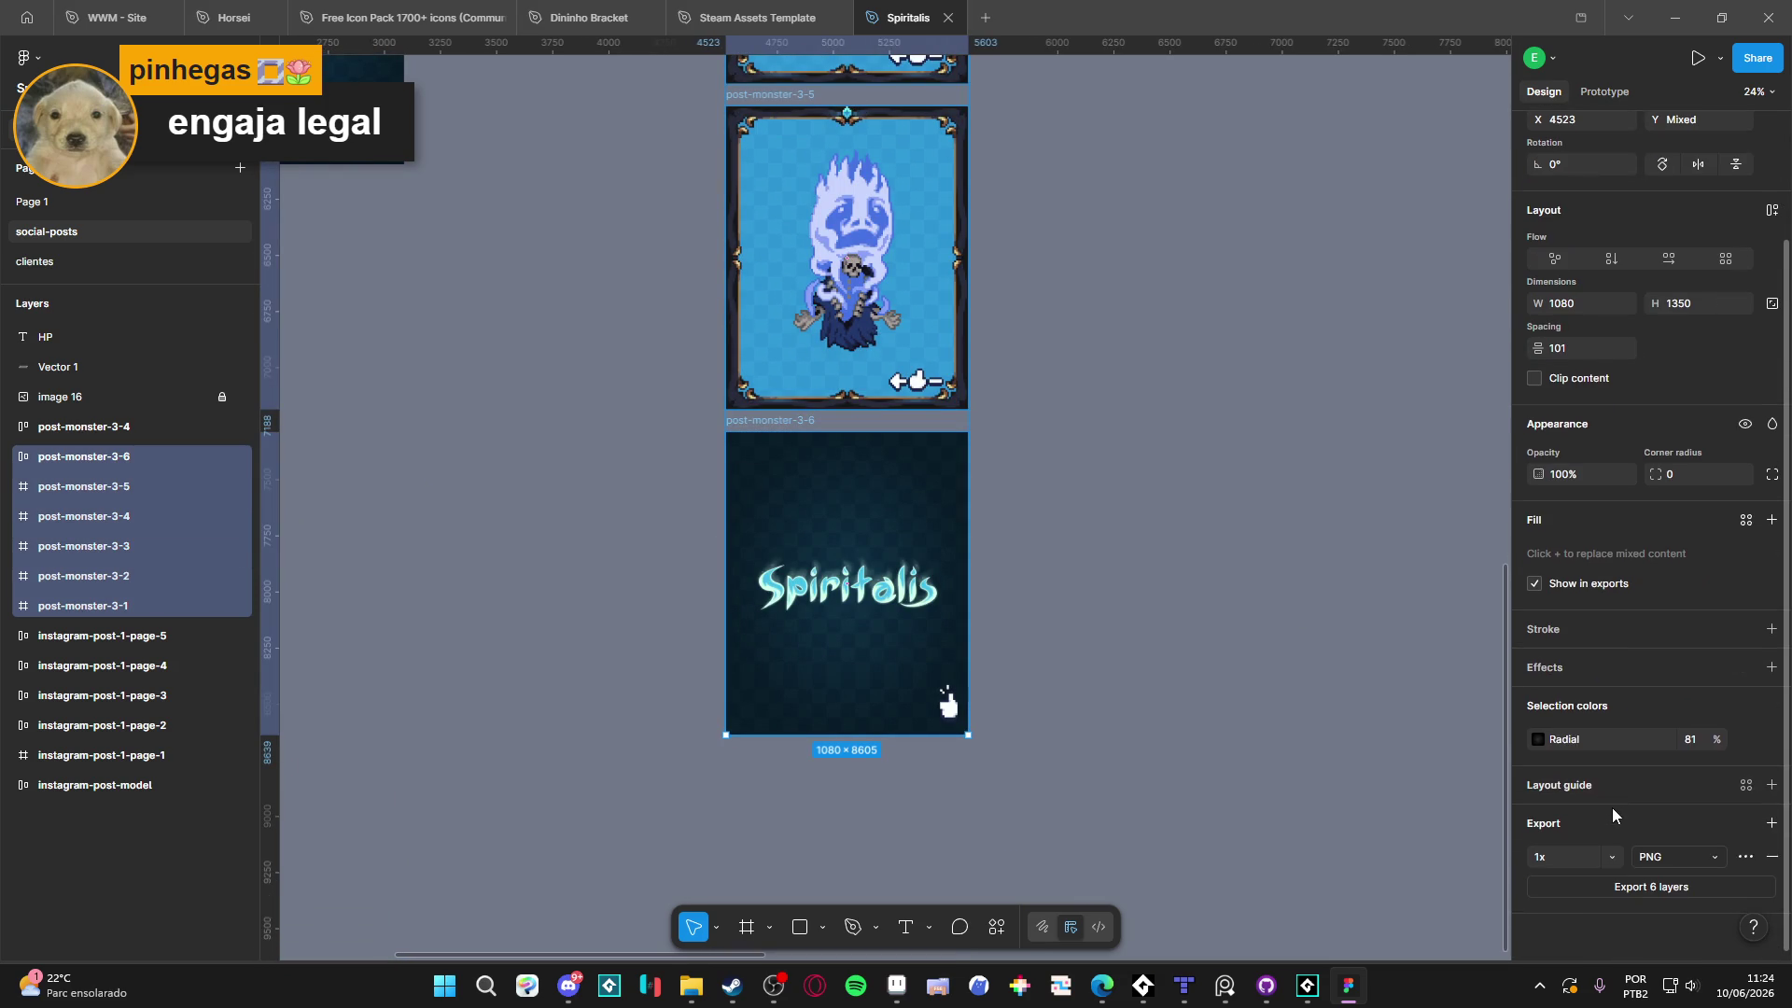
click(1745, 857)
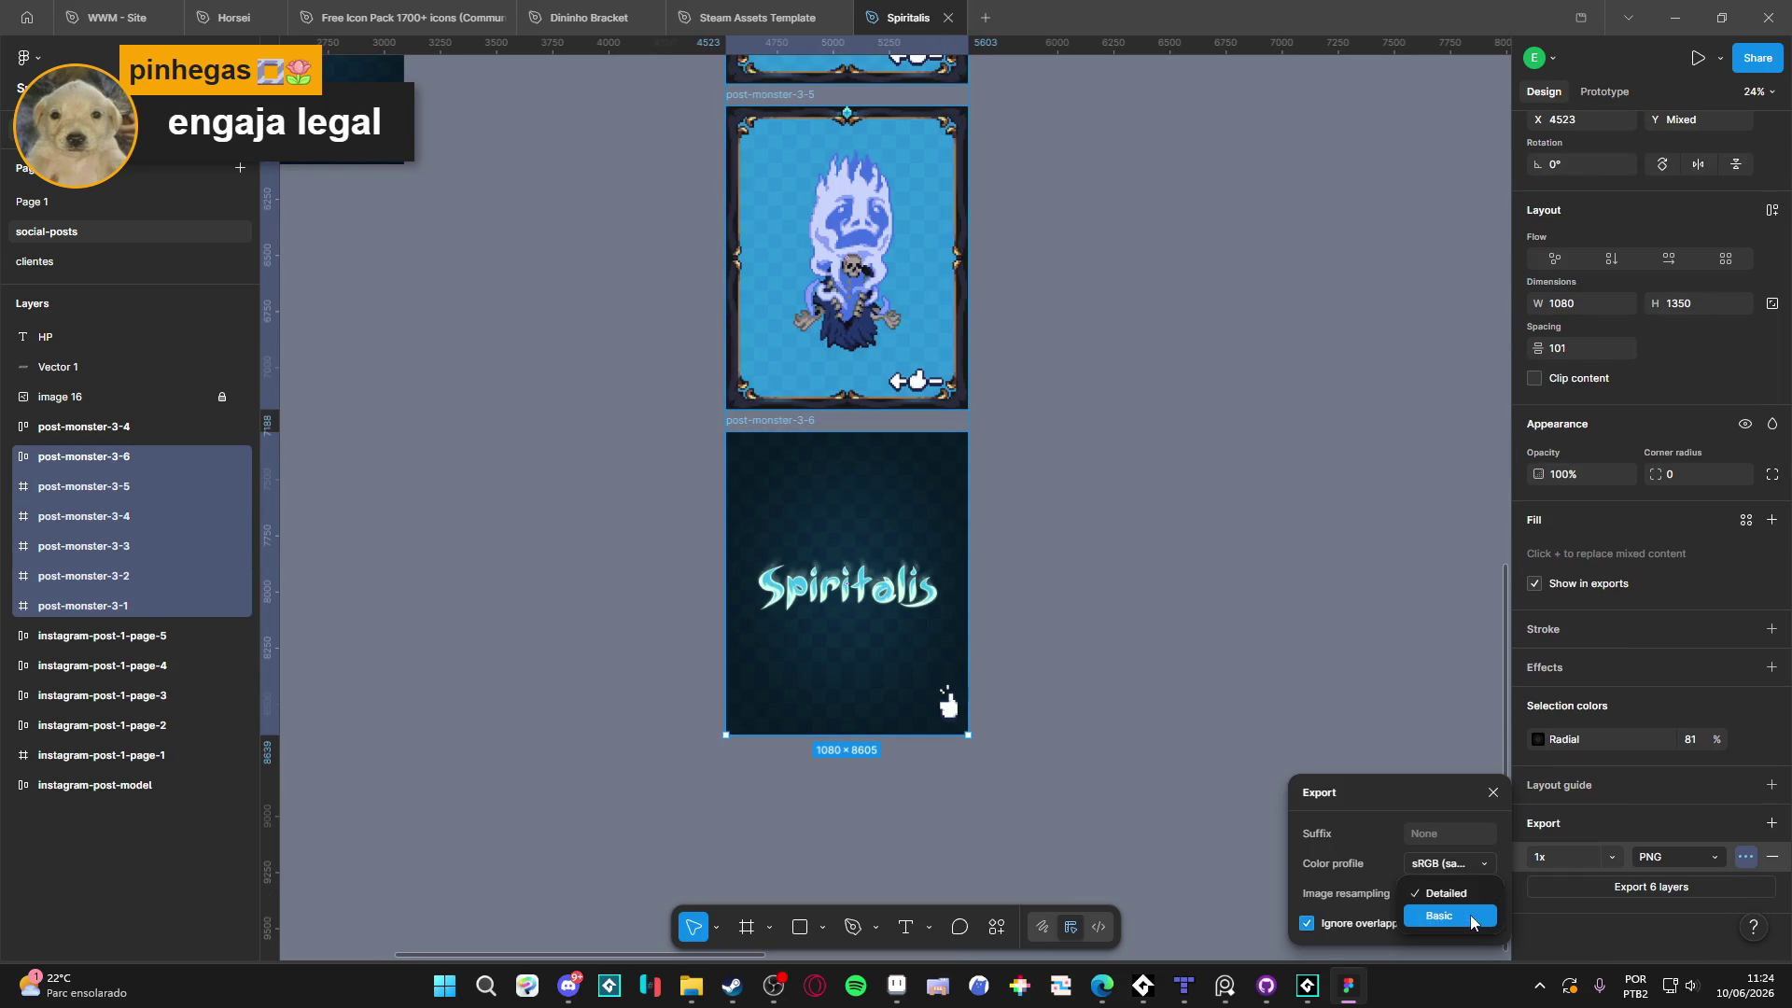
Export the six frames as PNGs into RPGENEROUS > instagram > post-concepts-3, replacing existing files
click(1653, 887)
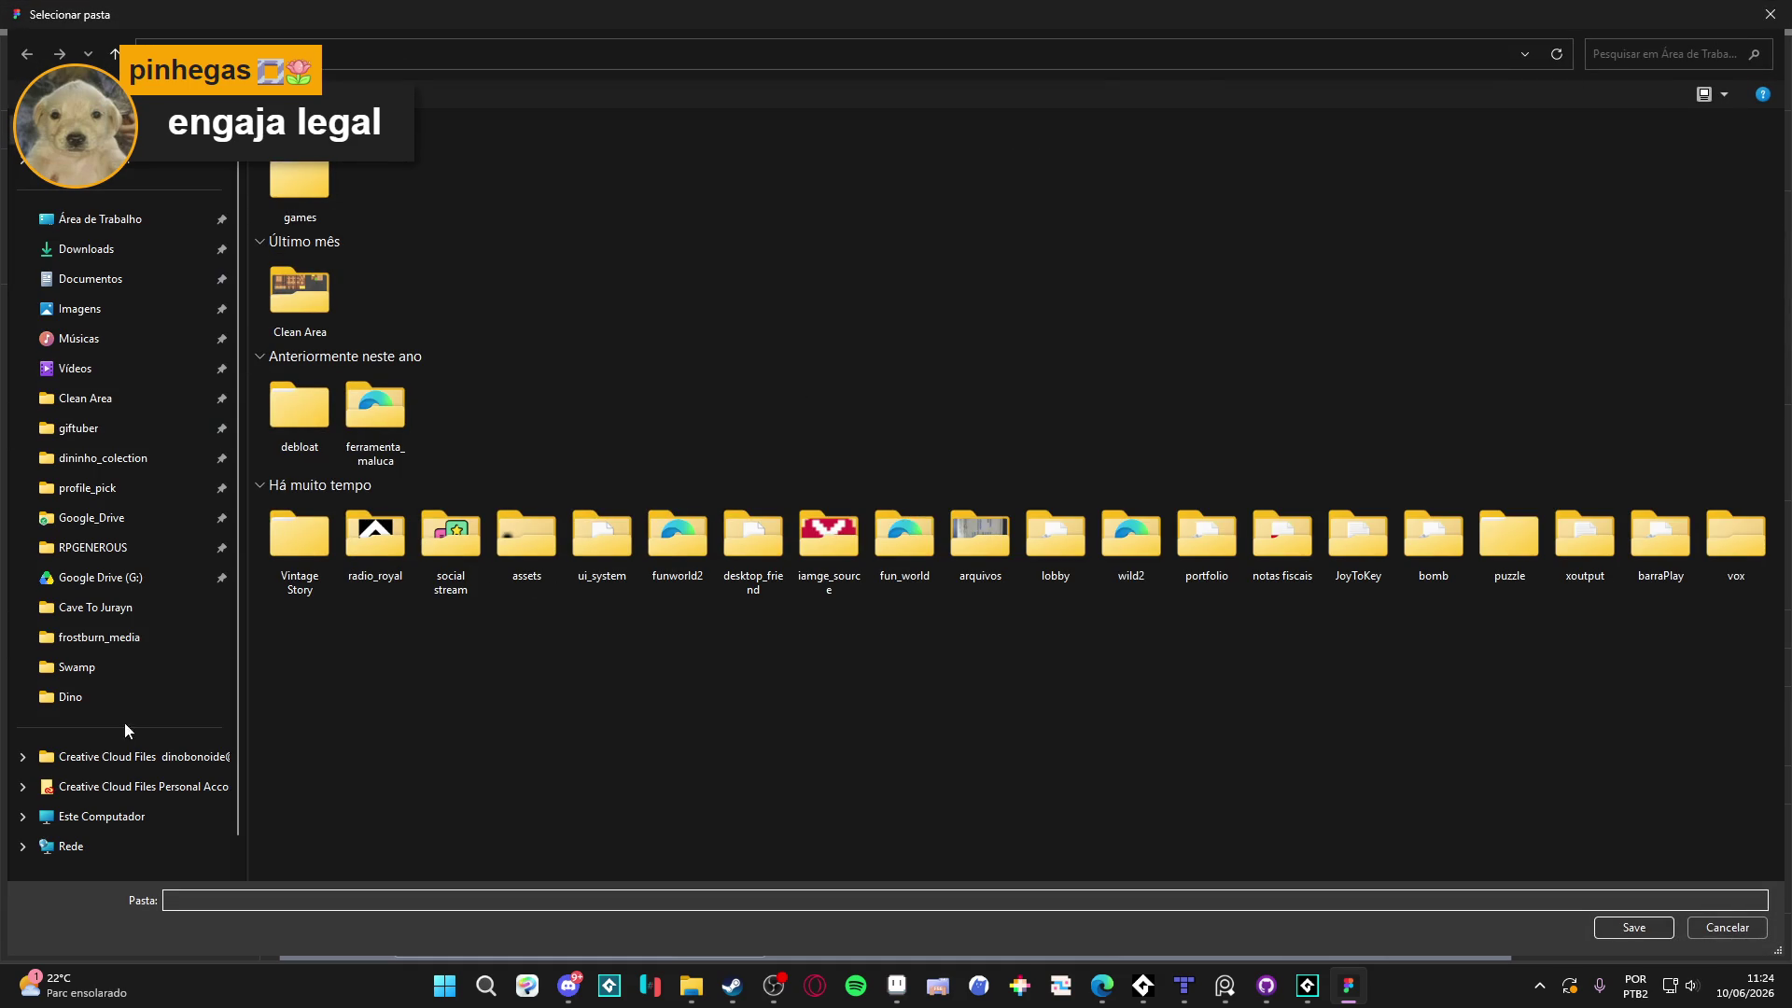
click(112, 554)
double_click(794, 153)
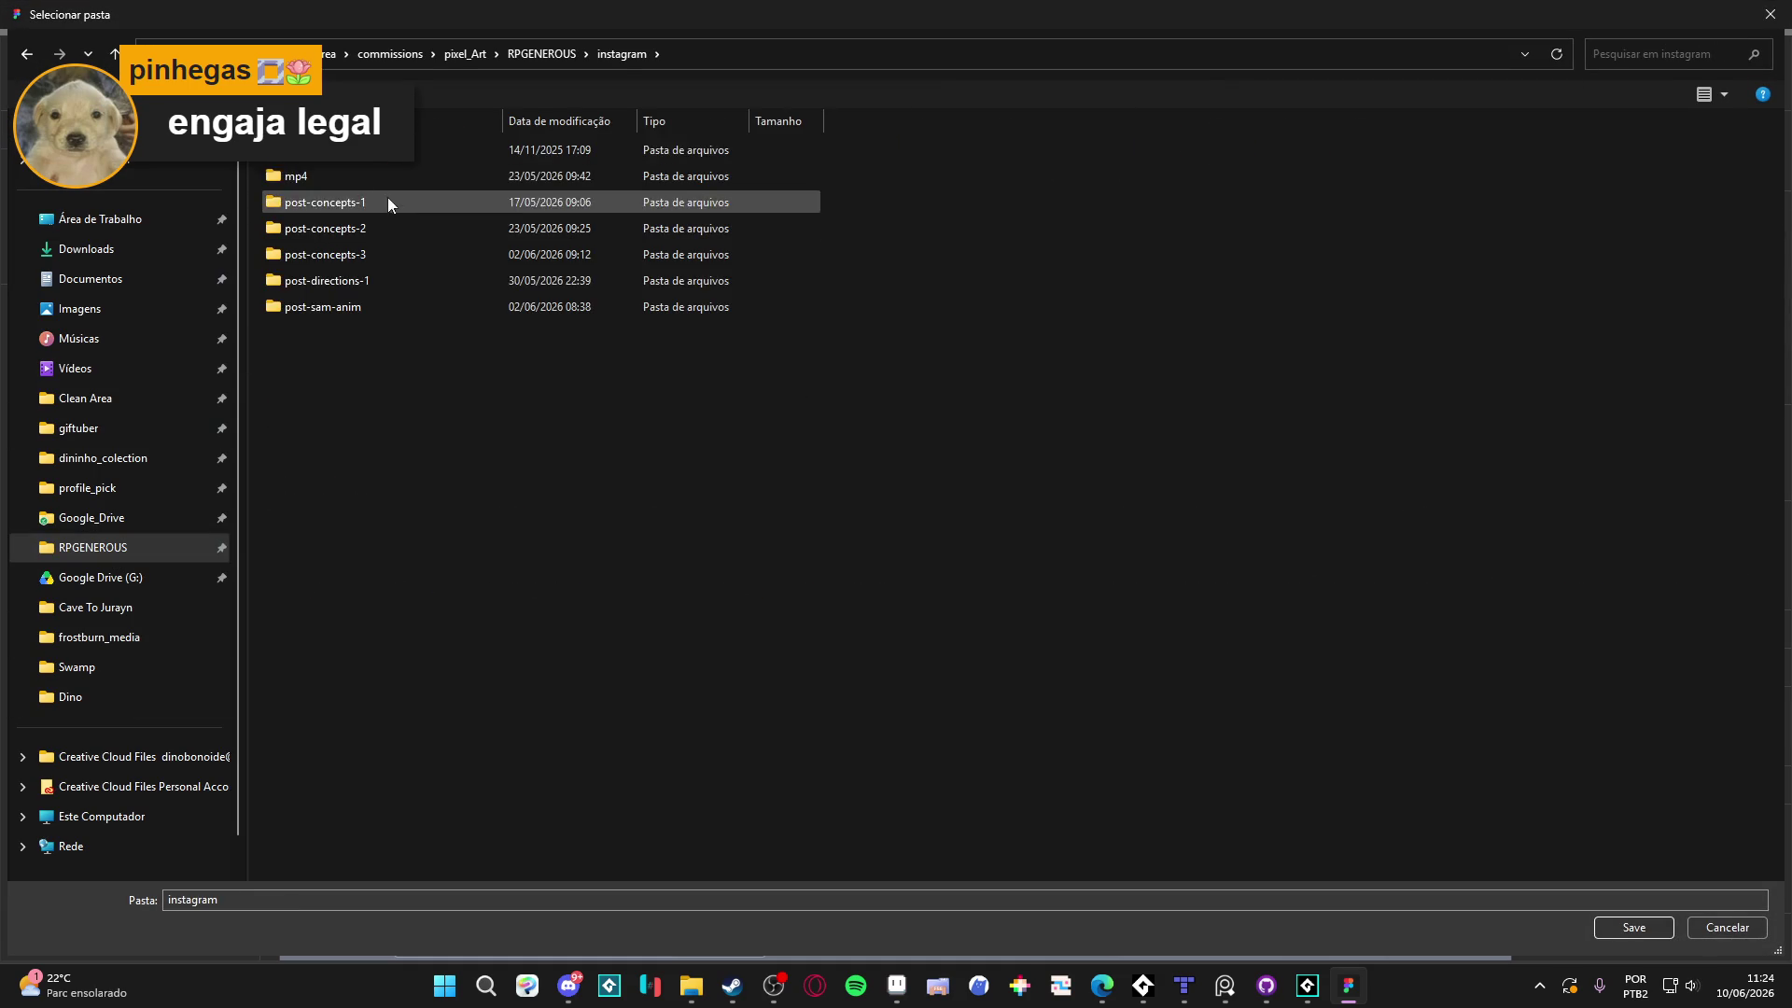
double_click(389, 252)
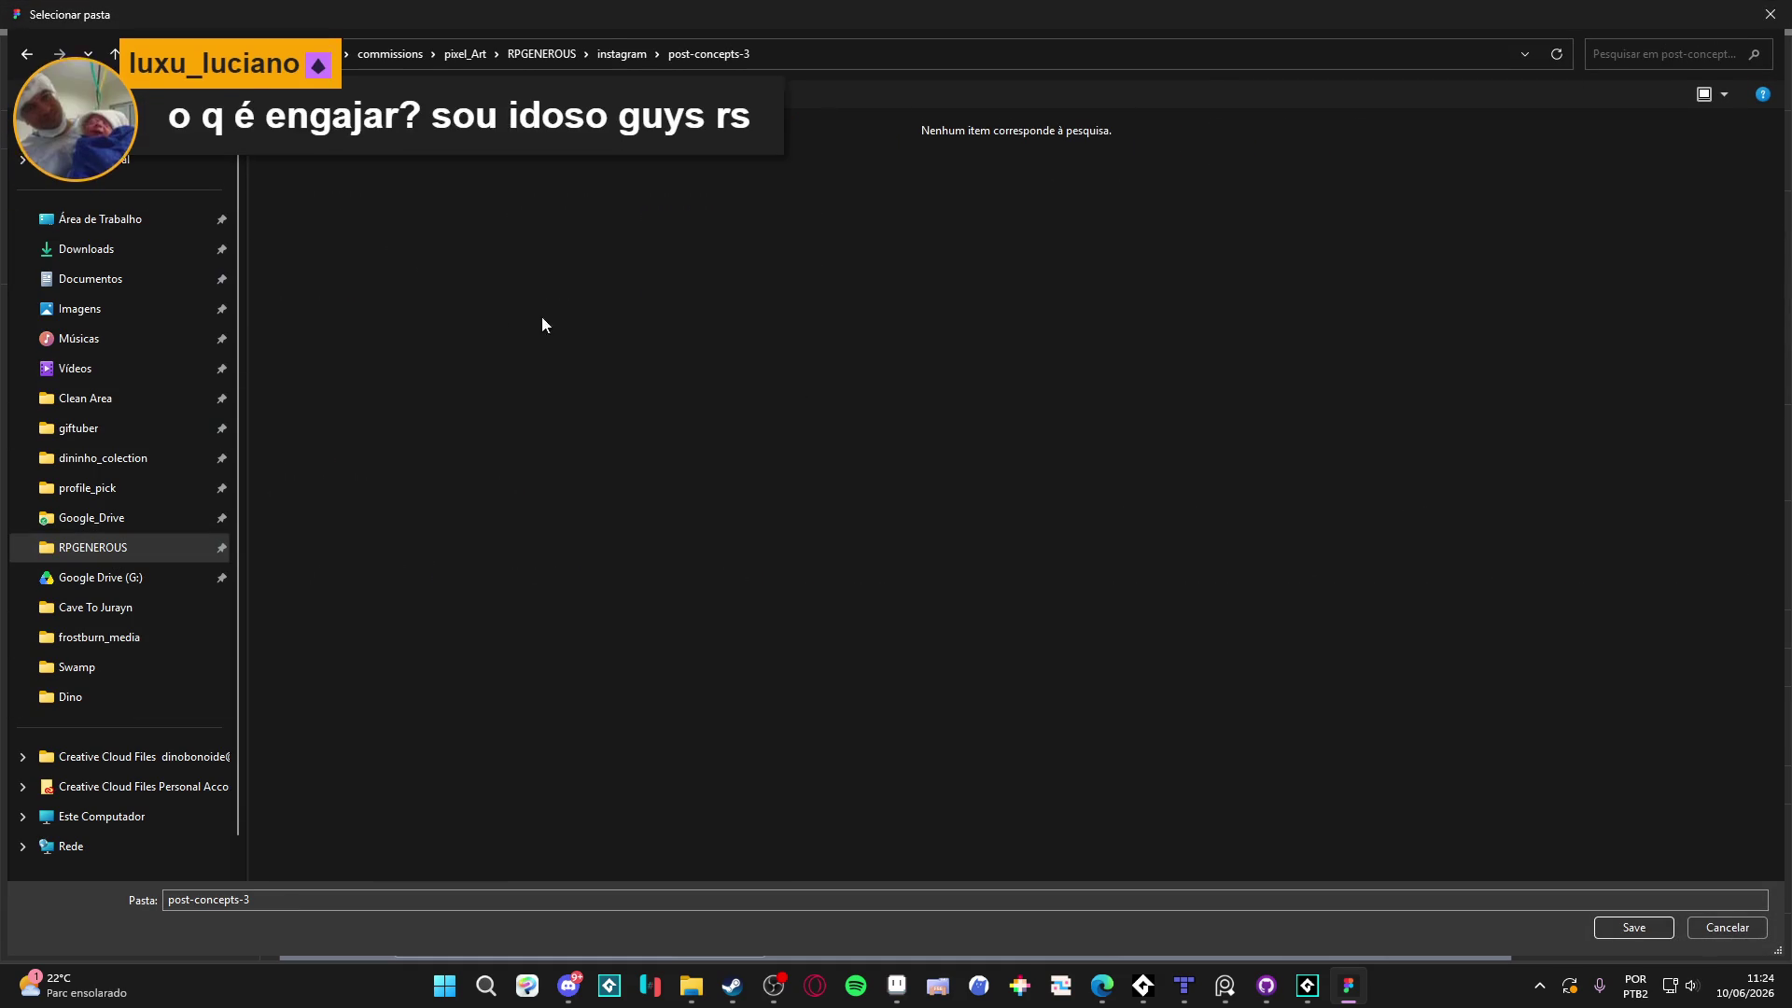
click(27, 53)
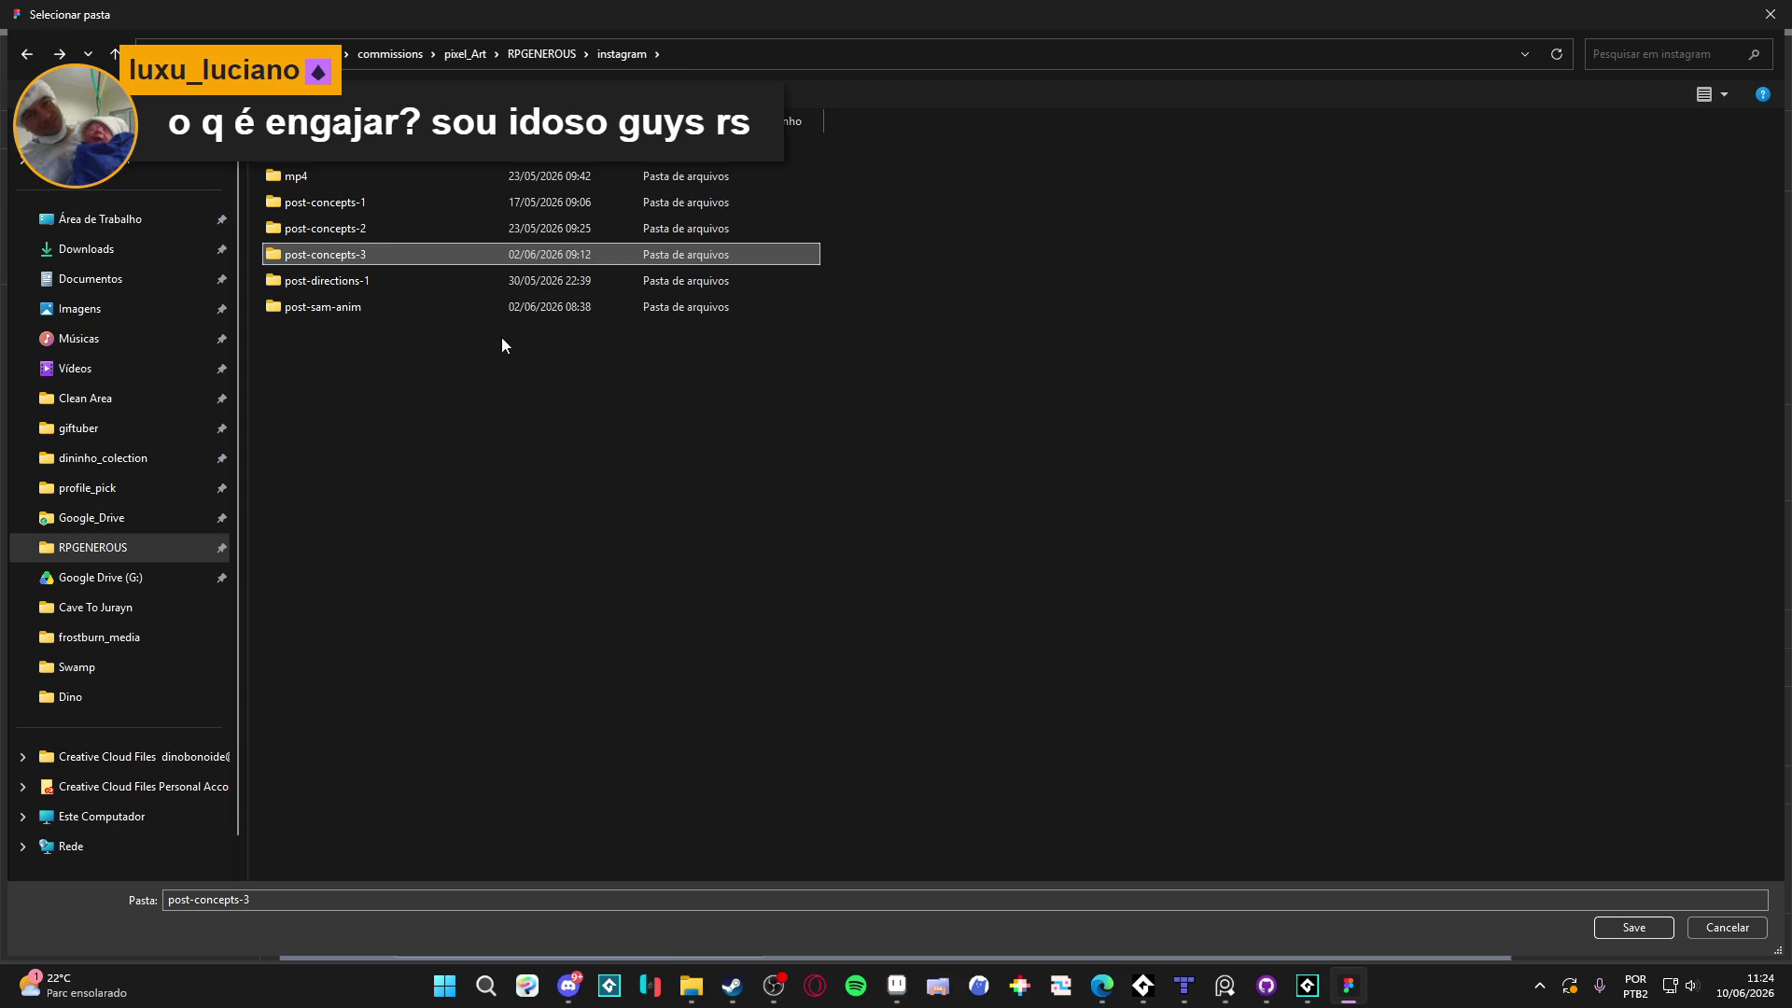
double_click(444, 289)
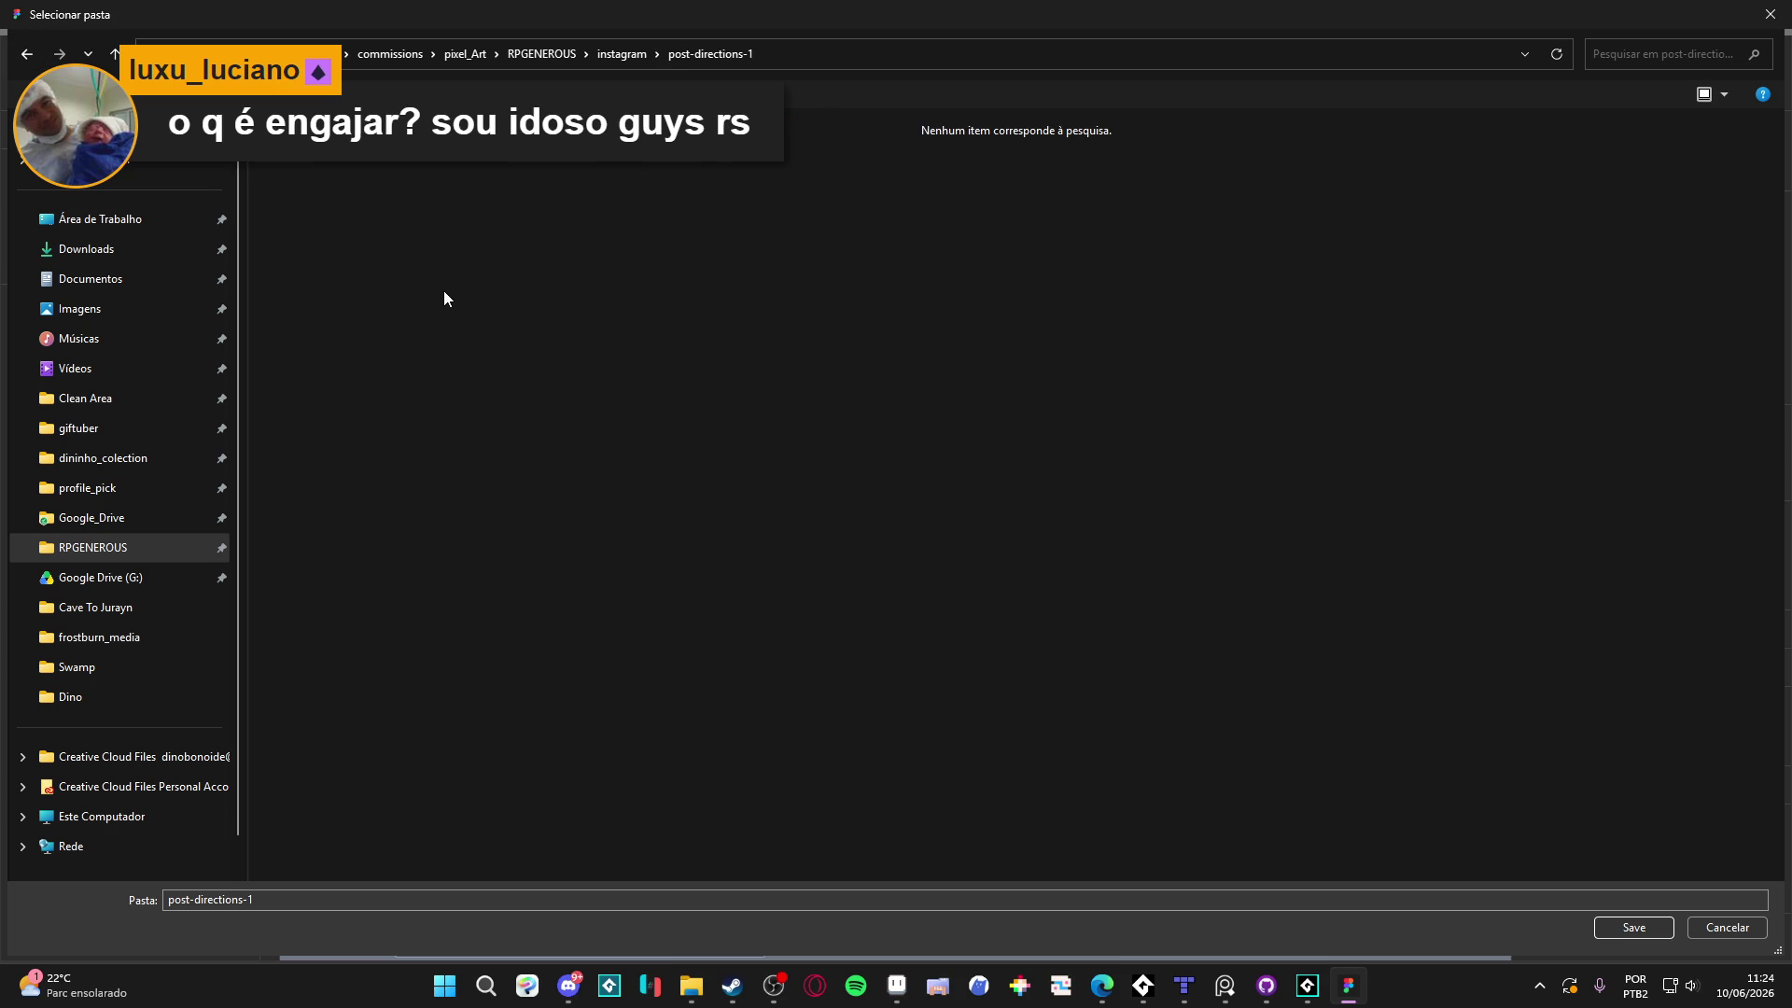
click(27, 53)
double_click(452, 252)
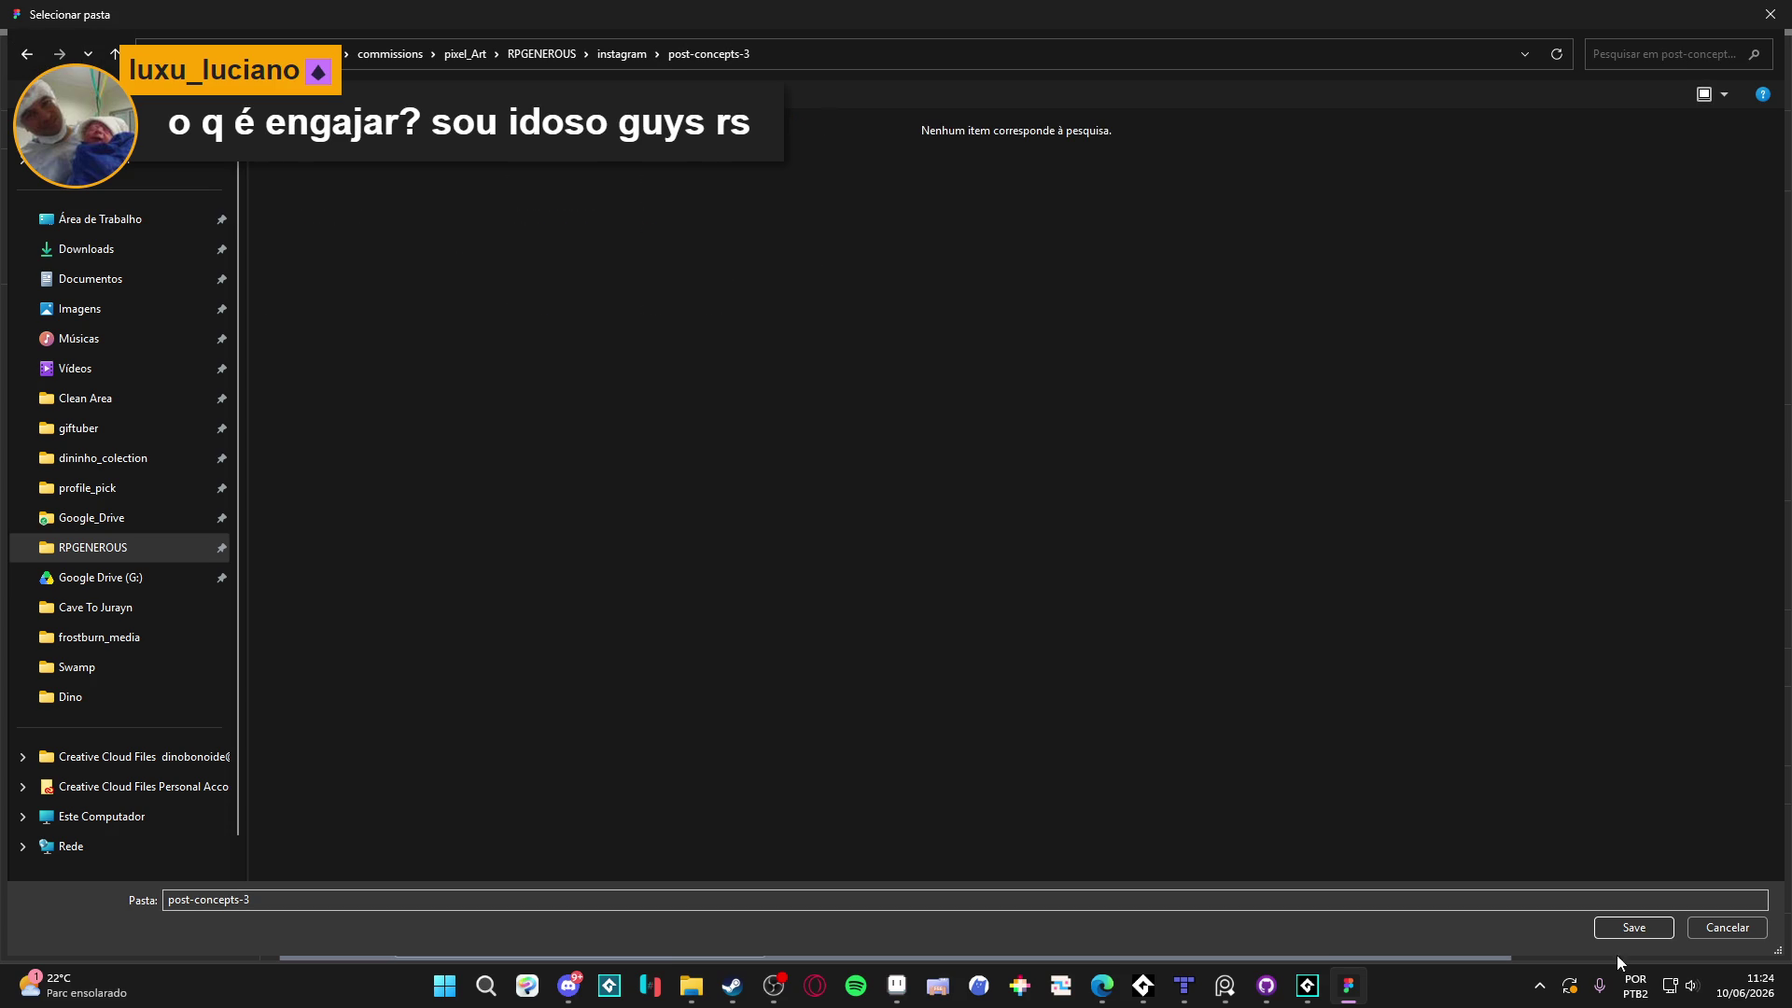
click(1633, 928)
key(Return)
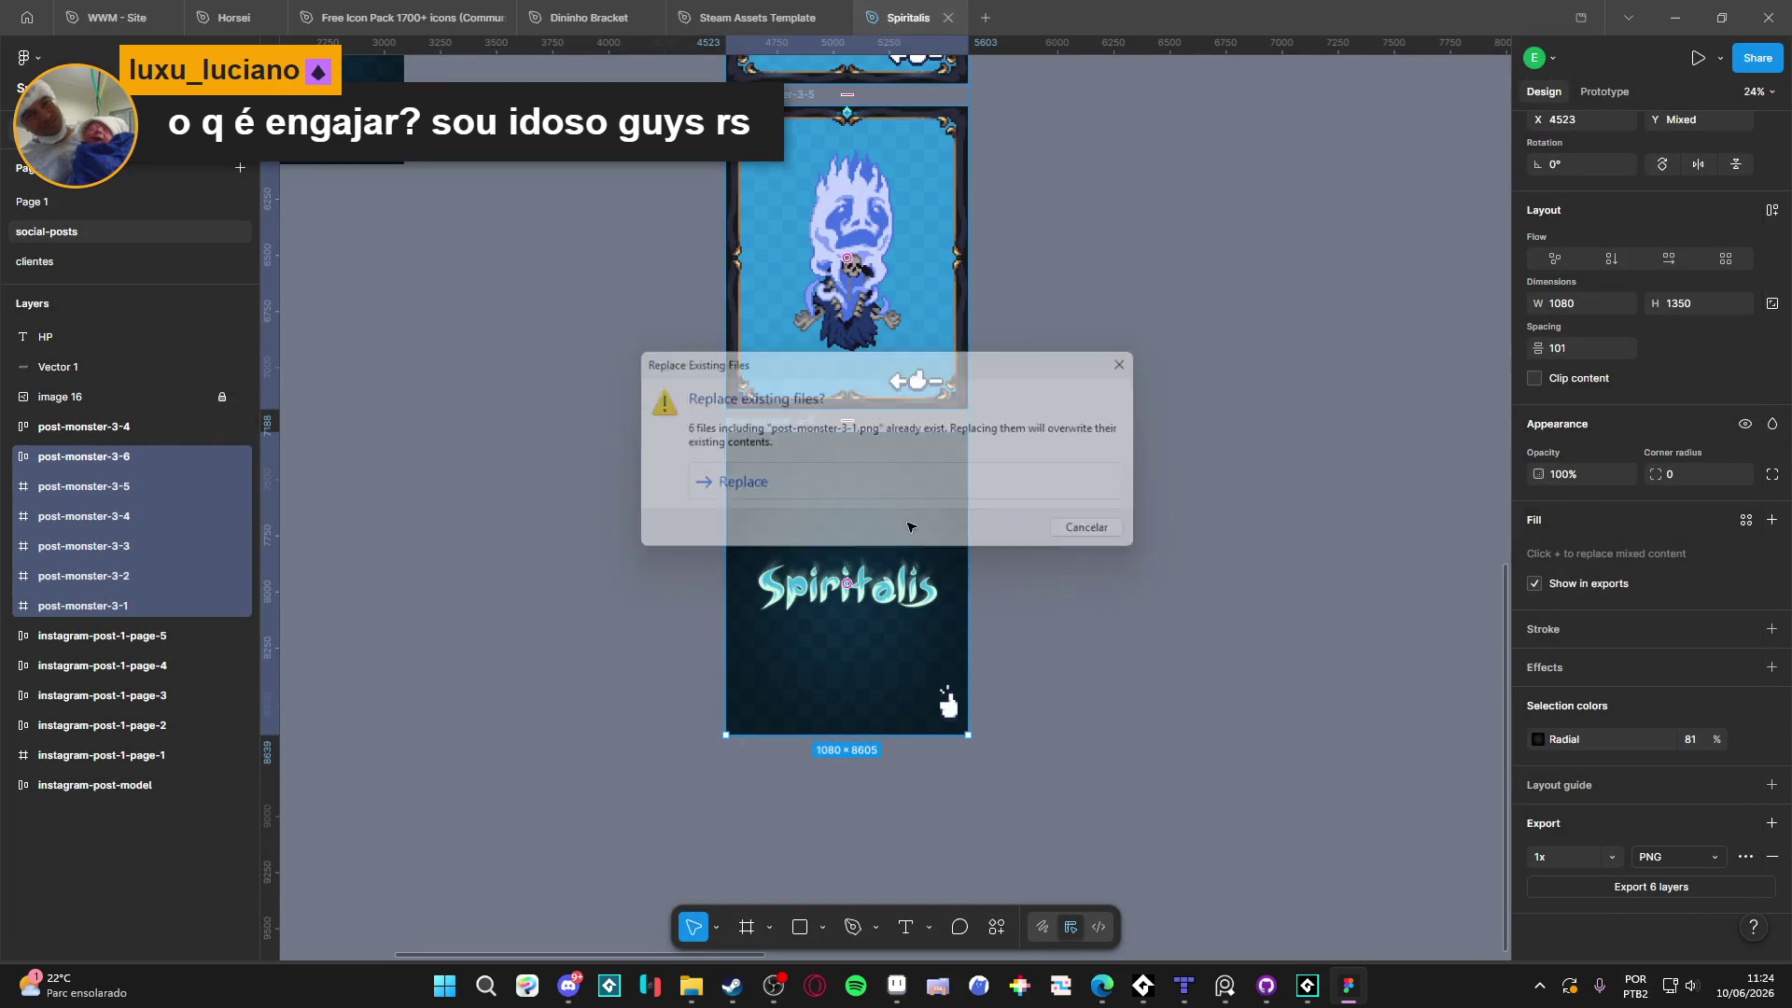
Preview the freshly exported monster images, including the Spiritalis cover, then close the viewer
click(692, 986)
double_click(422, 178)
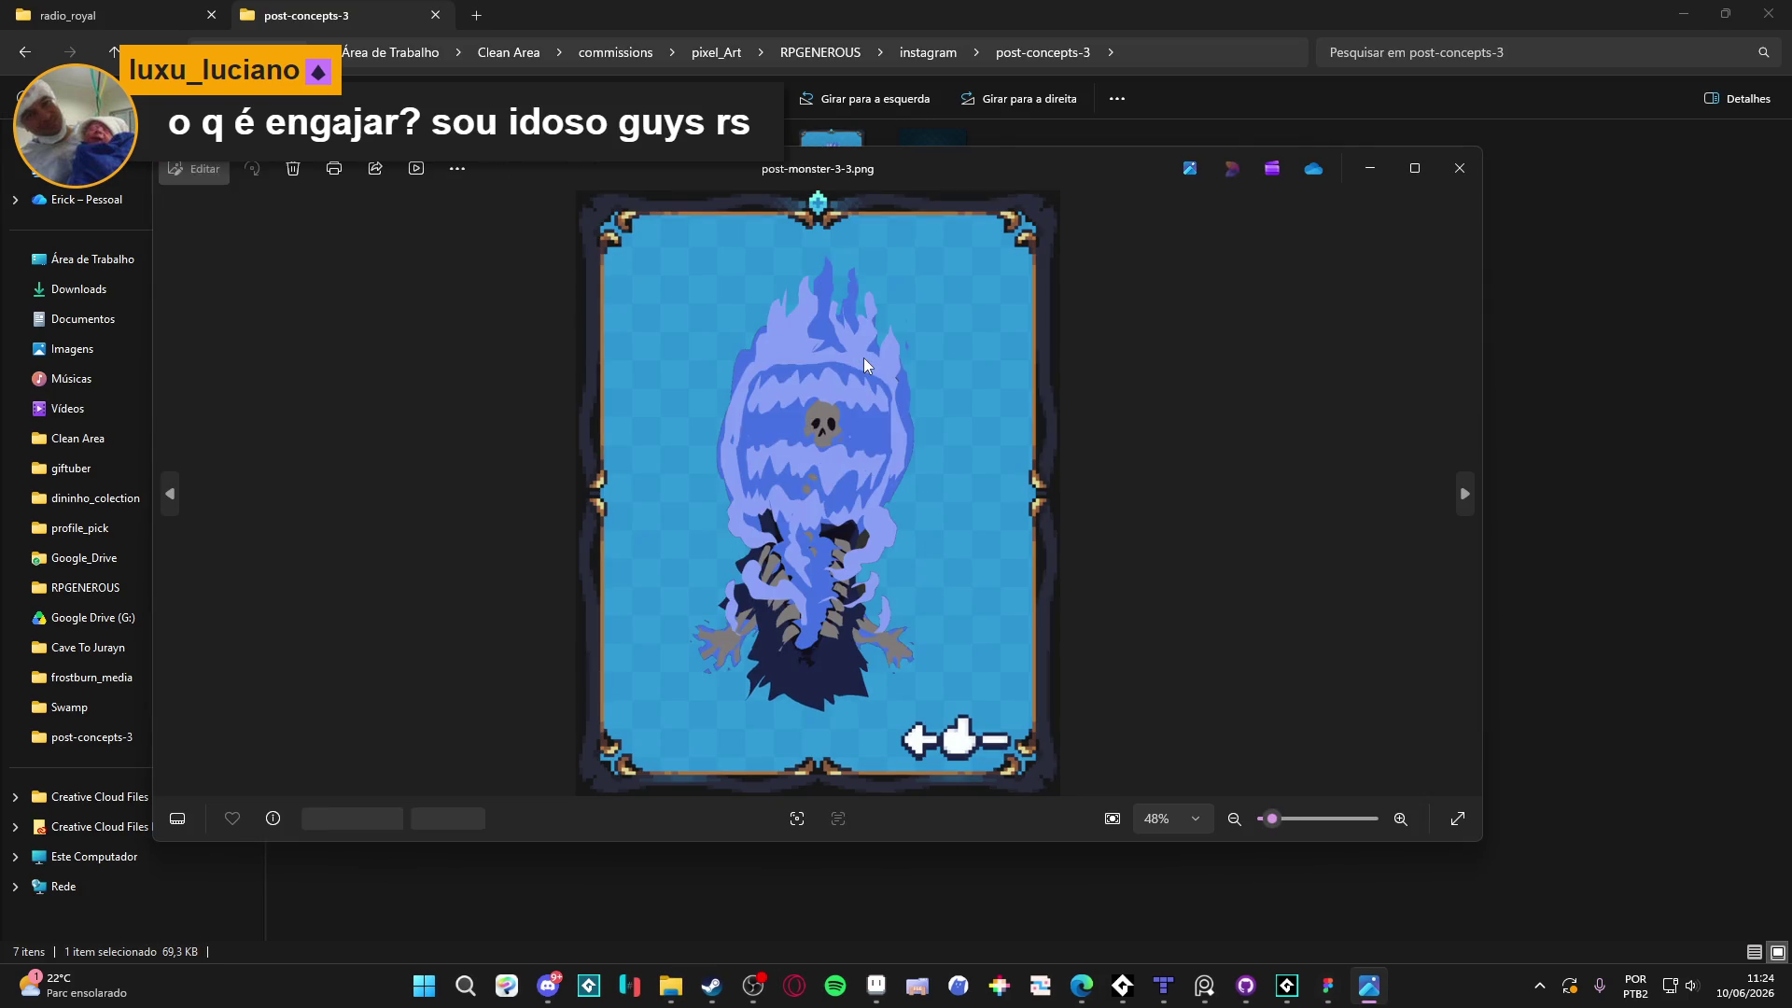
key(Right)
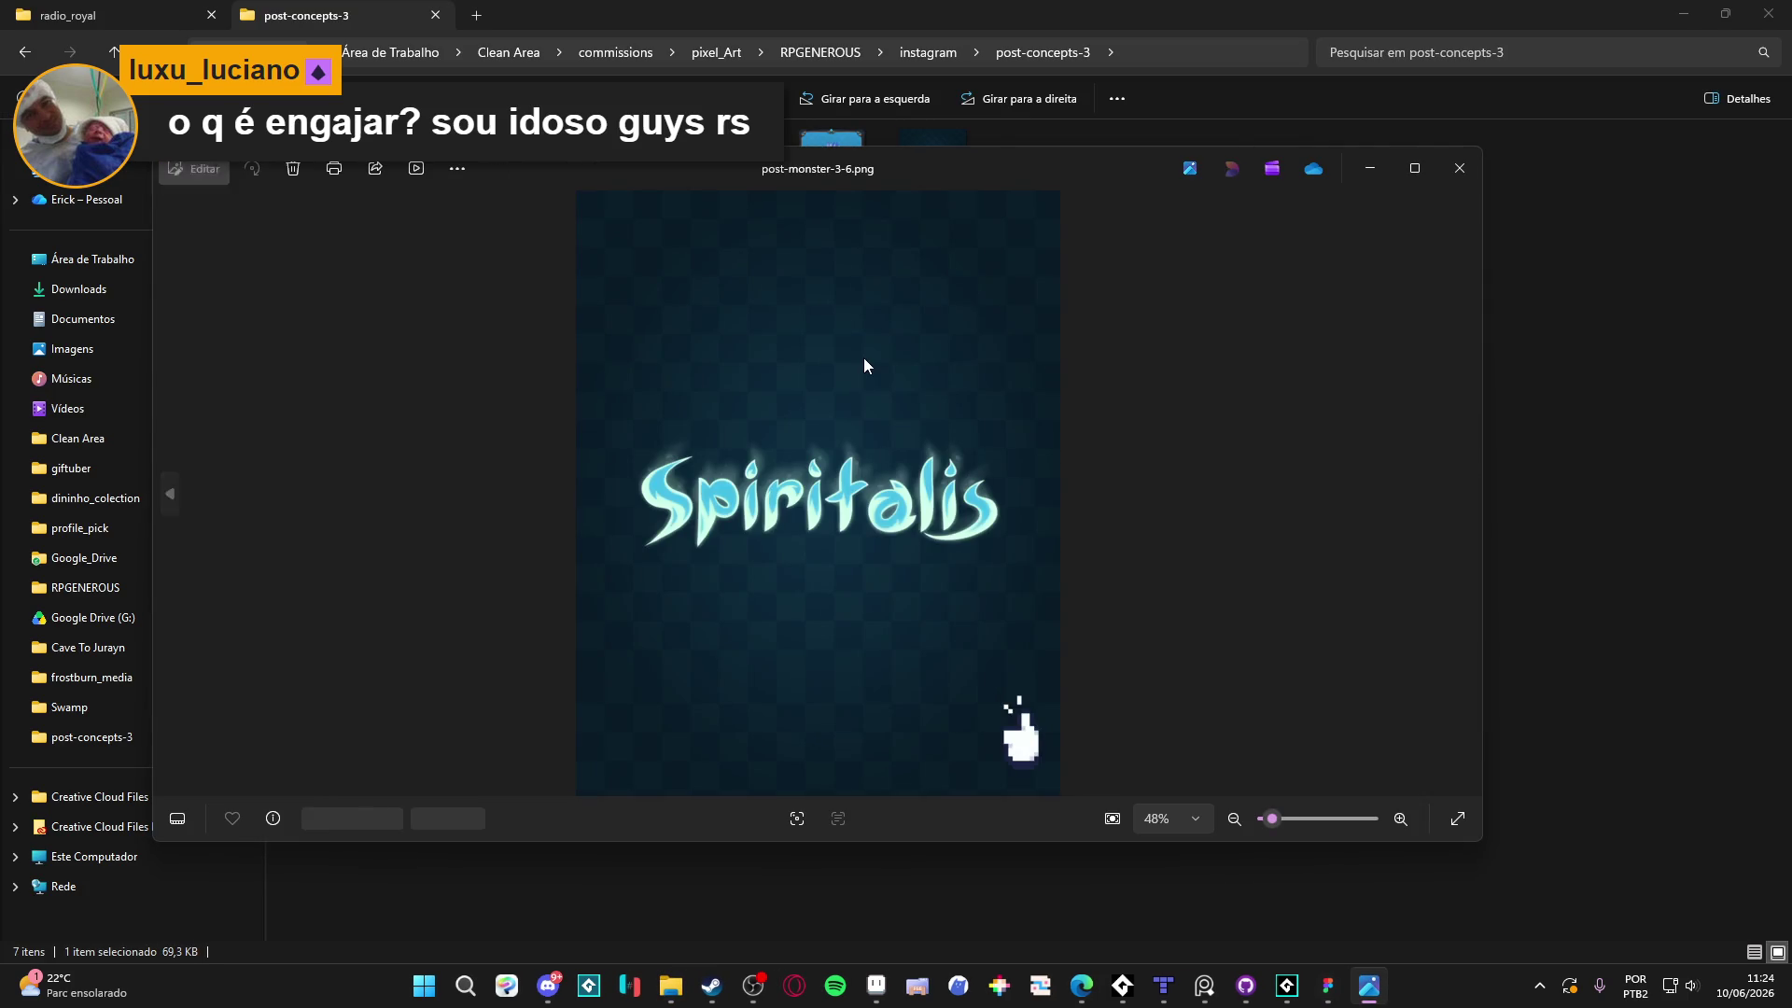
click(1412, 168)
click(1768, 13)
Delete the old post-concepts-3 zip and check post-monster-3-6 in the viewer
click(323, 200)
key(Delete)
drag(305, 295, 928, 143)
right_click(827, 142)
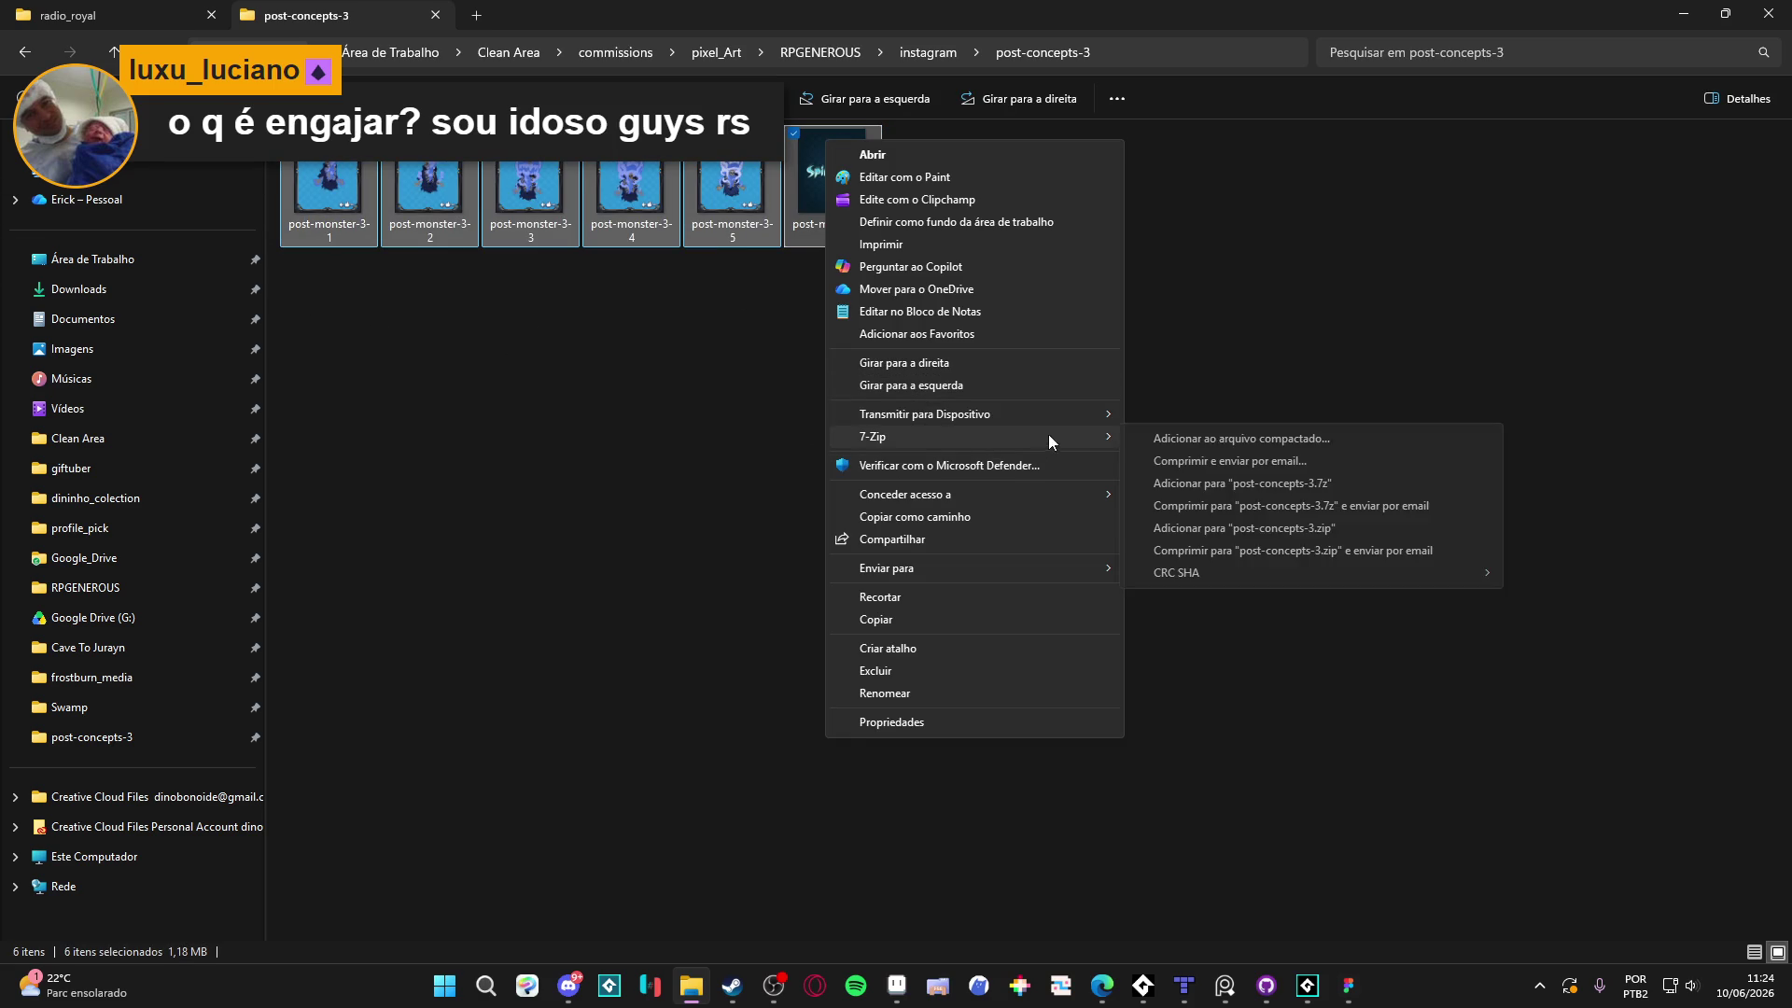
click(825, 210)
double_click(825, 210)
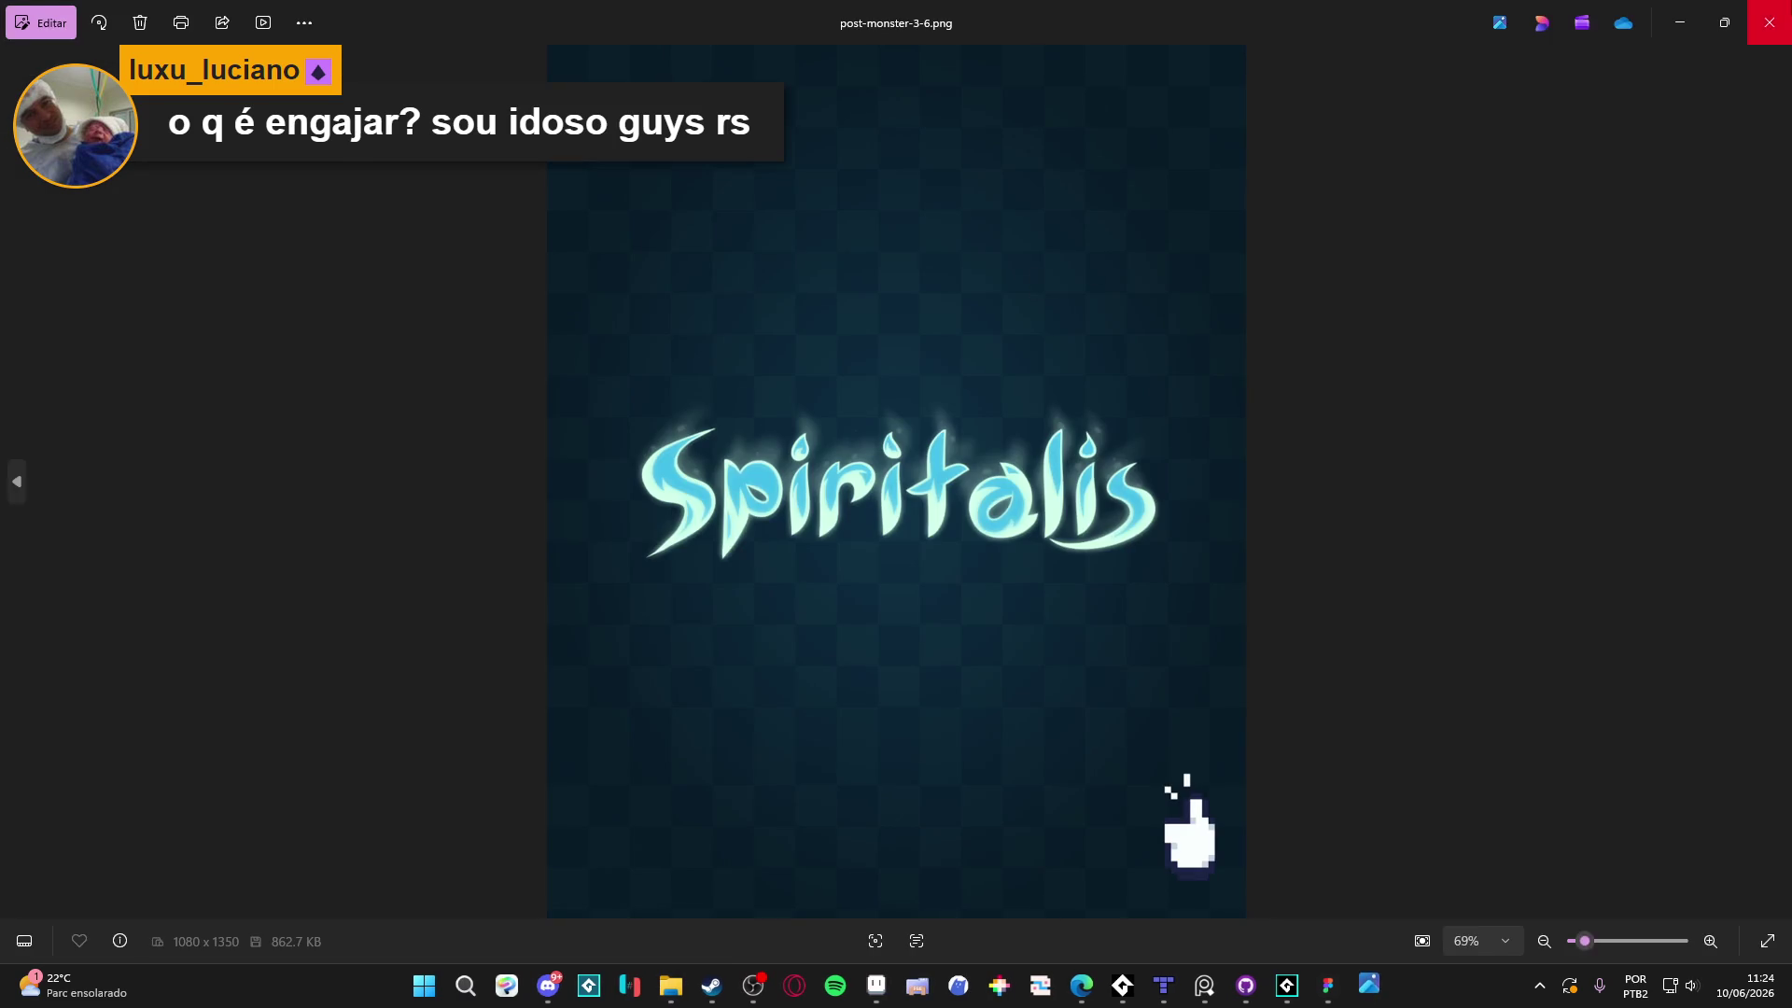
click(1678, 9)
Compress all six post-monster images into a new post-concepts-3.zip with 7-Zip
key(ctrl+a)
right_click(810, 176)
mouse_move(907, 470)
click(1311, 567)
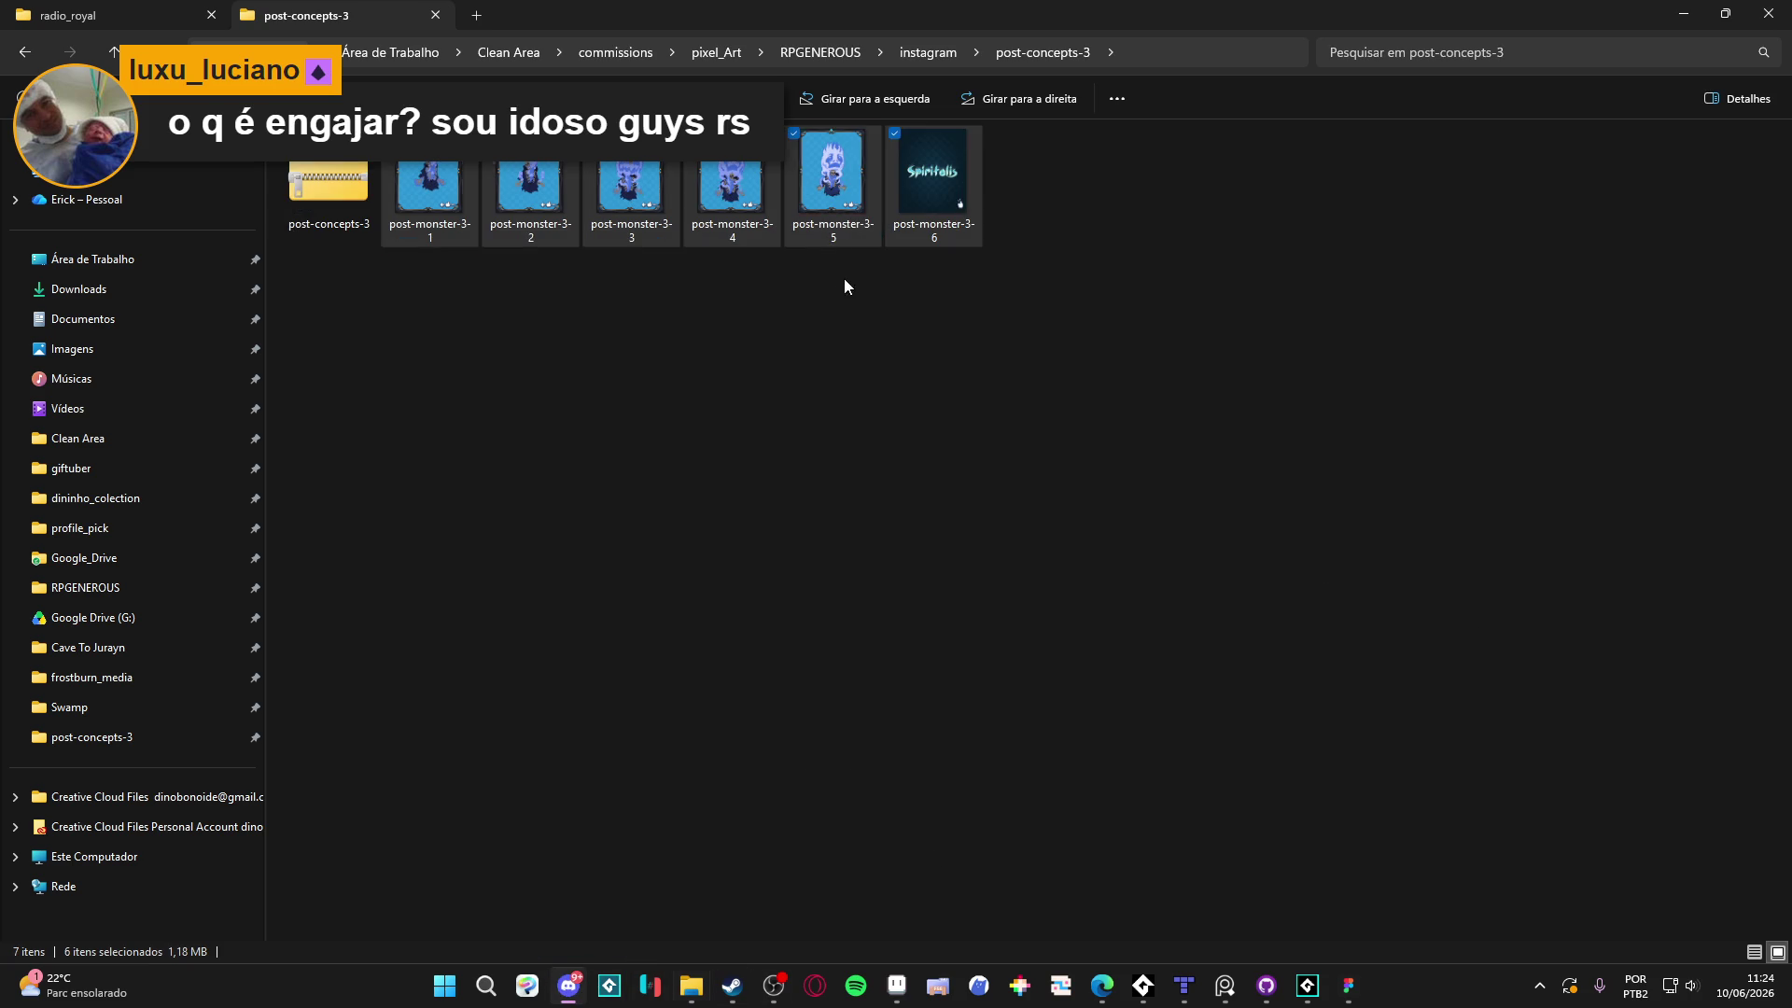
click(289, 227)
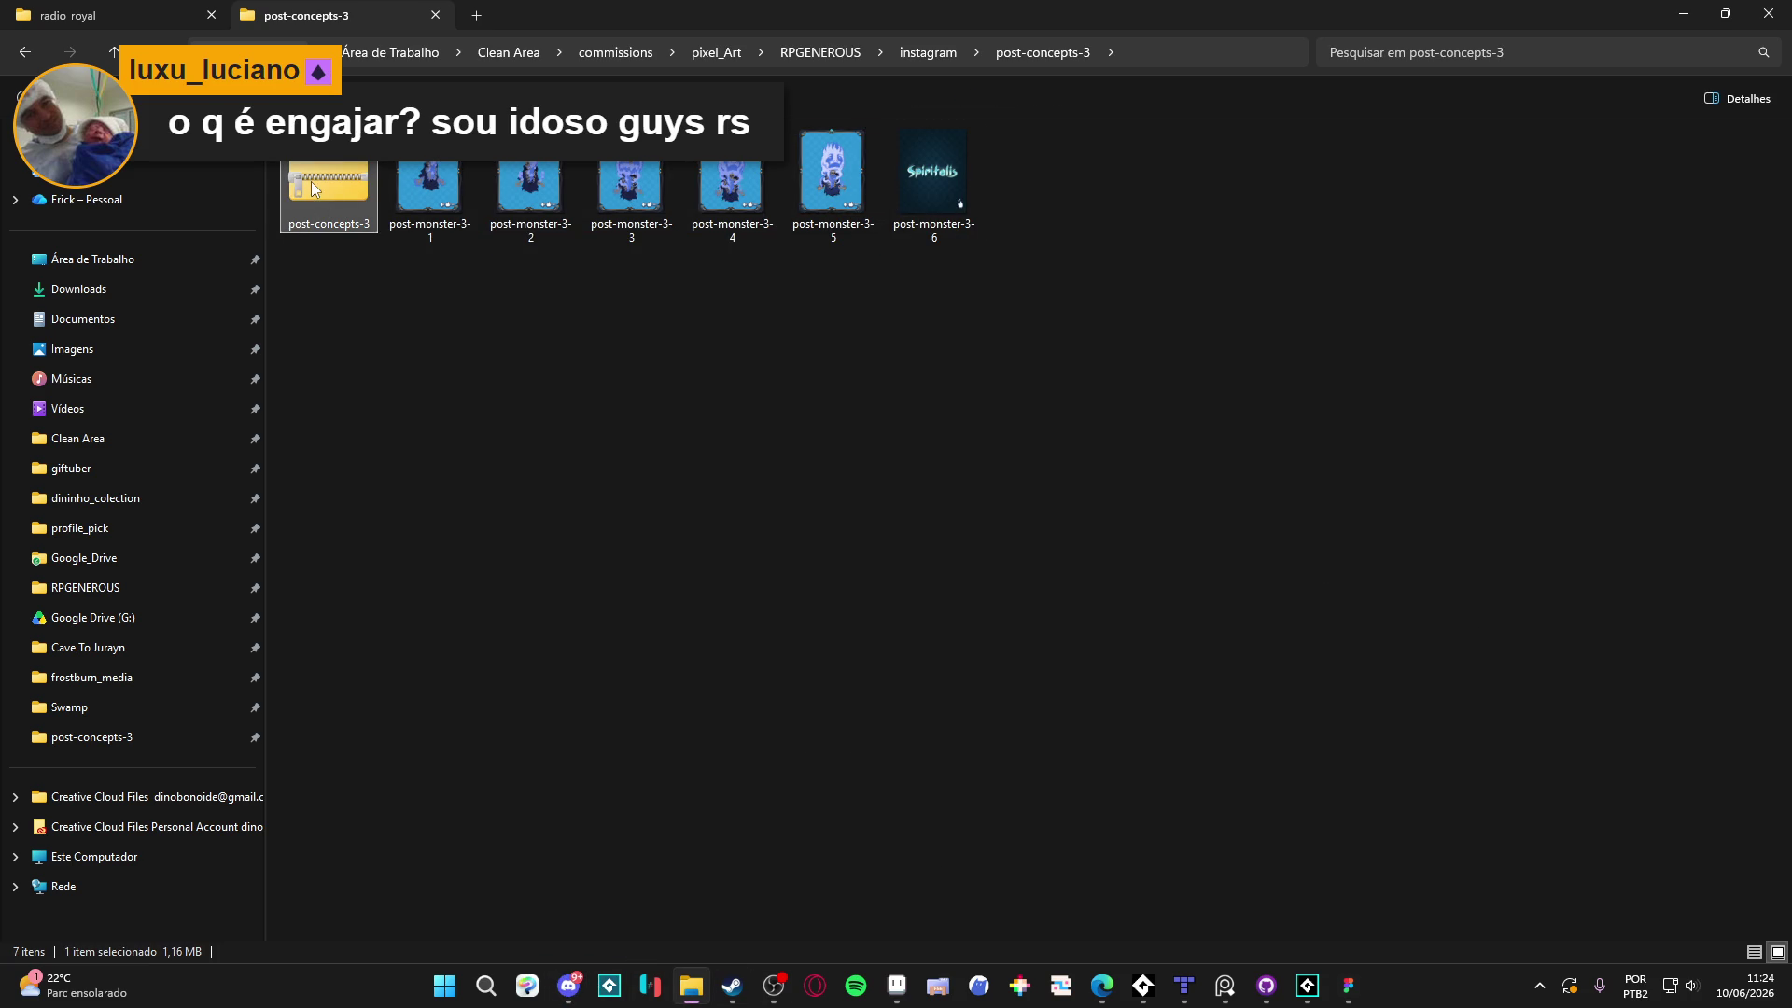
drag(311, 181, 142, 355)
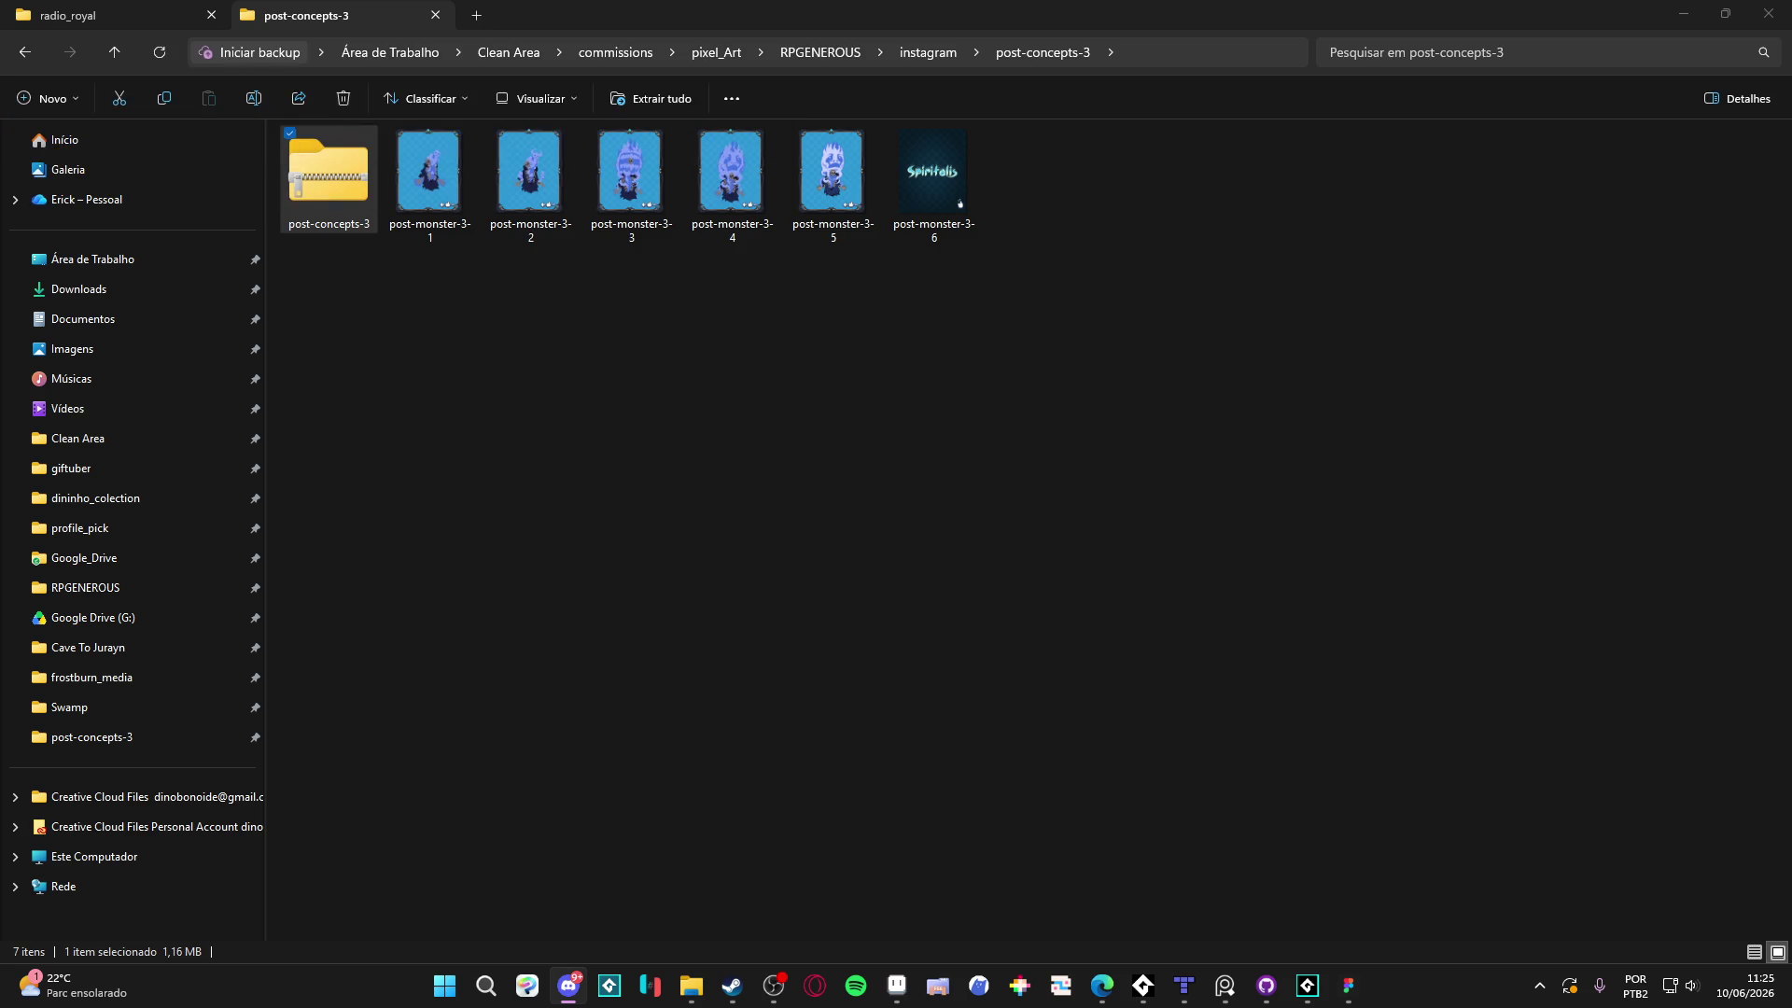
key(alt+Tab)
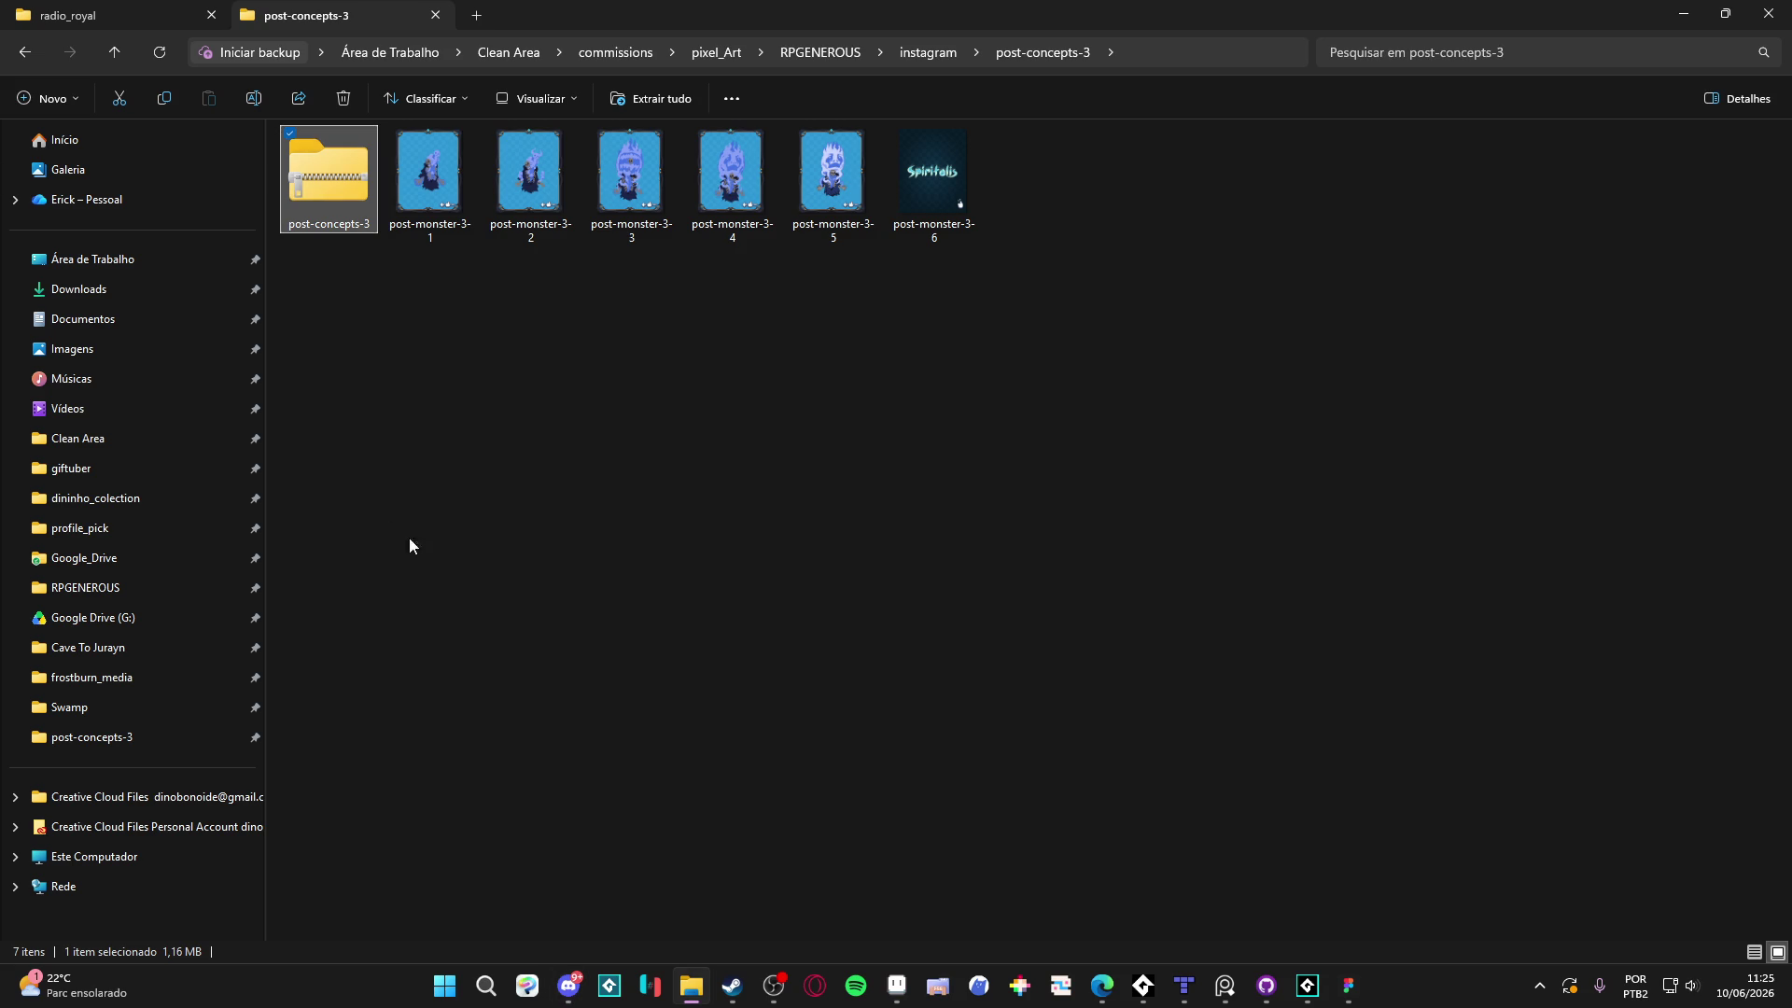
click(664, 665)
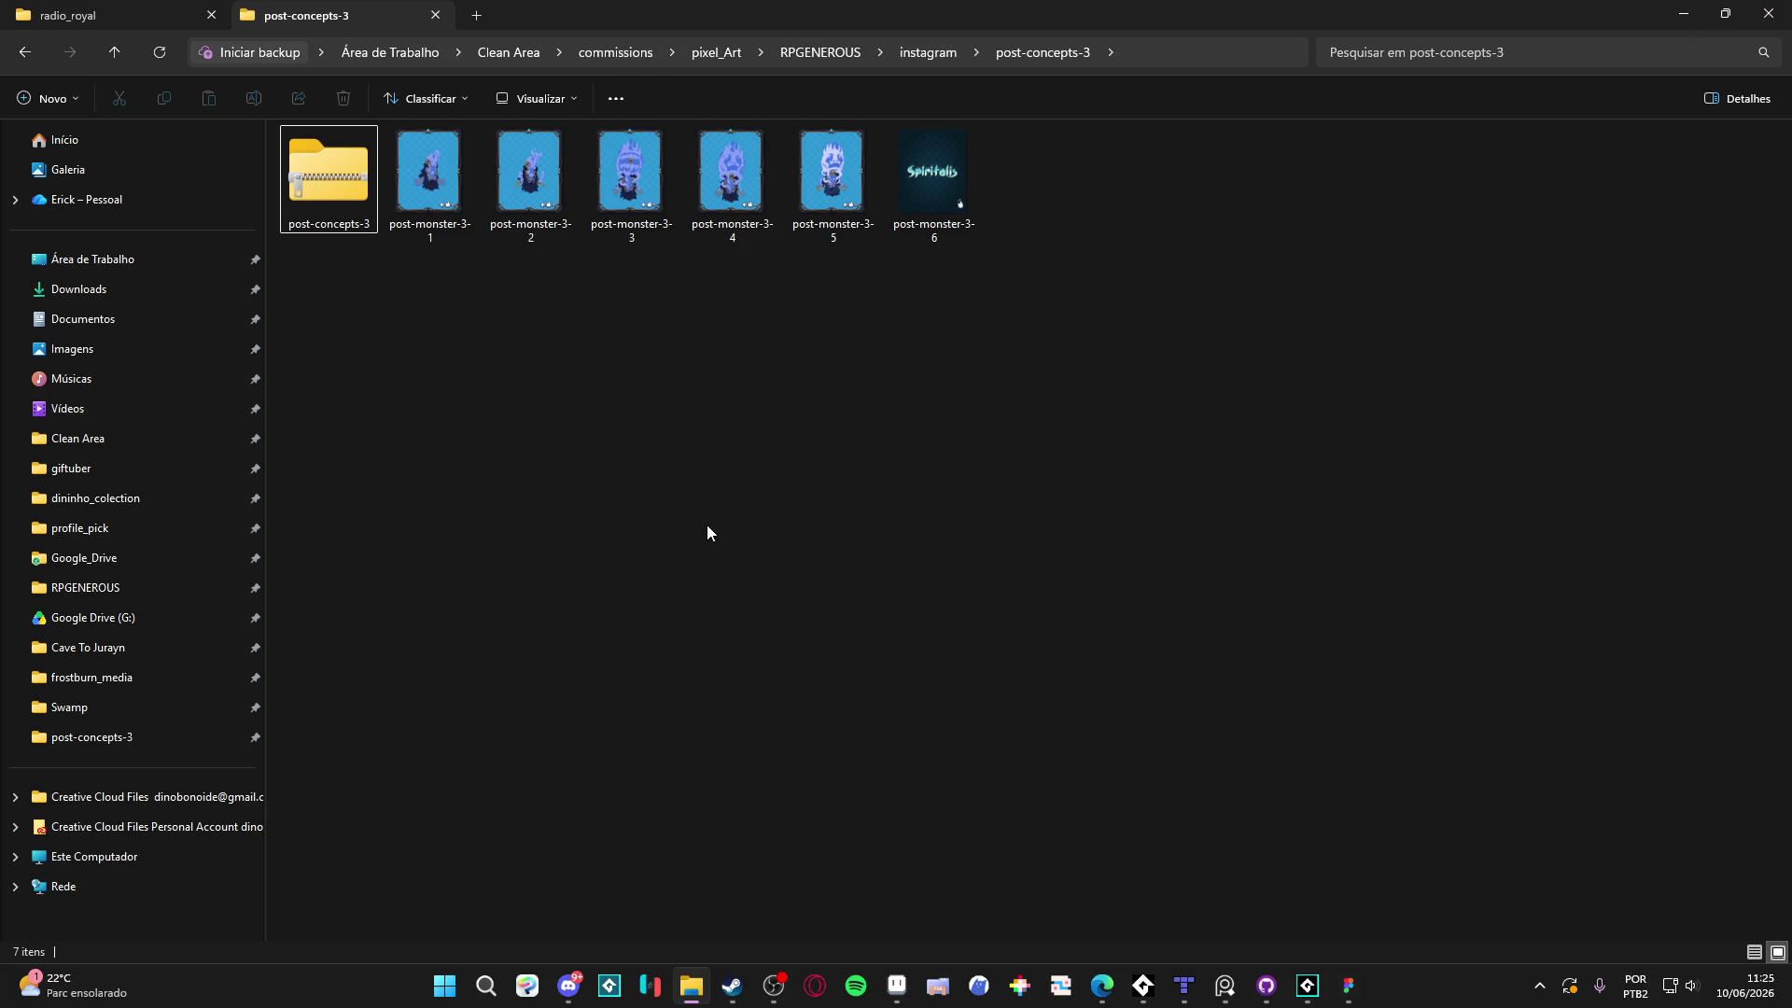
key(ctrl+Tab)
key(ctrl+Tab)
Minimize Explorer, deselect the Figma cards, and scroll down to the Spiritalis cover card
click(1676, 11)
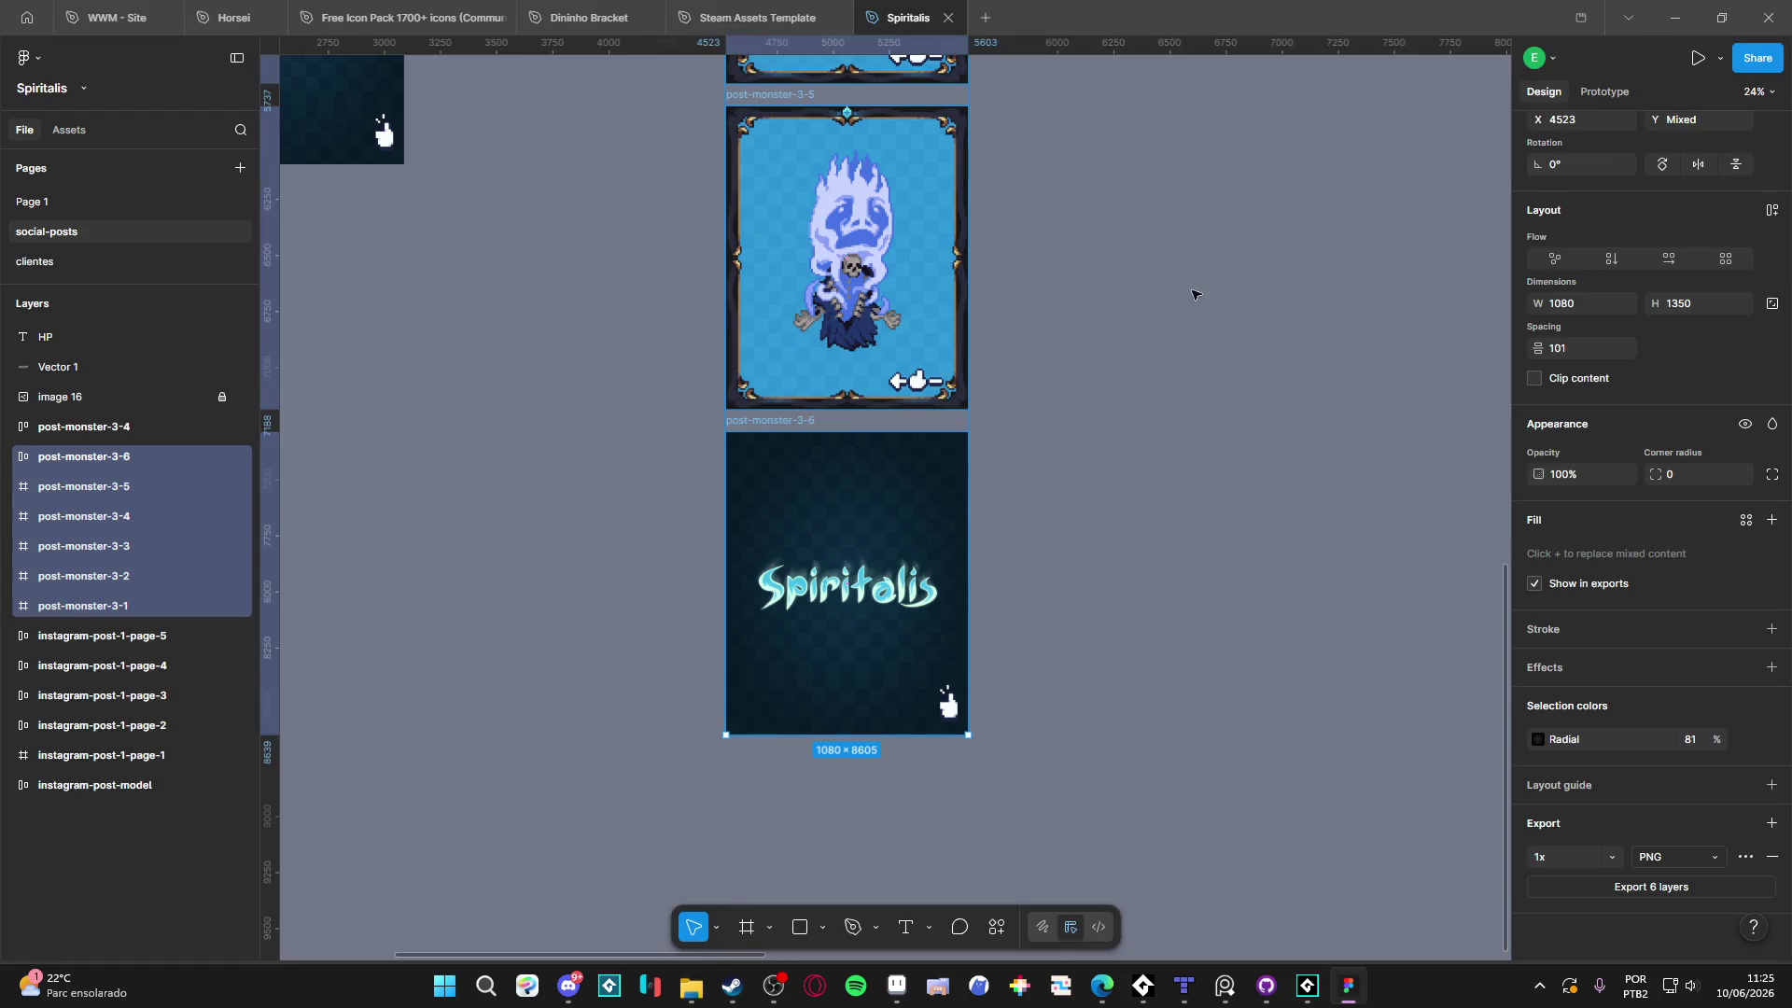
click(1185, 404)
scroll(1034, 616, up, 5)
scroll(1072, 311, down, 2)
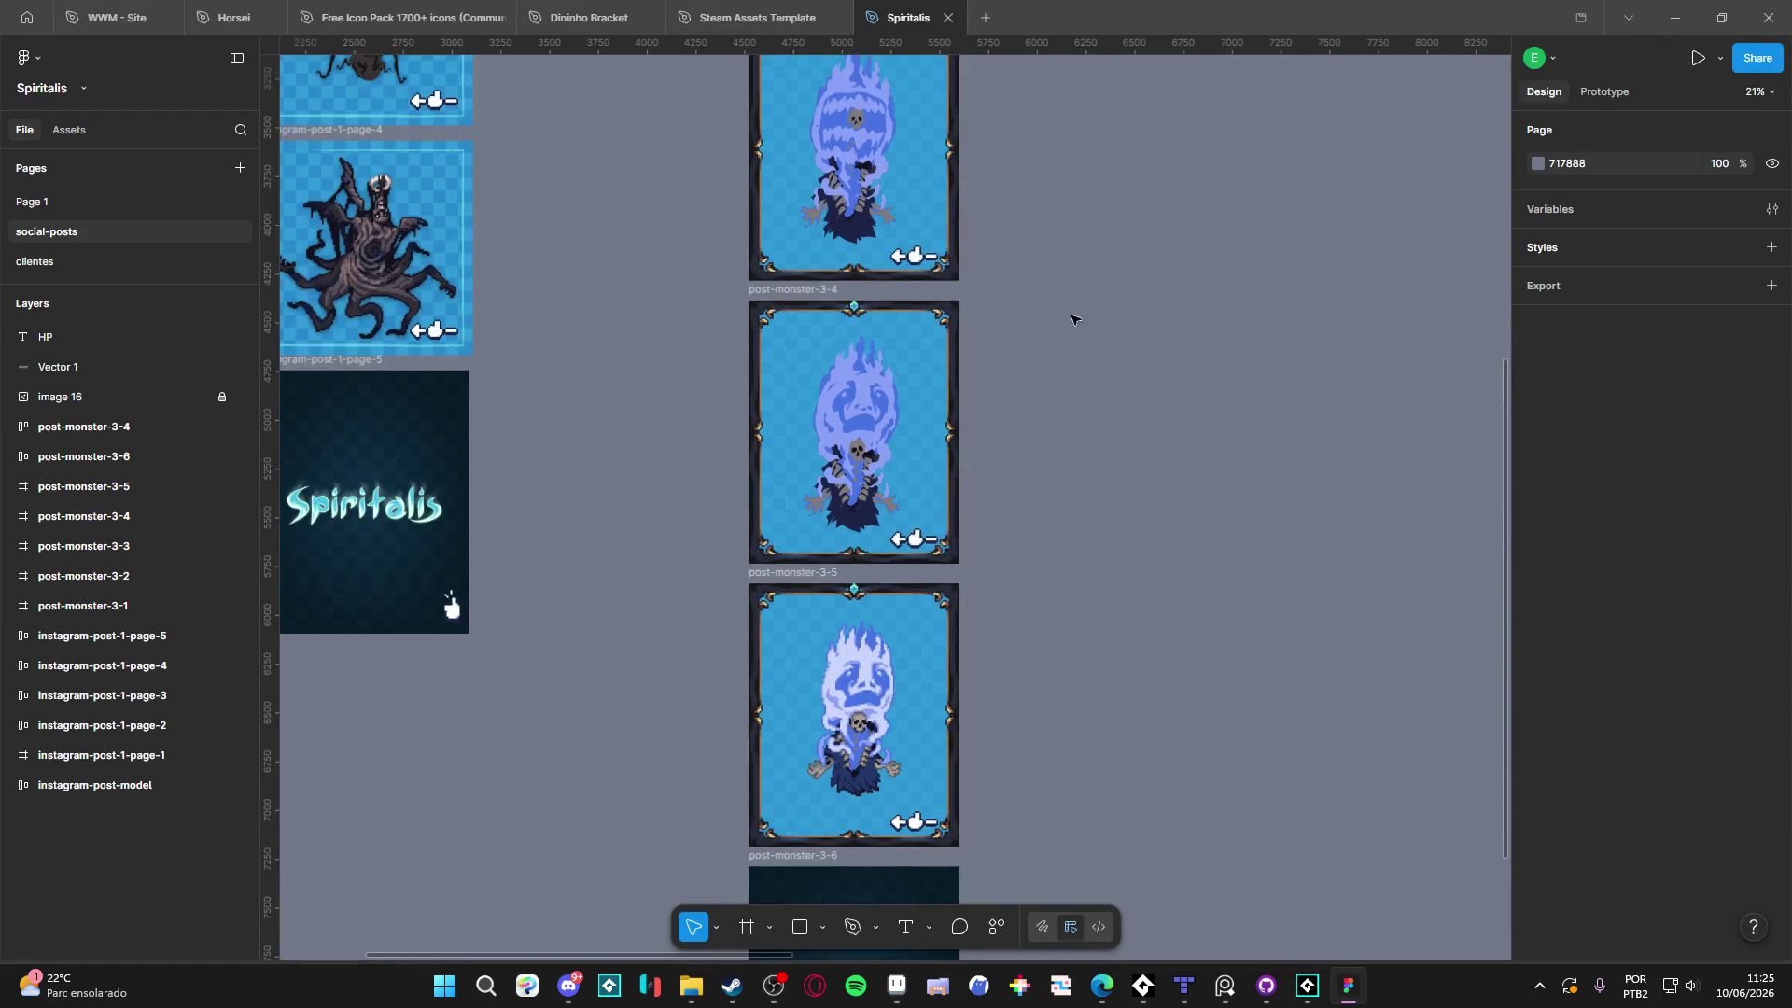
scroll(934, 428, up, 4)
scroll(1080, 374, down, 4)
scroll(1079, 374, down, 3)
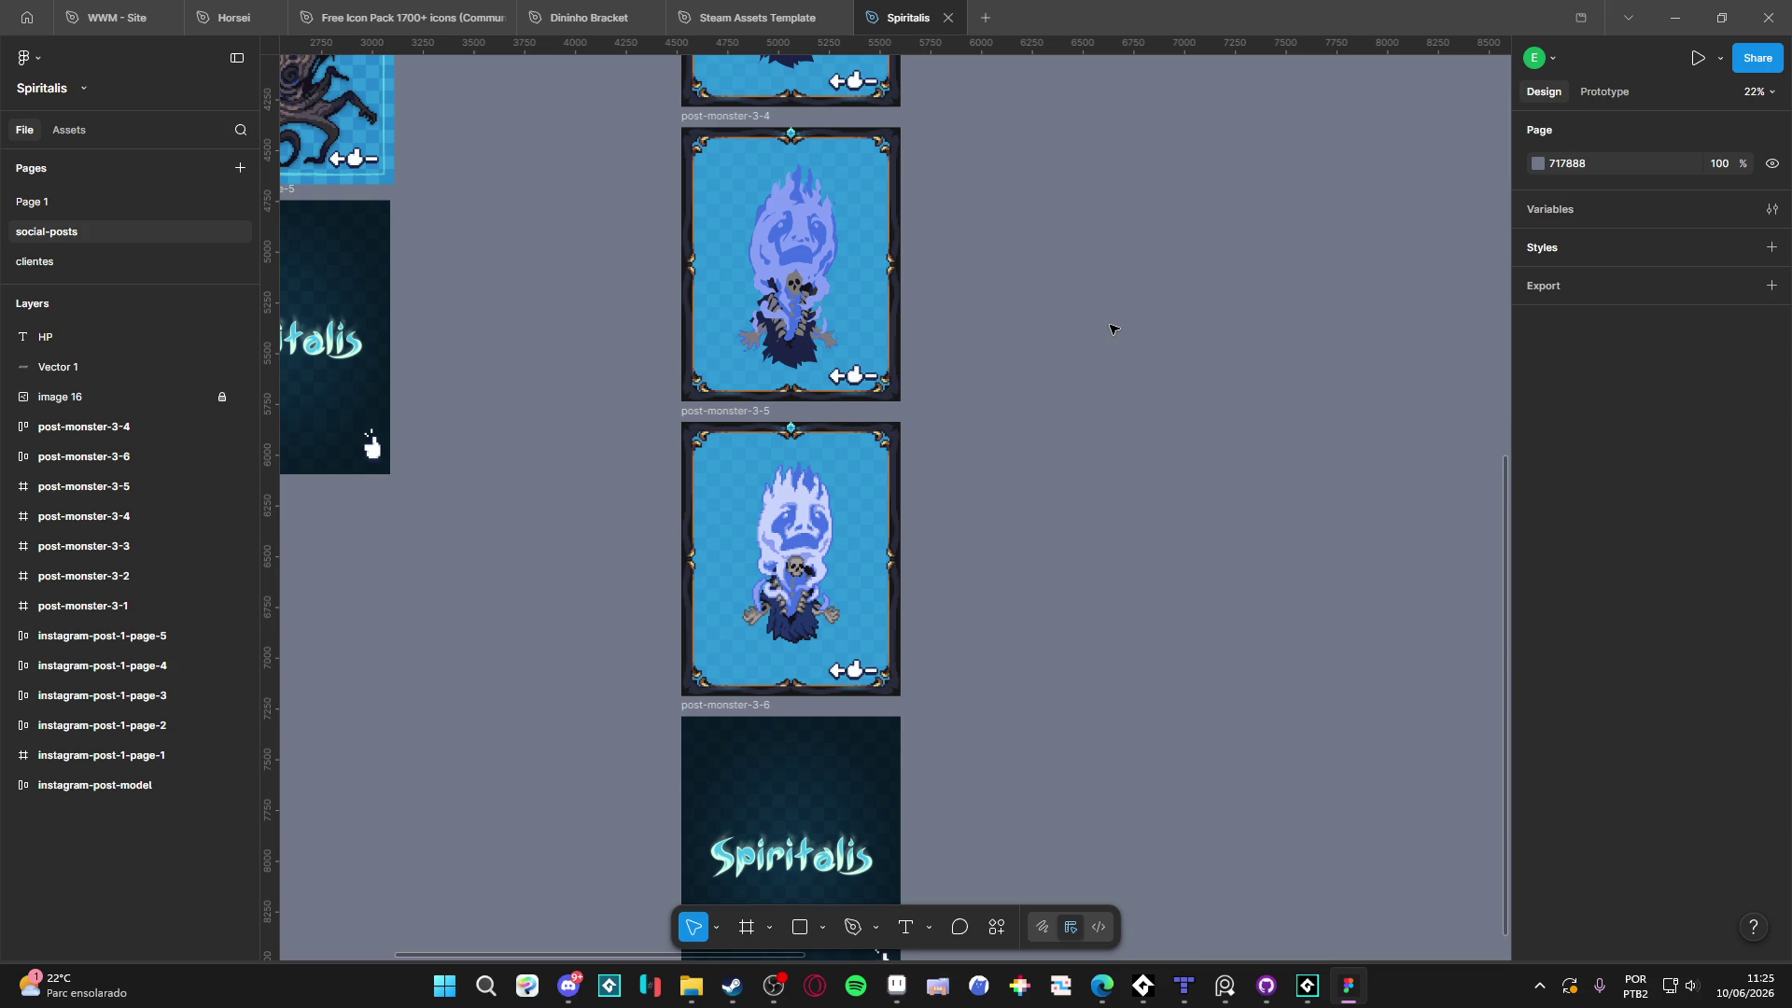
scroll(1111, 328, down, 2)
scroll(1111, 329, up, 2)
scroll(1008, 672, down, 3)
scroll(1008, 444, up, 1)
click(896, 986)
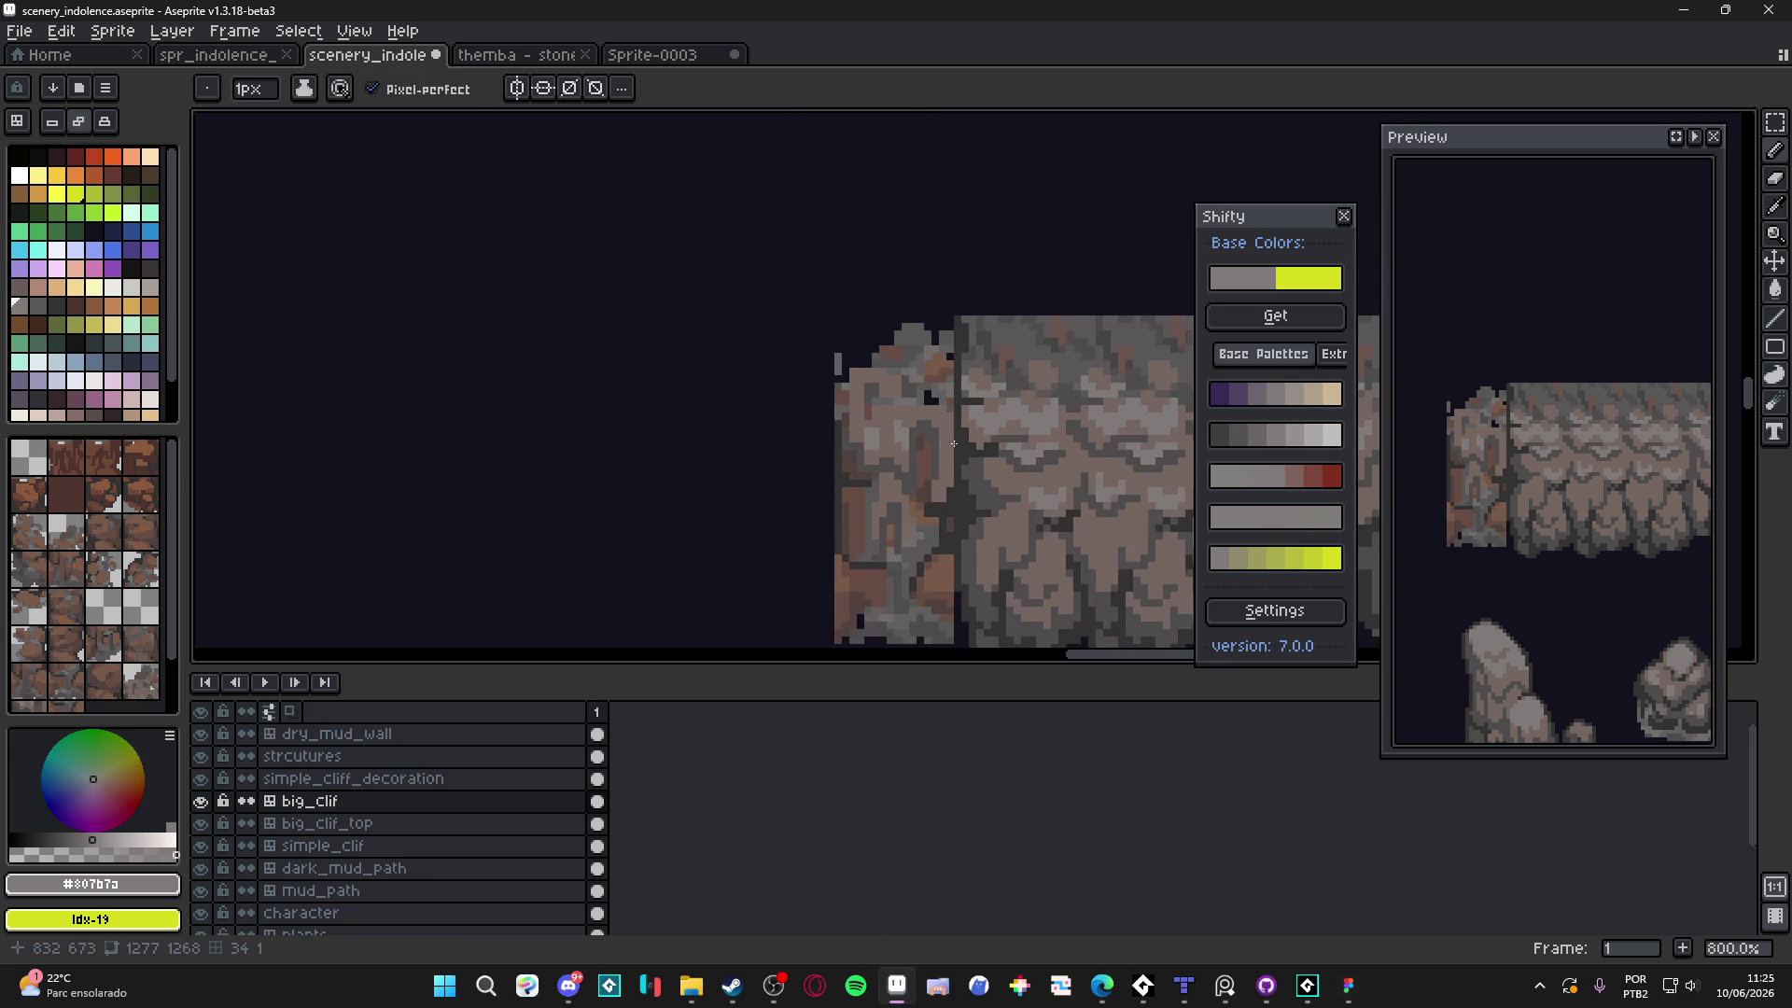
Paint dark grey #323232 pixels along the left end cap's lower edge
drag(945, 443, 705, 295)
scroll(704, 296, down, 3)
scroll(764, 302, up, 3)
scroll(754, 385, down, 1)
alt+click(914, 555)
scroll(760, 569, up, 1)
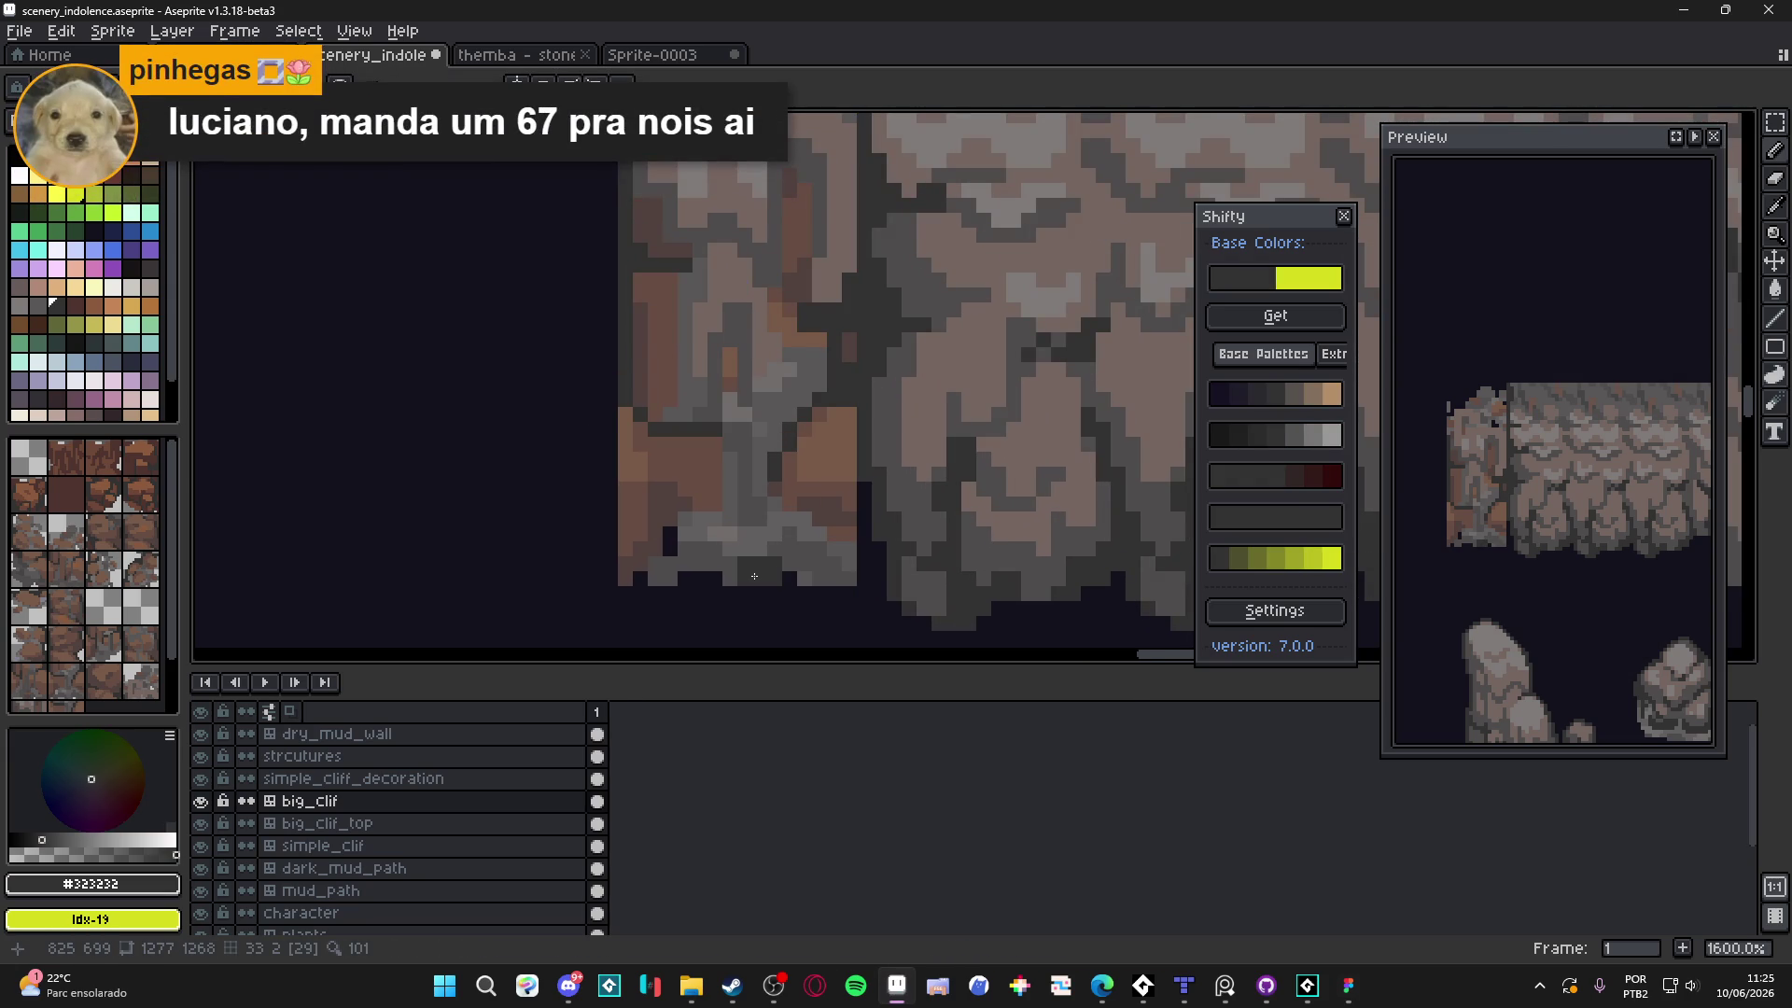
mouse_move(774, 550)
mouse_down()
mouse_move(790, 559)
mouse_move(758, 542)
mouse_move(818, 560)
mouse_up()
alt+click(785, 404)
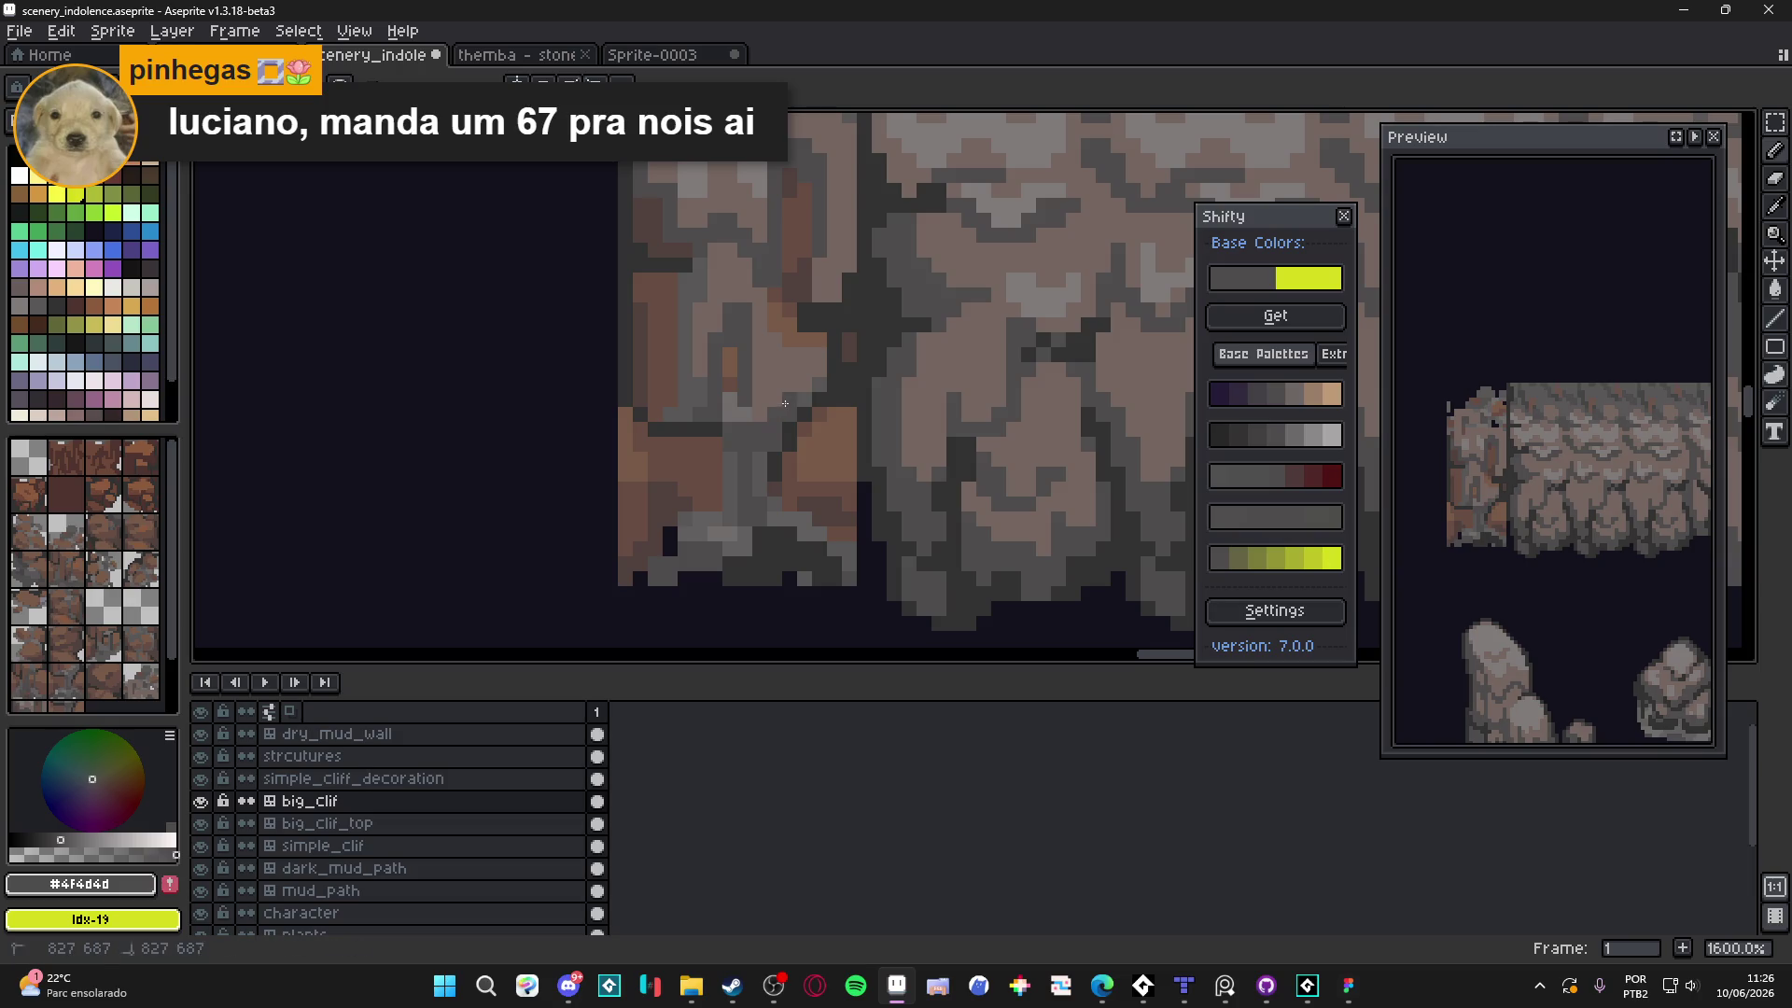
Sample mid grey #4f4d4d and paint a short vertical run of grey pixels on the cap
alt+click(804, 392)
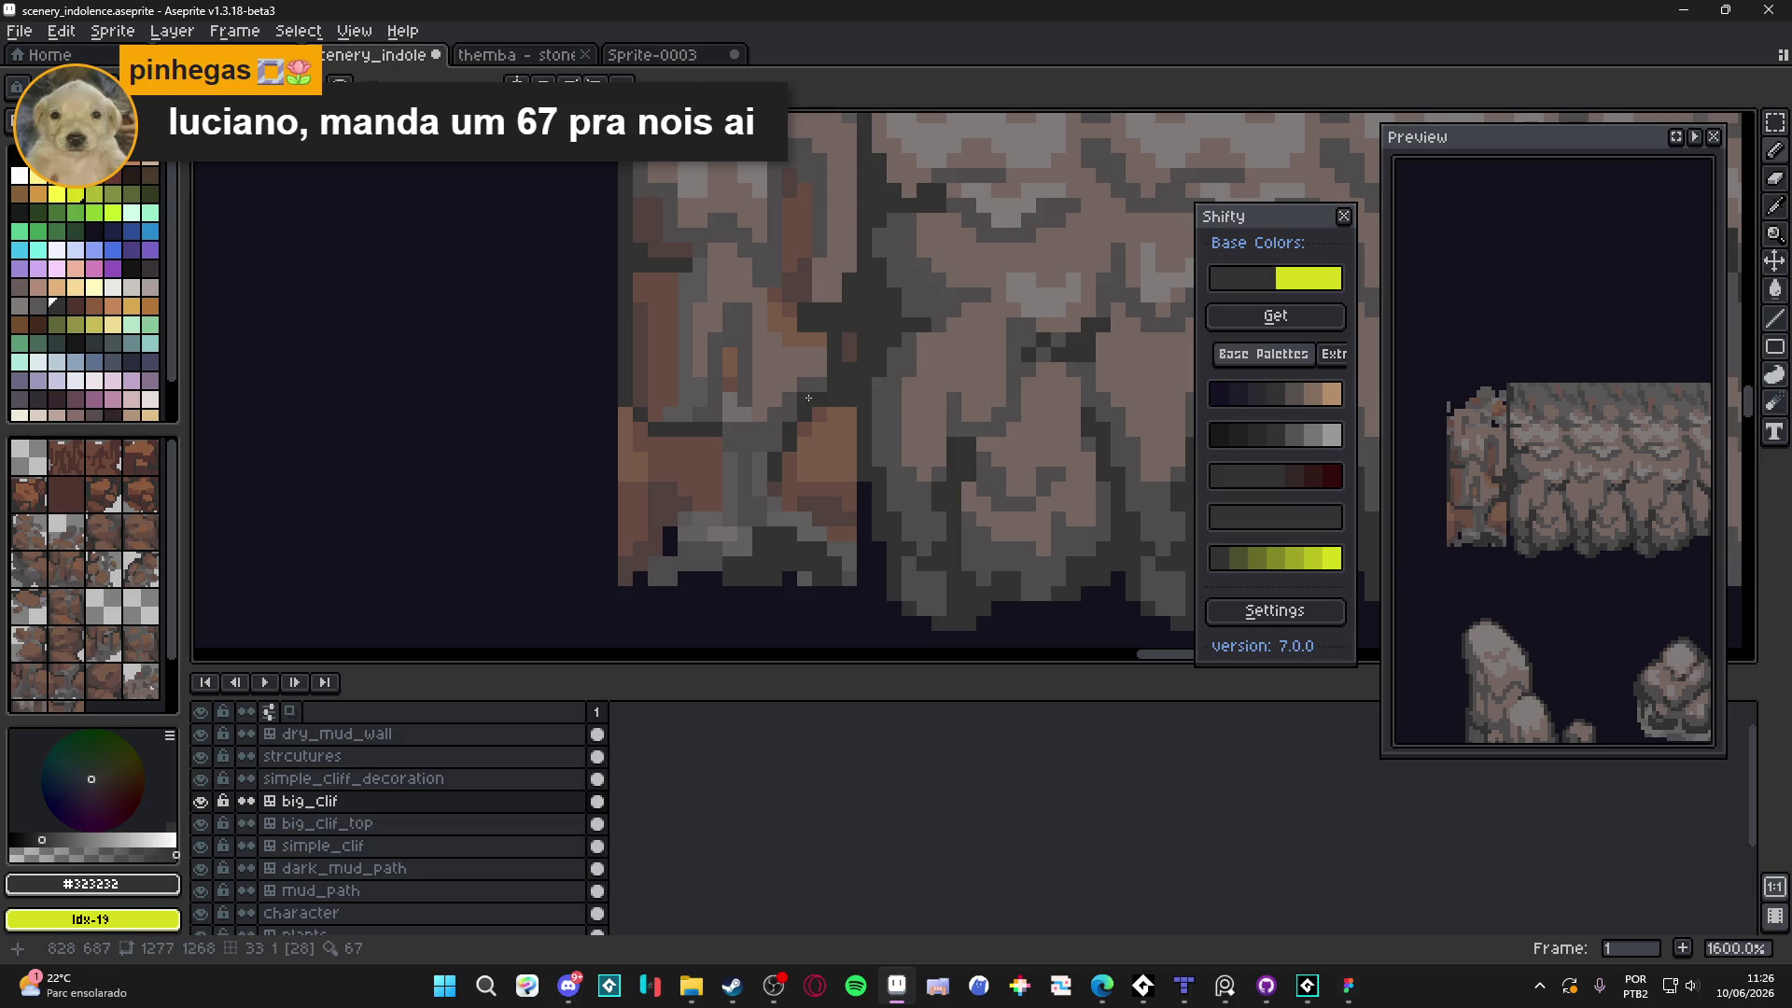
alt+click(811, 371)
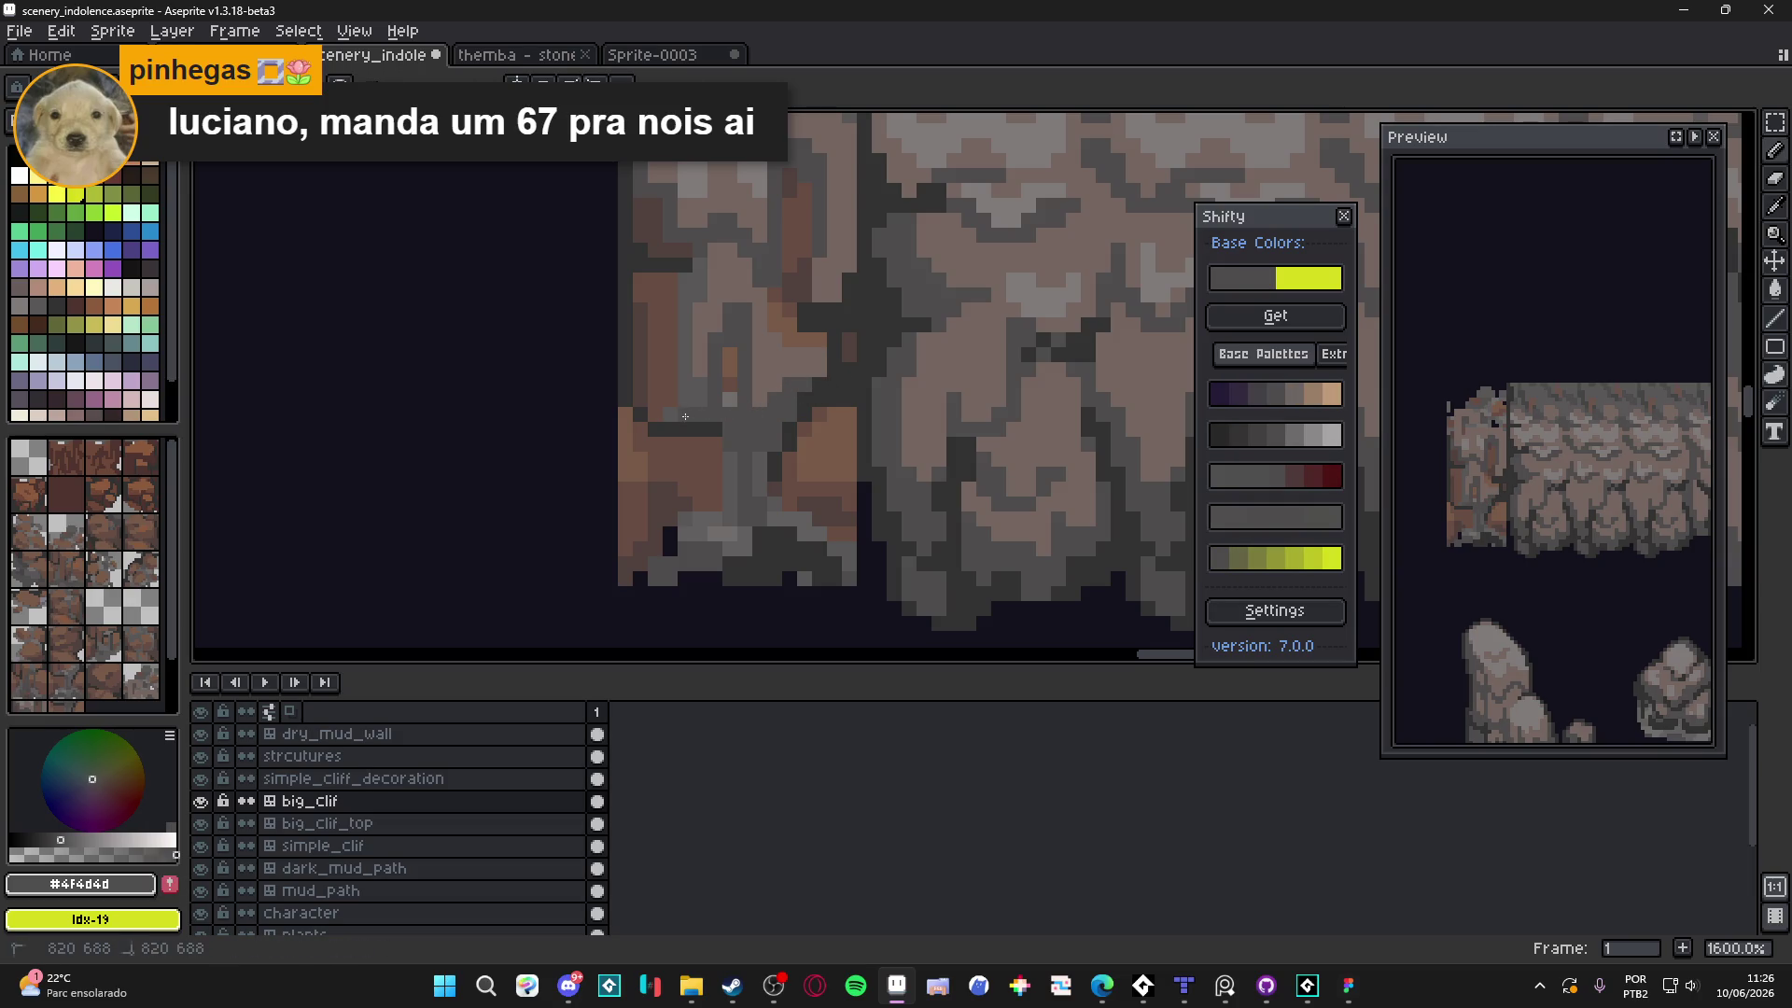
drag(674, 393, 689, 396)
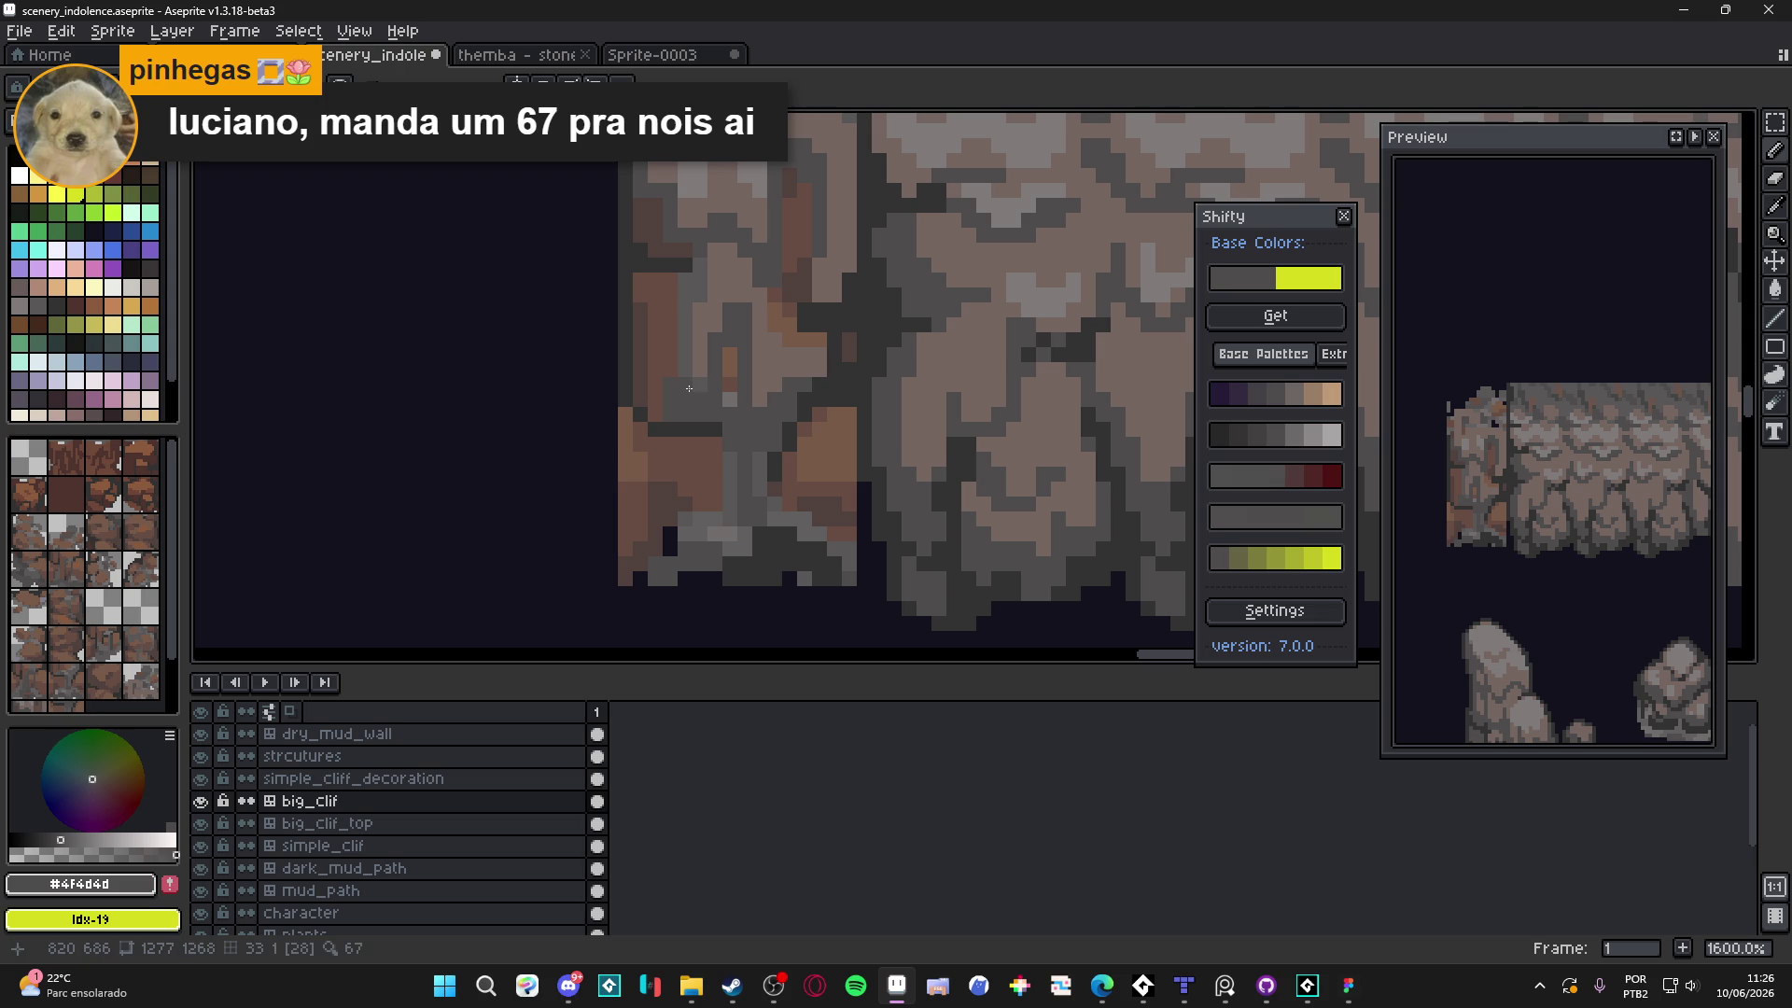
scroll(696, 325, down, 3)
scroll(752, 416, up, 3)
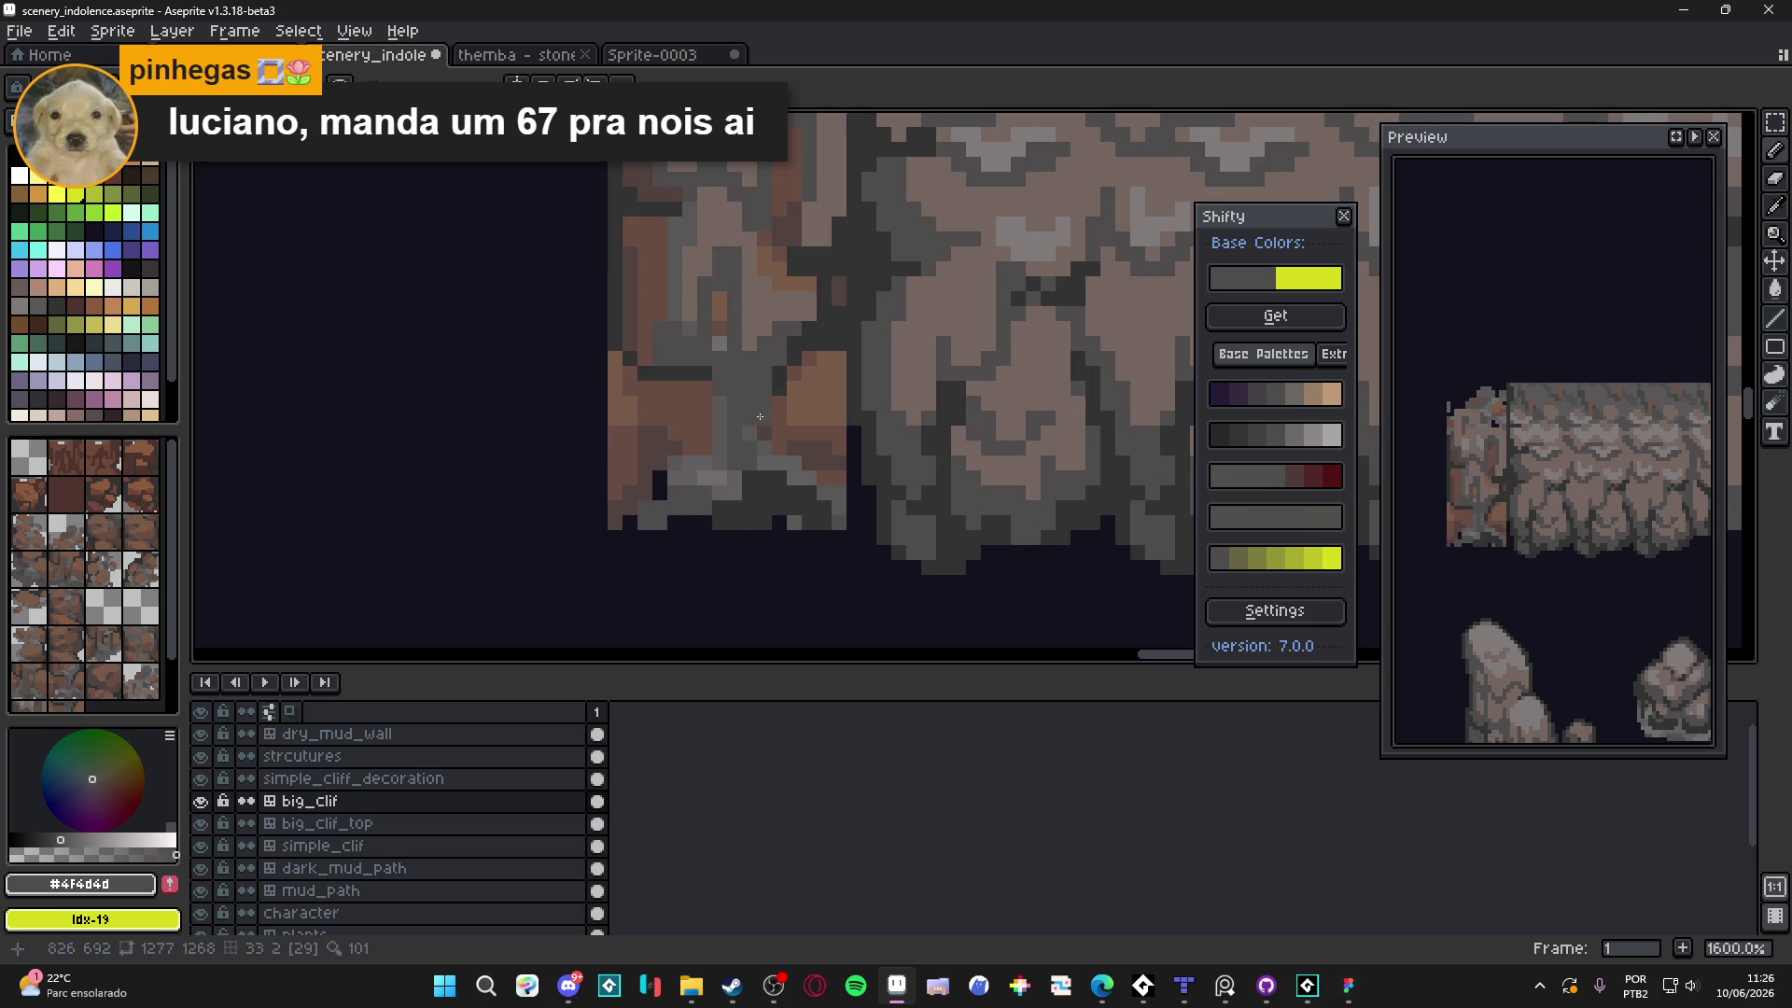
click(753, 416)
mouse_move(736, 423)
mouse_down()
mouse_move(736, 472)
mouse_move(783, 477)
mouse_up()
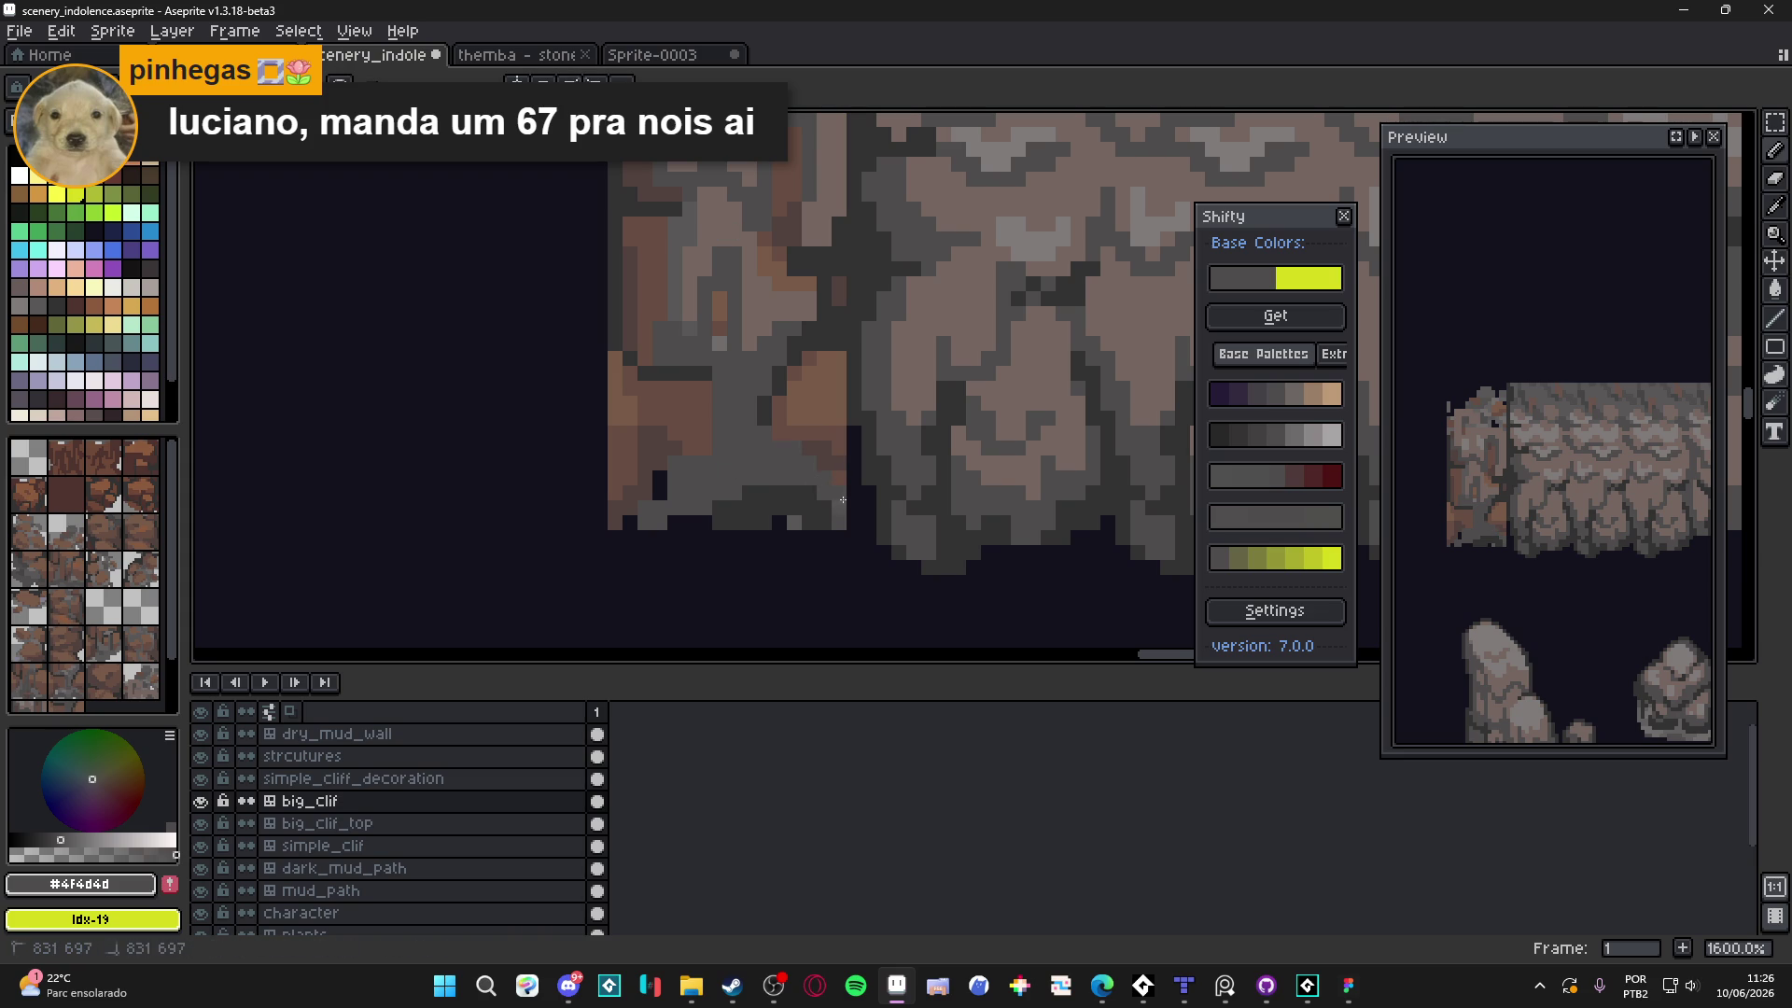
Extend dark grey #323232 pixels along the bottom of the end cap
alt+click(801, 523)
click(660, 512)
drag(682, 509, 712, 509)
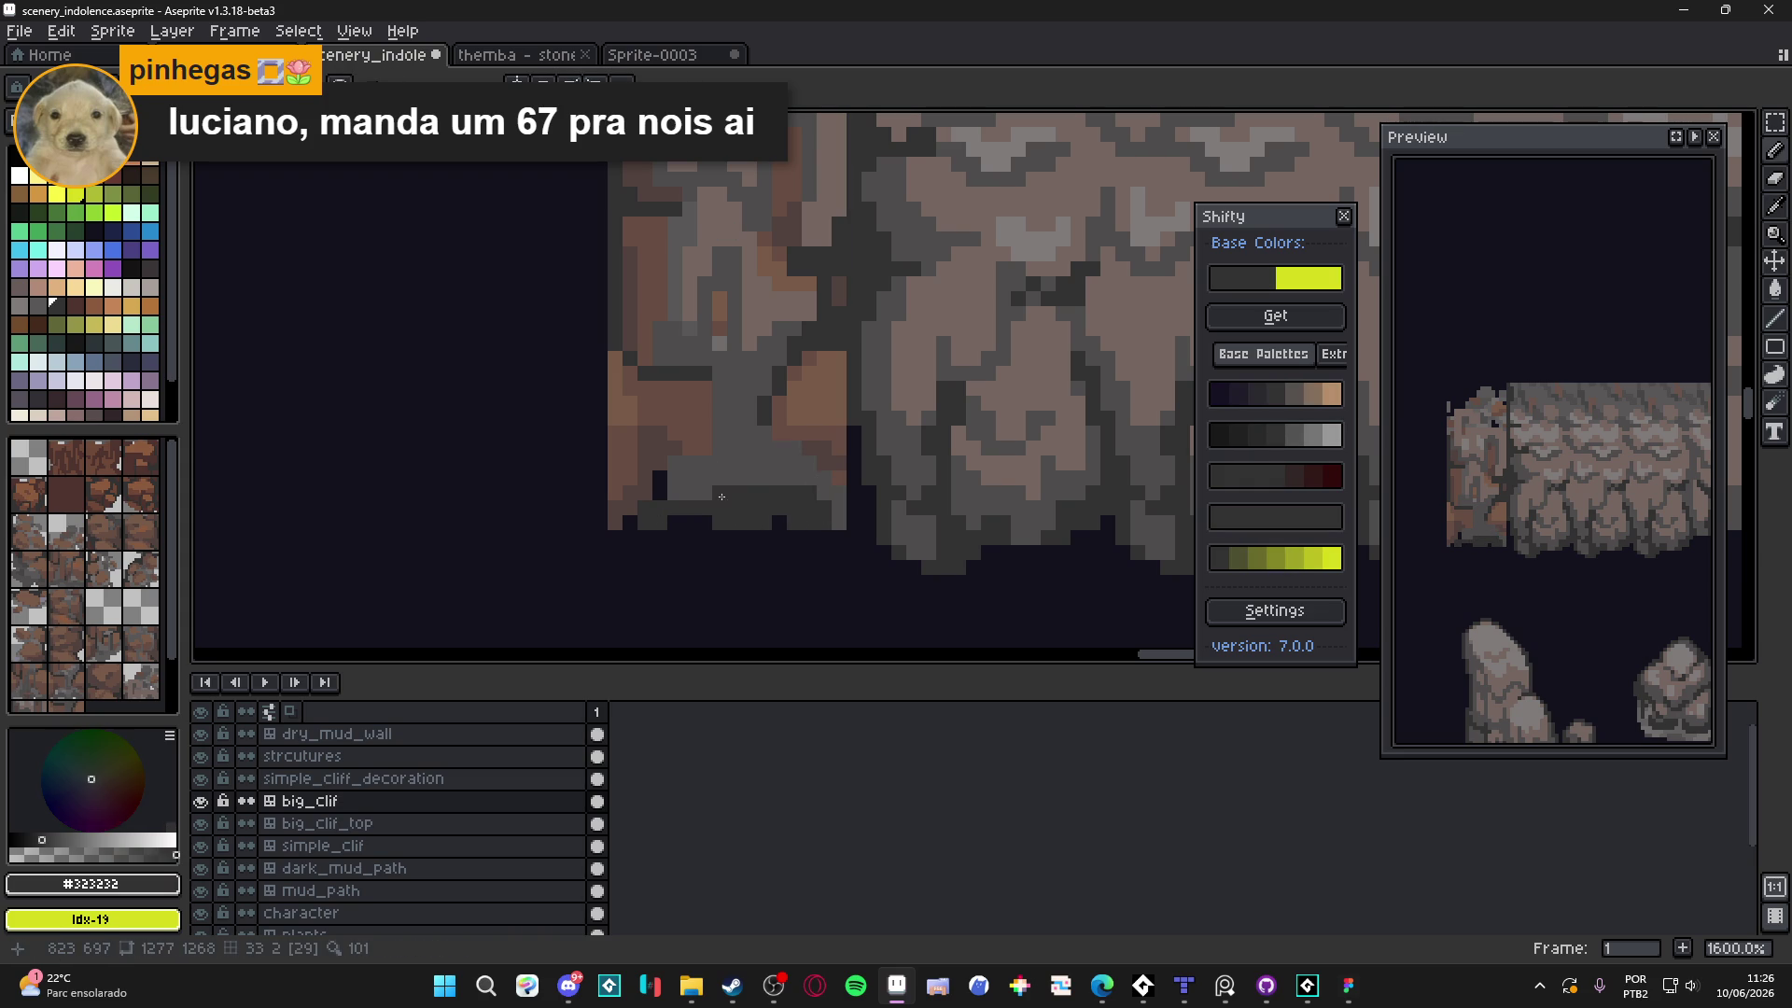
scroll(701, 467, down, 4)
scroll(705, 392, up, 2)
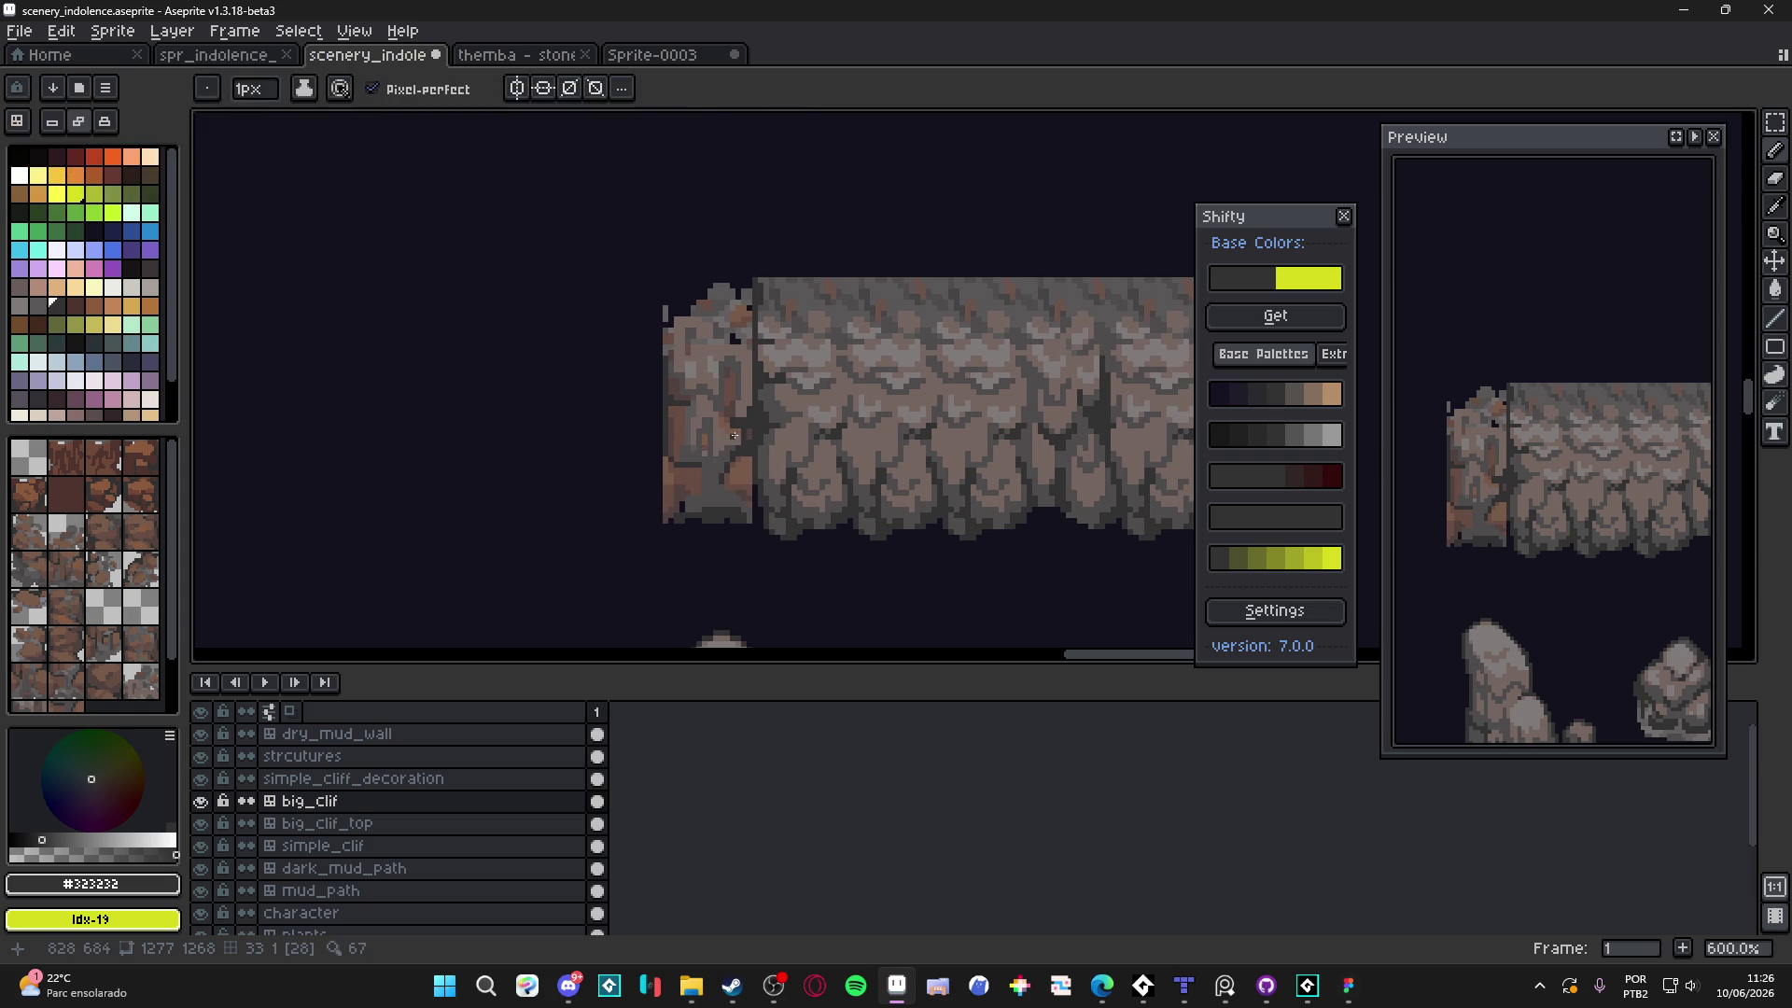
Add a grey #525050 pixel and a light grey #807b7a stroke down the end cap
scroll(689, 328, up, 6)
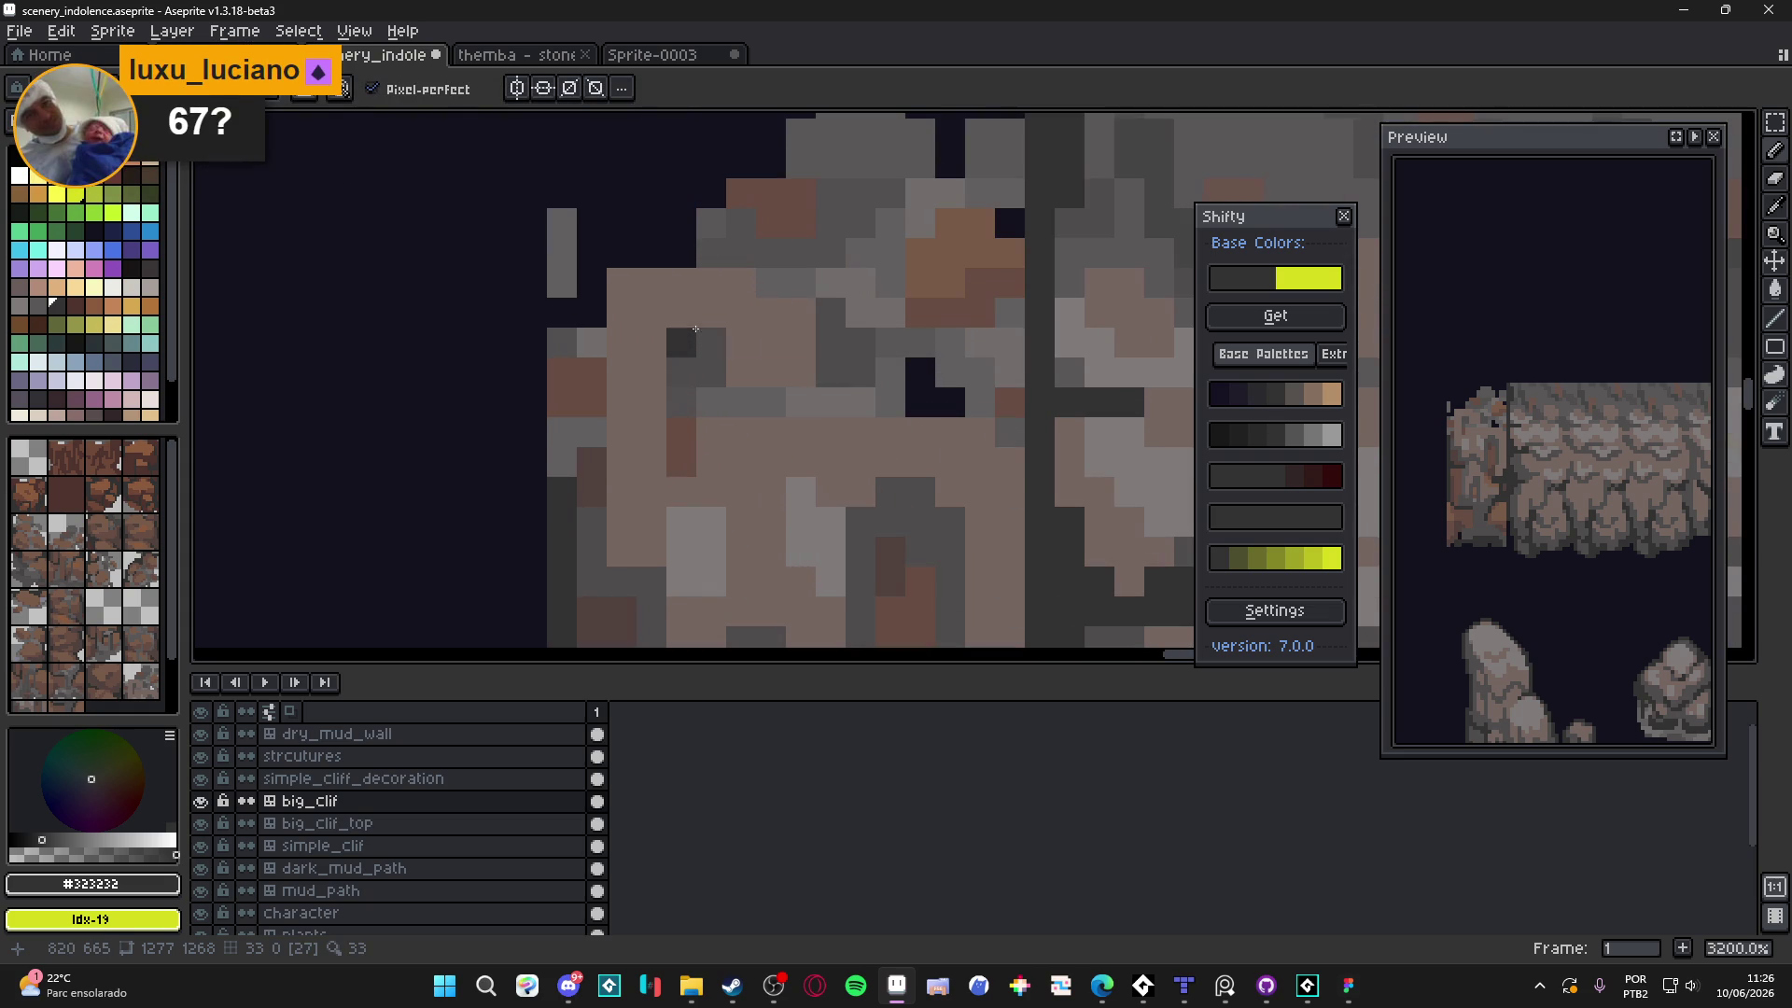
alt+click(780, 240)
click(632, 288)
scroll(625, 317, down, 4)
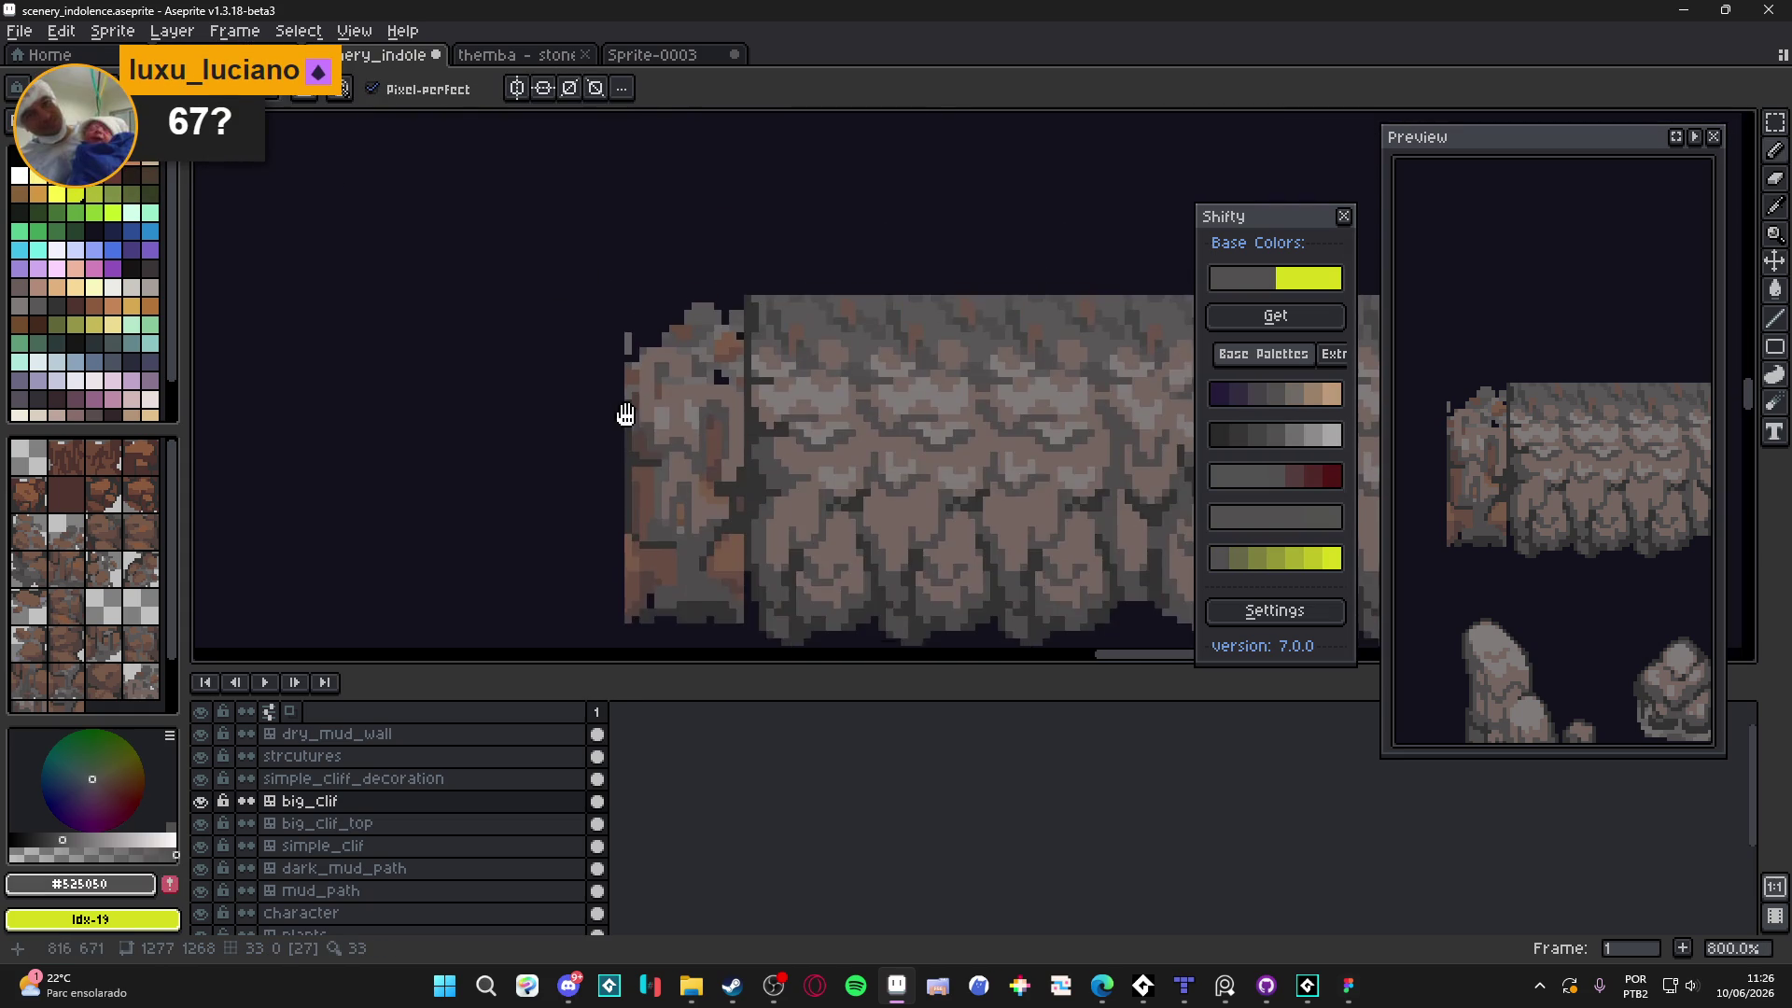
scroll(625, 336, up, 3)
alt+click(628, 342)
mouse_move(628, 342)
mouse_down()
mouse_move(635, 415)
mouse_move(681, 386)
mouse_up()
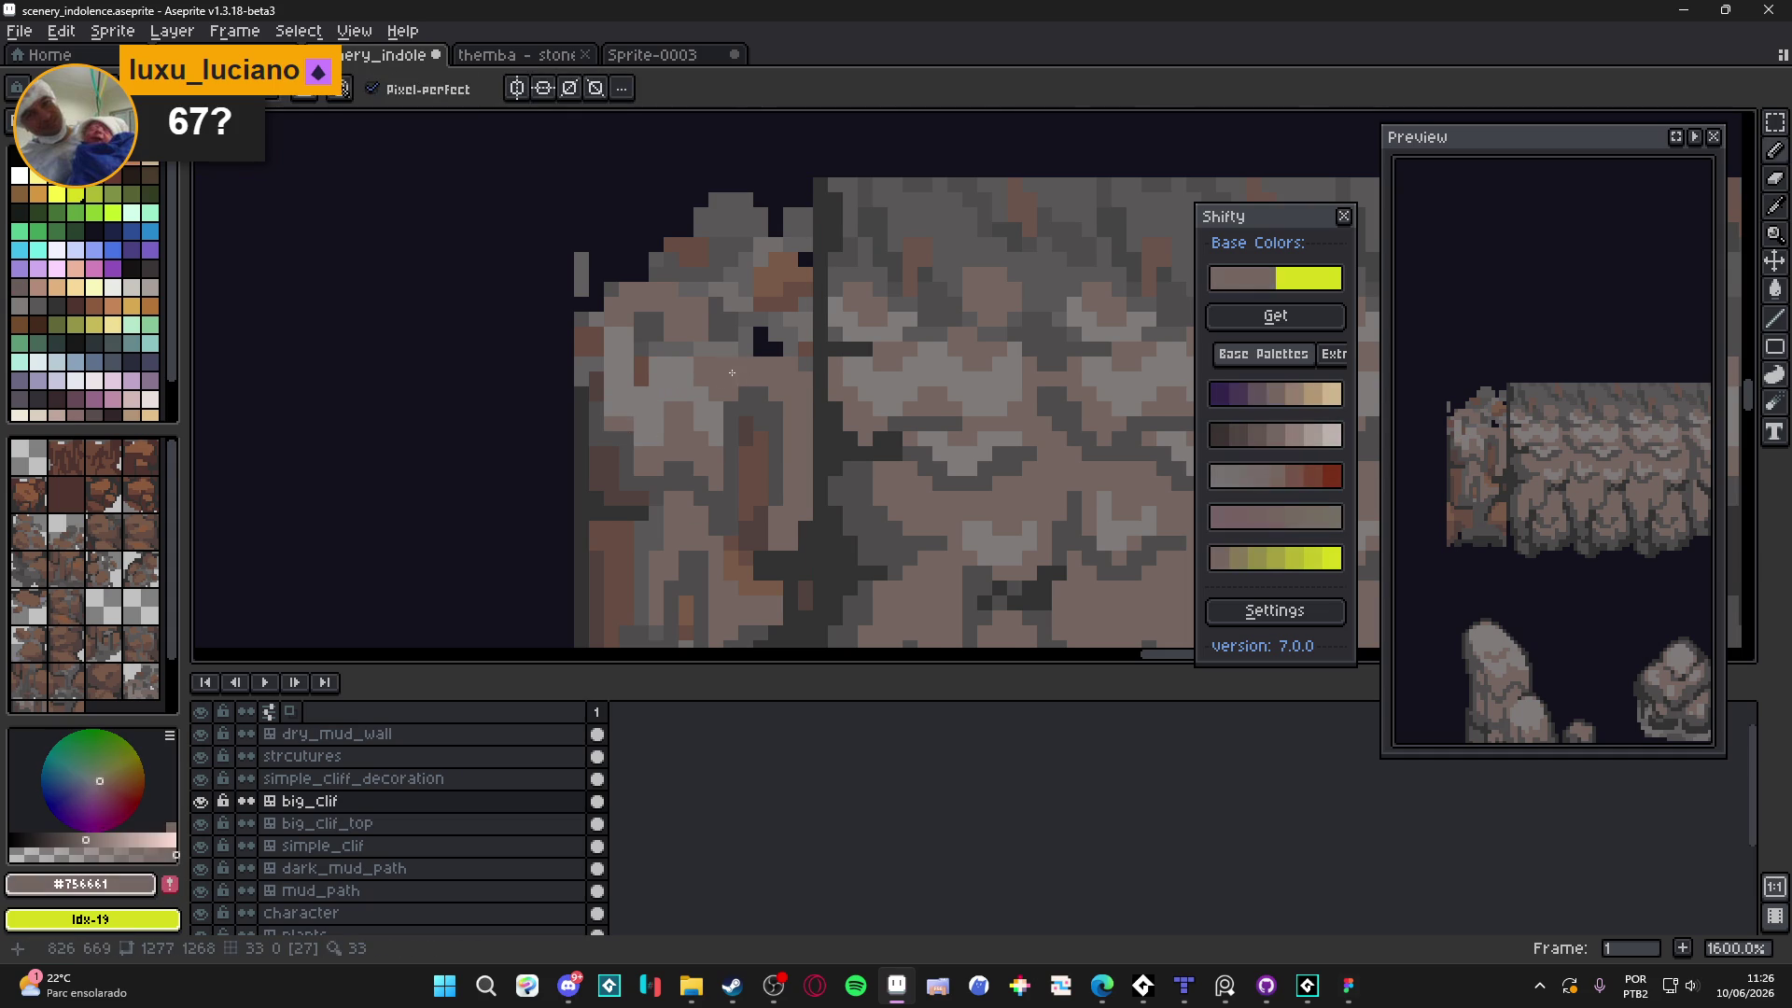
Sample mid grey #4f4d4d and brownish #756661 from the cliff
scroll(691, 384, down, 1)
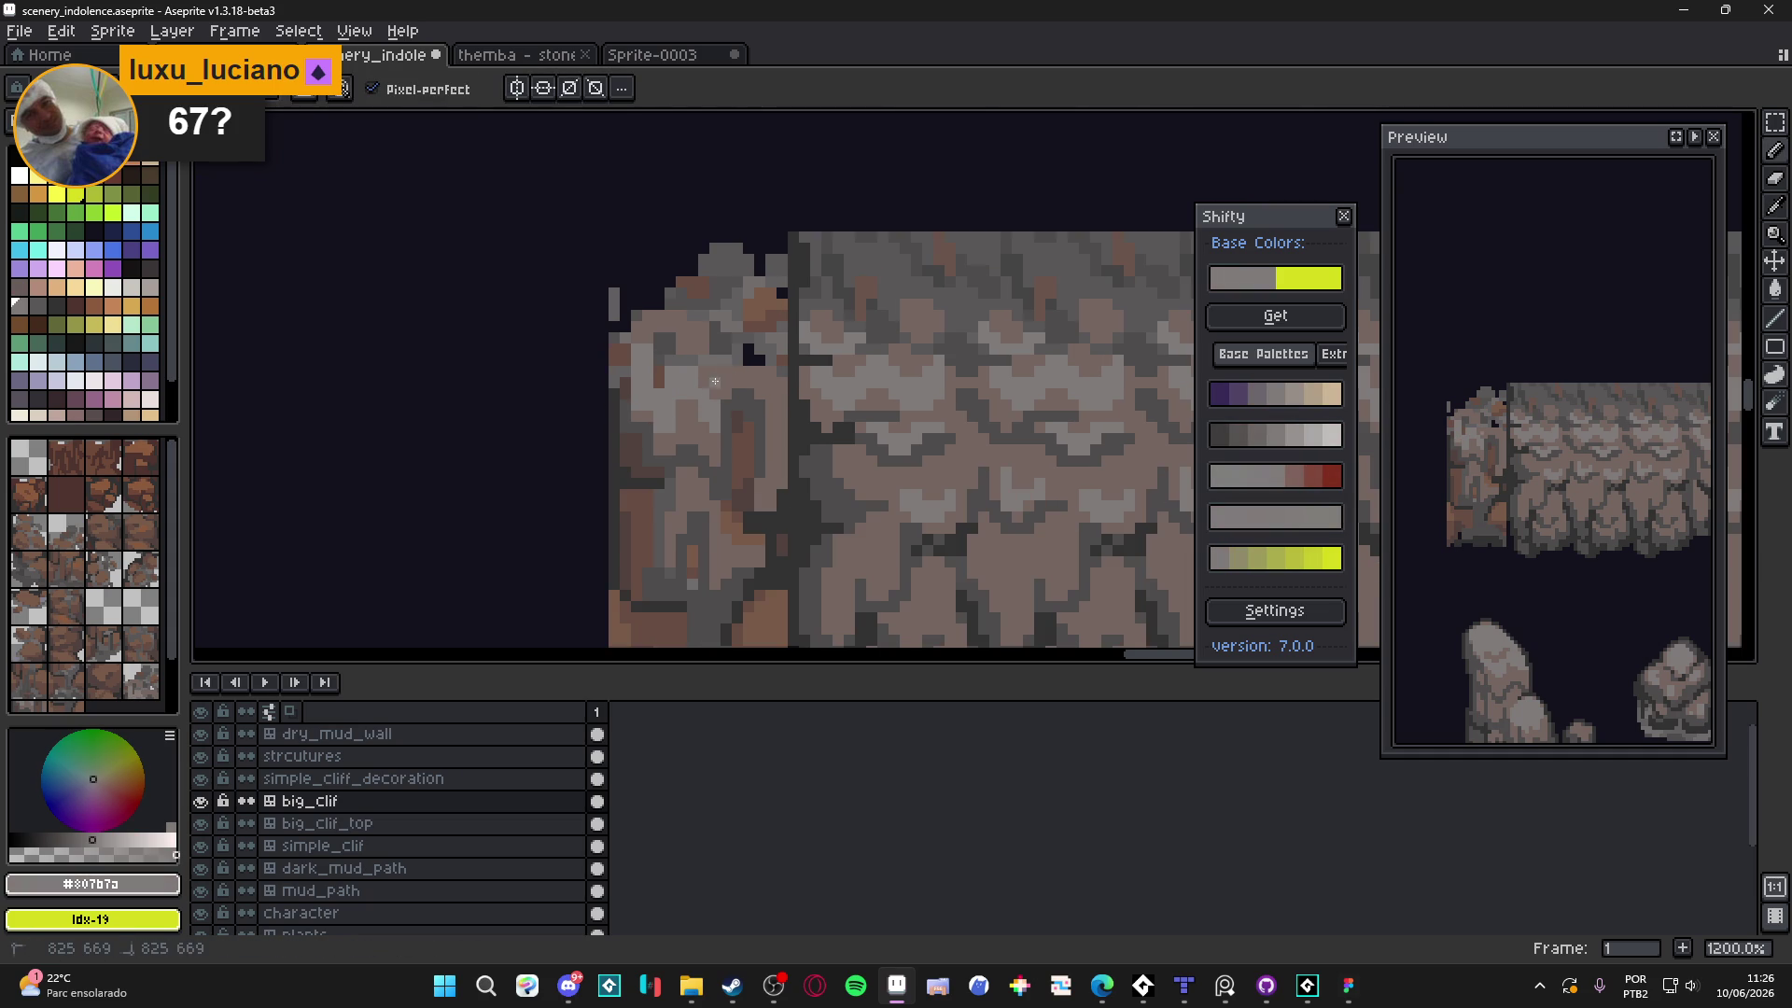
scroll(774, 416, down, 4)
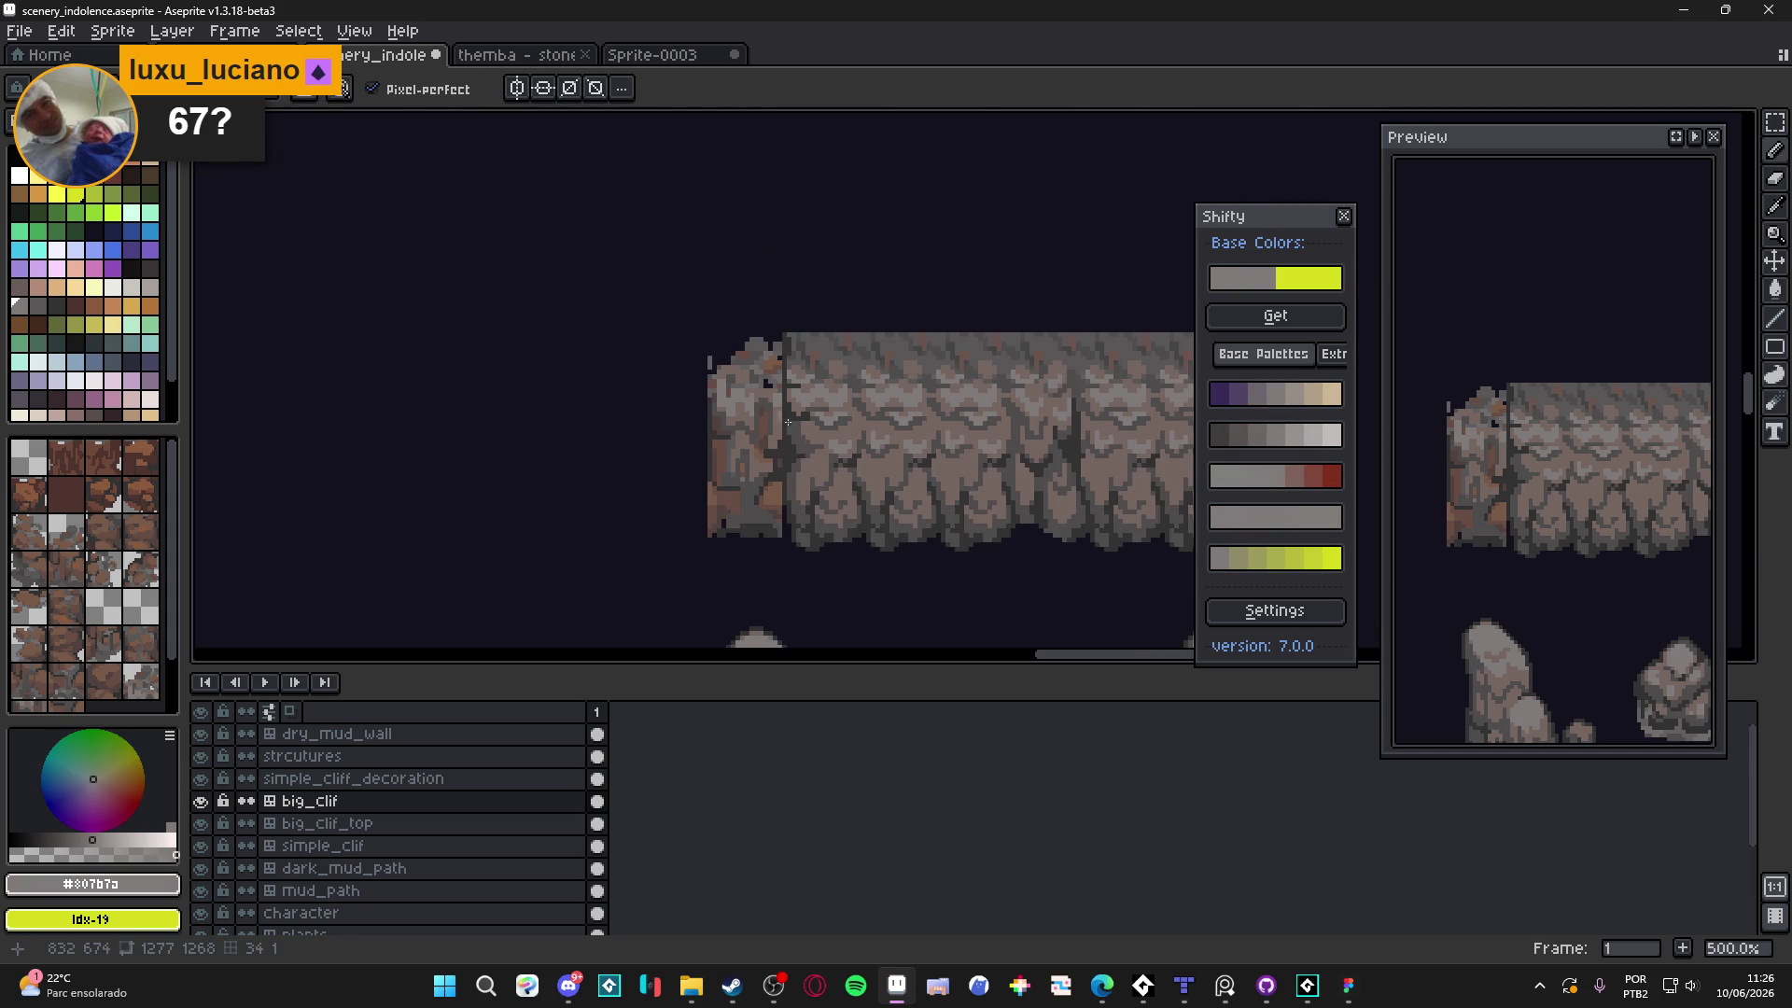
scroll(754, 466, up, 2)
alt+click(701, 497)
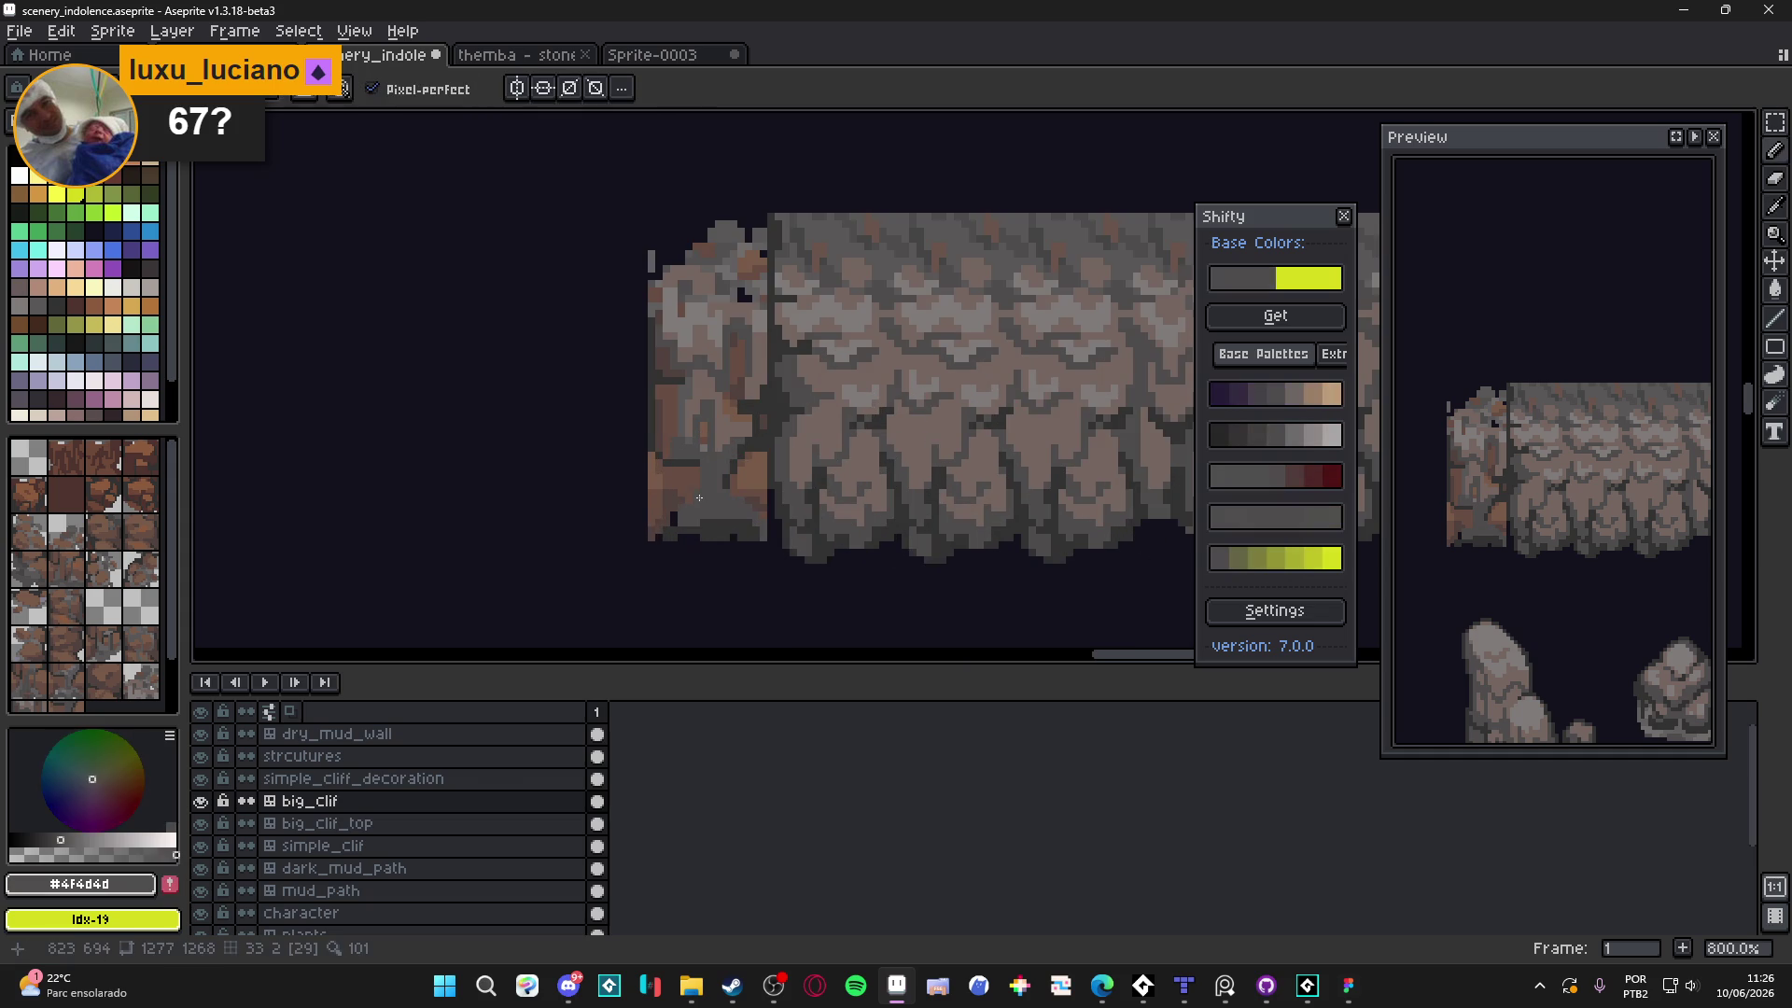
alt+click(729, 439)
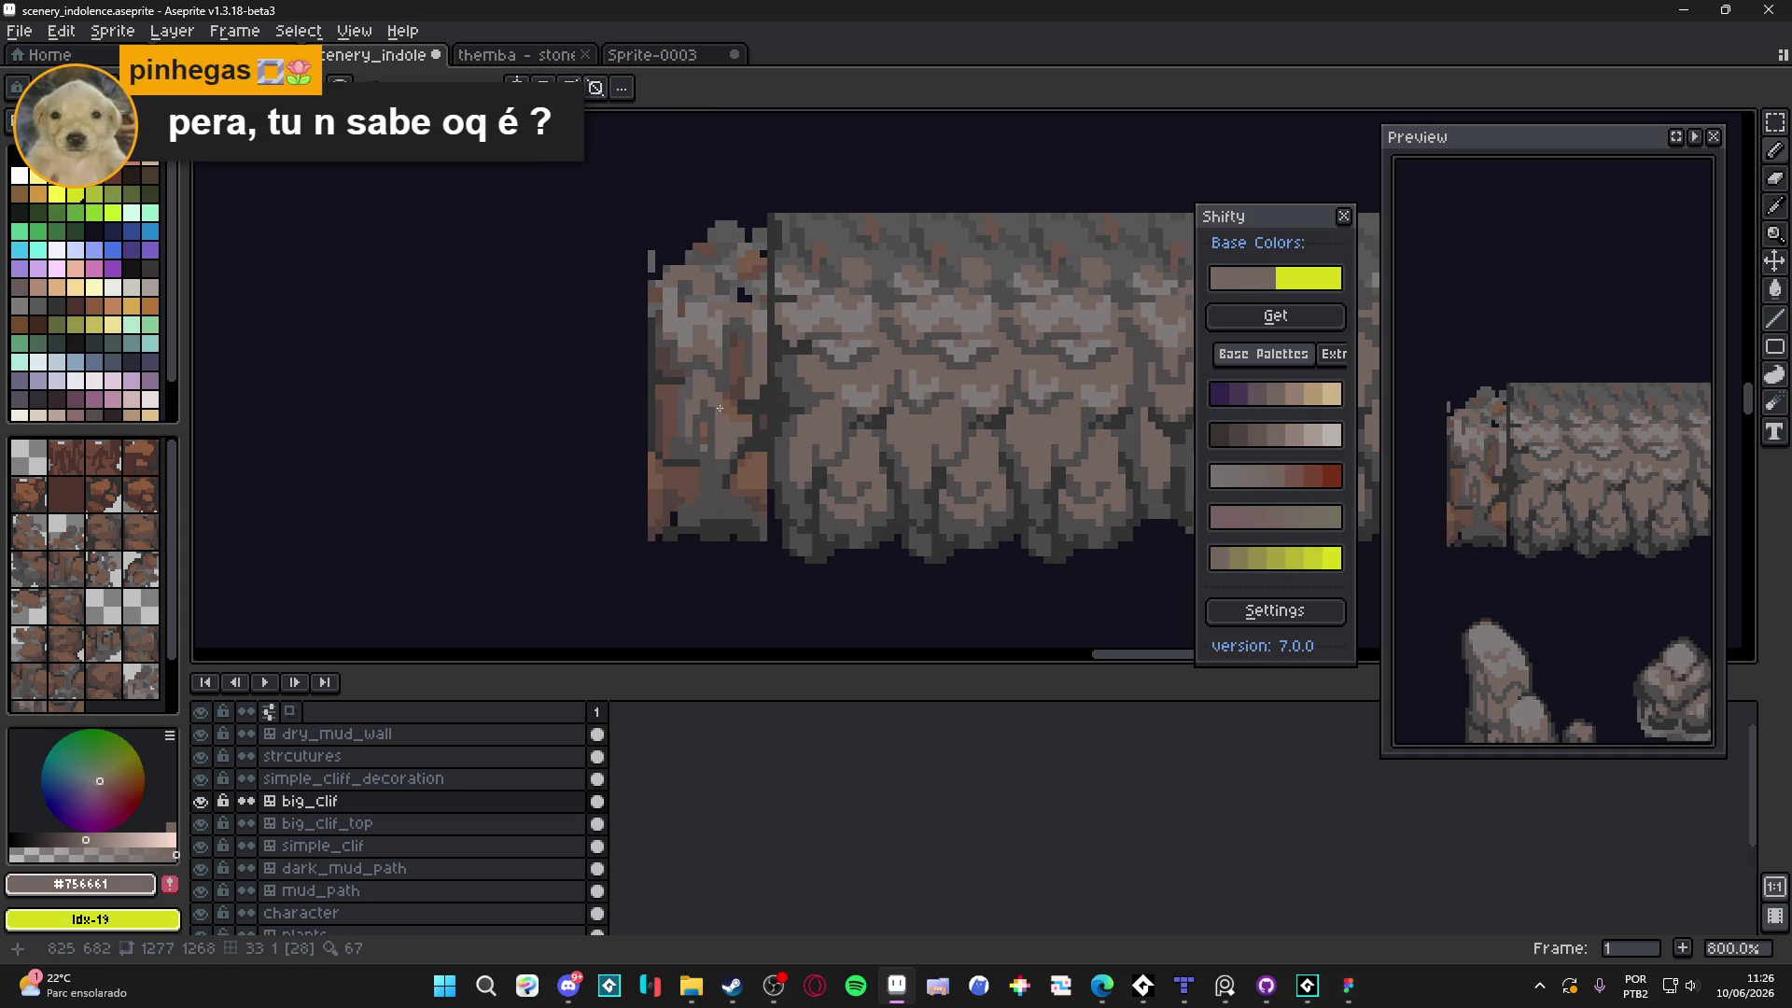
scroll(732, 399, up, 3)
alt+click(756, 392)
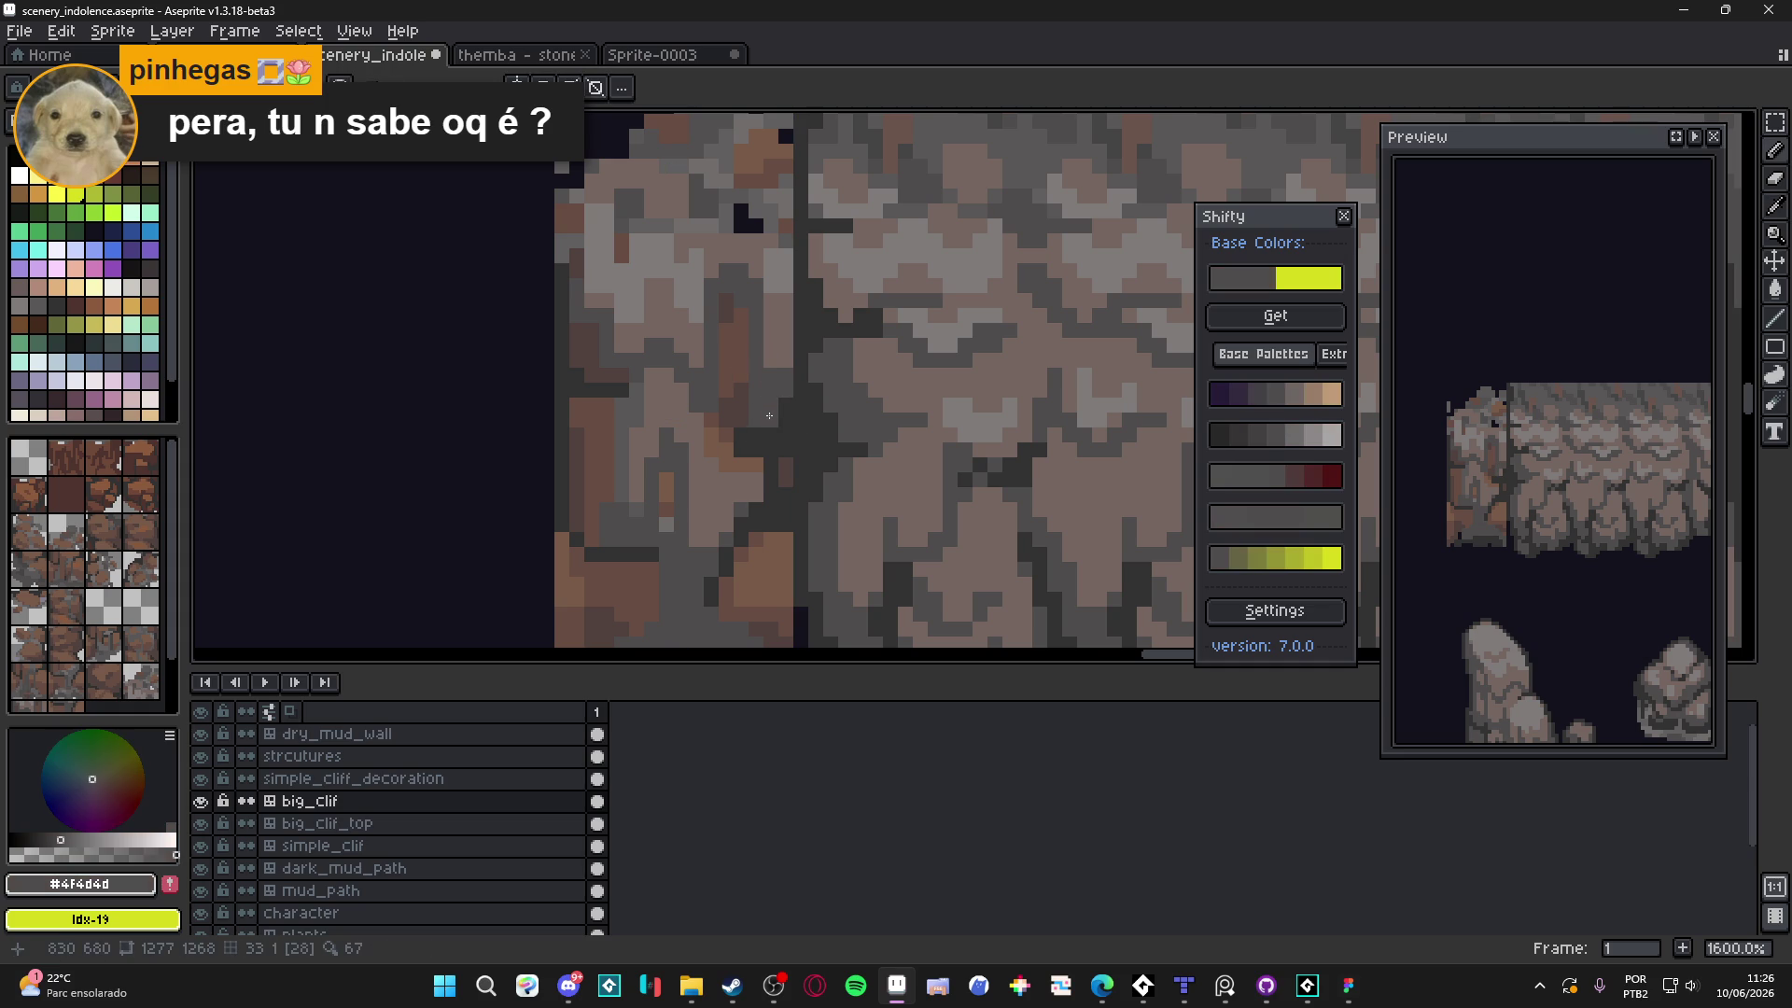
Resample #756661, #4f4d4d and dark brown #52423c from the end cap seam
scroll(772, 429, down, 4)
scroll(784, 411, up, 5)
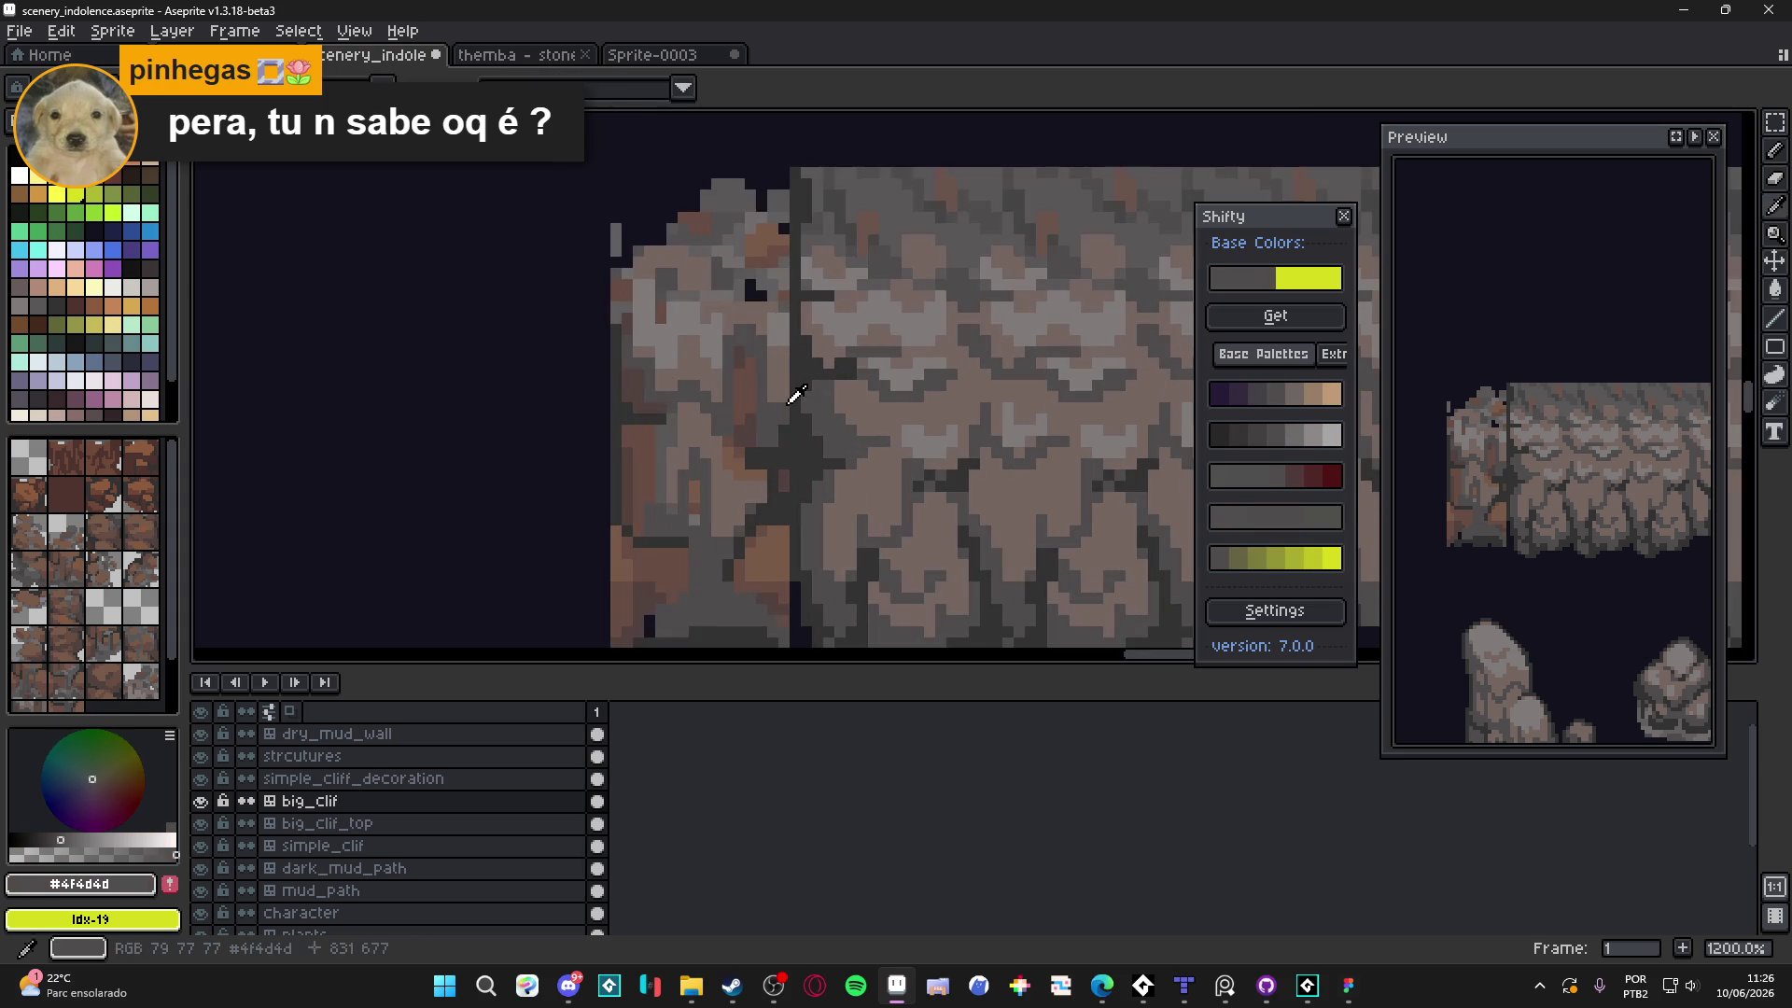
scroll(782, 401, down, 3)
scroll(784, 382, up, 4)
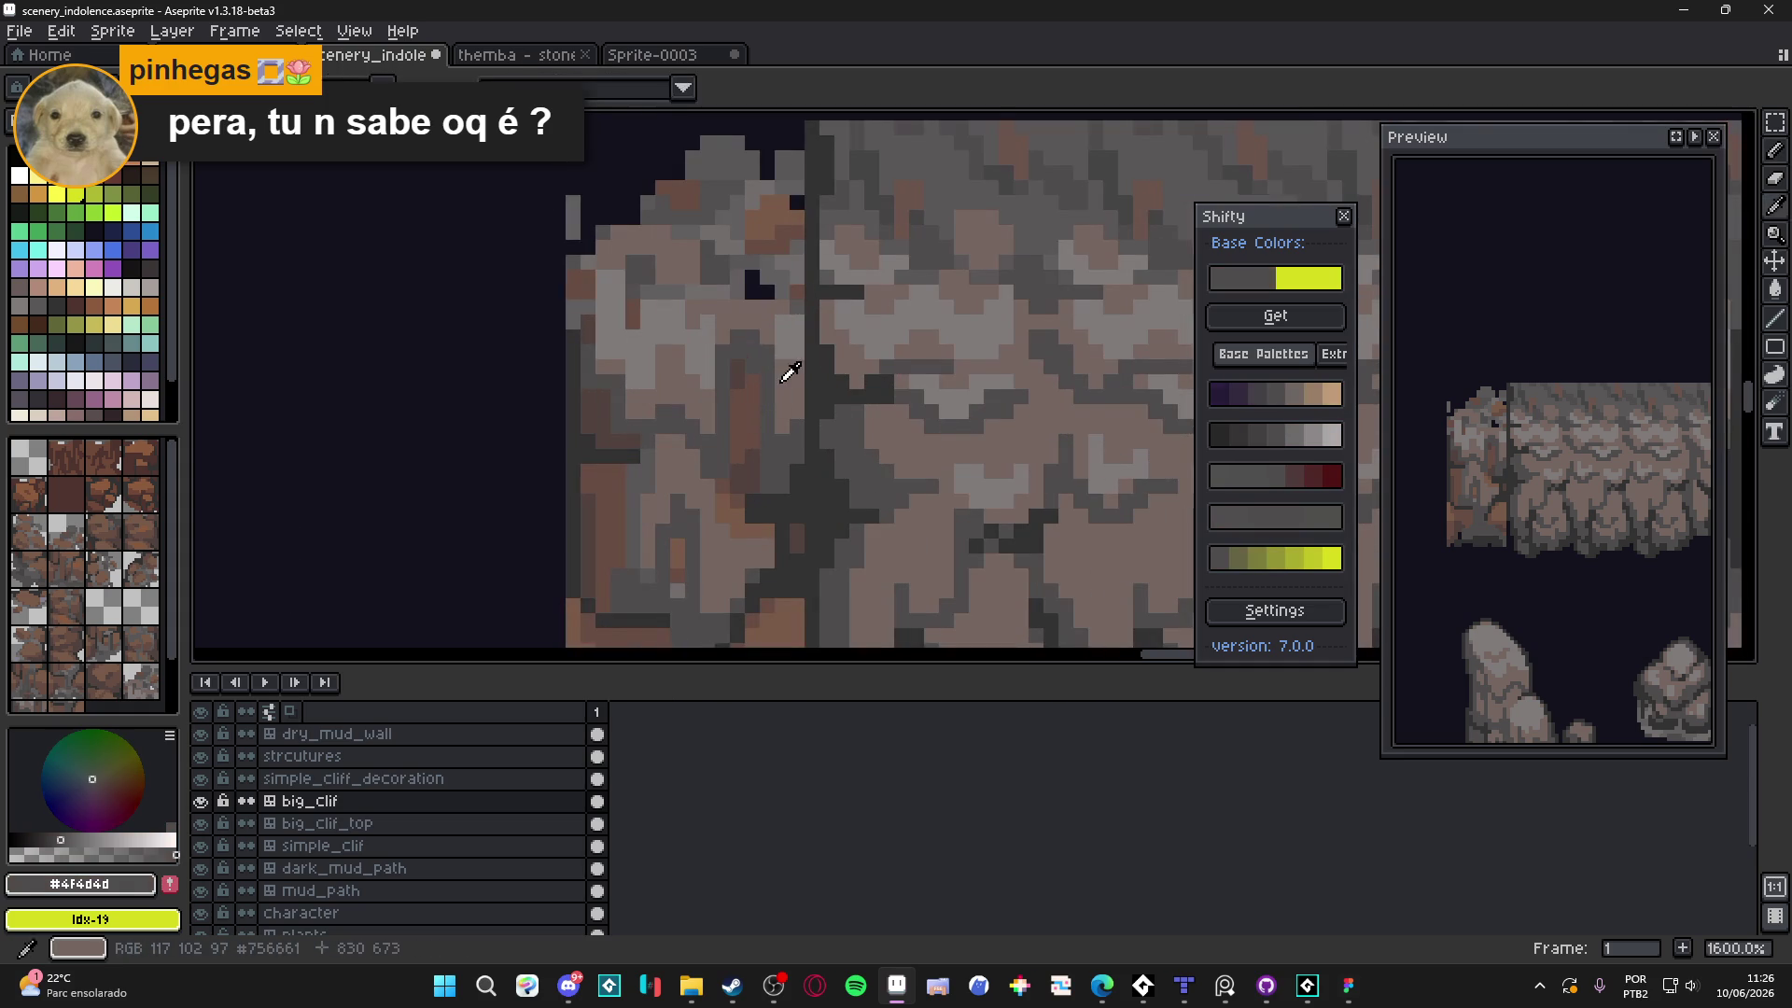
alt+click(776, 362)
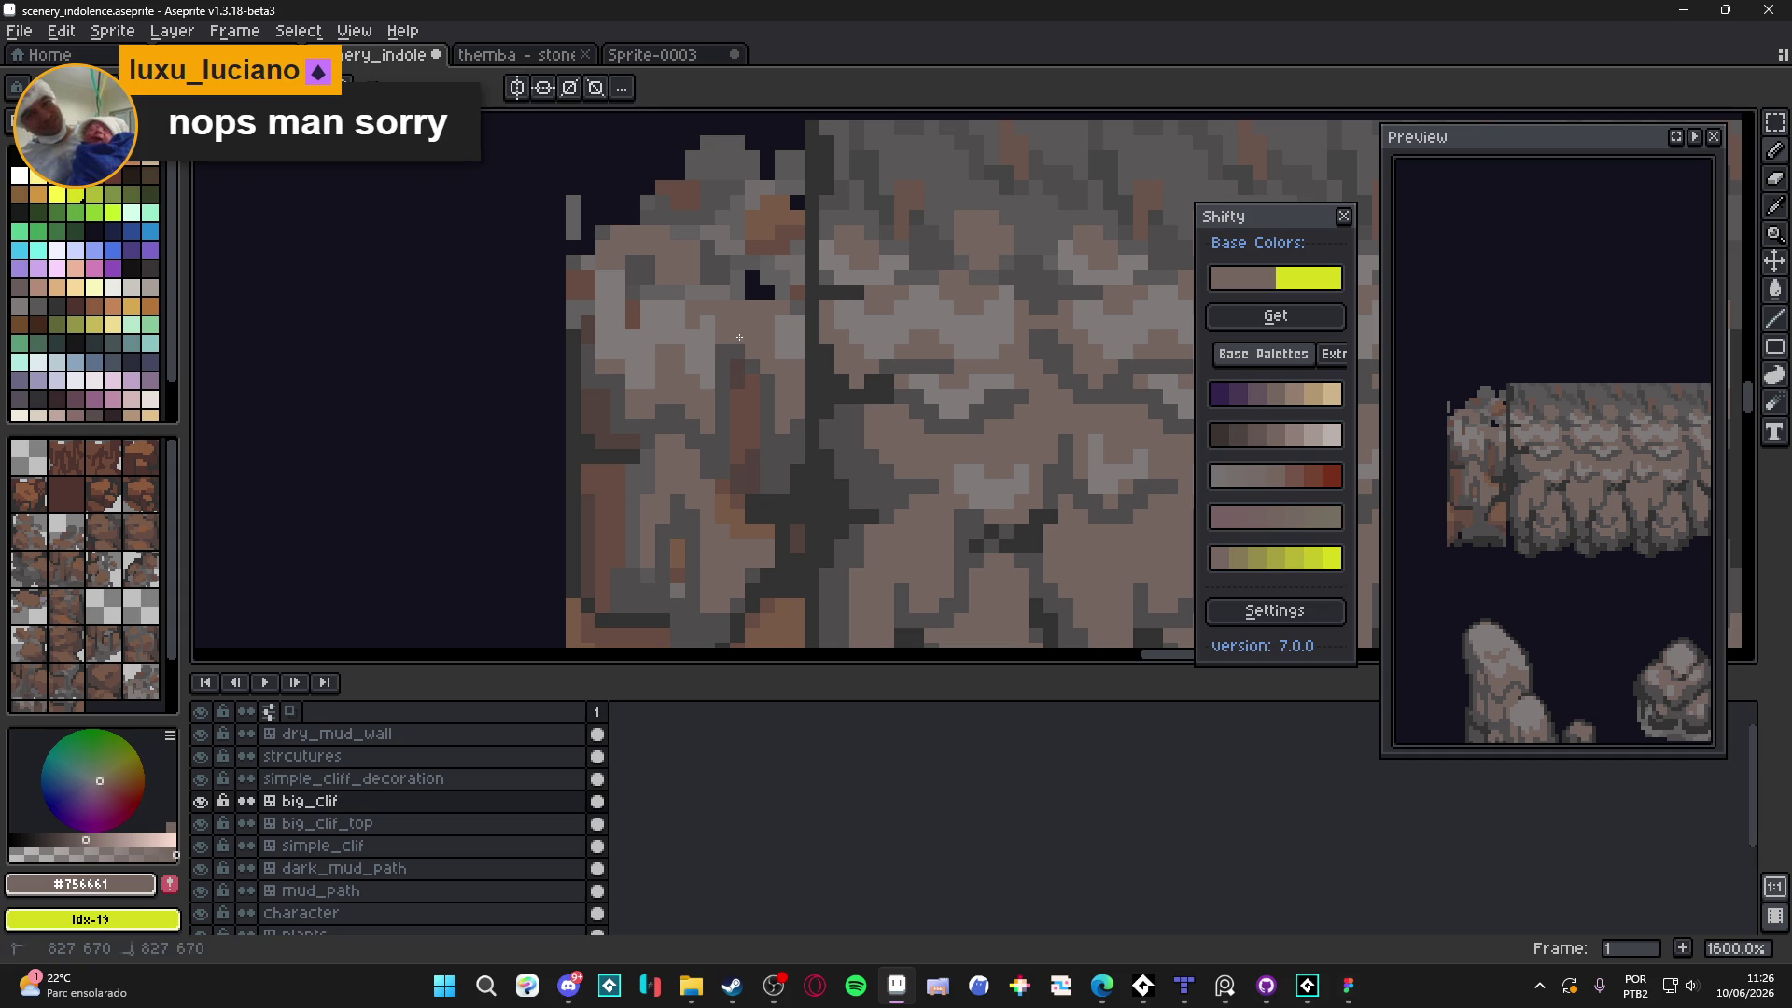
alt+click(758, 355)
scroll(754, 374, down, 3)
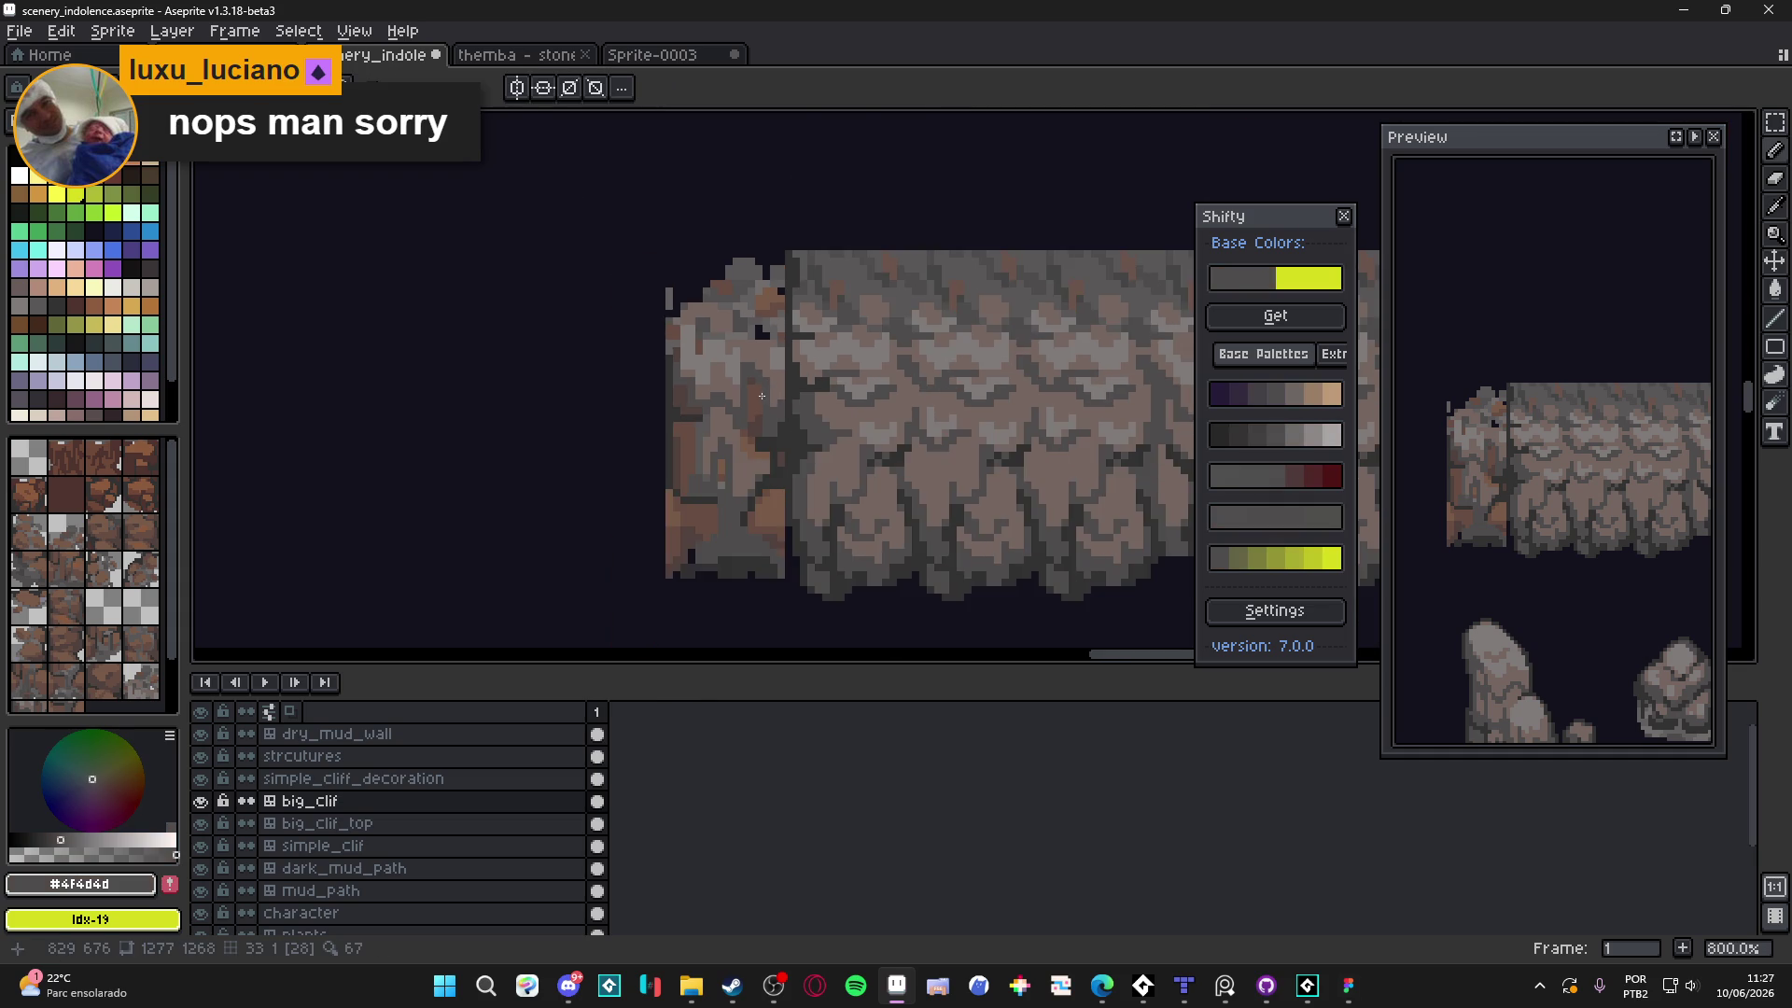
scroll(767, 399, up, 3)
alt+click(754, 392)
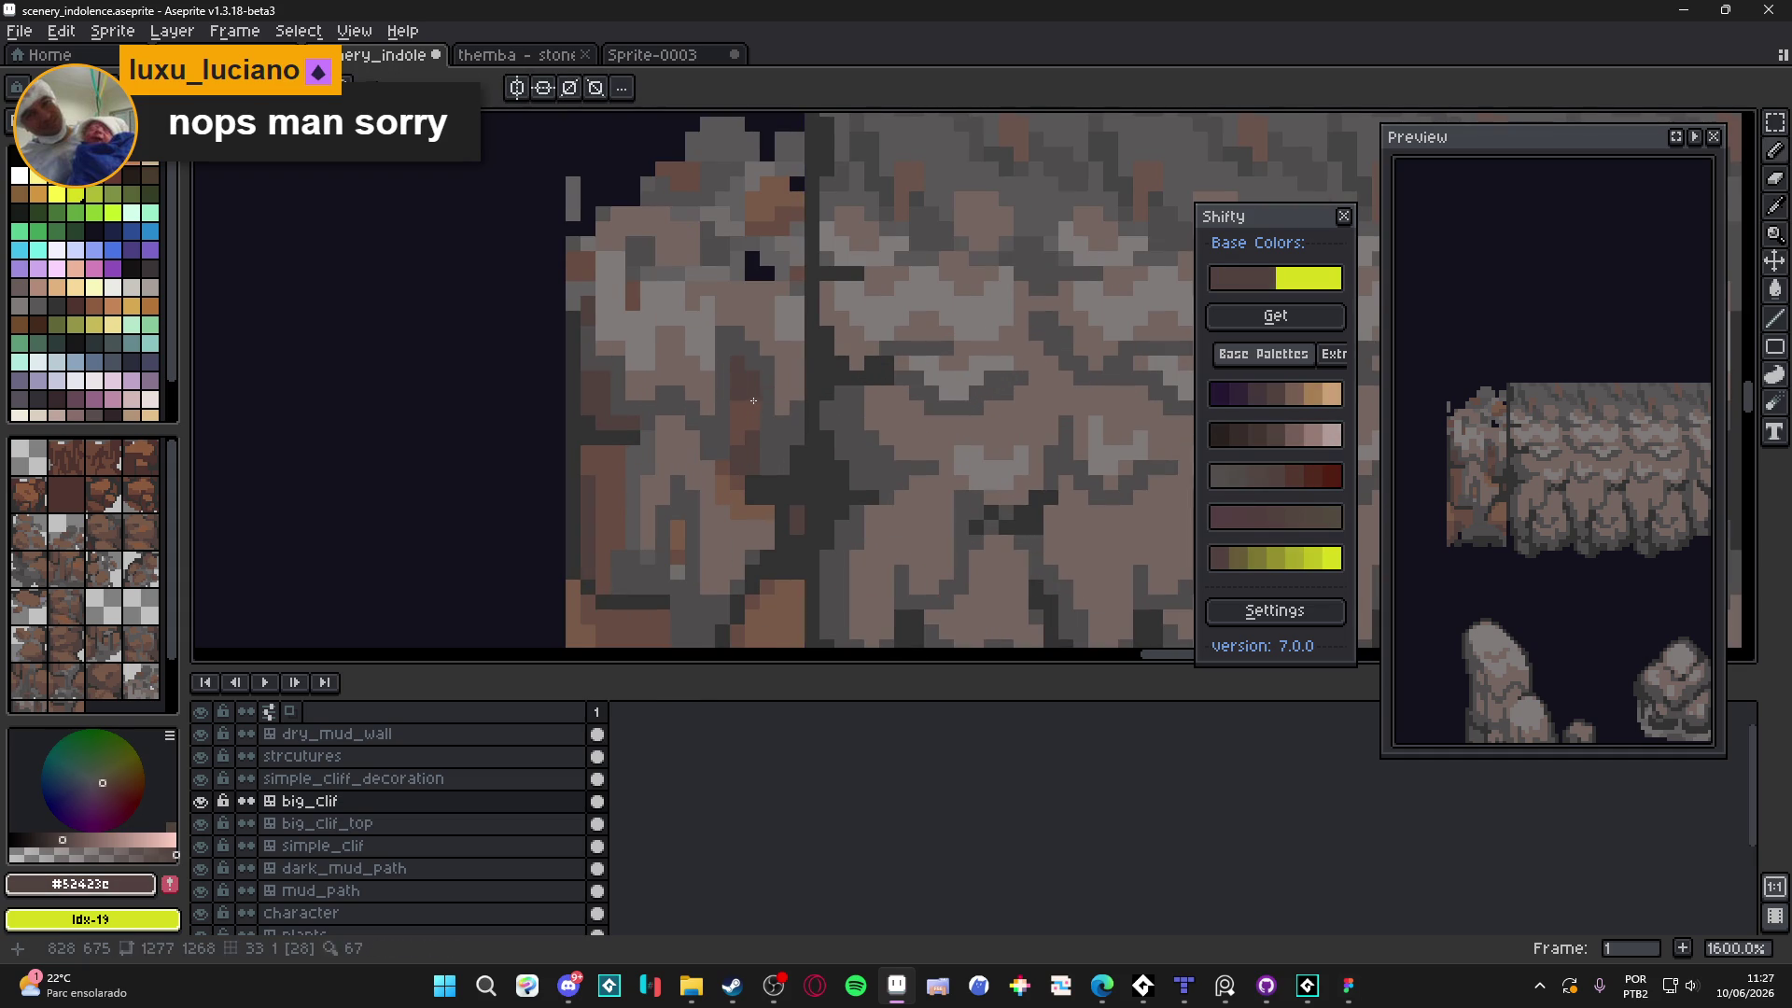
scroll(754, 392, down, 5)
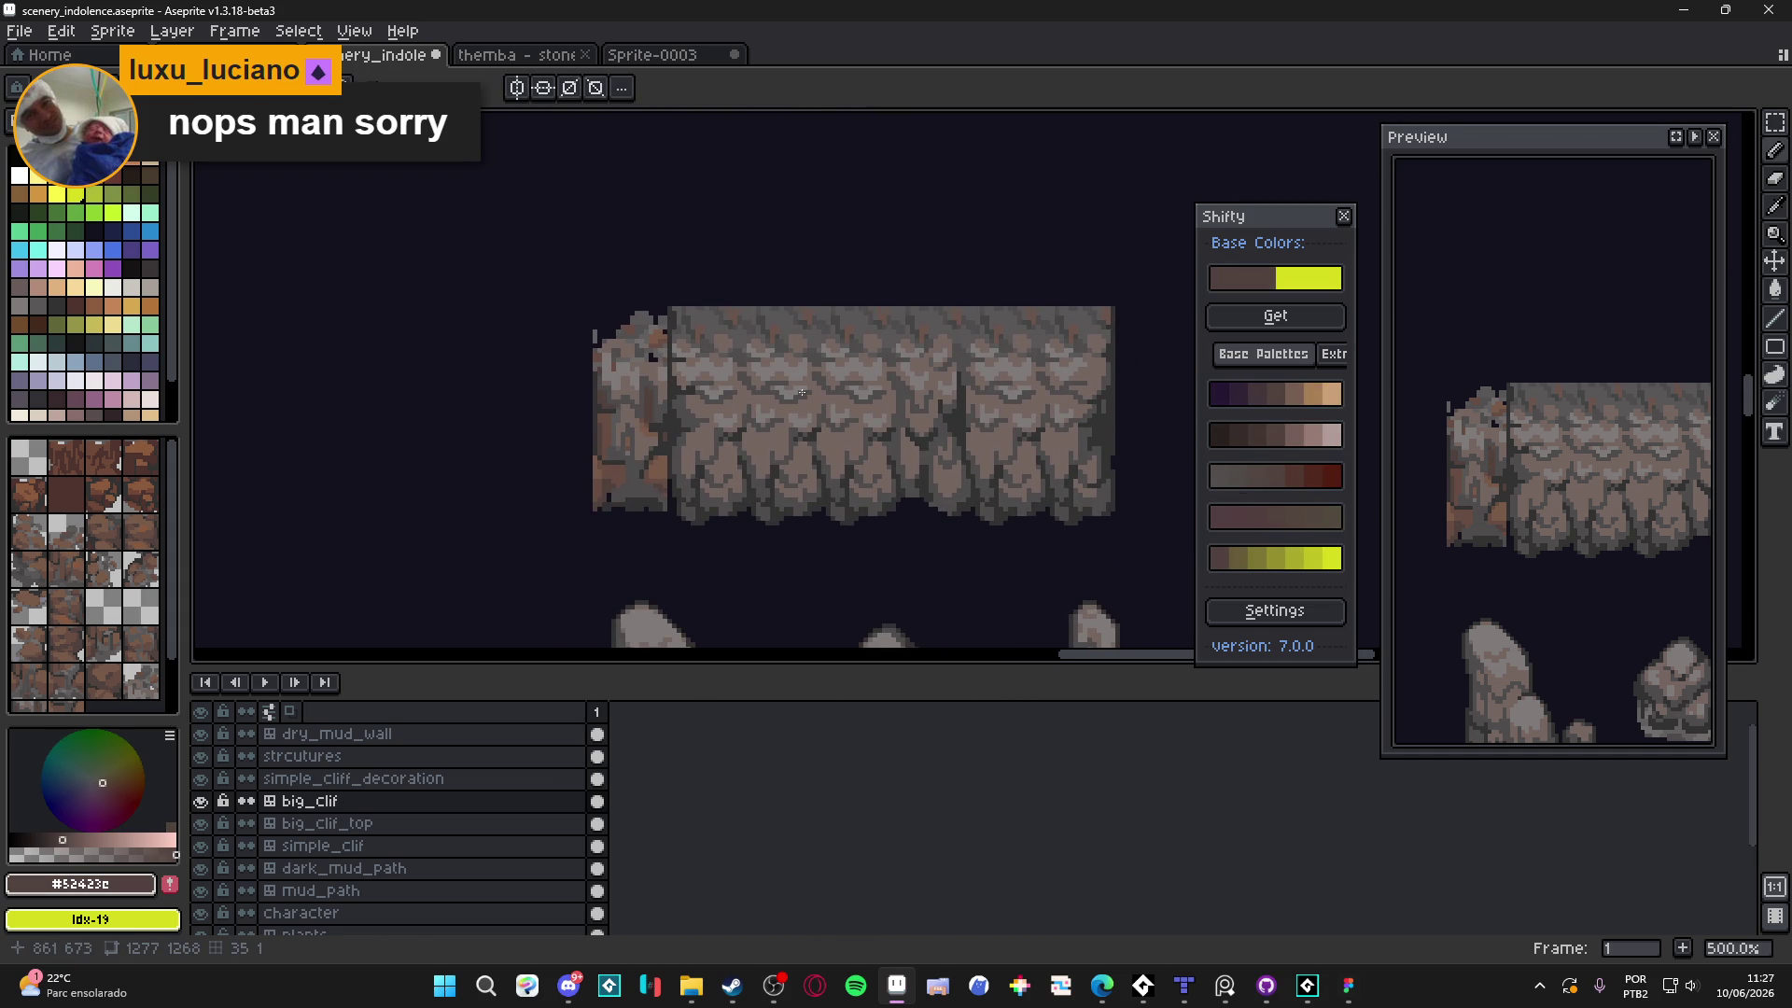
Sample the darkest grey #323232 from a seam crack and save scenery_indolence
drag(884, 423, 897, 415)
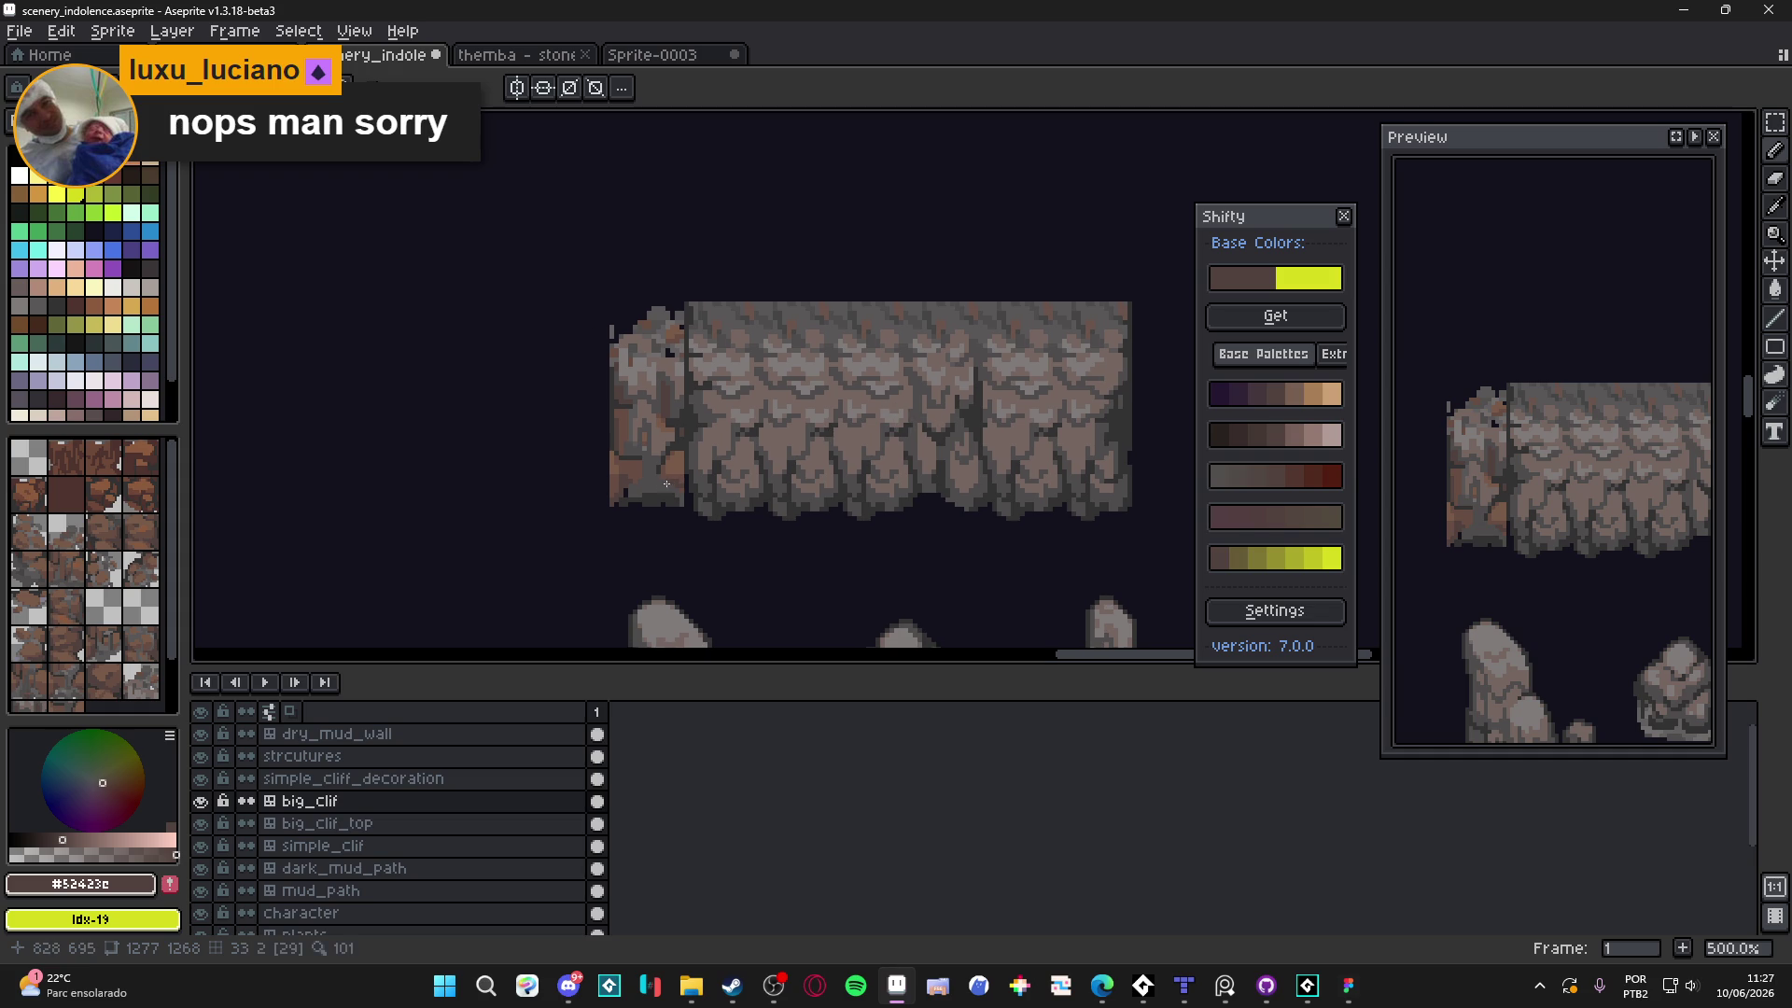
scroll(667, 484, up, 2)
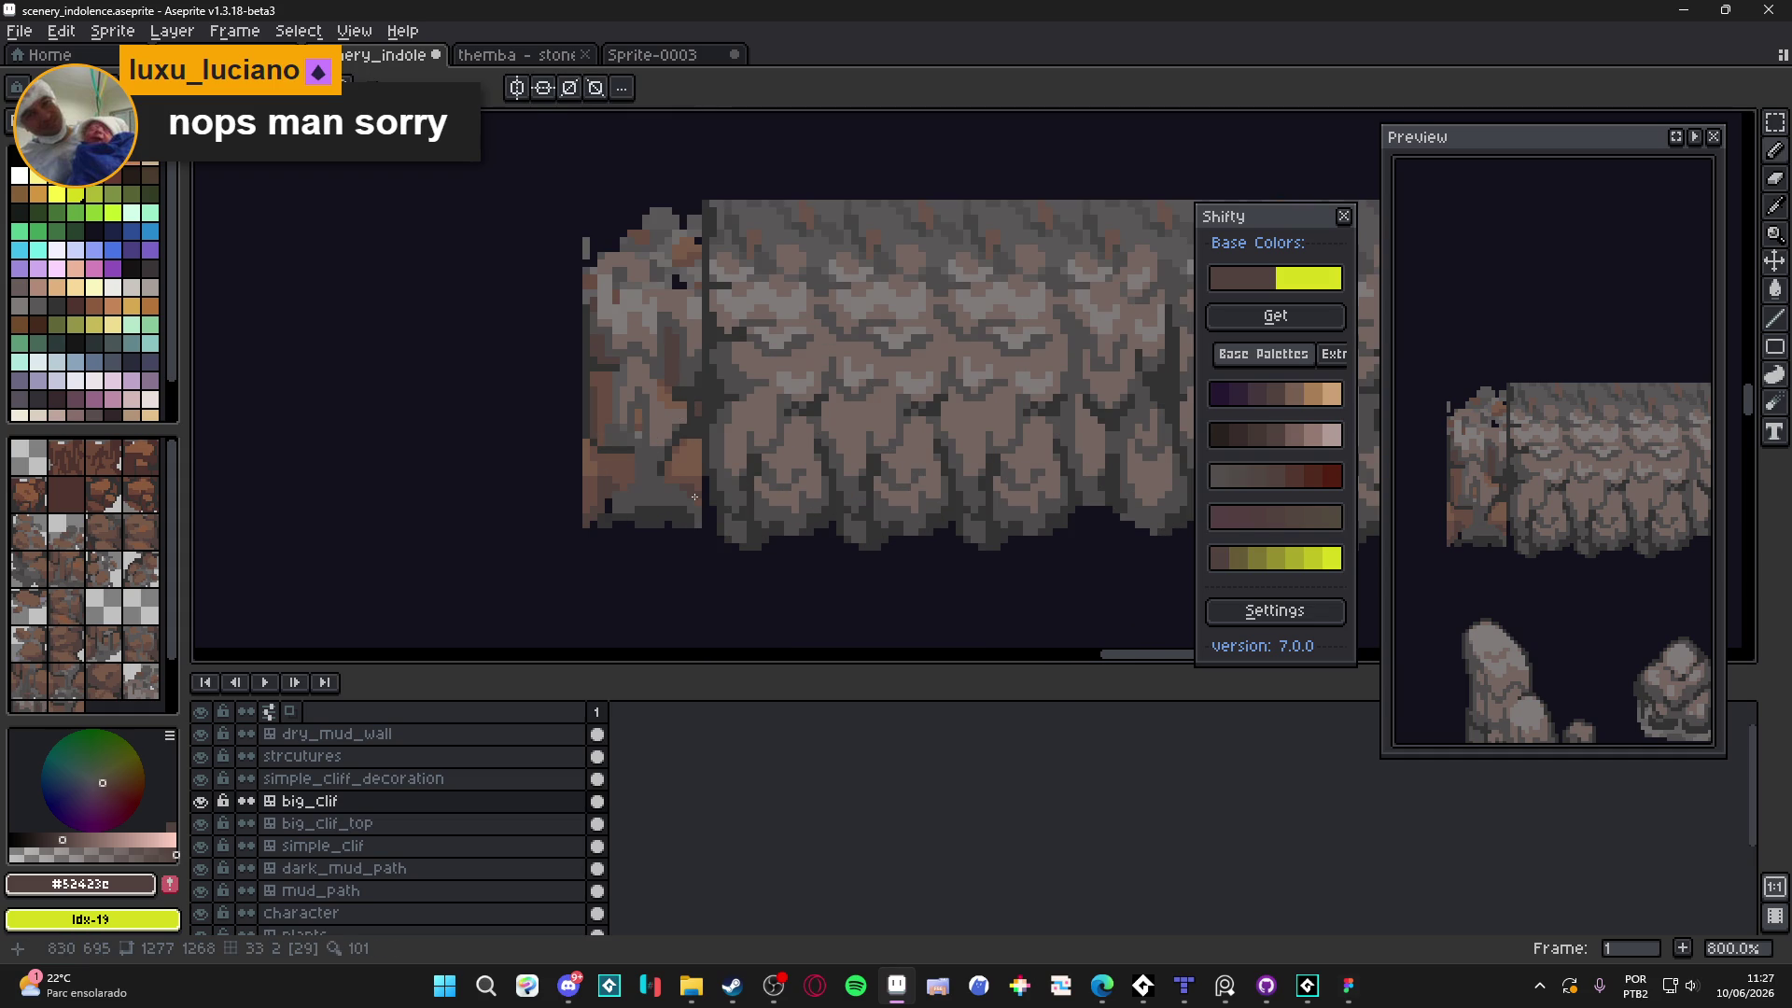
scroll(694, 491, up, 2)
alt+click(656, 490)
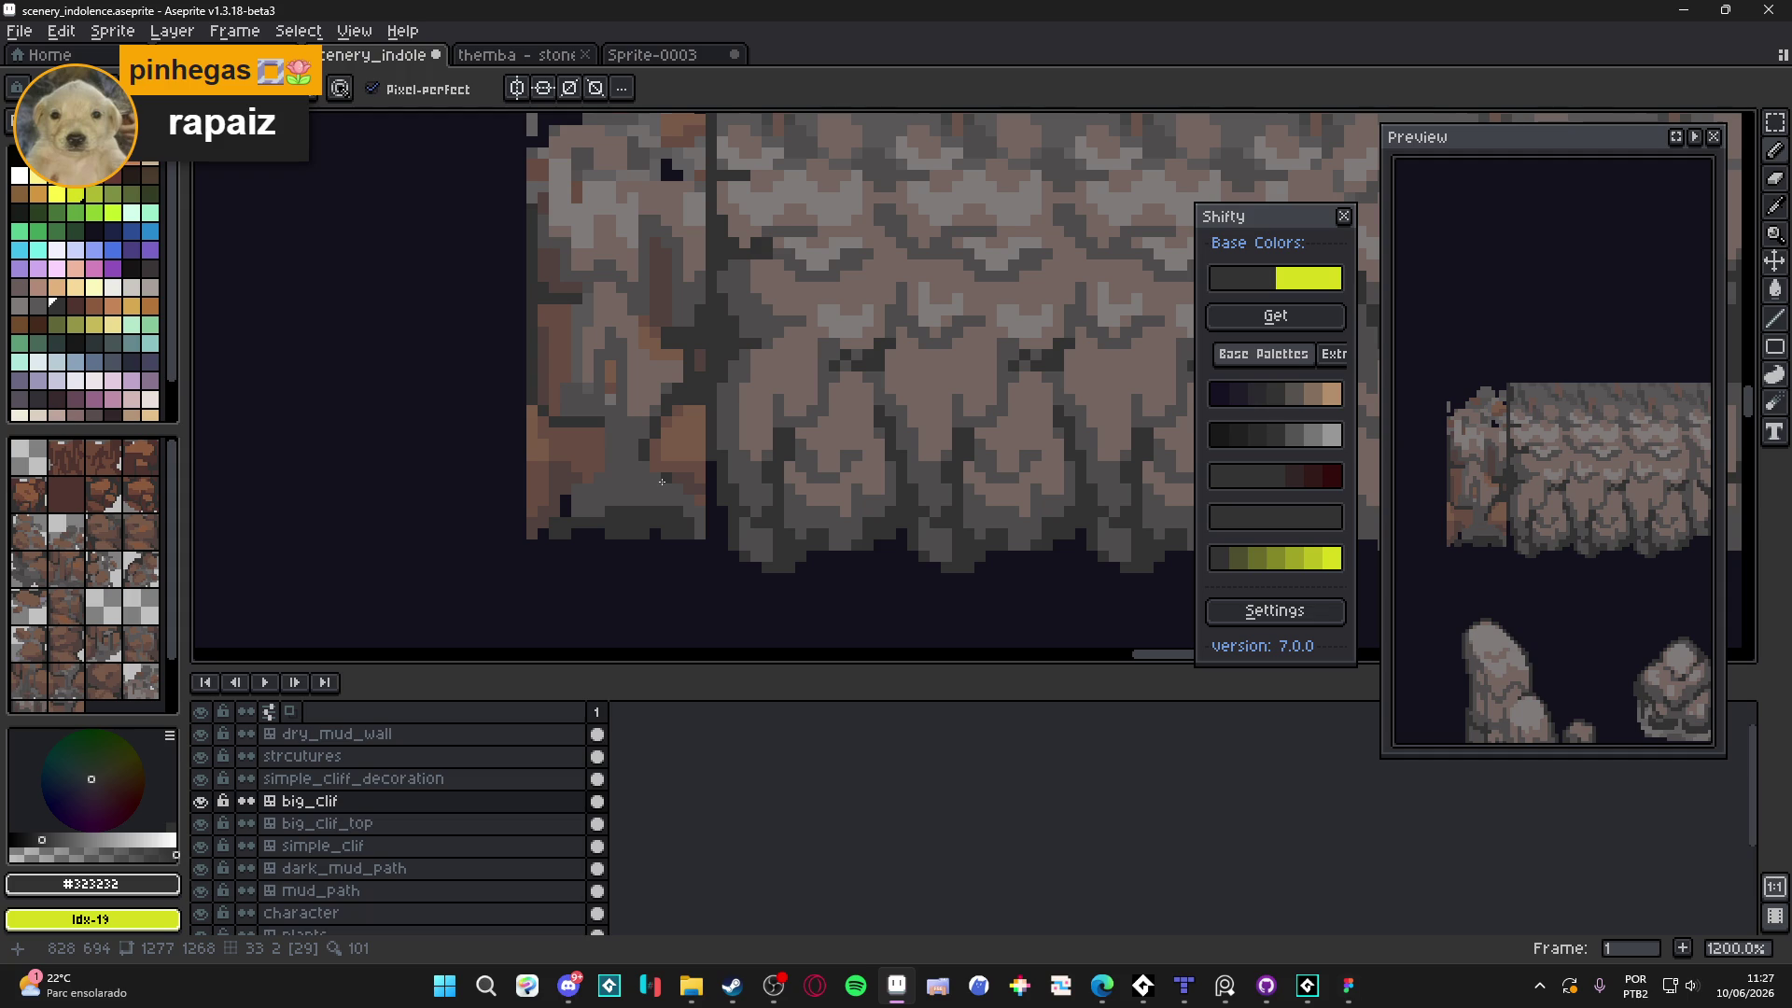
key(ctrl+s)
Sample #4f4d4d and #323232 greys around the end cap's lower corner
scroll(668, 504, up, 1)
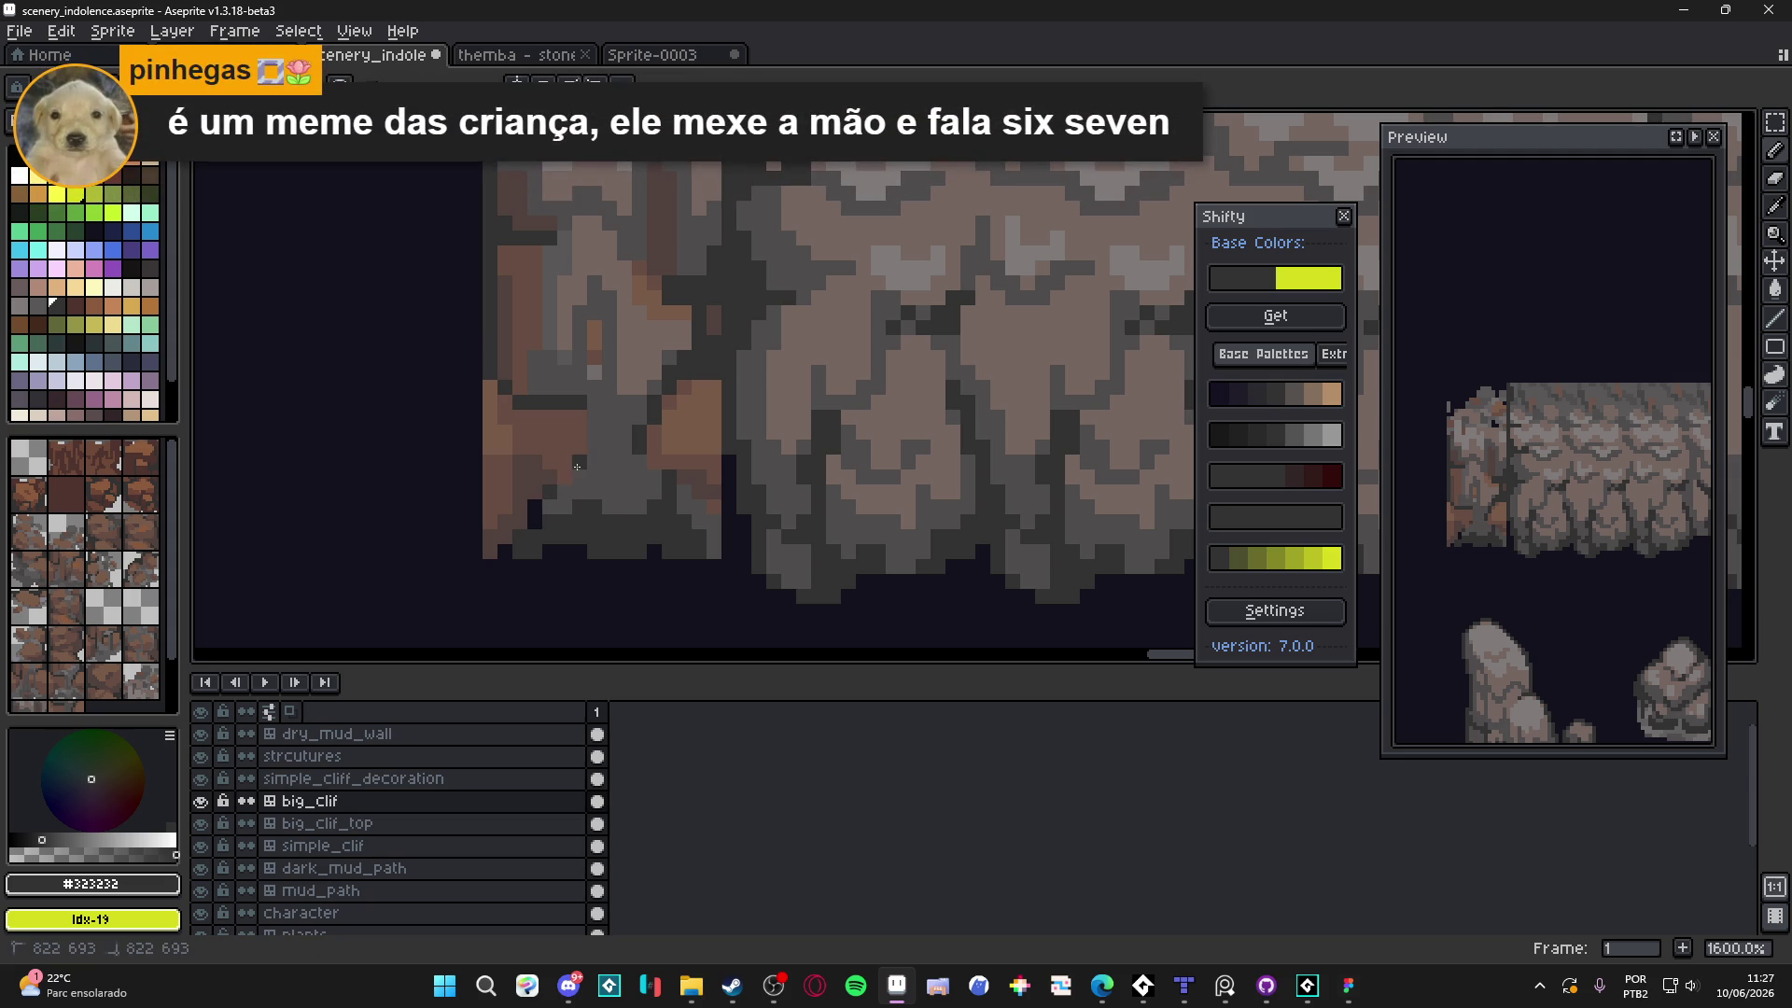
alt+click(708, 517)
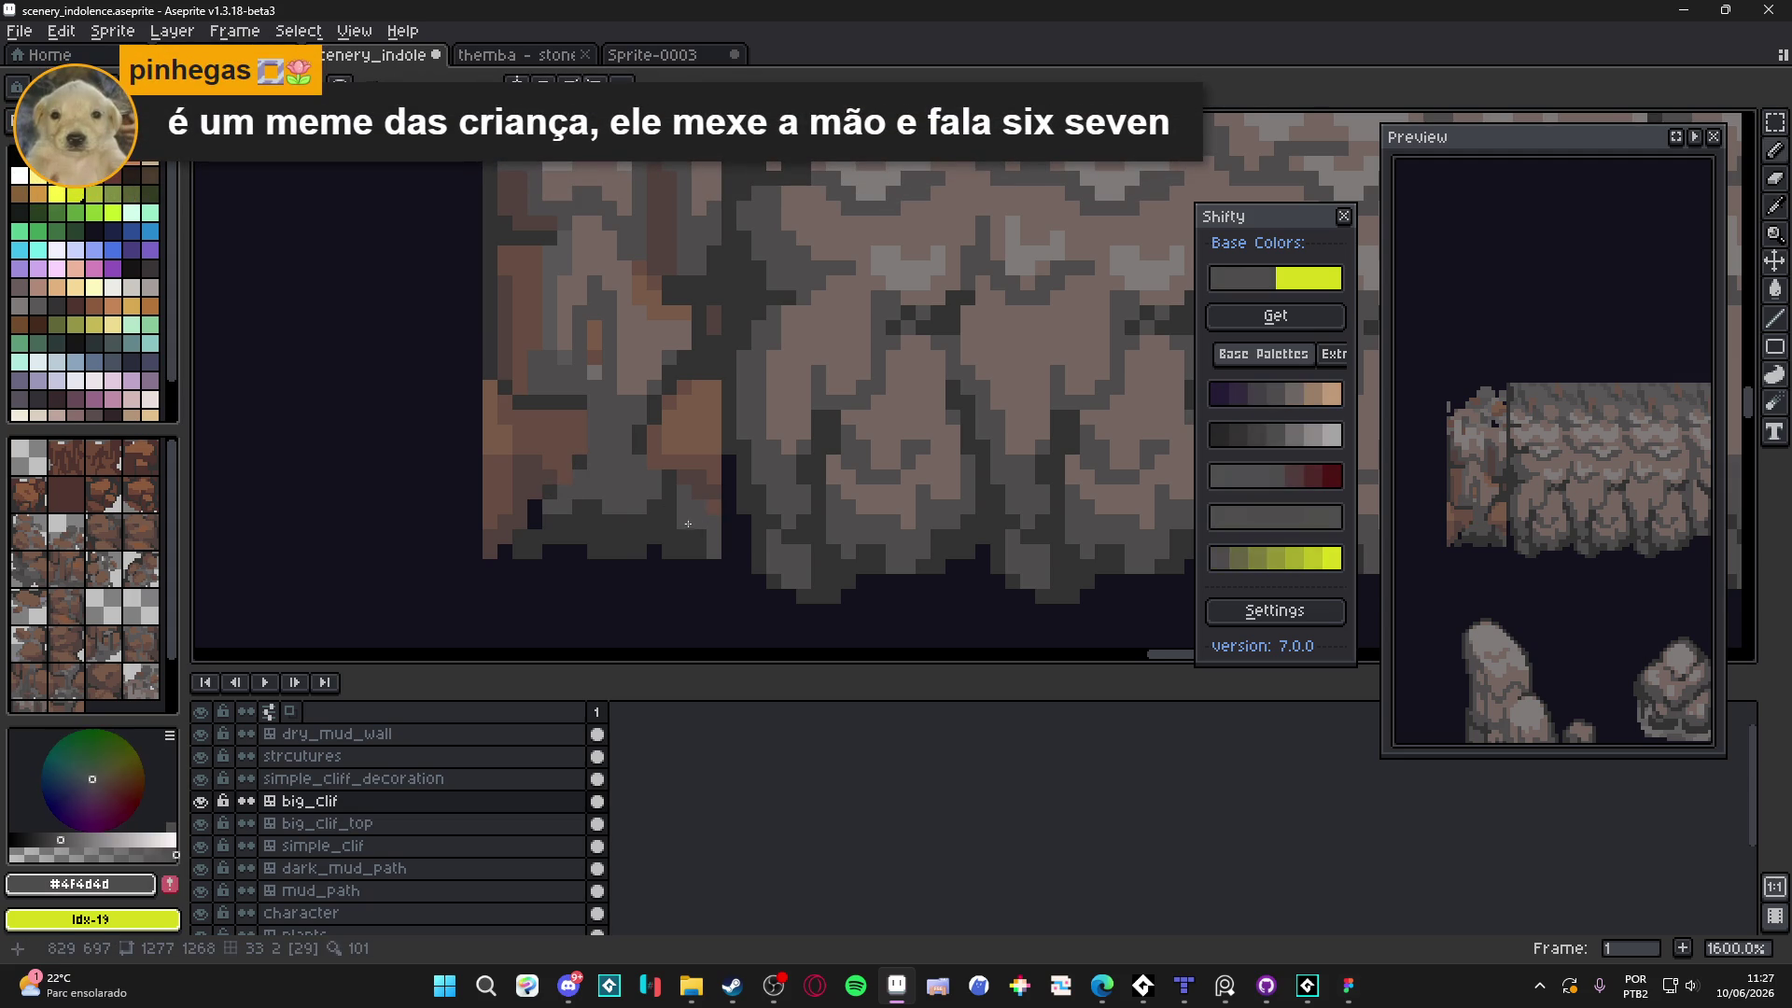
scroll(672, 528, up, 2)
scroll(676, 528, down, 2)
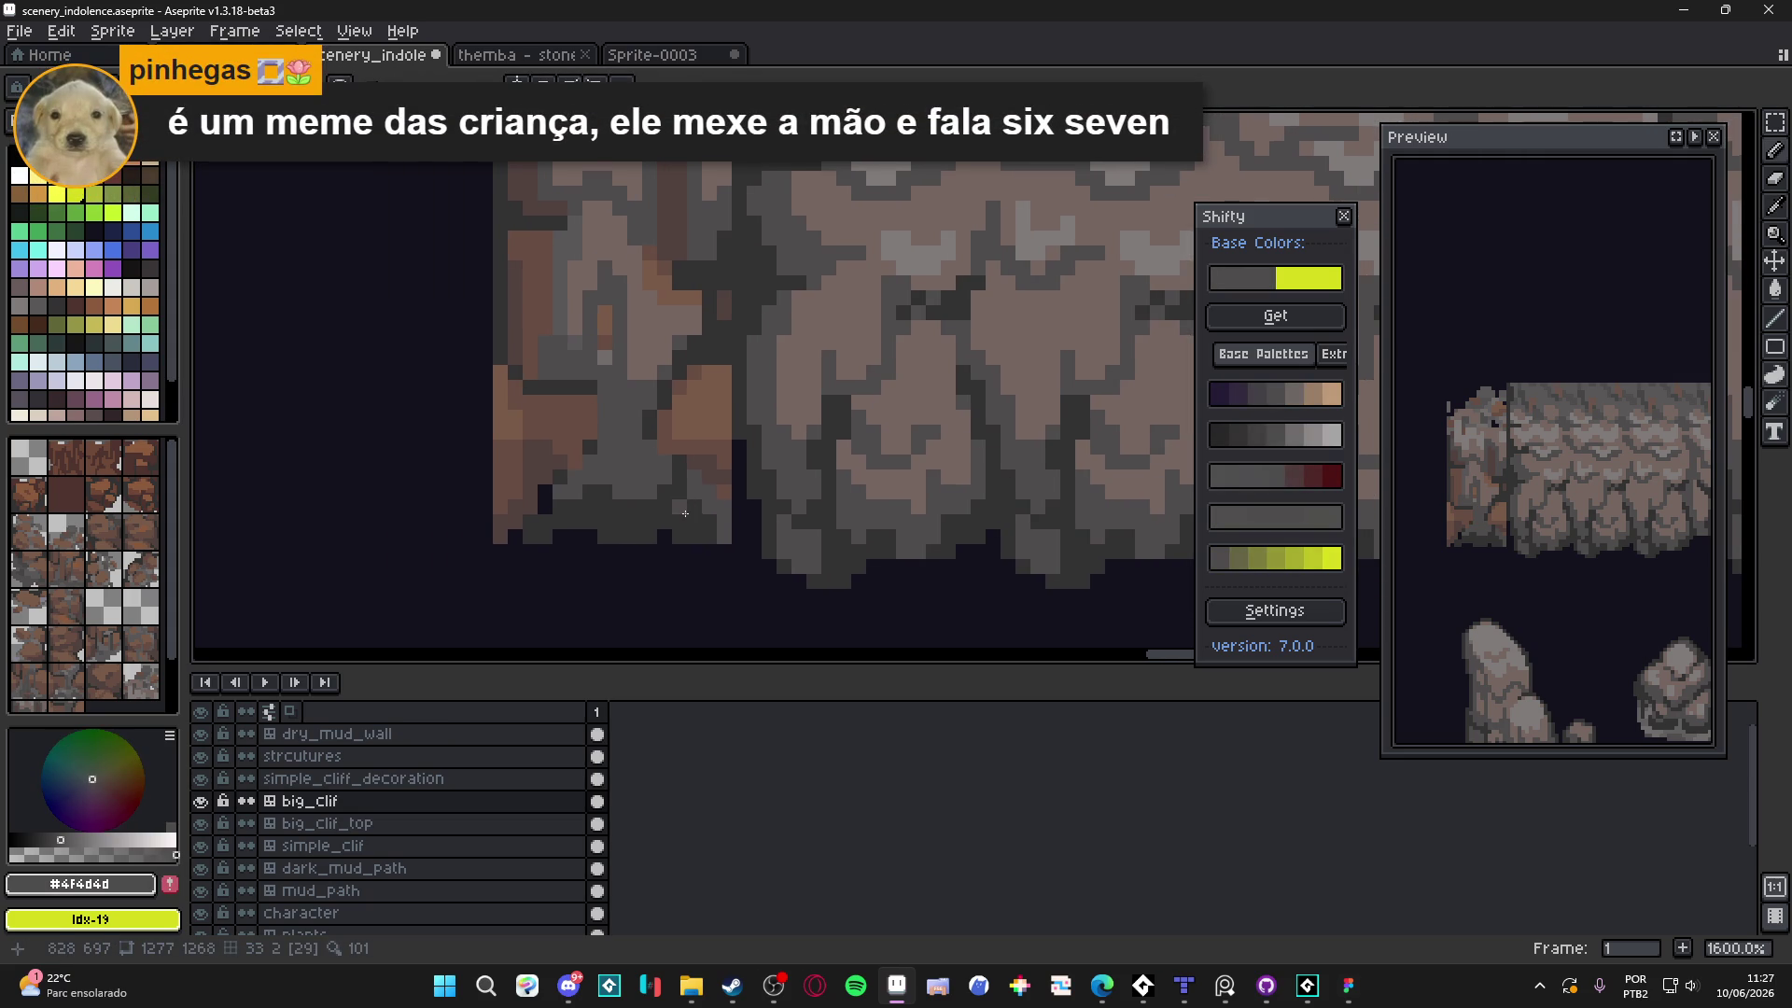
scroll(686, 508, up, 3)
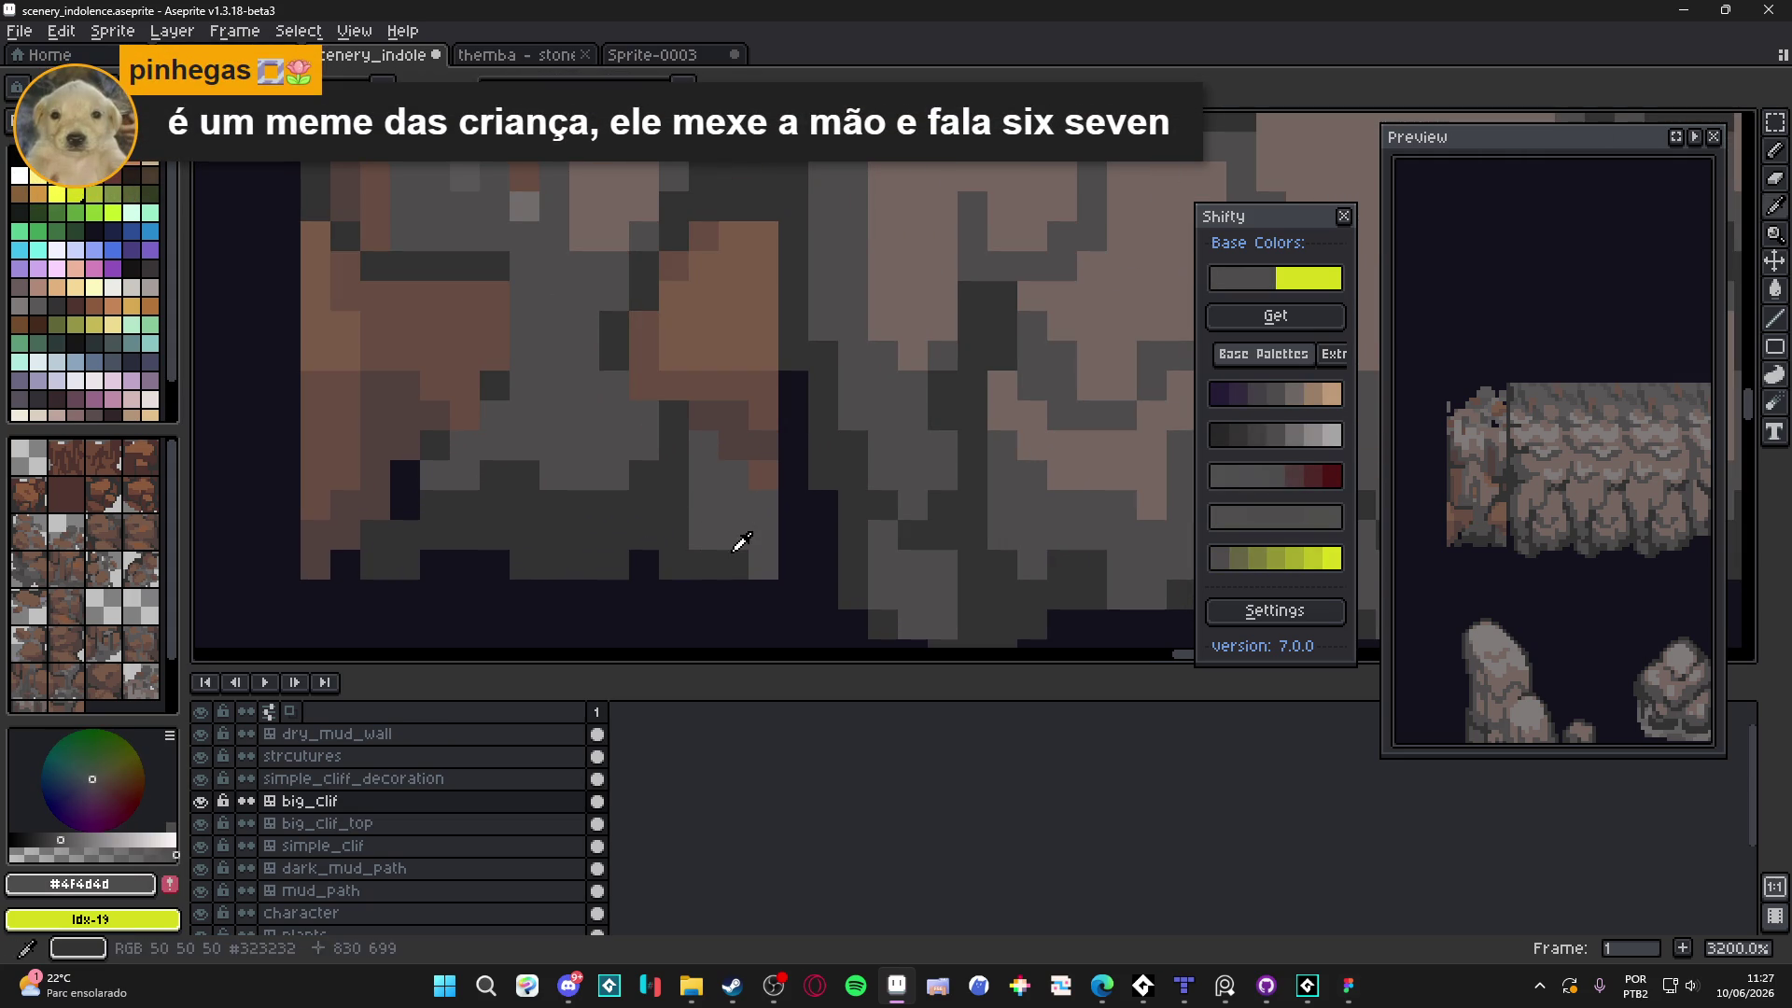
alt+click(739, 542)
alt+click(709, 509)
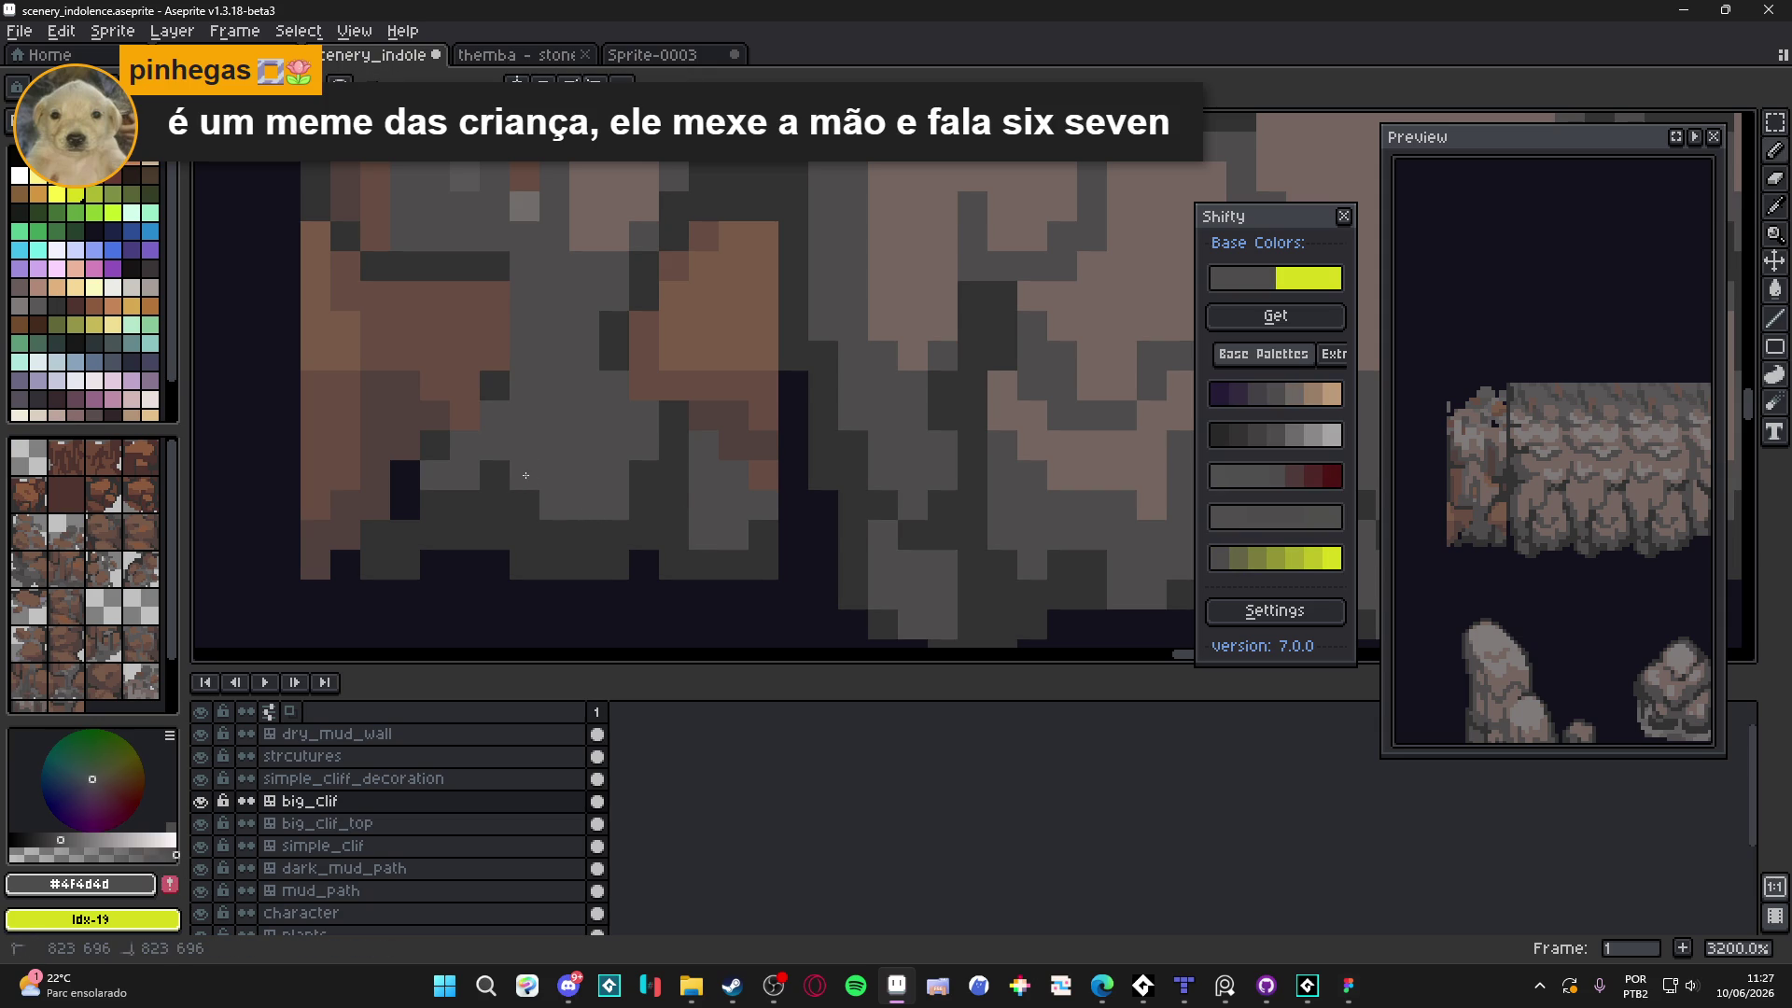
scroll(597, 506, down, 2)
drag(574, 507, 620, 493)
alt+click(550, 471)
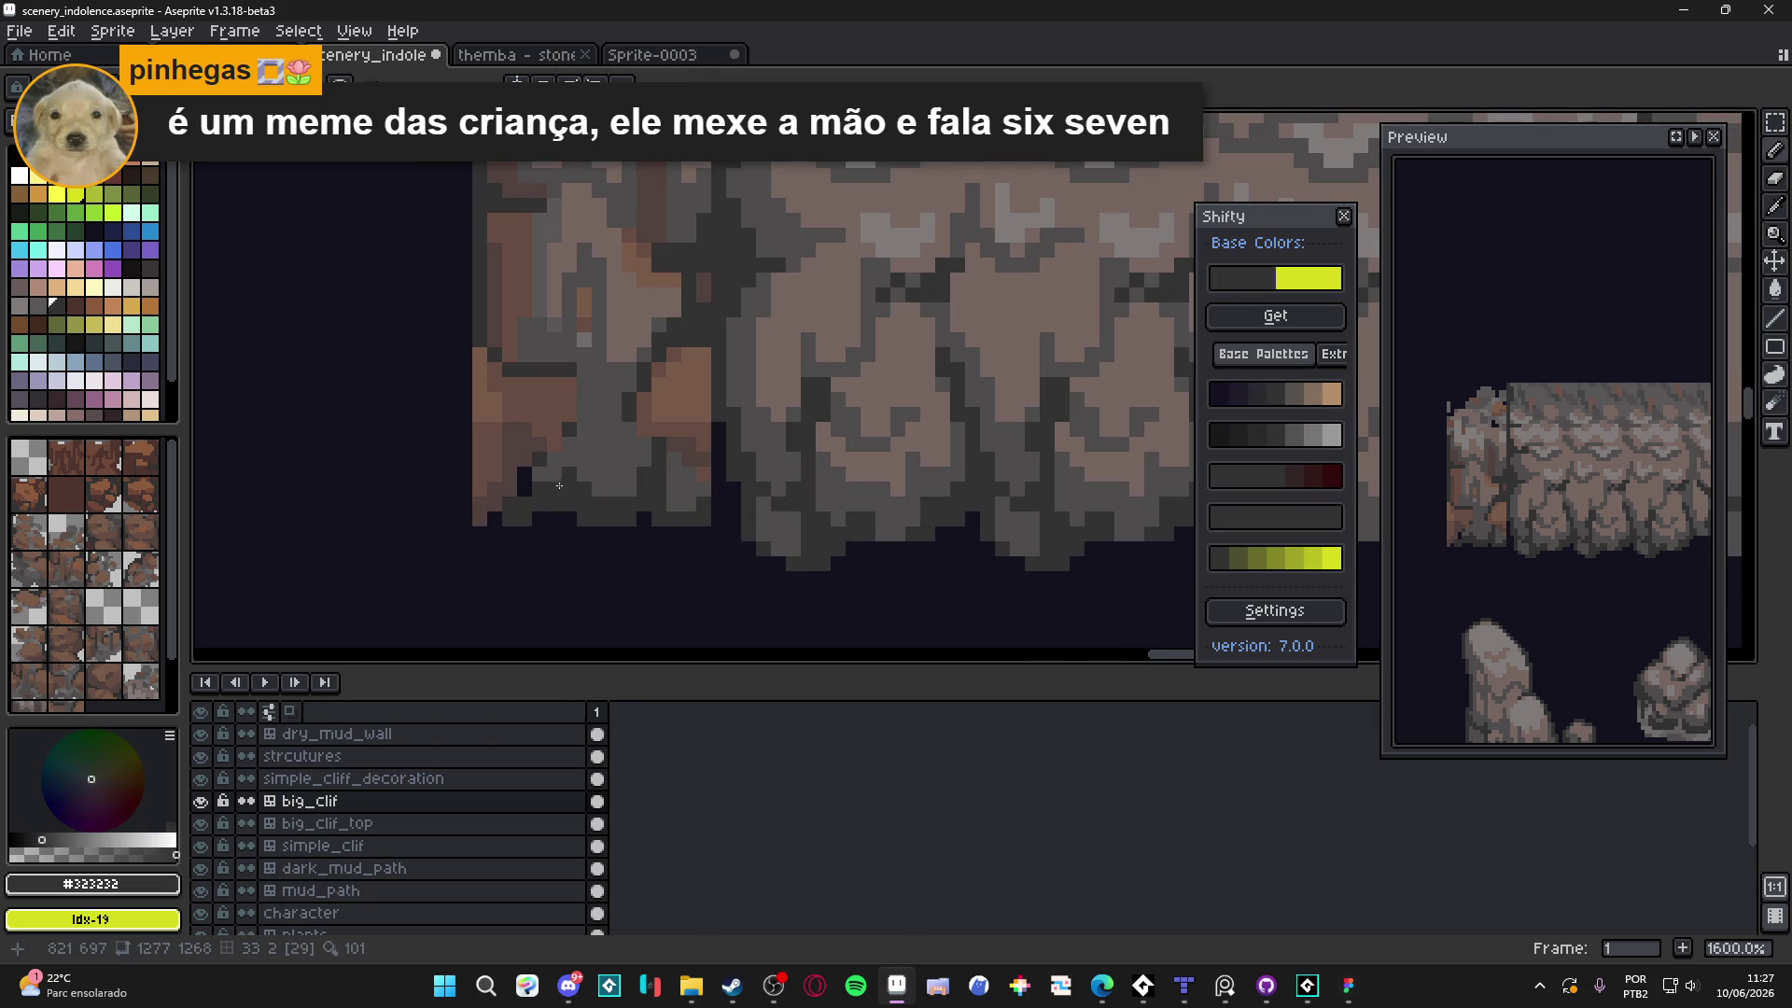
alt+click(606, 445)
alt+click(561, 466)
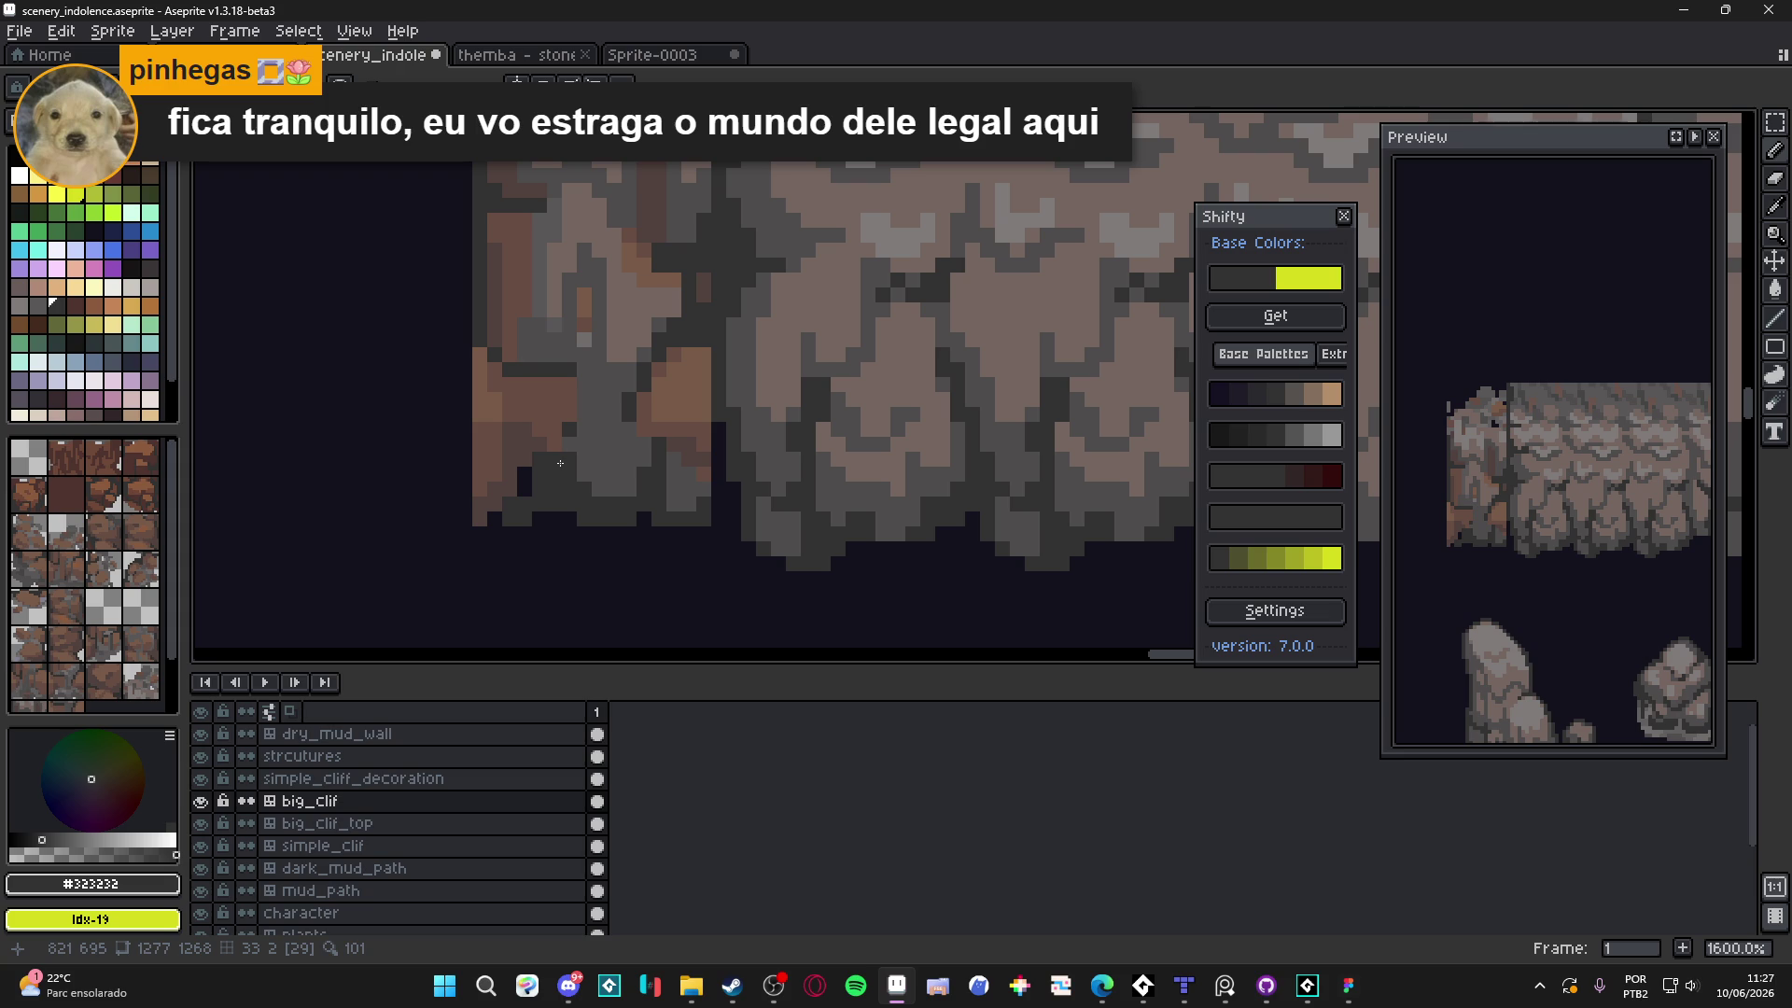
Sample brown-grey #756661 from the end cap while working along the seam
drag(564, 463, 579, 463)
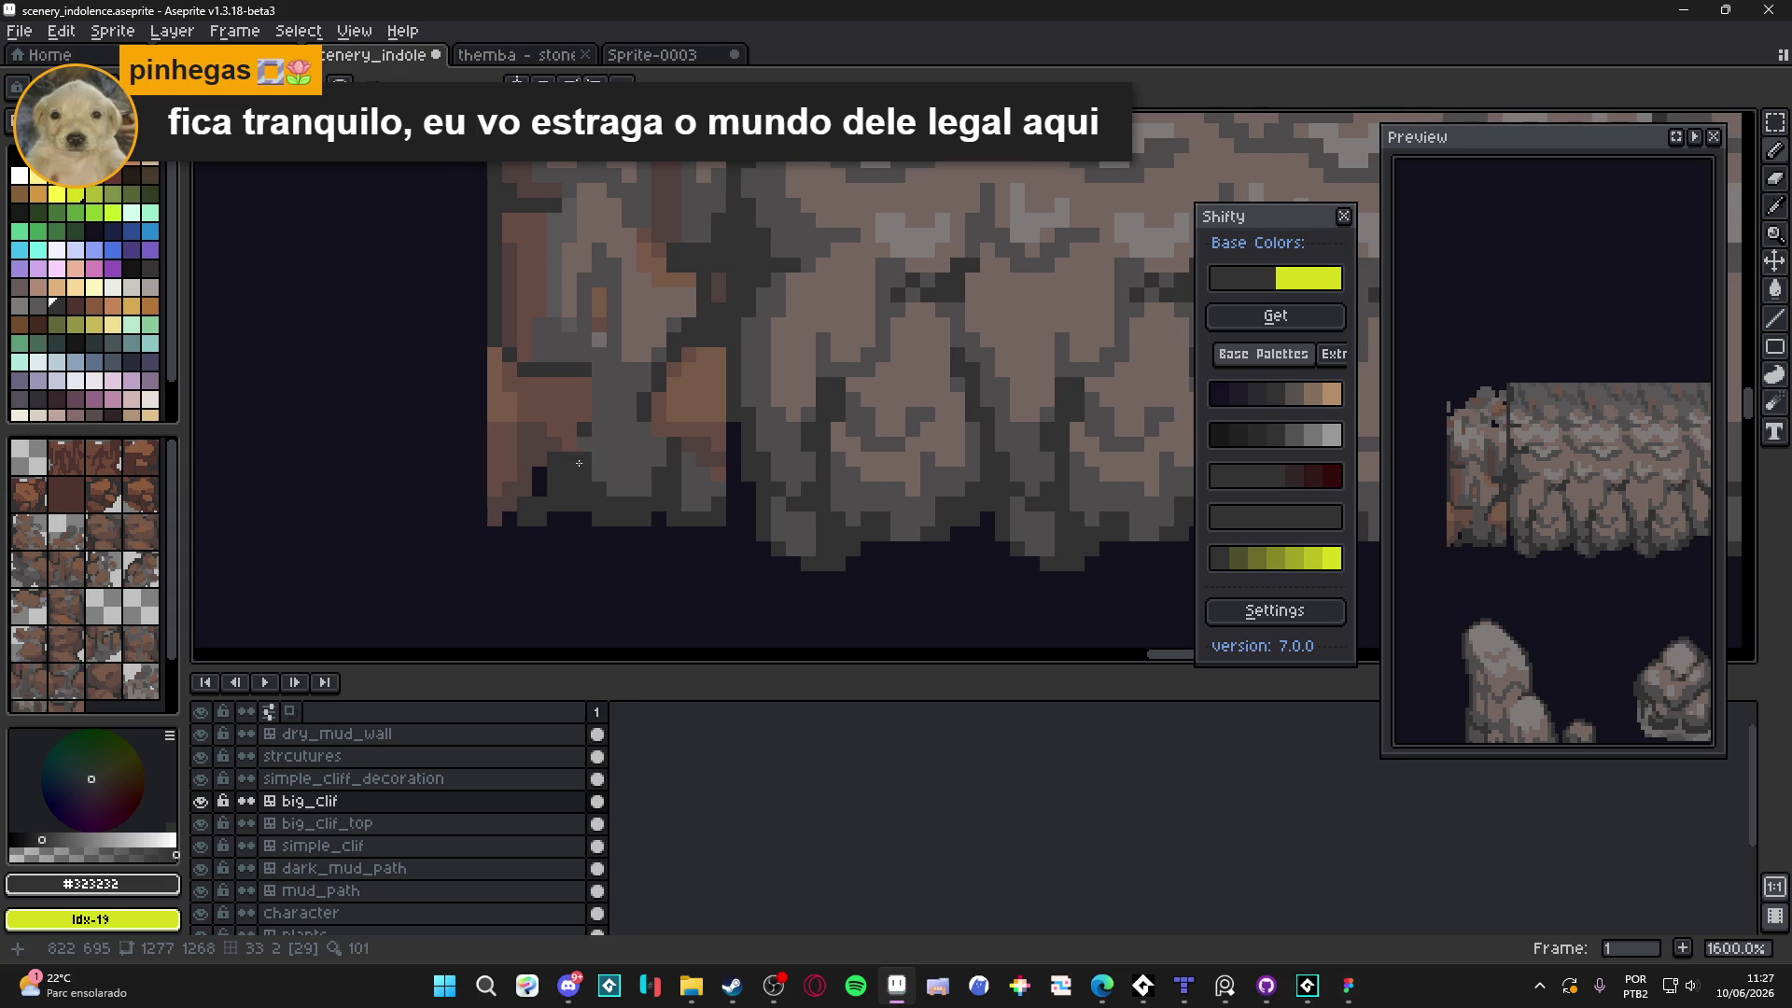
scroll(571, 439, down, 3)
alt+click(628, 448)
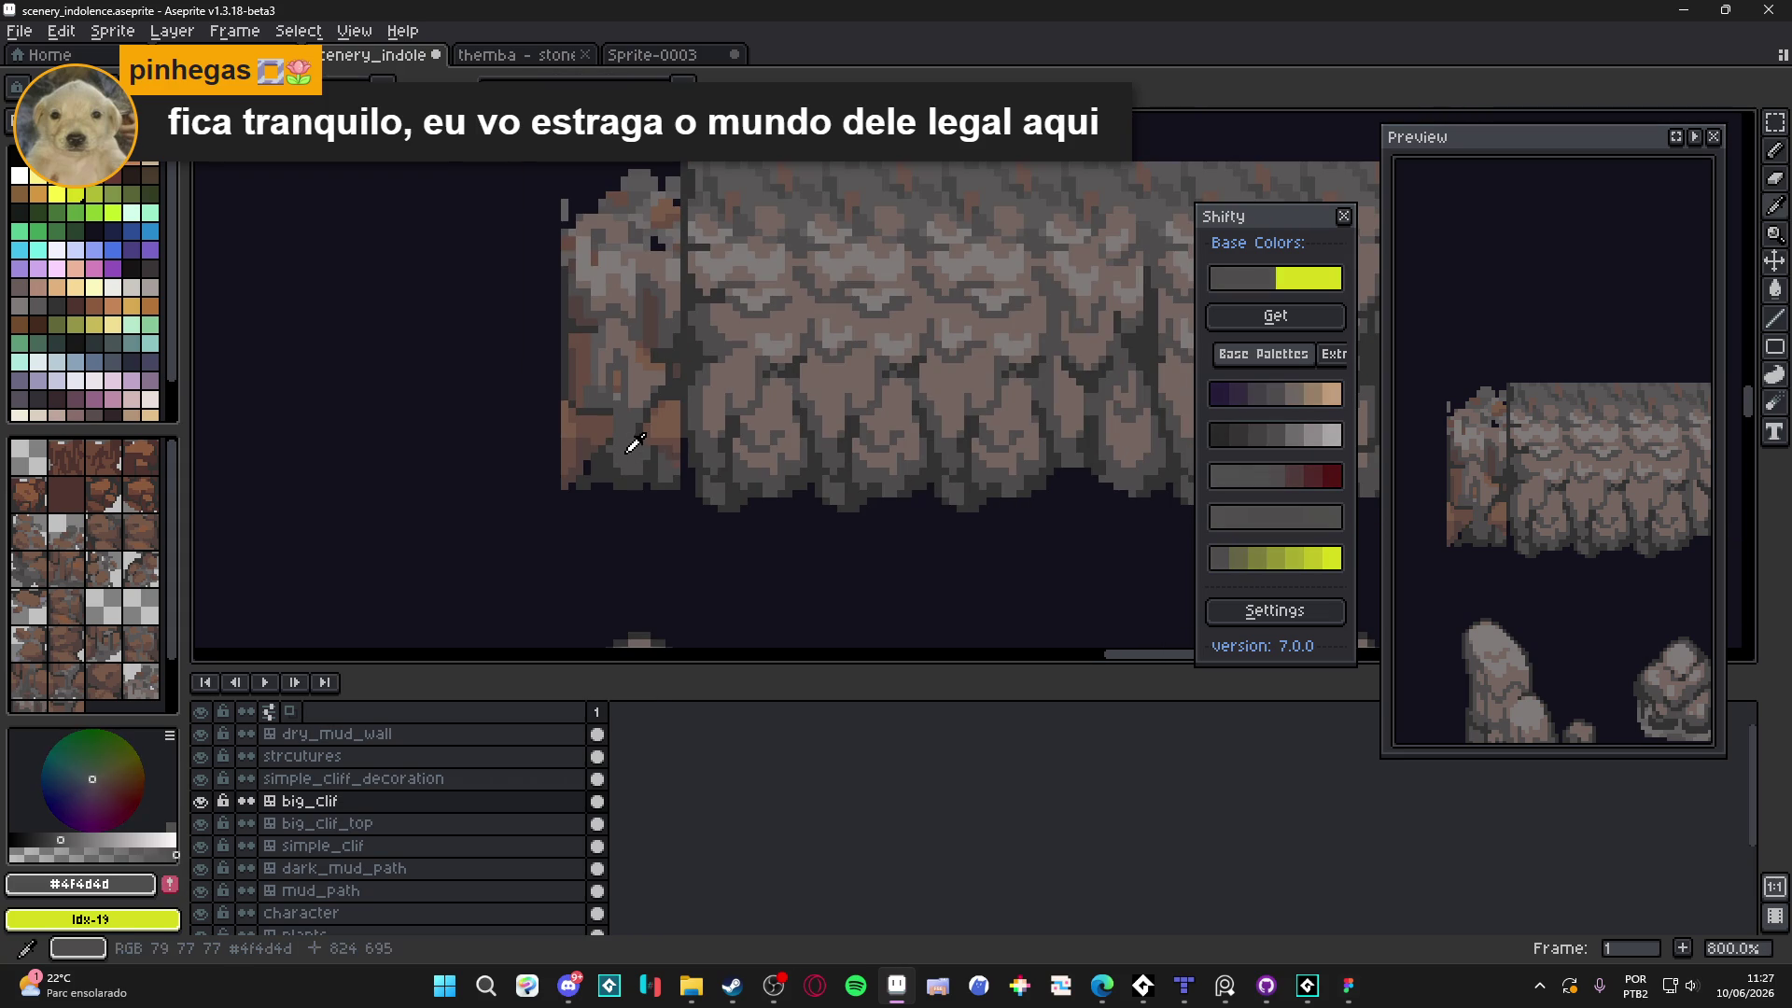
scroll(642, 391, up, 3)
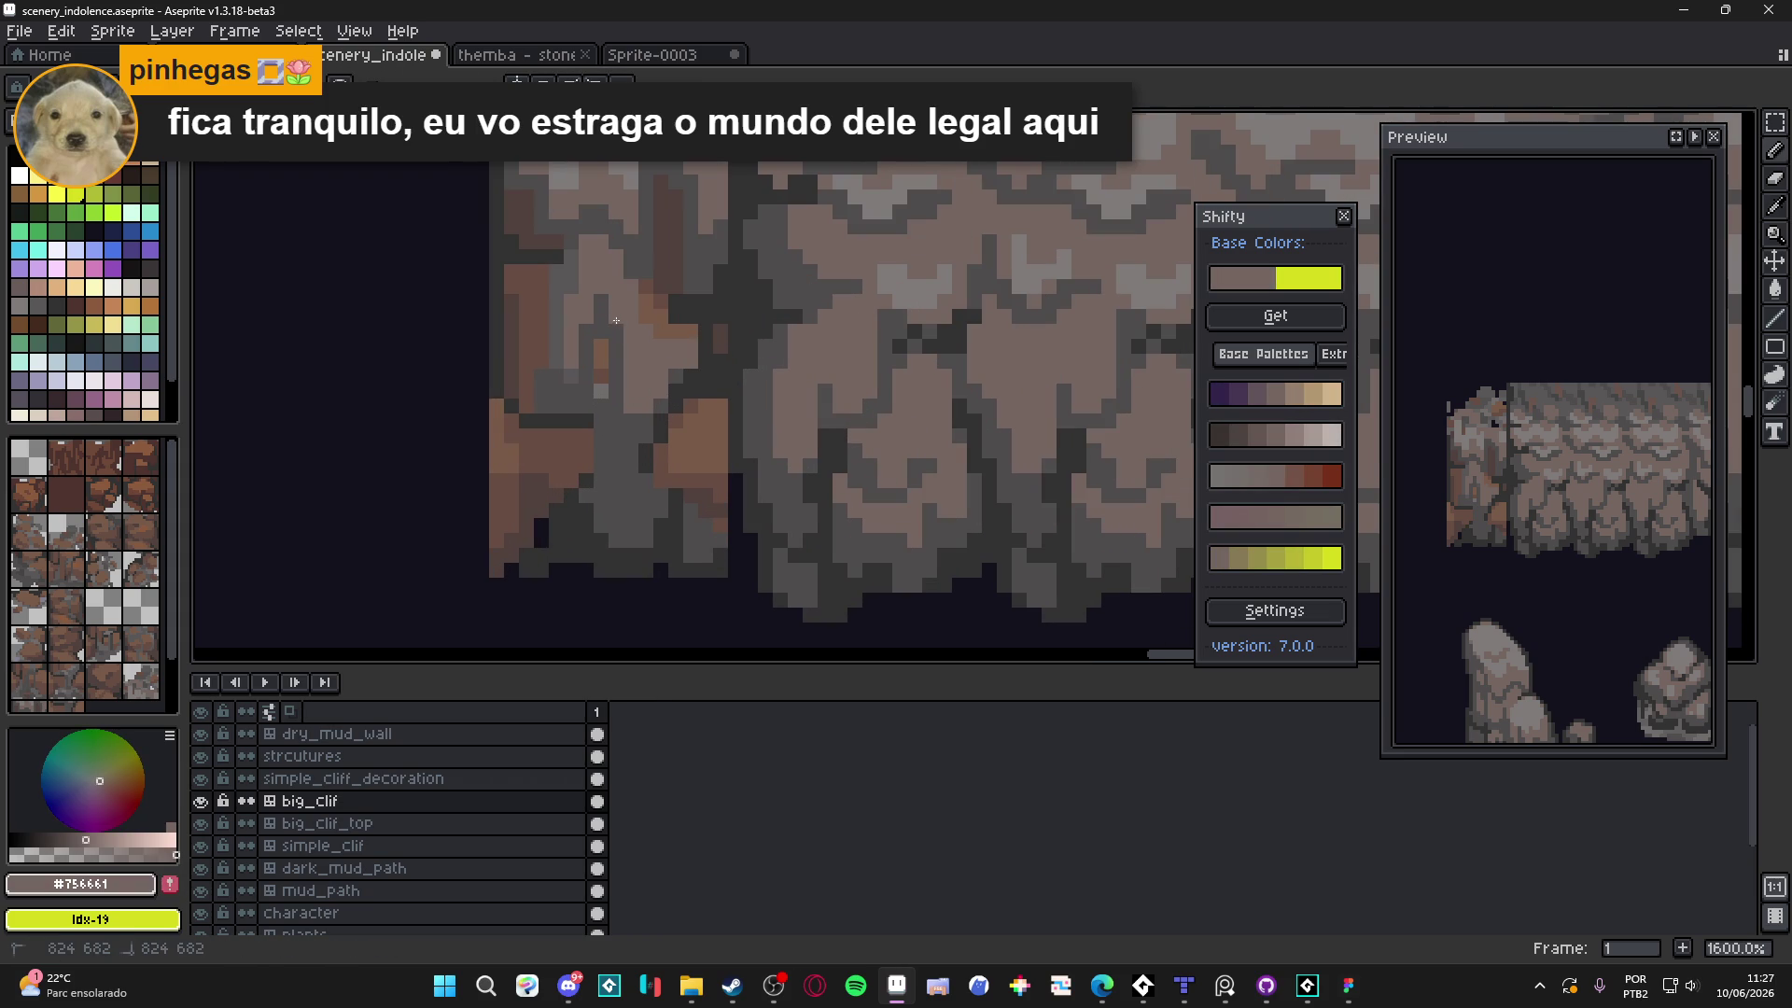
scroll(630, 359, down, 3)
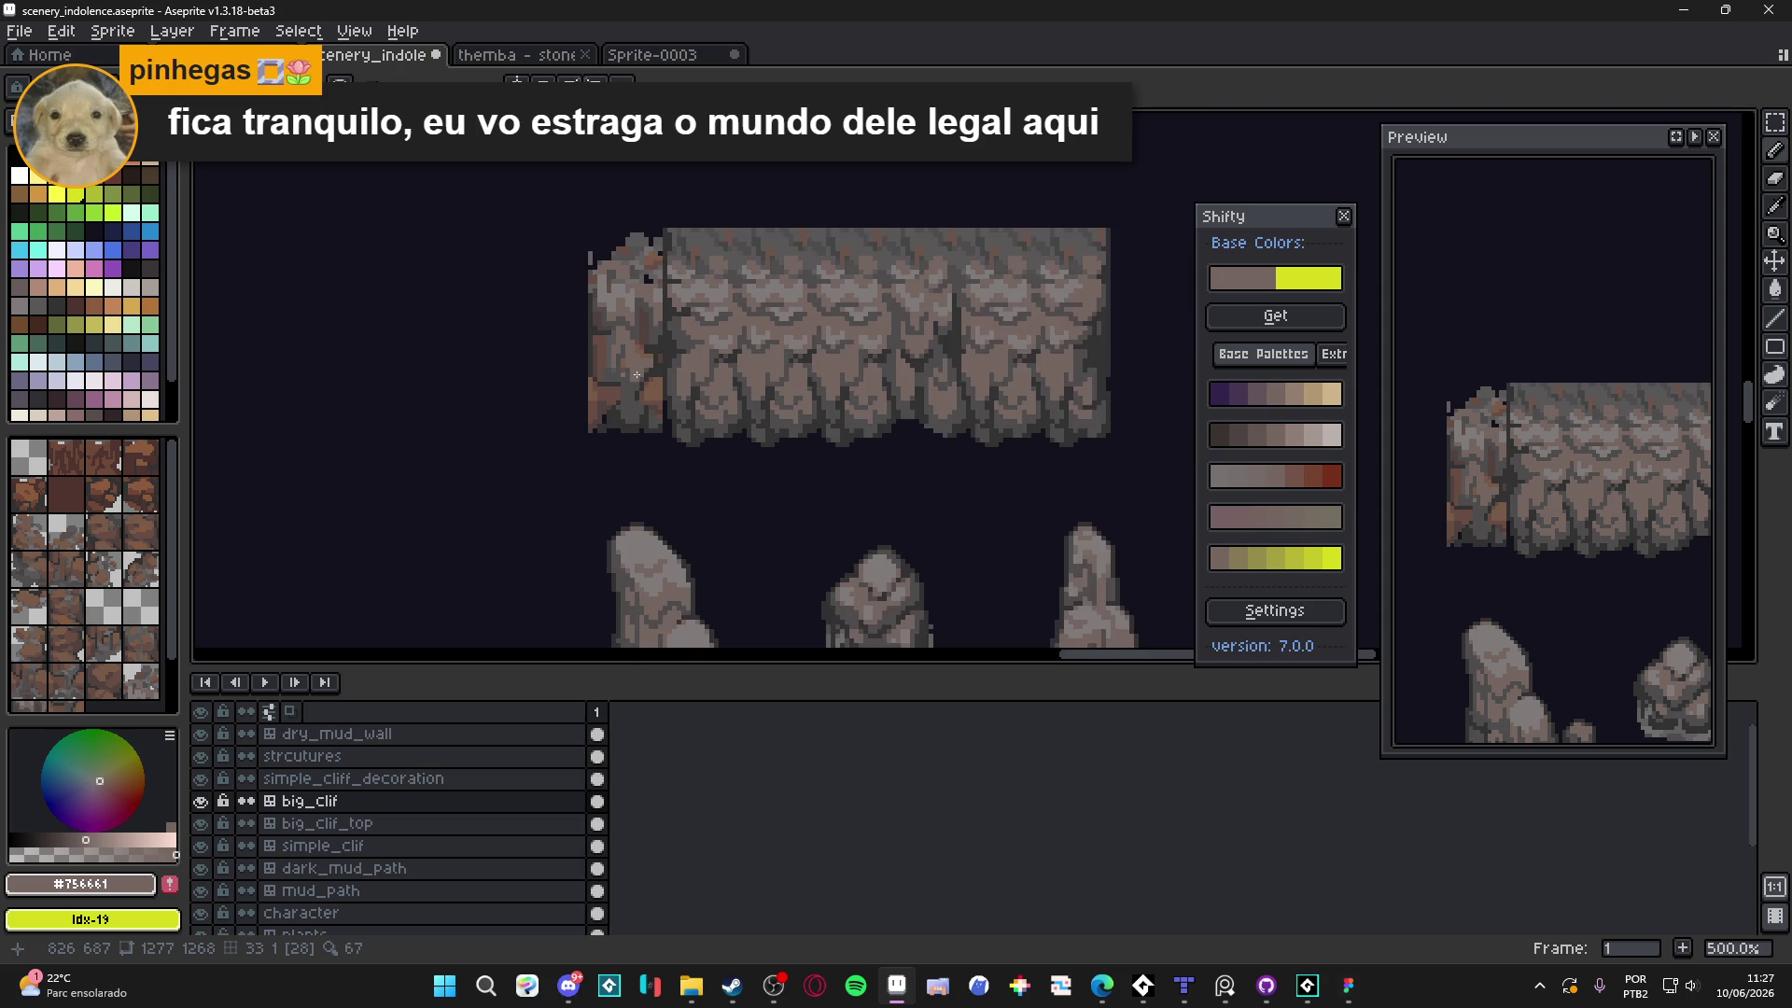
scroll(637, 364, up, 2)
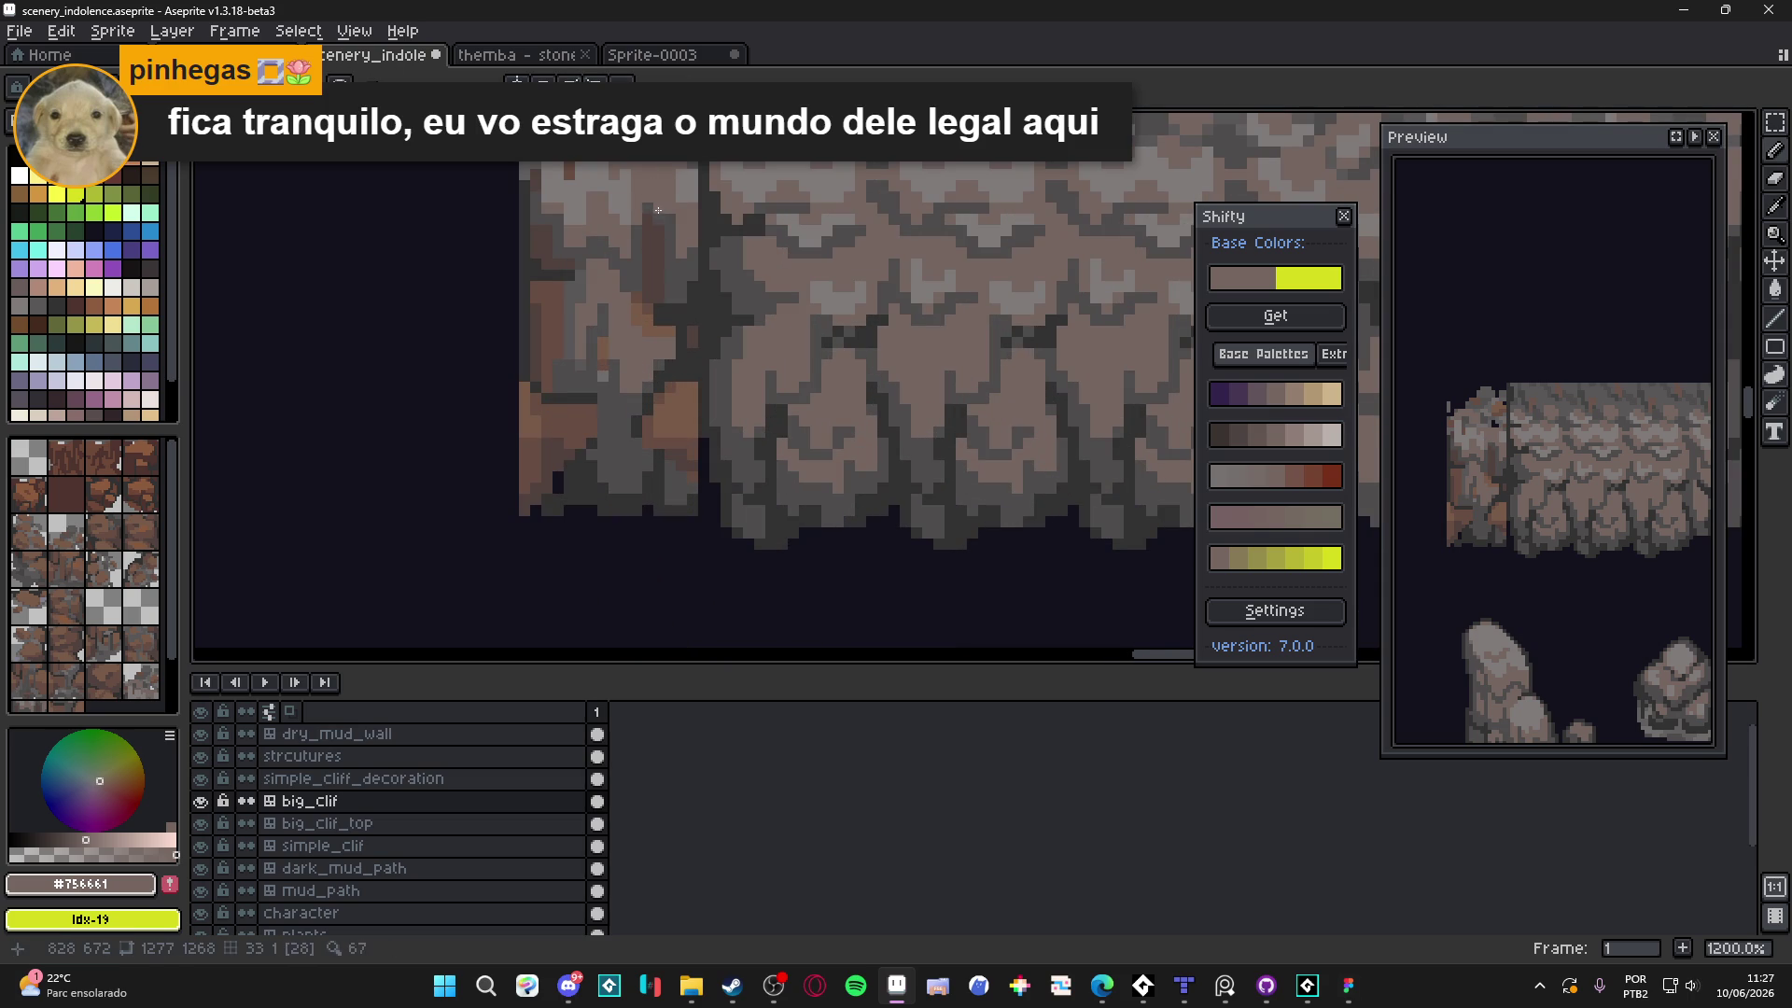
click(671, 235)
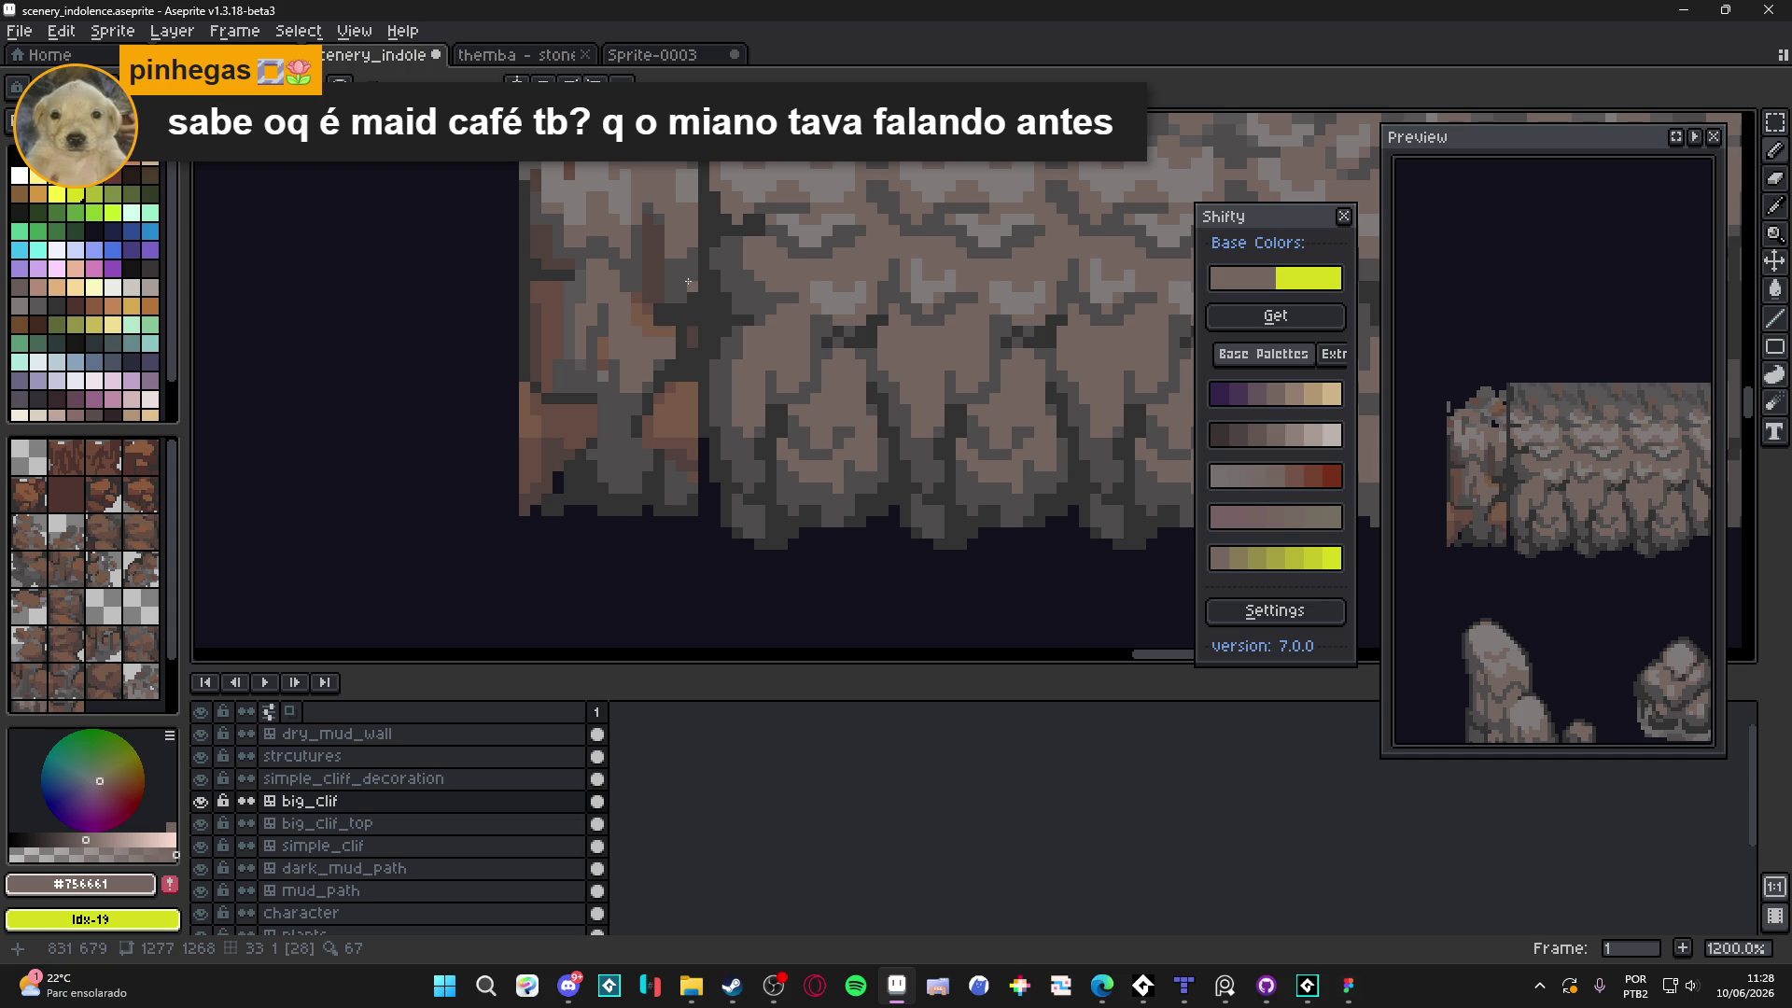
scroll(688, 281, down, 2)
scroll(653, 327, up, 3)
Paint dark #323232 crack lines up the seam between cap and cliff
alt+click(620, 366)
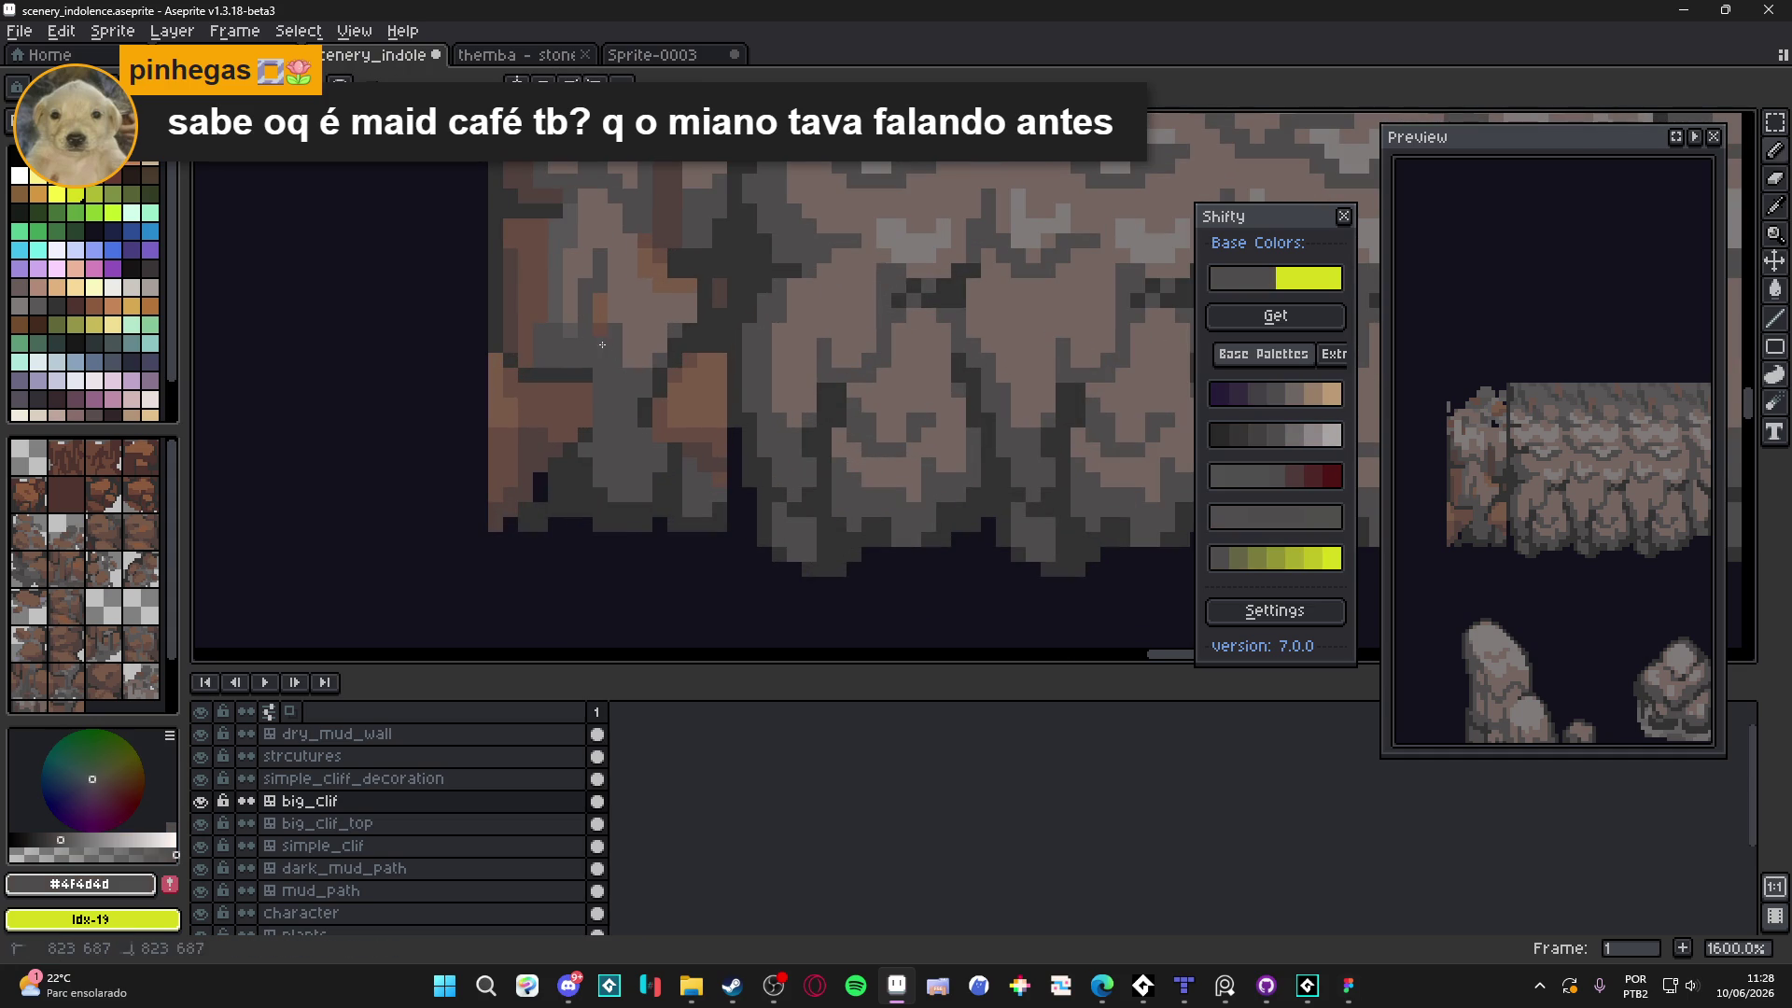
alt+click(607, 338)
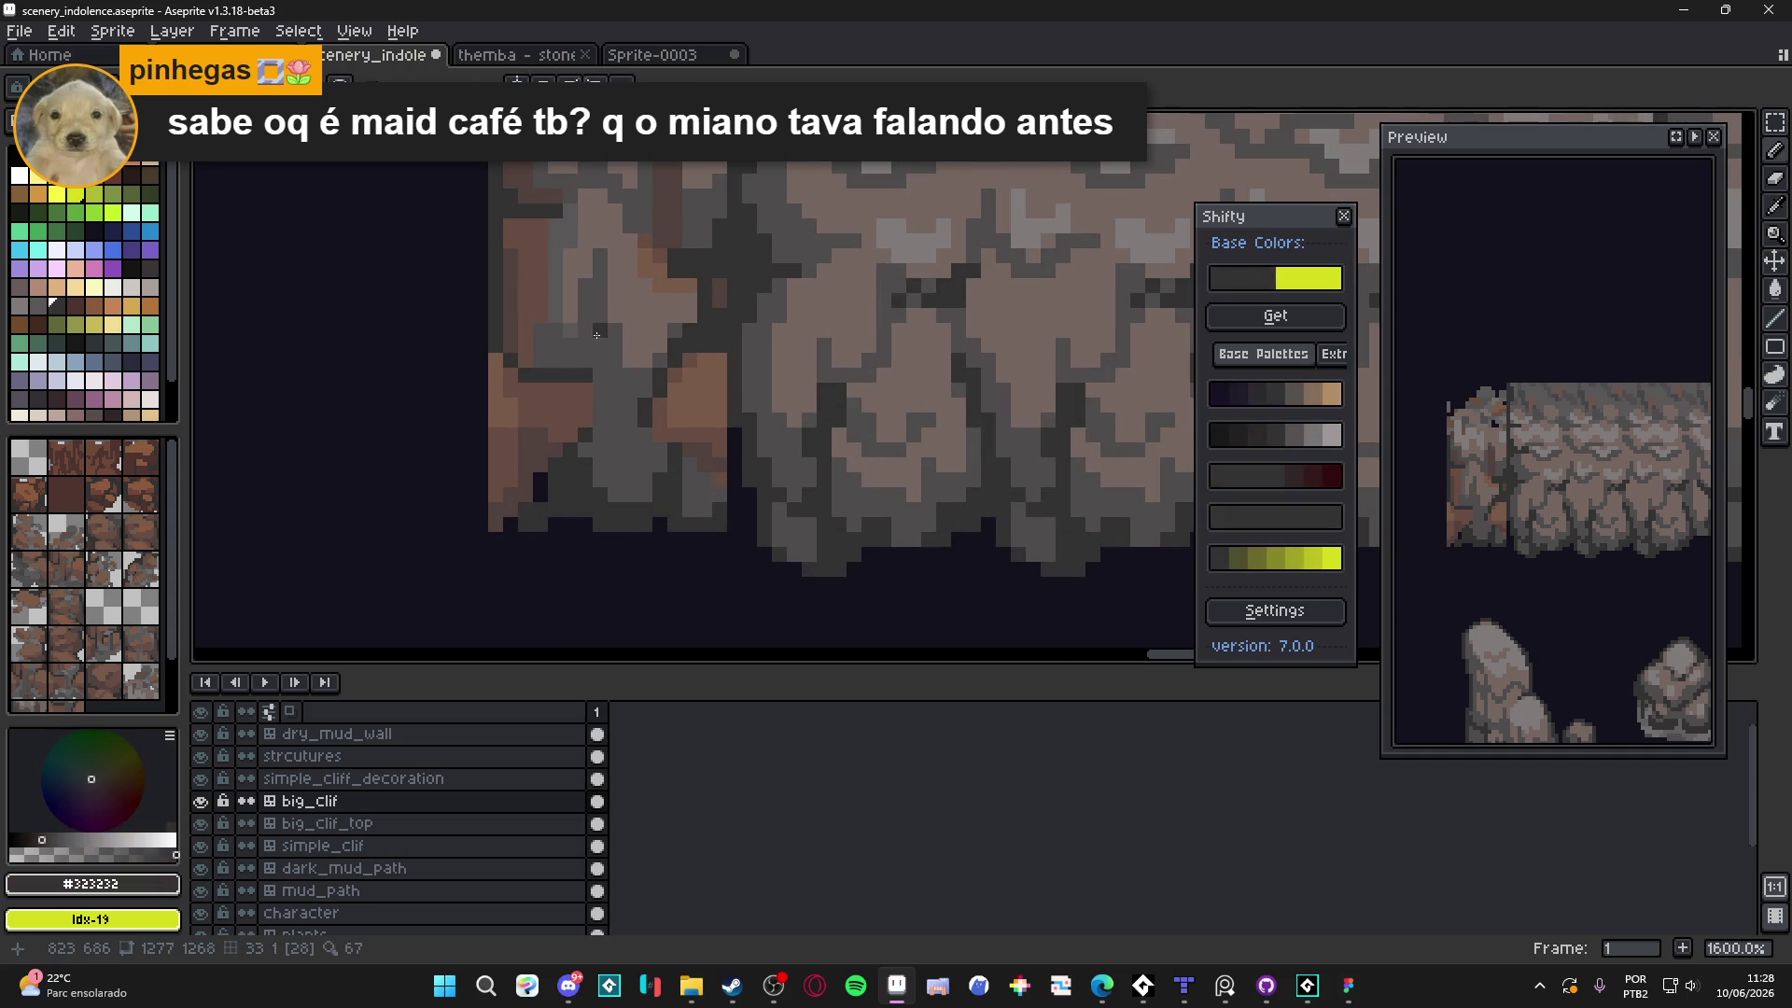
mouse_move(588, 345)
mouse_down()
mouse_move(581, 307)
mouse_move(600, 485)
mouse_move(585, 446)
mouse_up()
drag(585, 375, 573, 429)
scroll(573, 428, down, 2)
scroll(598, 458, up, 2)
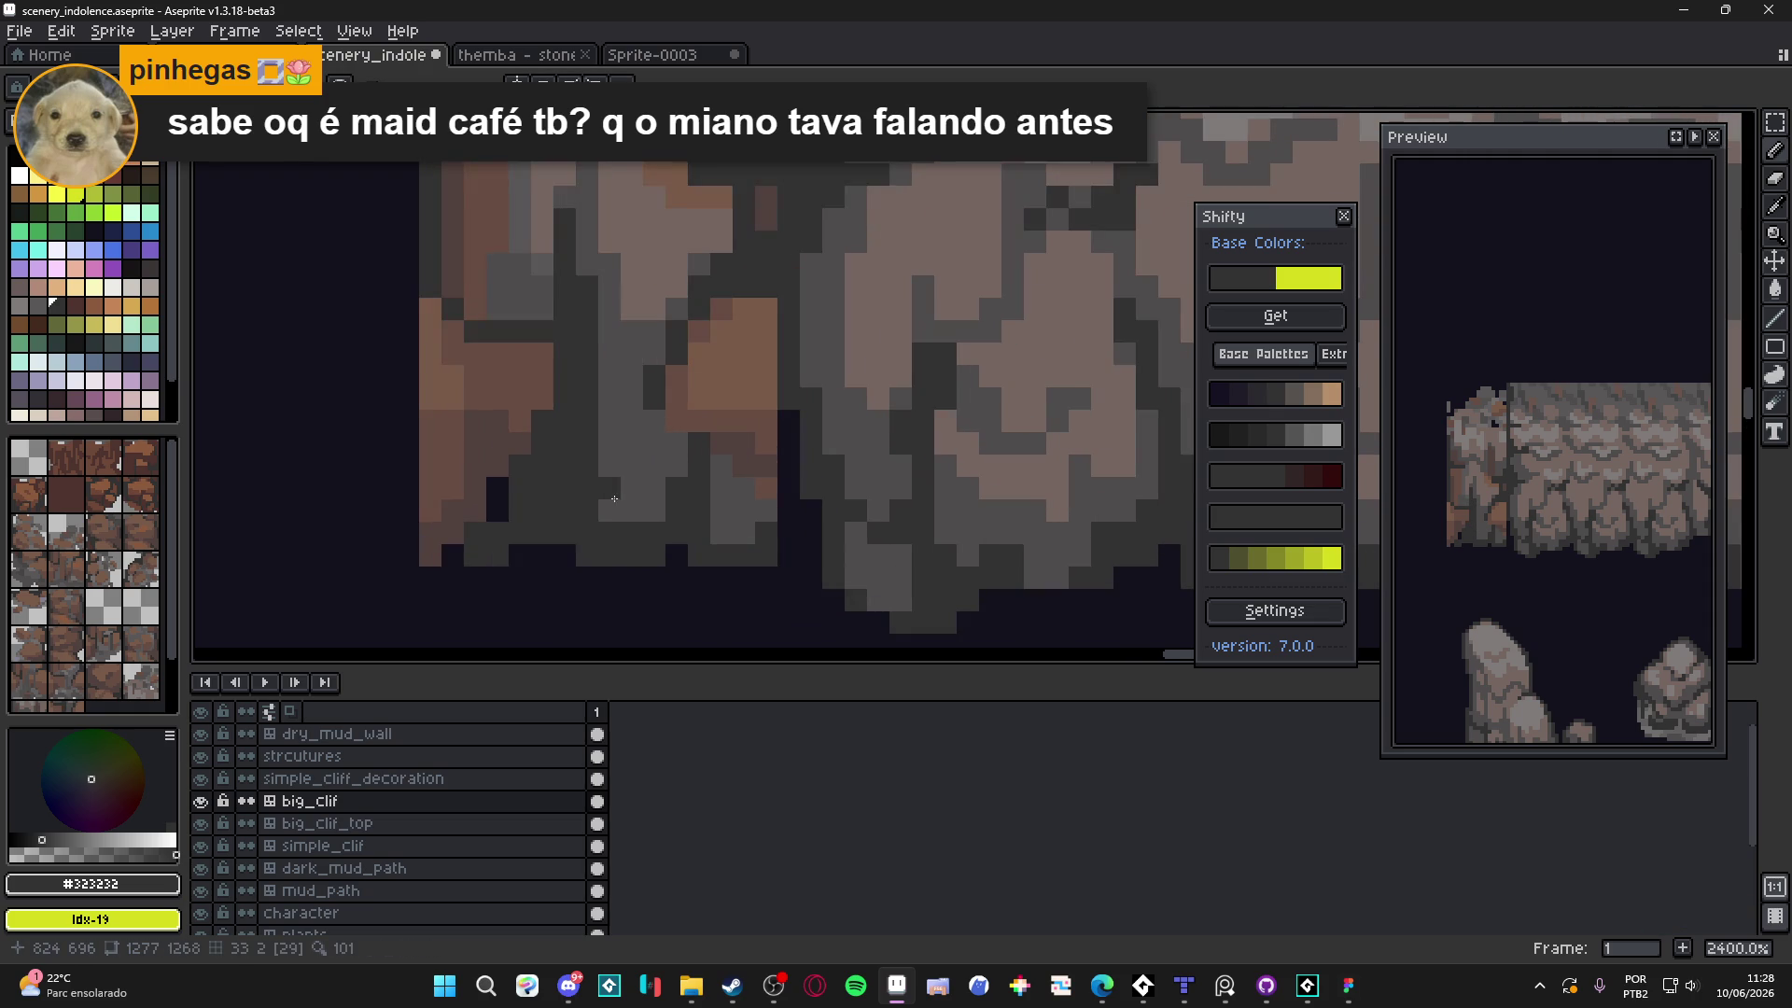
scroll(630, 504, down, 1)
Repaint the brown column and neighbouring pixels at the seam dark grey #323232
alt+click(614, 452)
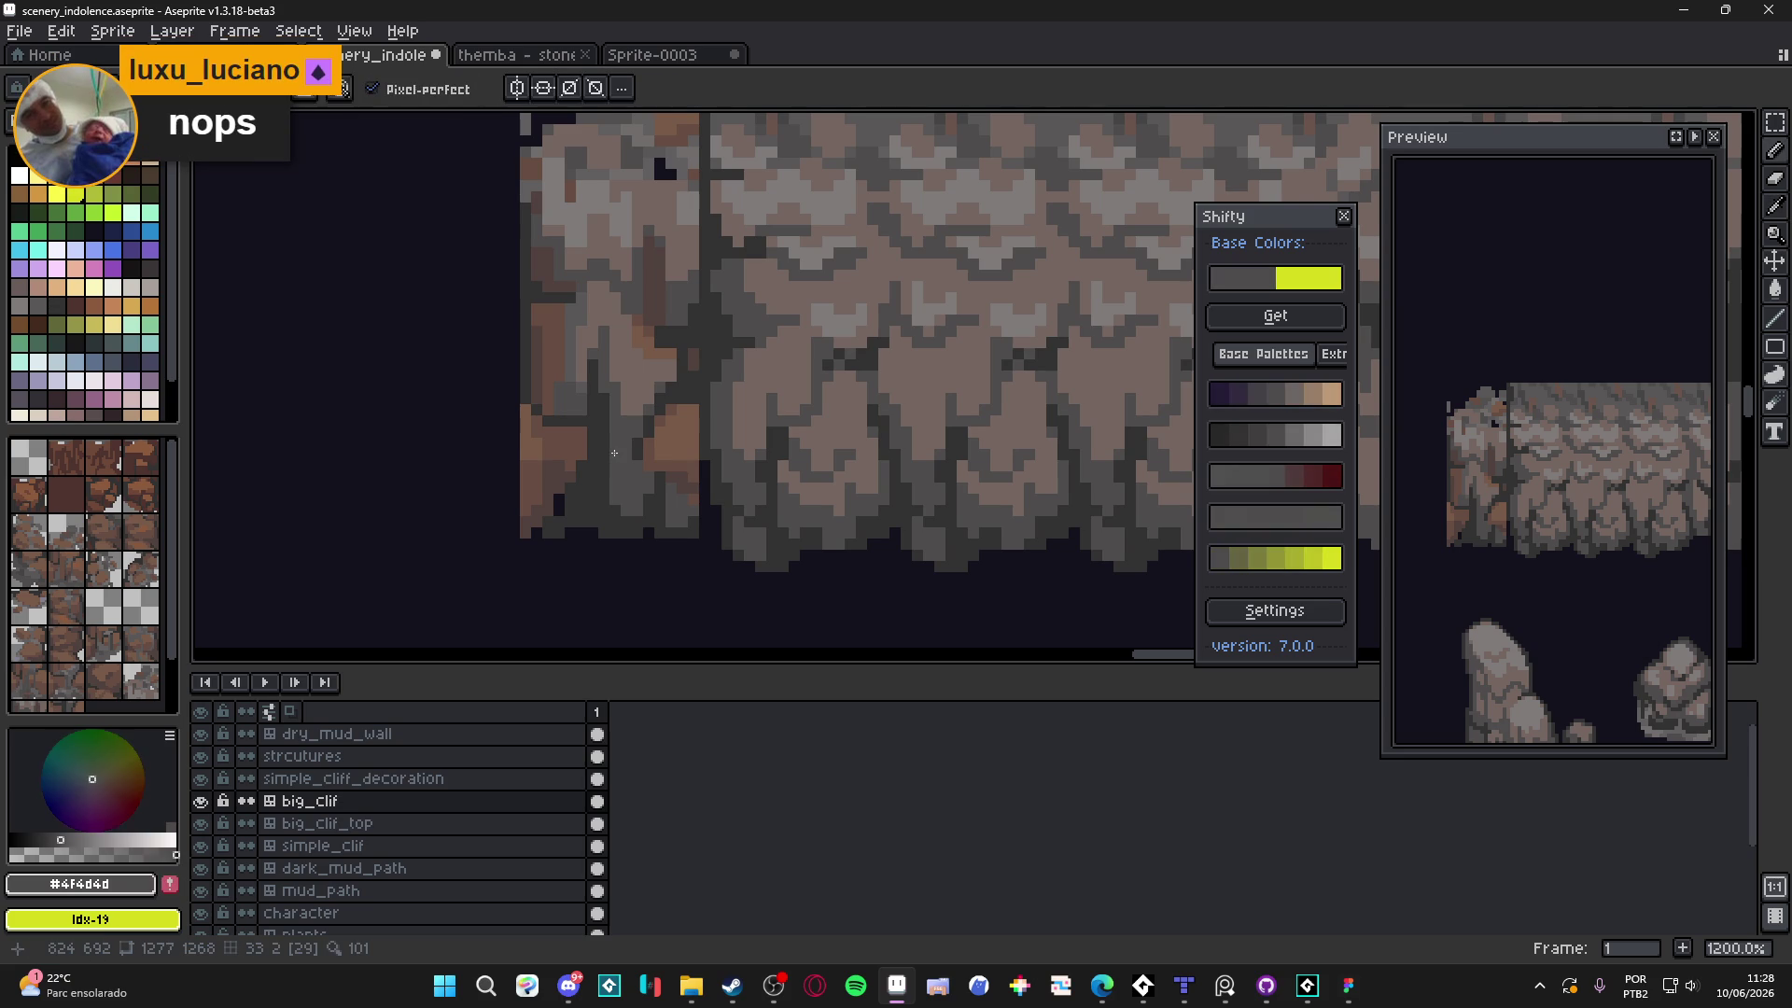
scroll(610, 453, down, 2)
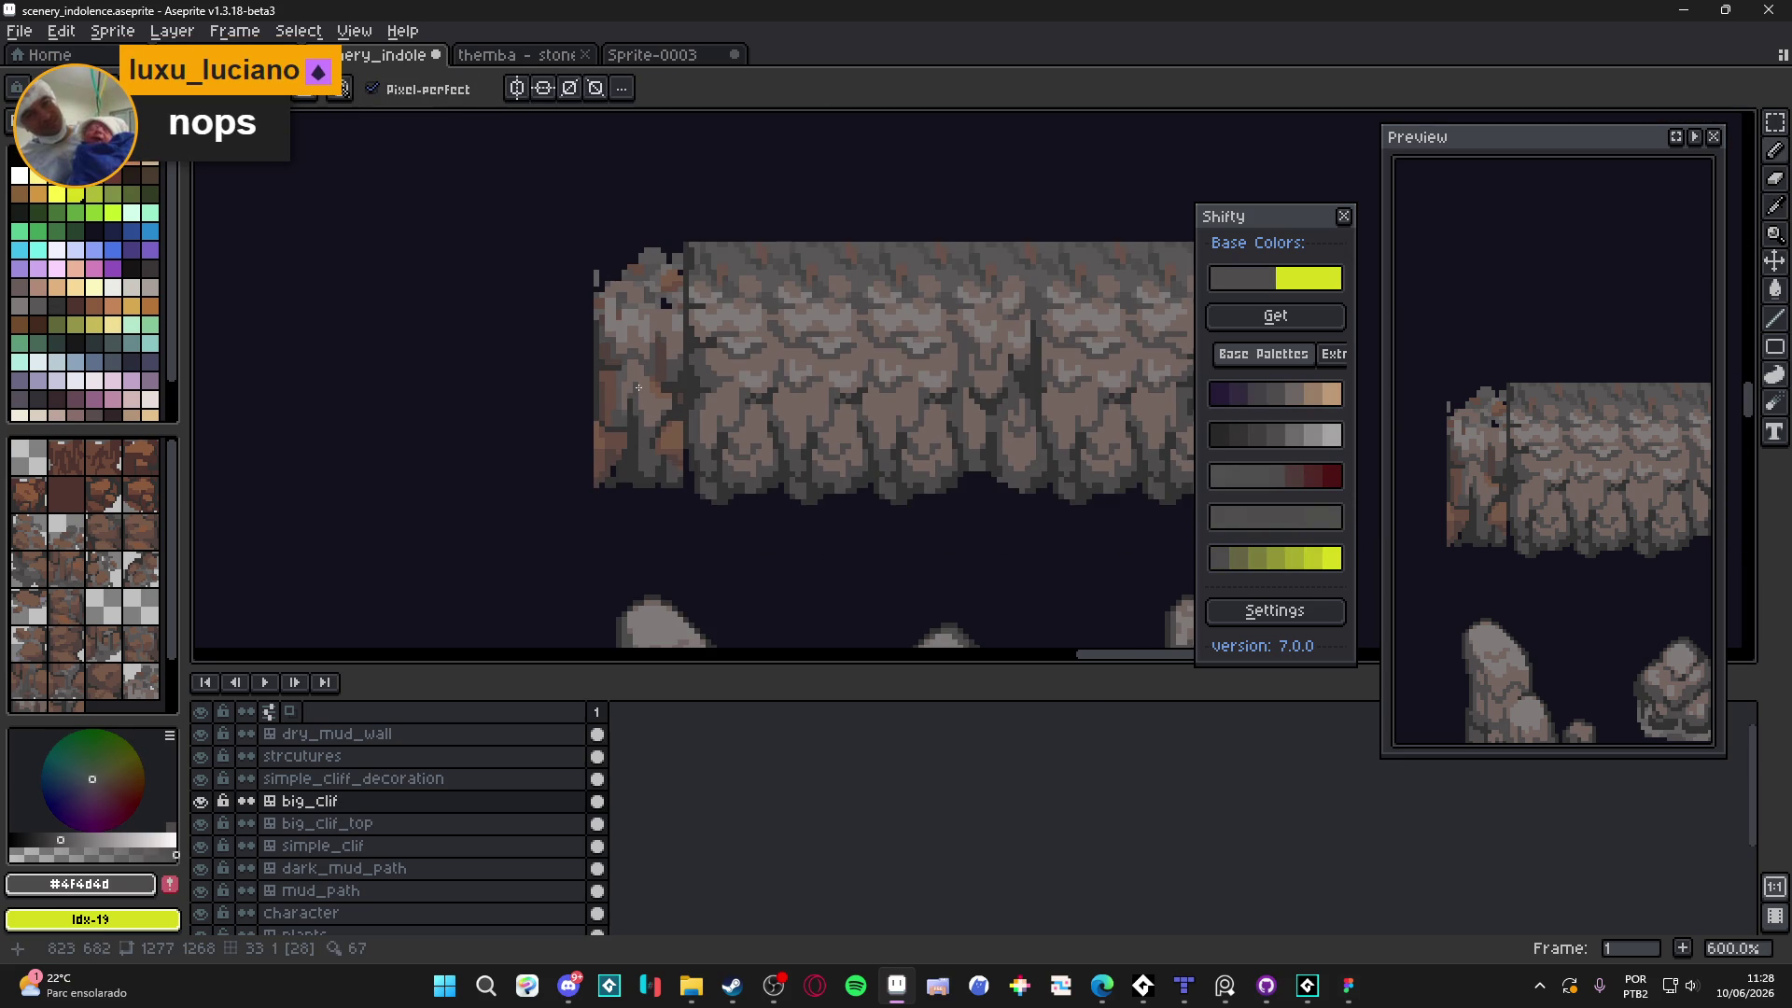
scroll(637, 390, up, 5)
alt+click(684, 330)
drag(684, 330, 653, 483)
click(653, 274)
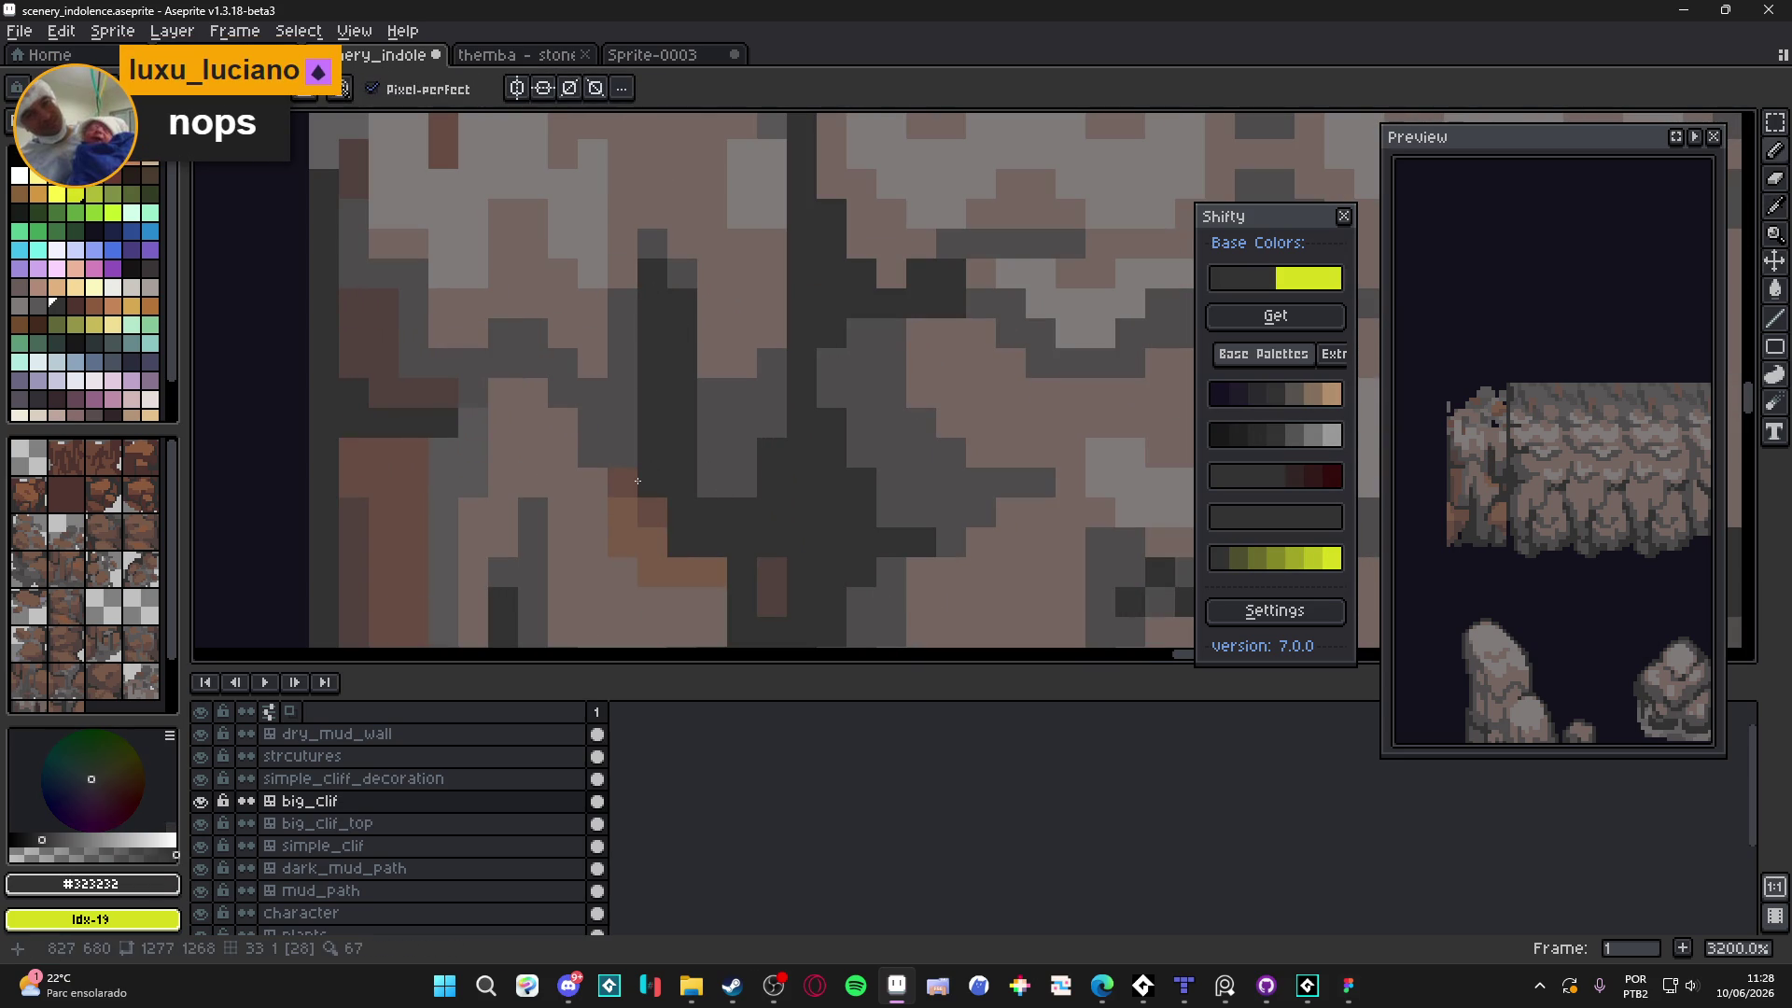
scroll(641, 480, down, 4)
scroll(703, 520, down, 3)
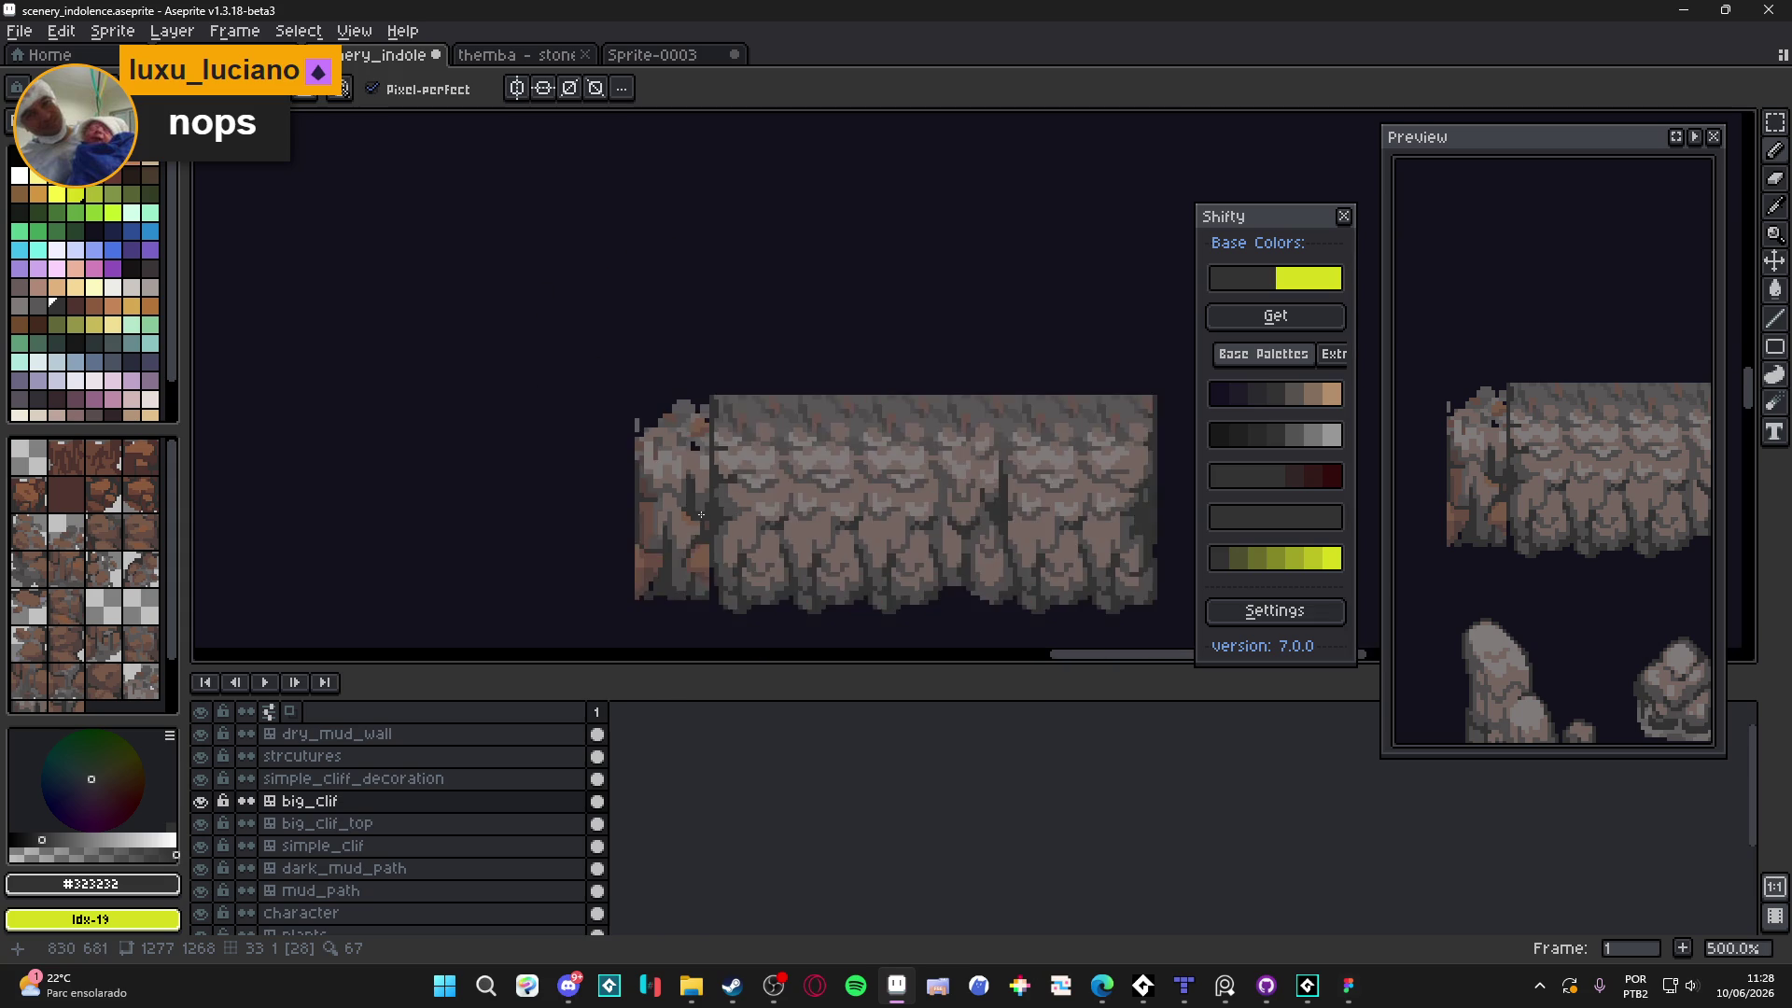
scroll(652, 488, up, 4)
mouse_move(654, 497)
mouse_down()
mouse_move(629, 472)
mouse_move(627, 487)
mouse_up()
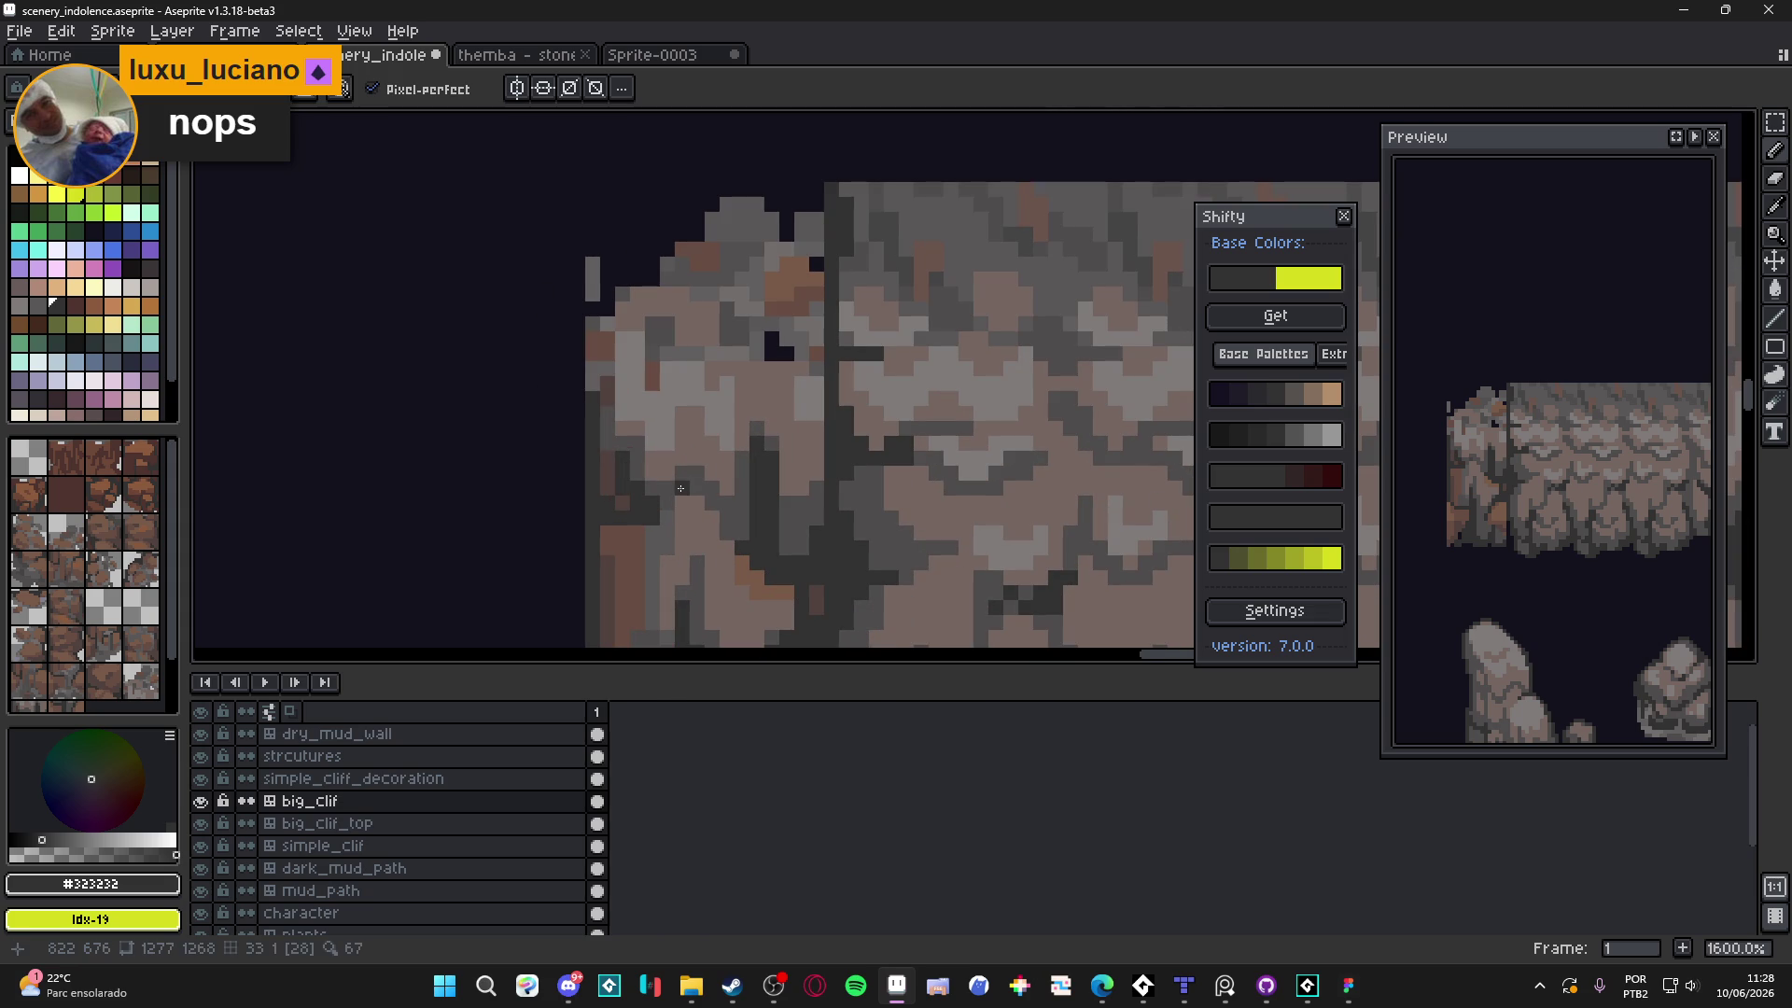
scroll(729, 529, down, 5)
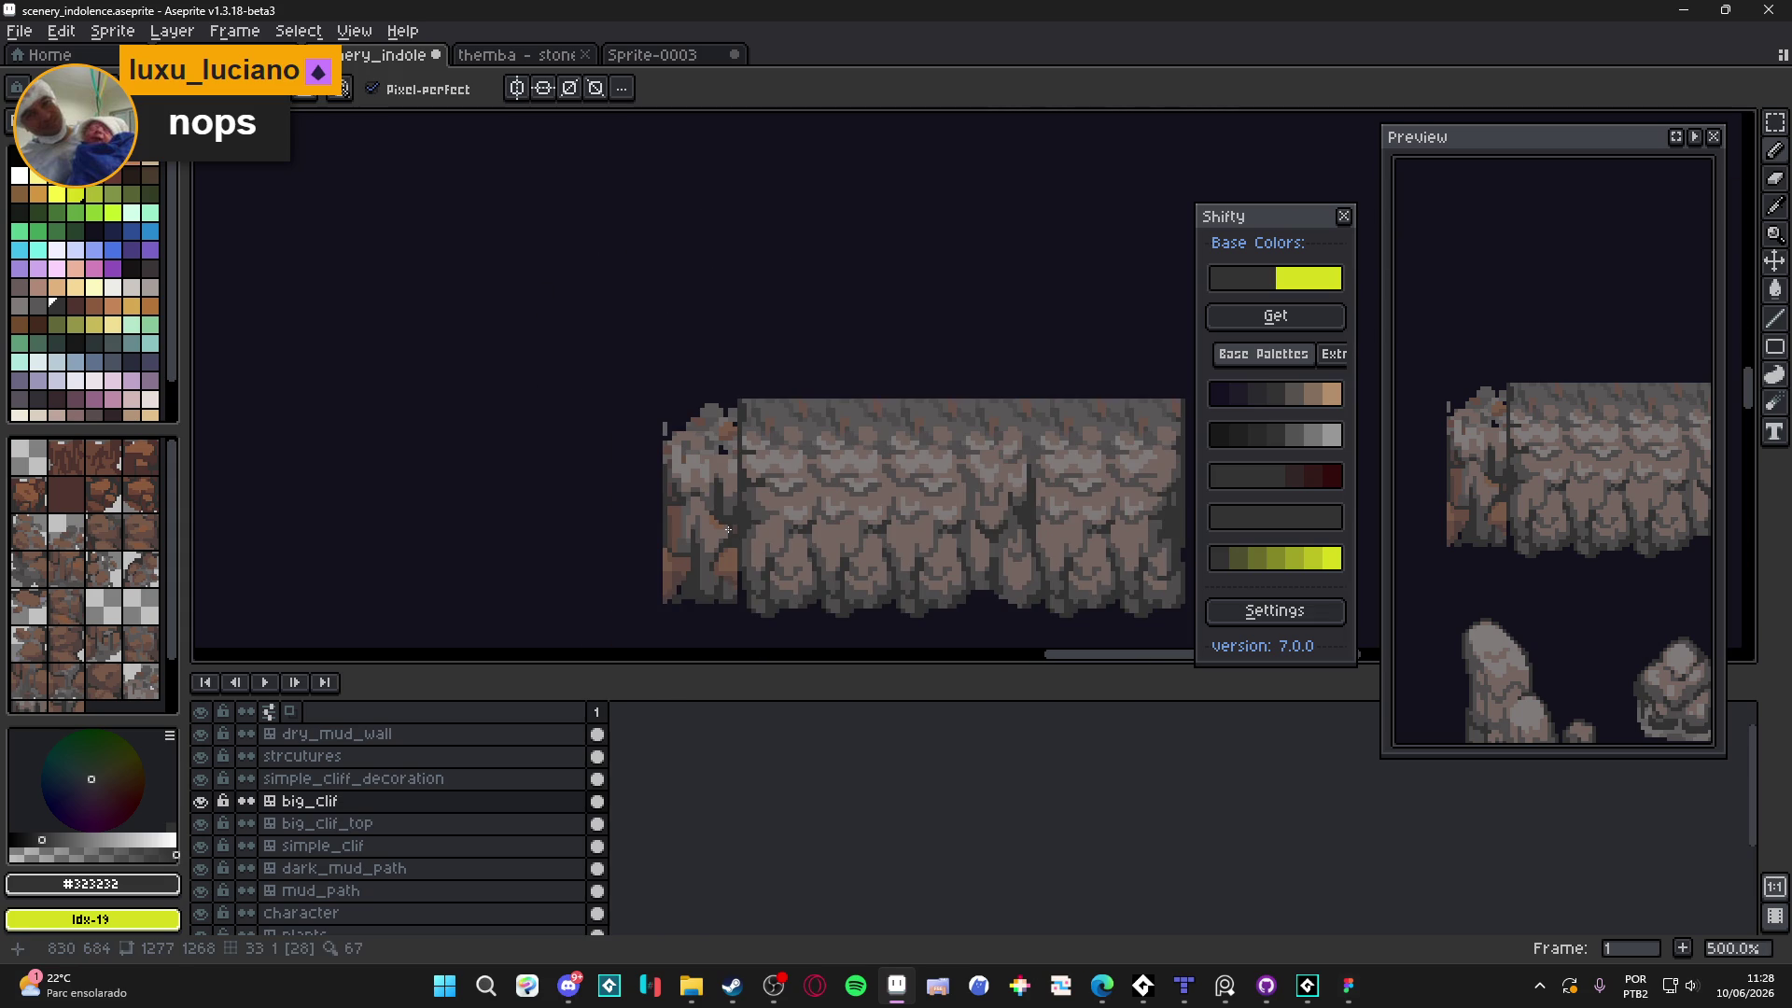
scroll(719, 530, down, 1)
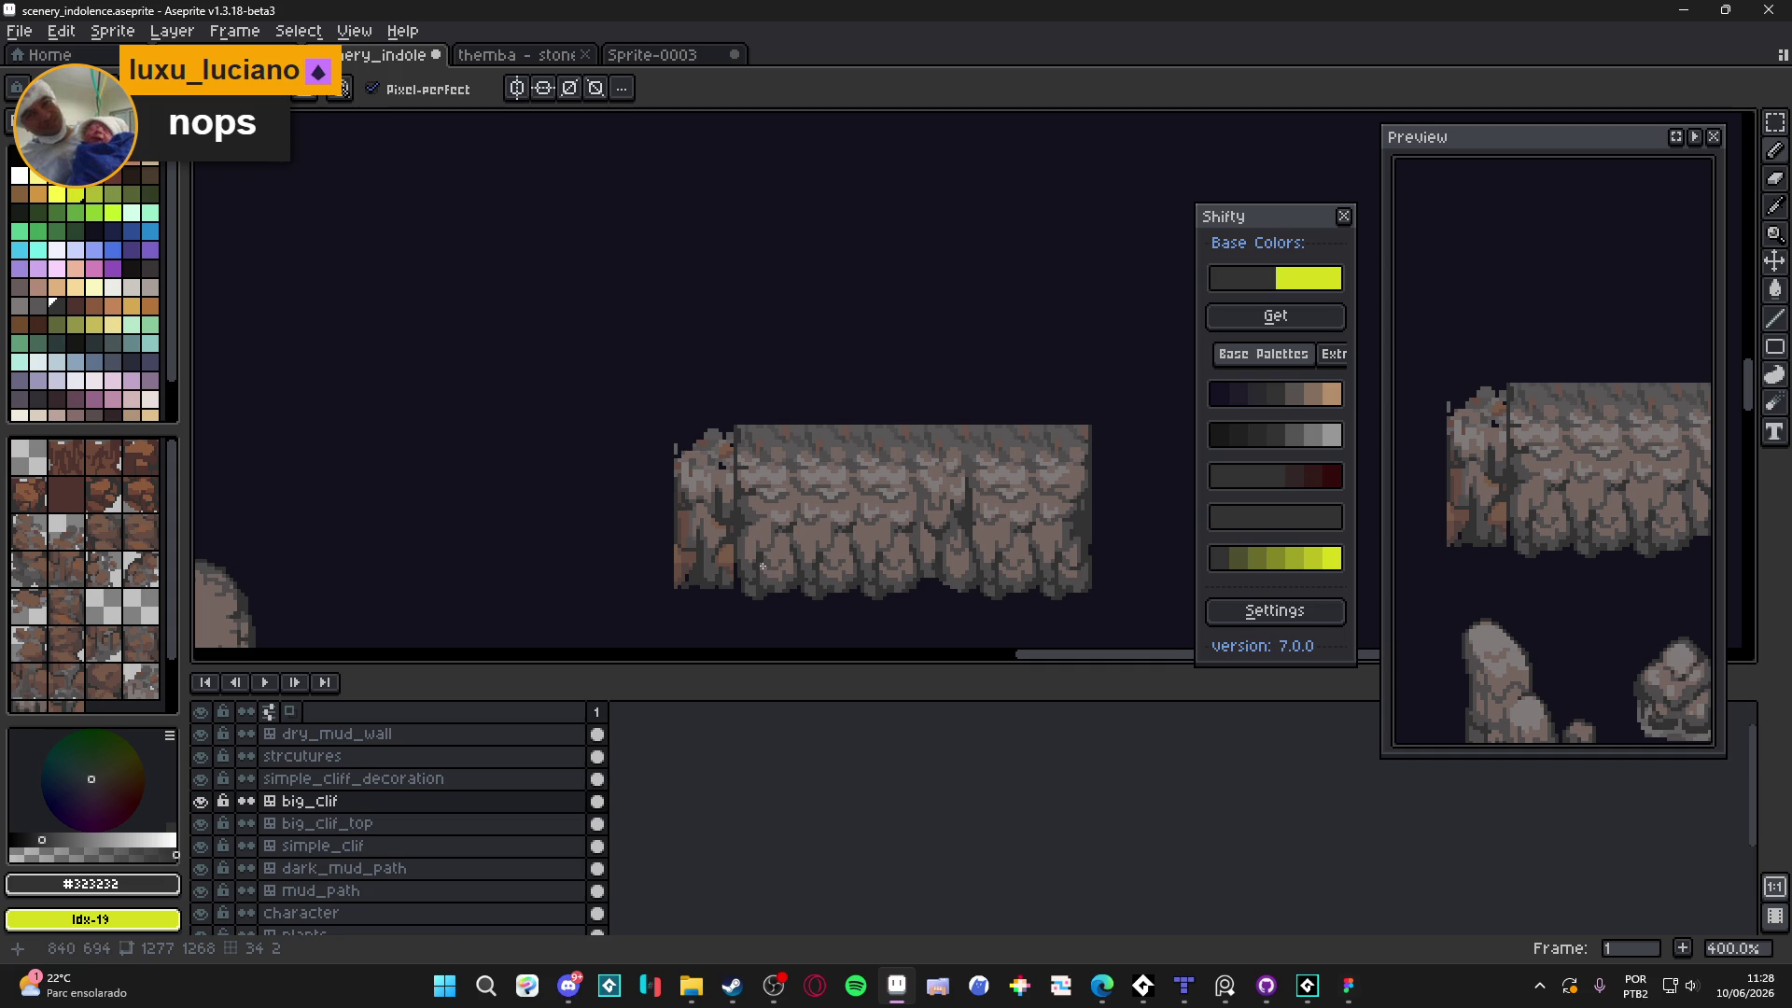
scroll(715, 497, down, 1)
scroll(715, 497, up, 3)
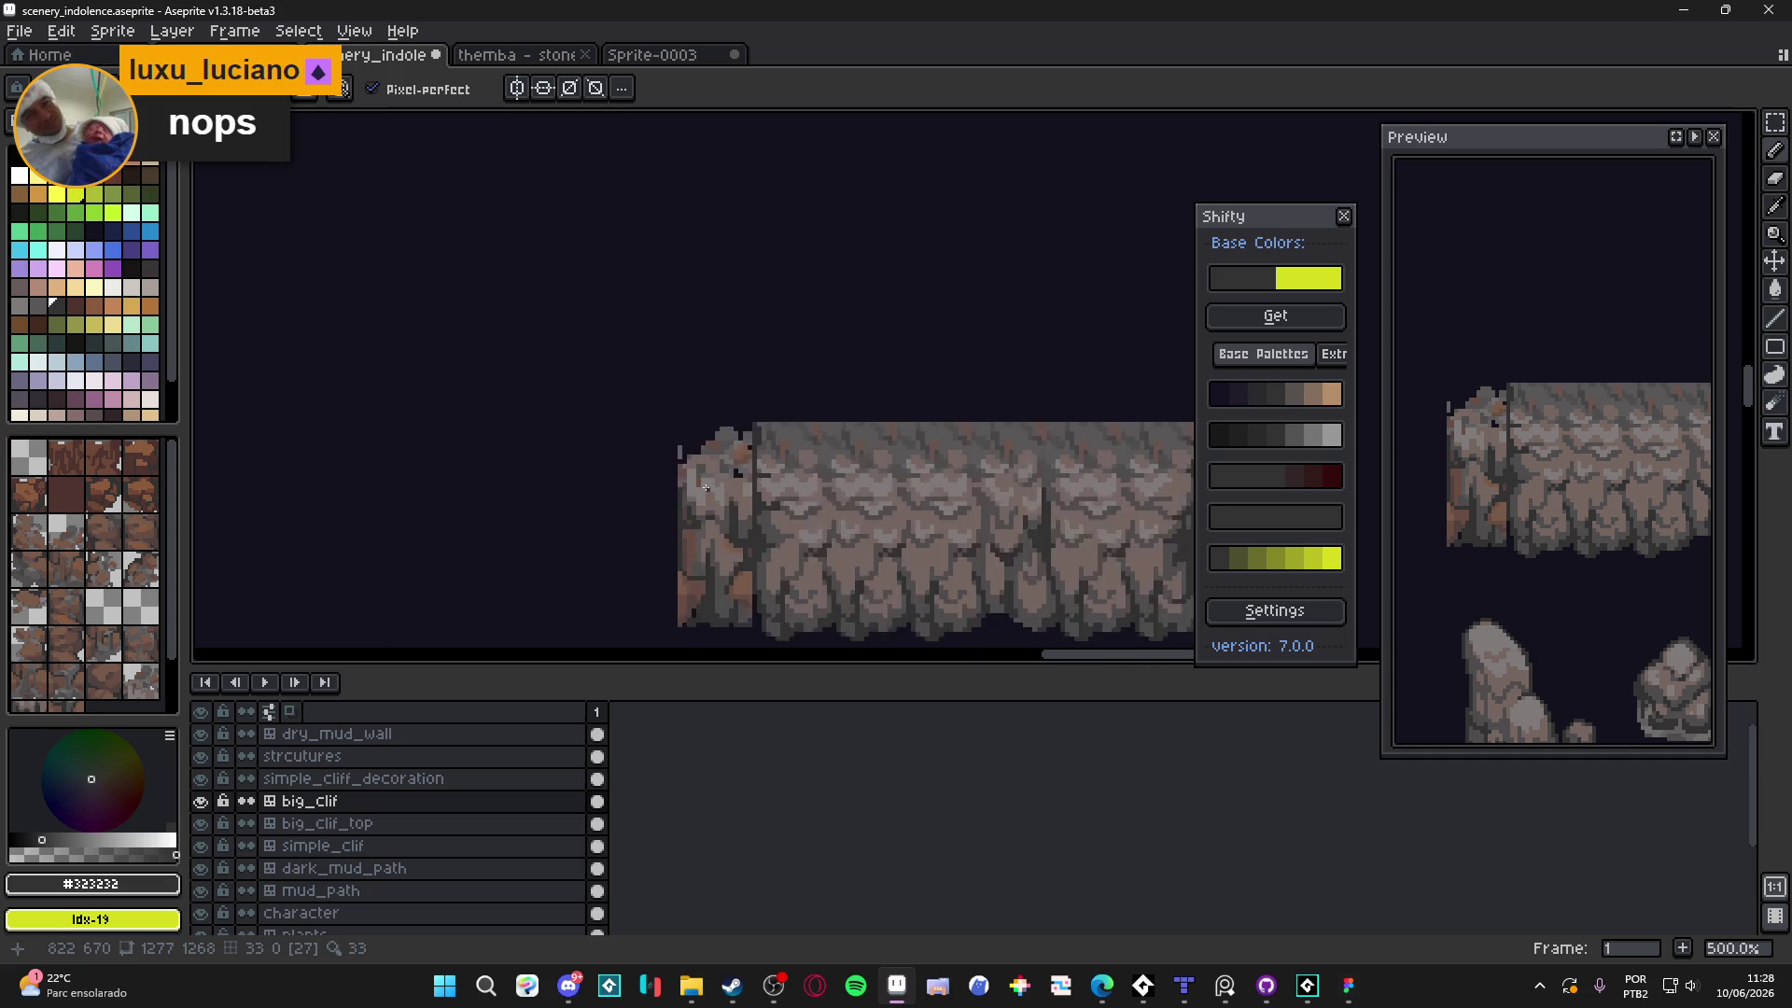
Paint dark pixels along the cliff seam with the Pencil and save scenery_indolence
key(ctrl+s)
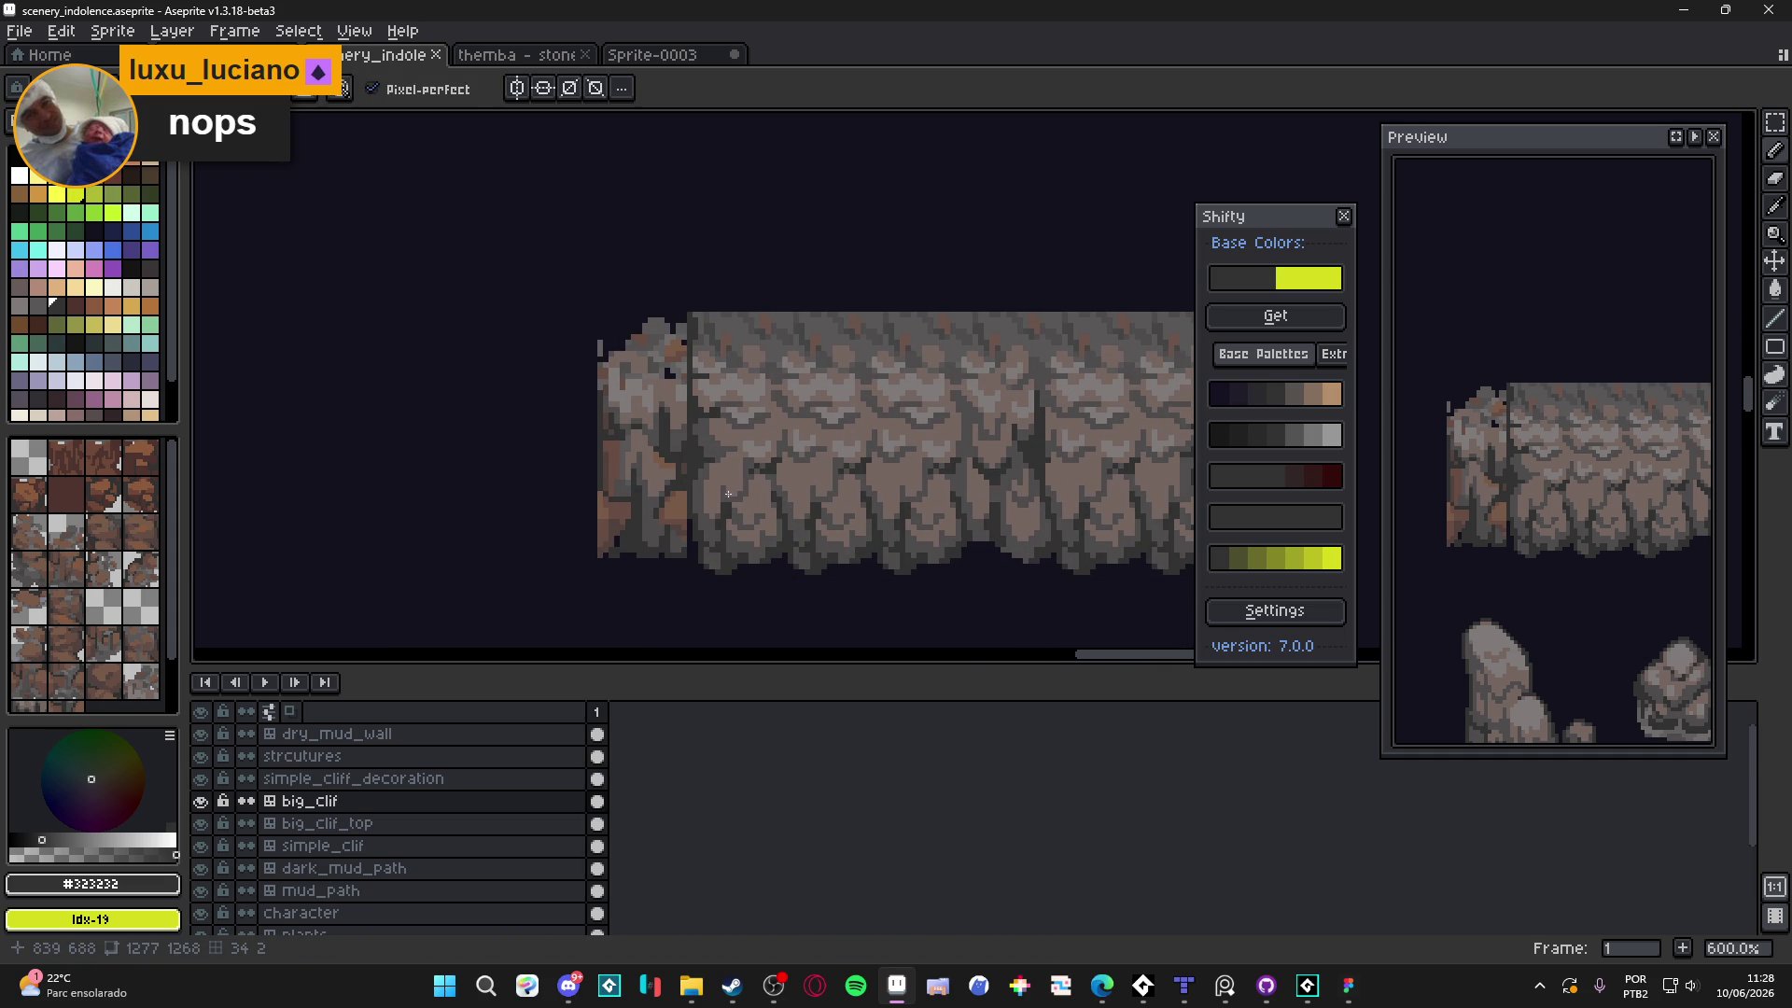
scroll(589, 510, up, 6)
mouse_move(589, 510)
mouse_down()
mouse_move(577, 303)
mouse_move(579, 320)
mouse_up()
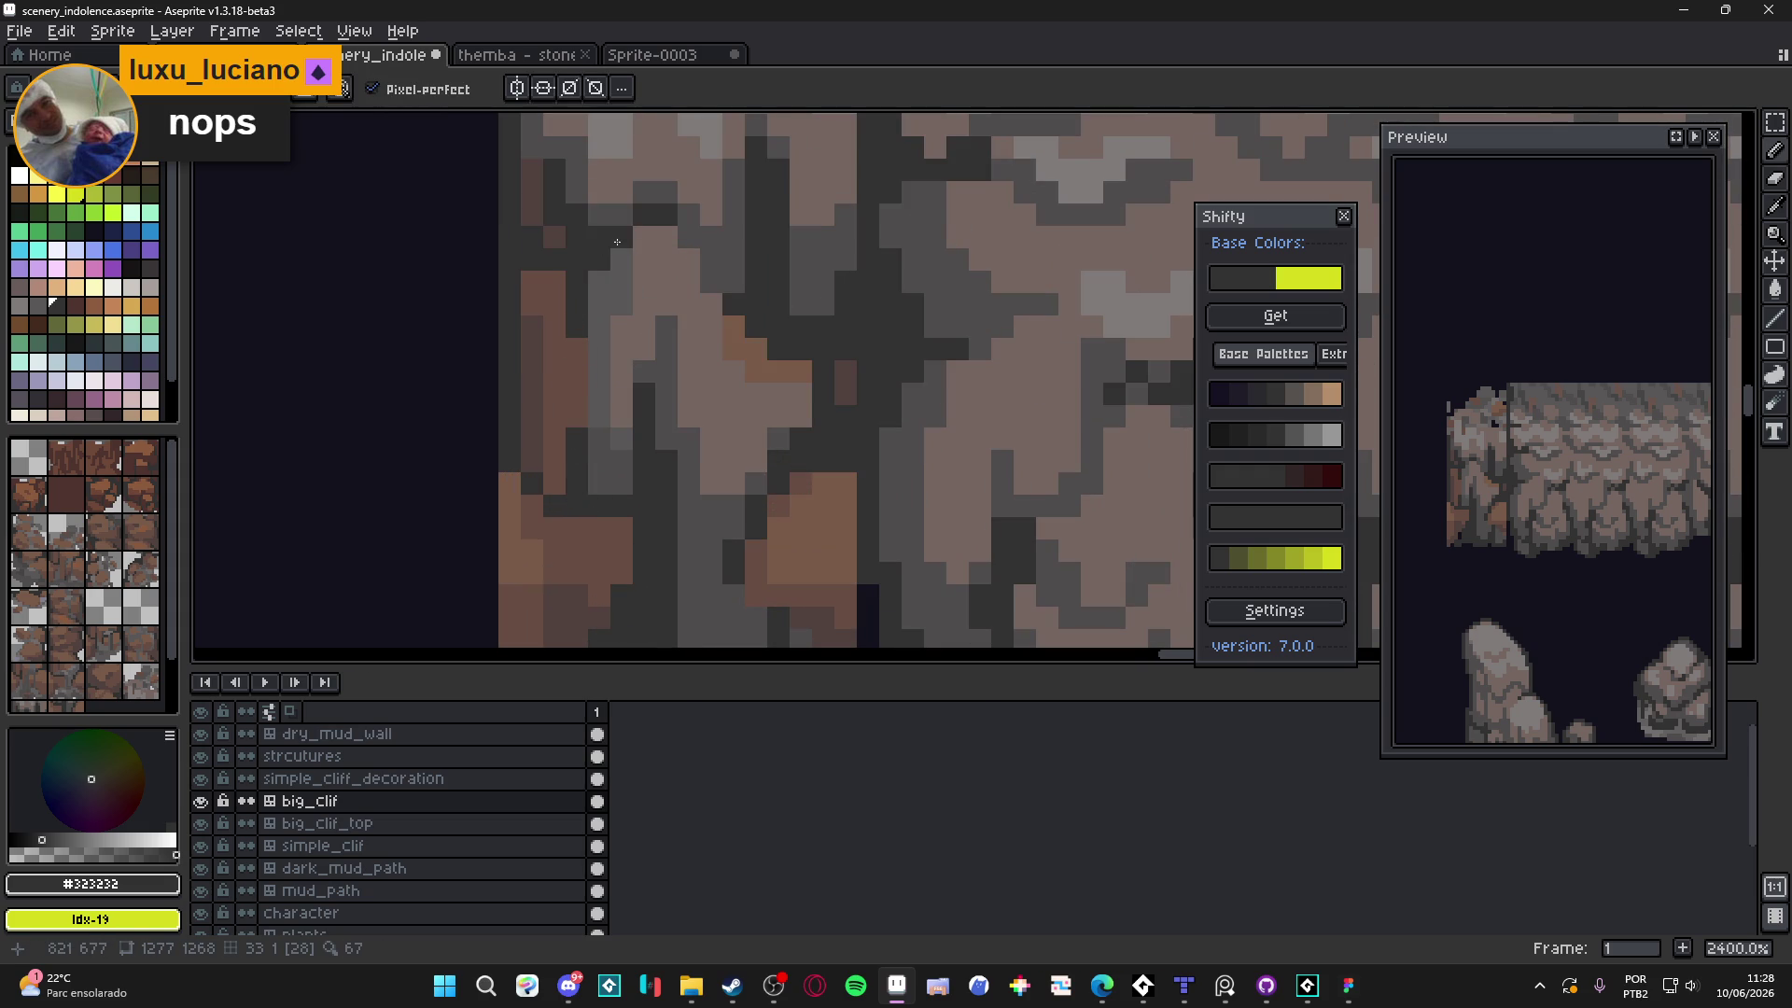
key(alt)
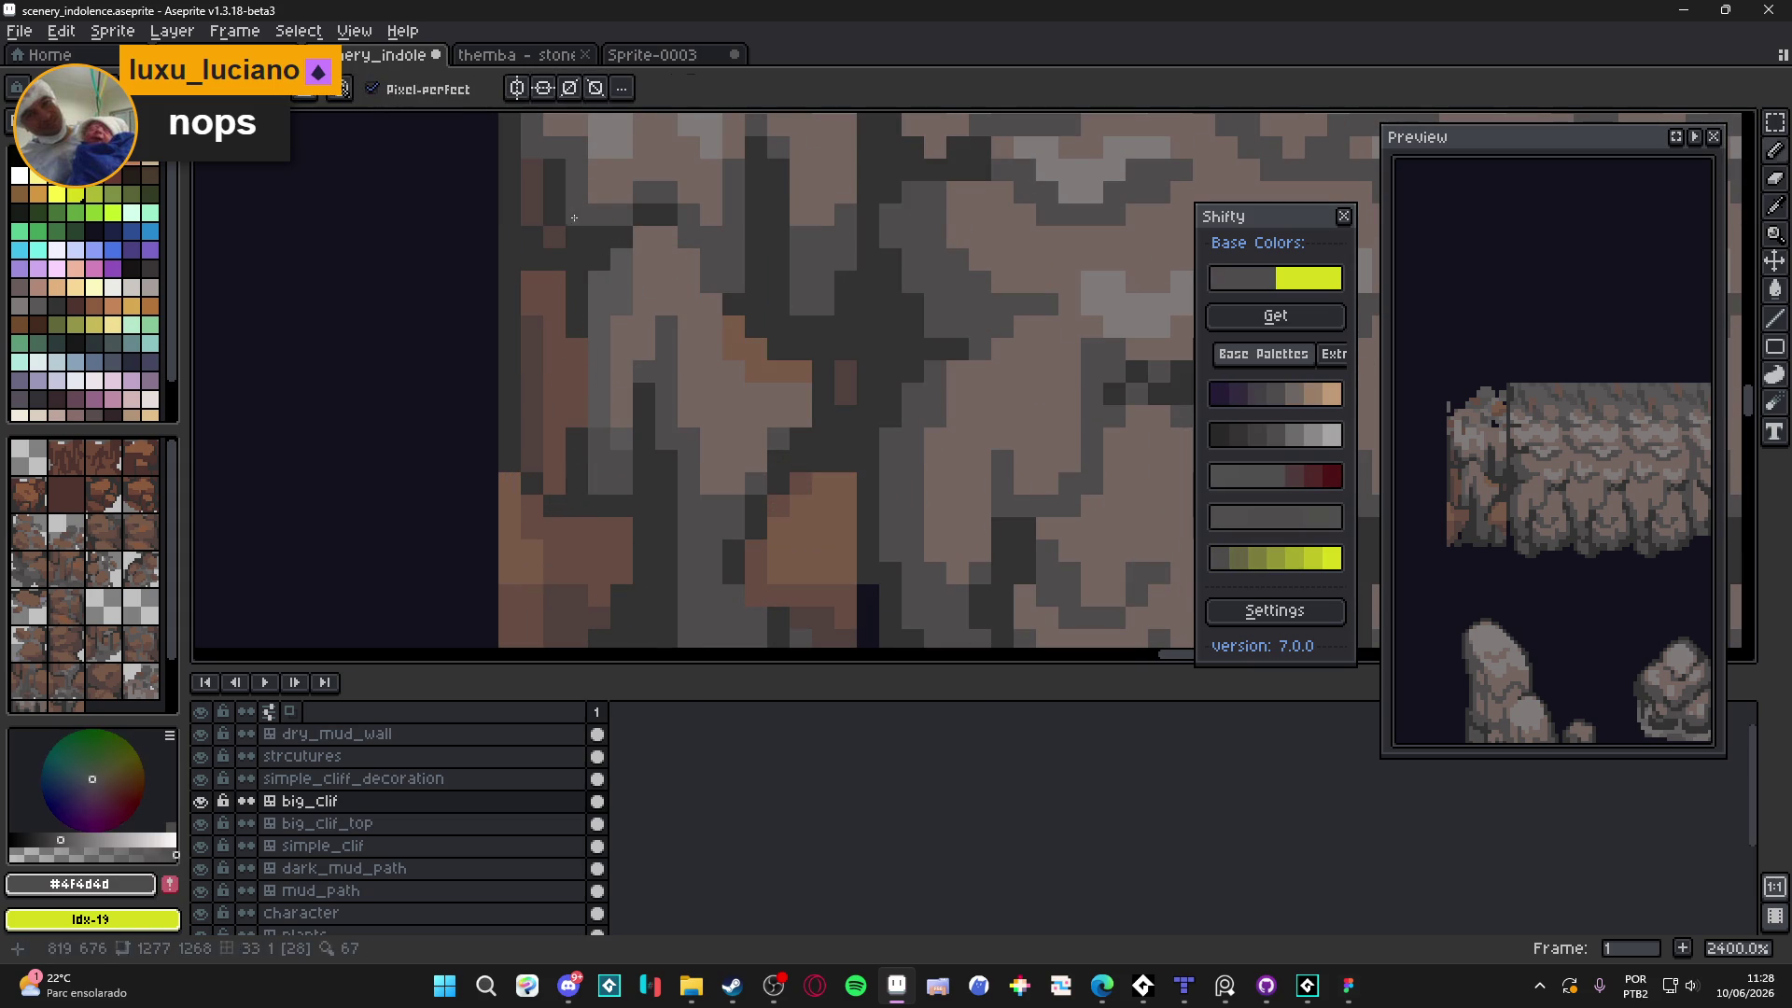
scroll(603, 289, down, 5)
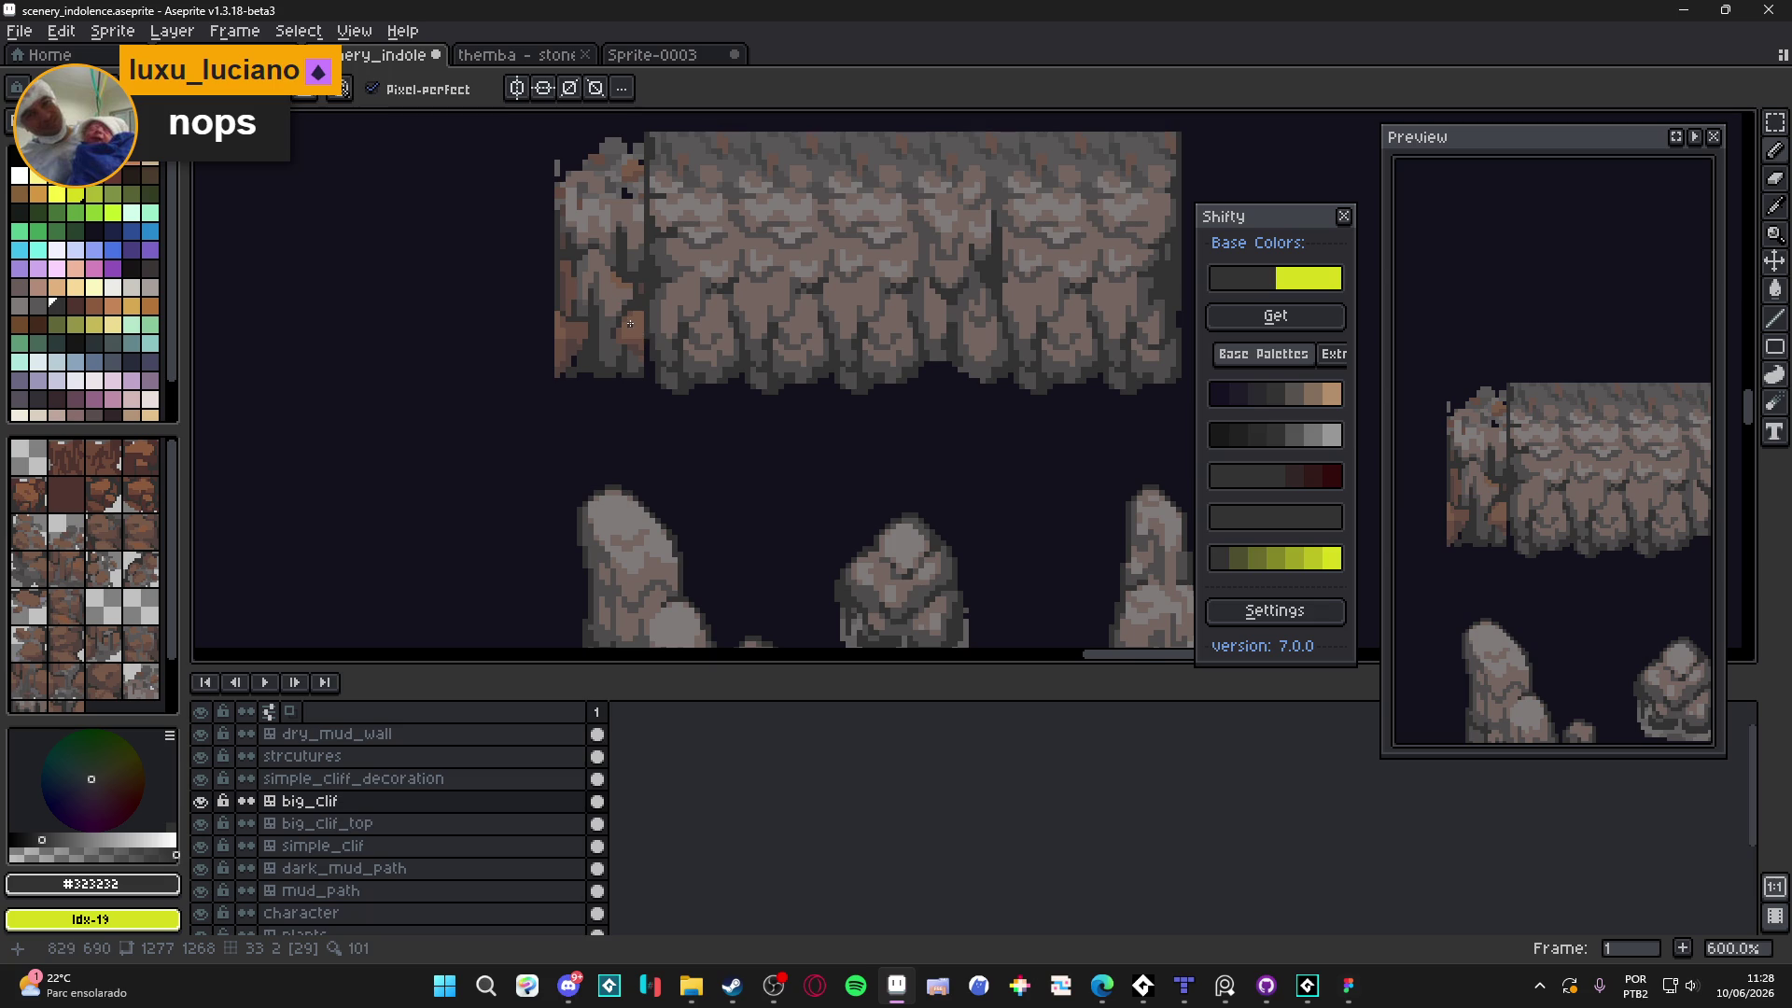
scroll(620, 305, up, 4)
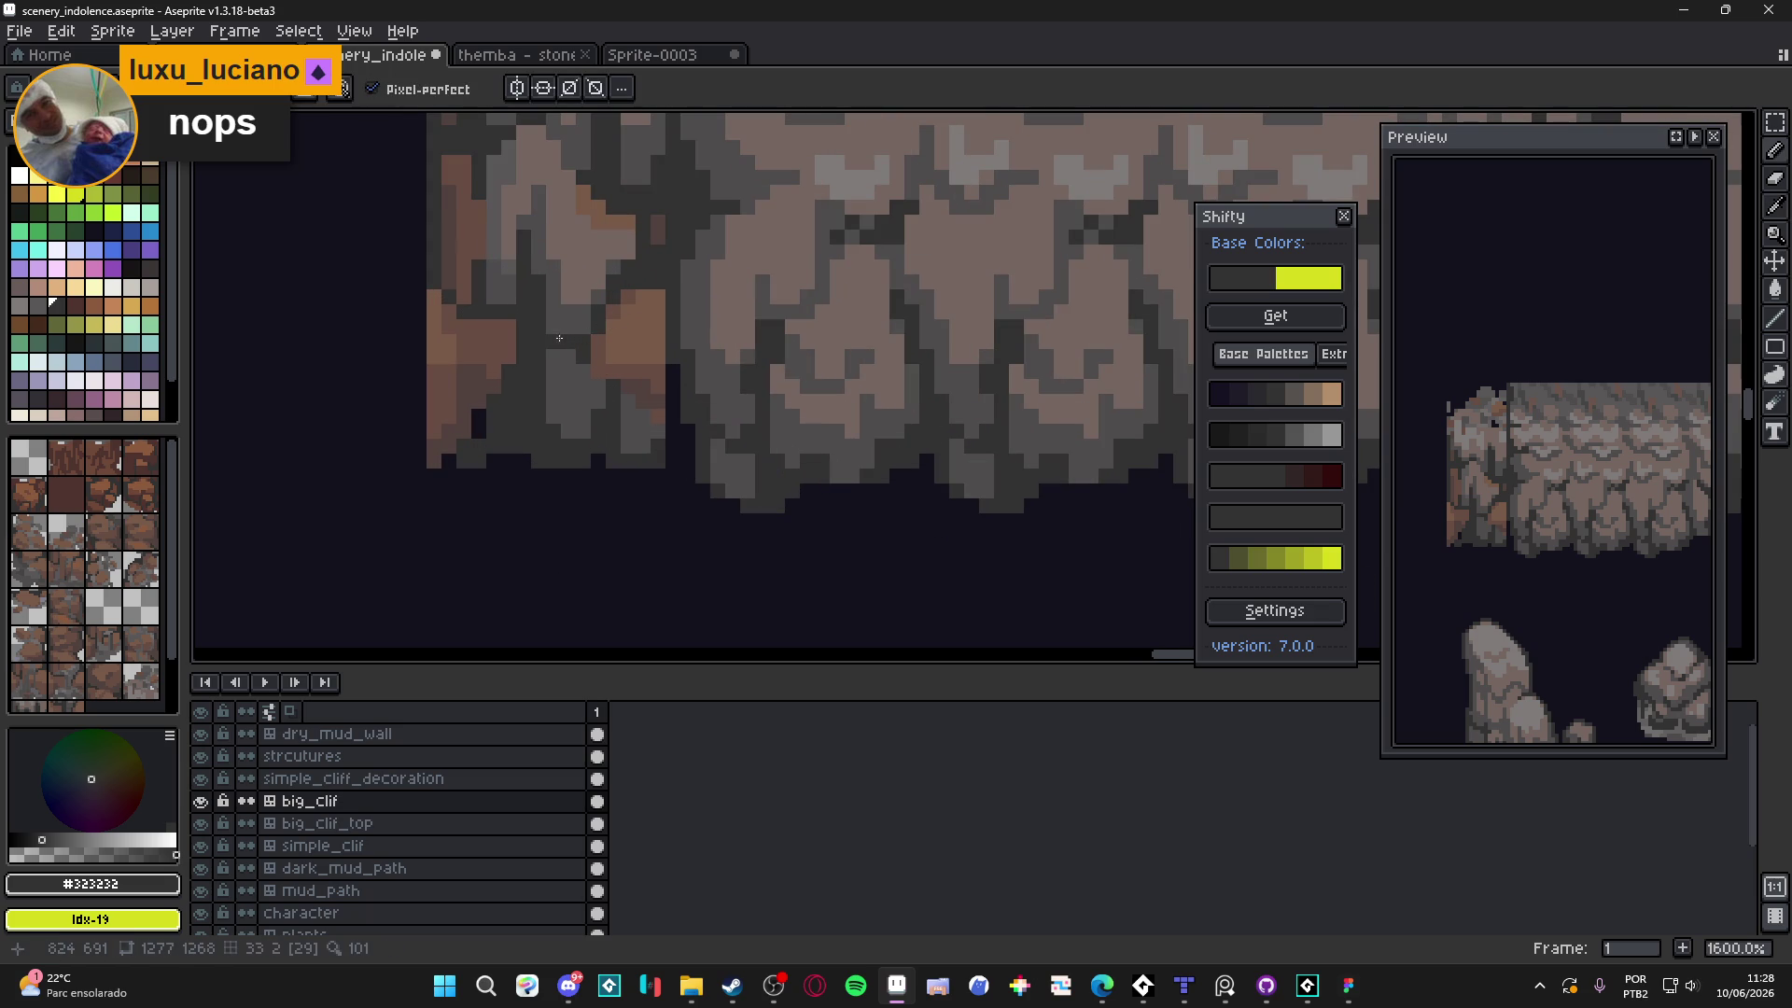
scroll(605, 389, down, 4)
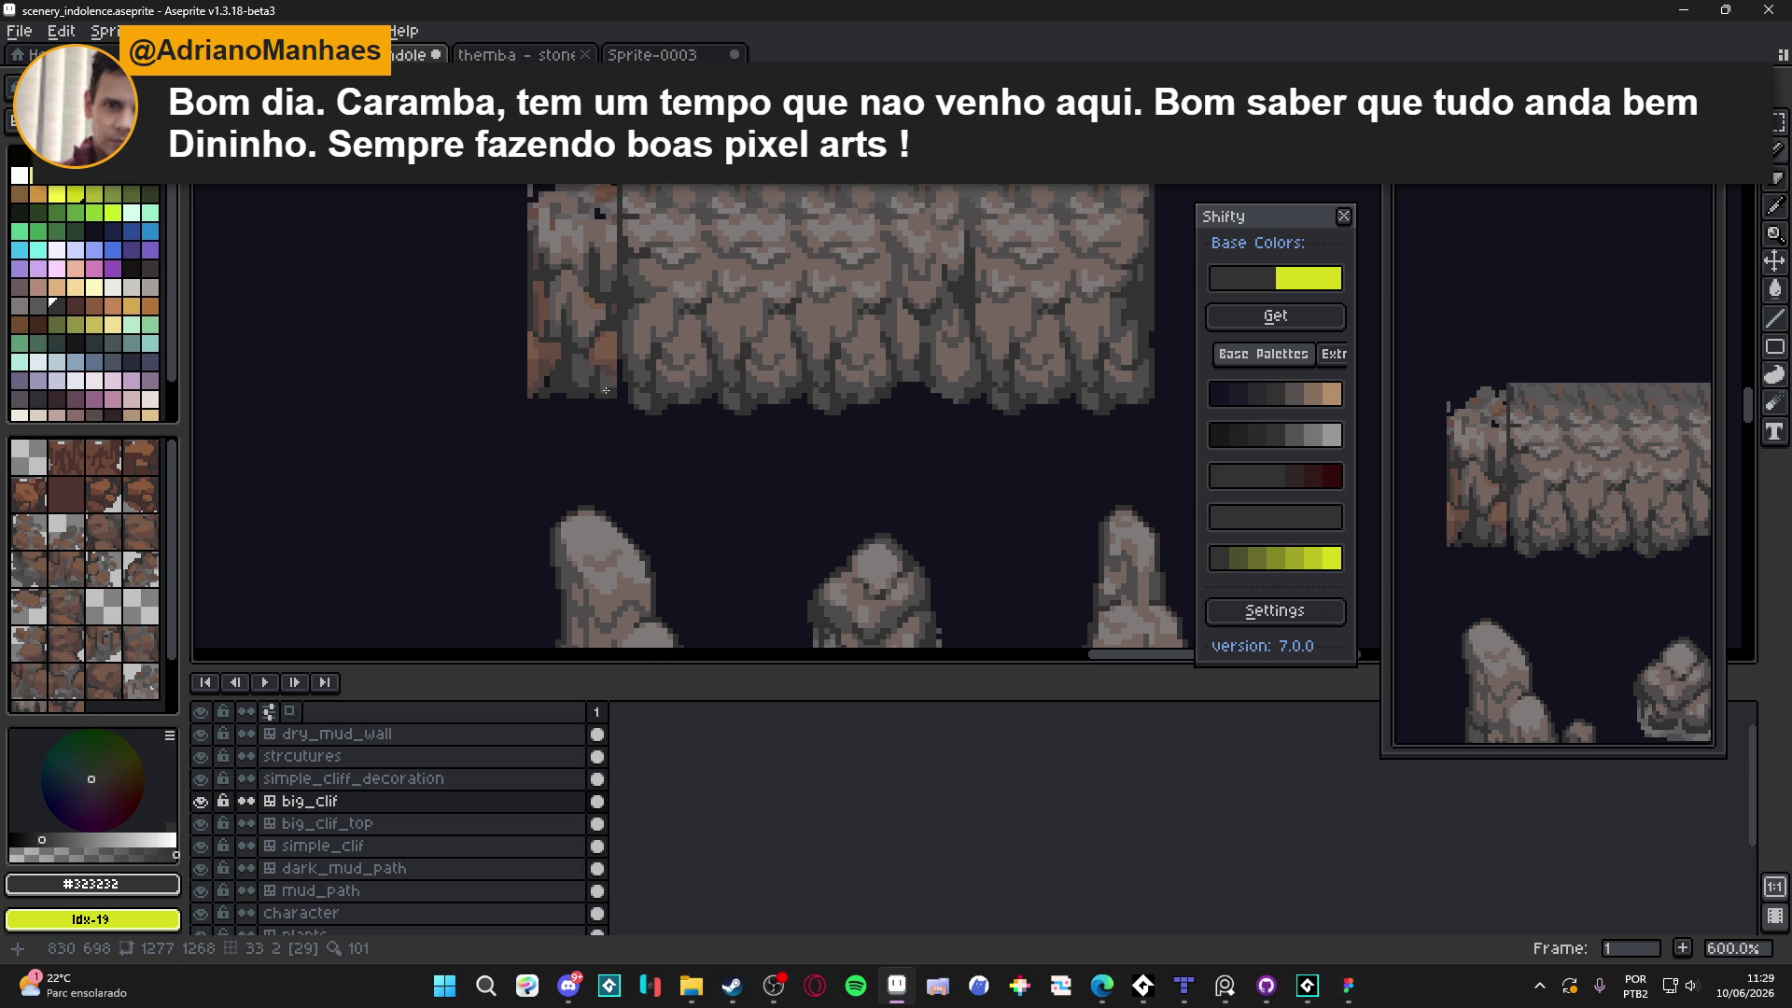
scroll(611, 389, down, 1)
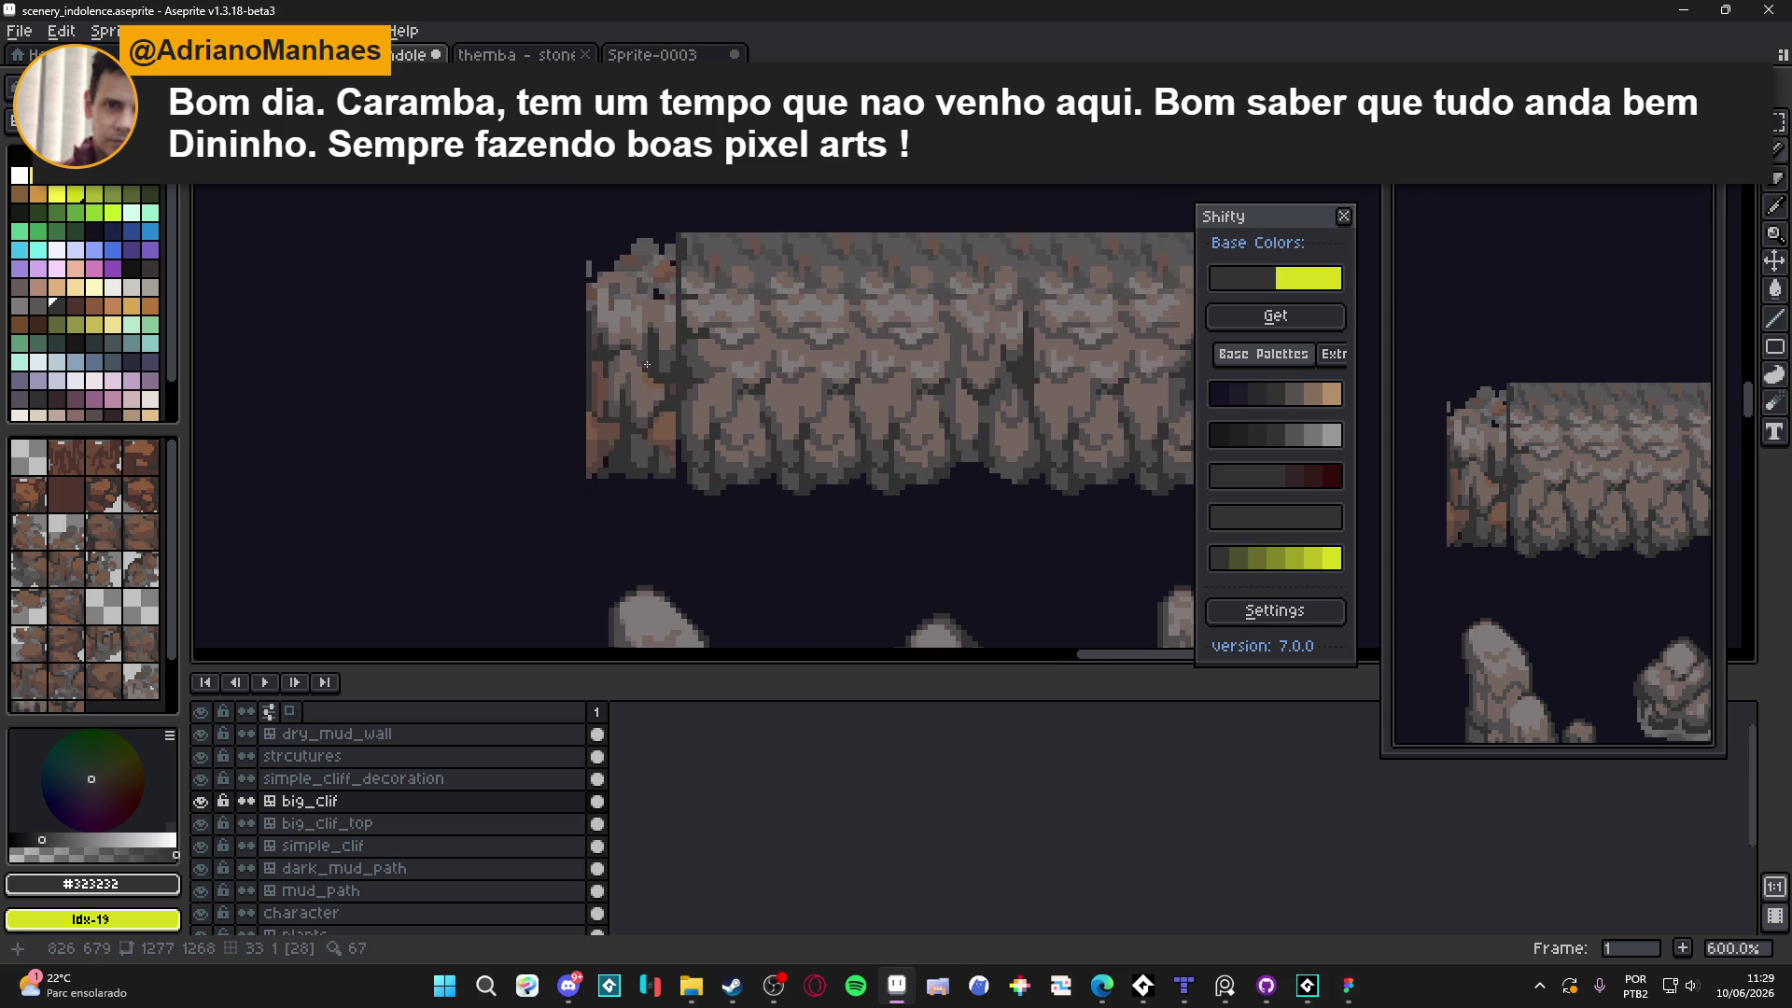
key(b)
scroll(688, 377, down, 1)
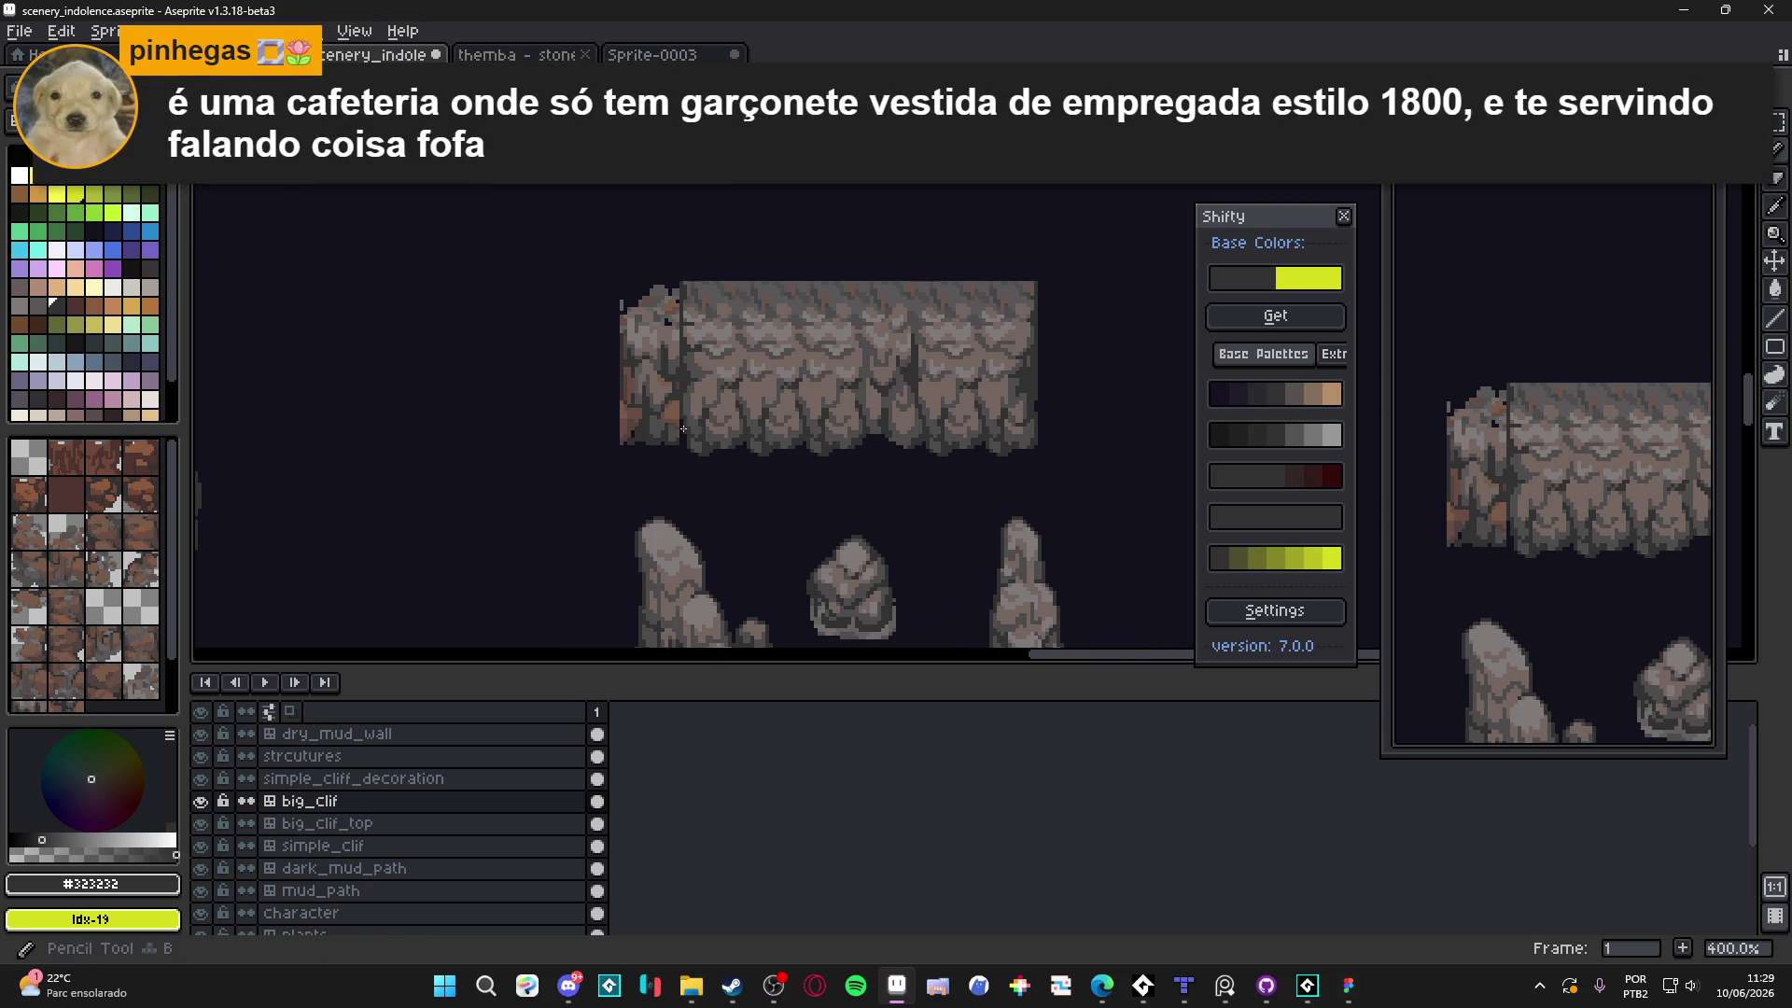
key(ctrl+s)
Sample the mid-grey and lighter brownish-grey rock colours from the cliff
scroll(654, 365, up, 5)
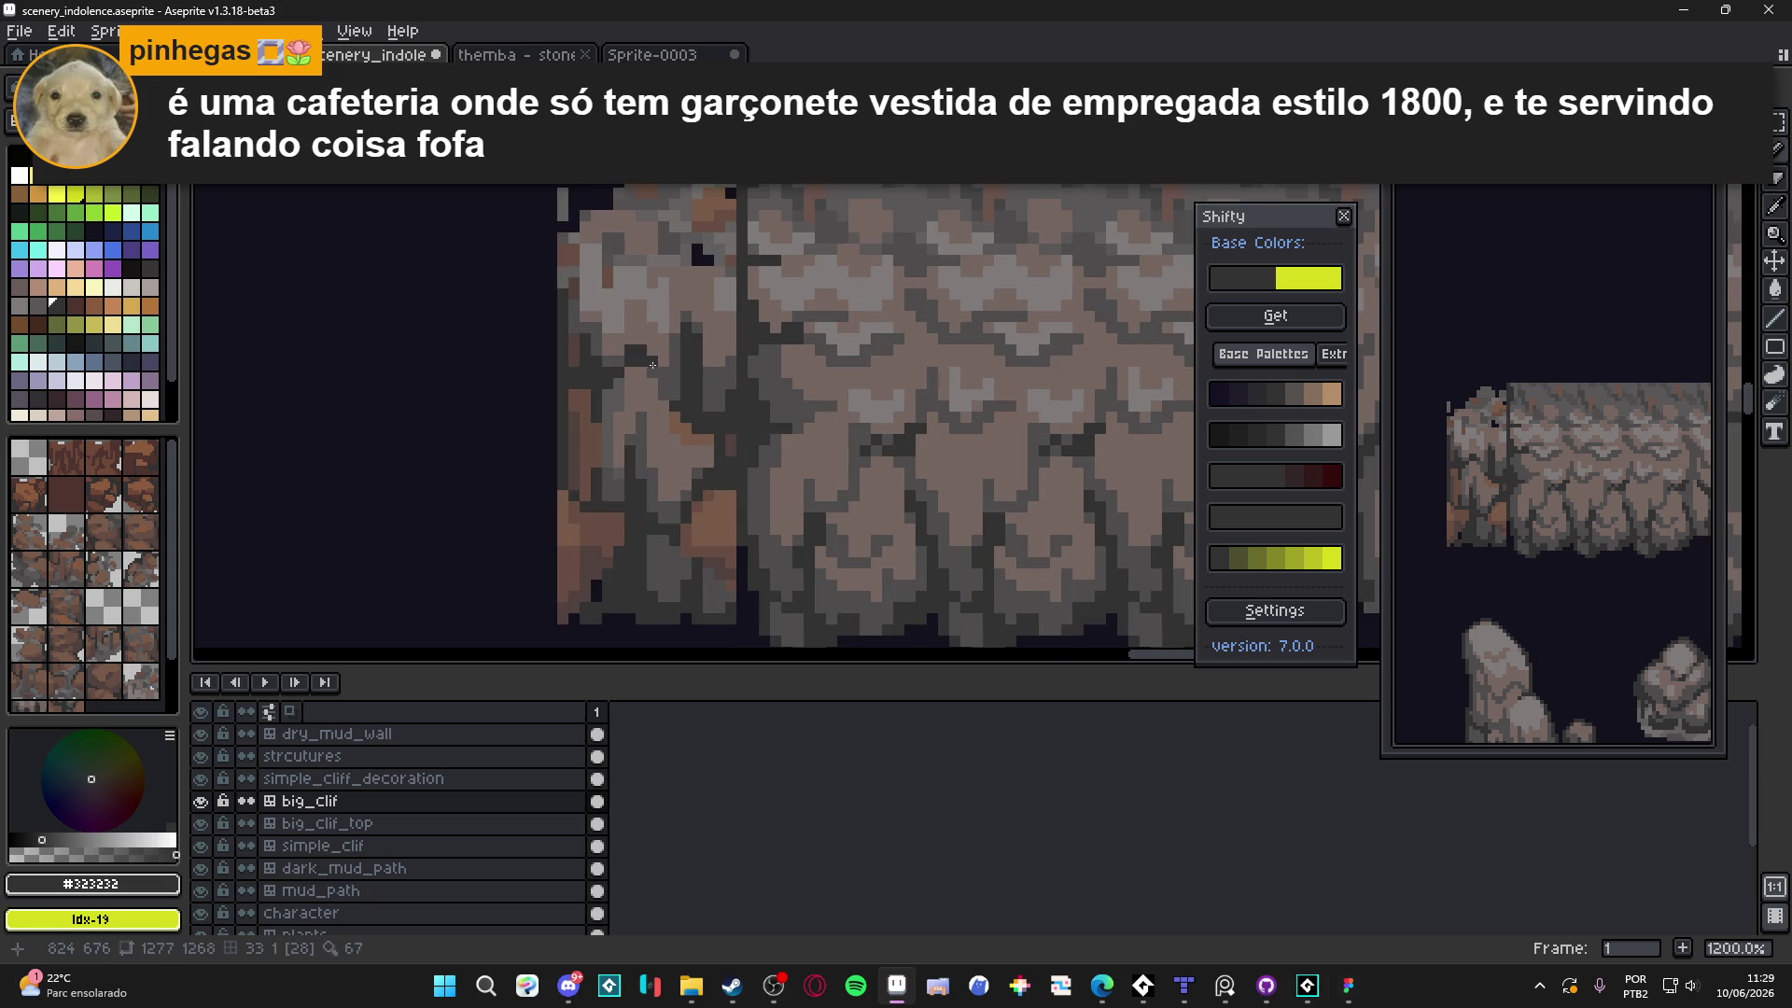
alt+click(641, 378)
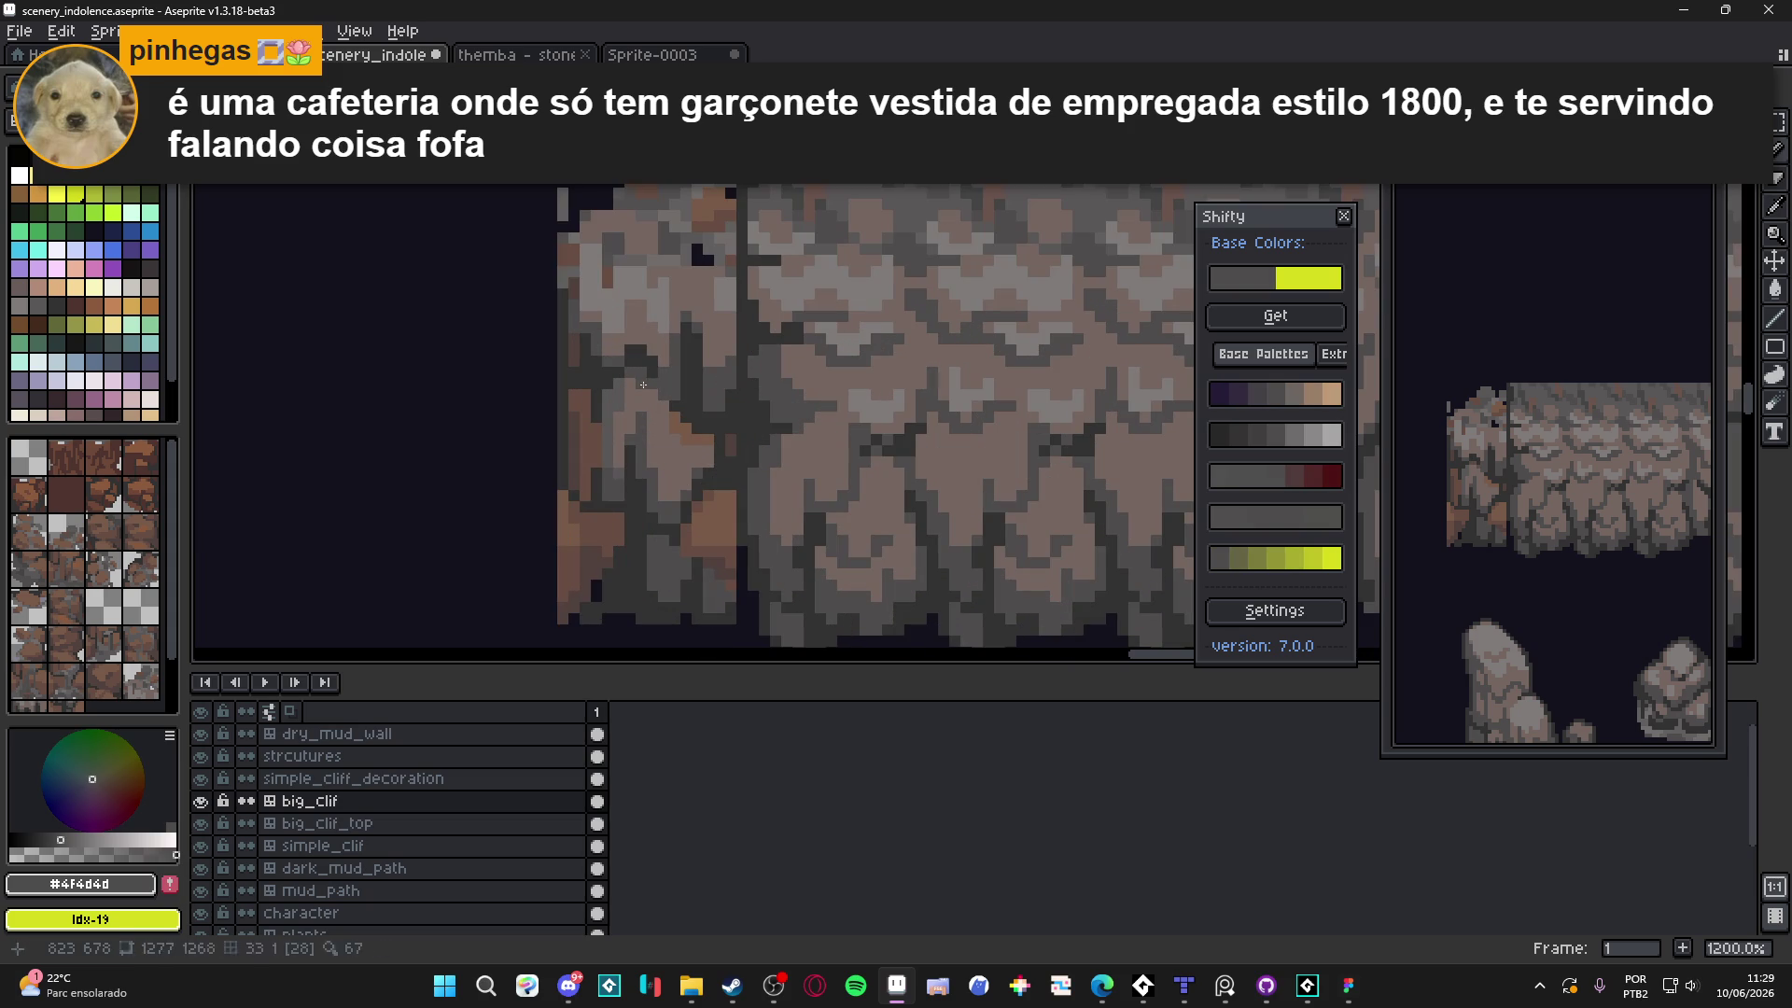
scroll(661, 416, down, 5)
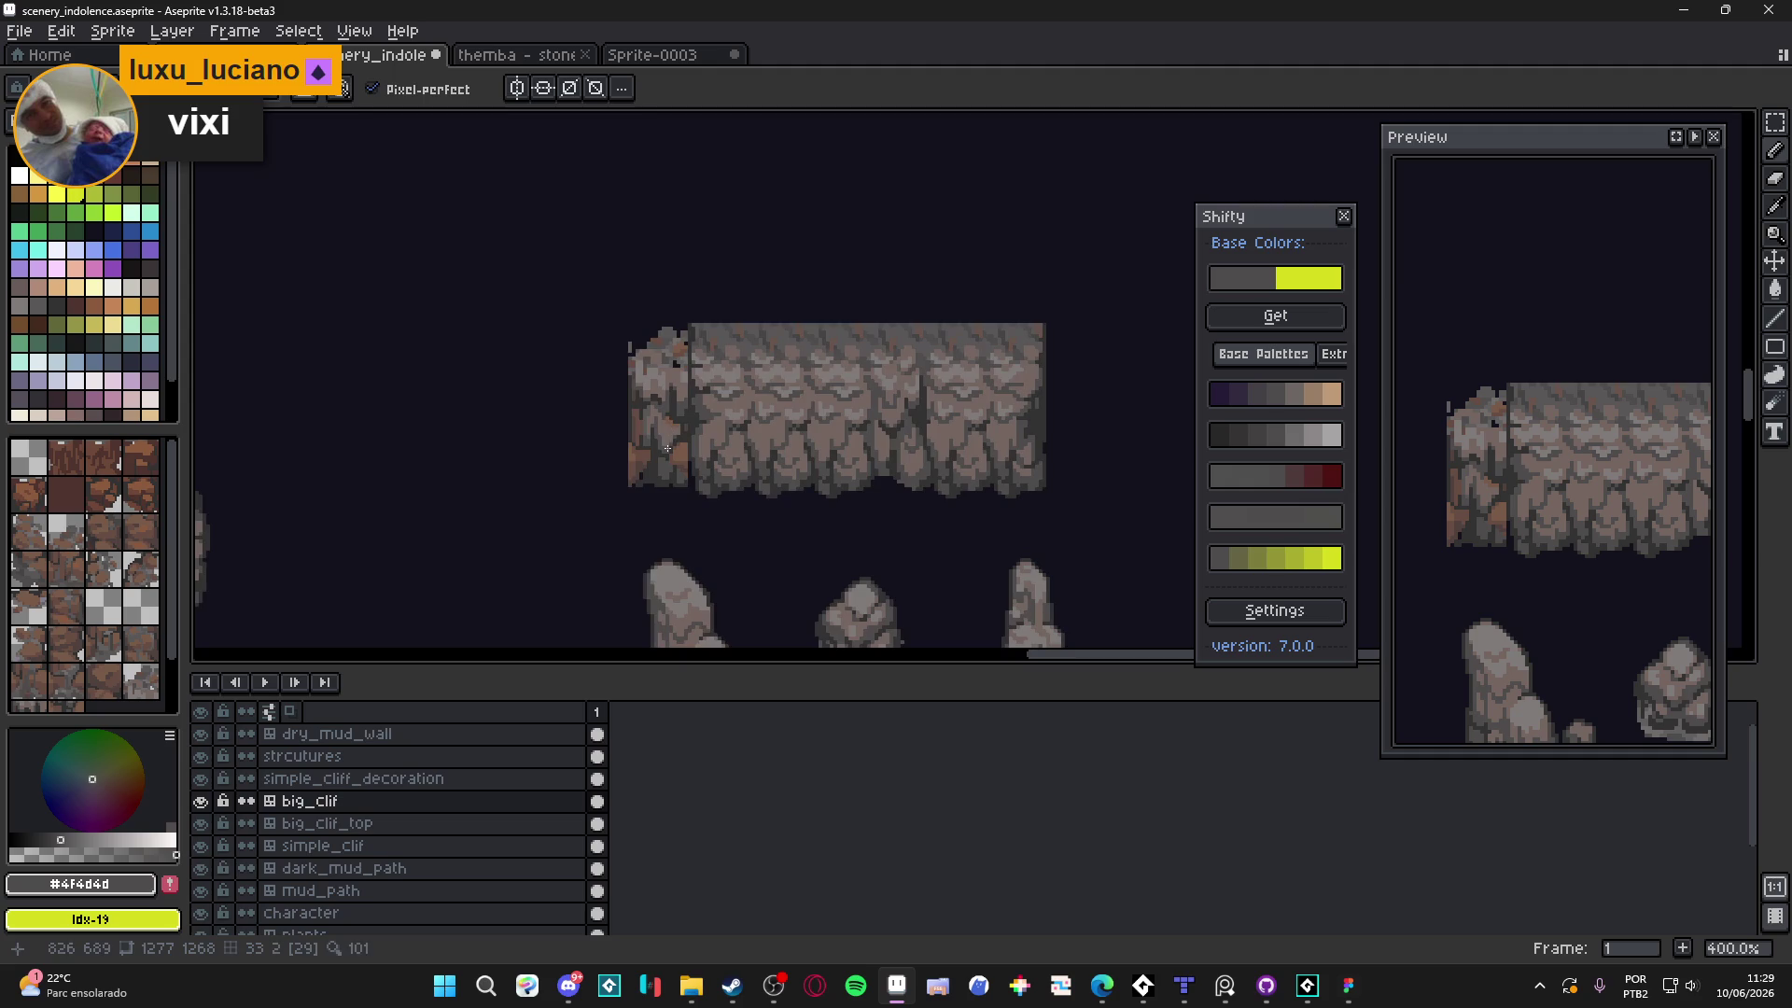
scroll(644, 406, up, 5)
alt+click(643, 404)
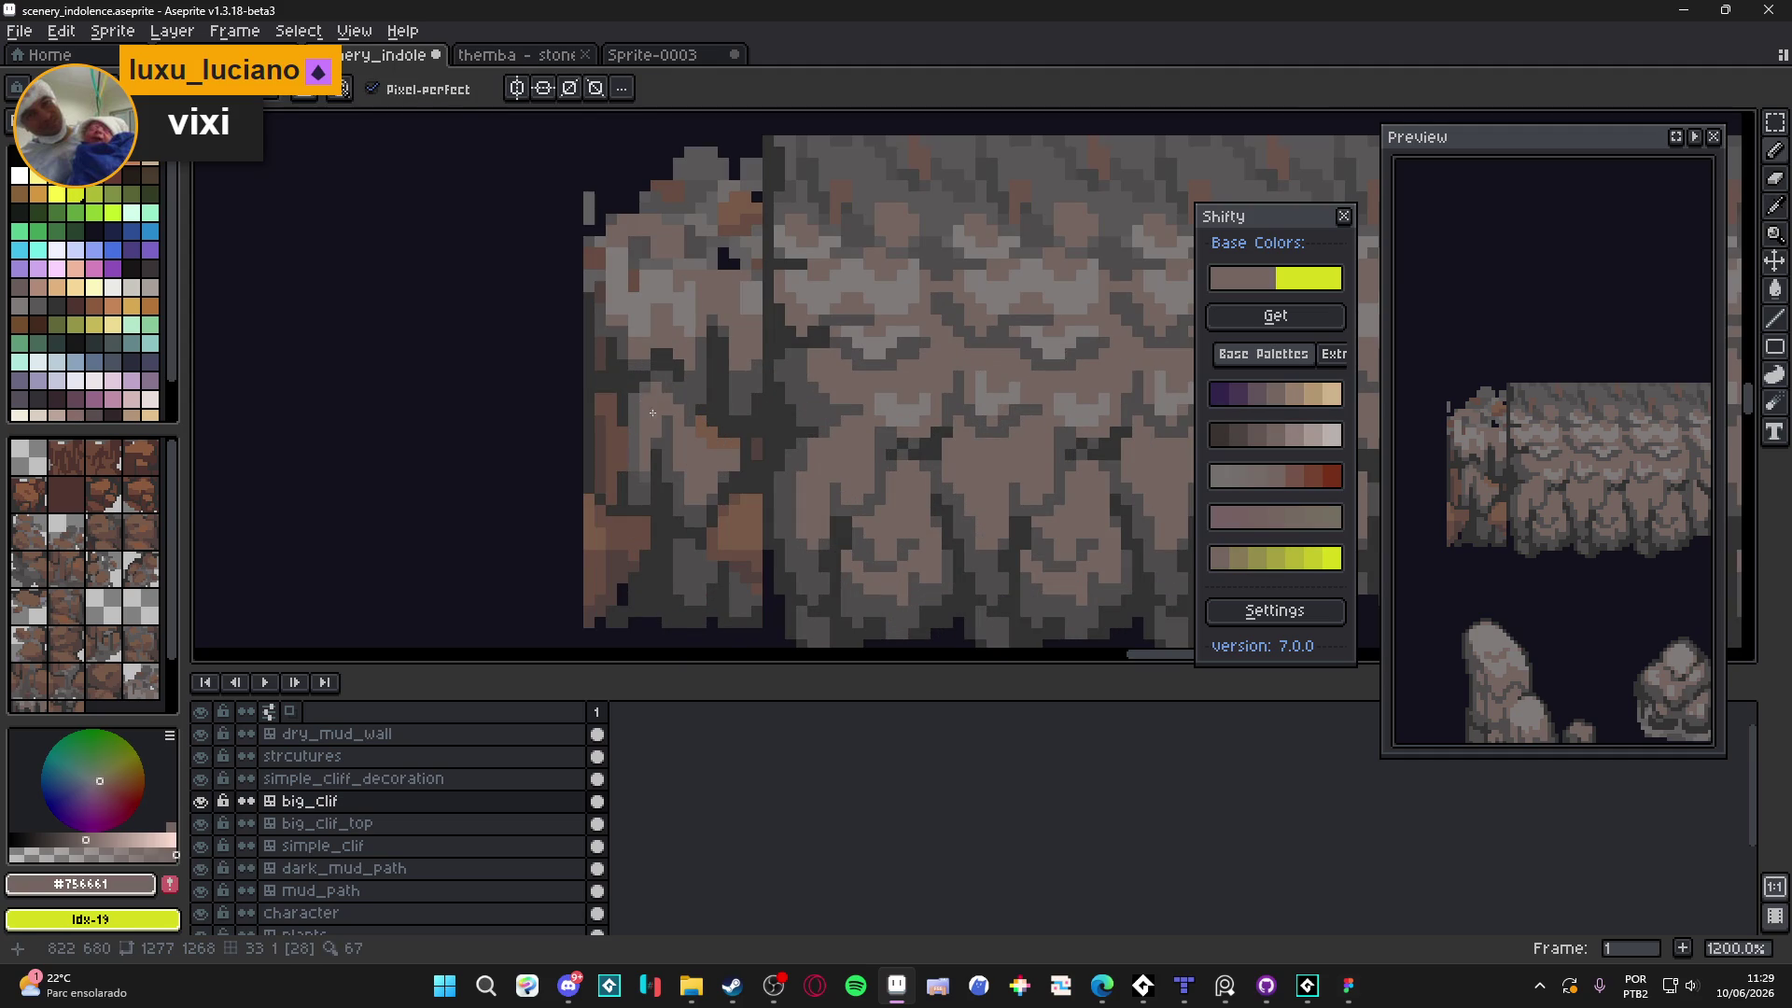
scroll(747, 451, down, 5)
scroll(750, 422, down, 1)
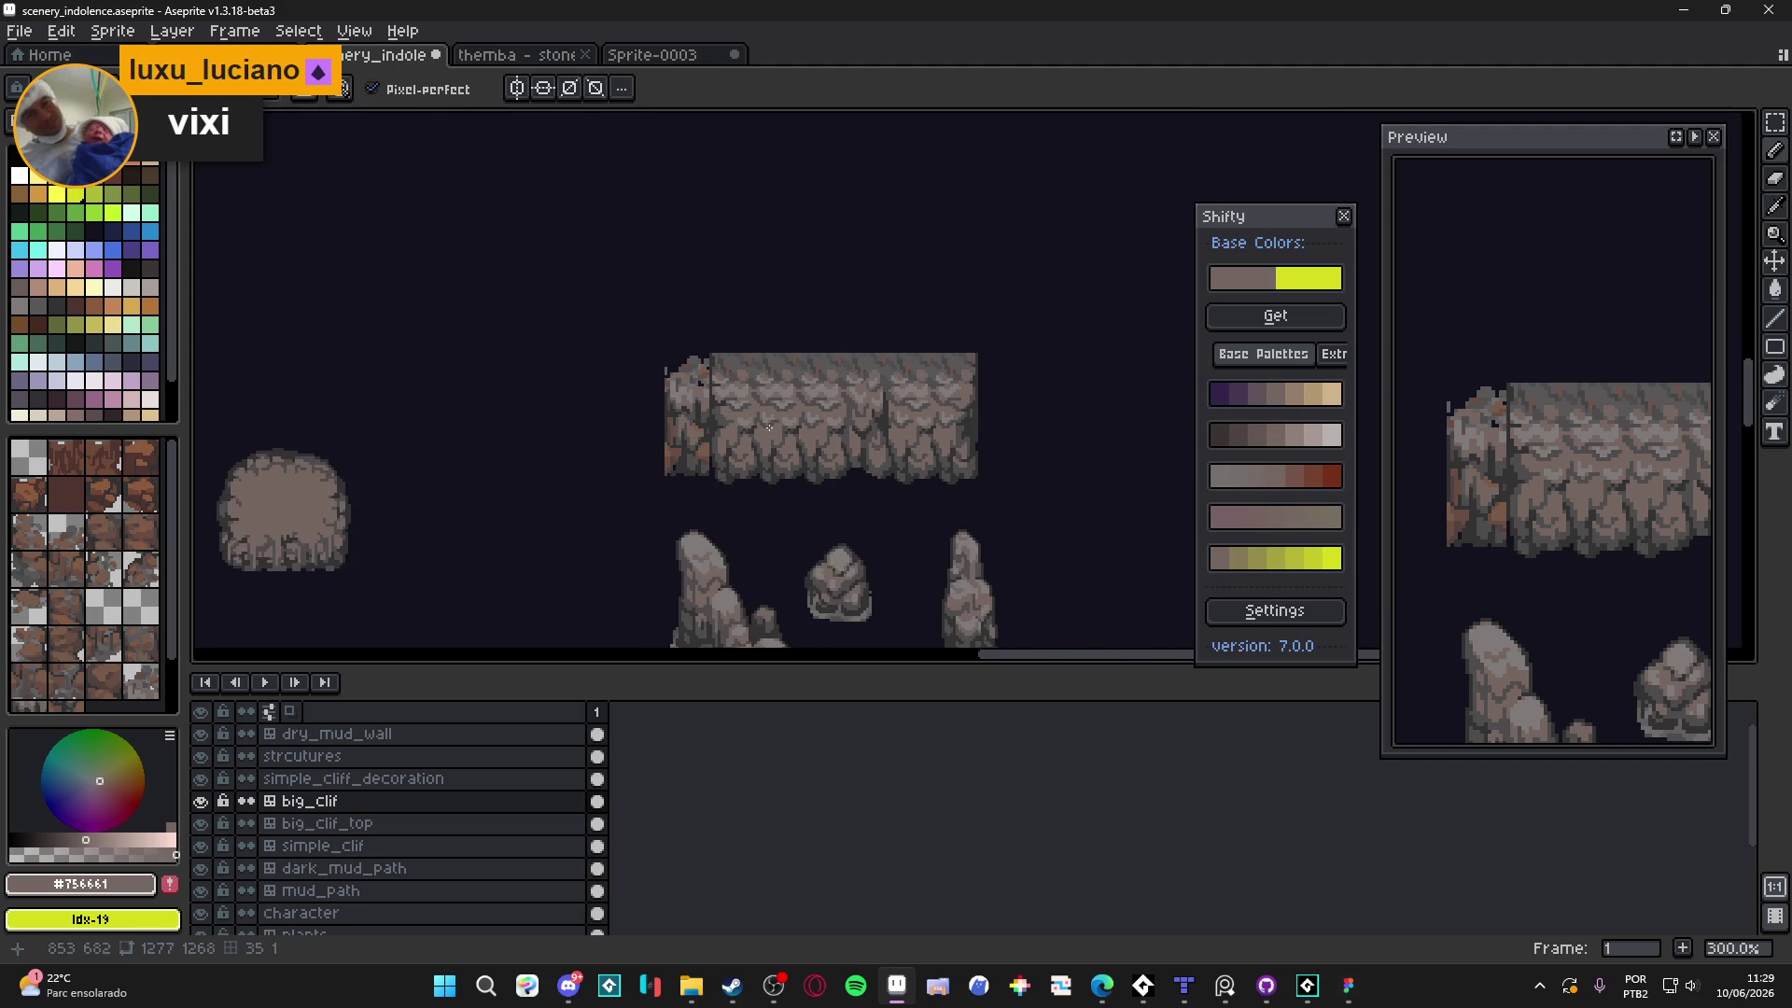
scroll(775, 383, up, 1)
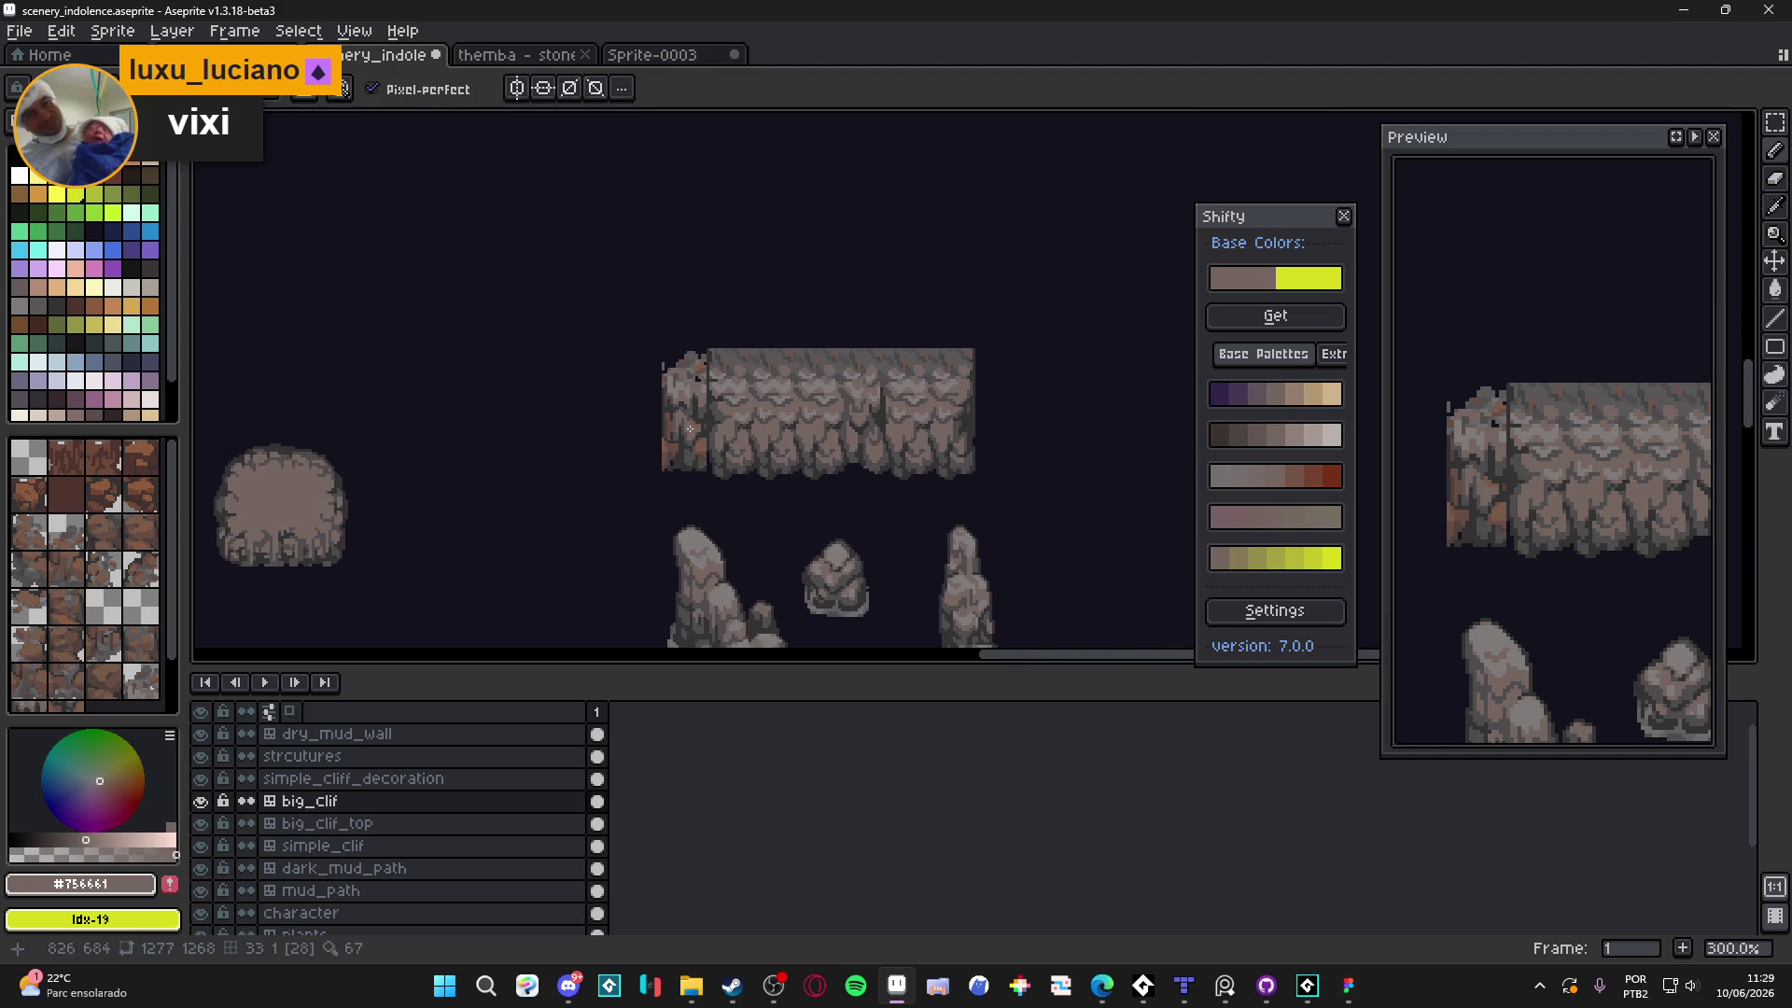
scroll(691, 434, up, 1)
Grab the cliff's left end piece and close Sprite-0003 without saving
click(680, 472)
click(653, 55)
click(515, 54)
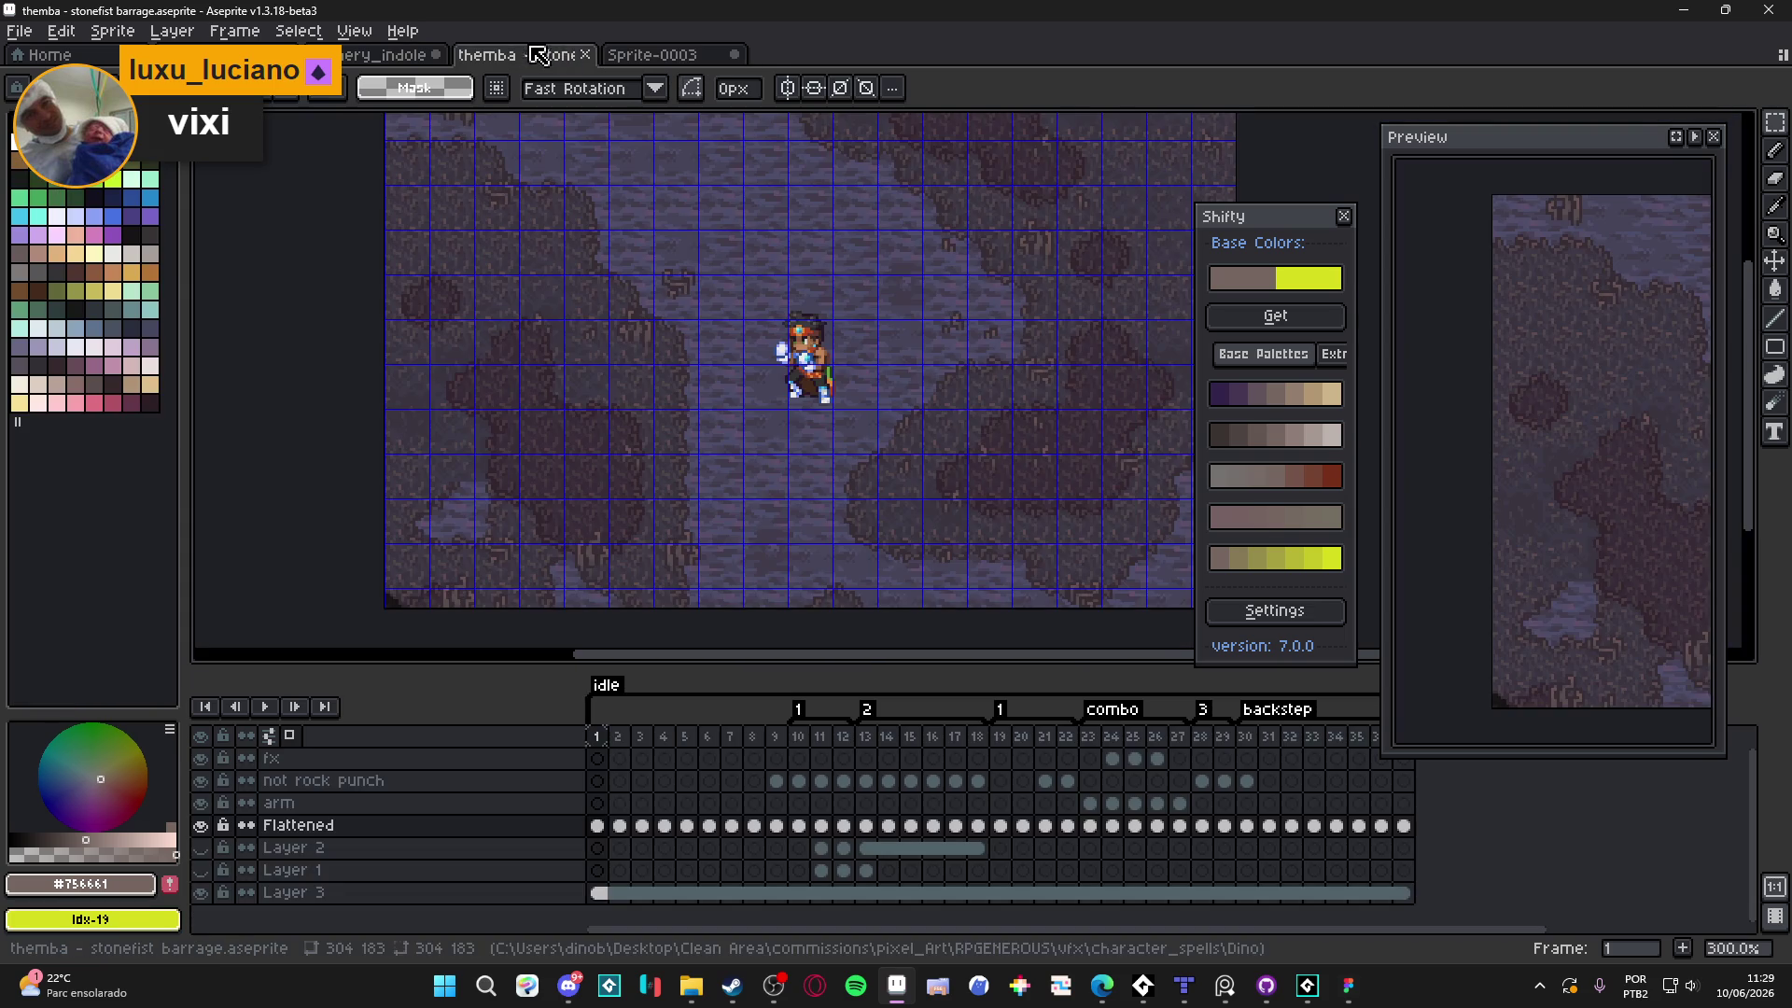
click(734, 54)
click(896, 534)
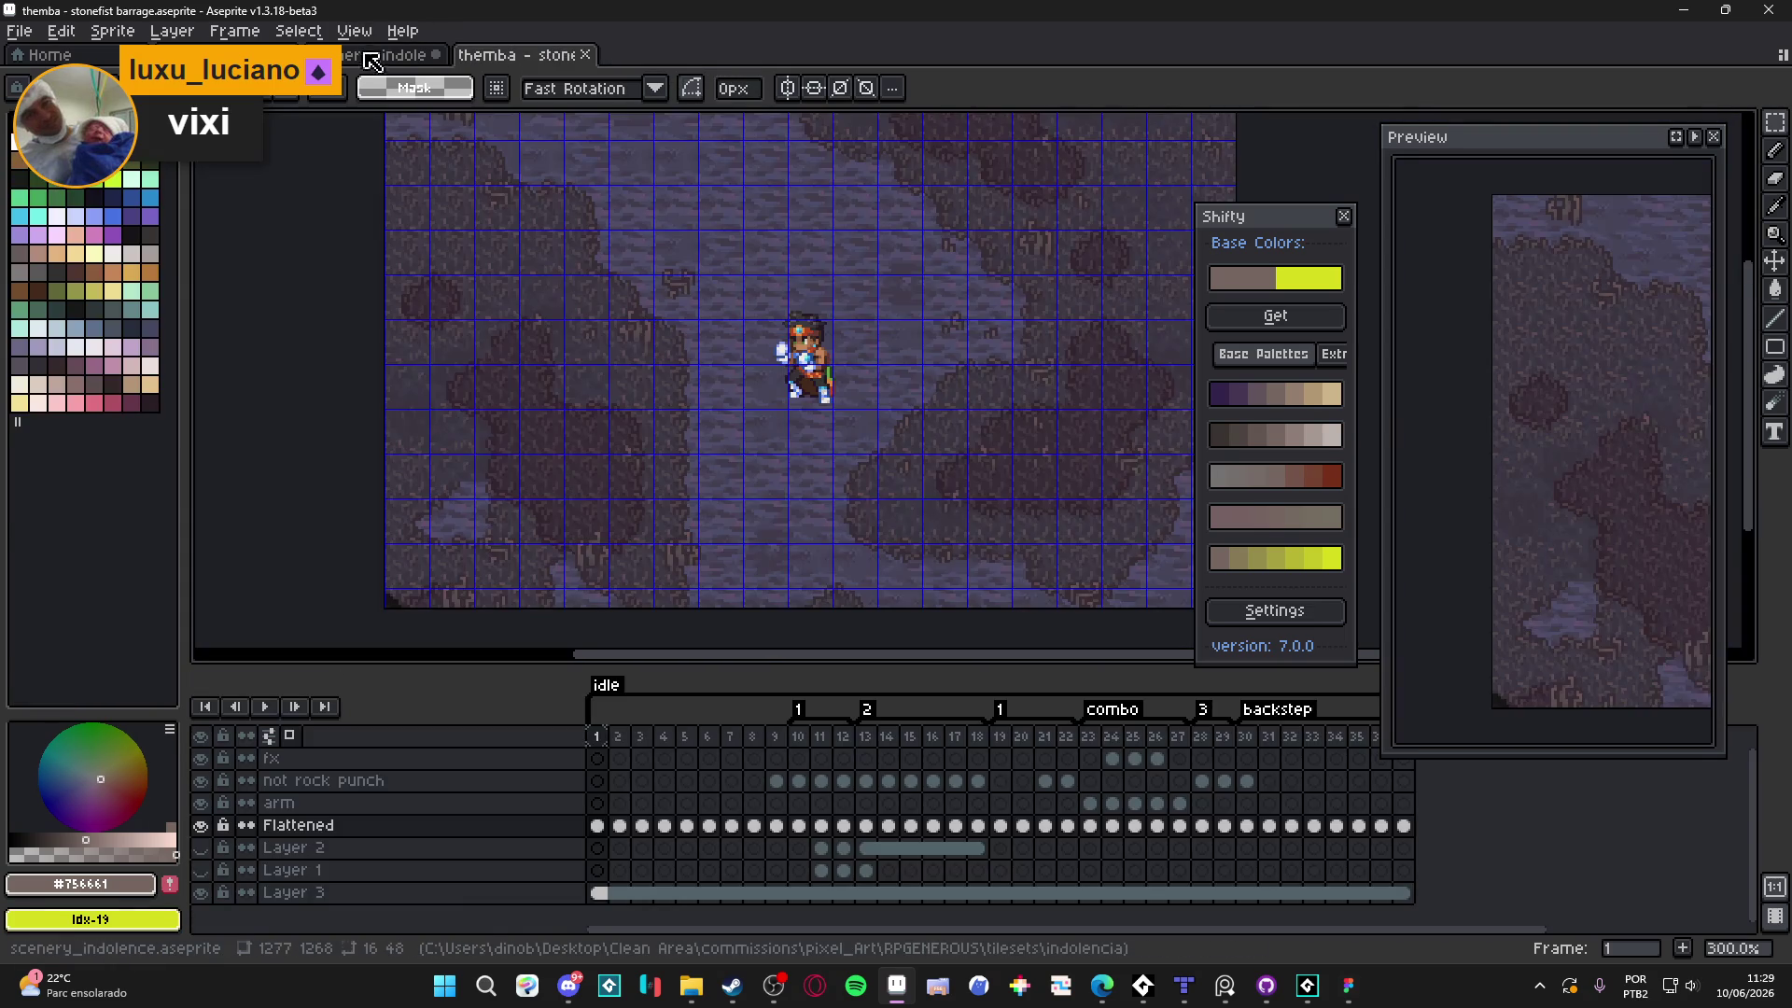
Paste the cliff end piece into spr_indolence_tileset beside the cliff and boulder tiles
click(378, 54)
scroll(1078, 403, down, 1)
scroll(1078, 403, up, 2)
drag(1078, 404, 683, 390)
key(ctrl+v)
scroll(972, 372, up, 2)
mouse_move(972, 373)
mouse_down()
mouse_move(600, 368)
mouse_move(572, 416)
mouse_up()
scroll(572, 403, up, 1)
click(638, 426)
Sample the dark grey outline colour and save the tileset PNG
scroll(687, 508, down, 1)
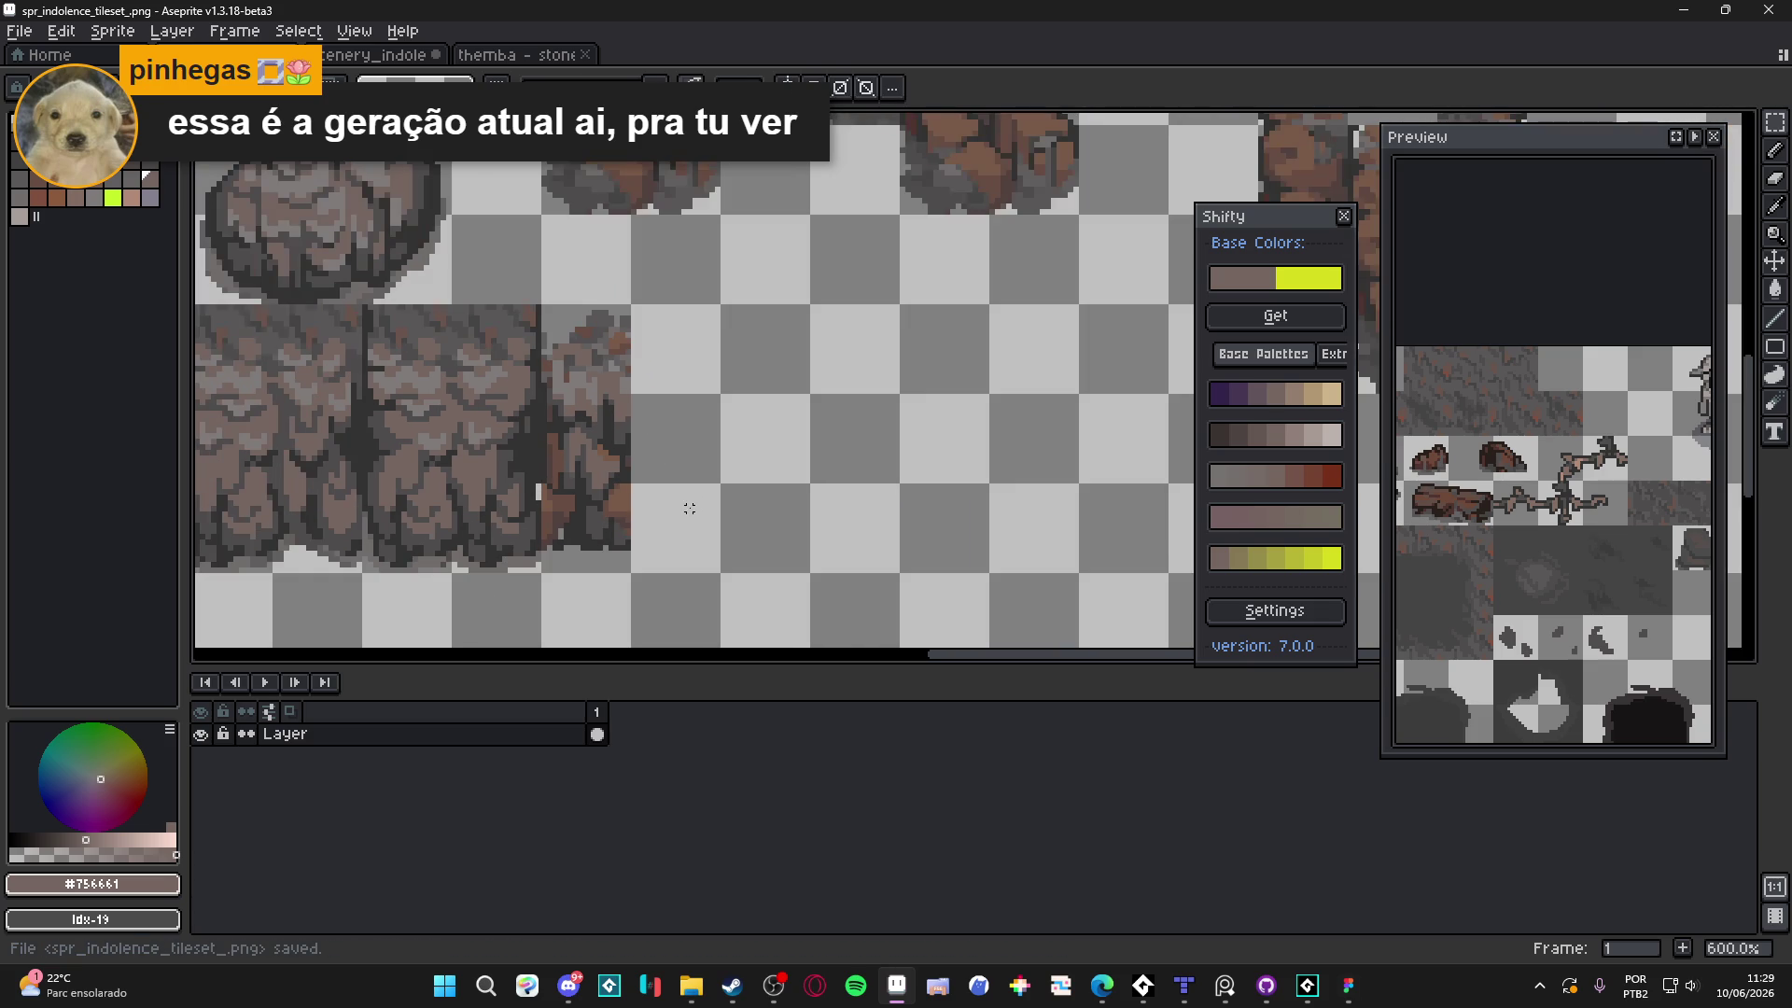
scroll(688, 508, up, 4)
alt+click(574, 523)
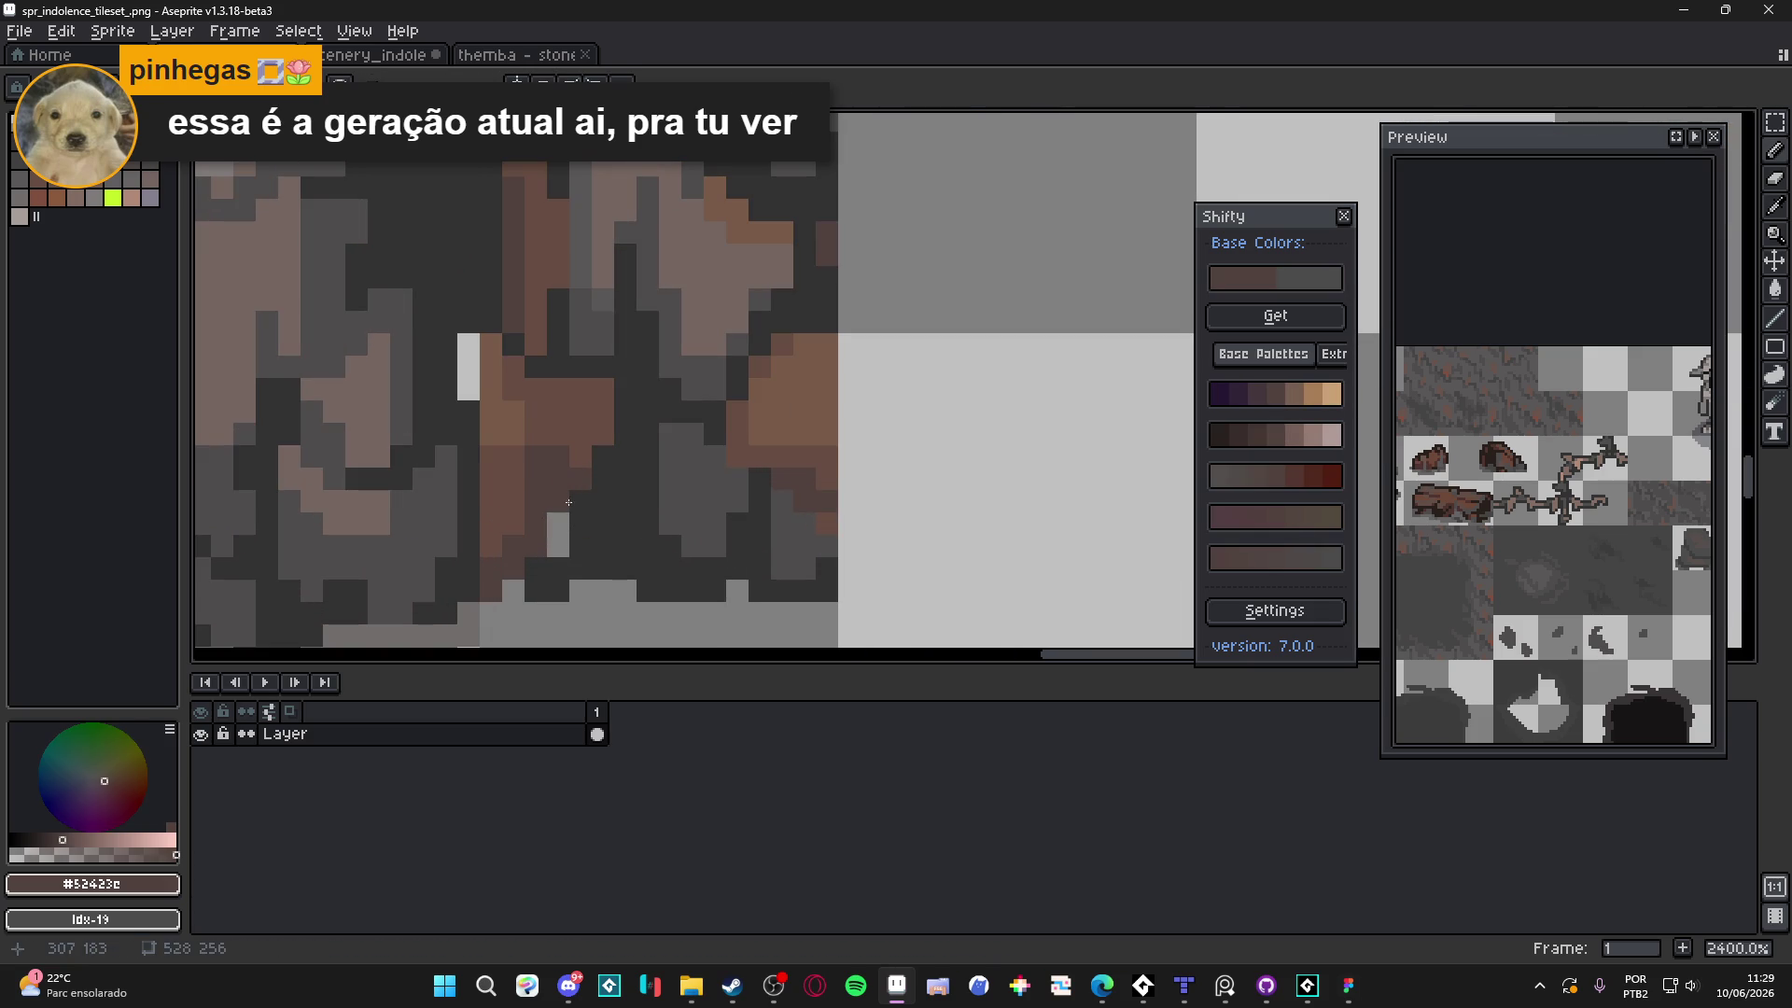
alt+click(568, 551)
scroll(619, 534, down, 2)
key(ctrl+s)
scroll(627, 526, down, 2)
scroll(714, 487, up, 1)
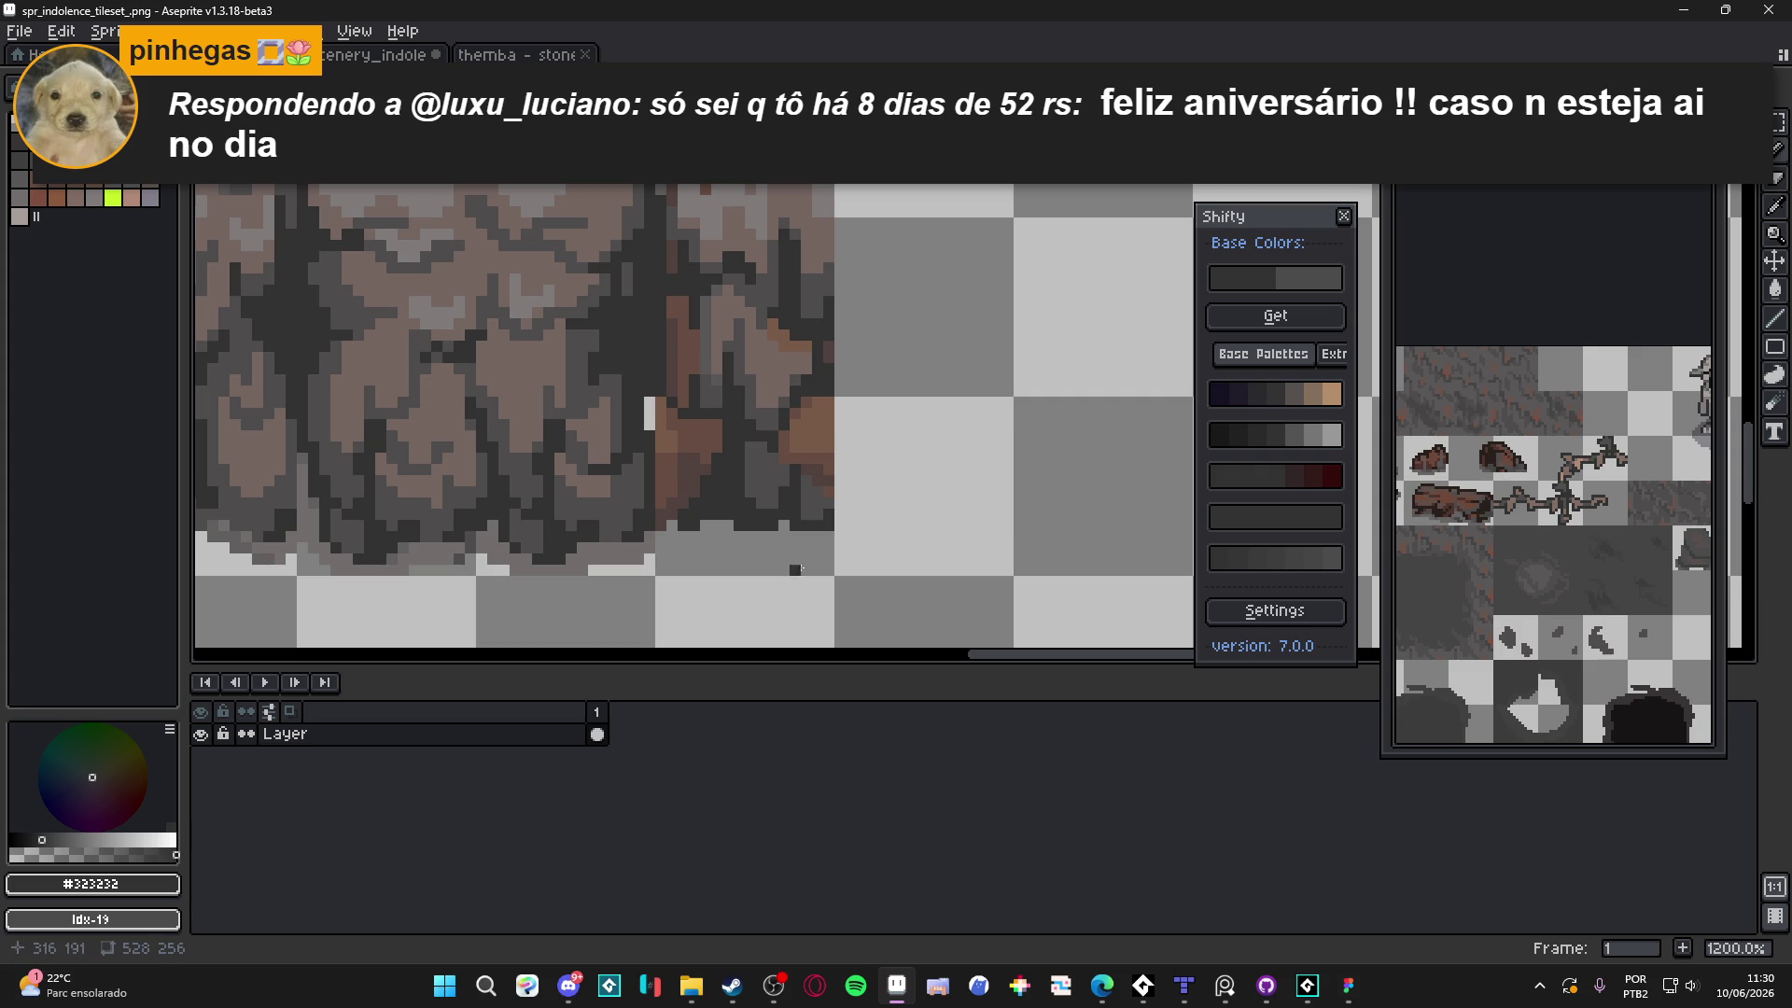
scroll(714, 486, down, 4)
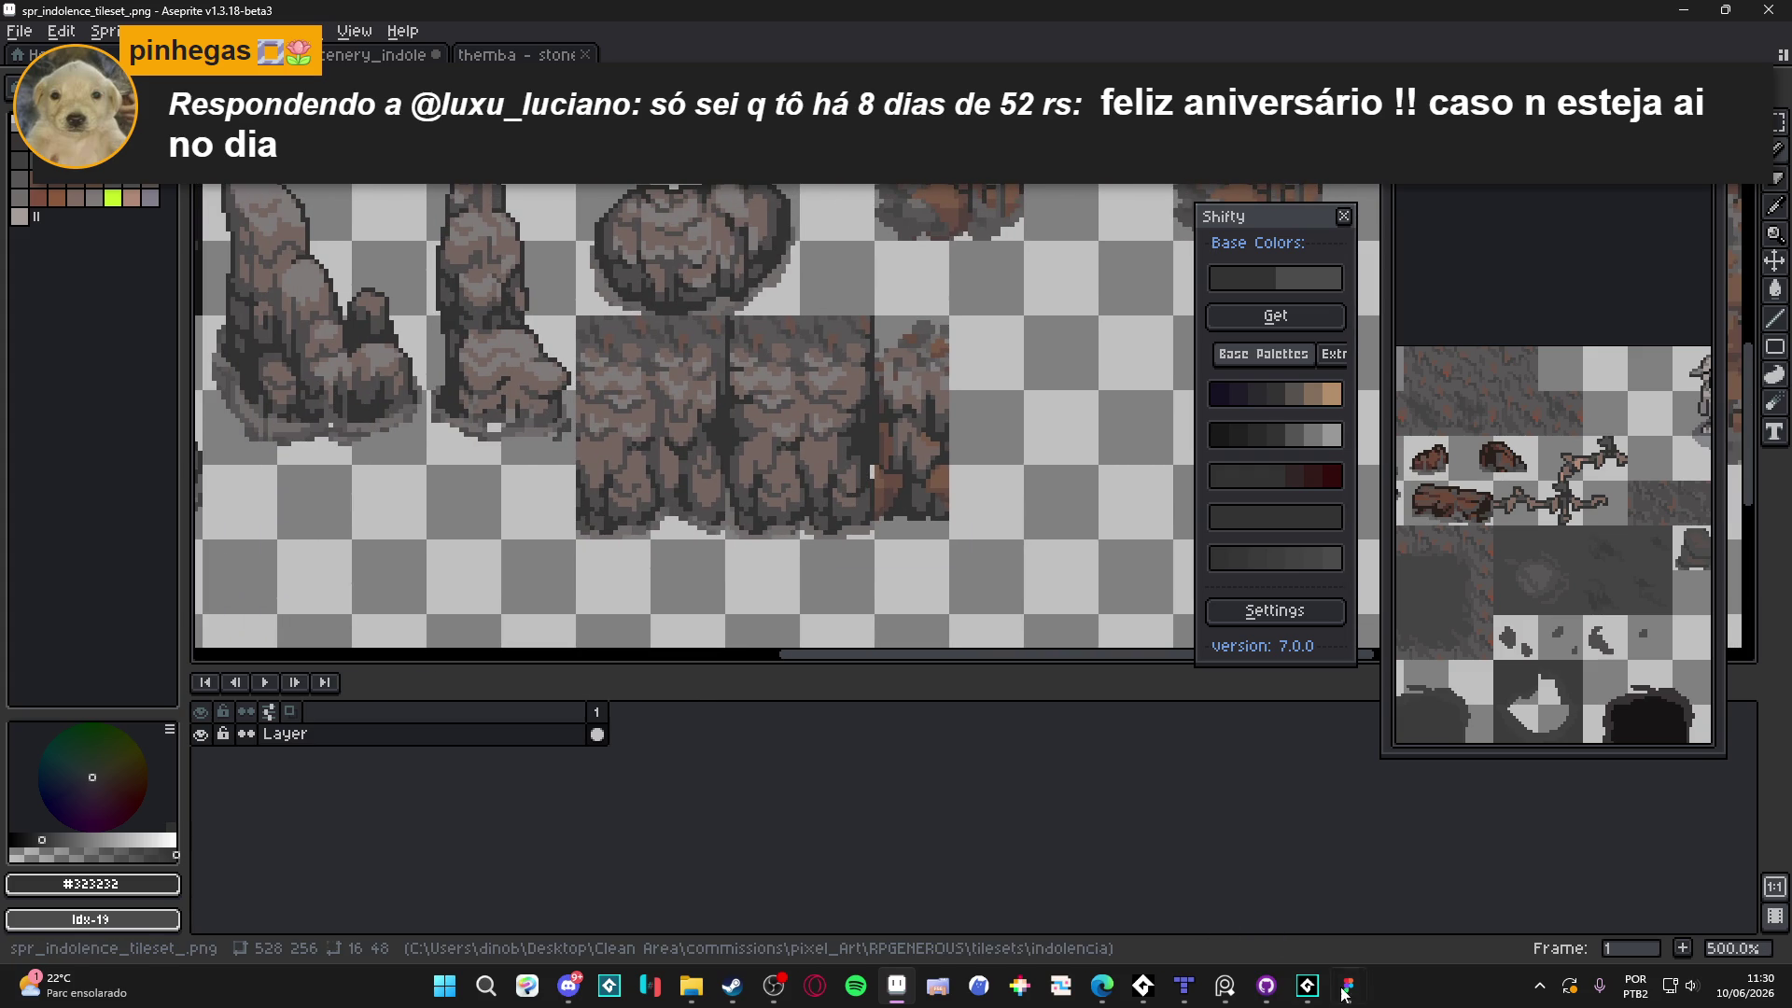
click(1230, 988)
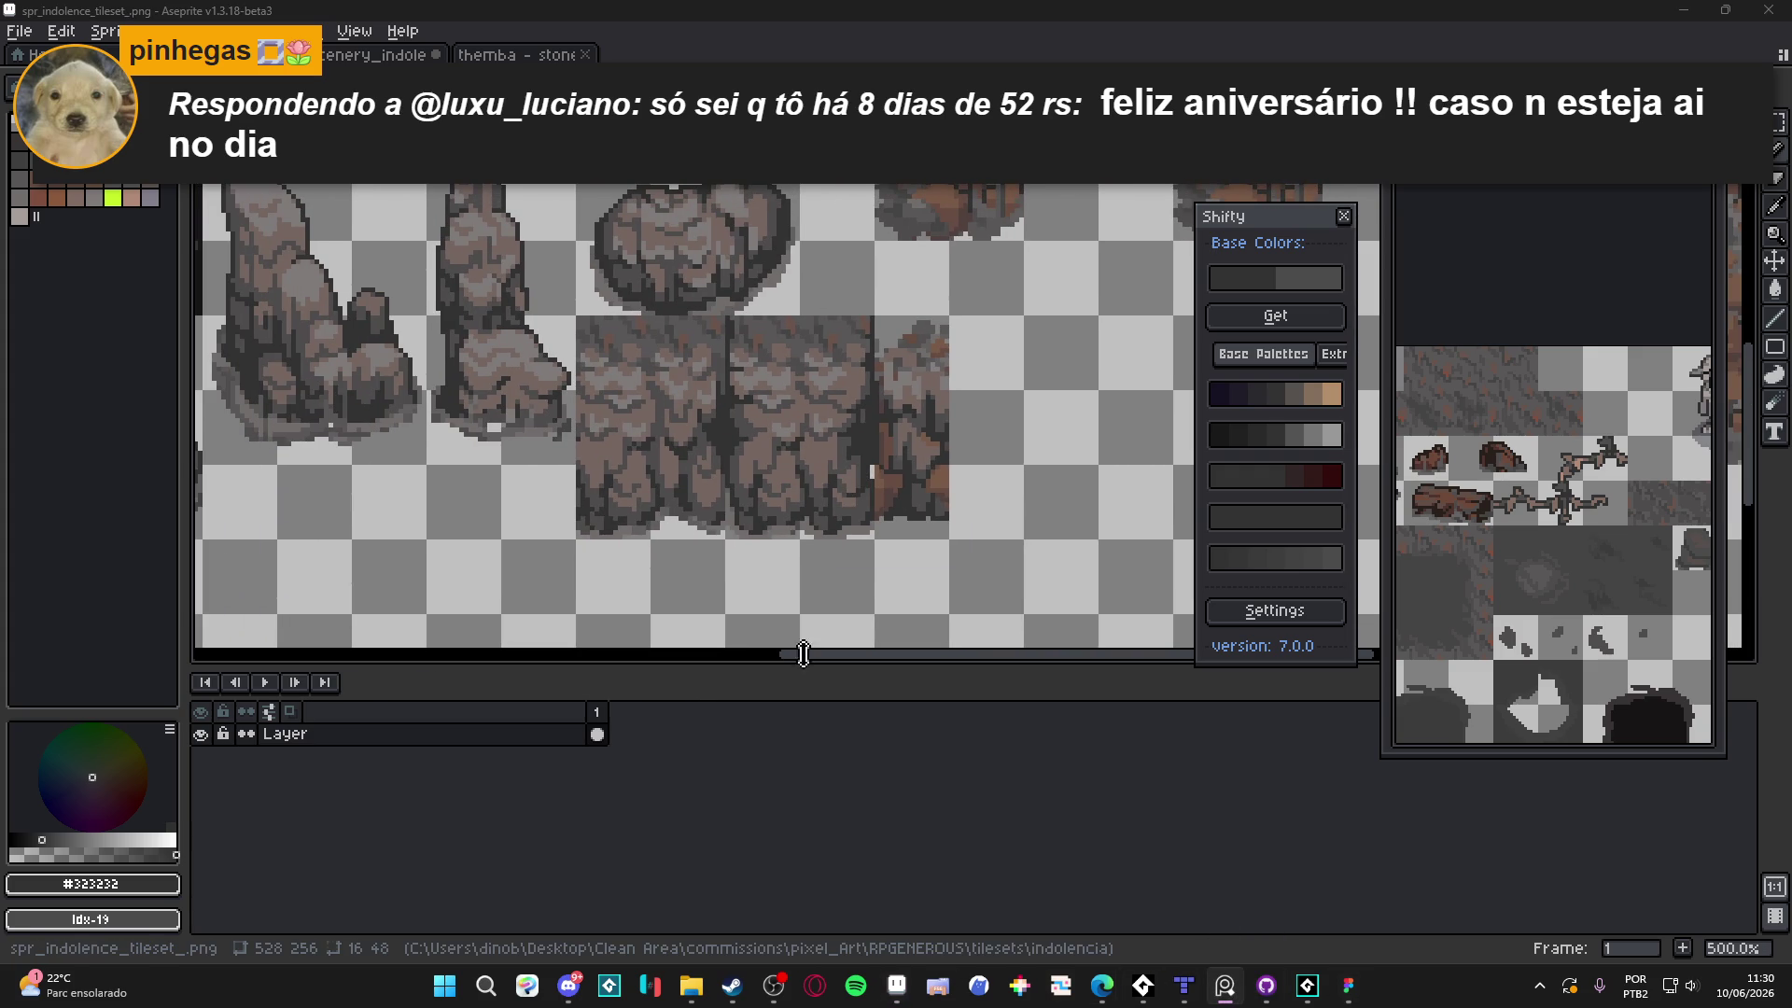
Minimise Aseprite, check the tileset_swamp and seon_map tabs in Tiled, then show Recent Projects
click(1224, 985)
click(1225, 985)
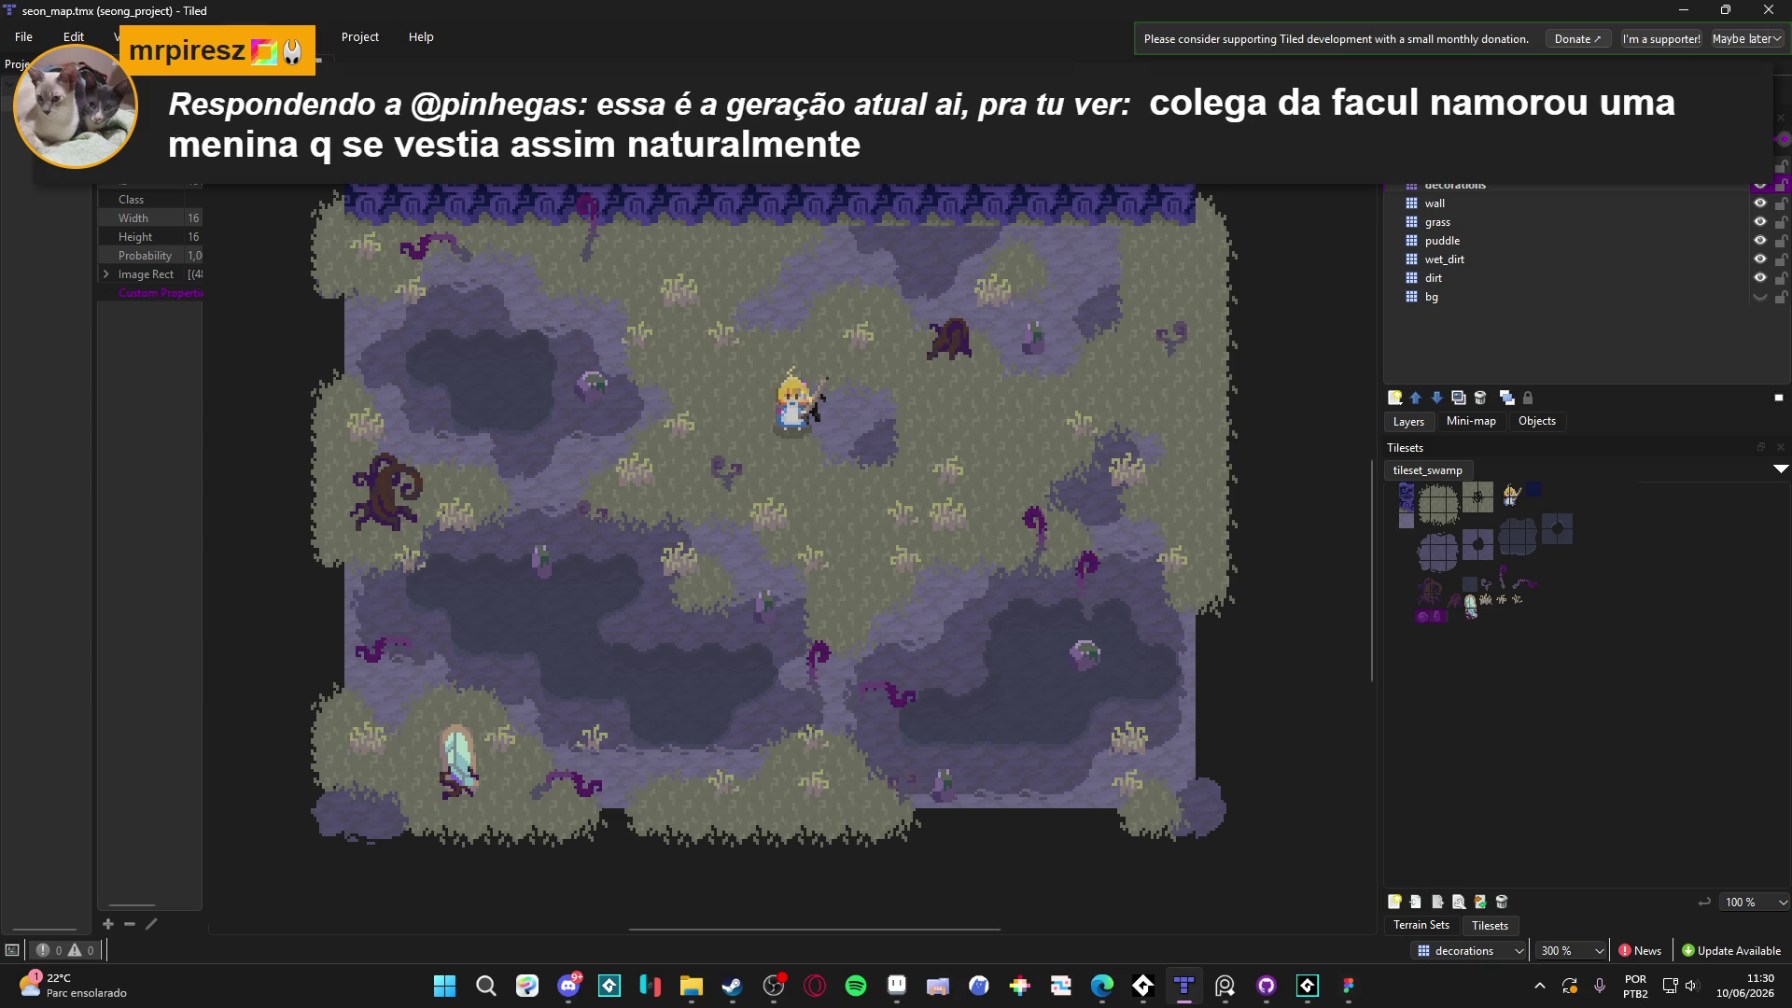
click(262, 65)
click(142, 64)
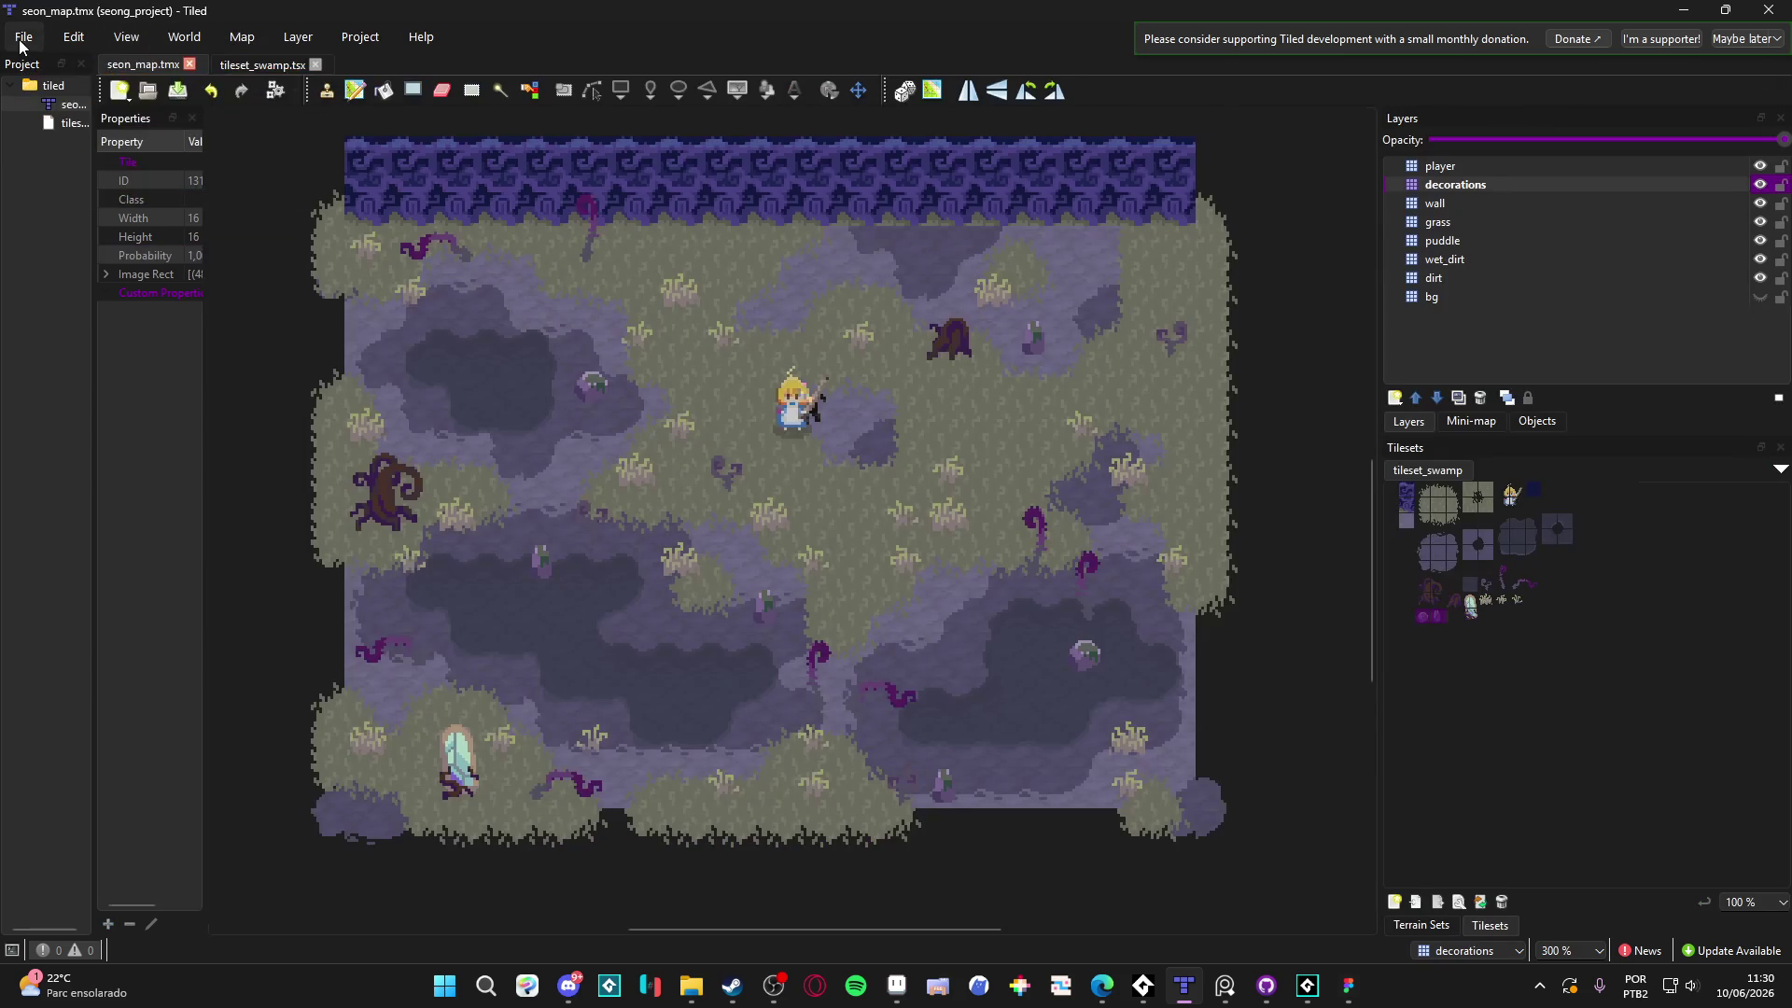
click(23, 42)
mouse_move(133, 160)
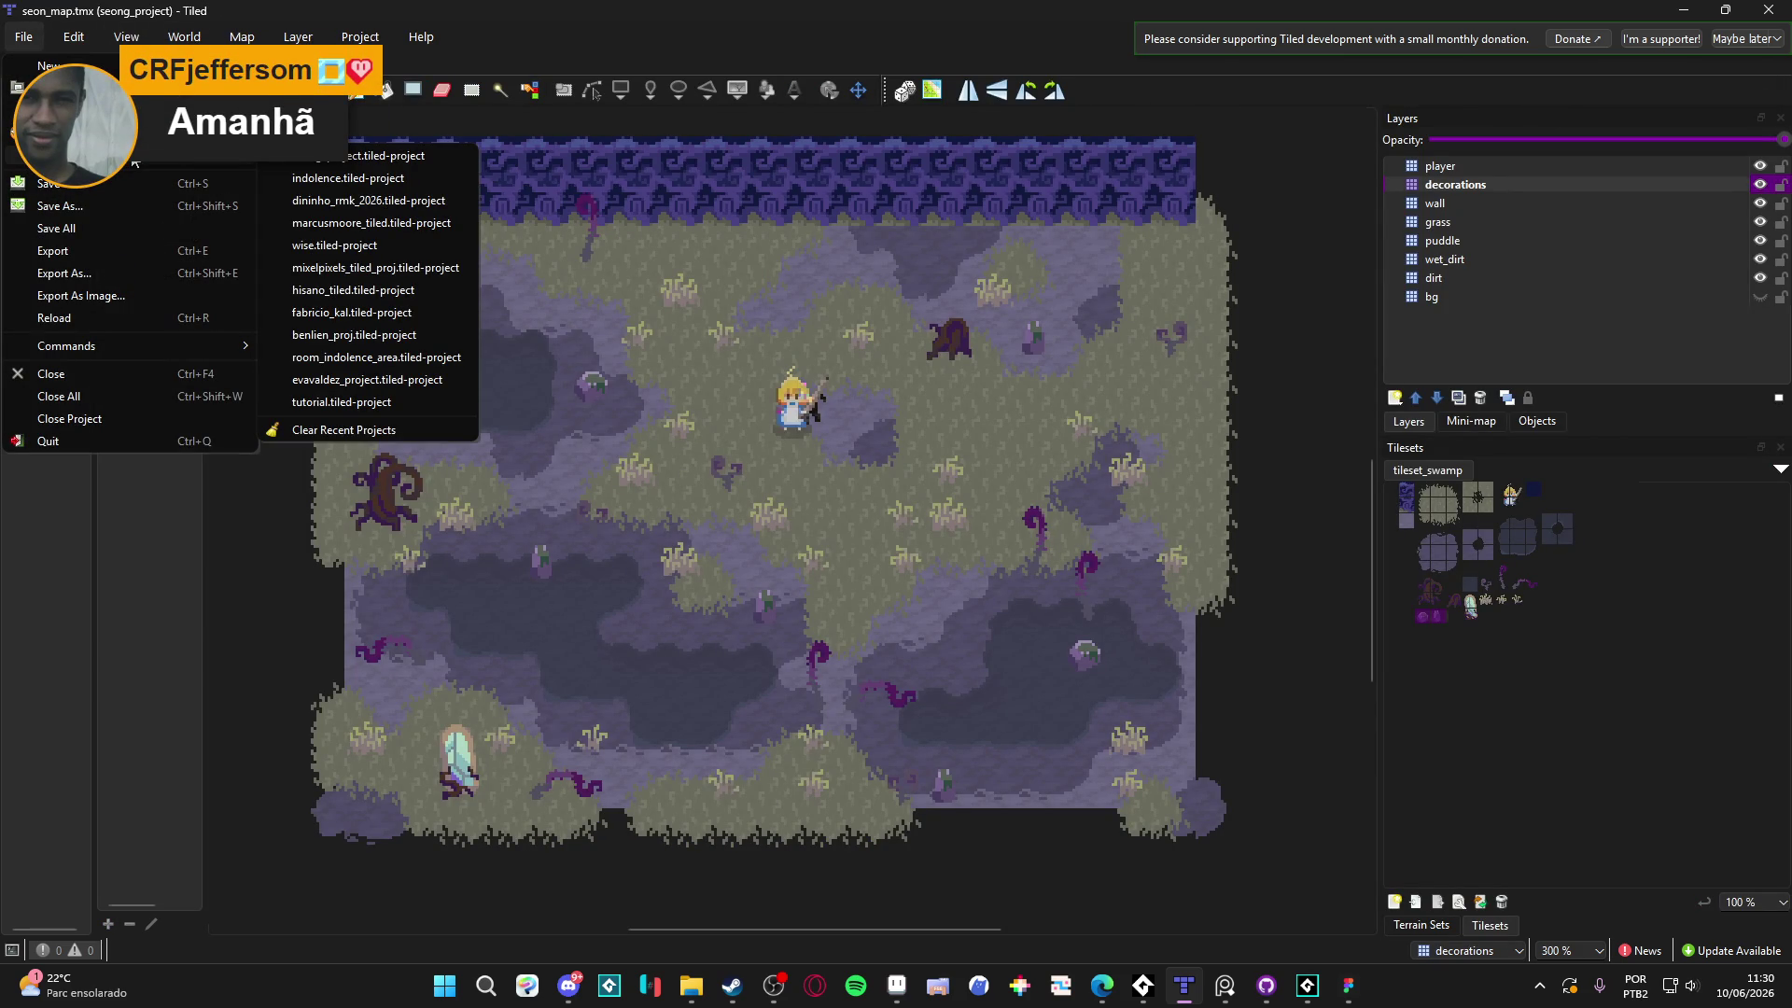
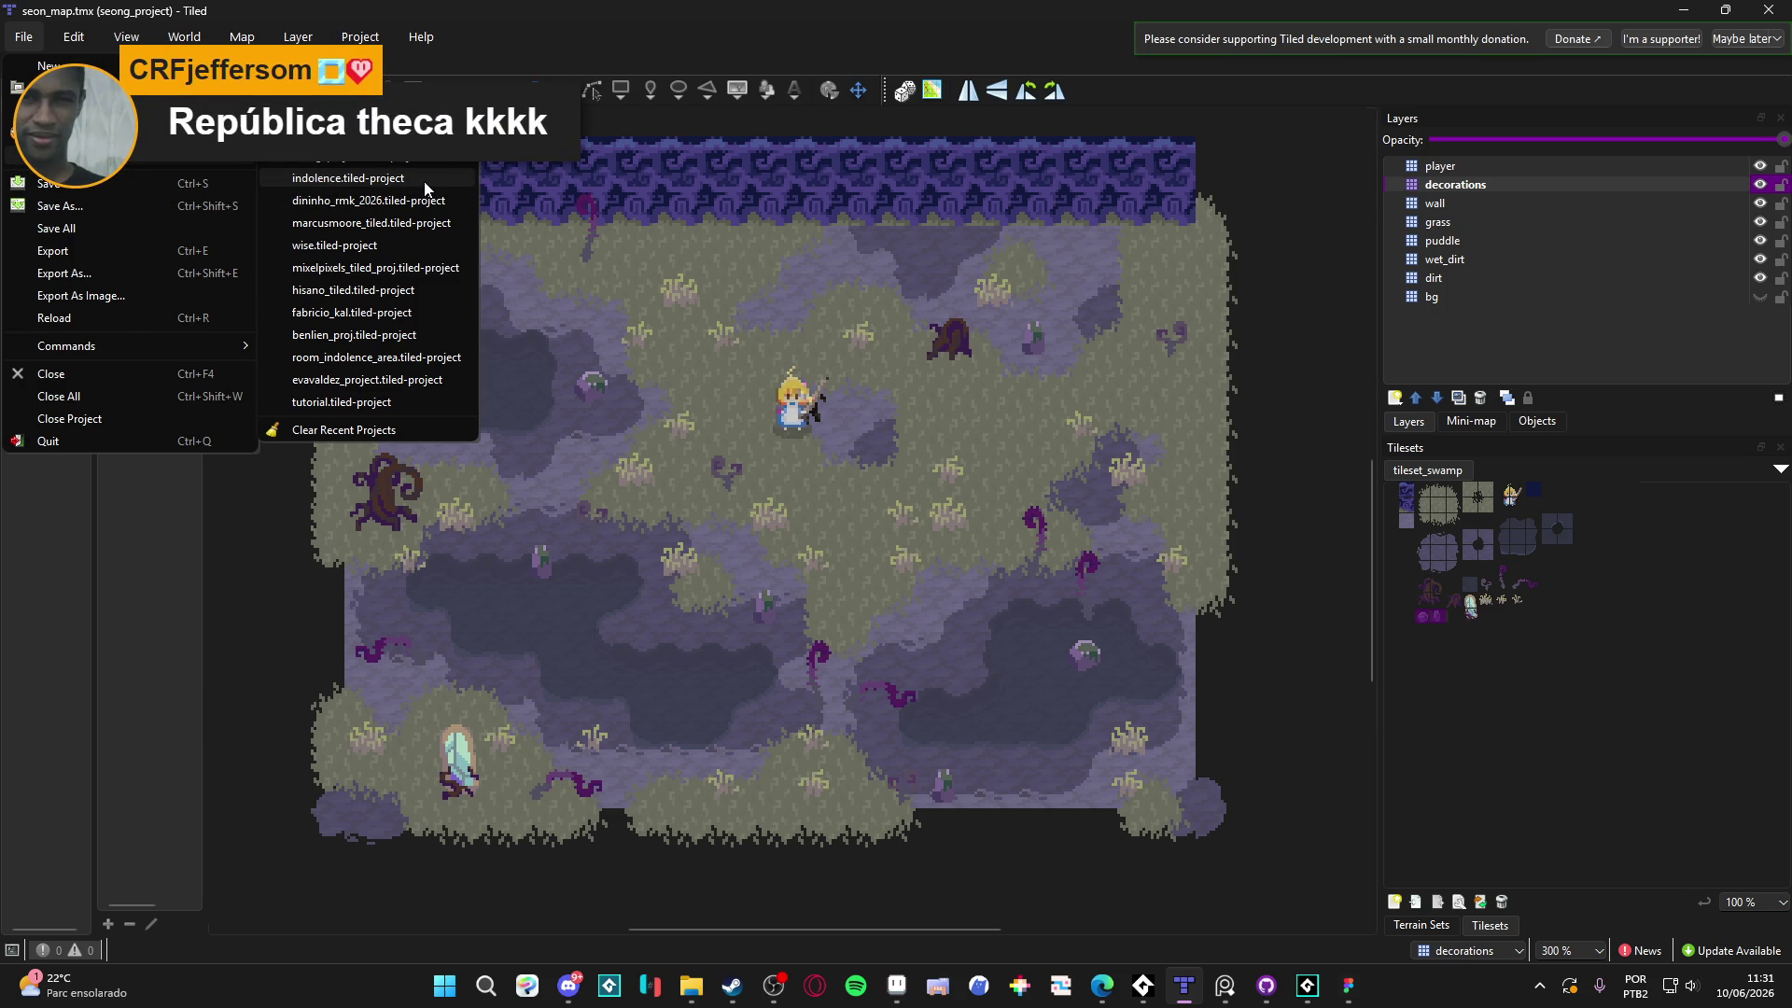
Open the indolence project and look over the cliffs on the room_indolence_2 cave map
click(423, 181)
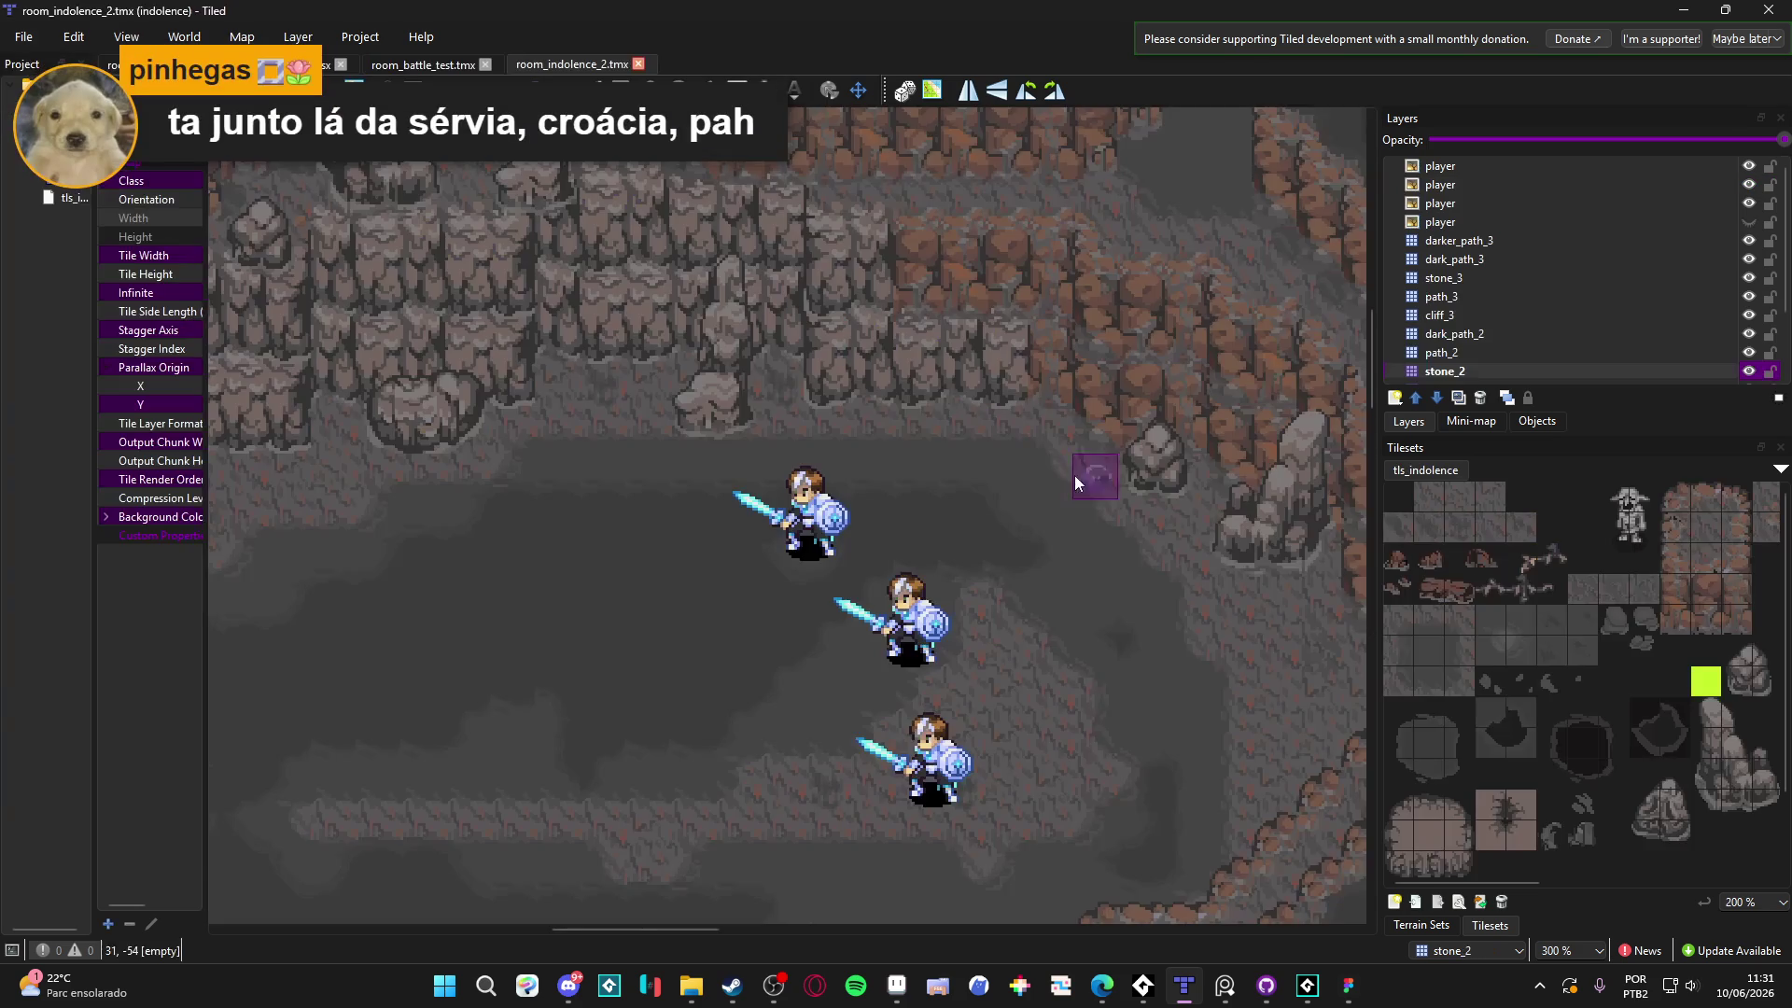
scroll(657, 382, up, 3)
drag(613, 436, 826, 416)
scroll(1519, 360, down, 2)
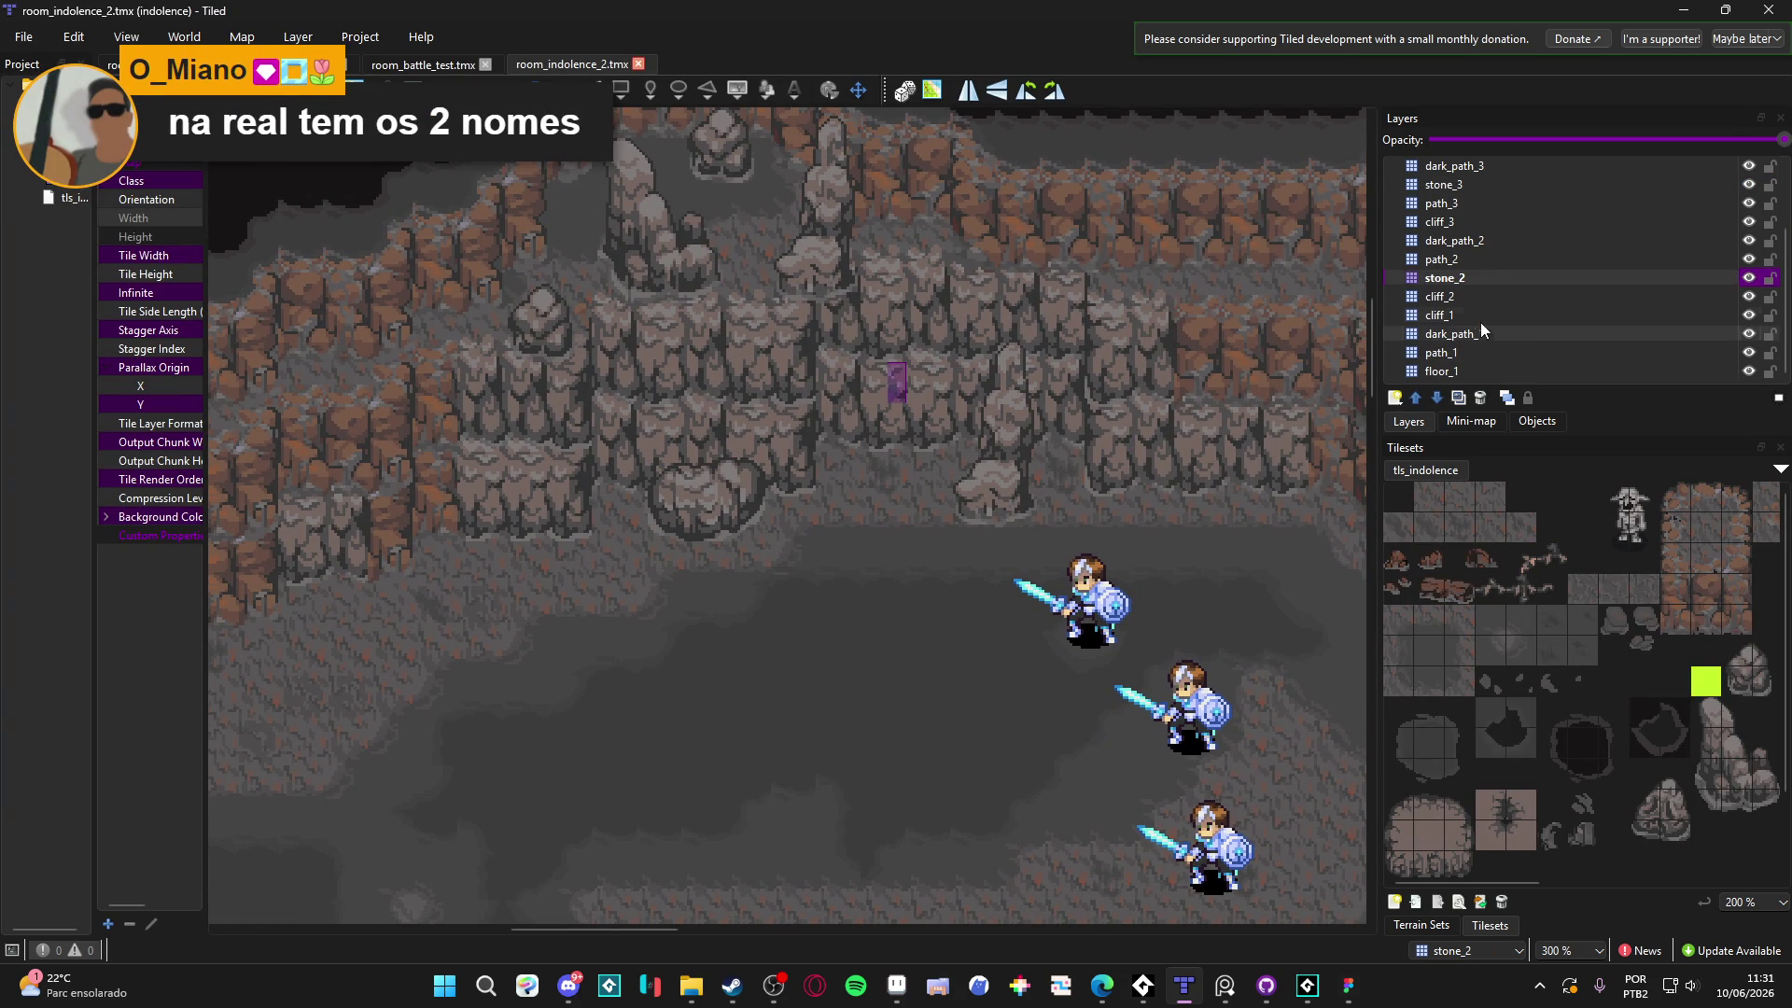
Make cliff_1 the working layer and scroll the tileset to the cliff tiles
click(1531, 332)
click(1694, 314)
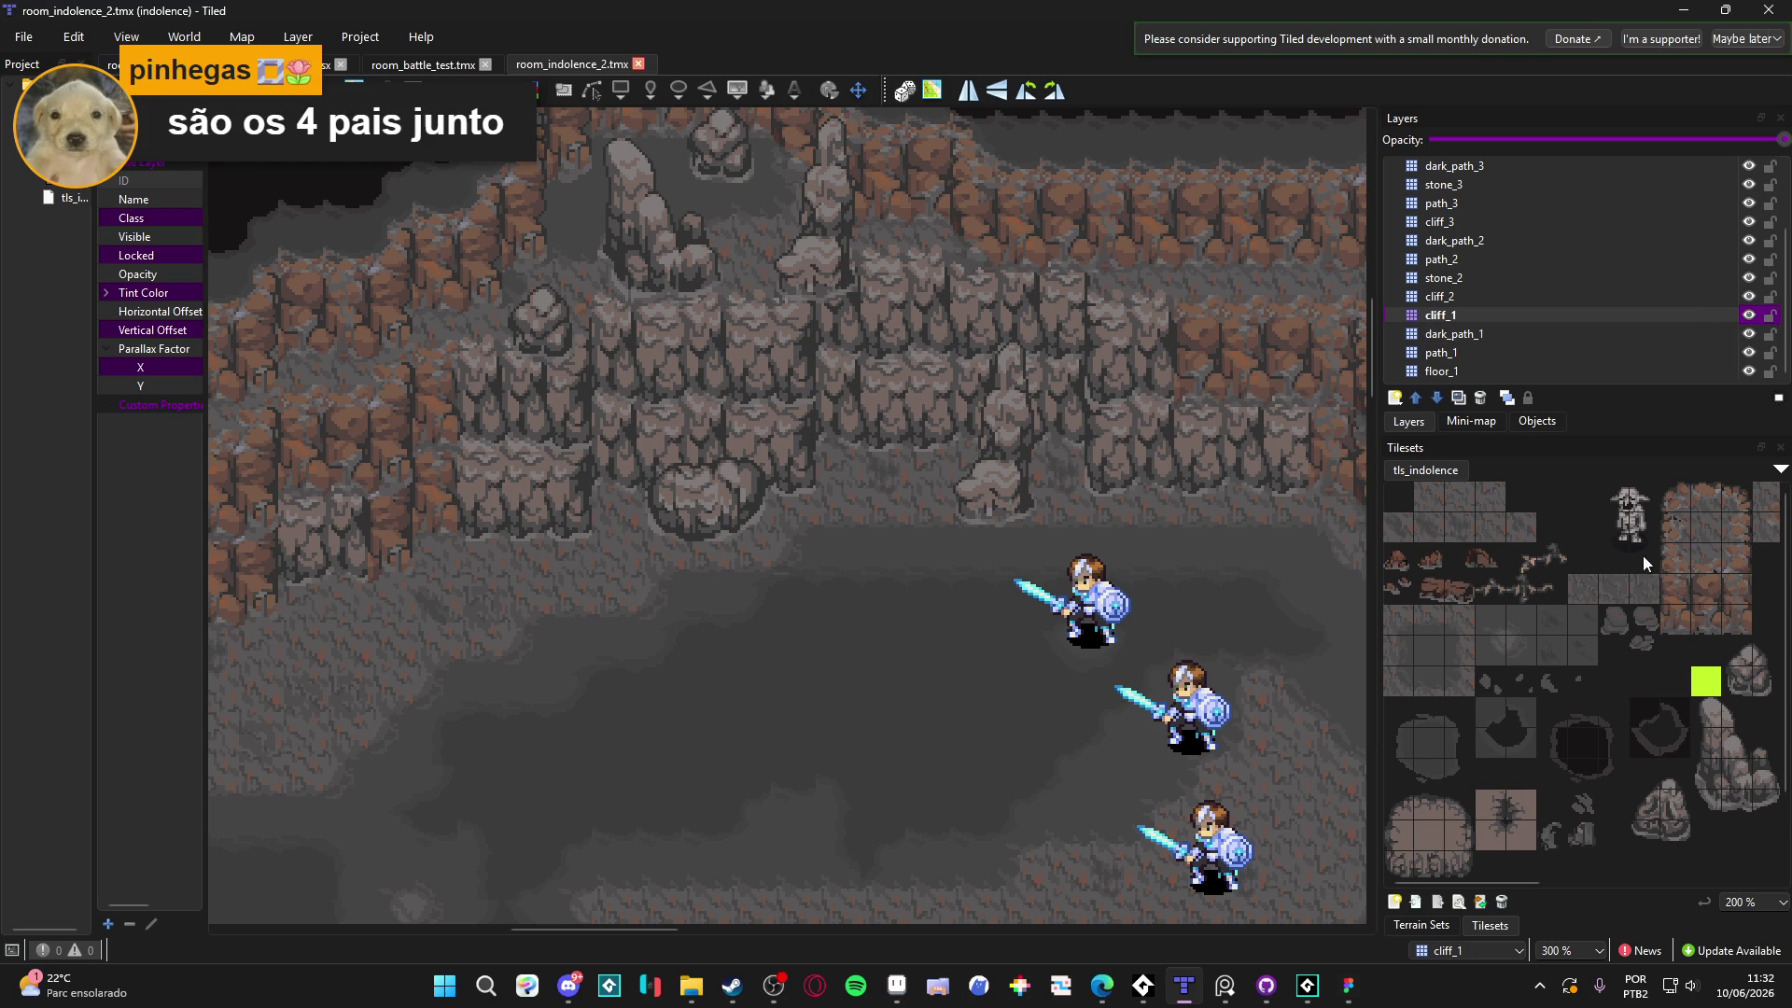
scroll(1649, 558, down, 5)
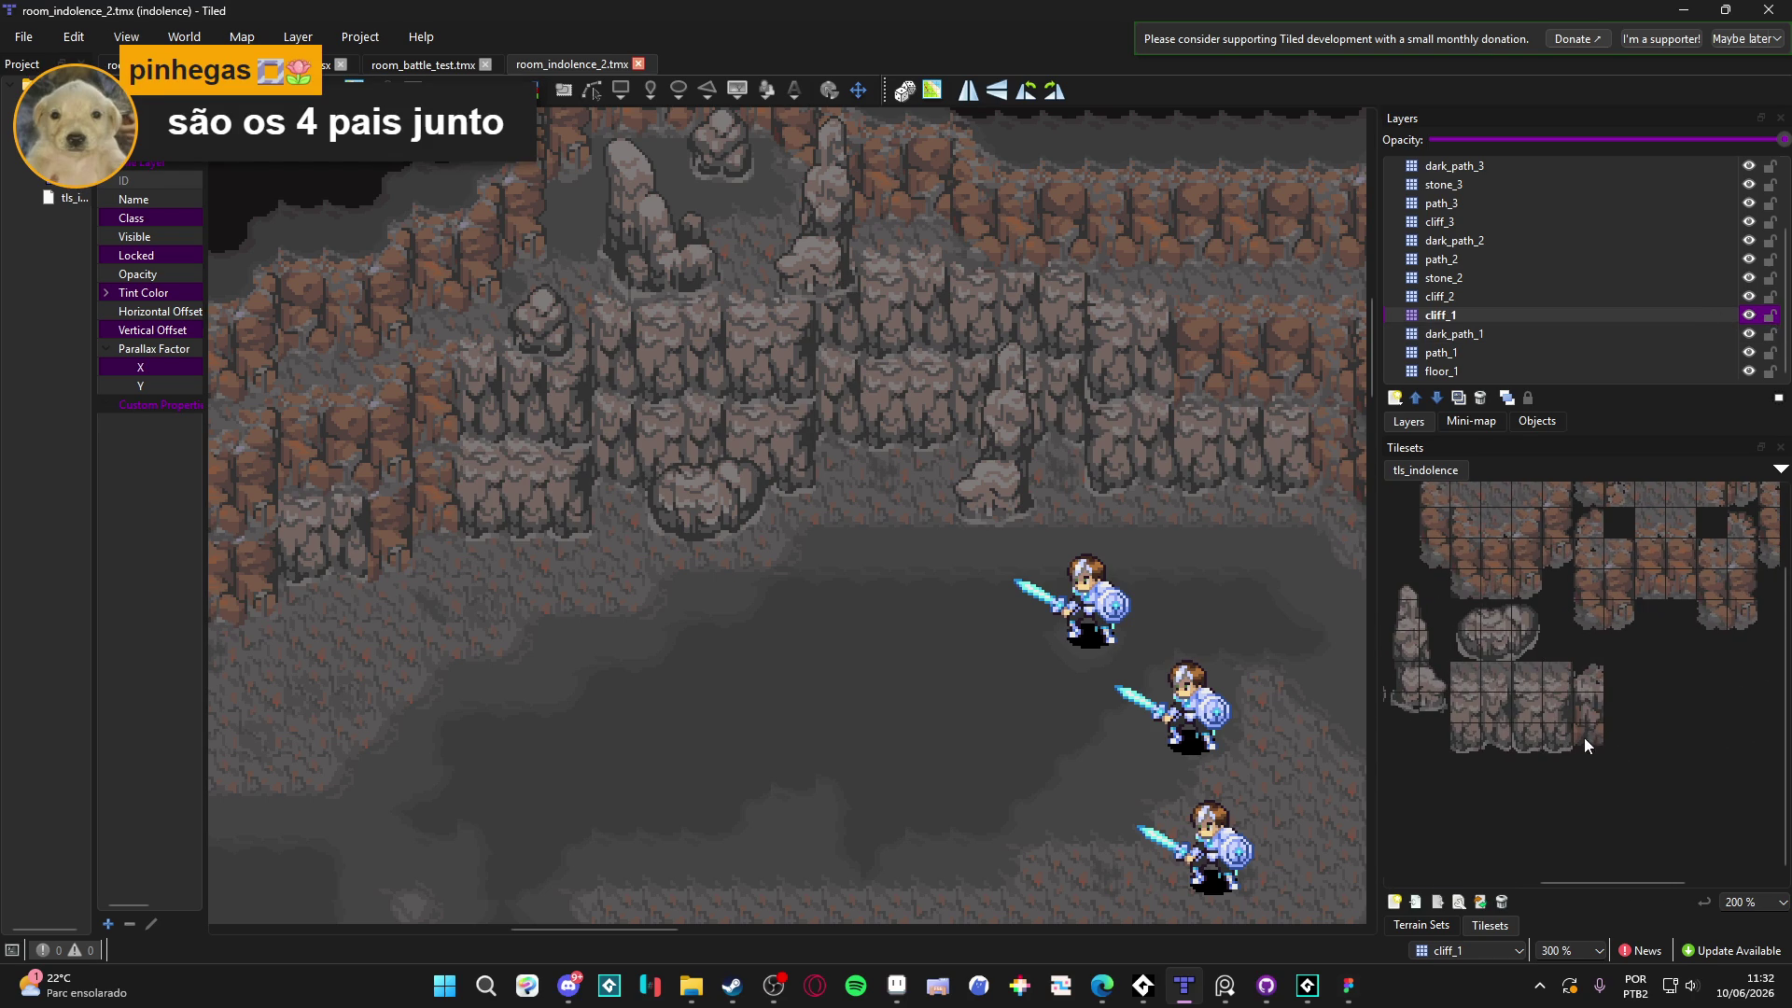
drag(1586, 739, 1583, 673)
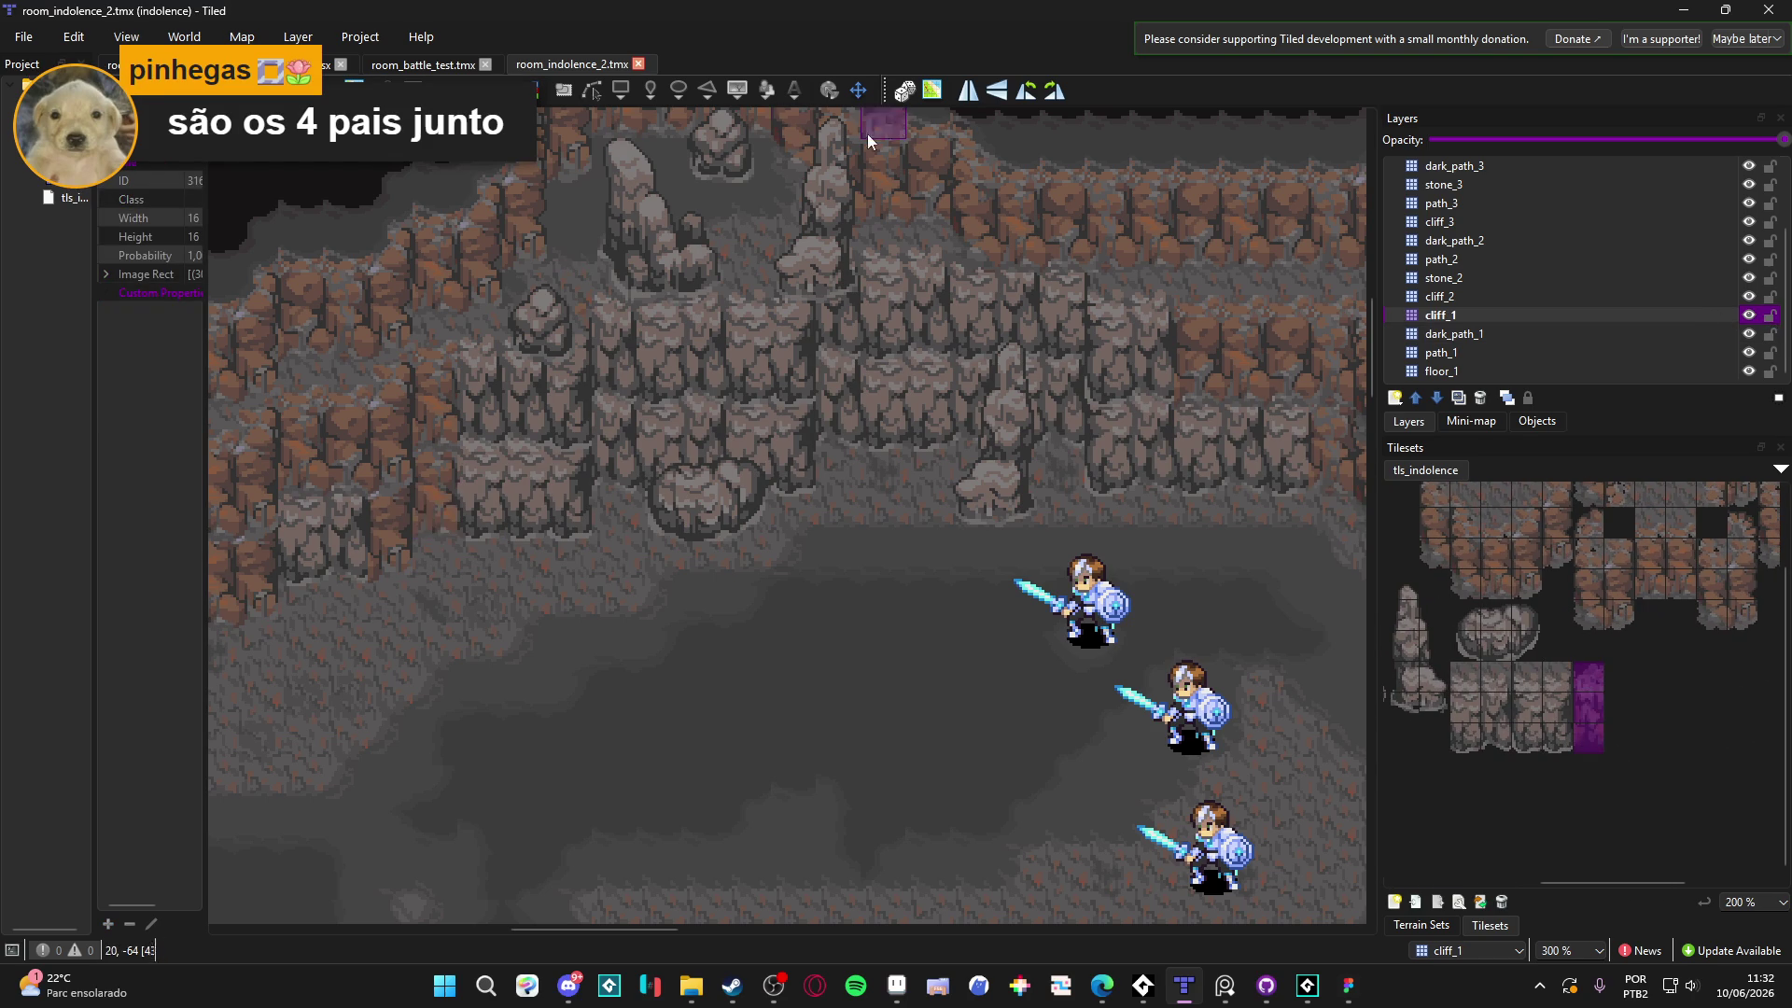
click(433, 473)
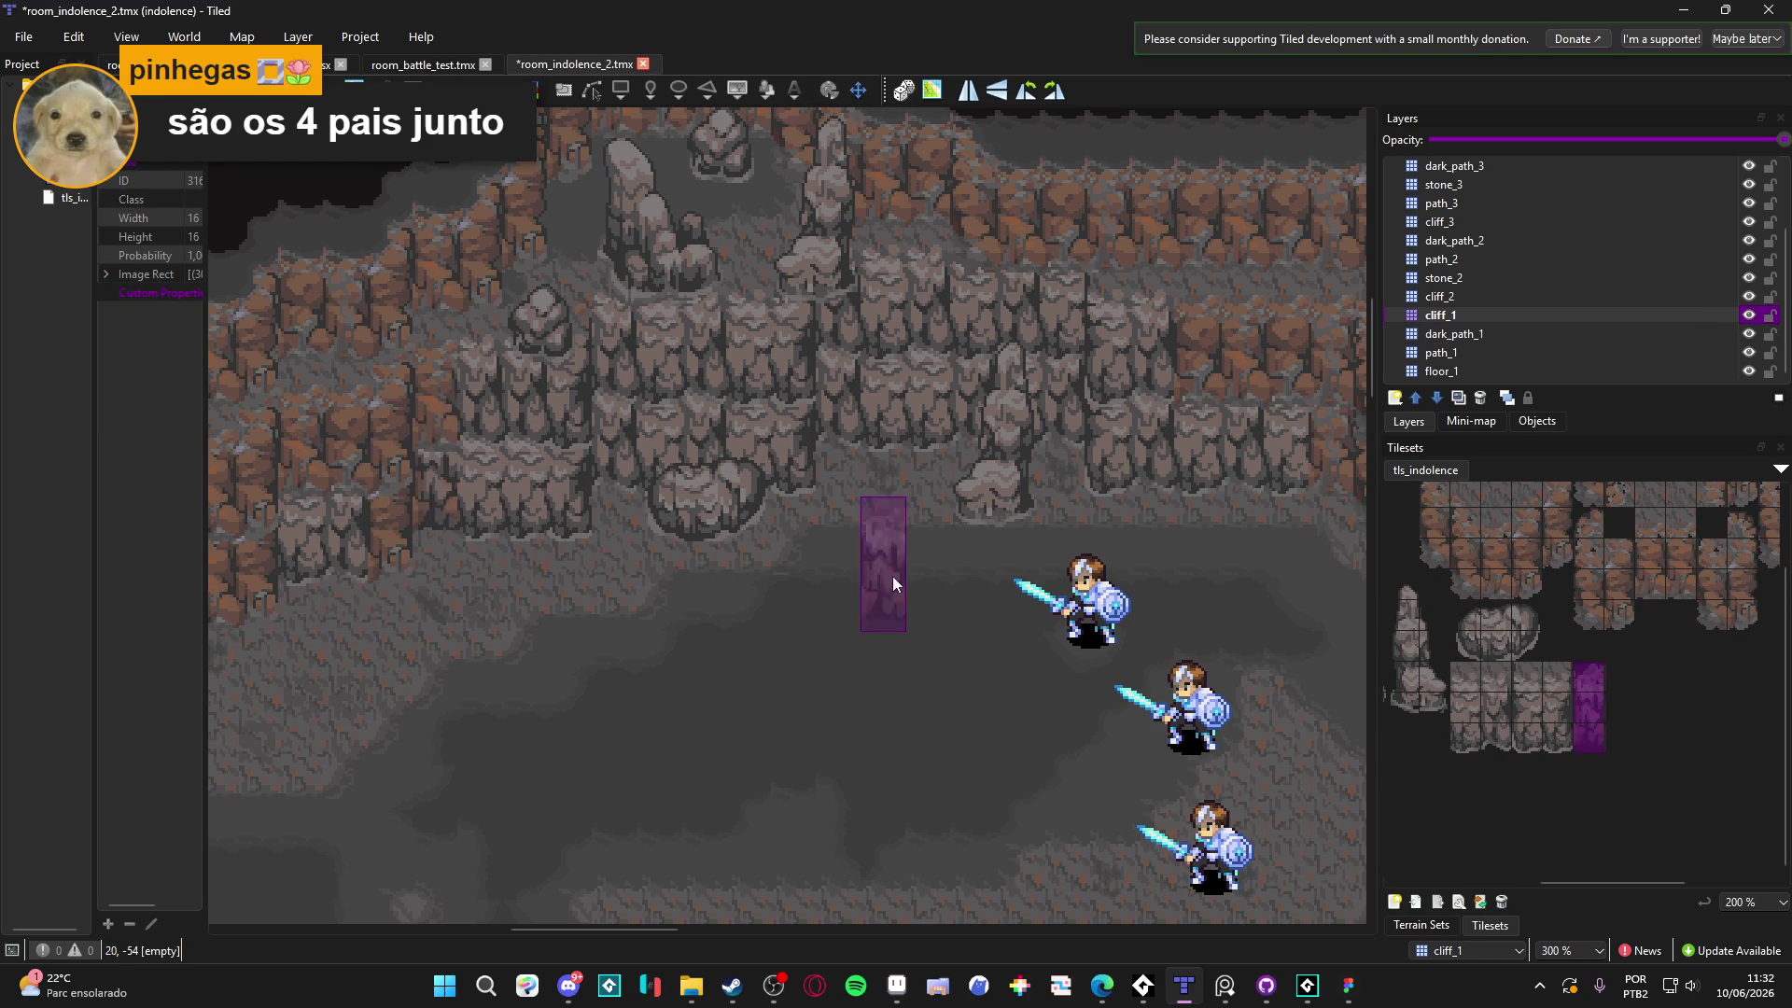
drag(930, 572, 991, 581)
click(991, 580)
scroll(943, 574, down, 2)
drag(836, 485, 978, 635)
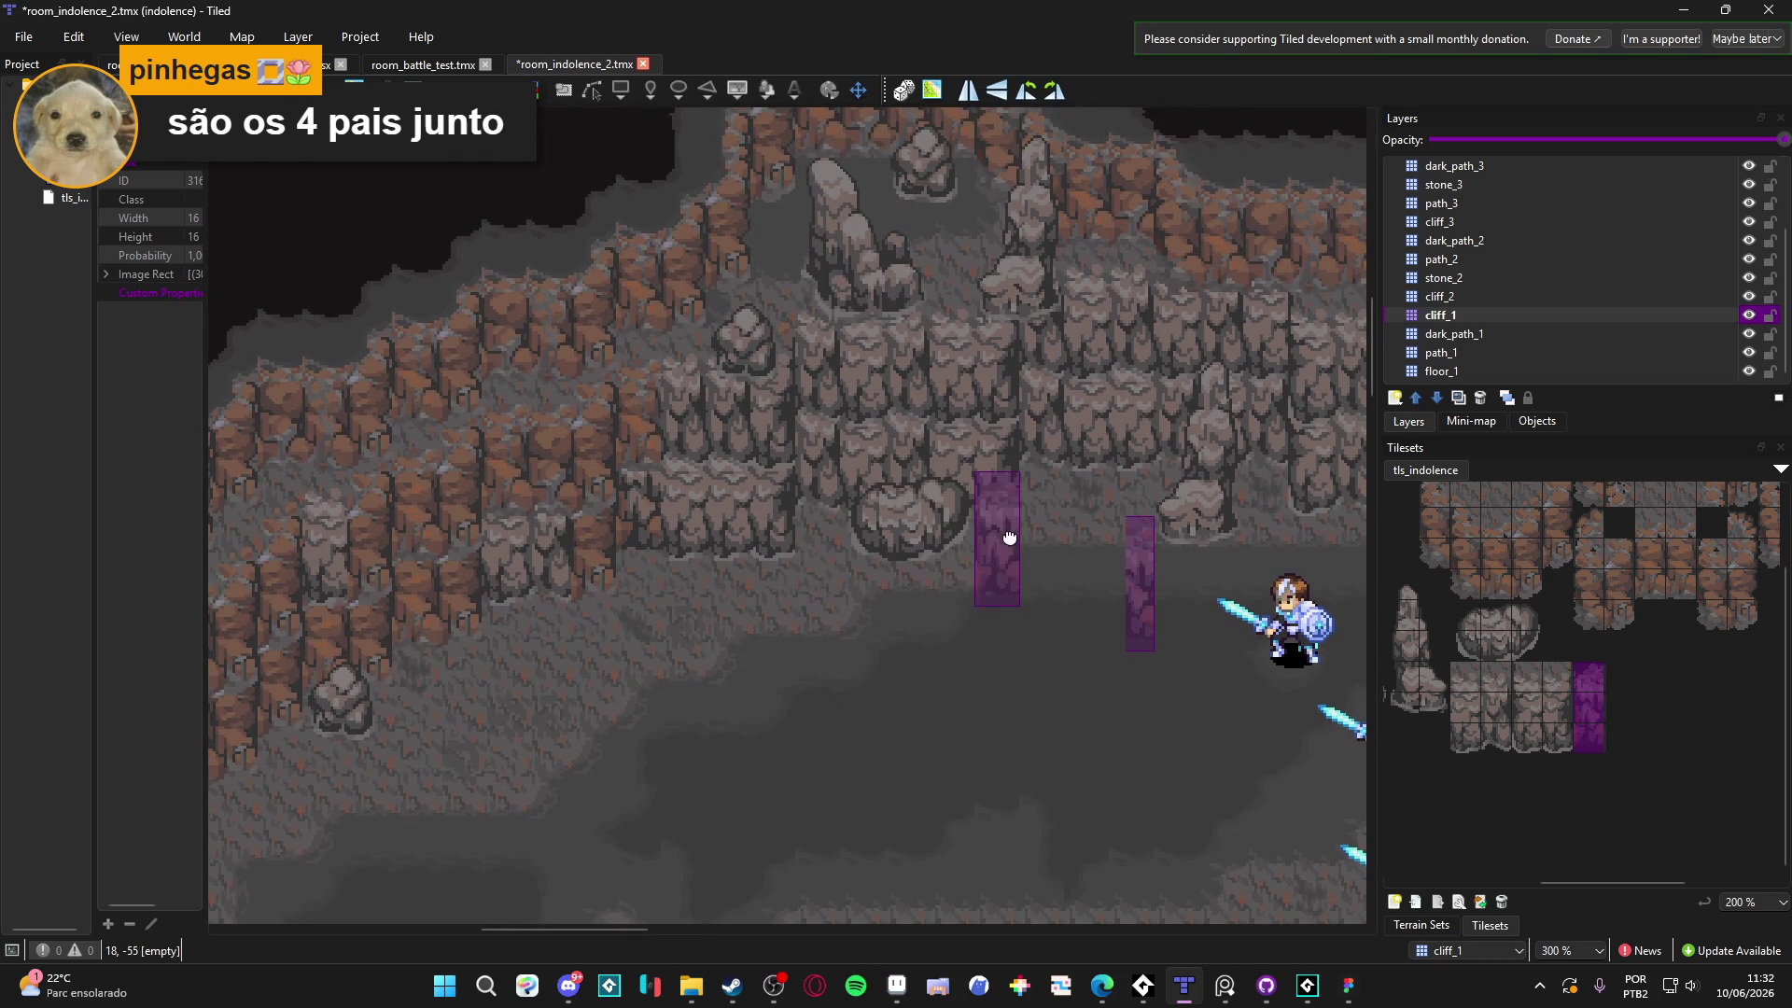
drag(1008, 532, 1034, 602)
key(ctrl+z)
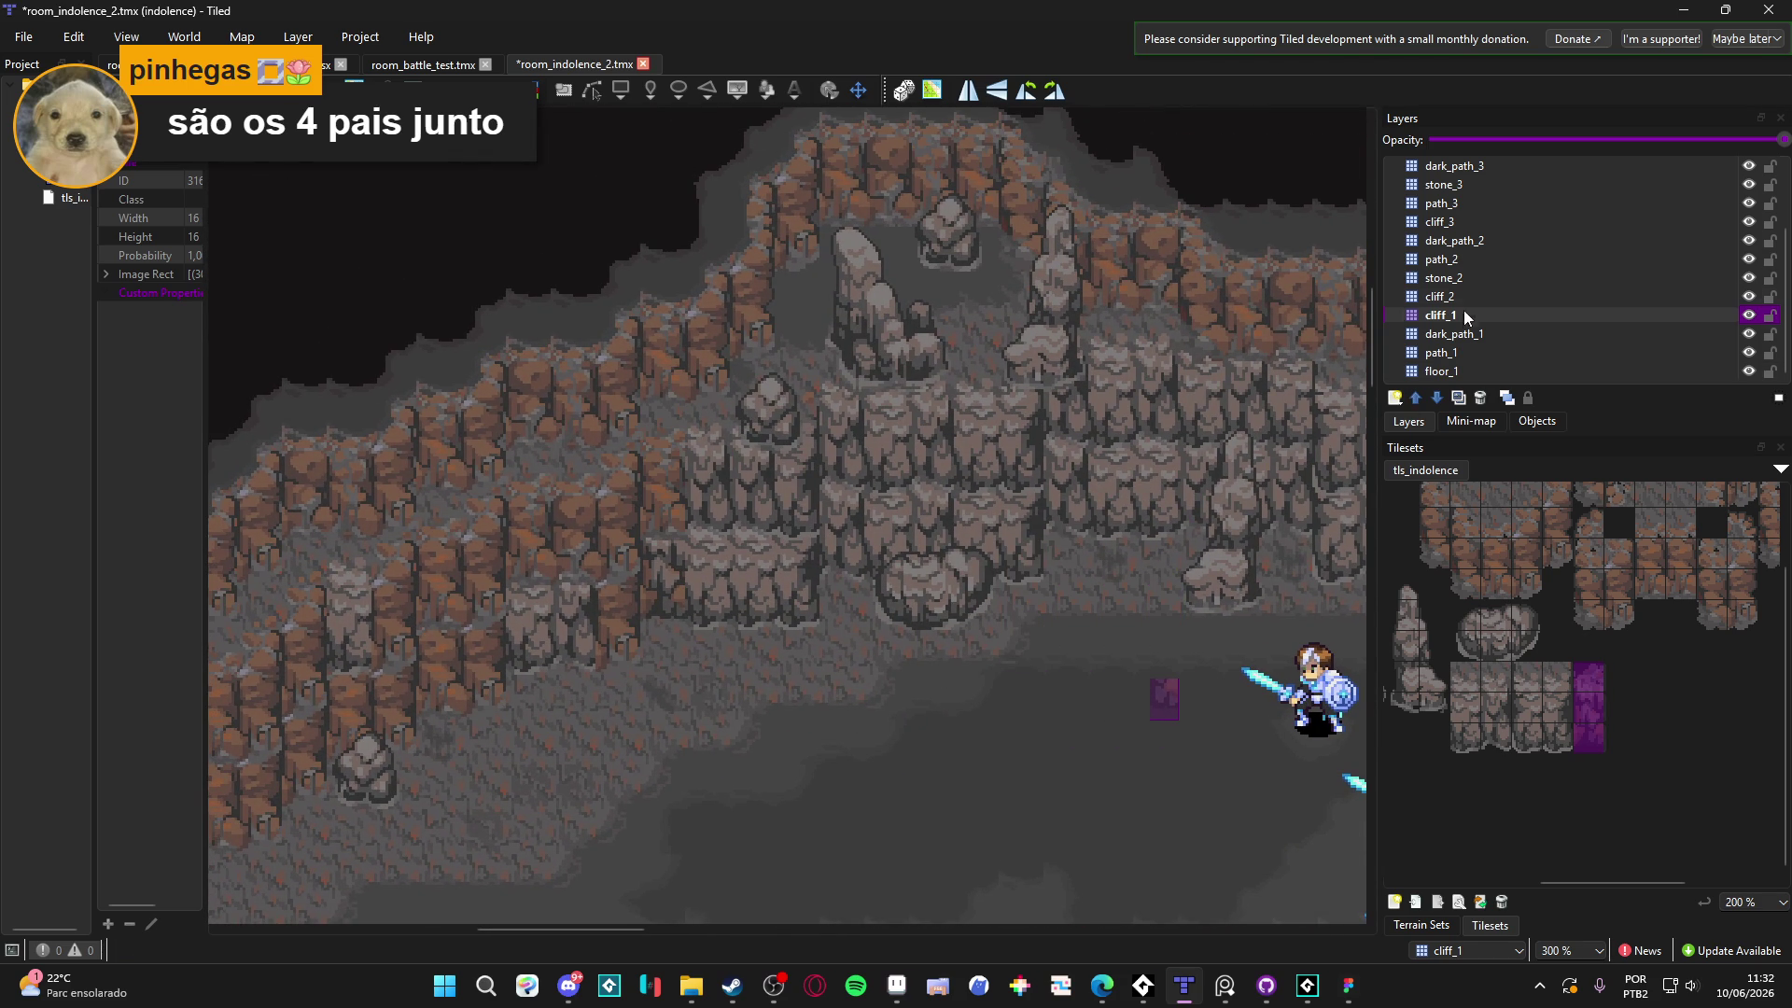
click(1476, 295)
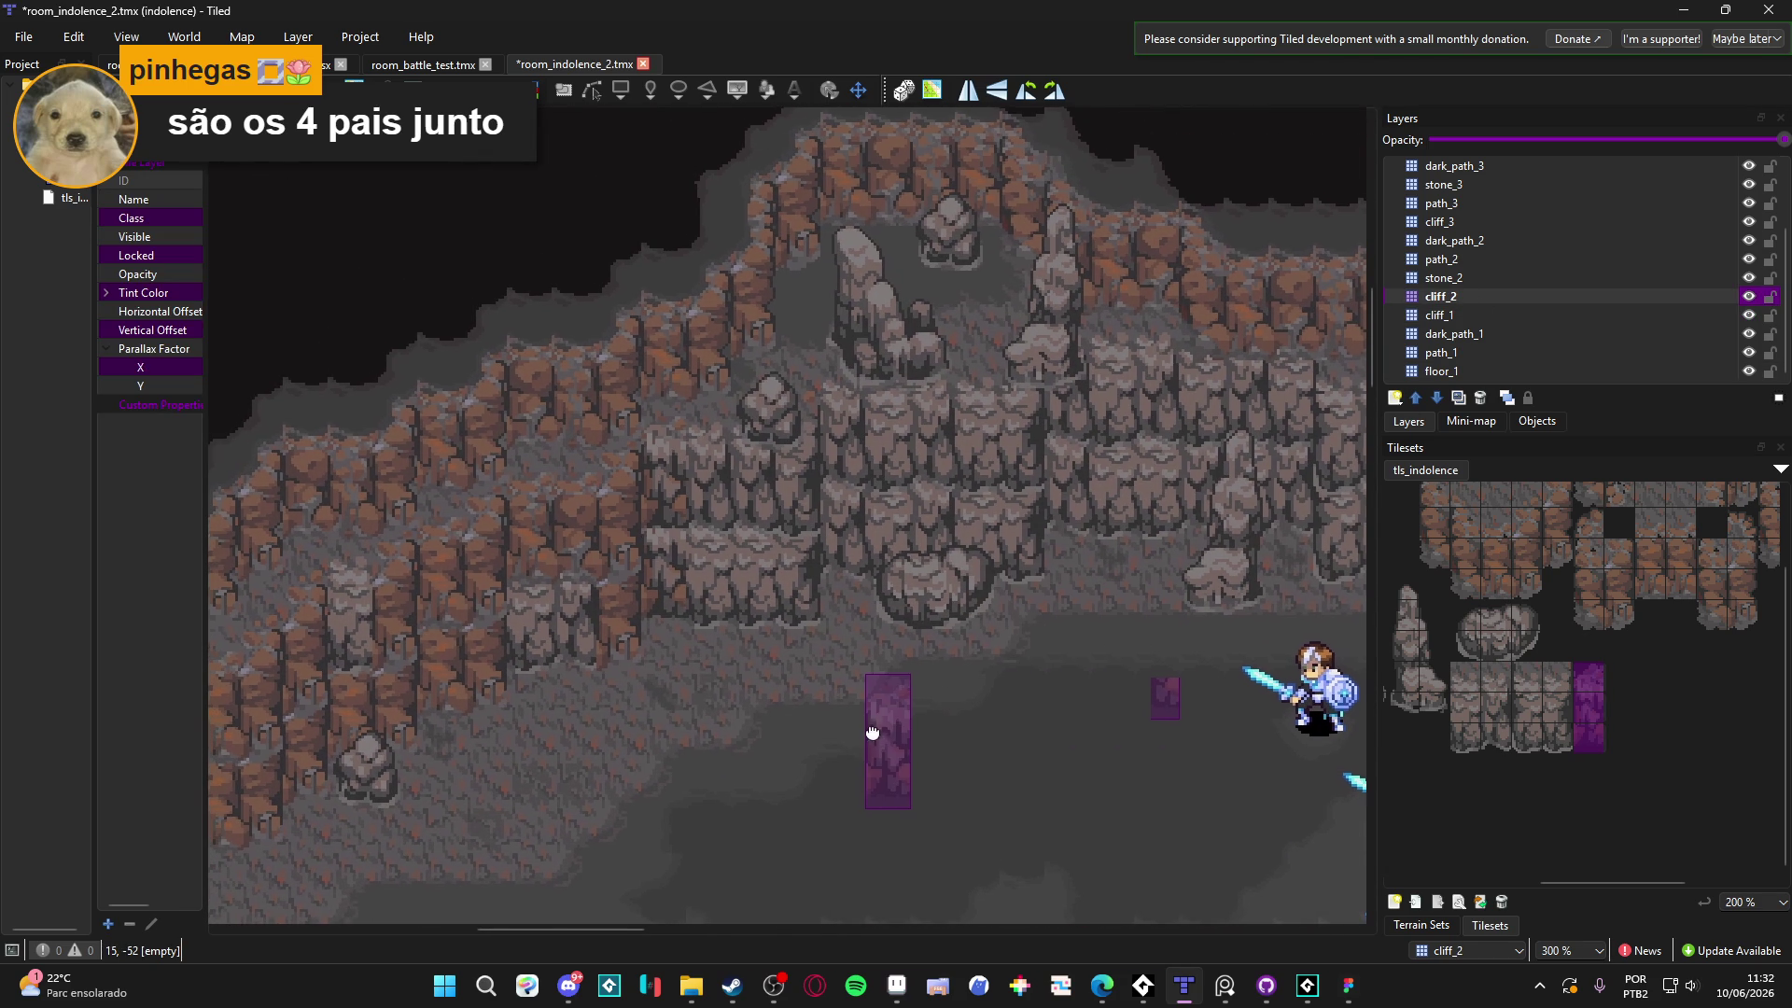
mouse_move(943, 734)
mouse_down()
mouse_move(870, 689)
mouse_move(651, 663)
mouse_up()
key(ctrl+z)
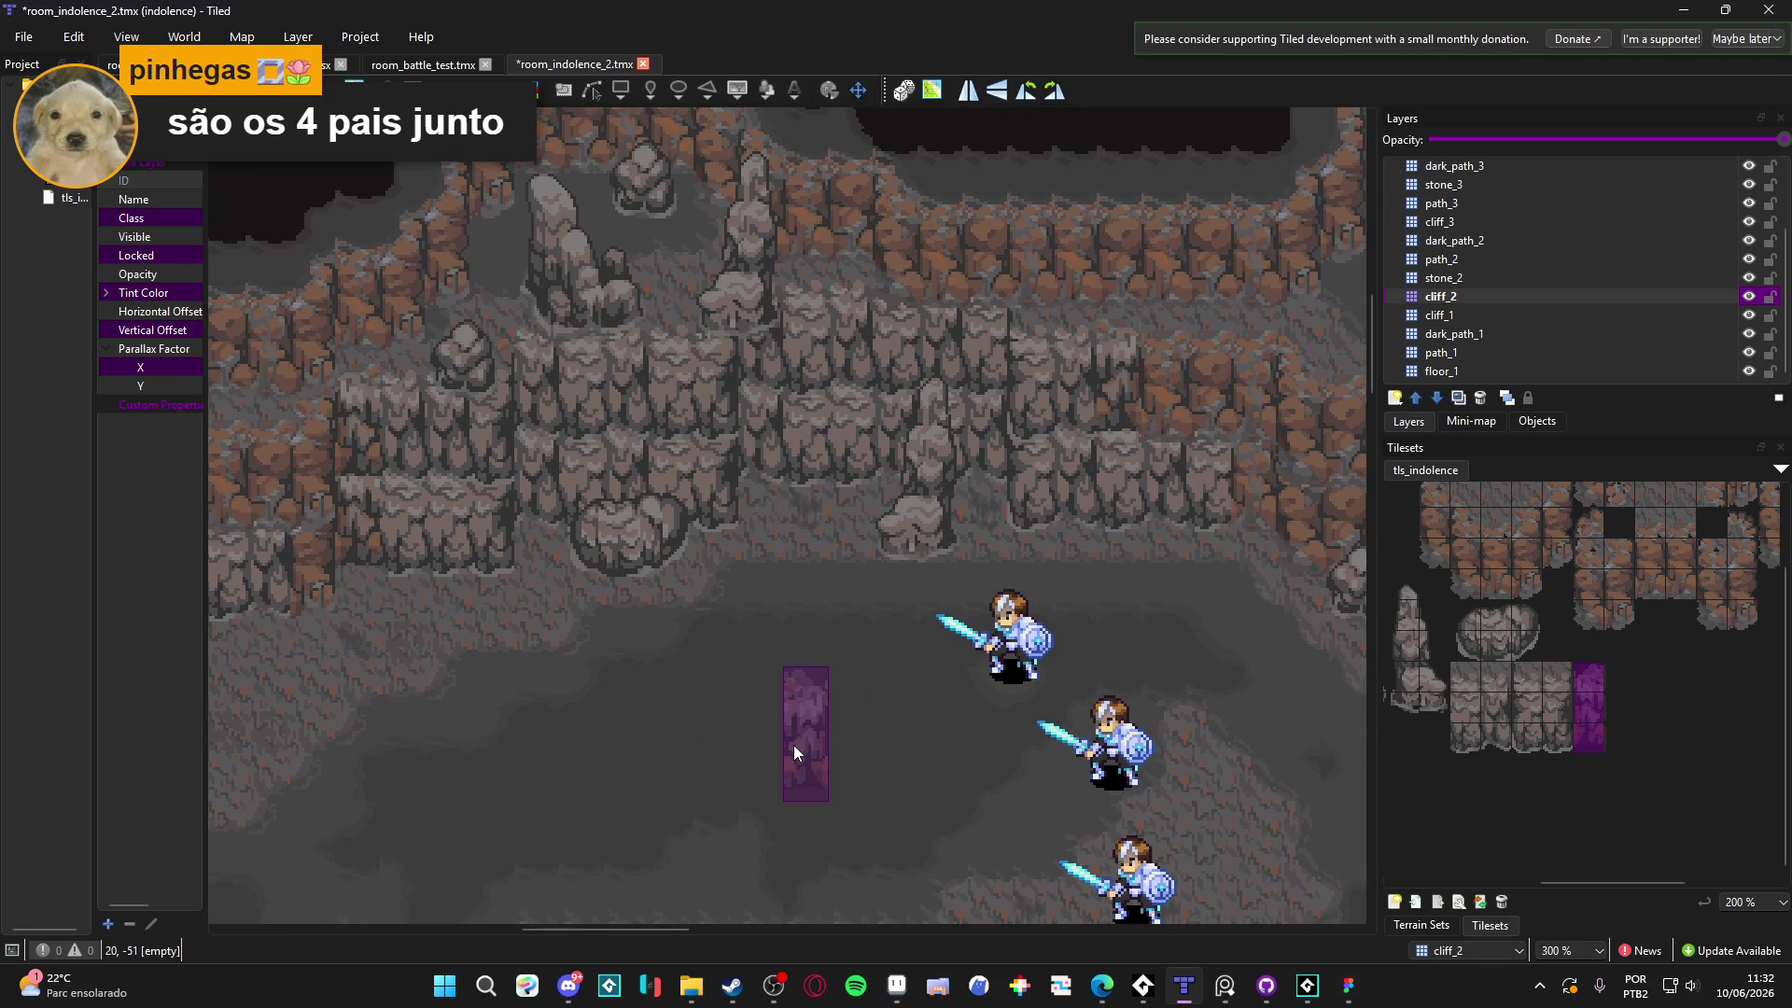
drag(809, 717, 756, 724)
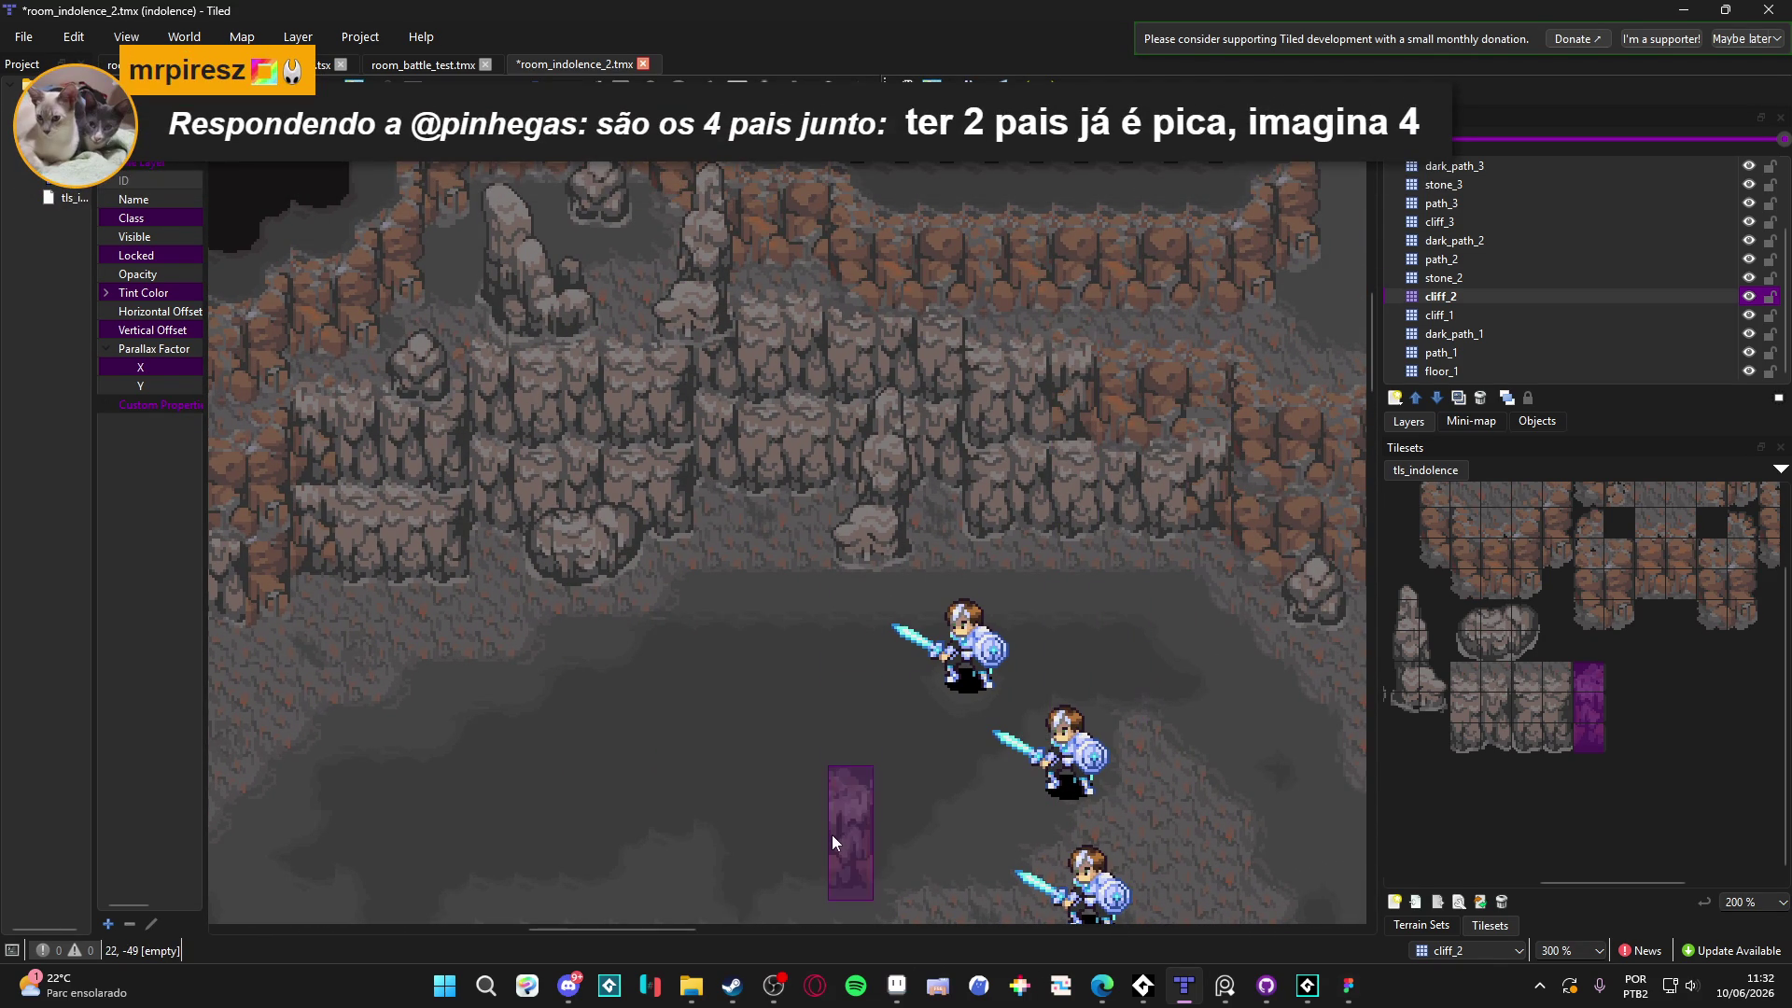
mouse_move(332, 687)
mouse_down()
mouse_move(440, 702)
mouse_move(415, 691)
mouse_move(476, 765)
mouse_move(519, 741)
mouse_up()
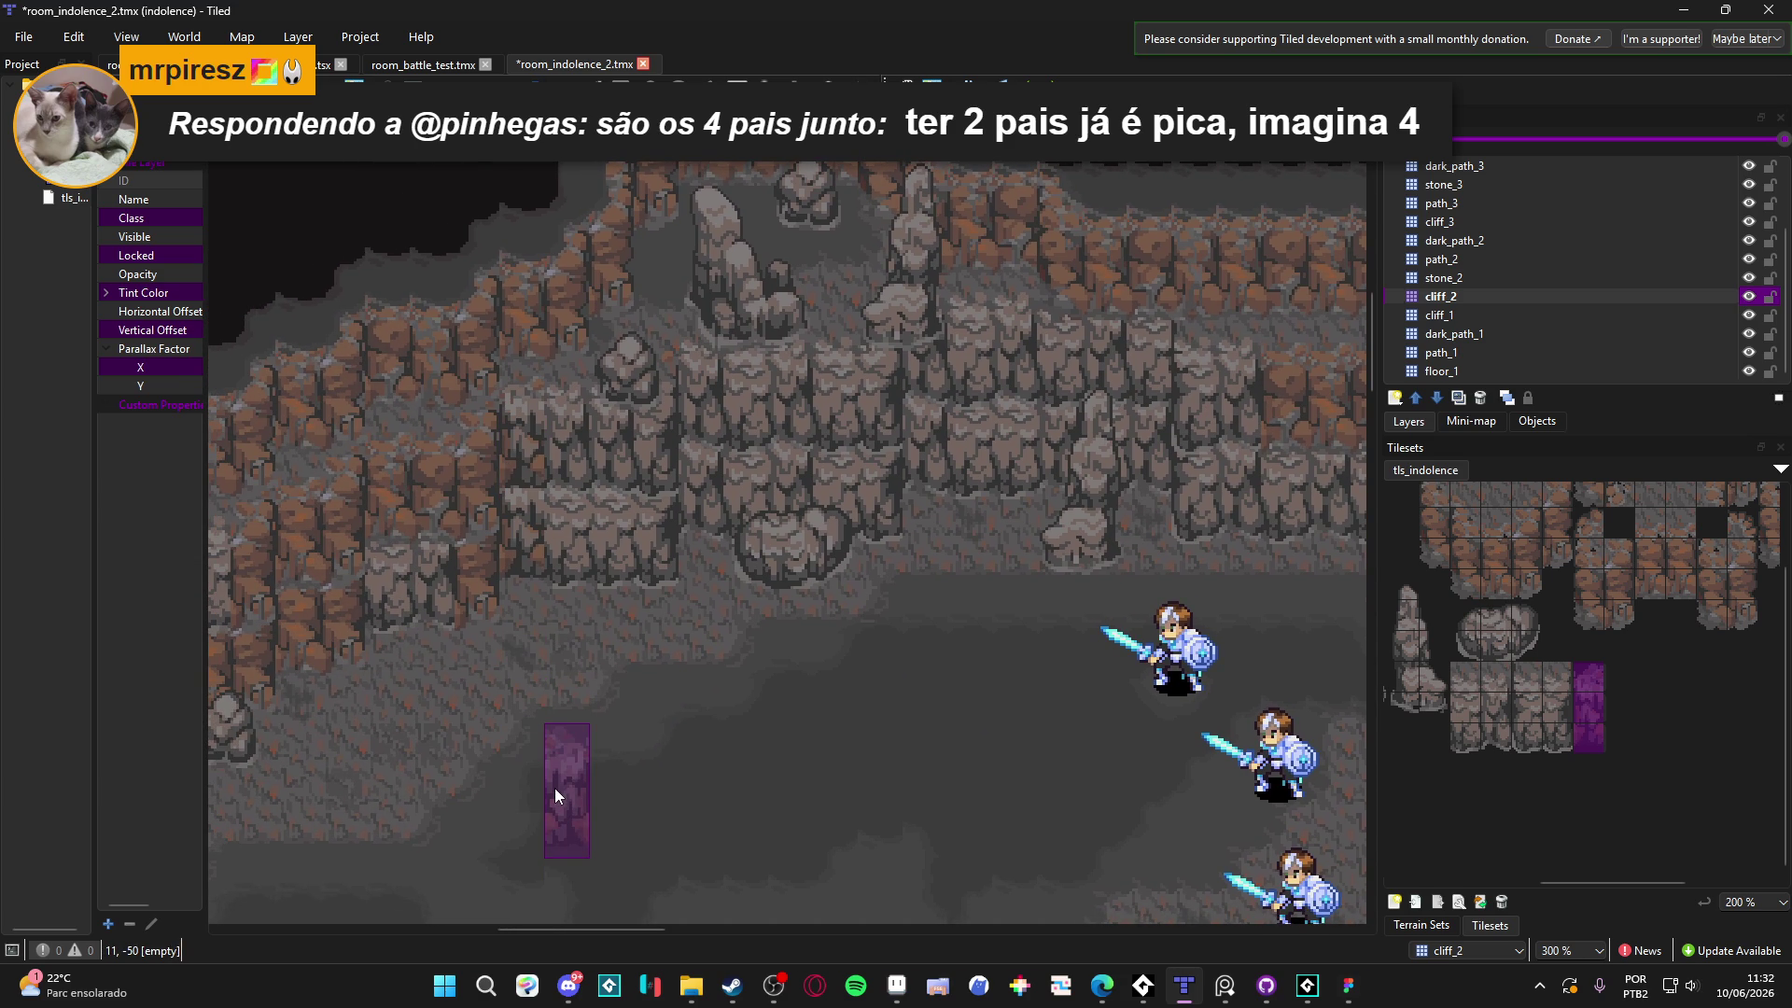
scroll(536, 759, right, 5)
mouse_move(685, 741)
mouse_down()
mouse_move(541, 715)
mouse_move(469, 664)
mouse_move(660, 512)
mouse_move(840, 660)
mouse_move(486, 605)
mouse_move(880, 502)
mouse_move(491, 641)
mouse_up()
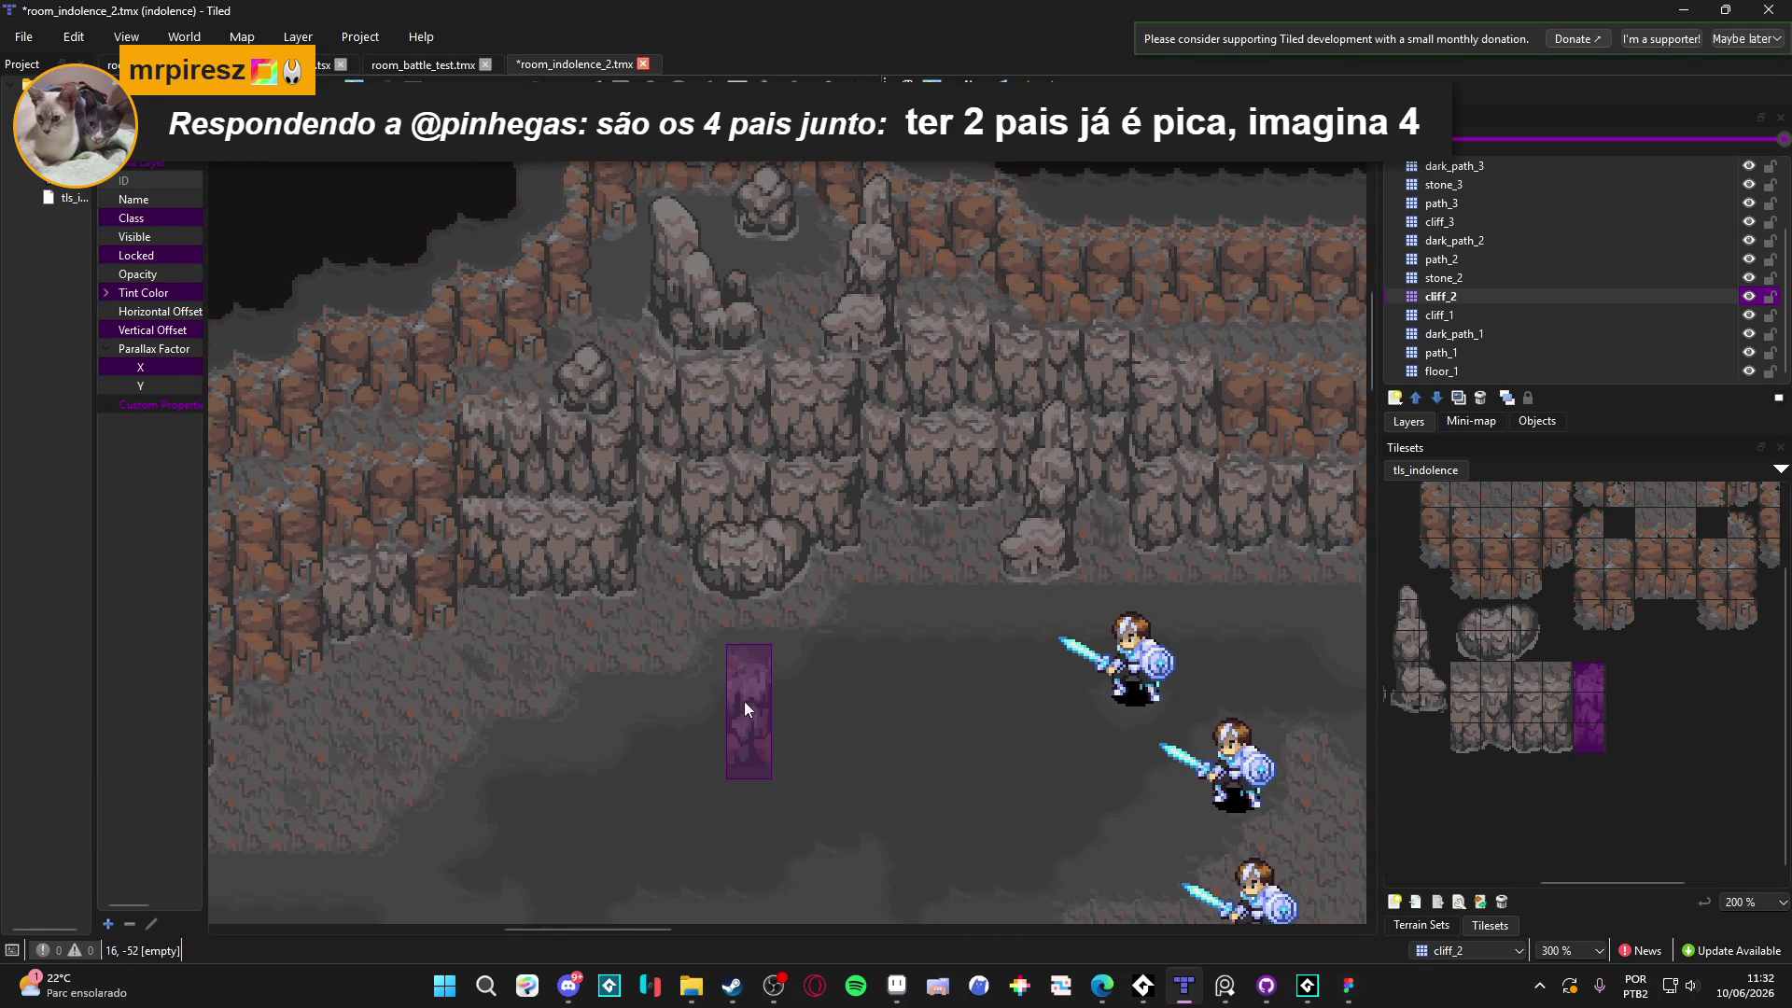
scroll(730, 705, left, 3)
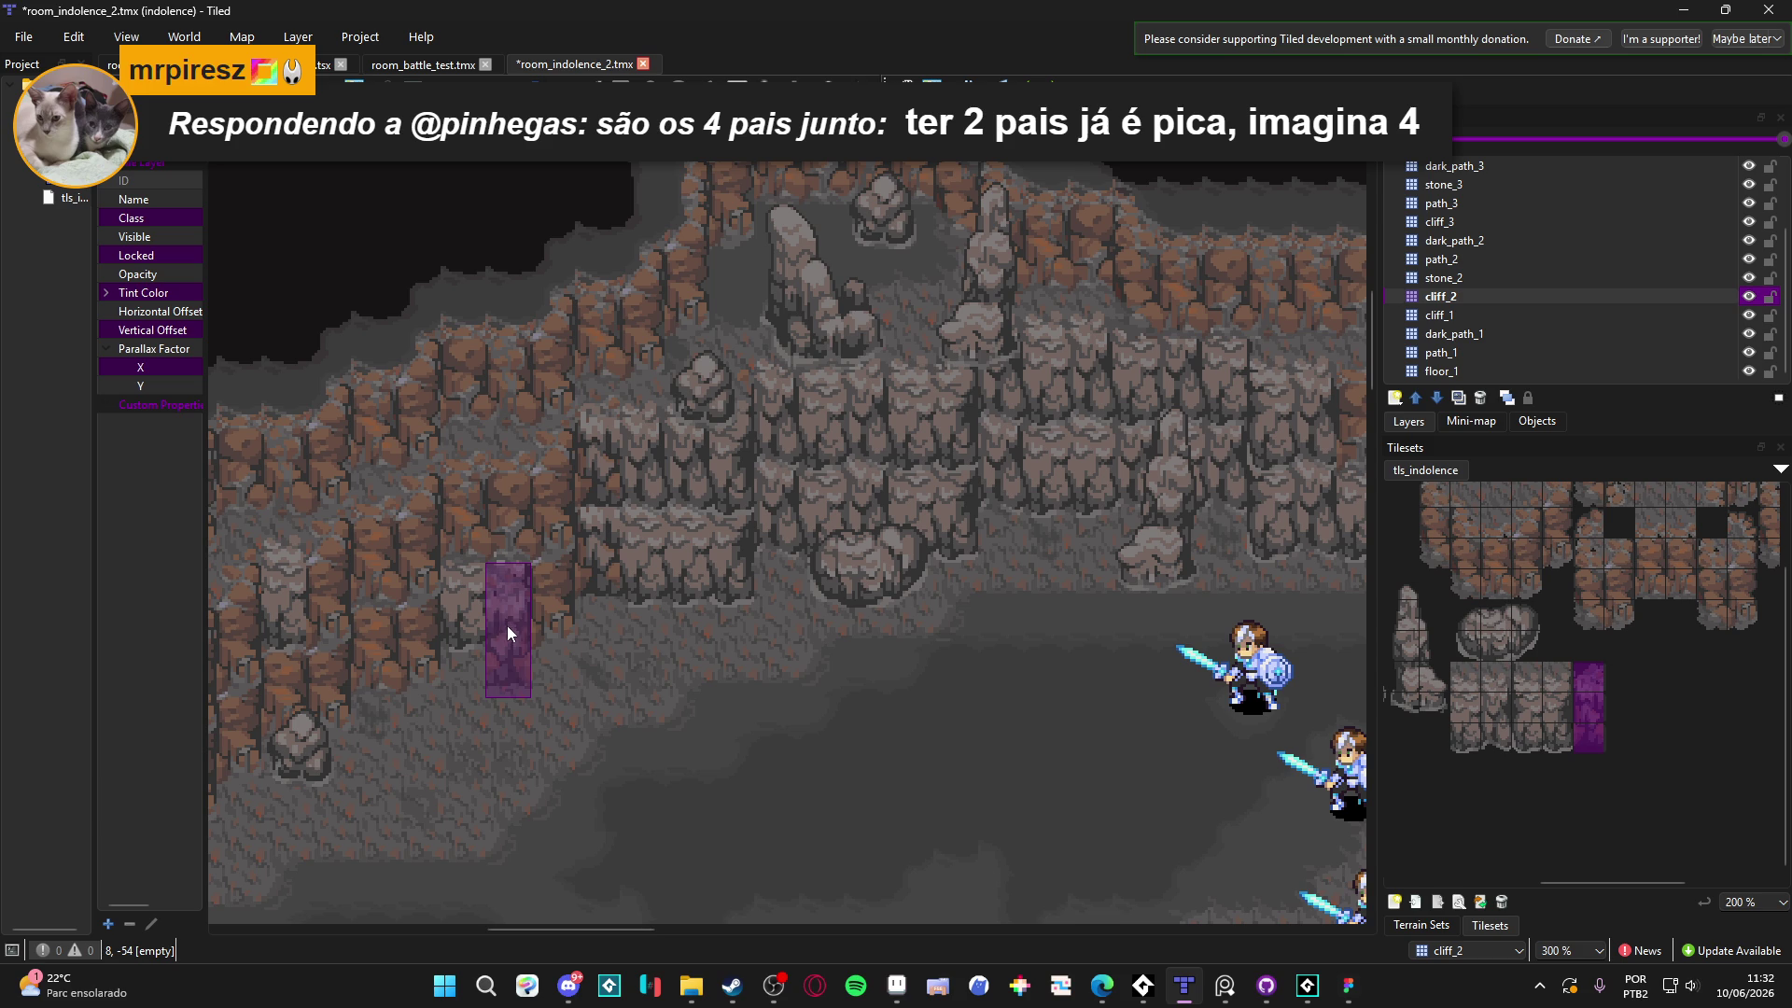
scroll(709, 714, right, 7)
scroll(747, 653, right, 5)
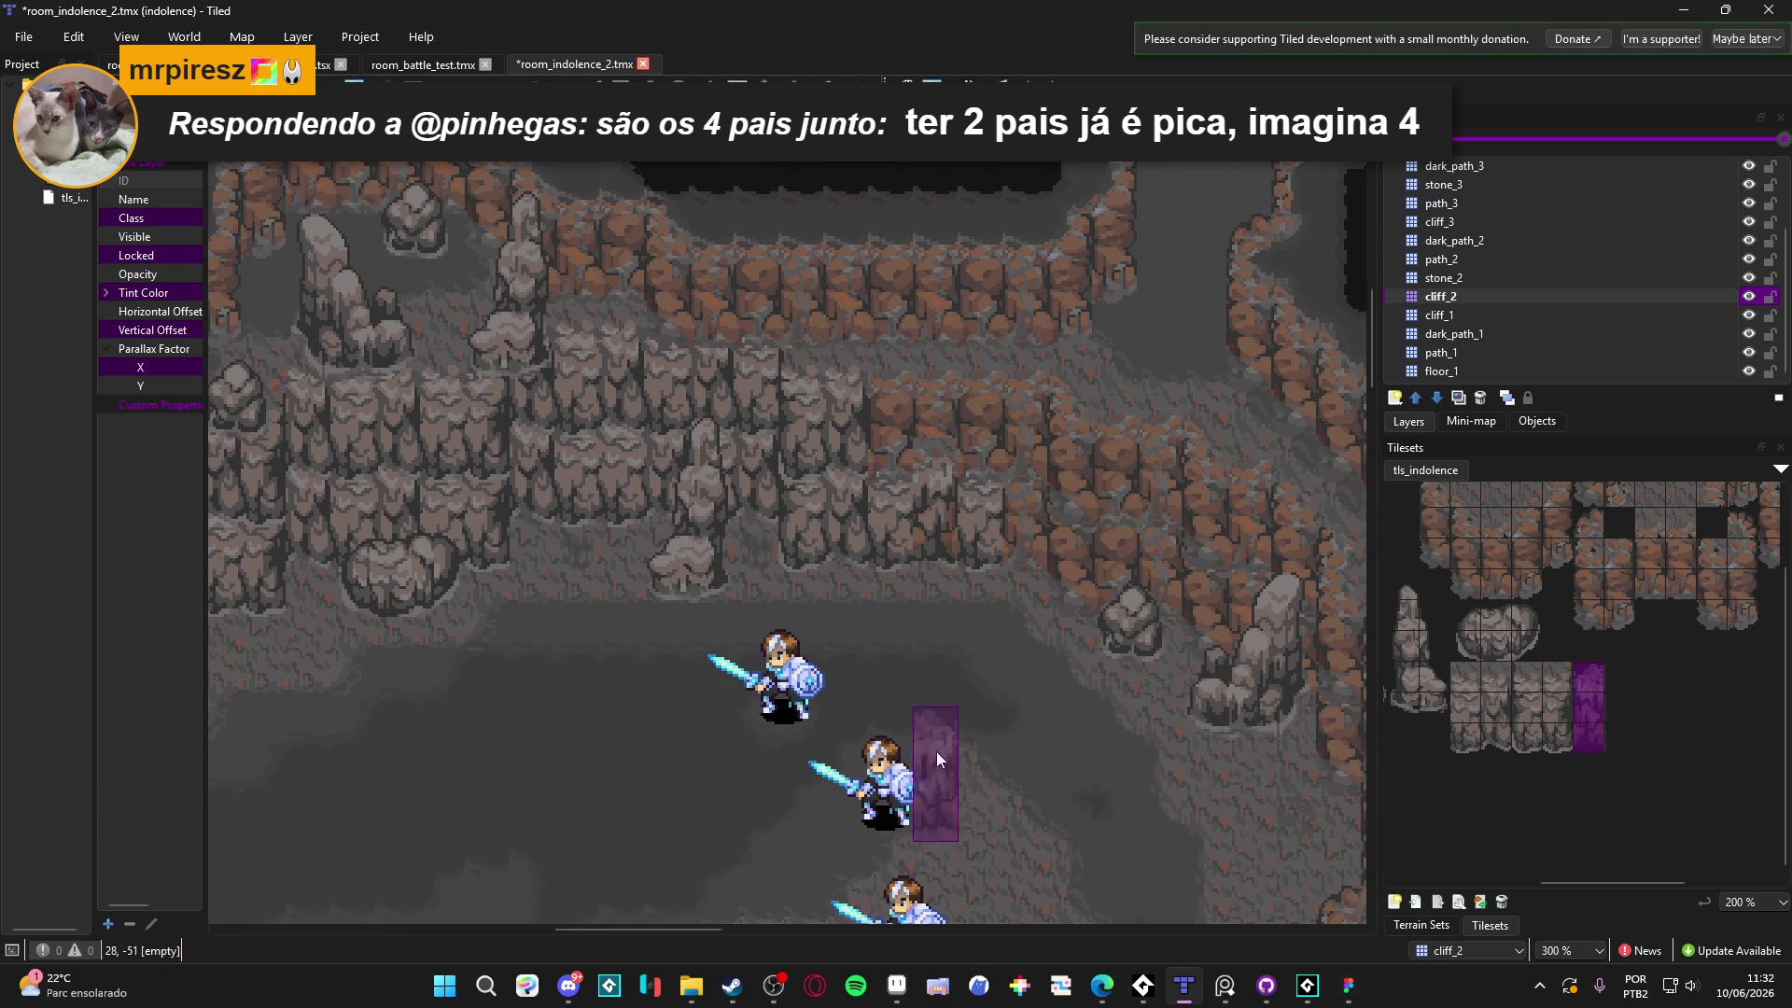
click(1456, 314)
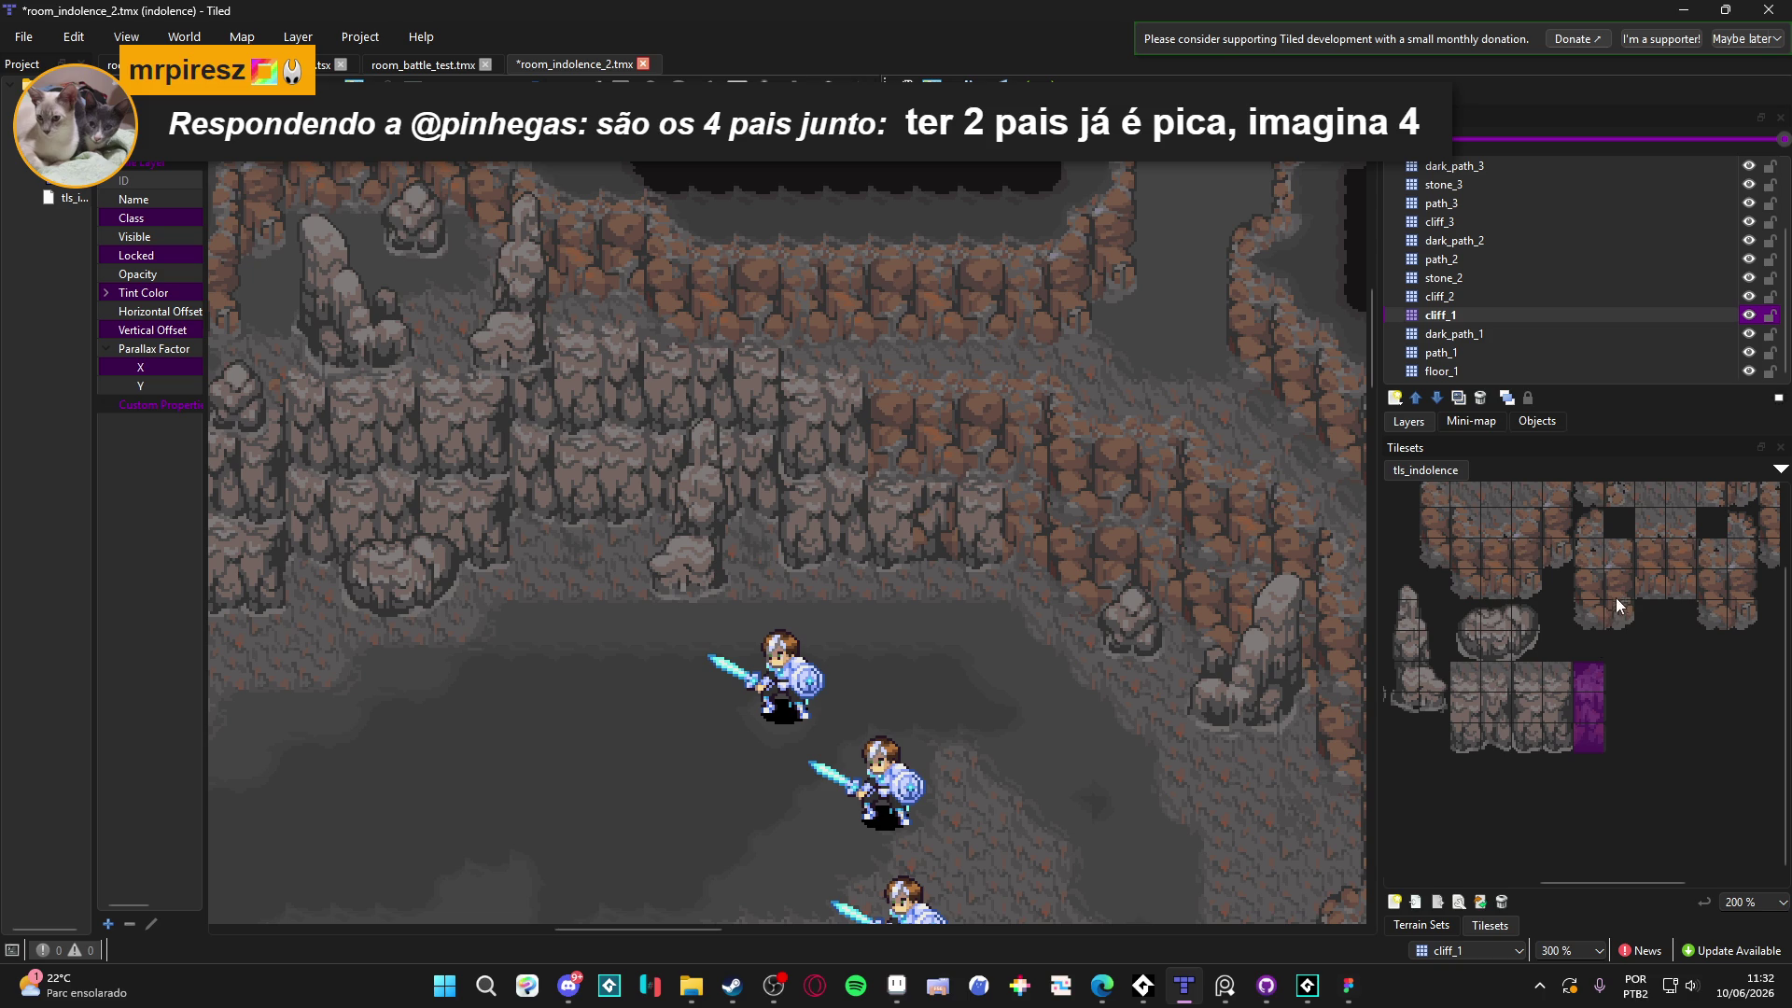
scroll(1535, 611, left, 3)
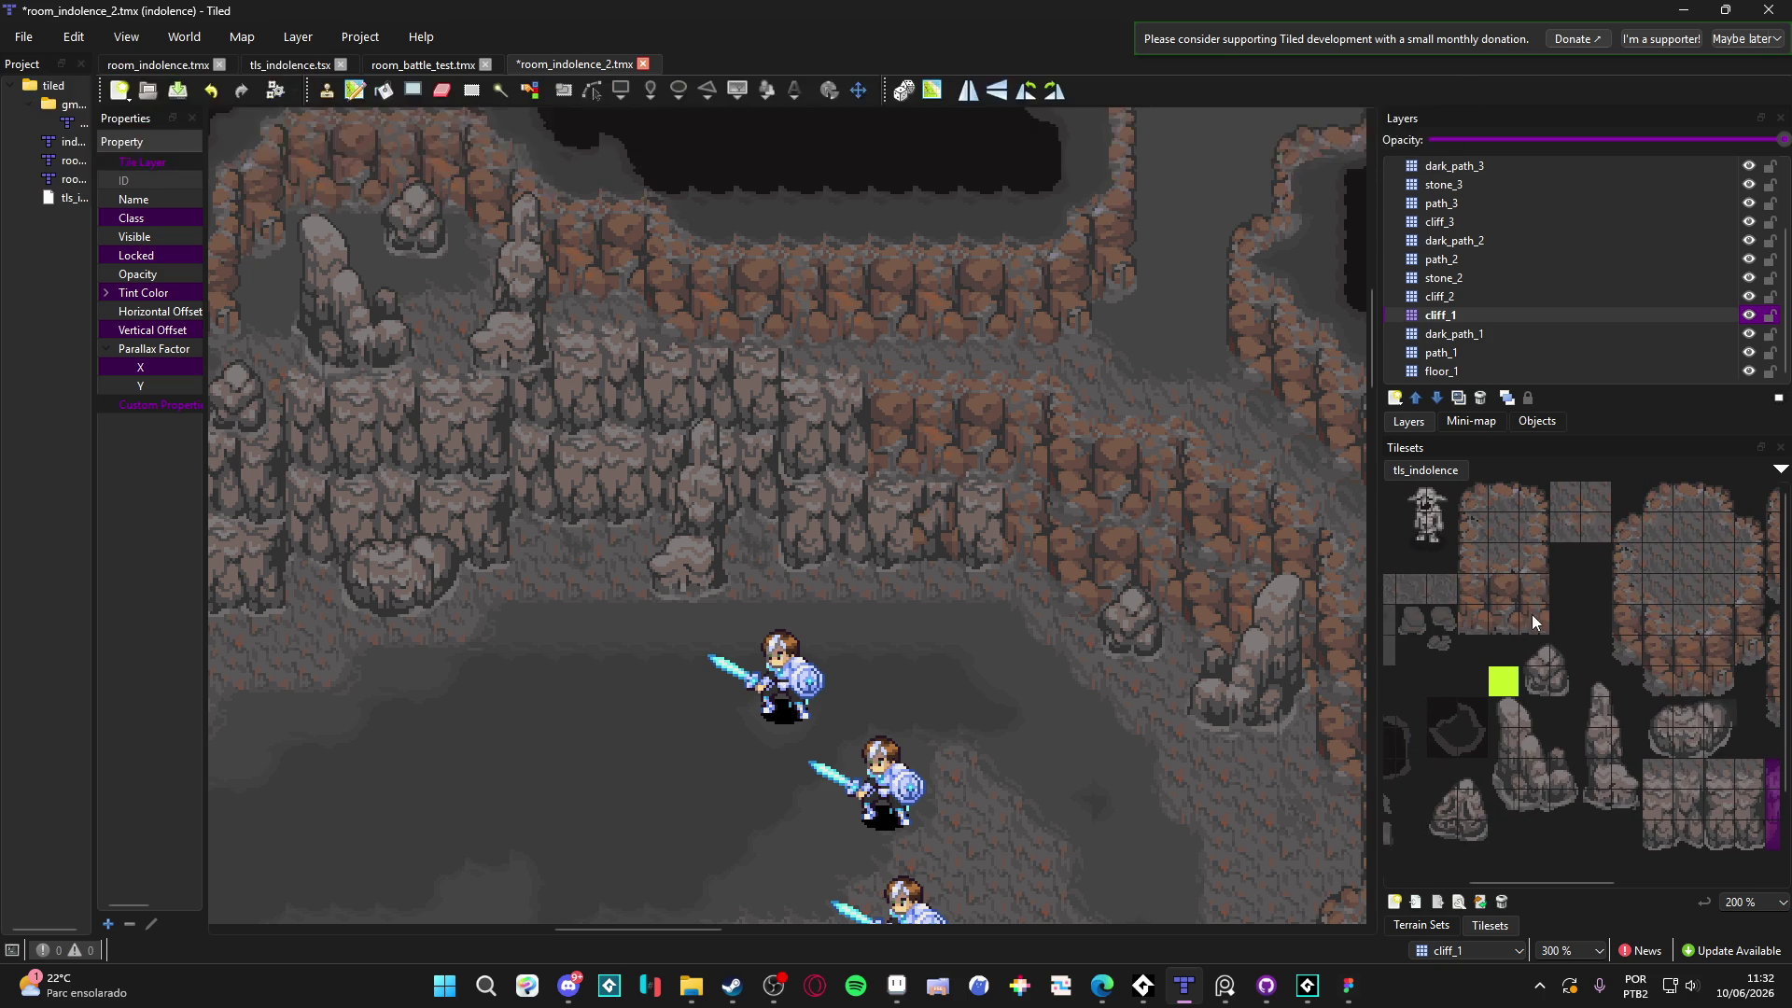
Pick the two-tile purple cliff block and preview it over the cave map
drag(1531, 614, 1533, 588)
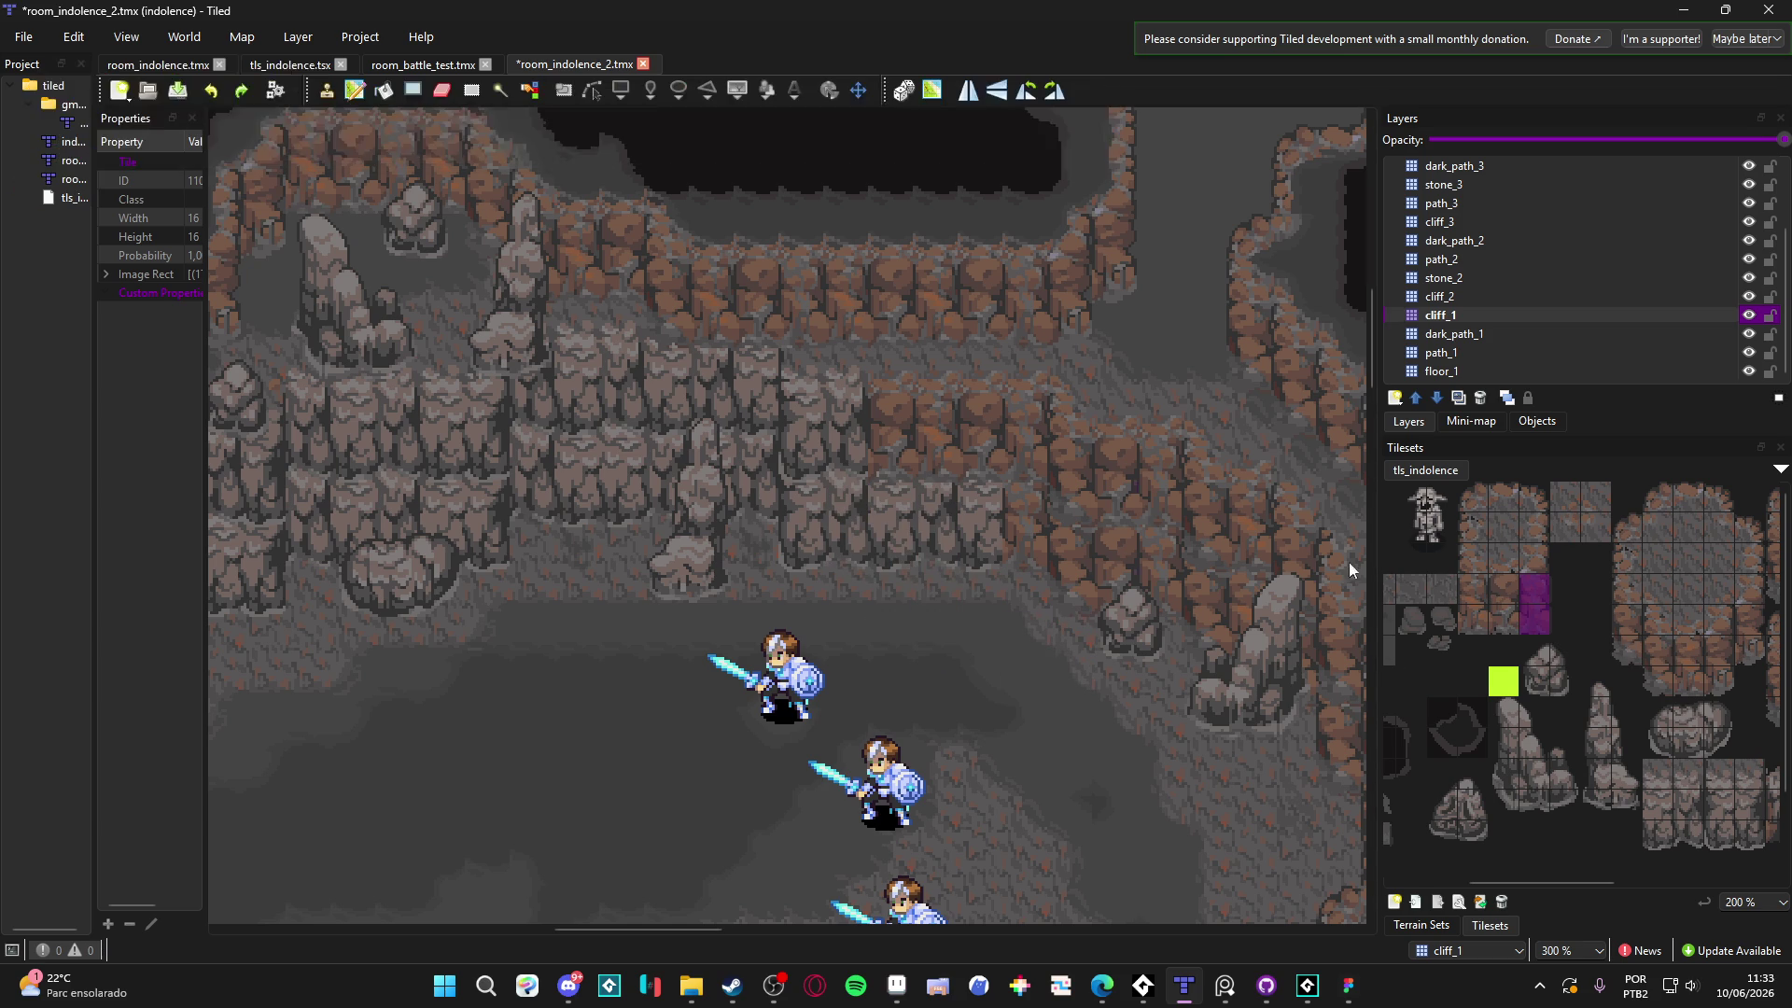
scroll(915, 523, left, 5)
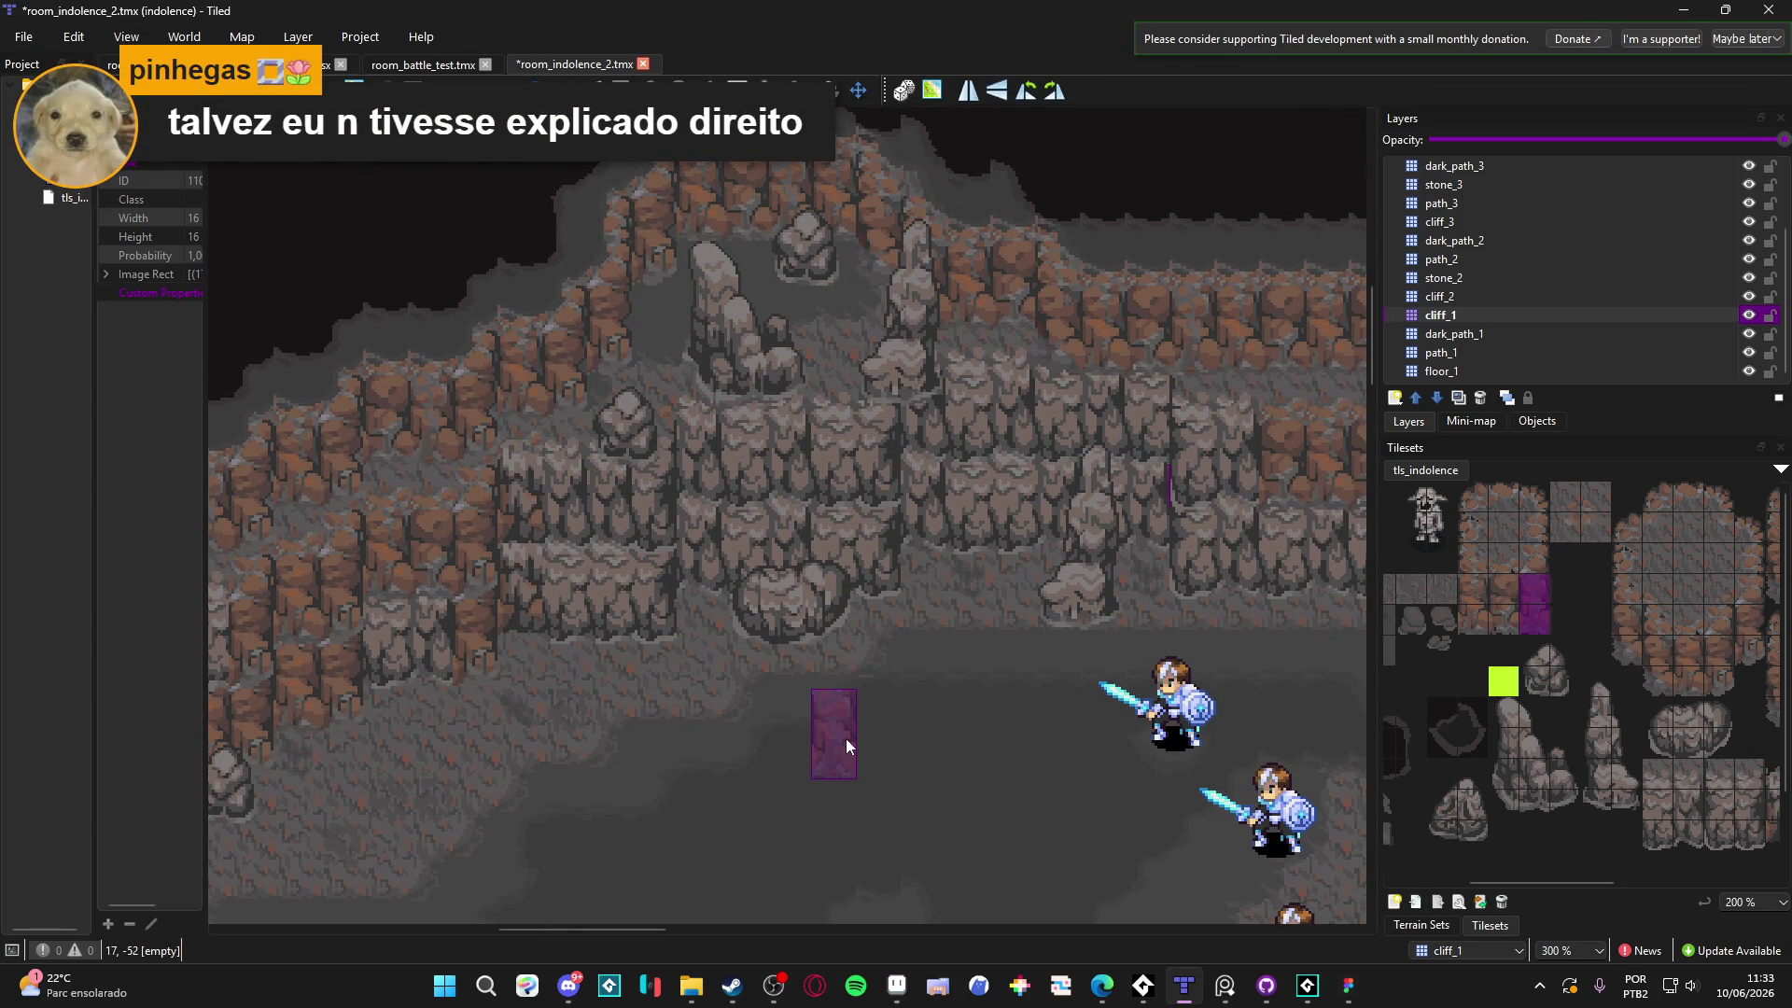
mouse_move(863, 616)
mouse_down()
mouse_move(932, 588)
mouse_move(992, 591)
mouse_up()
mouse_move(814, 566)
mouse_down()
mouse_move(790, 525)
mouse_move(655, 617)
mouse_move(655, 685)
mouse_up()
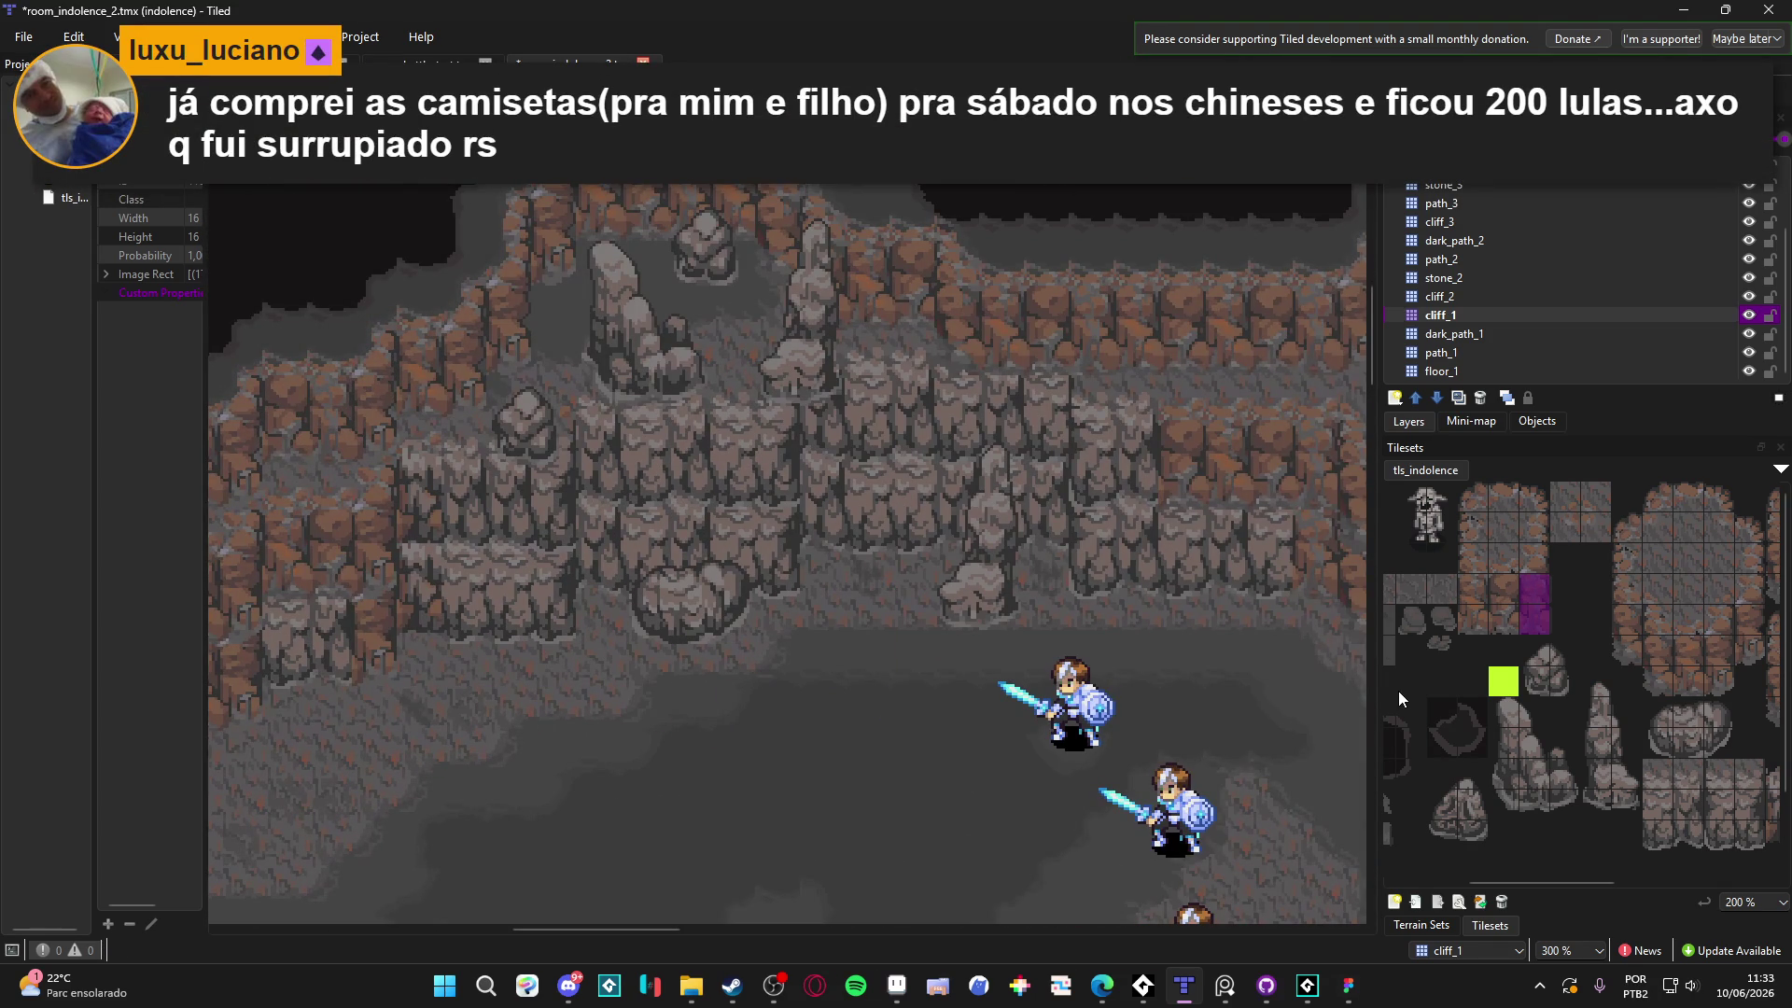
mouse_move(1143, 529)
mouse_down()
mouse_move(944, 568)
mouse_move(1162, 509)
mouse_move(978, 534)
mouse_up()
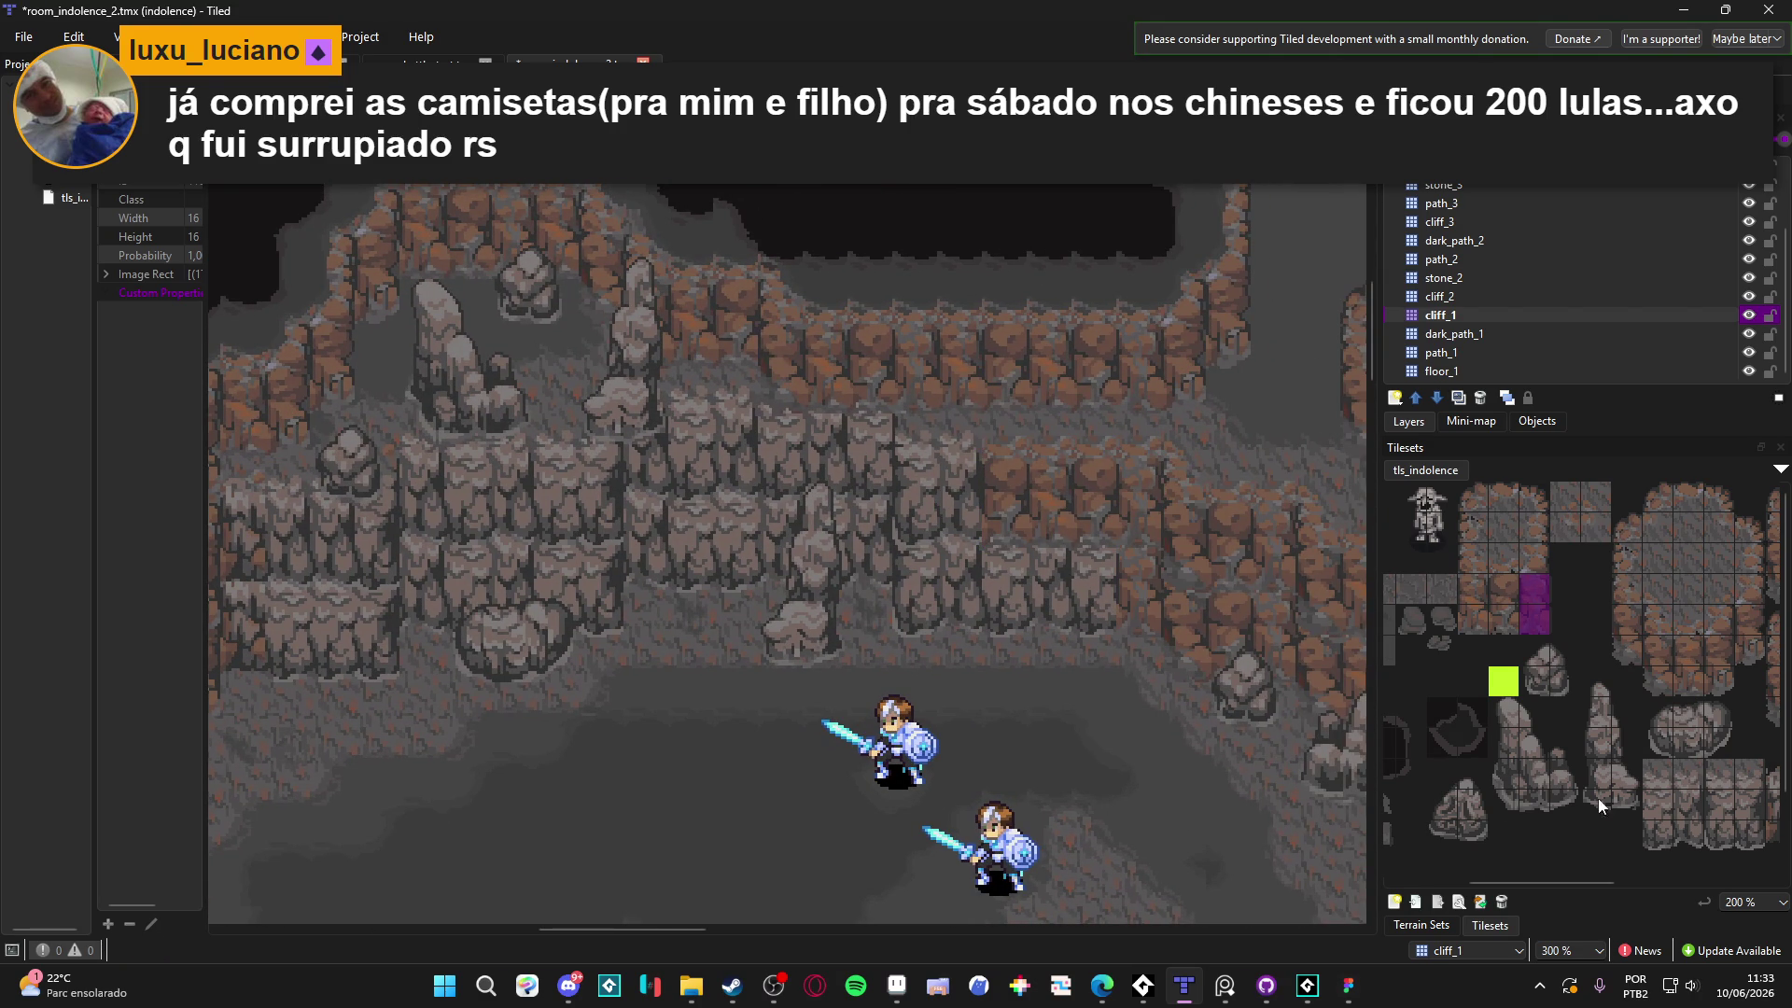
mouse_move(1648, 719)
mouse_down()
mouse_move(1537, 709)
mouse_move(1568, 686)
mouse_up()
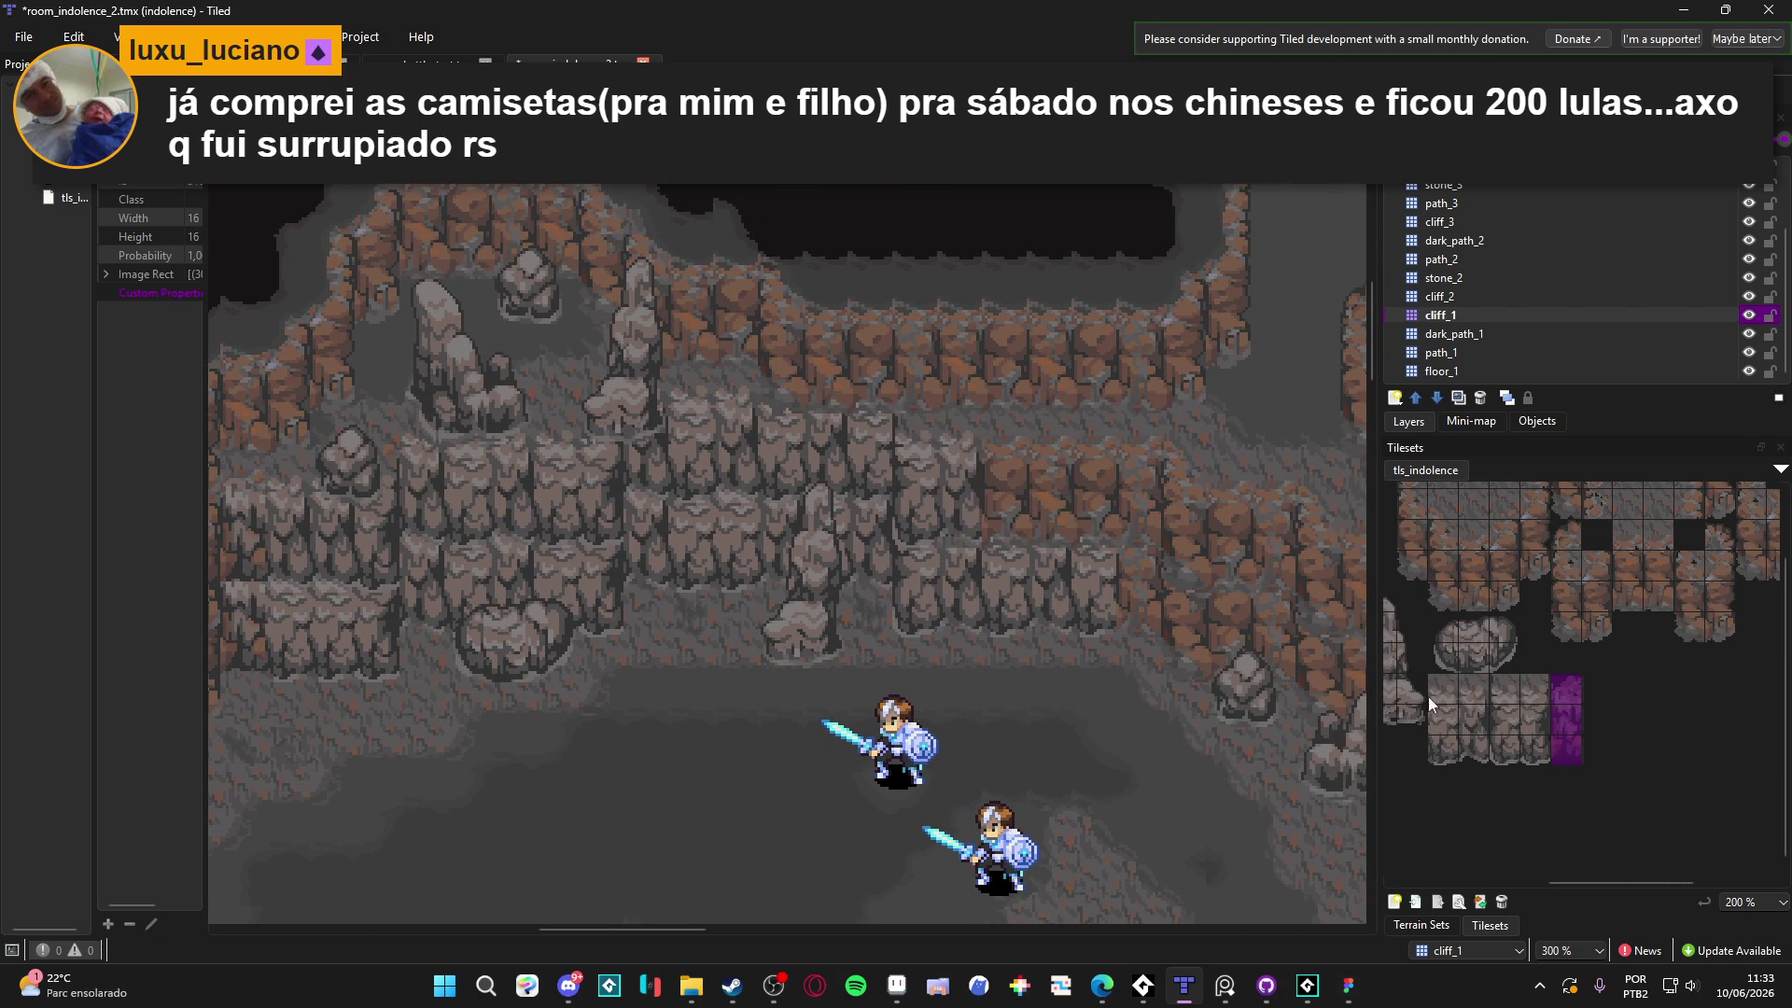
Switch to the cliff_2 layer, then bring up the tileset artwork in Aseprite
click(1440, 296)
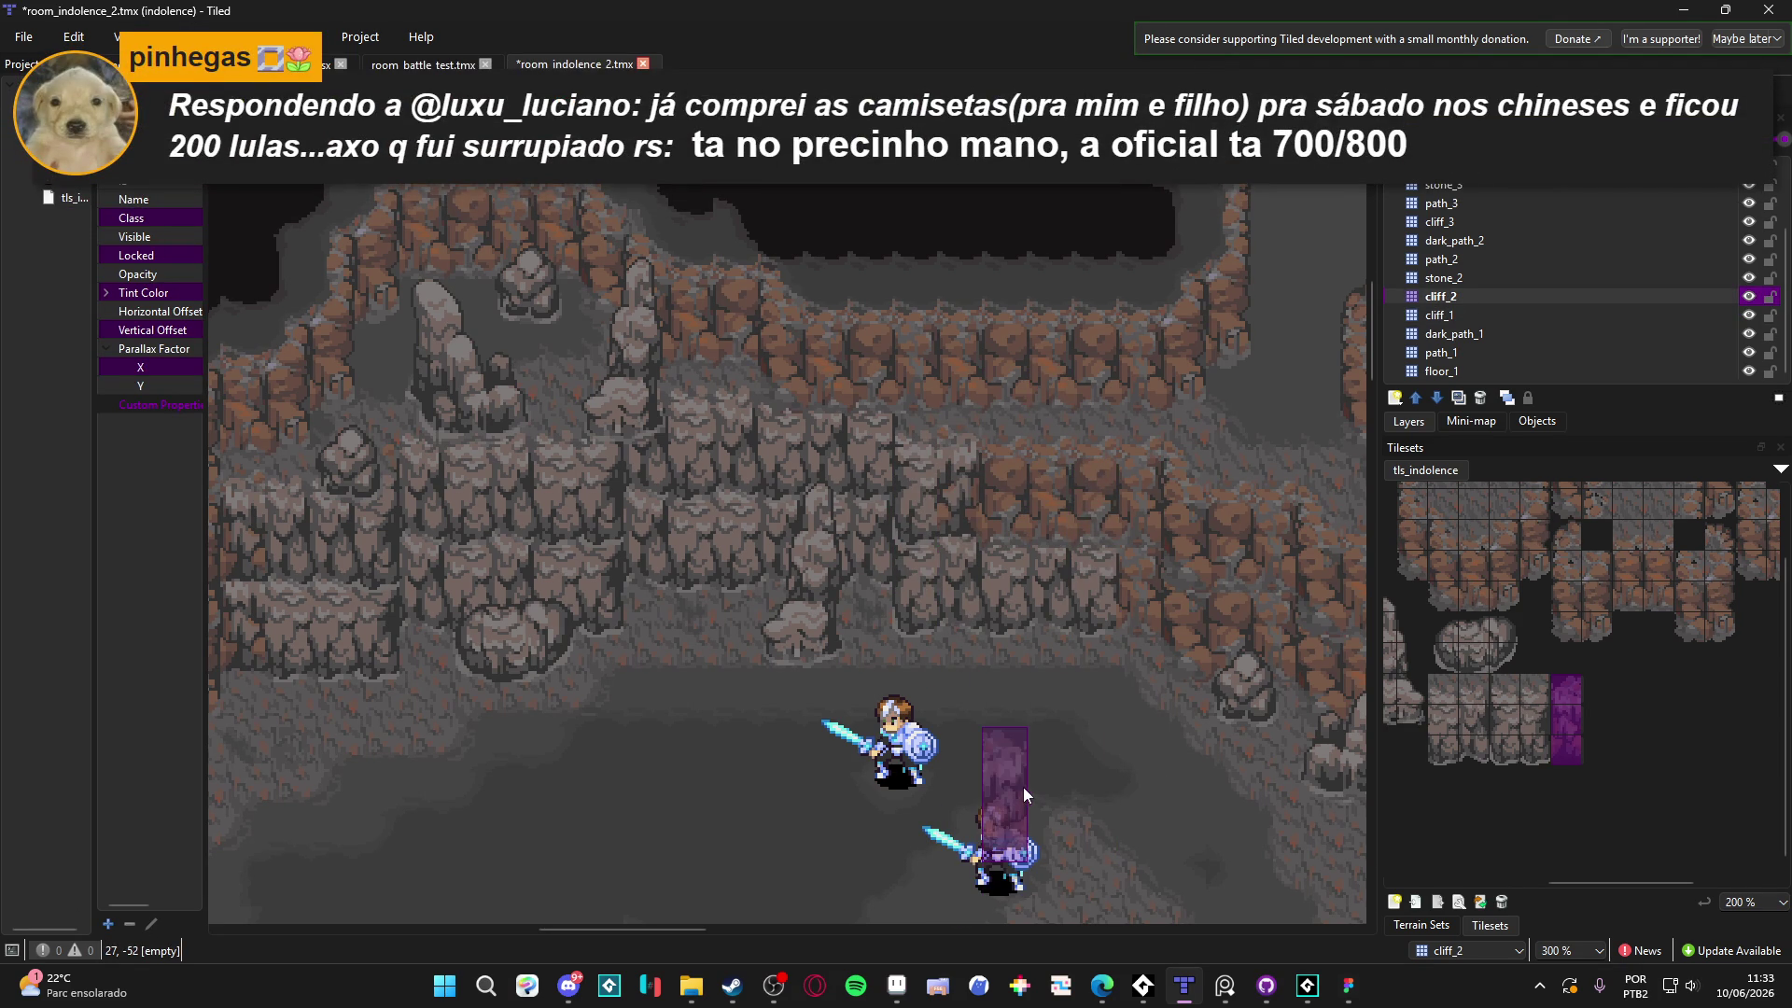
scroll(762, 823, left, 5)
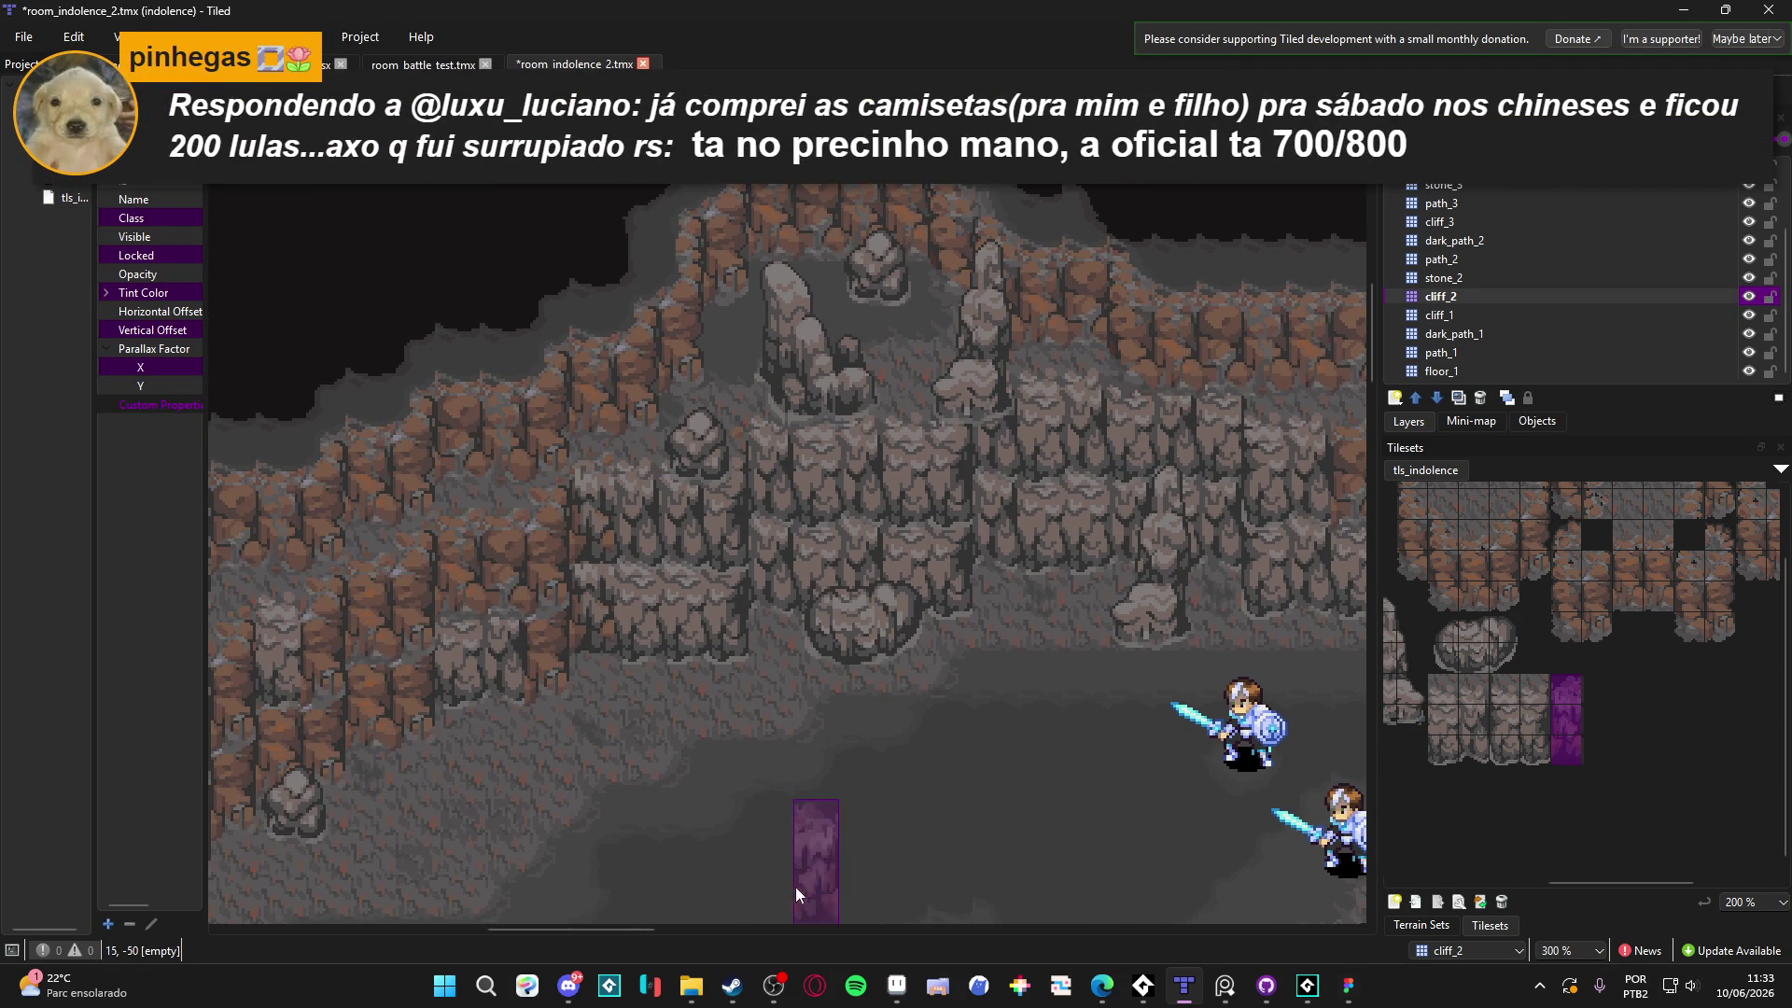
click(897, 985)
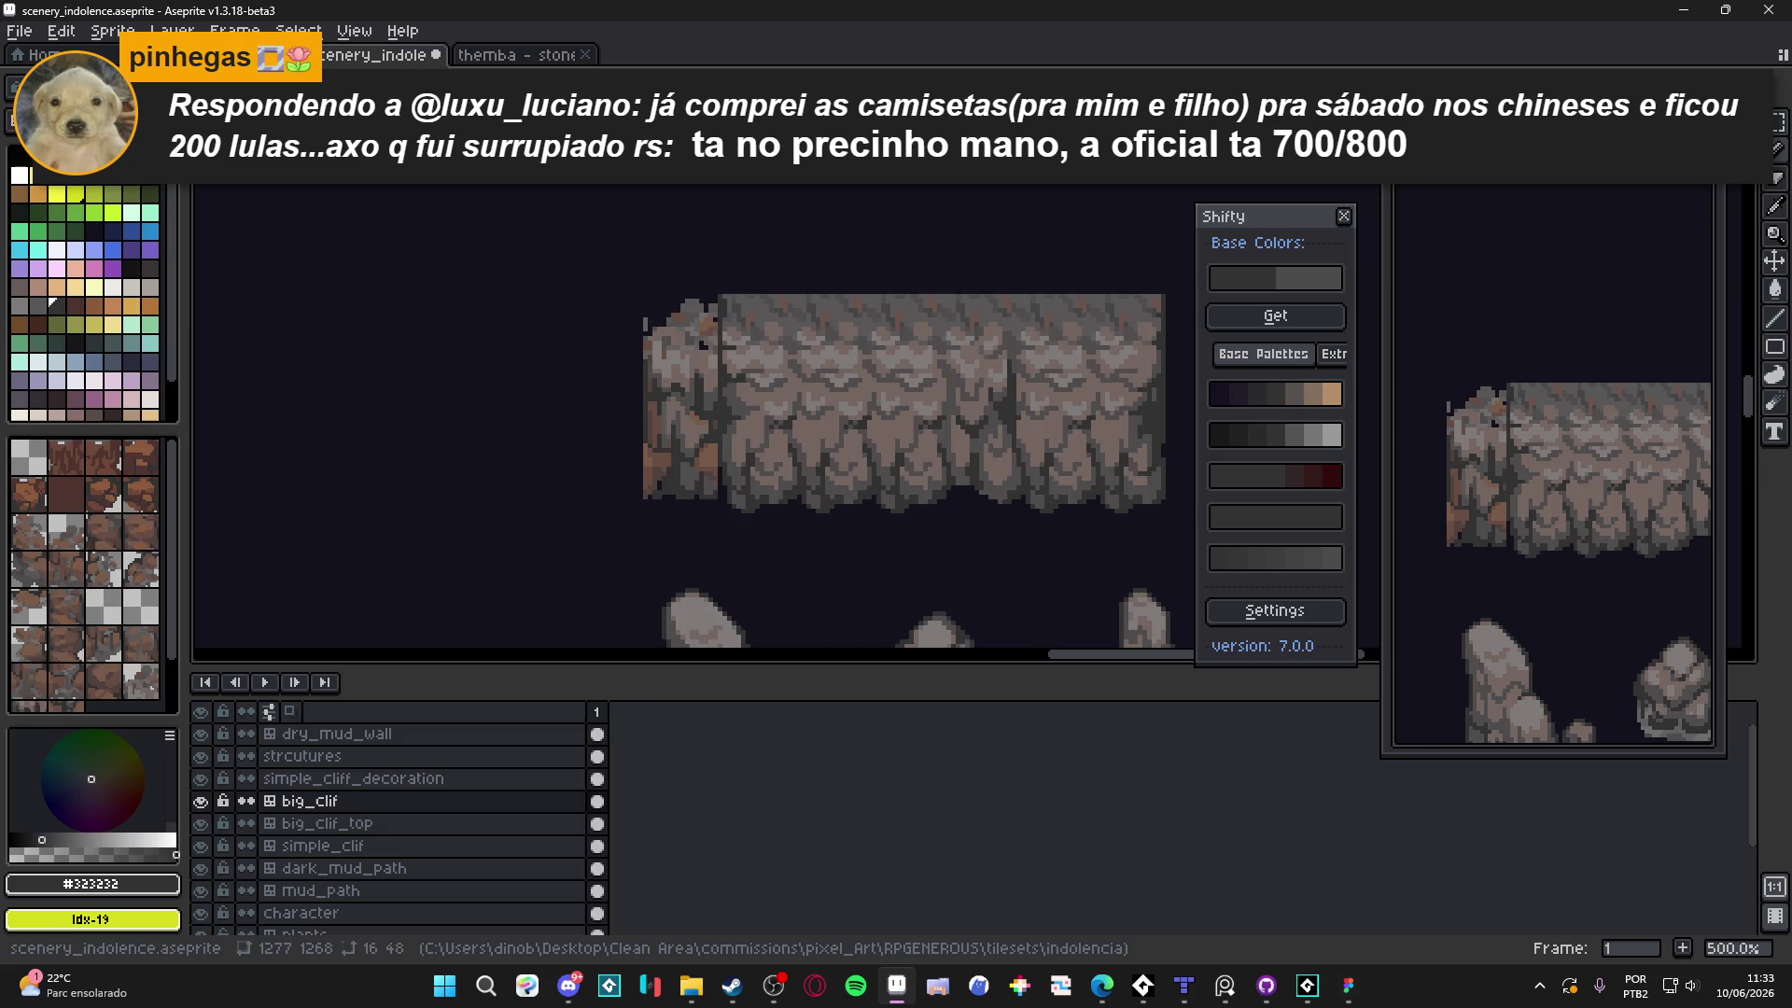
Save scenery_indolence and bring the cliff artwork into view
key(ctrl+s)
scroll(736, 415, down, 2)
mouse_move(652, 428)
mouse_down()
mouse_move(795, 386)
mouse_move(920, 269)
mouse_up()
scroll(677, 412, down, 1)
scroll(921, 269, down, 1)
drag(306, 580, 785, 289)
scroll(880, 380, up, 3)
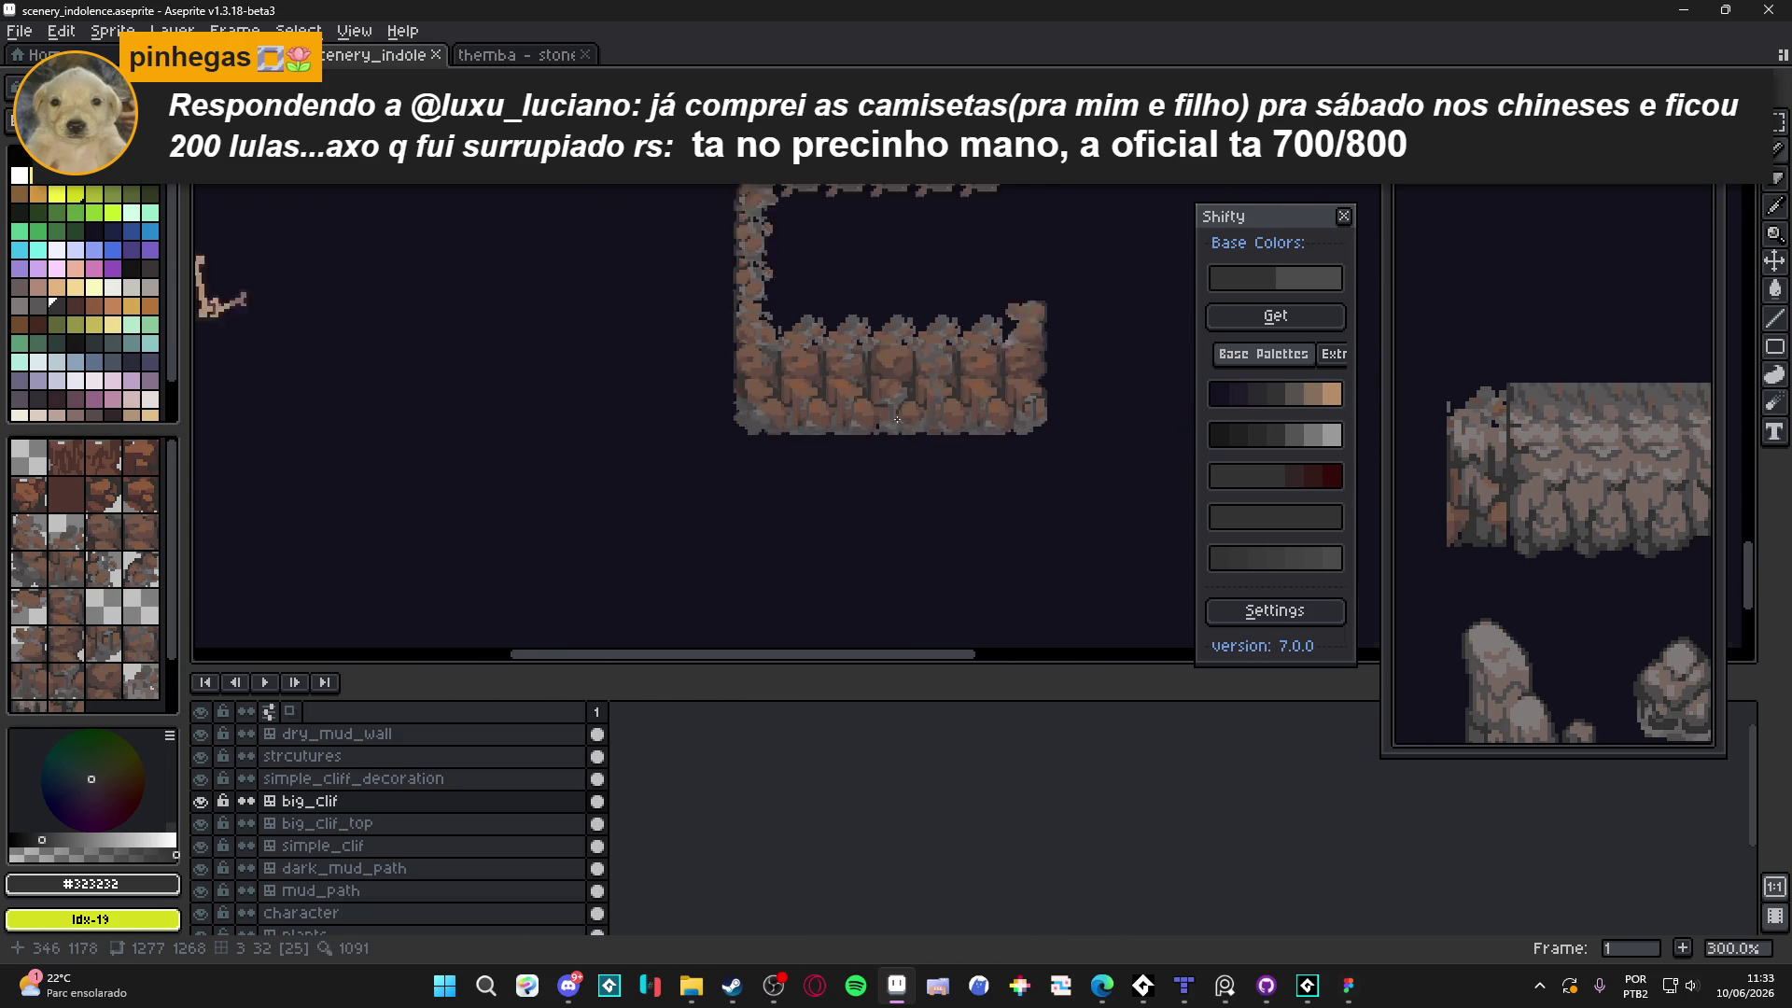
Show the tile grid, marquee-test a three-tile cliff column, then deselect and zoom out
key(ctrl+apostrophe)
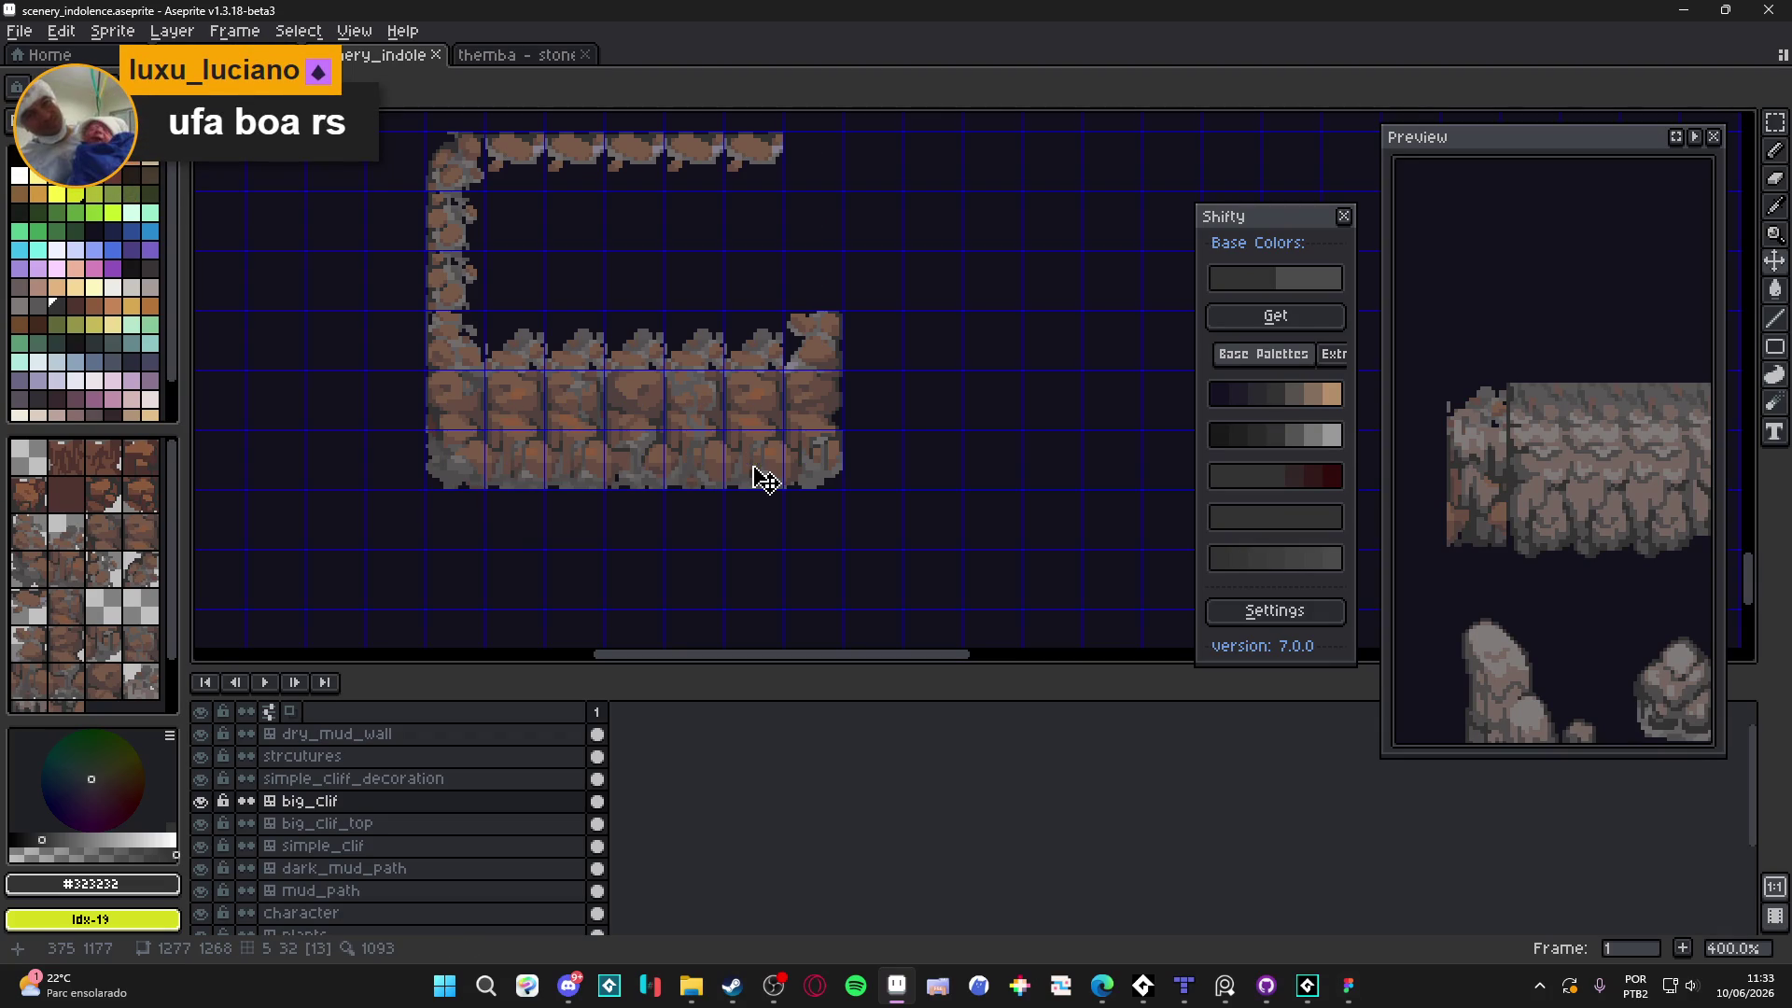
key(m)
drag(751, 463, 751, 326)
click(792, 359)
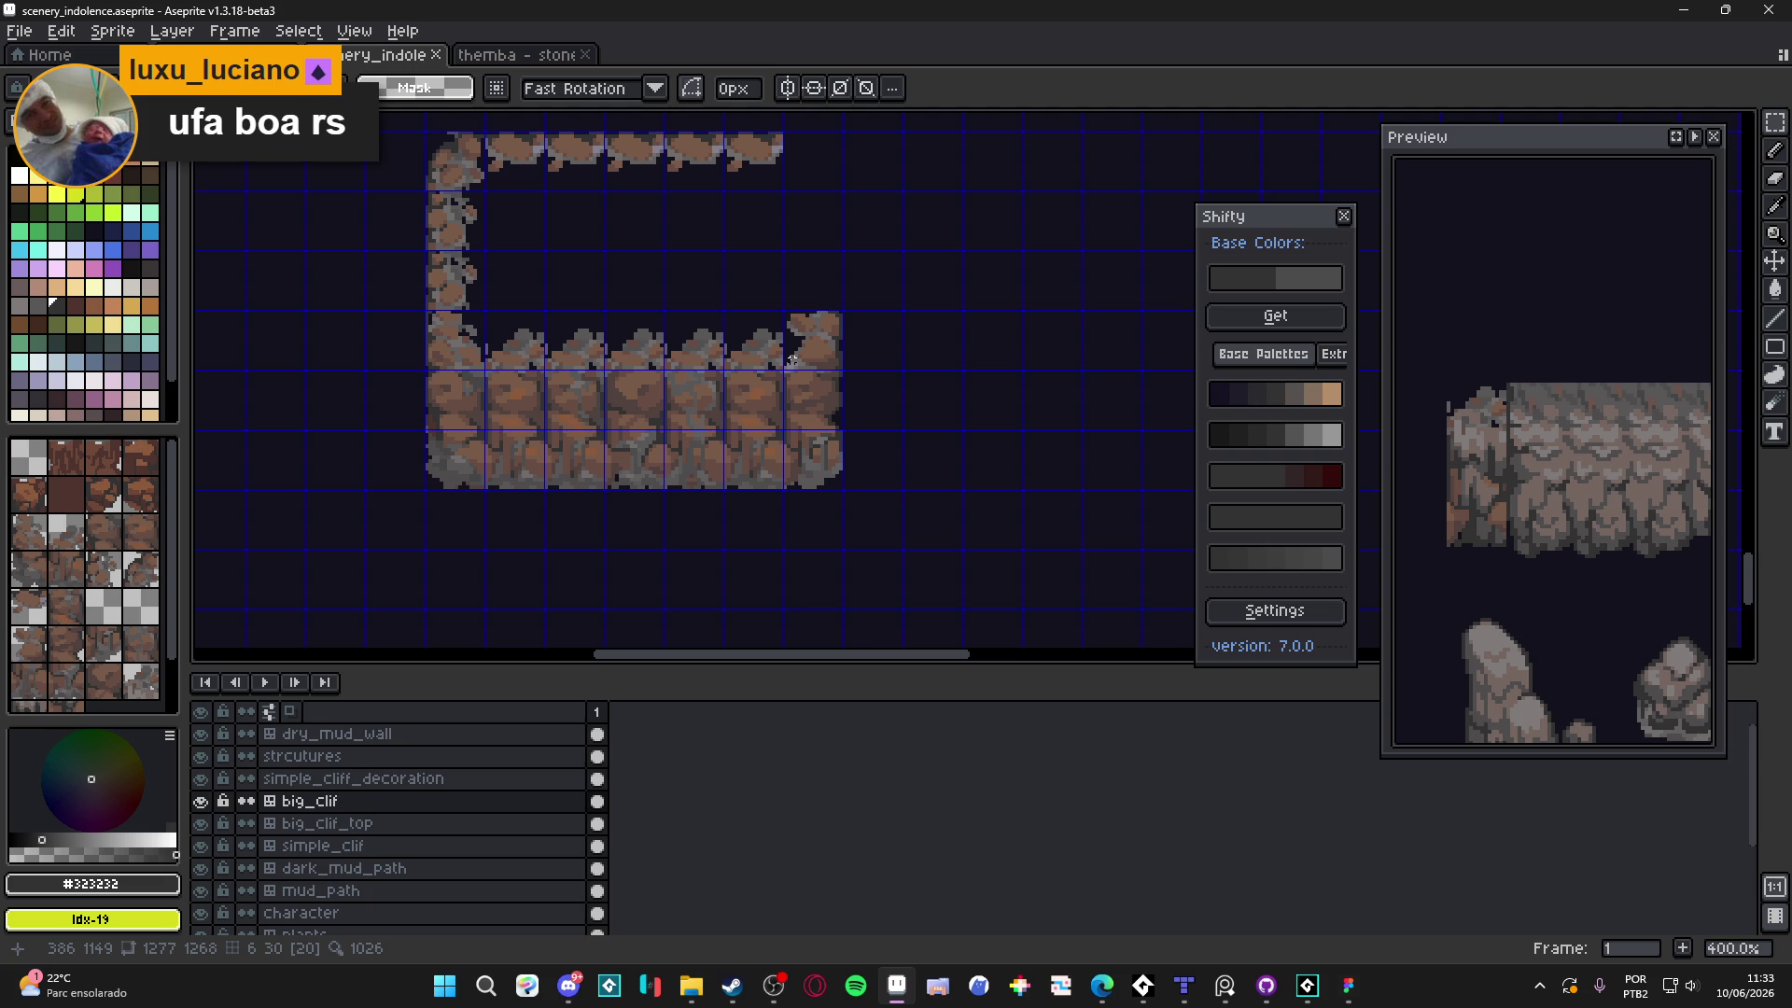
scroll(792, 359, down, 3)
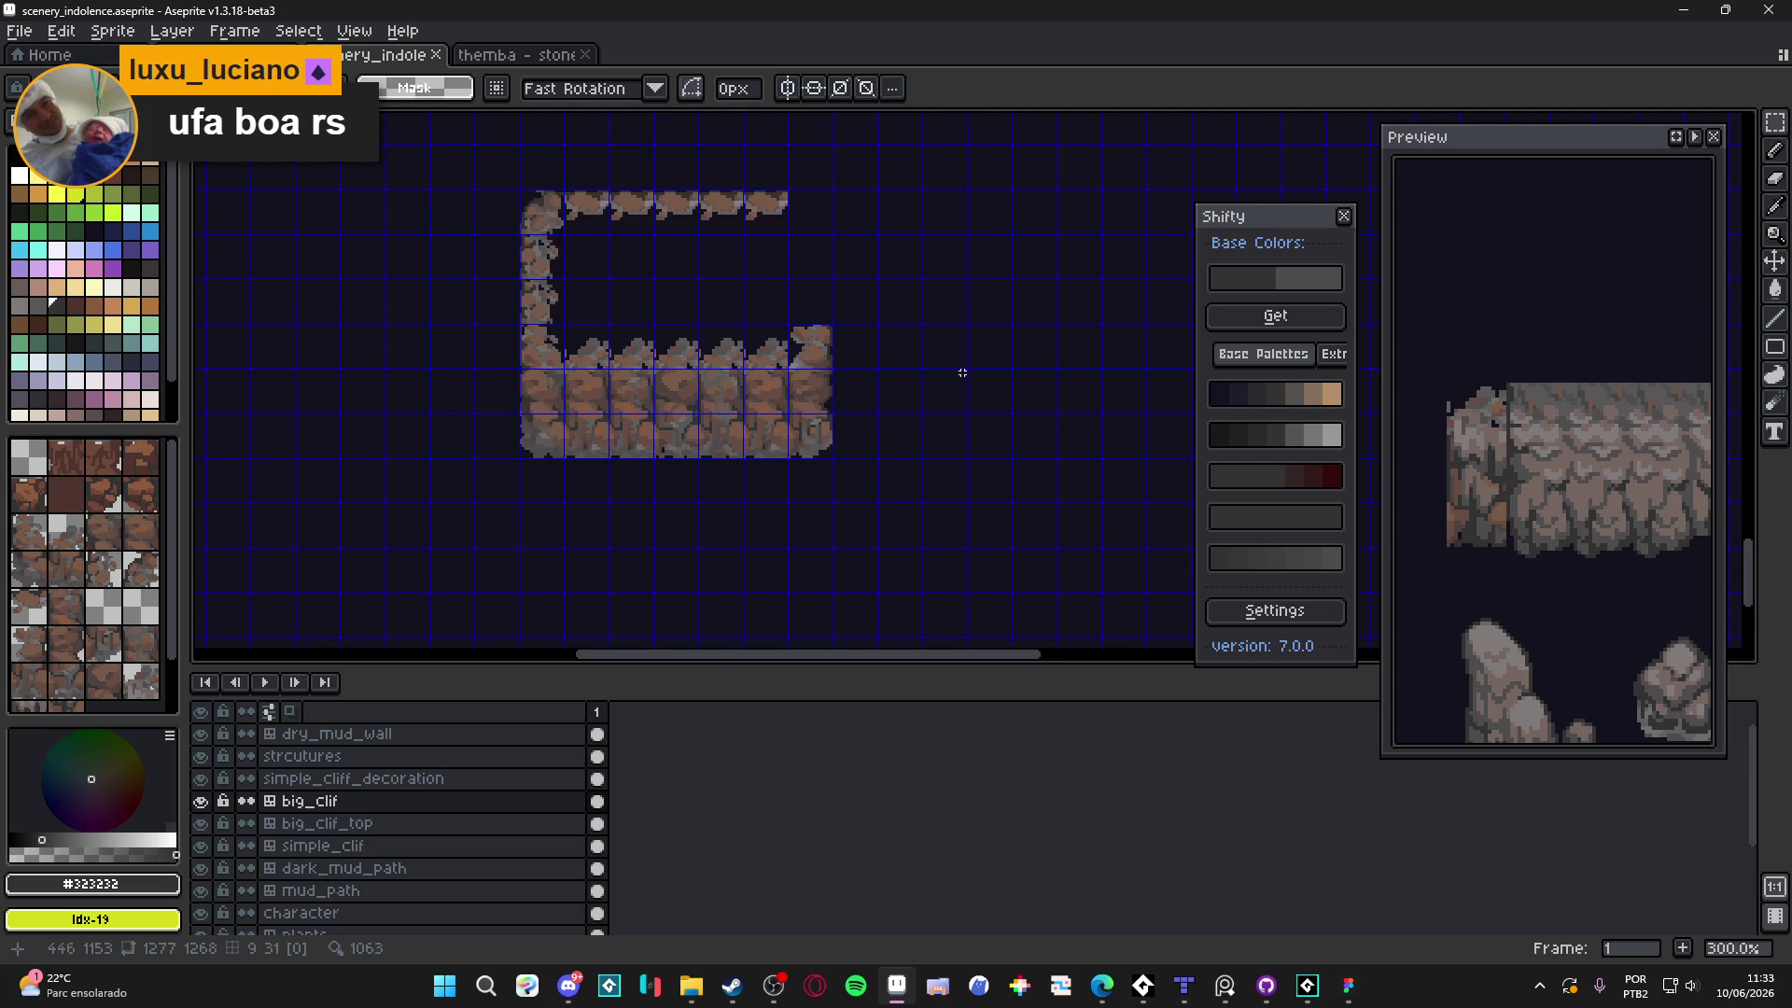
drag(910, 226, 753, 420)
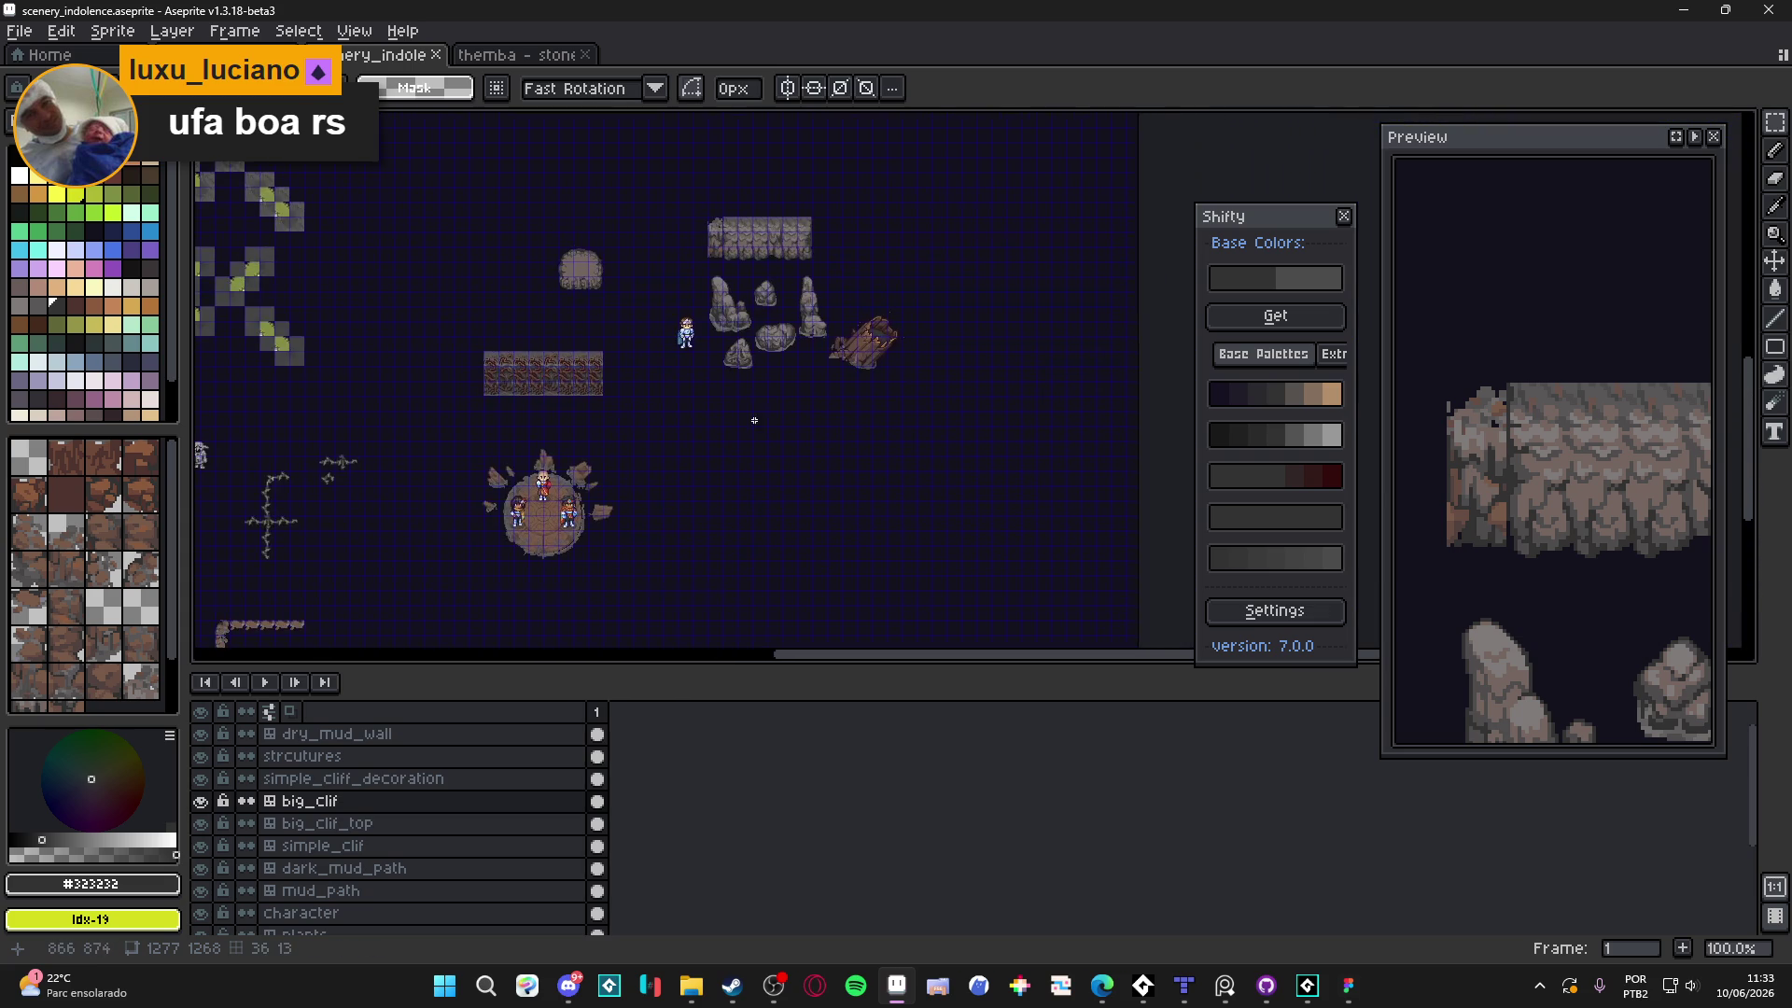
Paste the cliff piece onto dry_mud_wall beside the wall's right end, one pixel lower
scroll(750, 268, up, 5)
ctrl+click(871, 228)
mouse_move(872, 228)
mouse_down()
mouse_move(821, 268)
mouse_move(812, 380)
mouse_move(828, 414)
mouse_up()
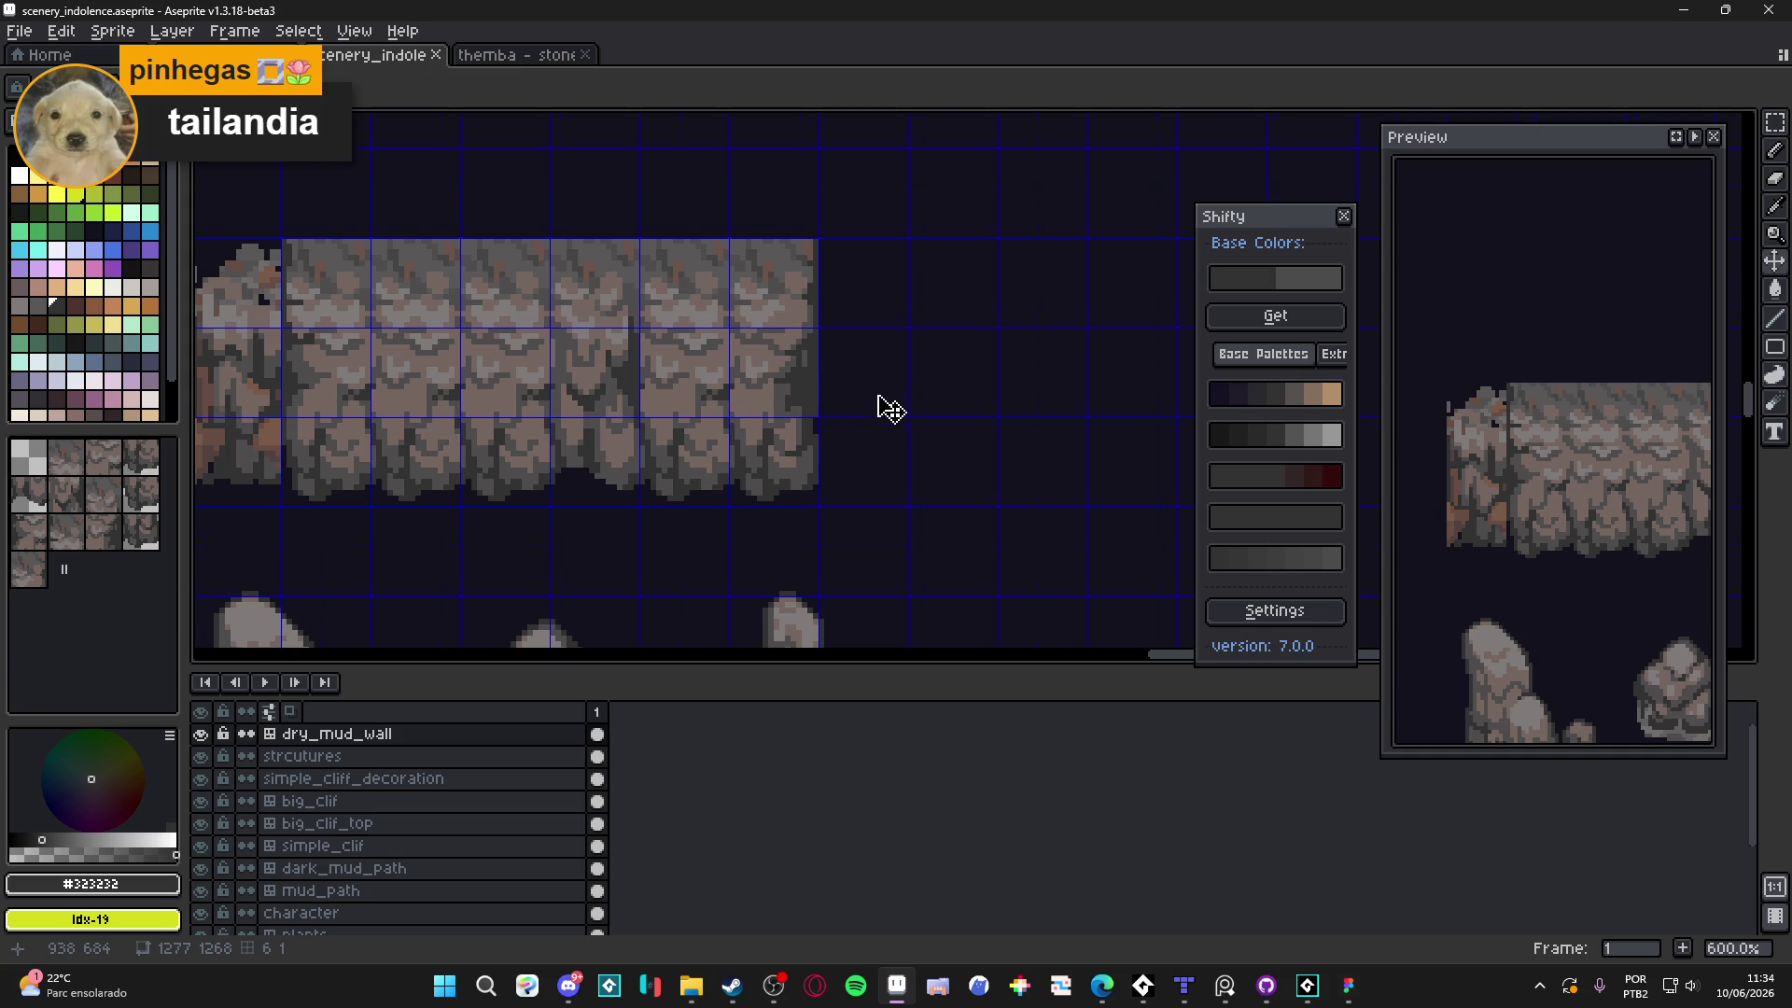
scroll(884, 404, up, 1)
key(ctrl+v)
drag(977, 464, 884, 440)
key(Down)
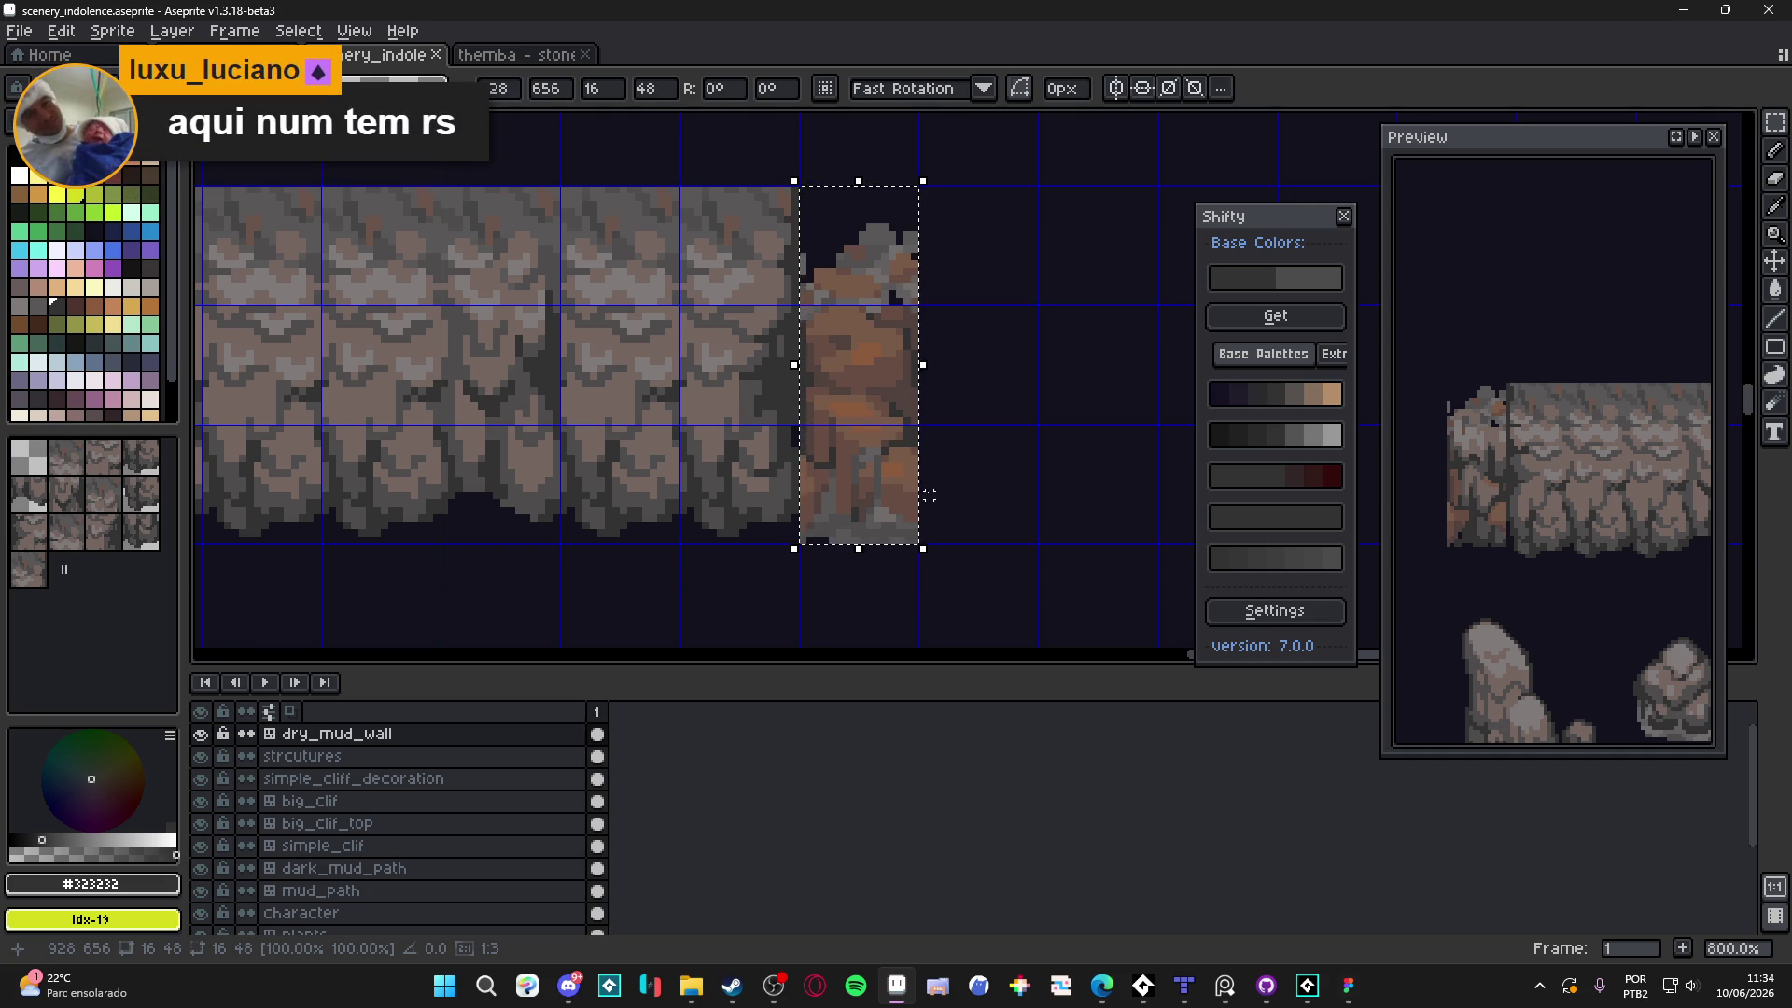
Commit the pasted side rock piece onto the wall
key(Return)
scroll(884, 481, down, 2)
scroll(884, 481, down, 2)
scroll(796, 423, up, 1)
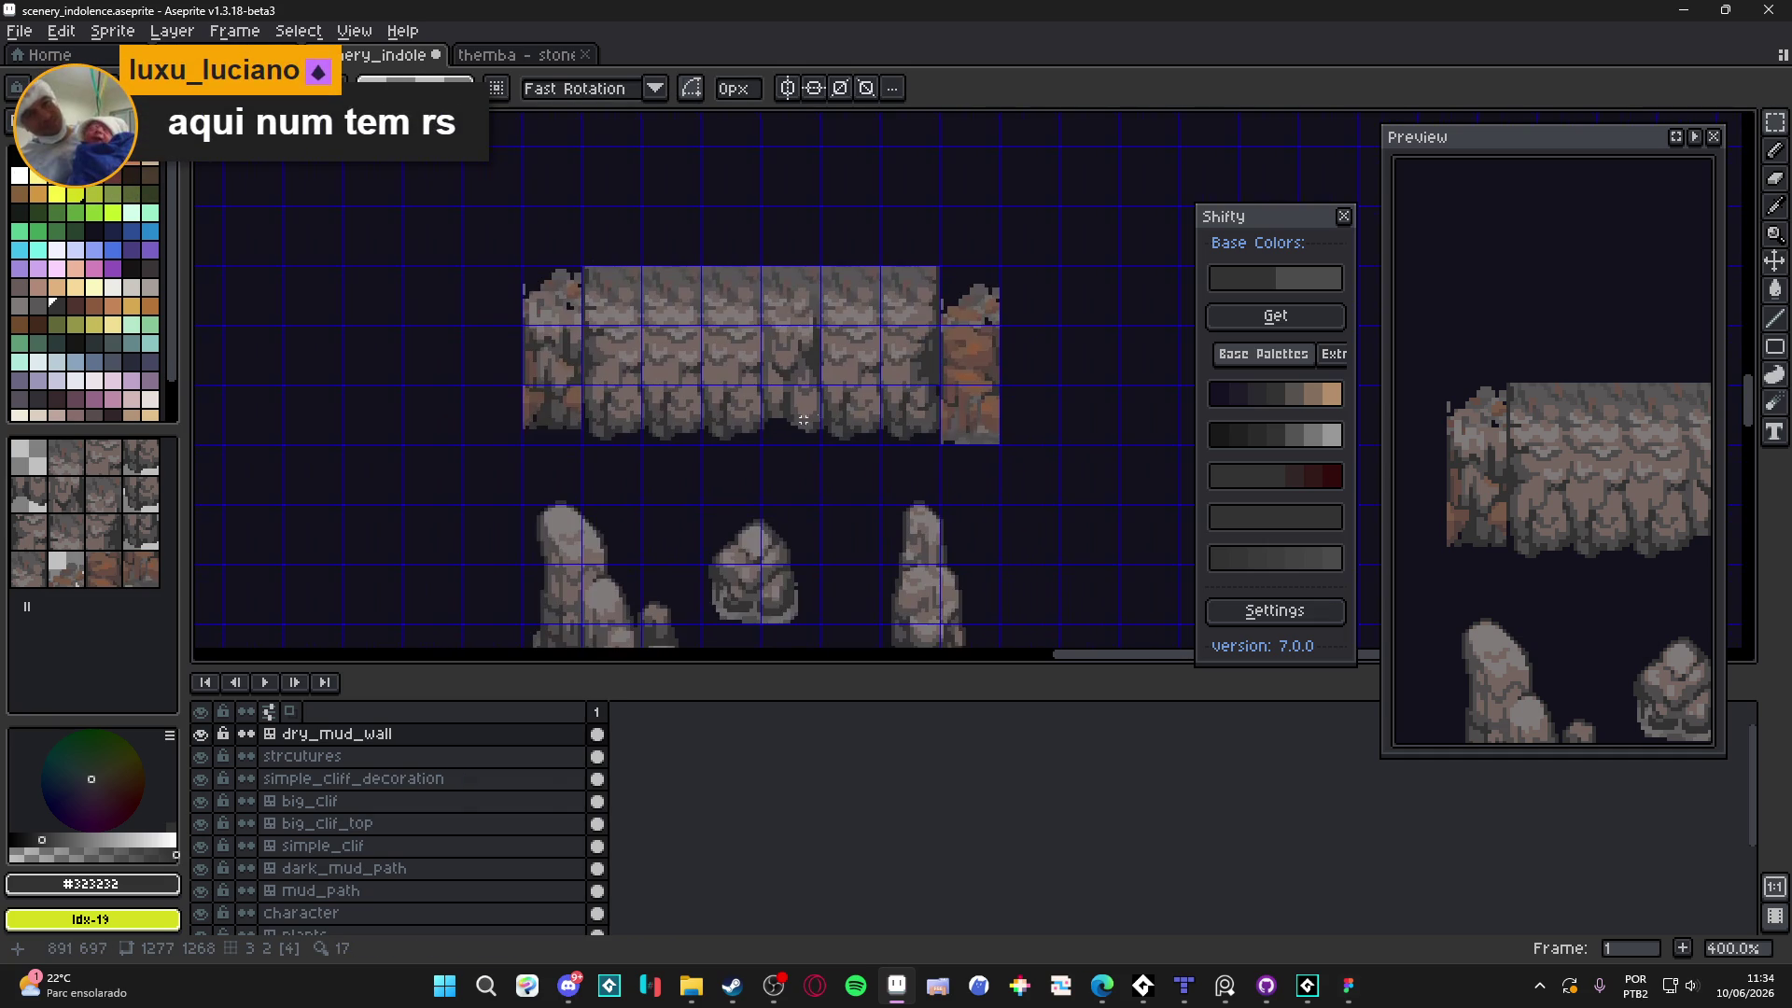
scroll(974, 360, up, 3)
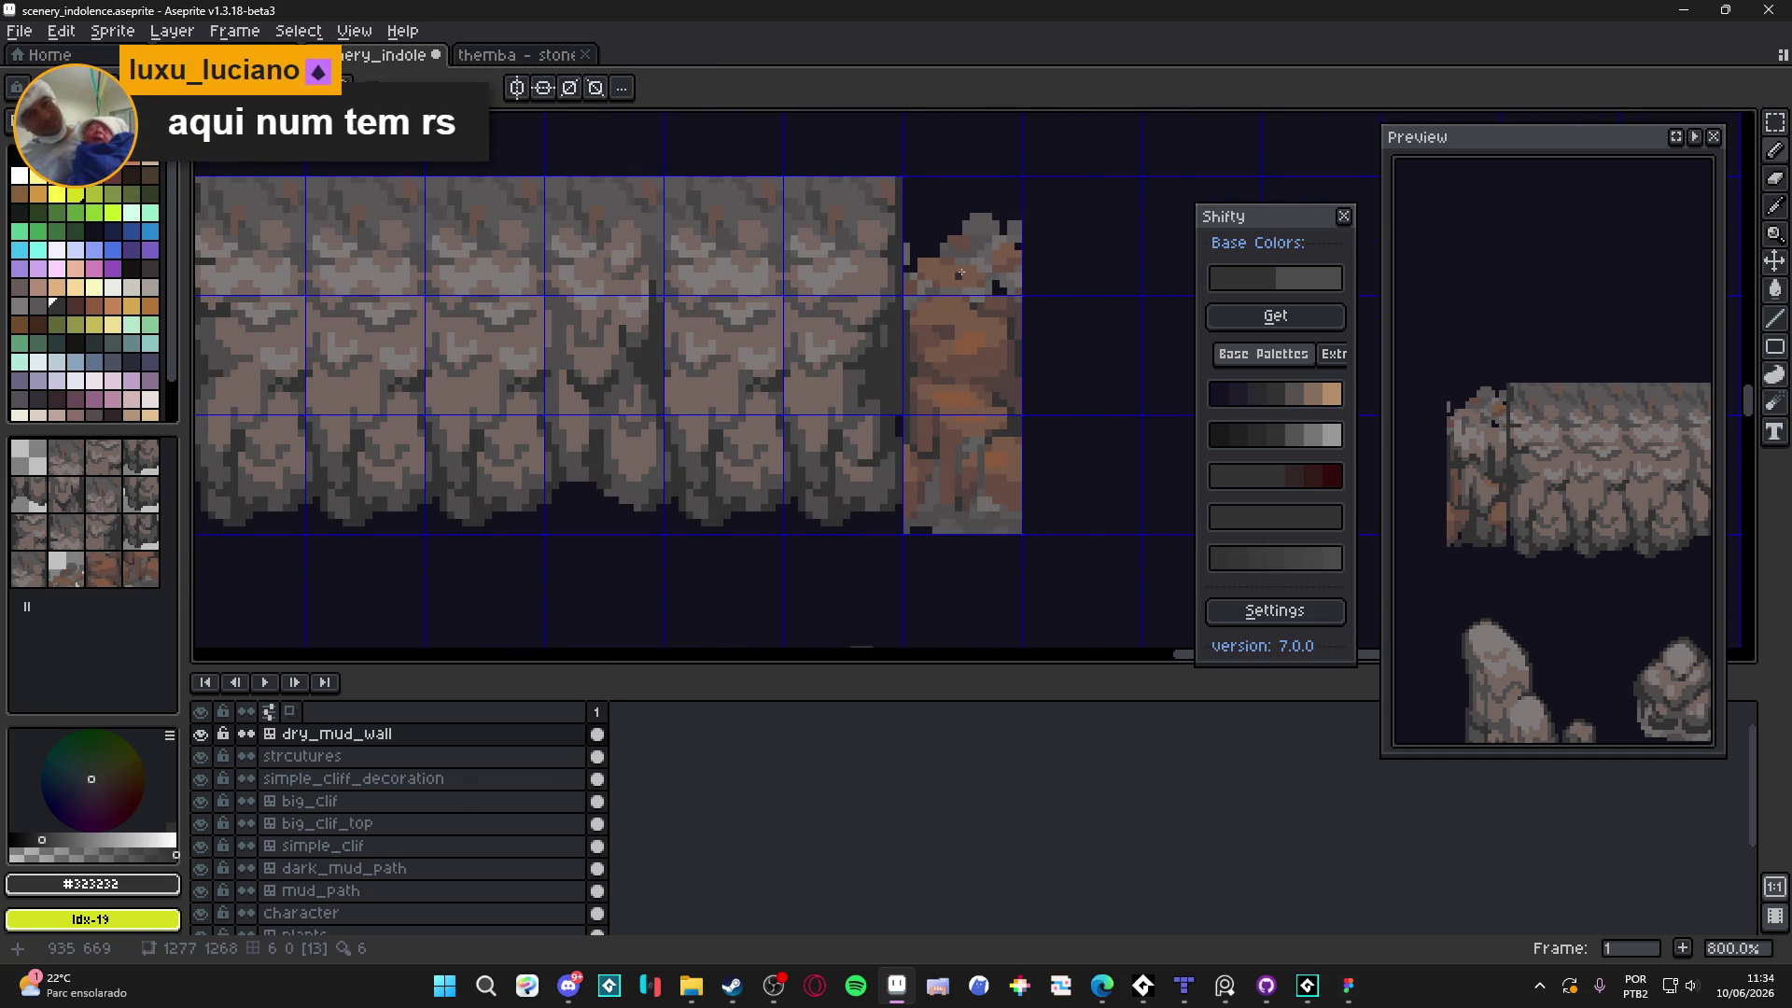
scroll(946, 260, up, 1)
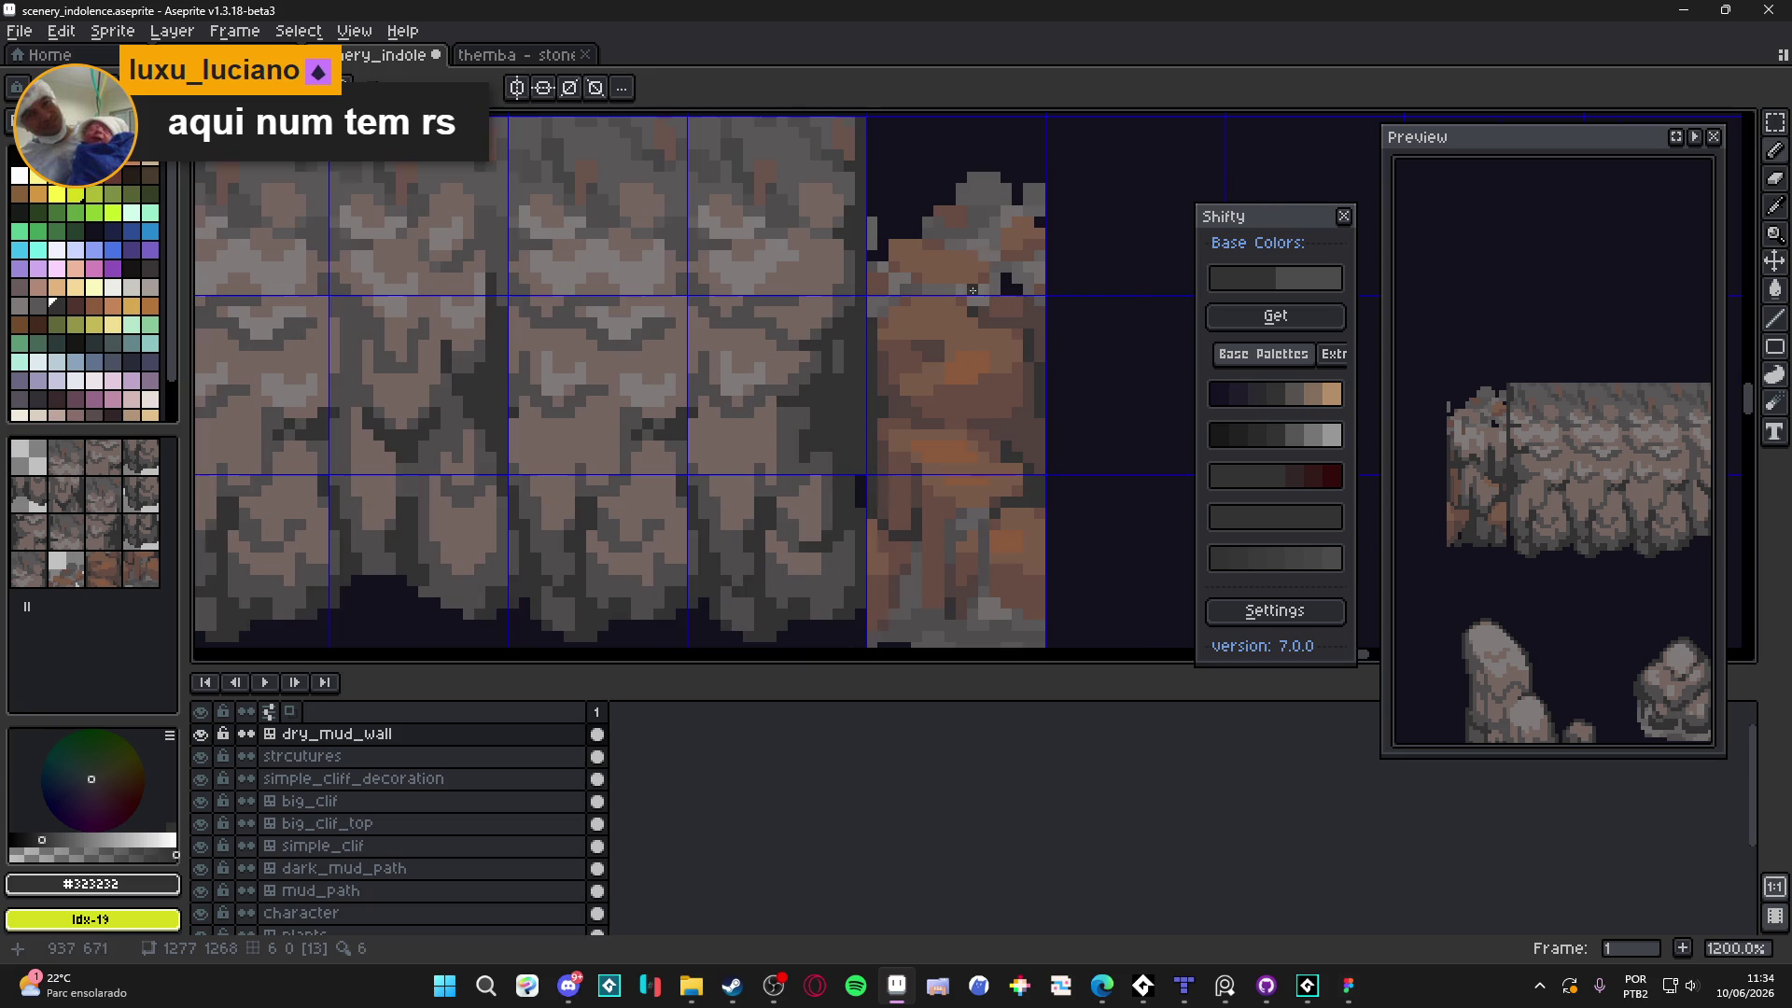
Repaint the orange side rock with wall greys #525050, #756661 and #4f4d4d
alt+click(989, 231)
alt+click(980, 228)
alt+click(980, 228)
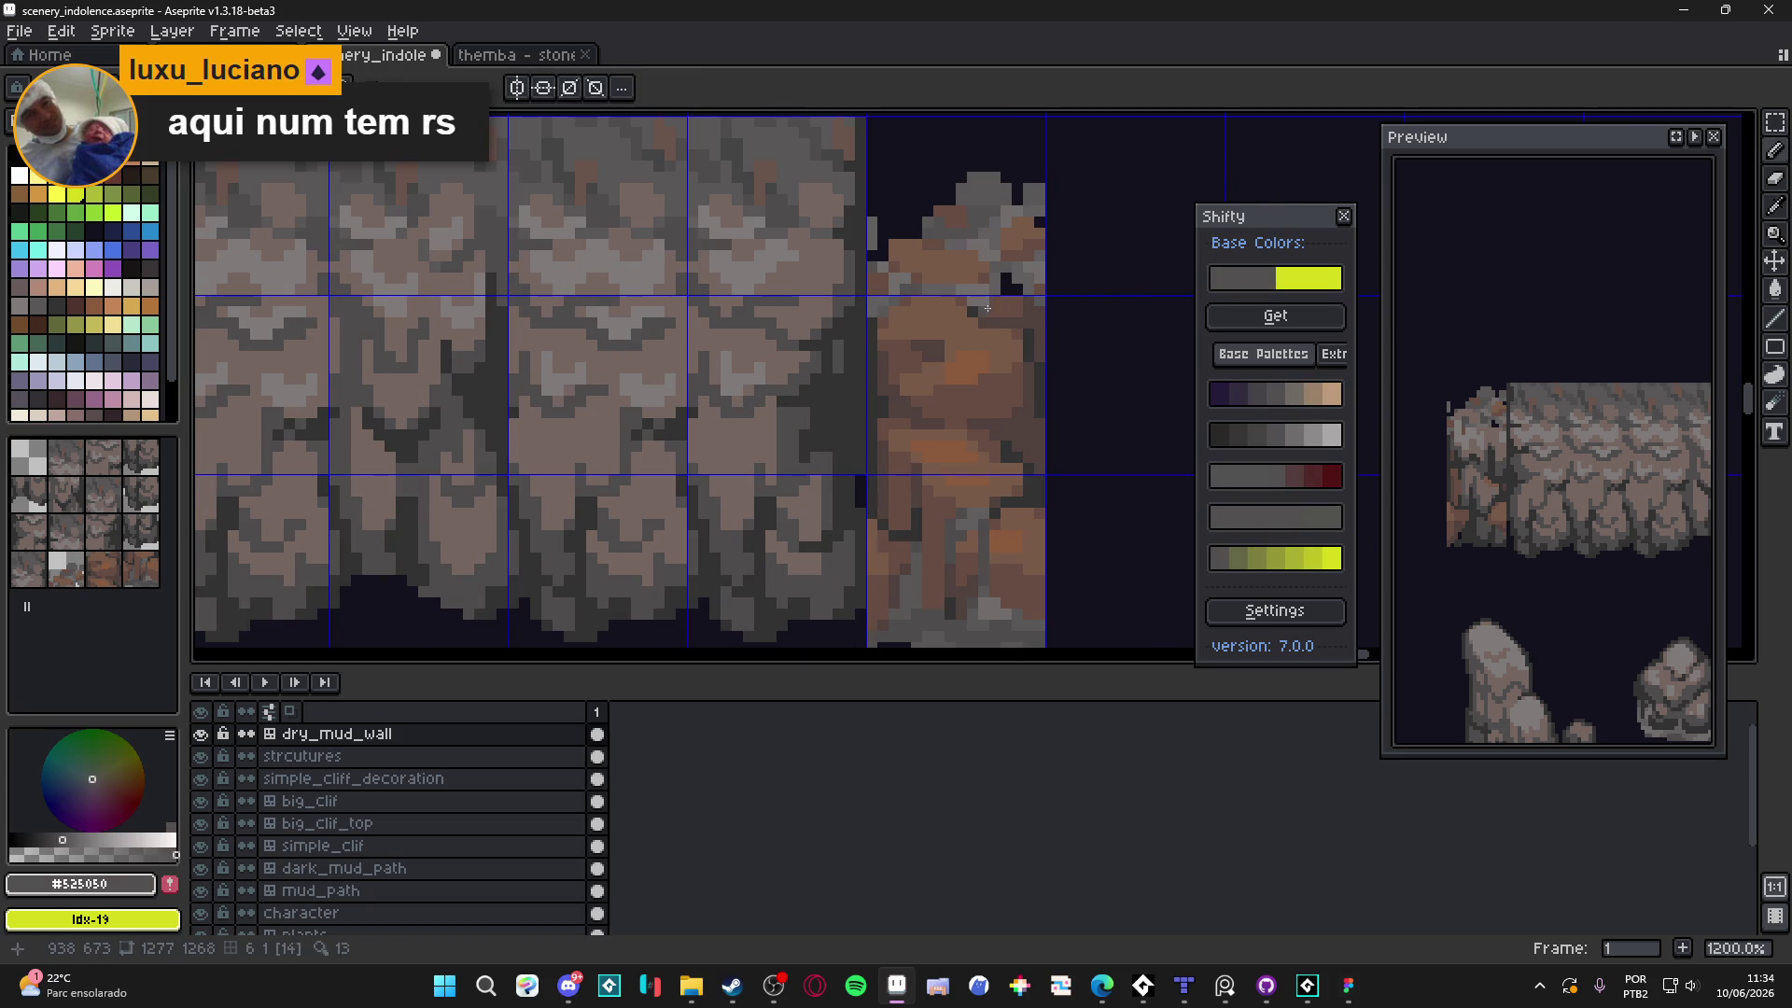
mouse_move(966, 350)
mouse_down()
mouse_move(989, 341)
mouse_move(979, 372)
mouse_up()
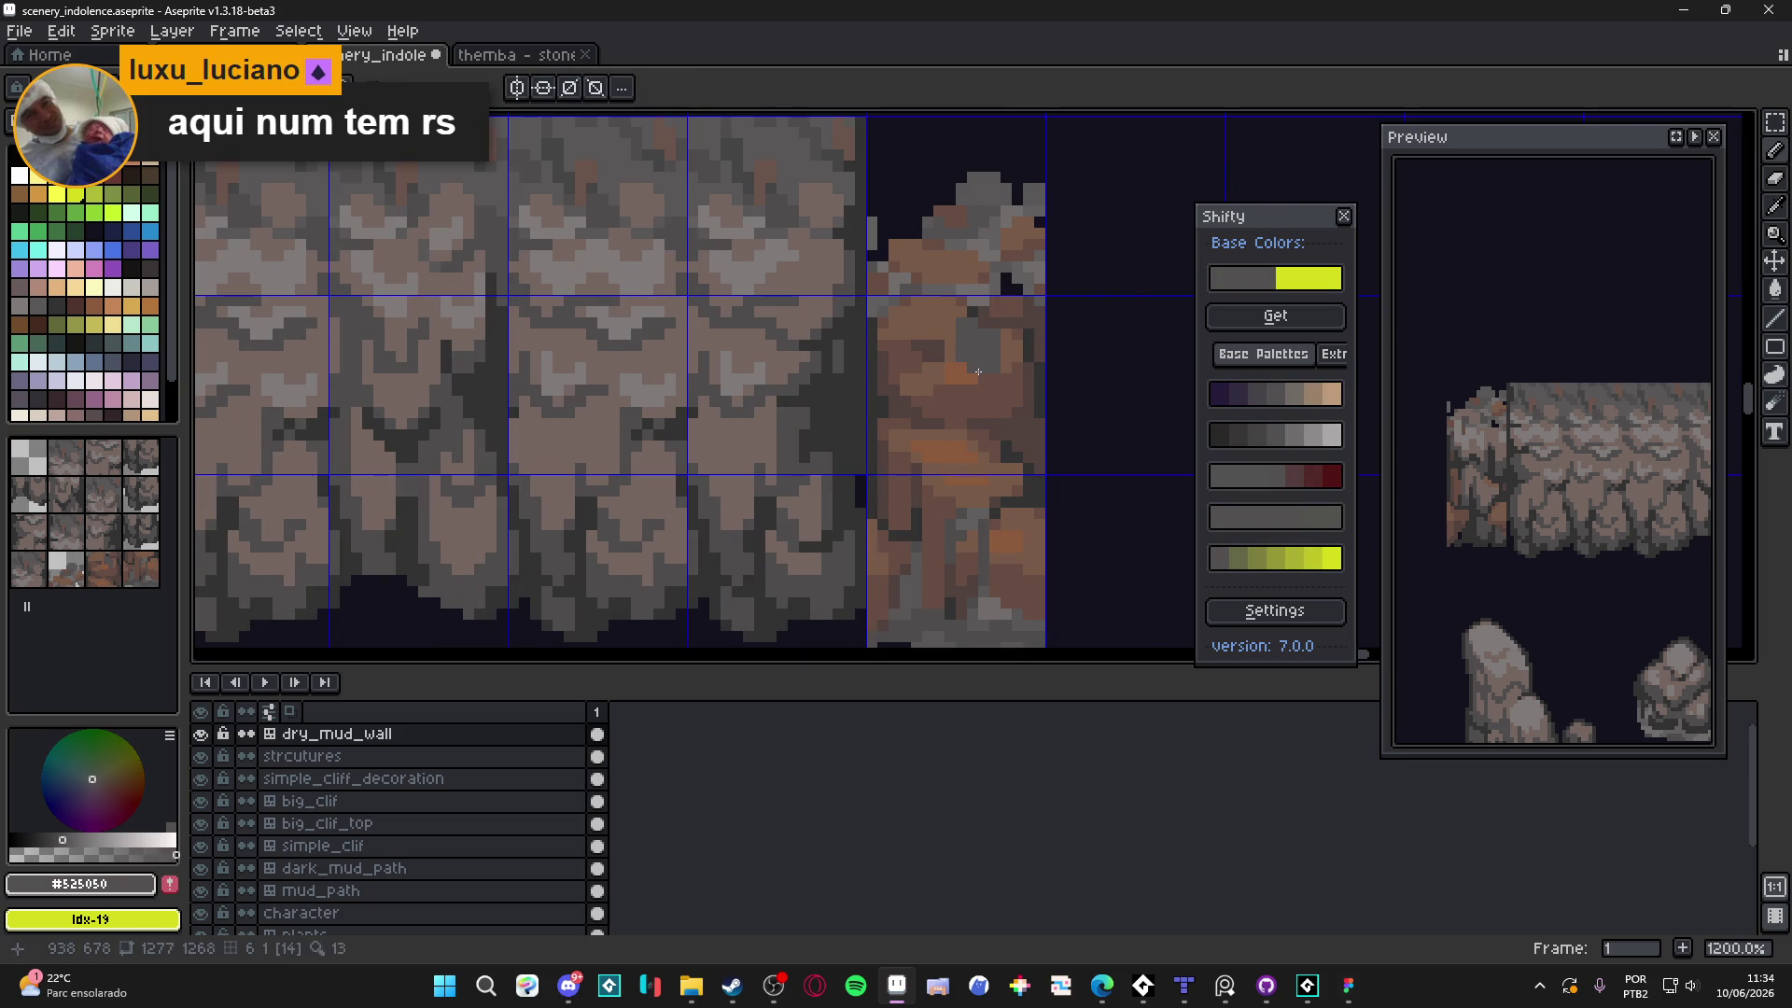
alt+click(860, 221)
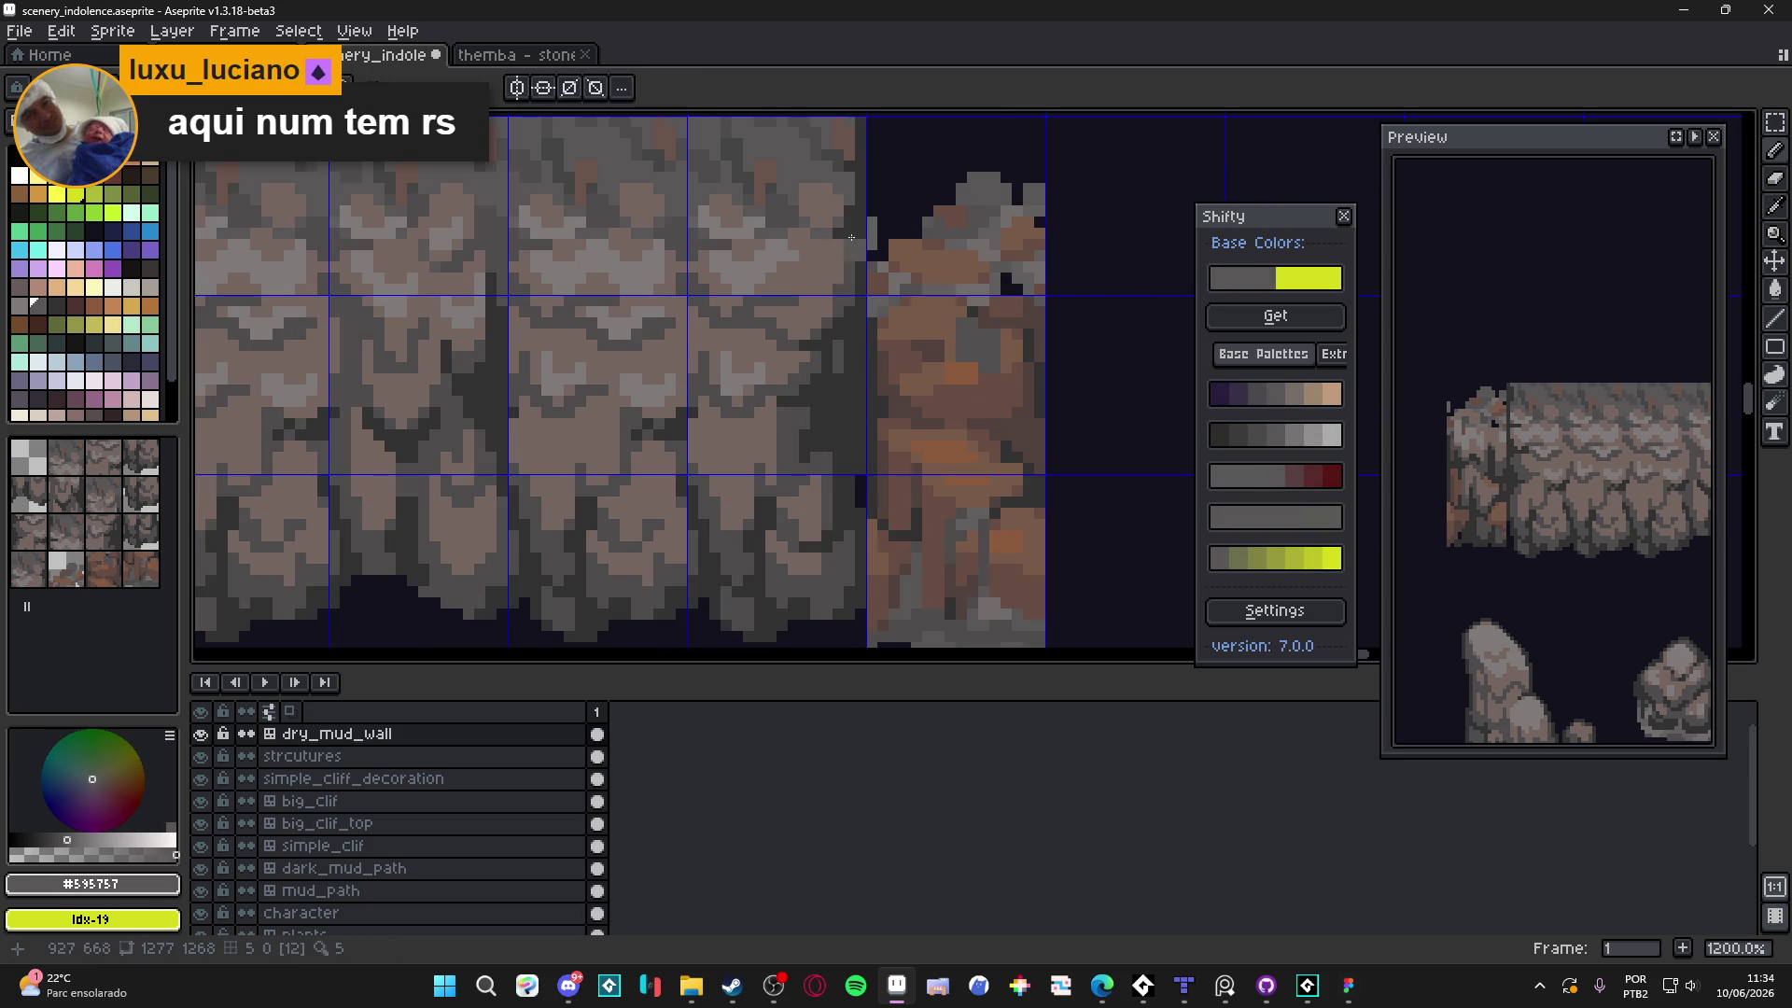
alt+click(863, 256)
drag(984, 335, 987, 350)
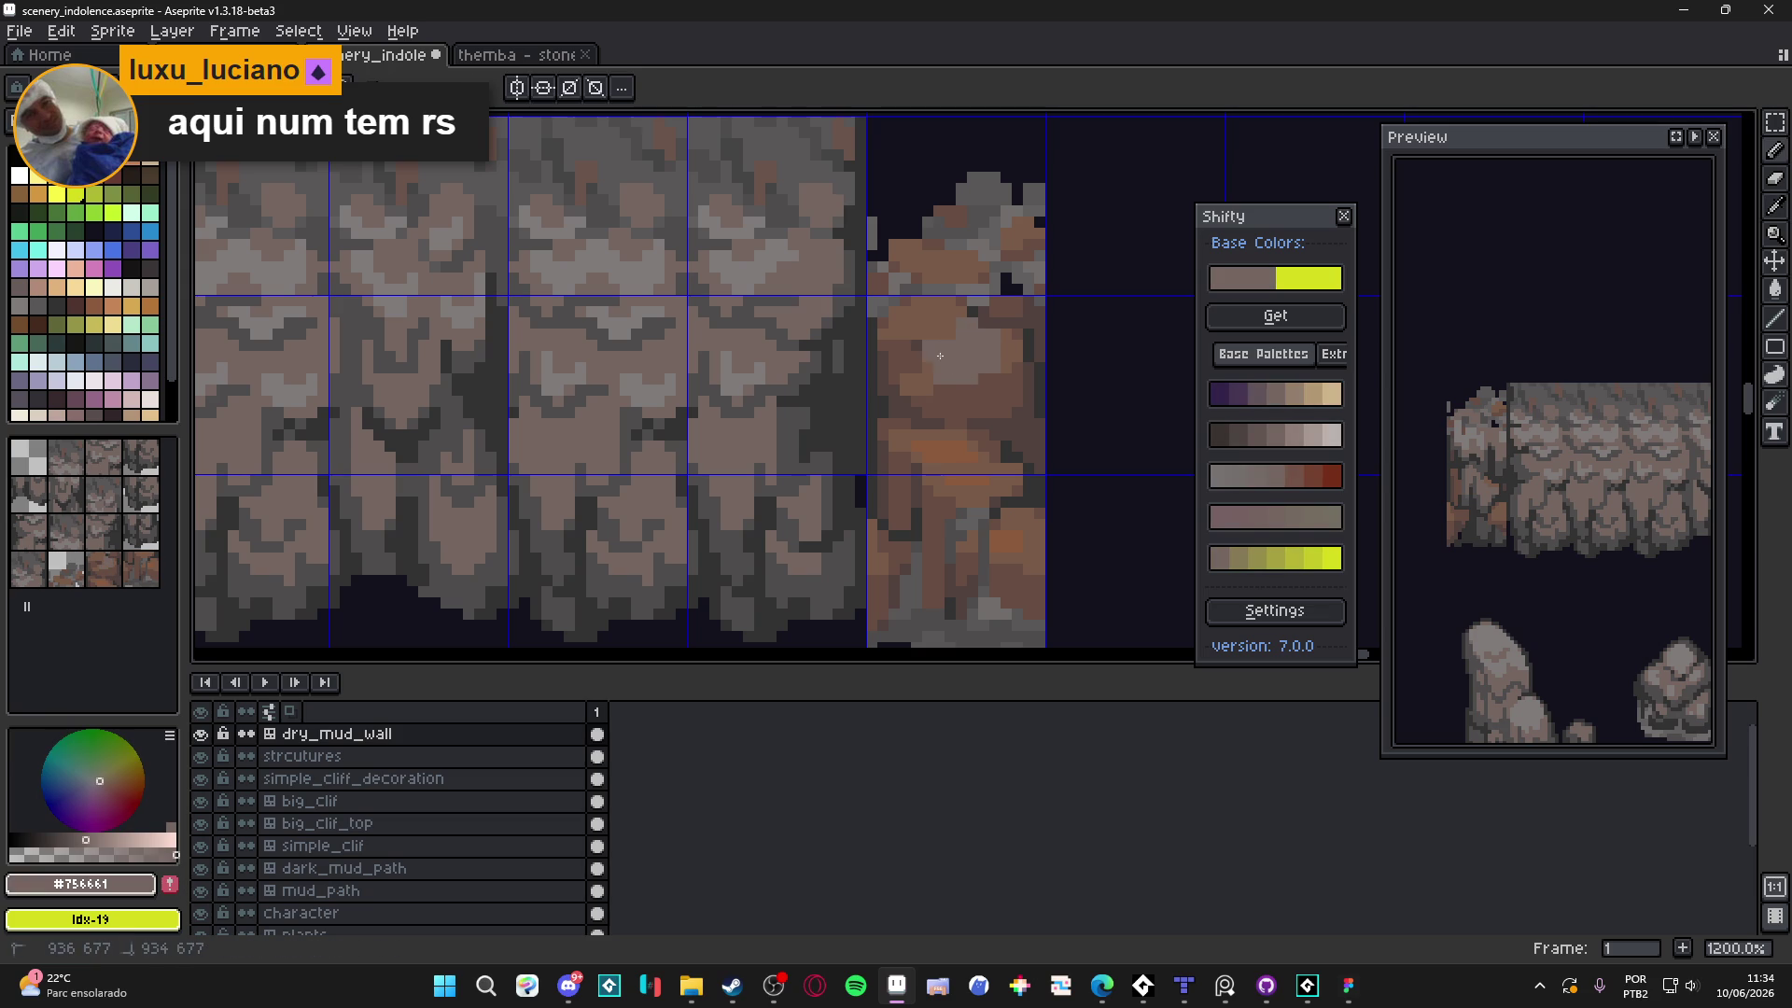
alt+click(843, 313)
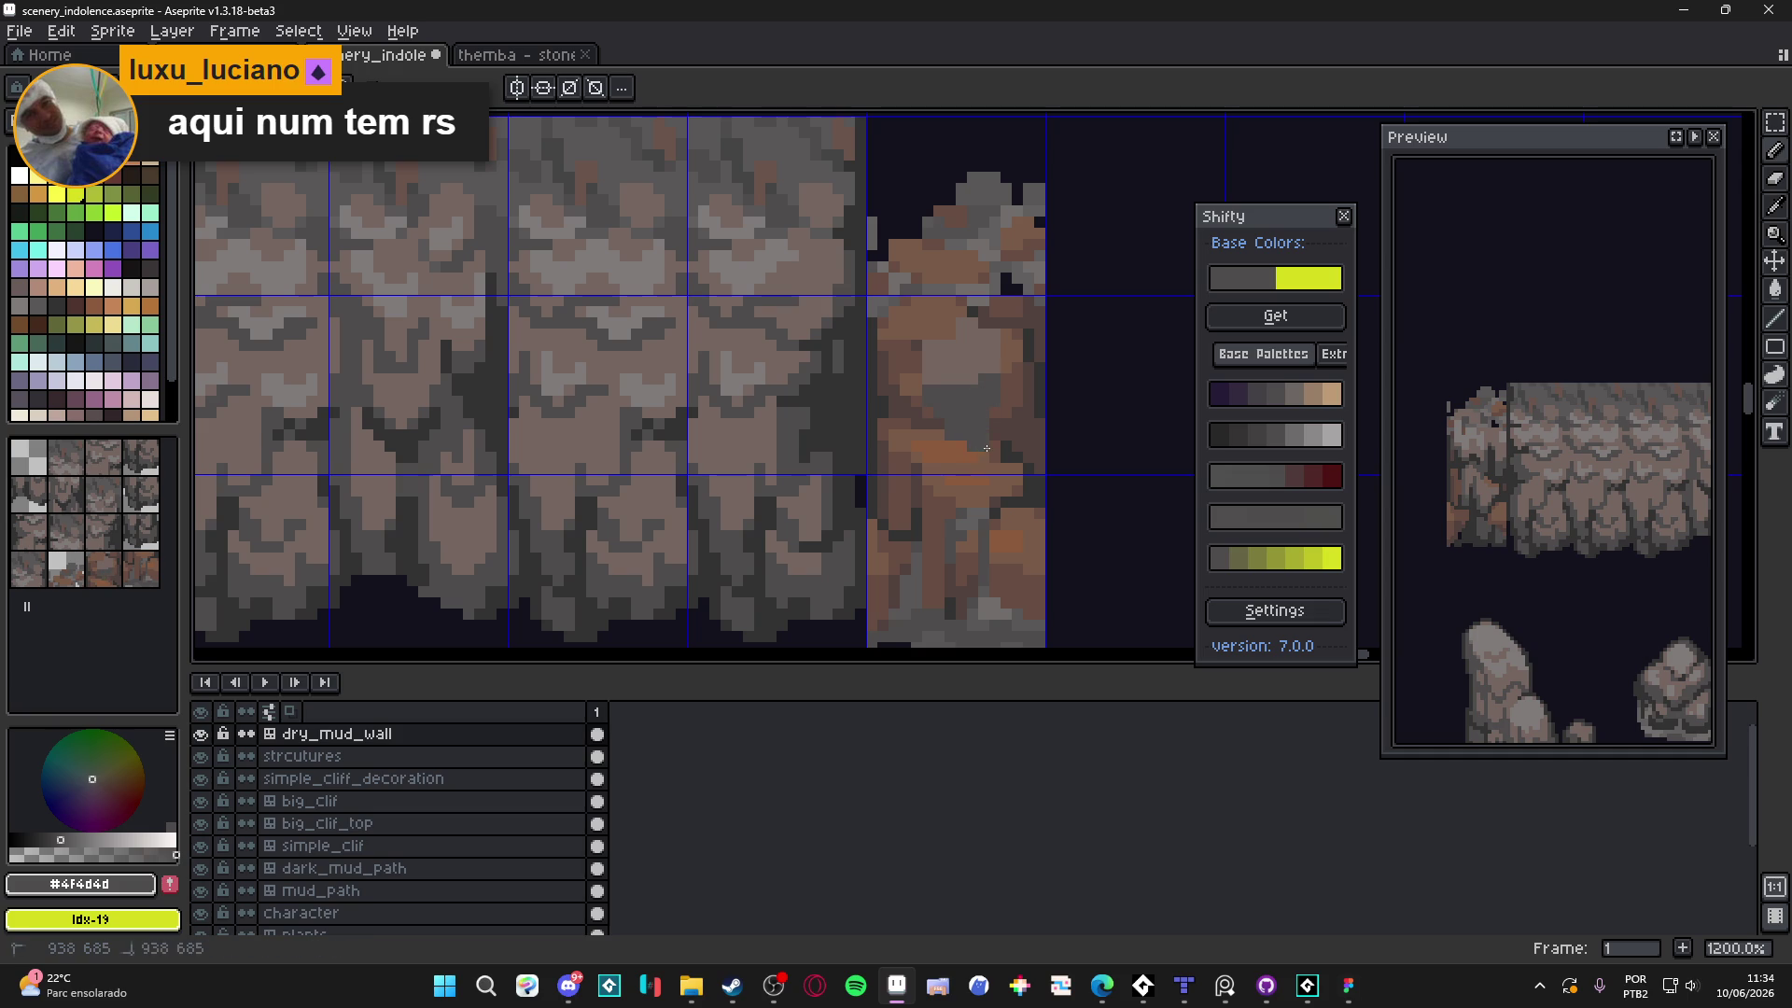
scroll(998, 390, down, 1)
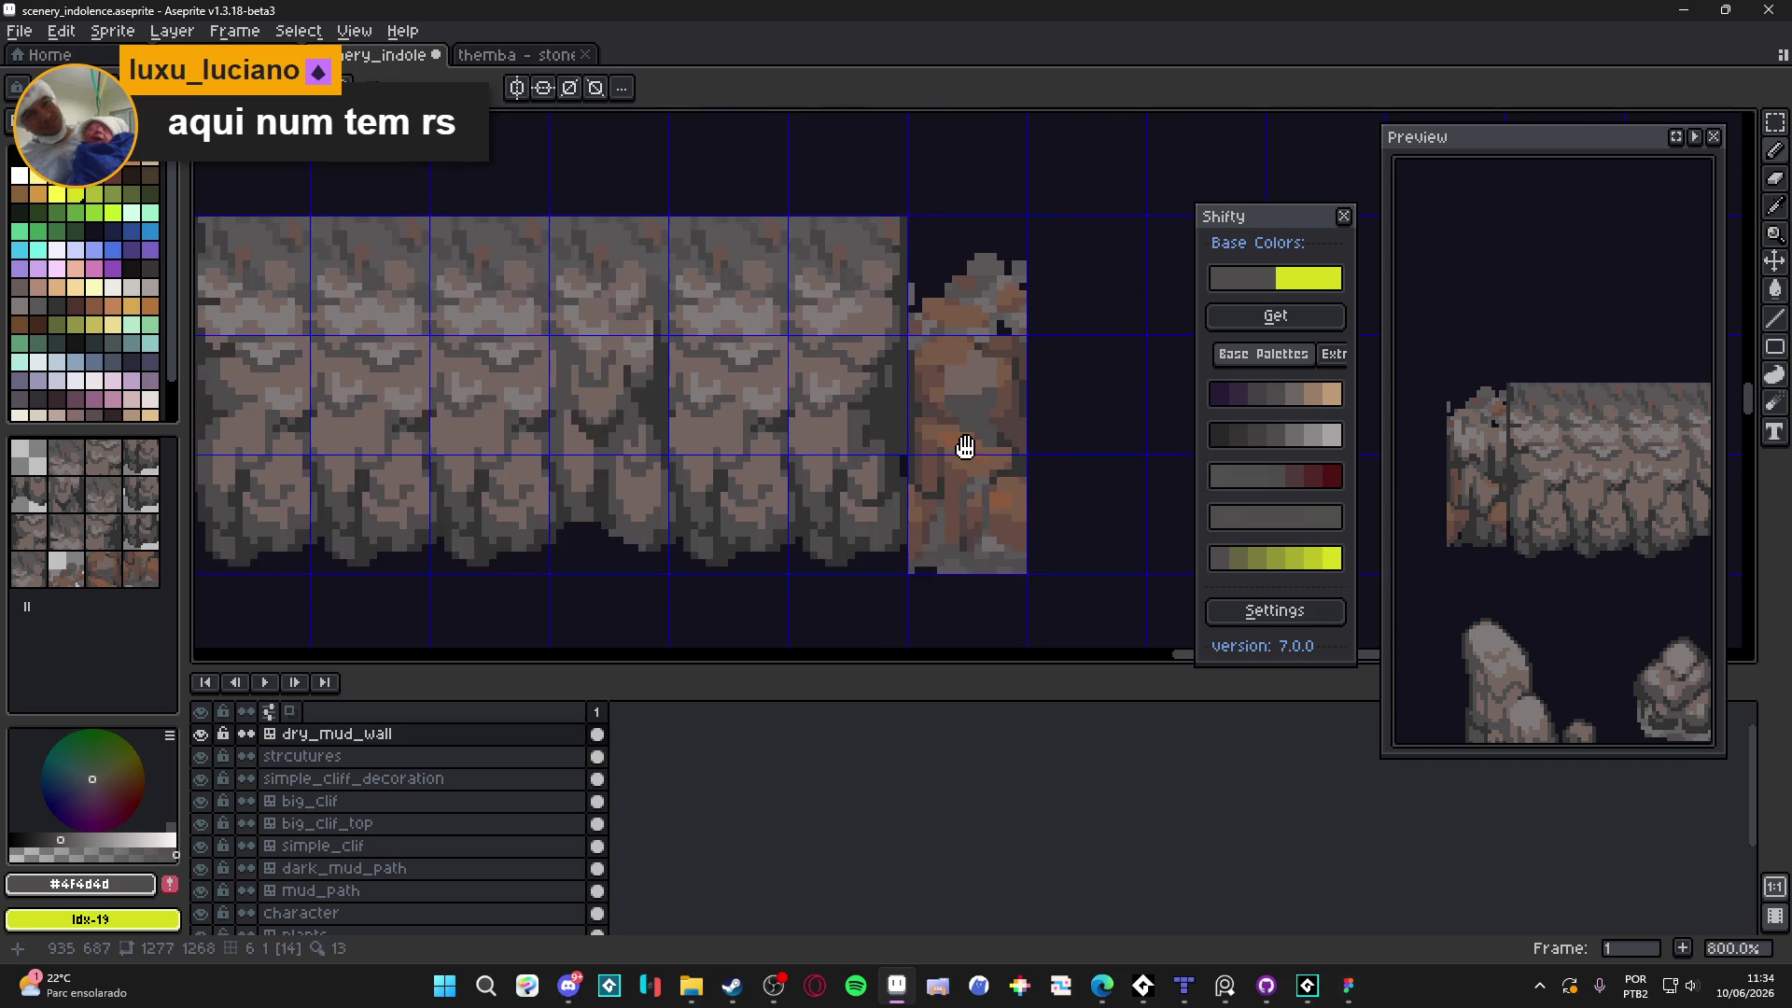
scroll(980, 420, up, 2)
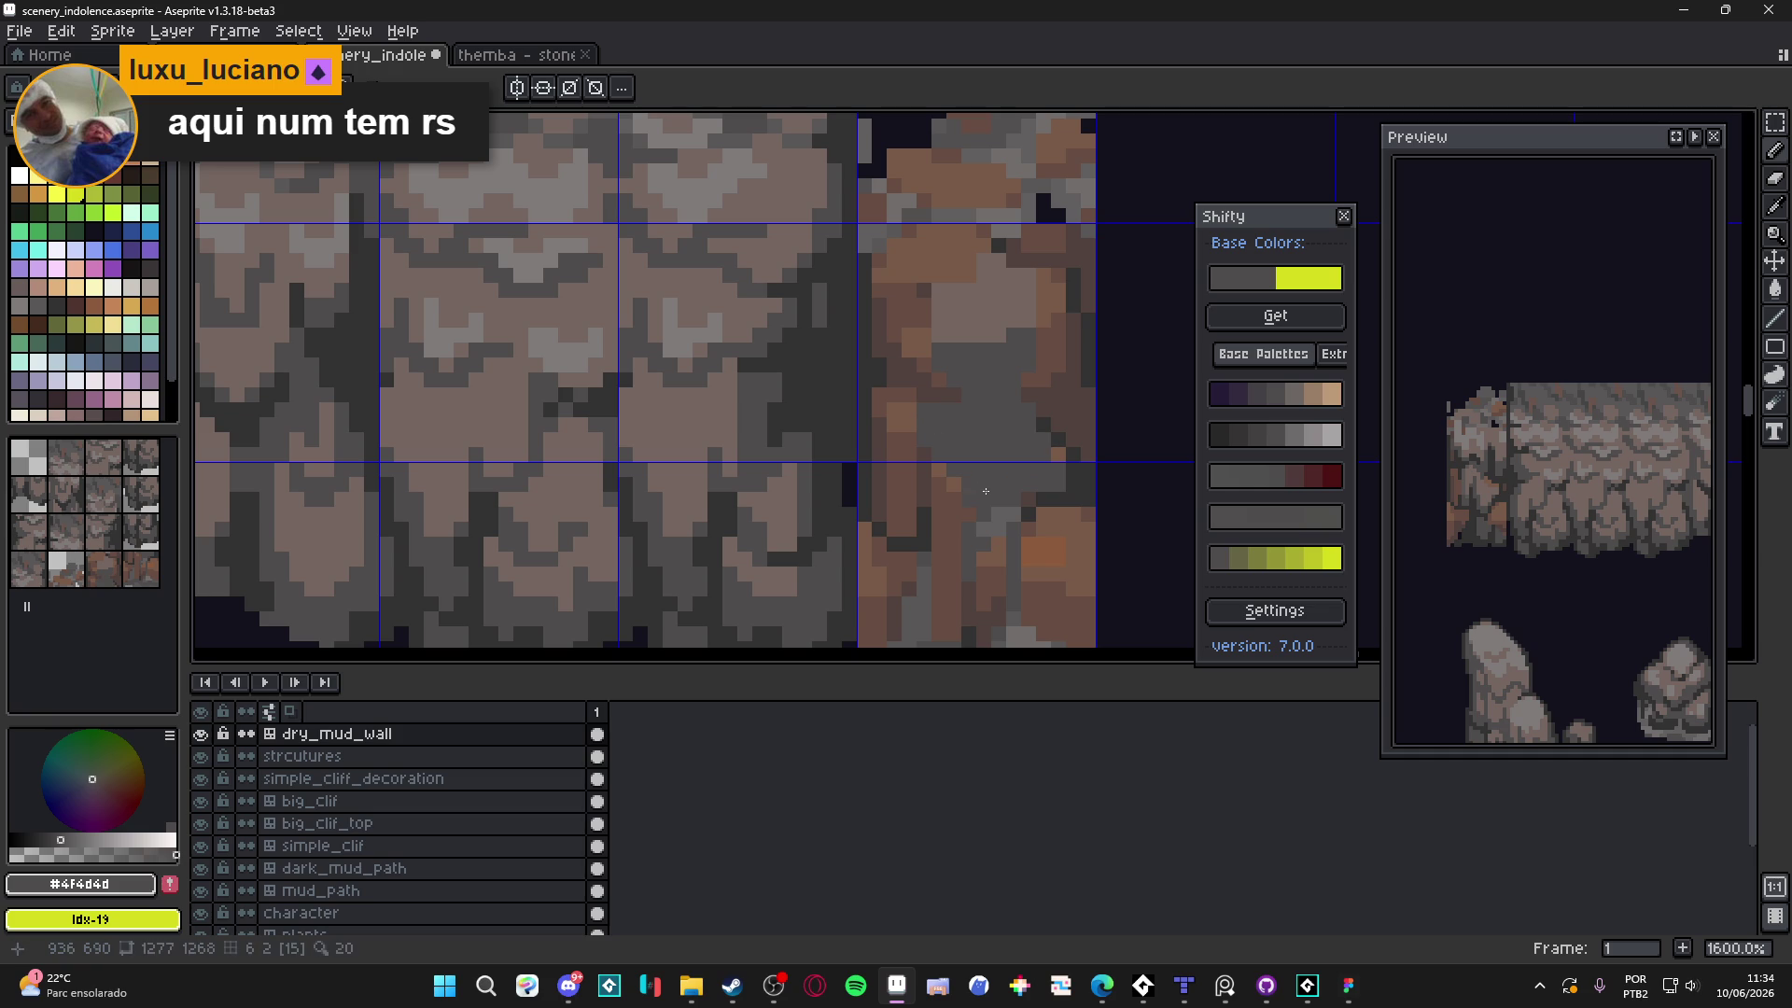
alt+click(996, 300)
drag(990, 446, 975, 355)
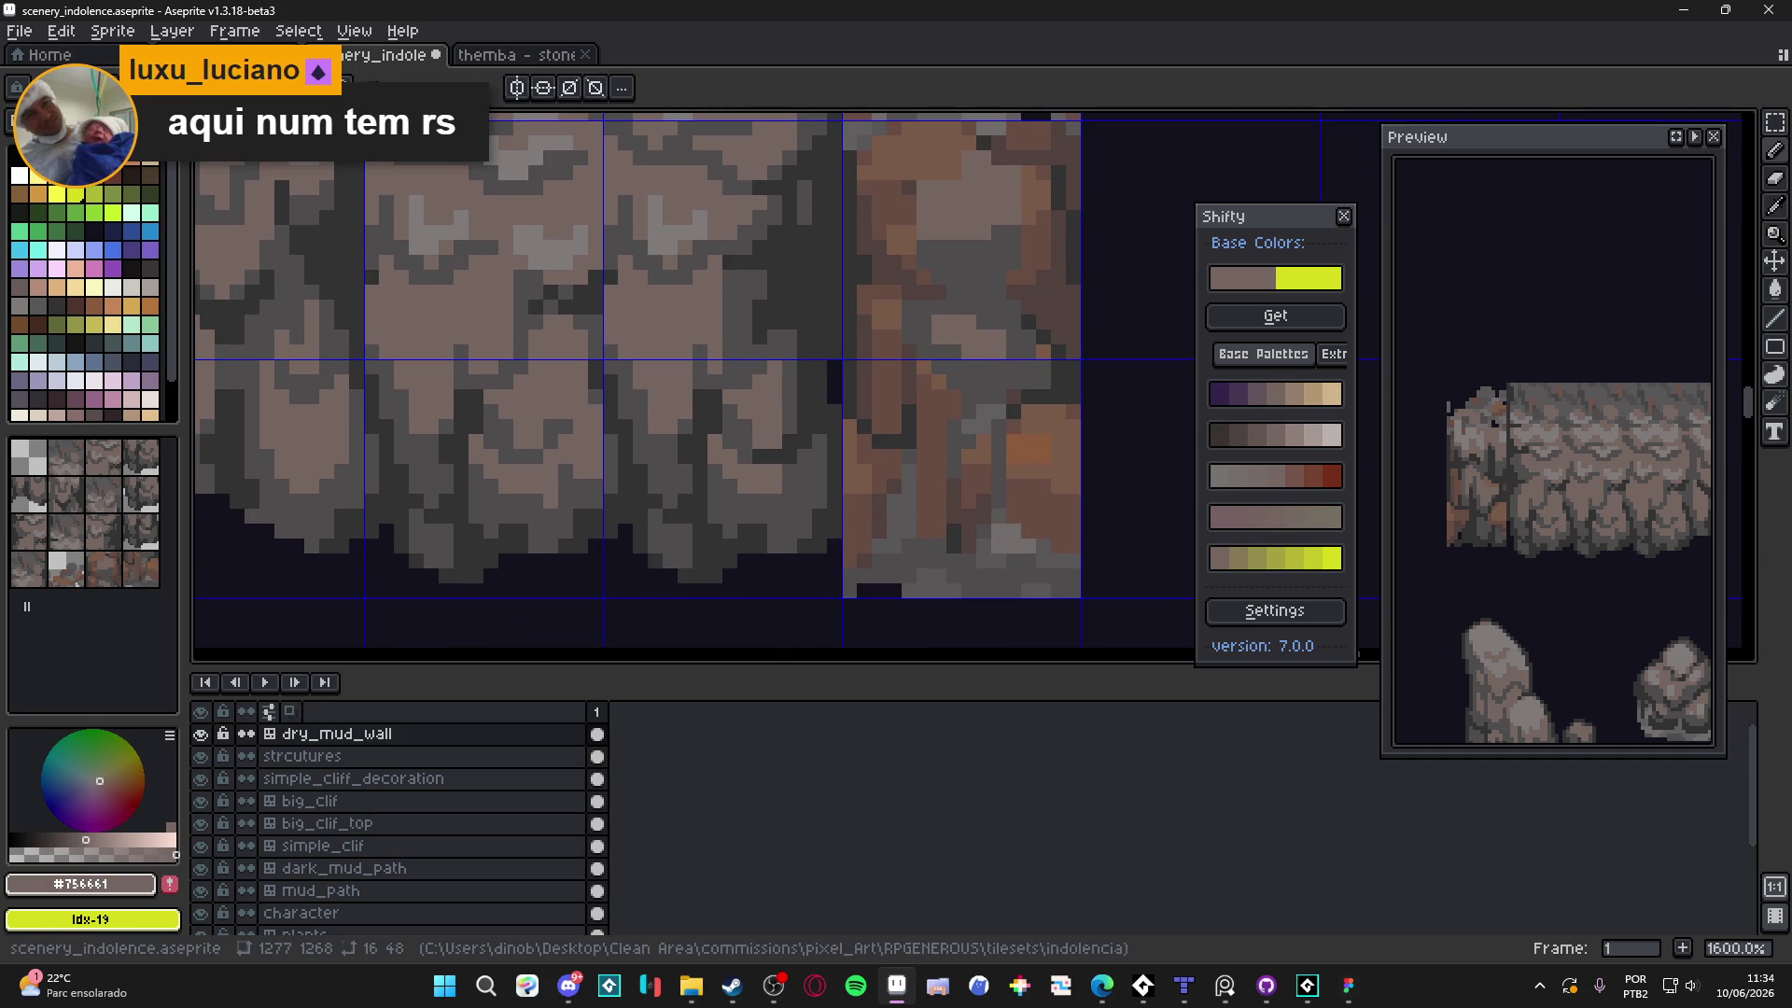
Switch to Tiled and look over the room_indolence_2 cave map
key(alt+Tab)
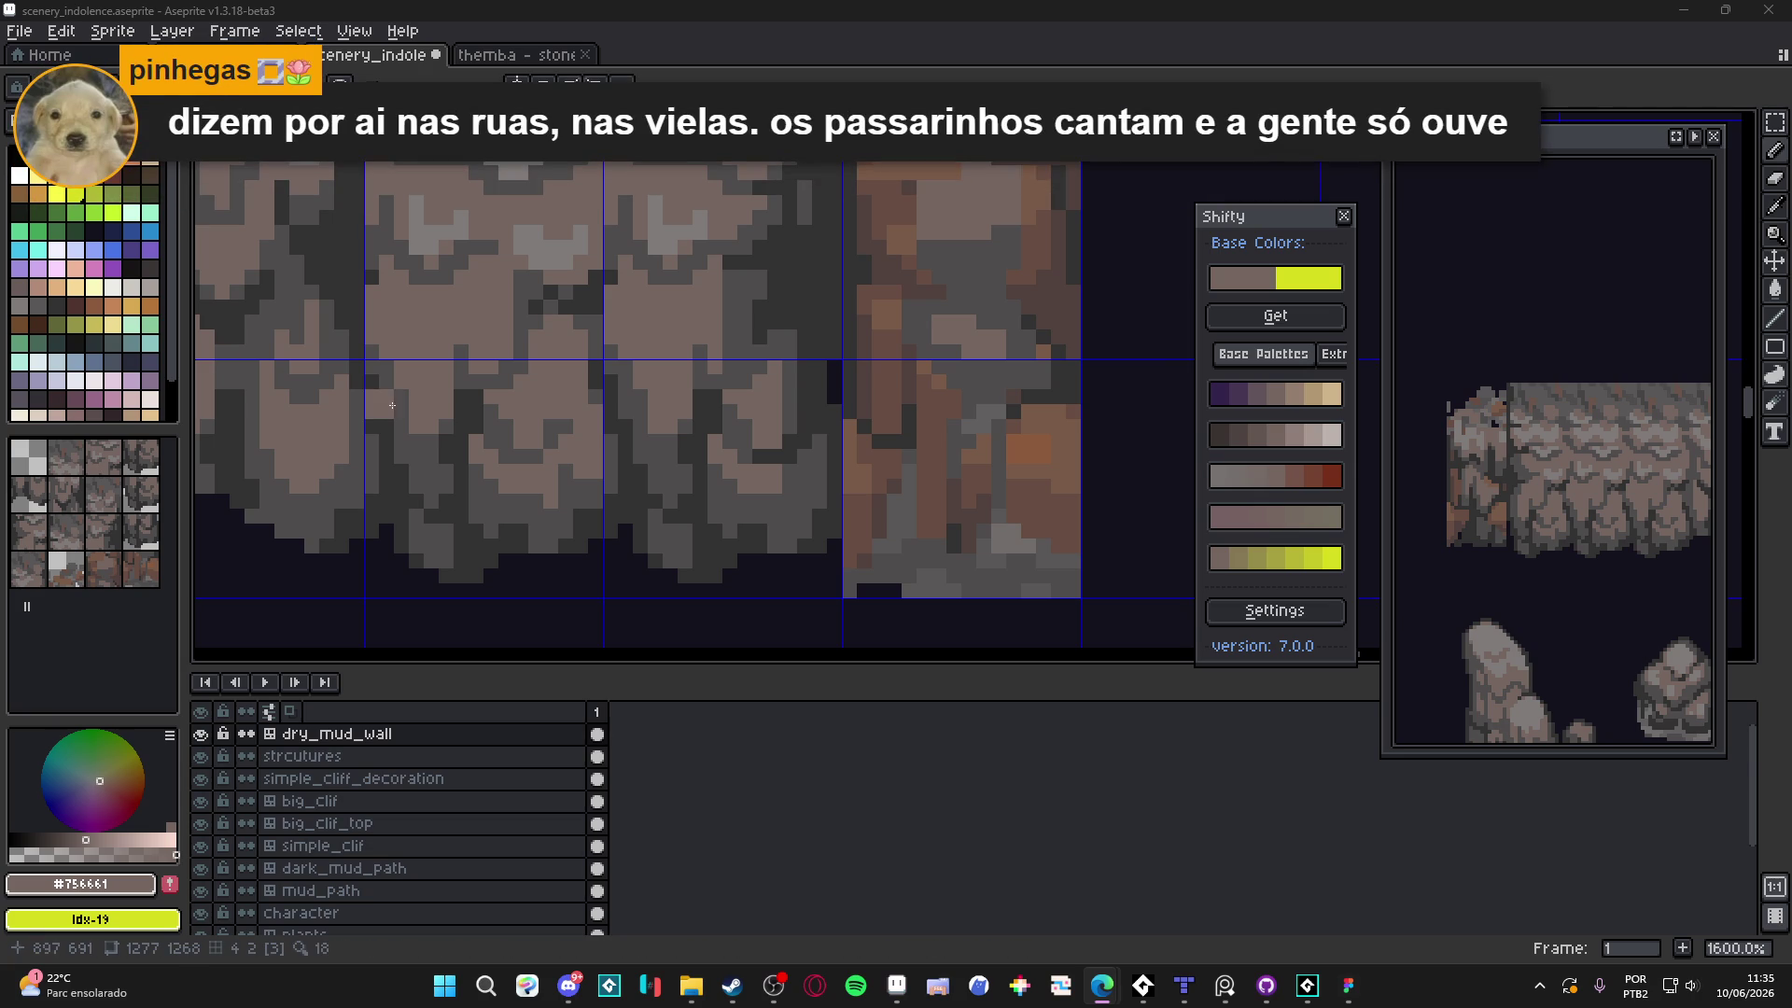
scroll(840, 413, down, 1)
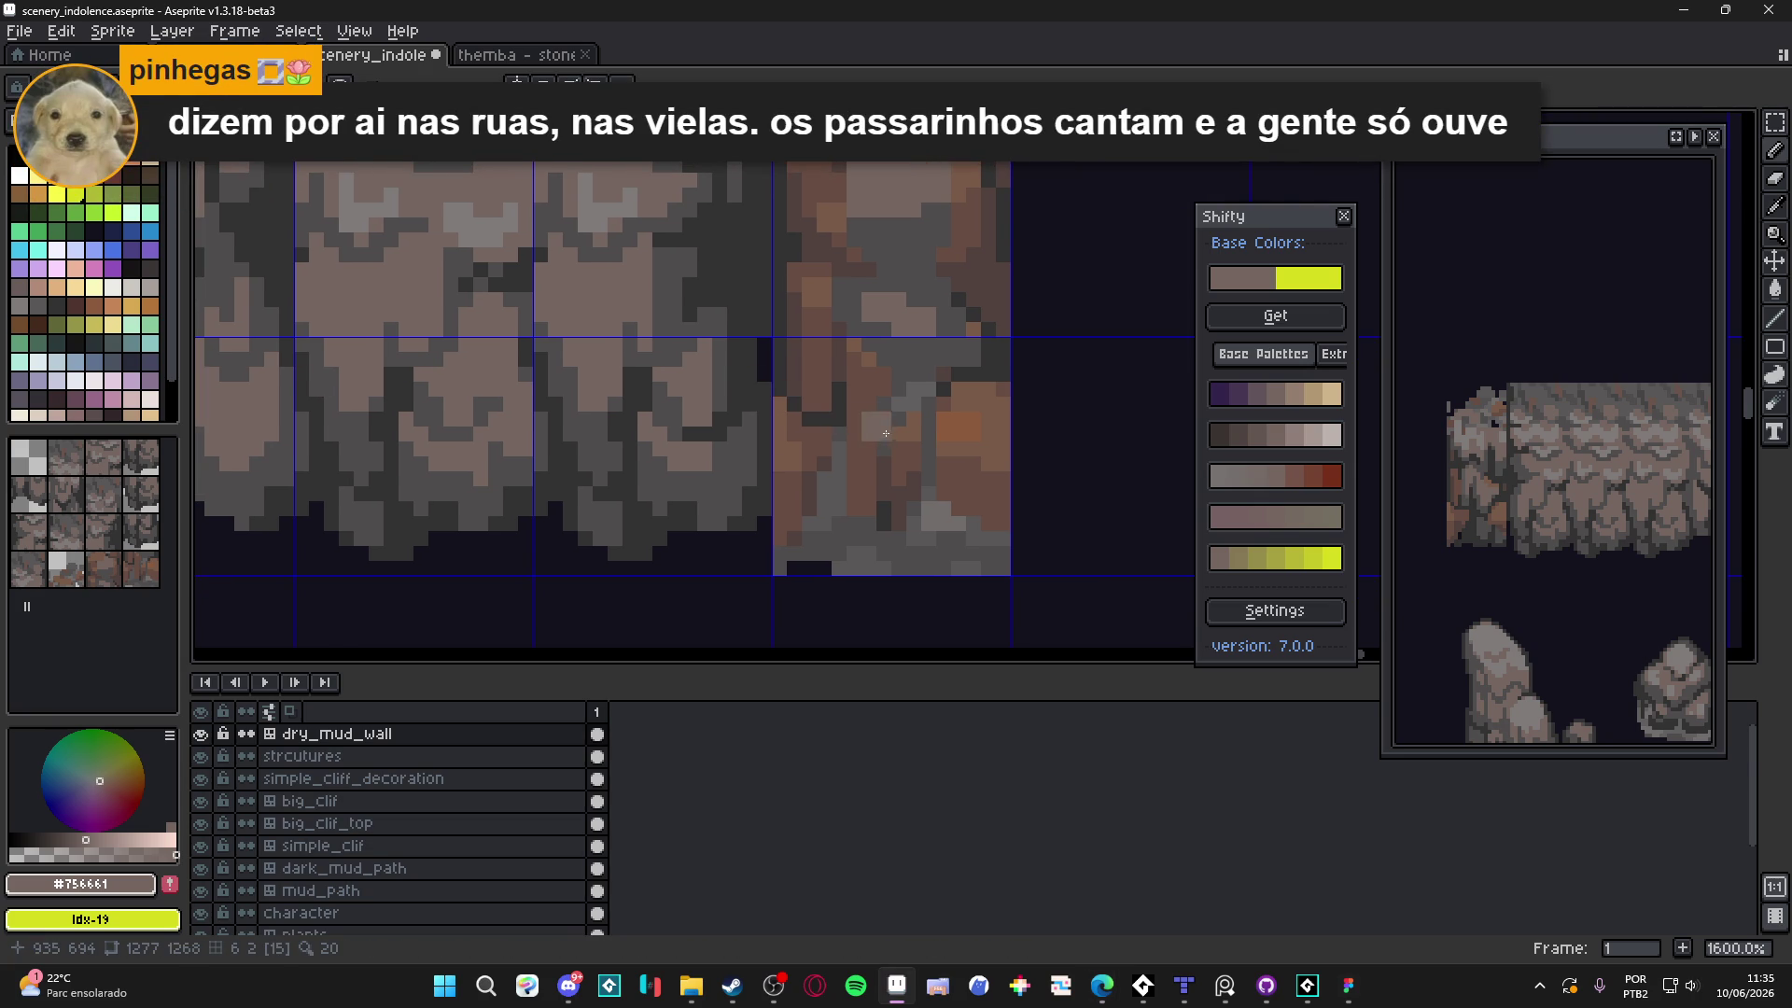
scroll(902, 467, down, 2)
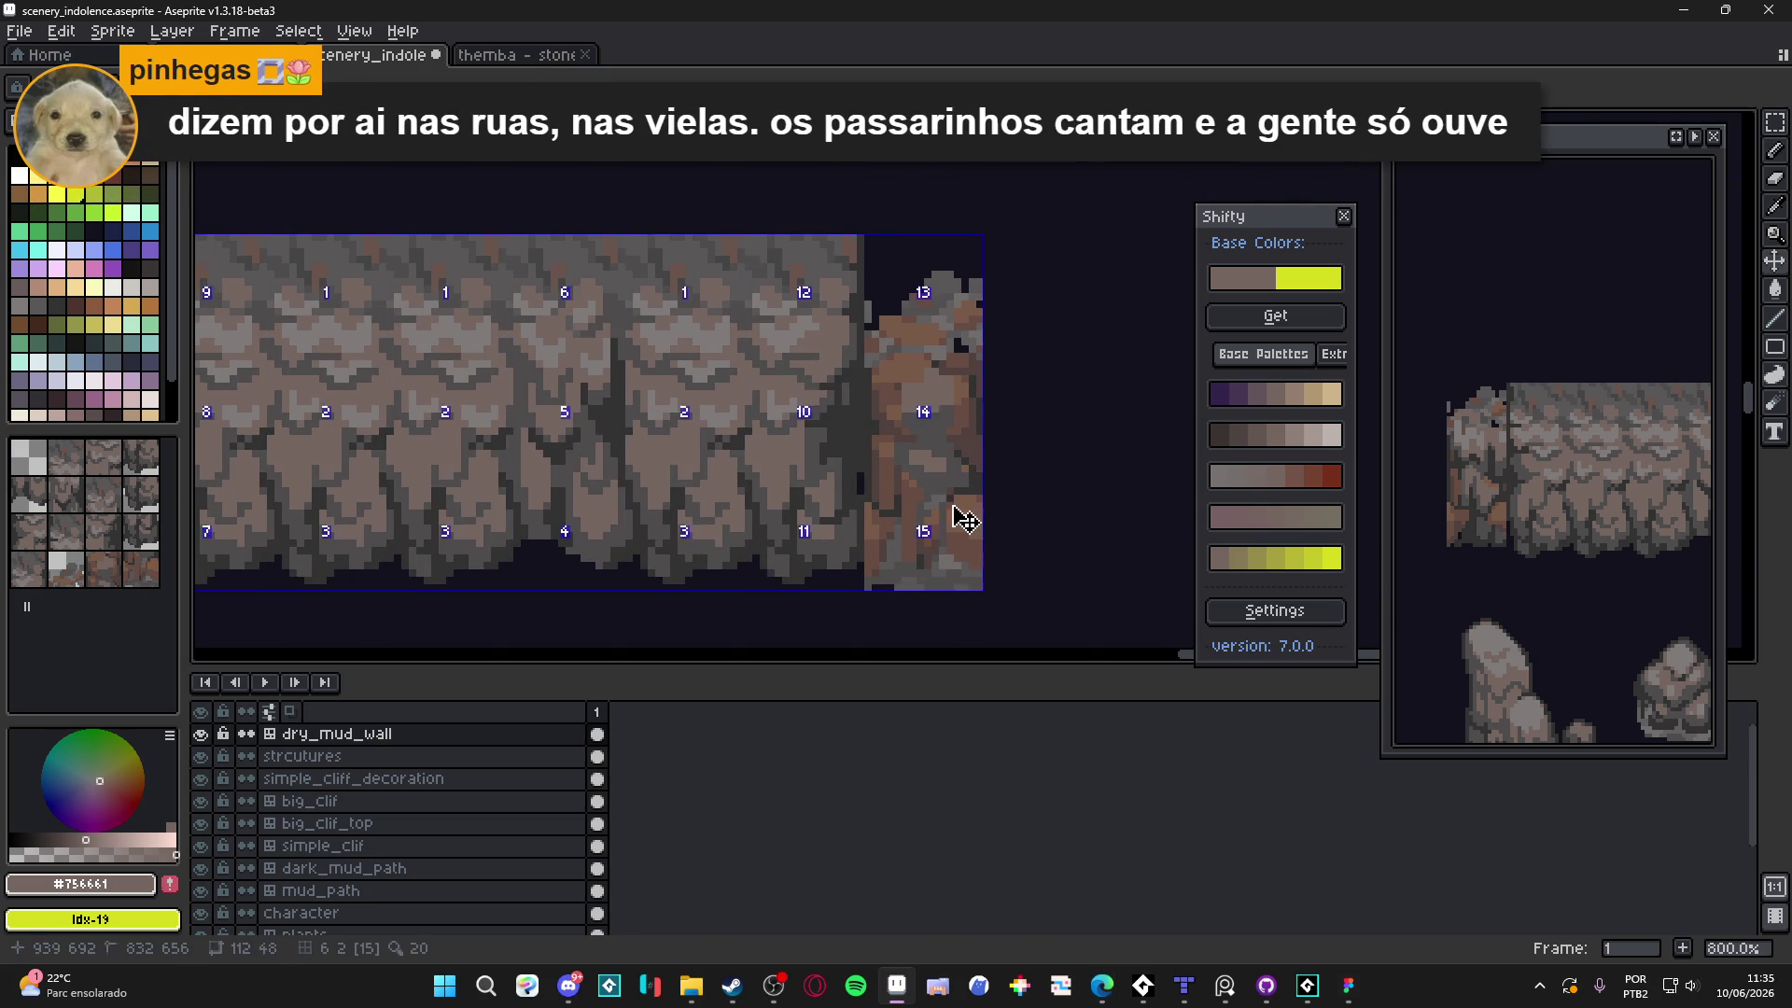
scroll(902, 408, down, 1)
scroll(1019, 437, up, 3)
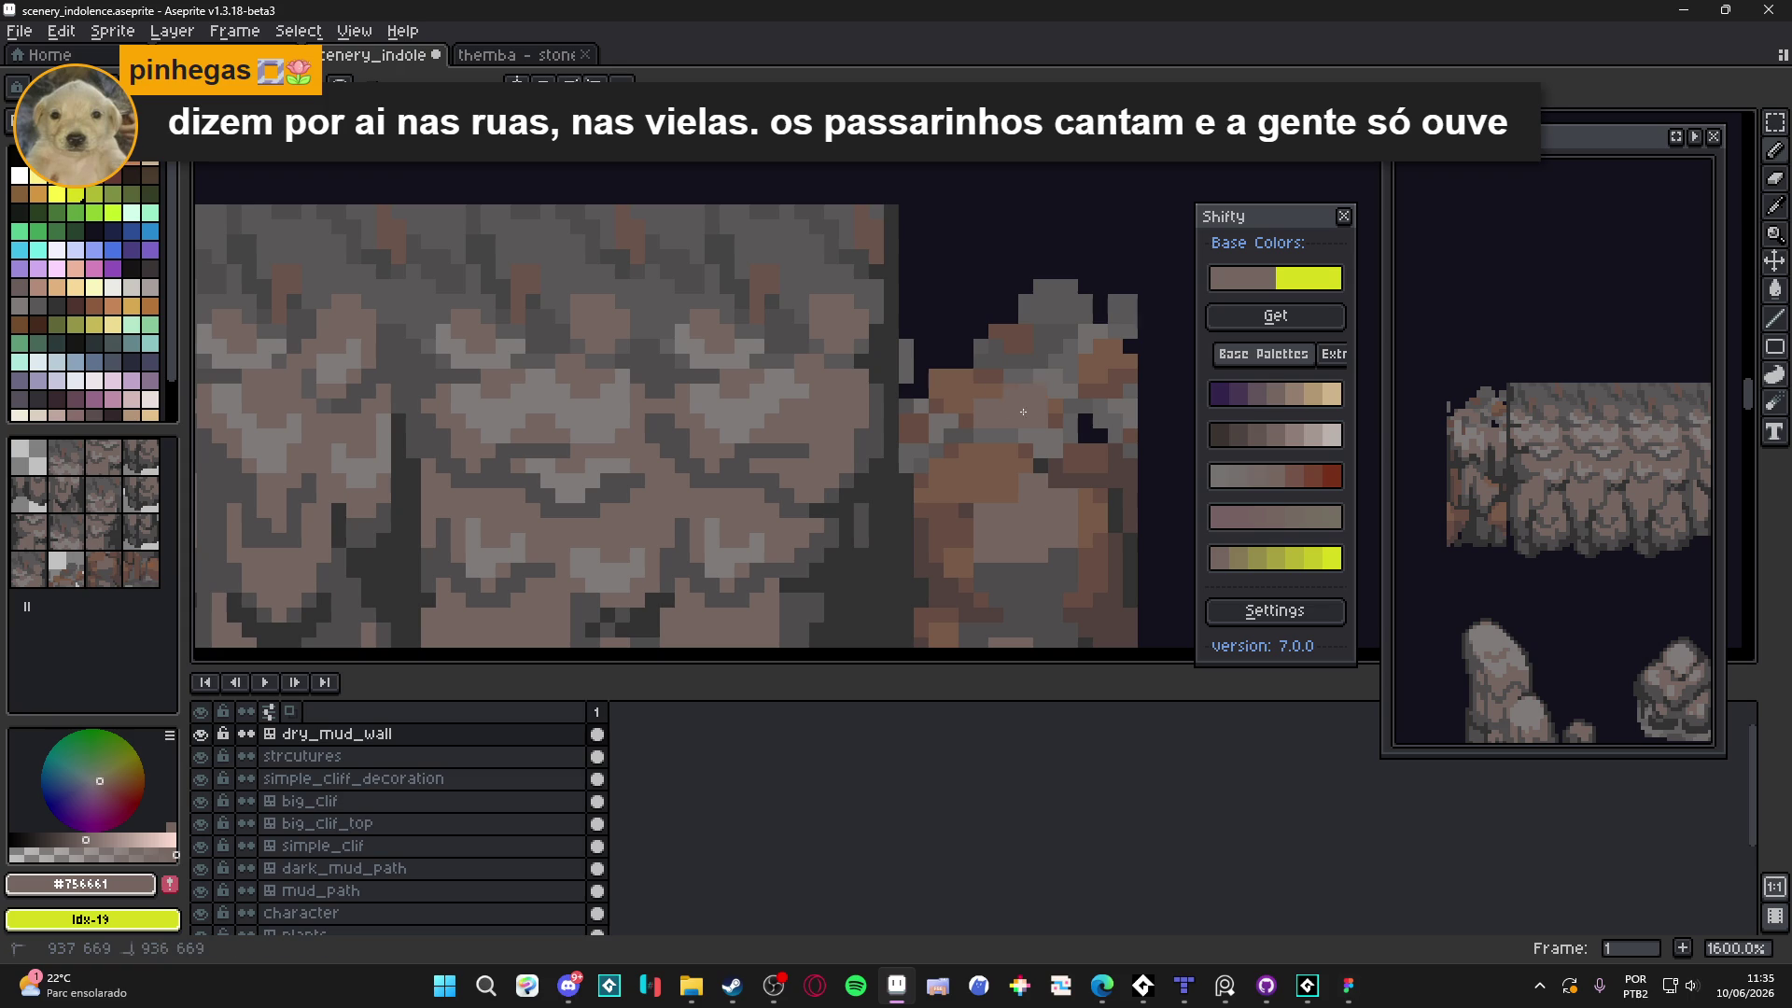
scroll(1054, 424, down, 3)
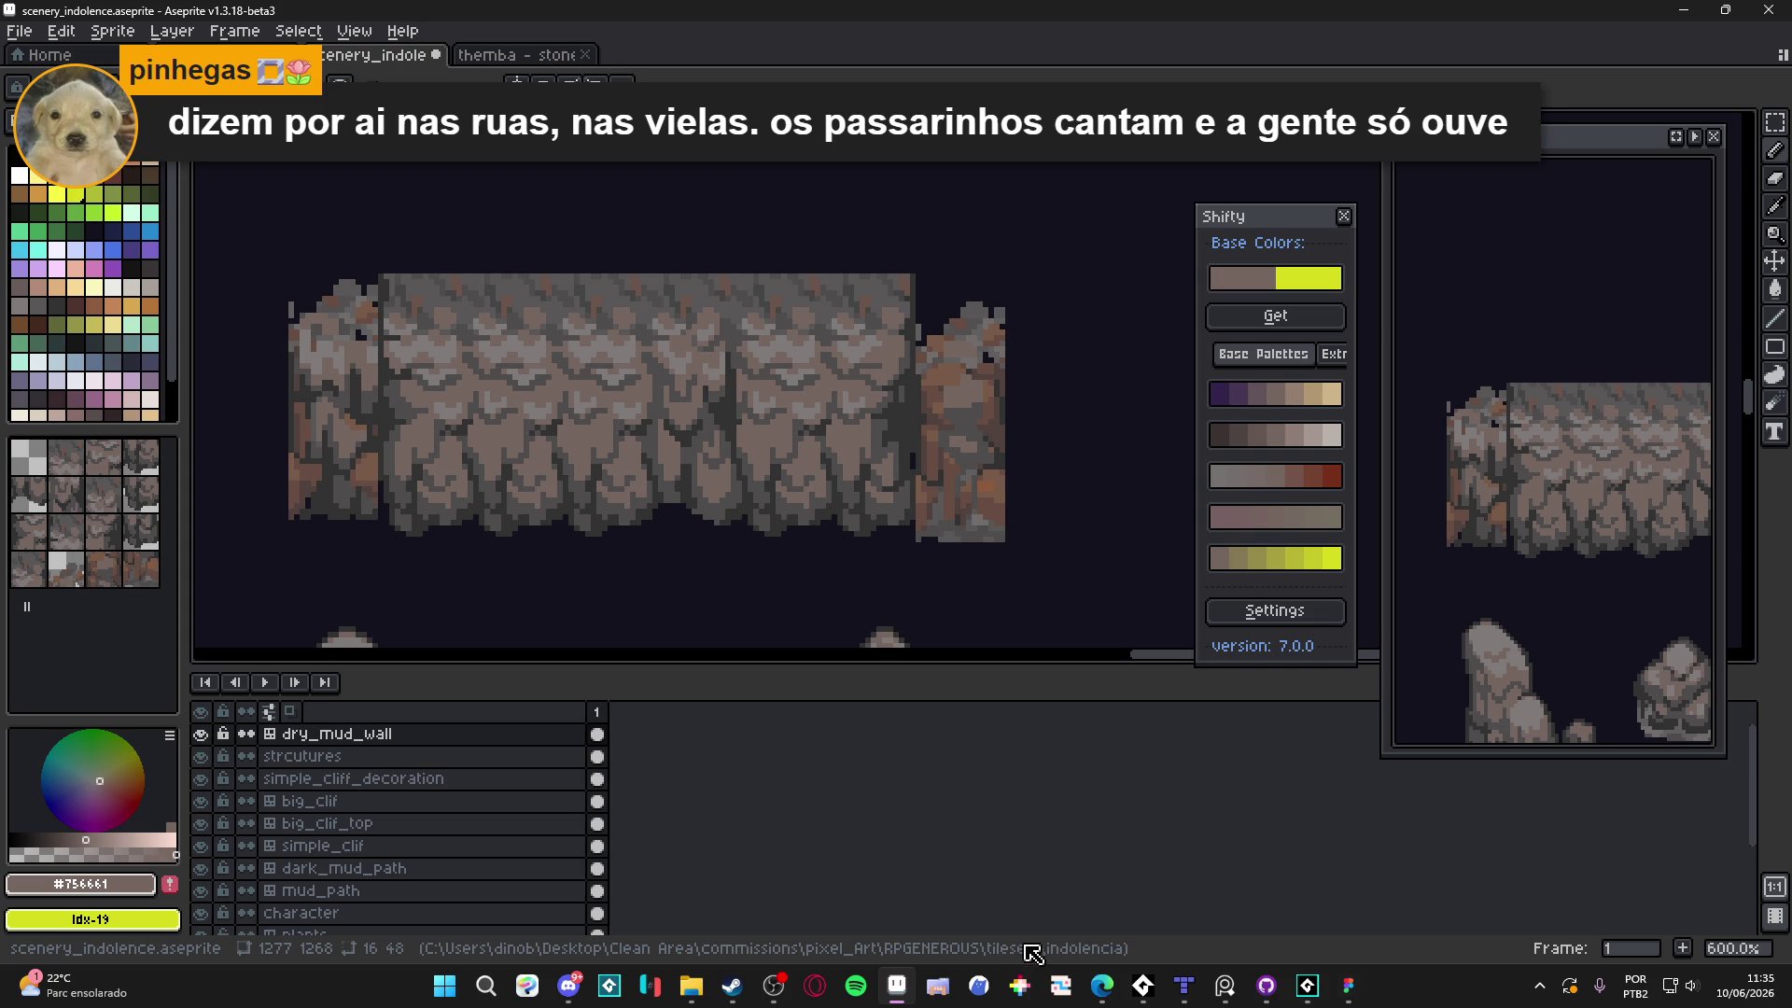
click(1242, 992)
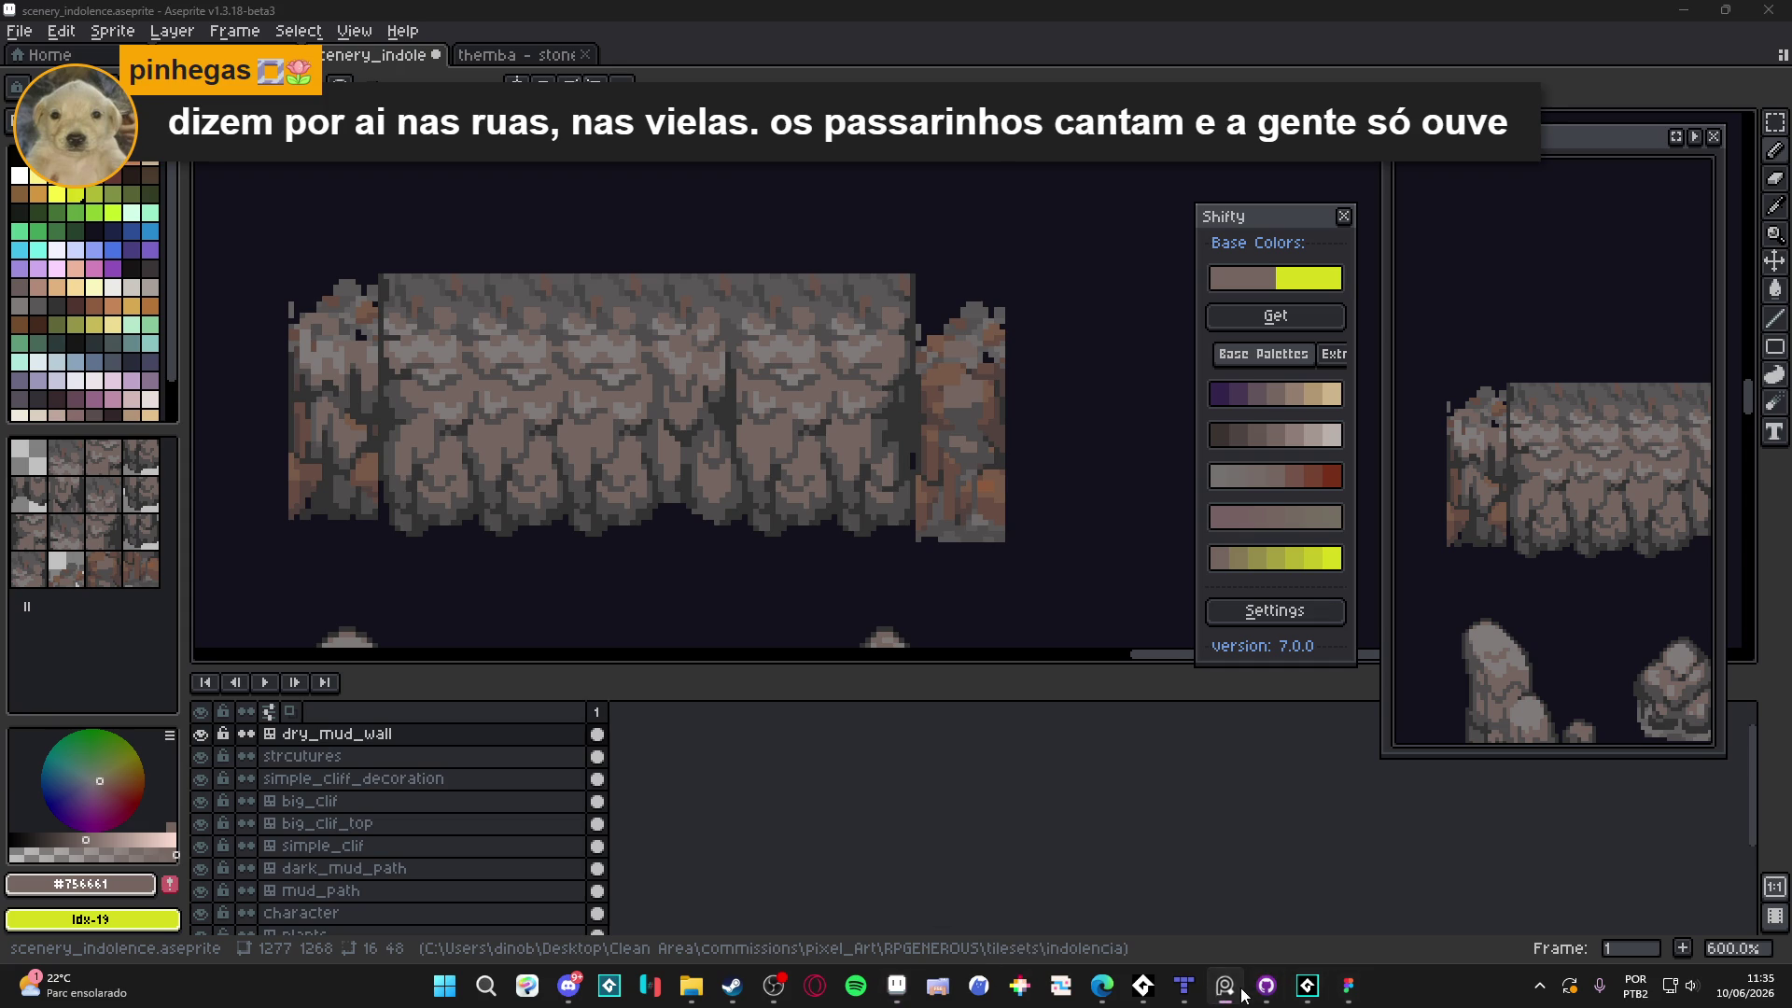
scroll(967, 744, right, 5)
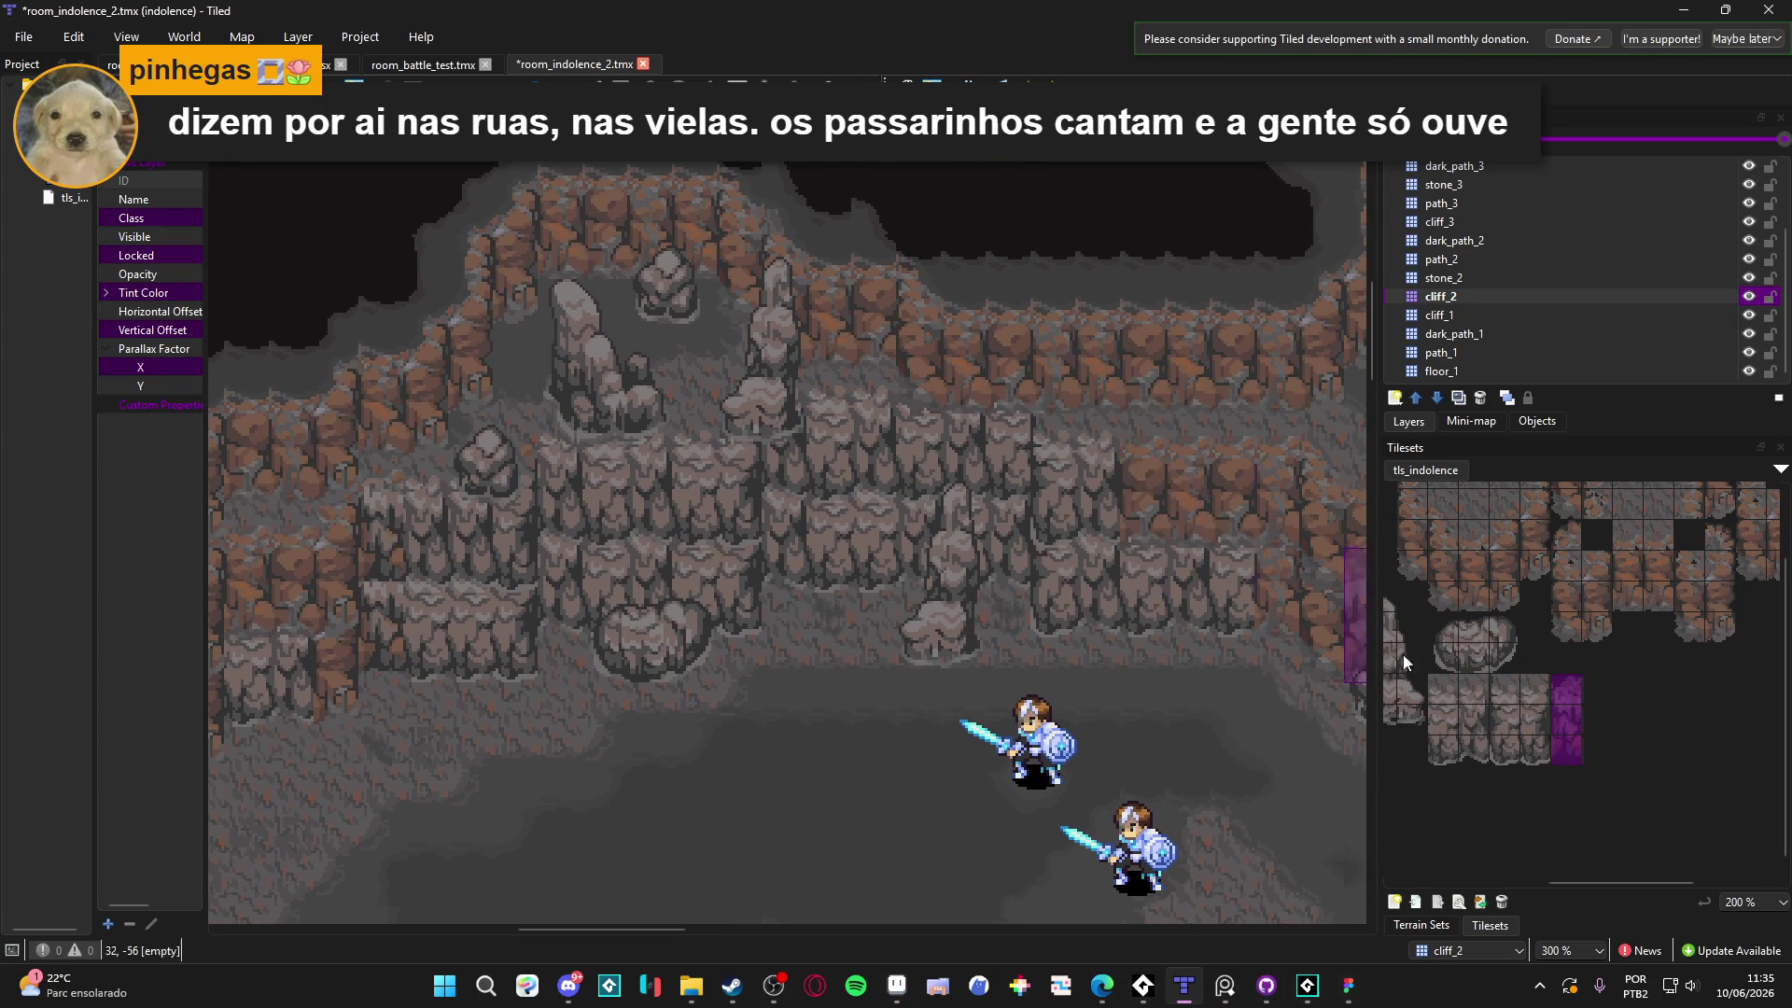
Stamp the three-tile cliff column from tls_indolence onto the map, then return to Aseprite
drag(1576, 702, 1575, 755)
click(1161, 479)
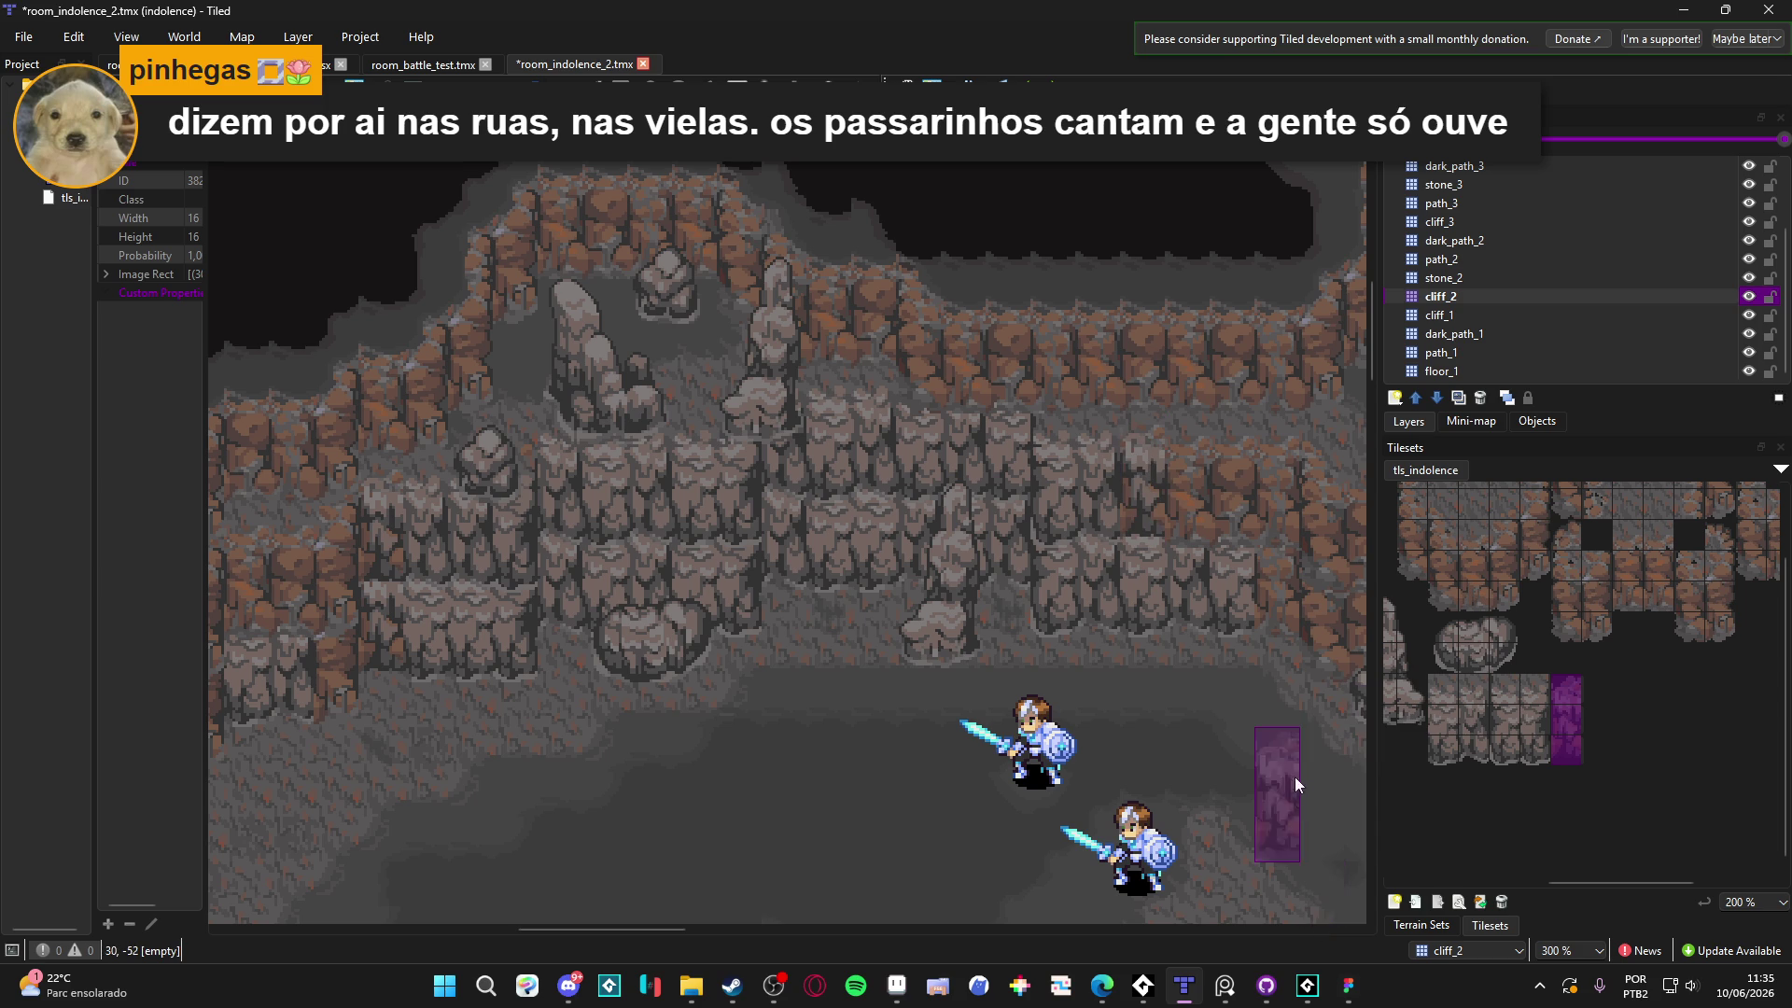
scroll(1237, 737, right, 3)
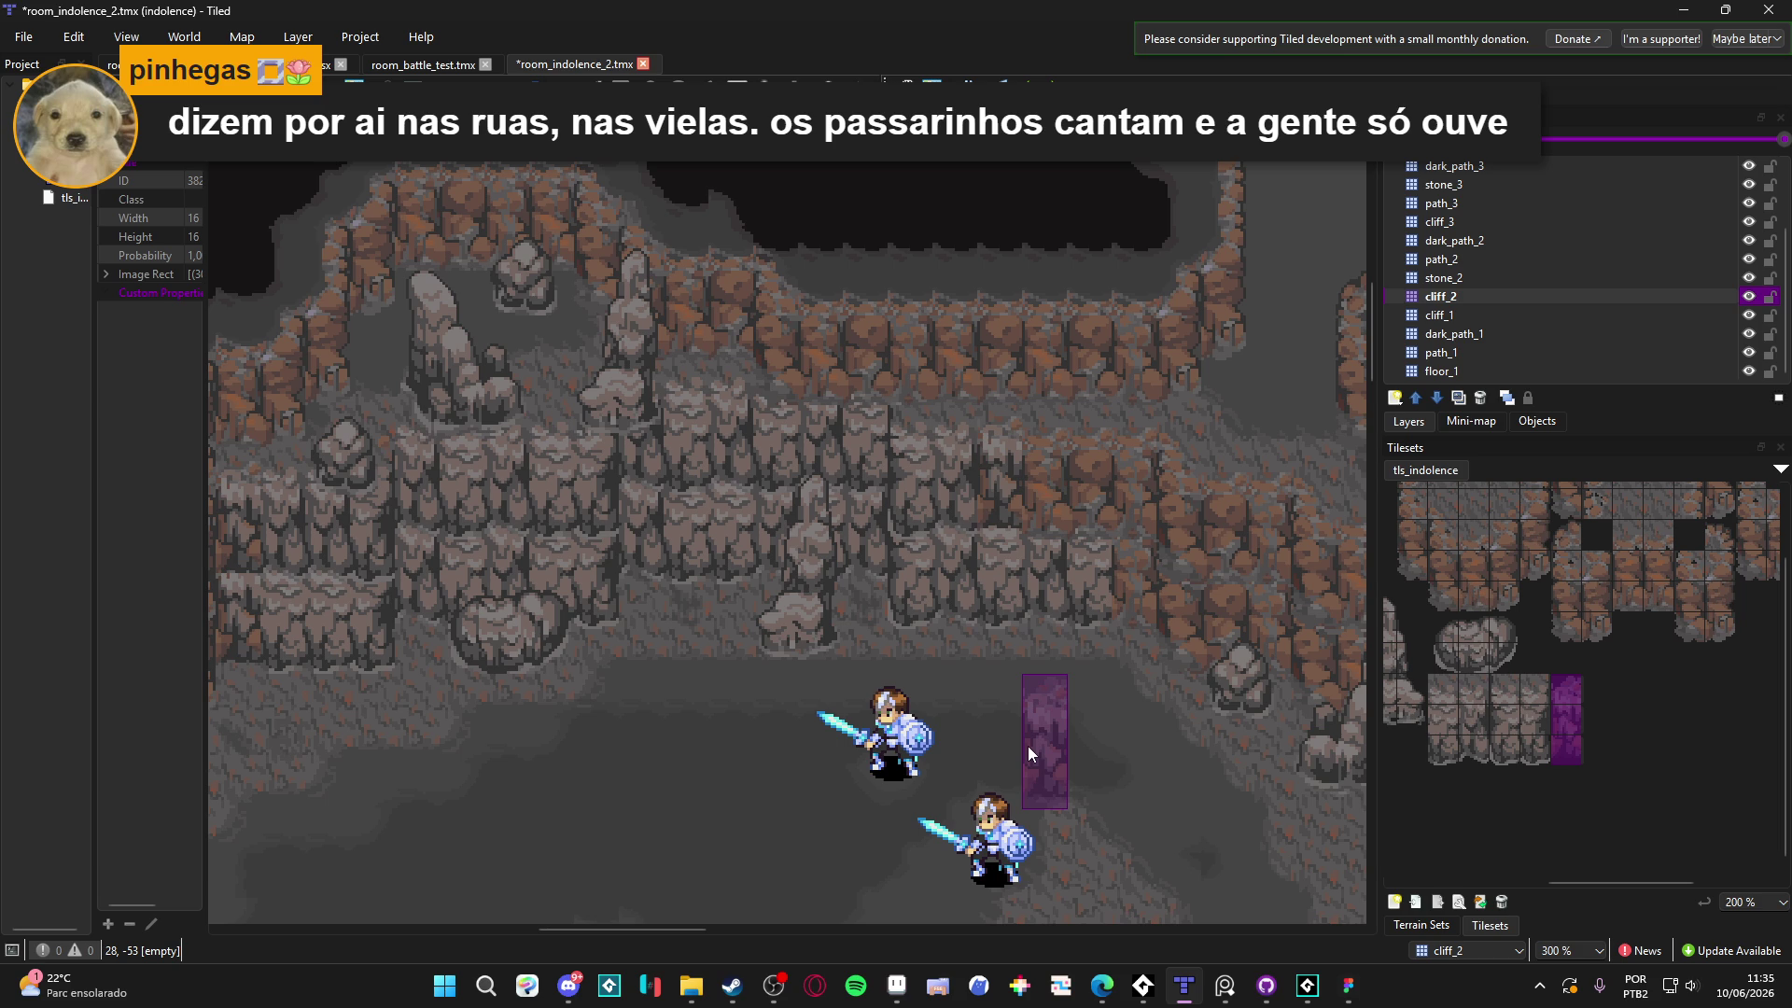
scroll(980, 709, left, 4)
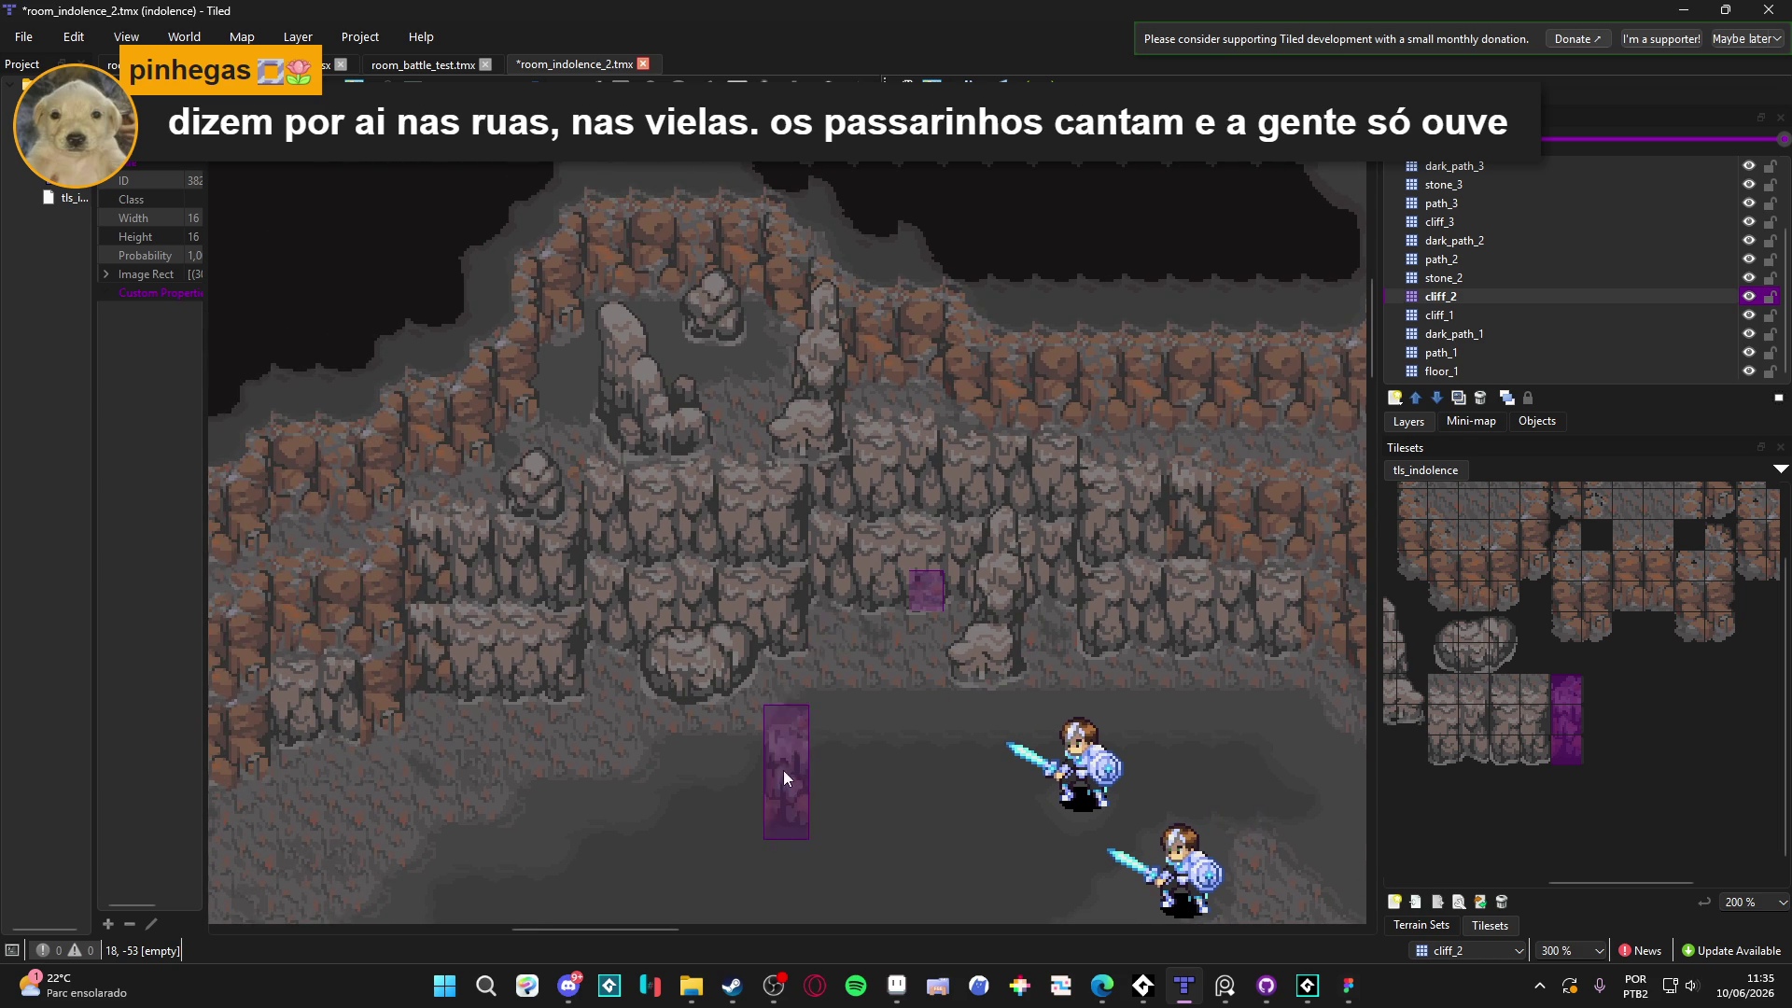
key(super+Tab)
click(880, 1001)
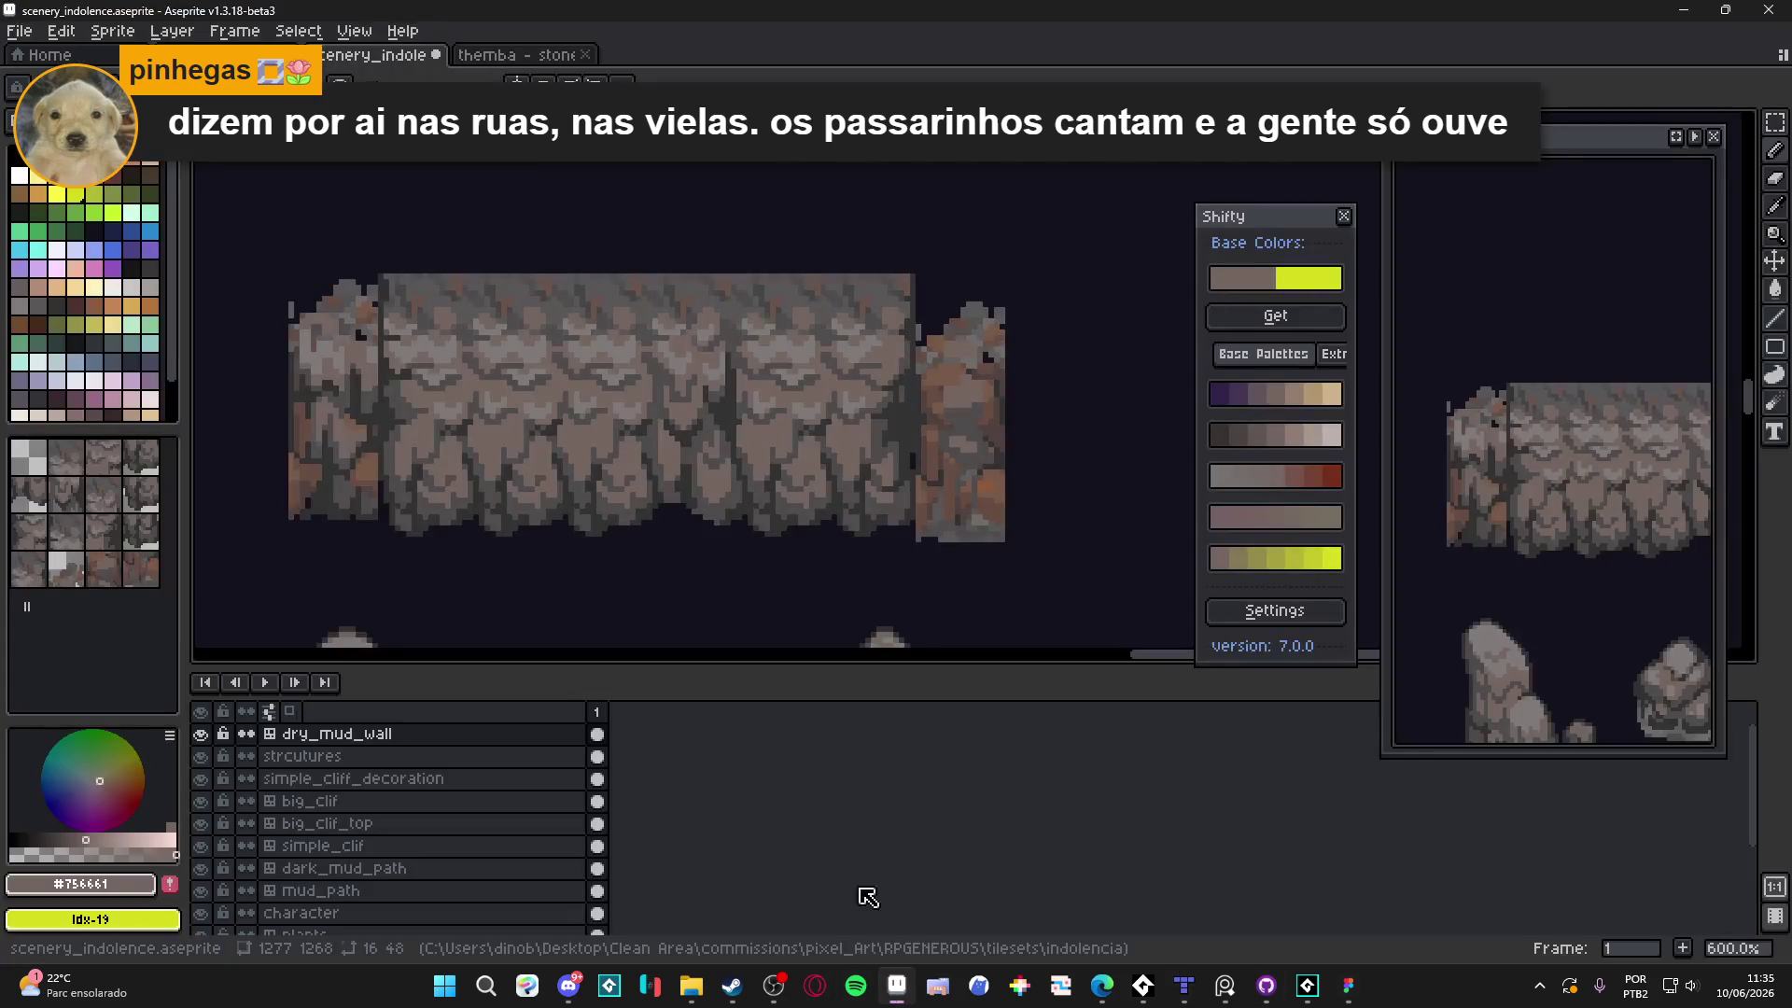
Delete the recoloured side rock piece
key(m)
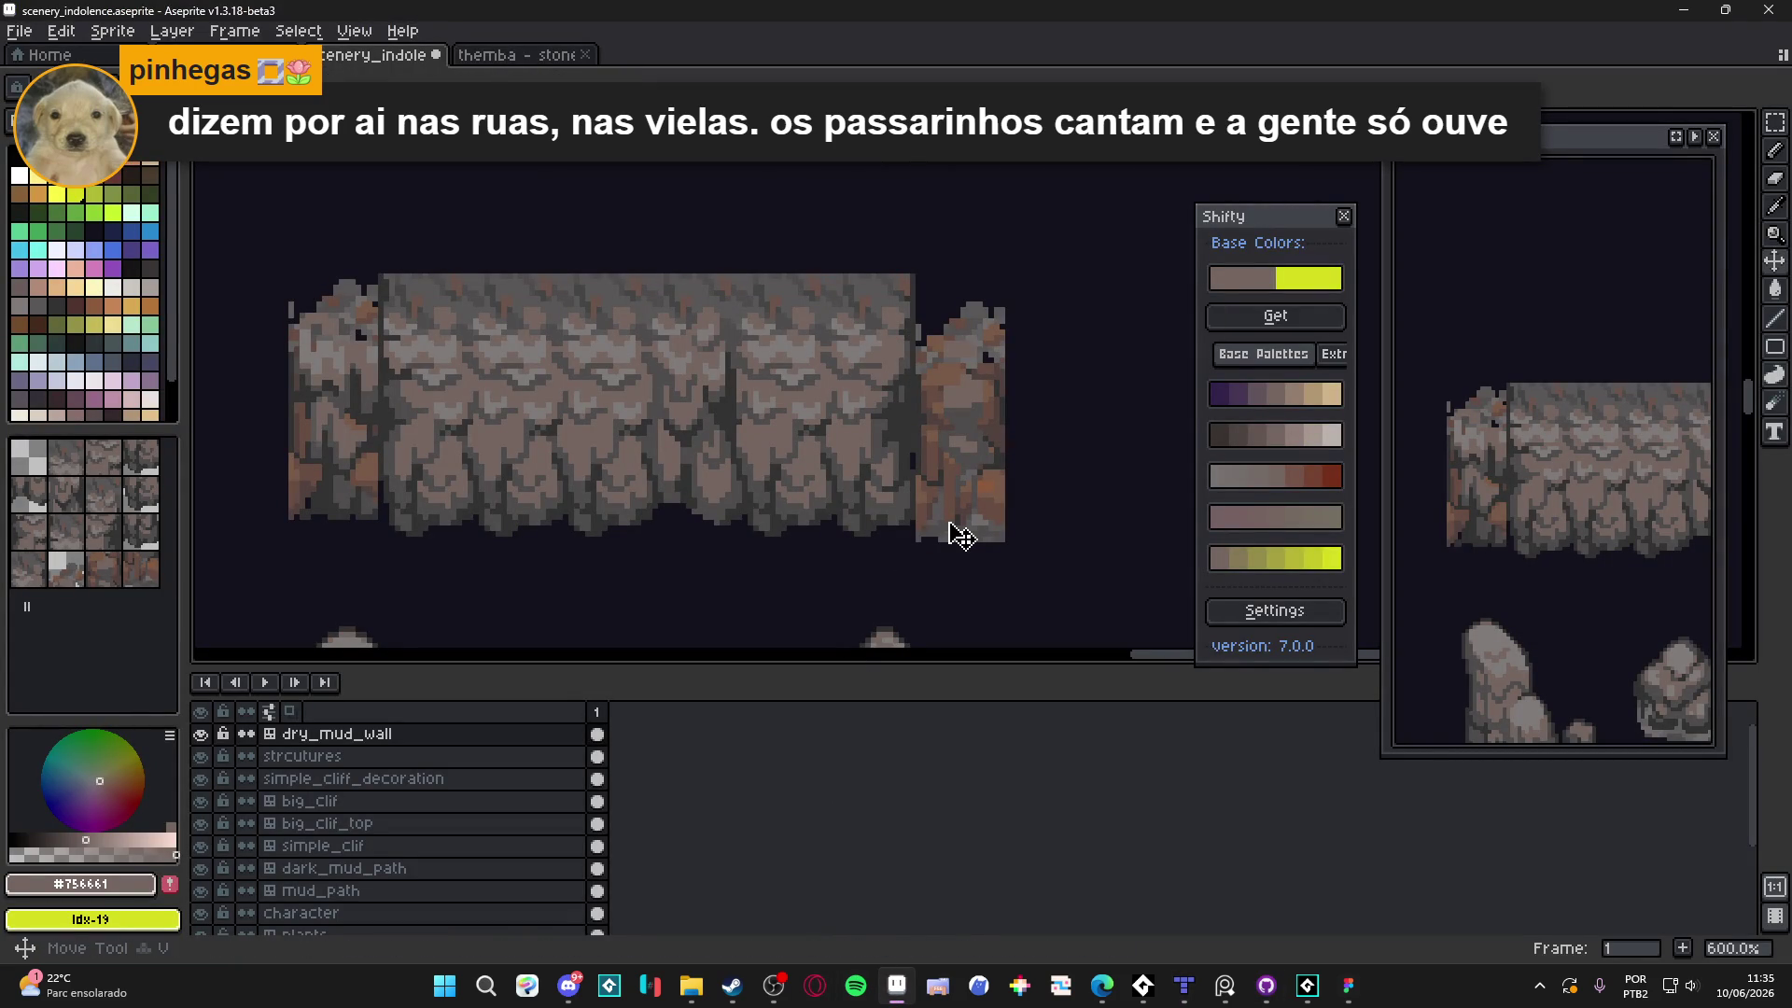
drag(969, 359, 971, 336)
key(Delete)
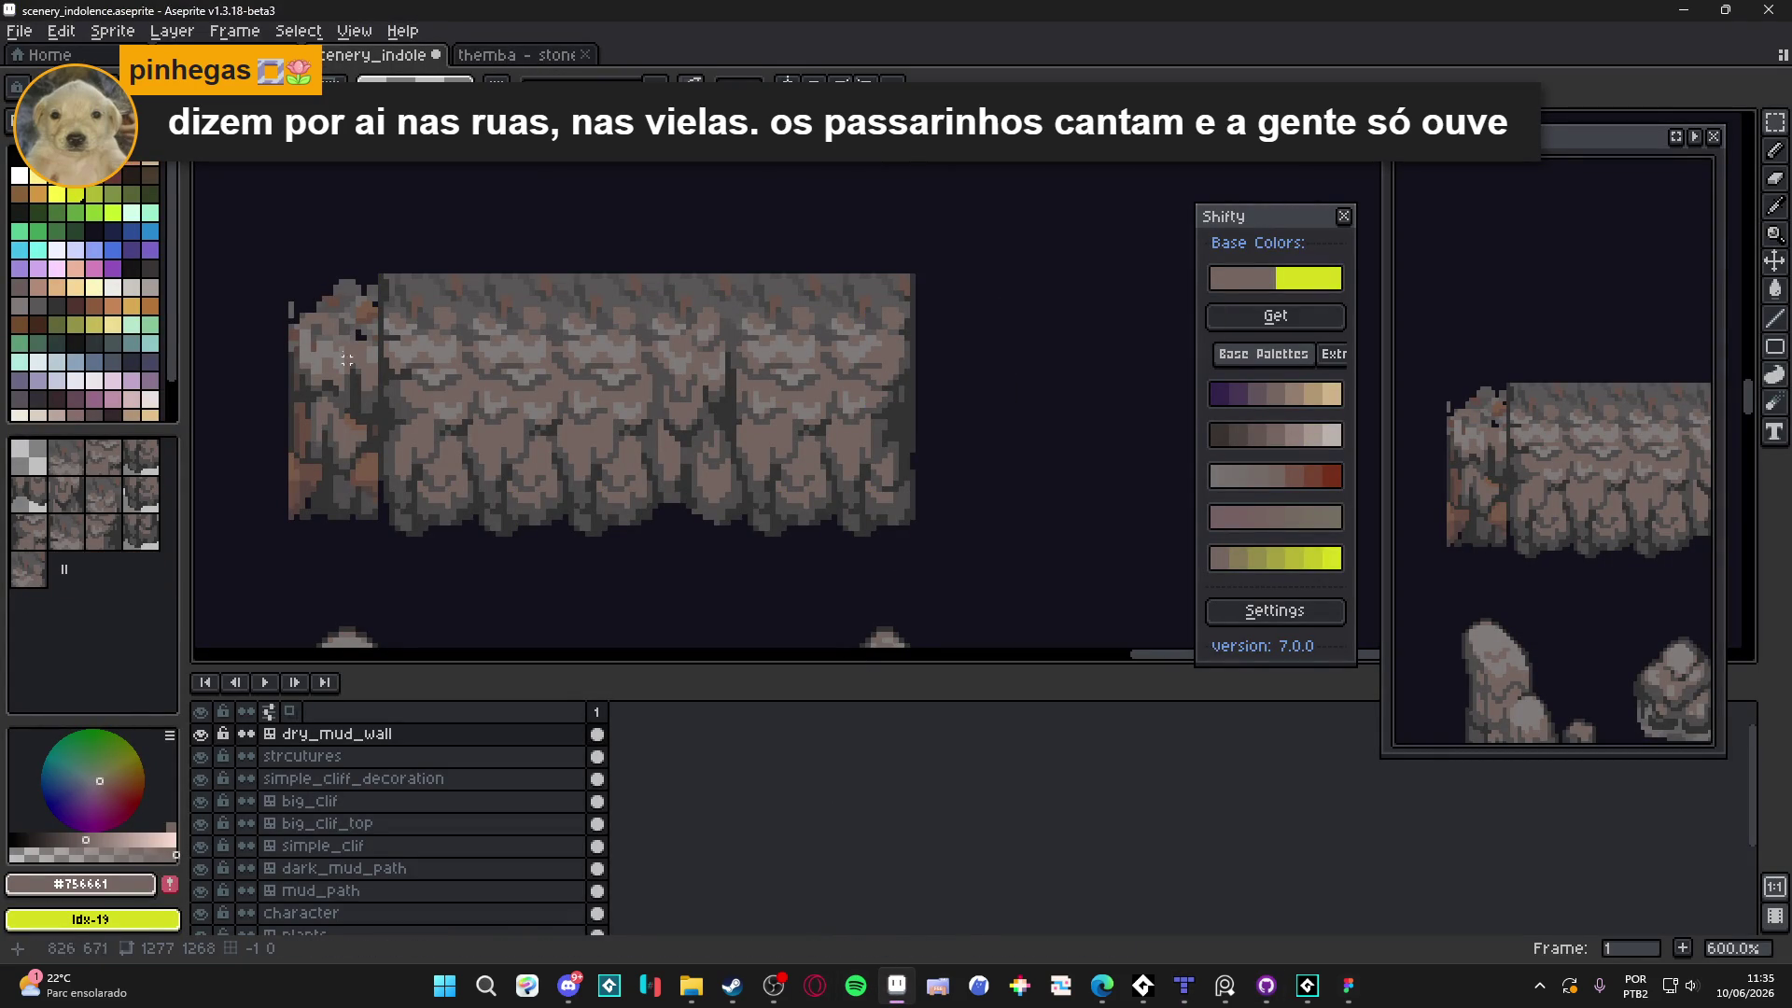
Move a wall column up one tile on the cliff
scroll(971, 224, down, 1)
mouse_move(631, 271)
mouse_down()
mouse_move(680, 397)
mouse_move(688, 487)
mouse_move(751, 542)
mouse_up()
key(Up)
key(Up)
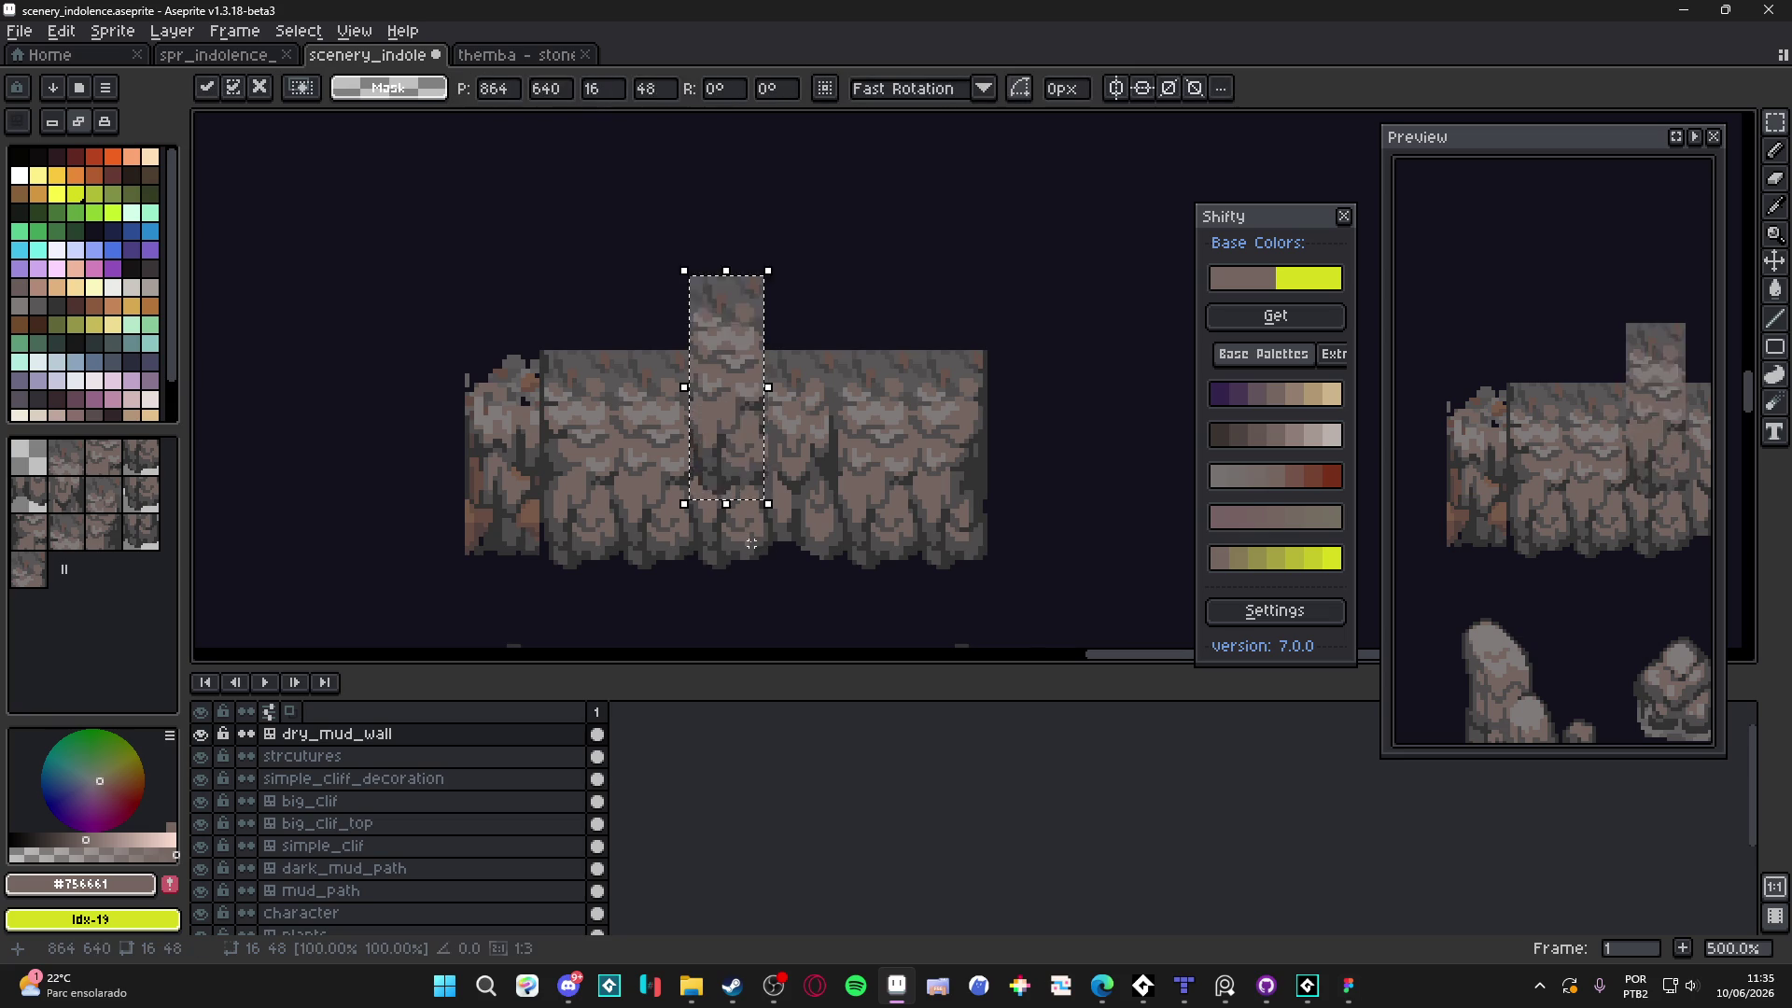
key(shift+Up)
key(Return)
Shift a 16x48 left-edge column up and right onto the raised block, undoing a misstep
mouse_move(476, 360)
mouse_down()
mouse_move(485, 512)
mouse_move(480, 352)
mouse_move(513, 524)
mouse_up()
key(Return)
key(v)
key(ctrl+z)
key(ctrl+z)
key(m)
key(shift+Up)
key(shift+Up)
key(shift+Up)
key(shift+Right)
key(shift+Right)
key(shift+Right)
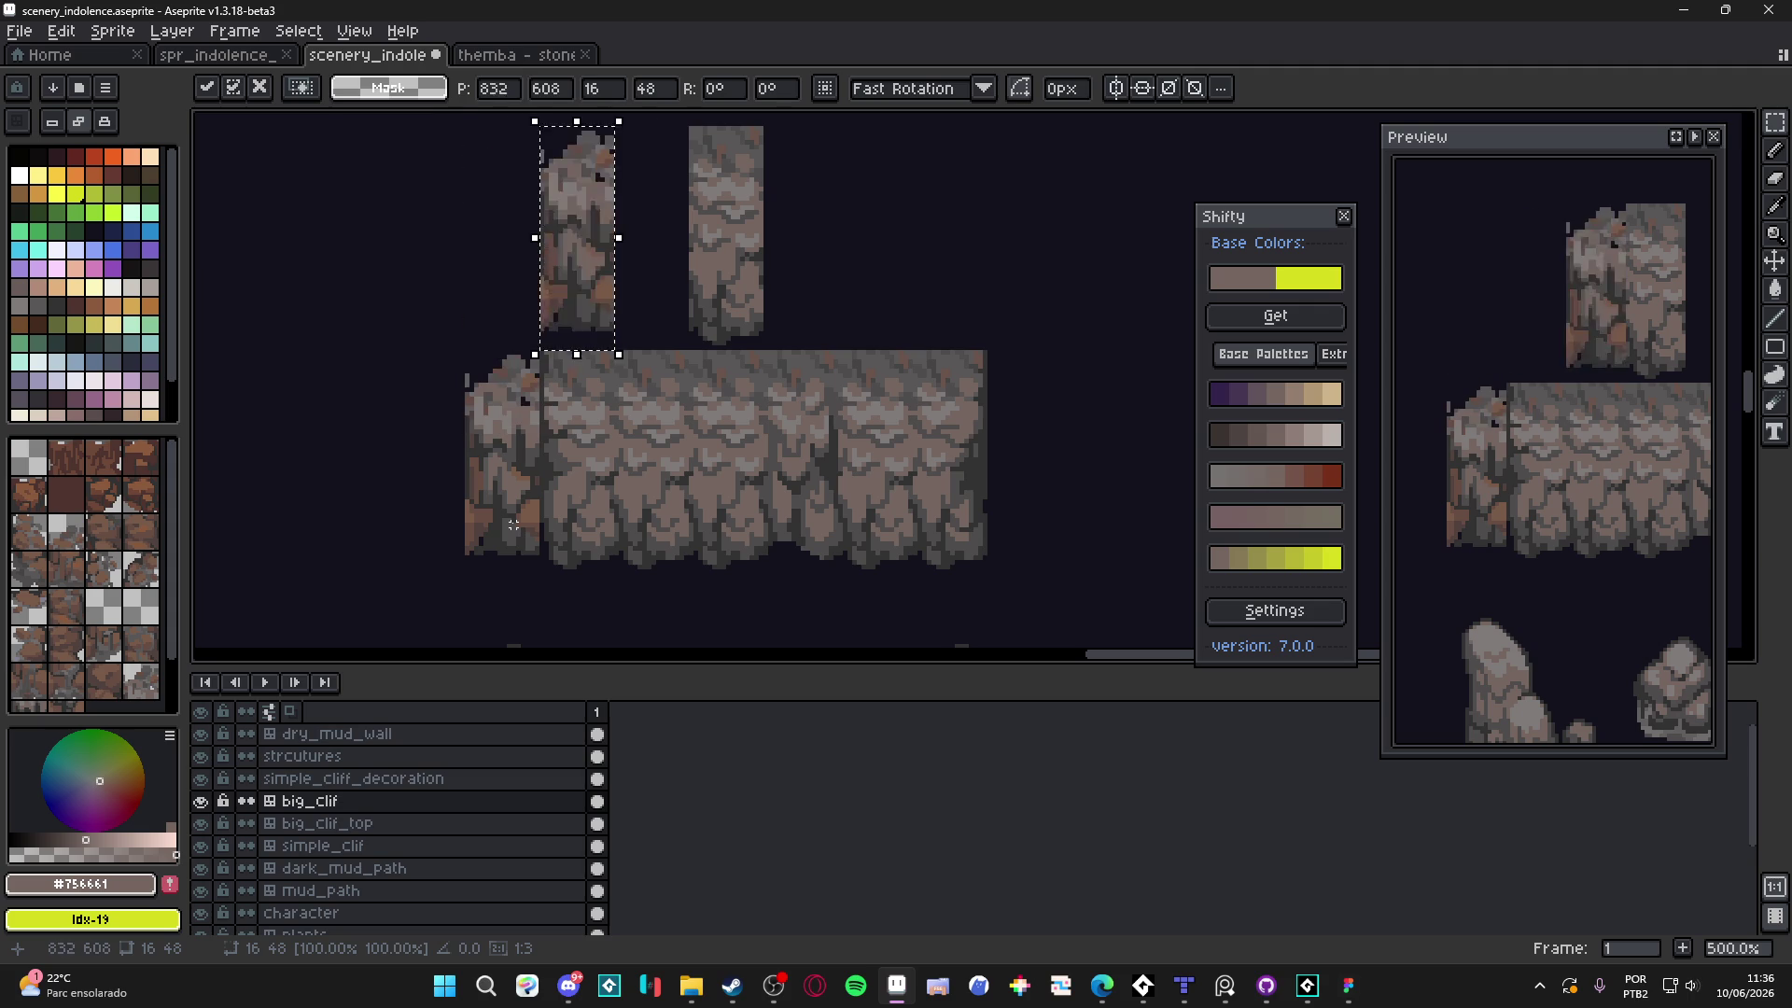
key(Return)
scroll(698, 287, up, 2)
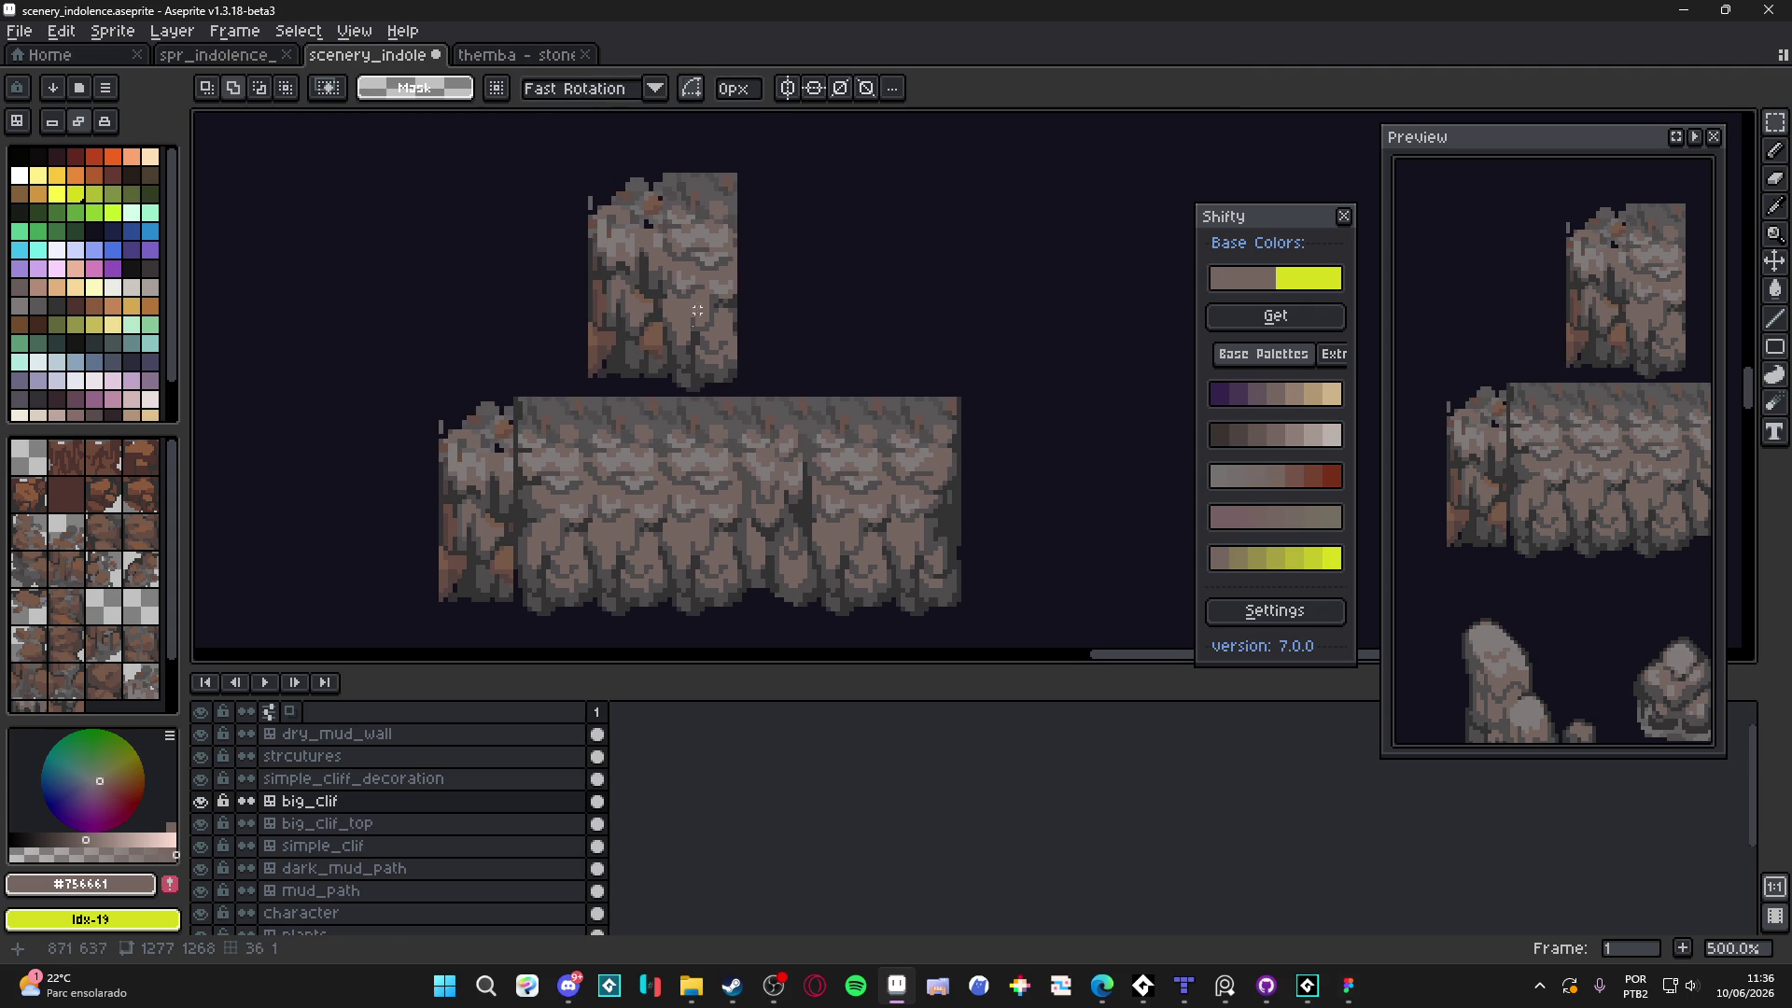
scroll(585, 365, right, 1)
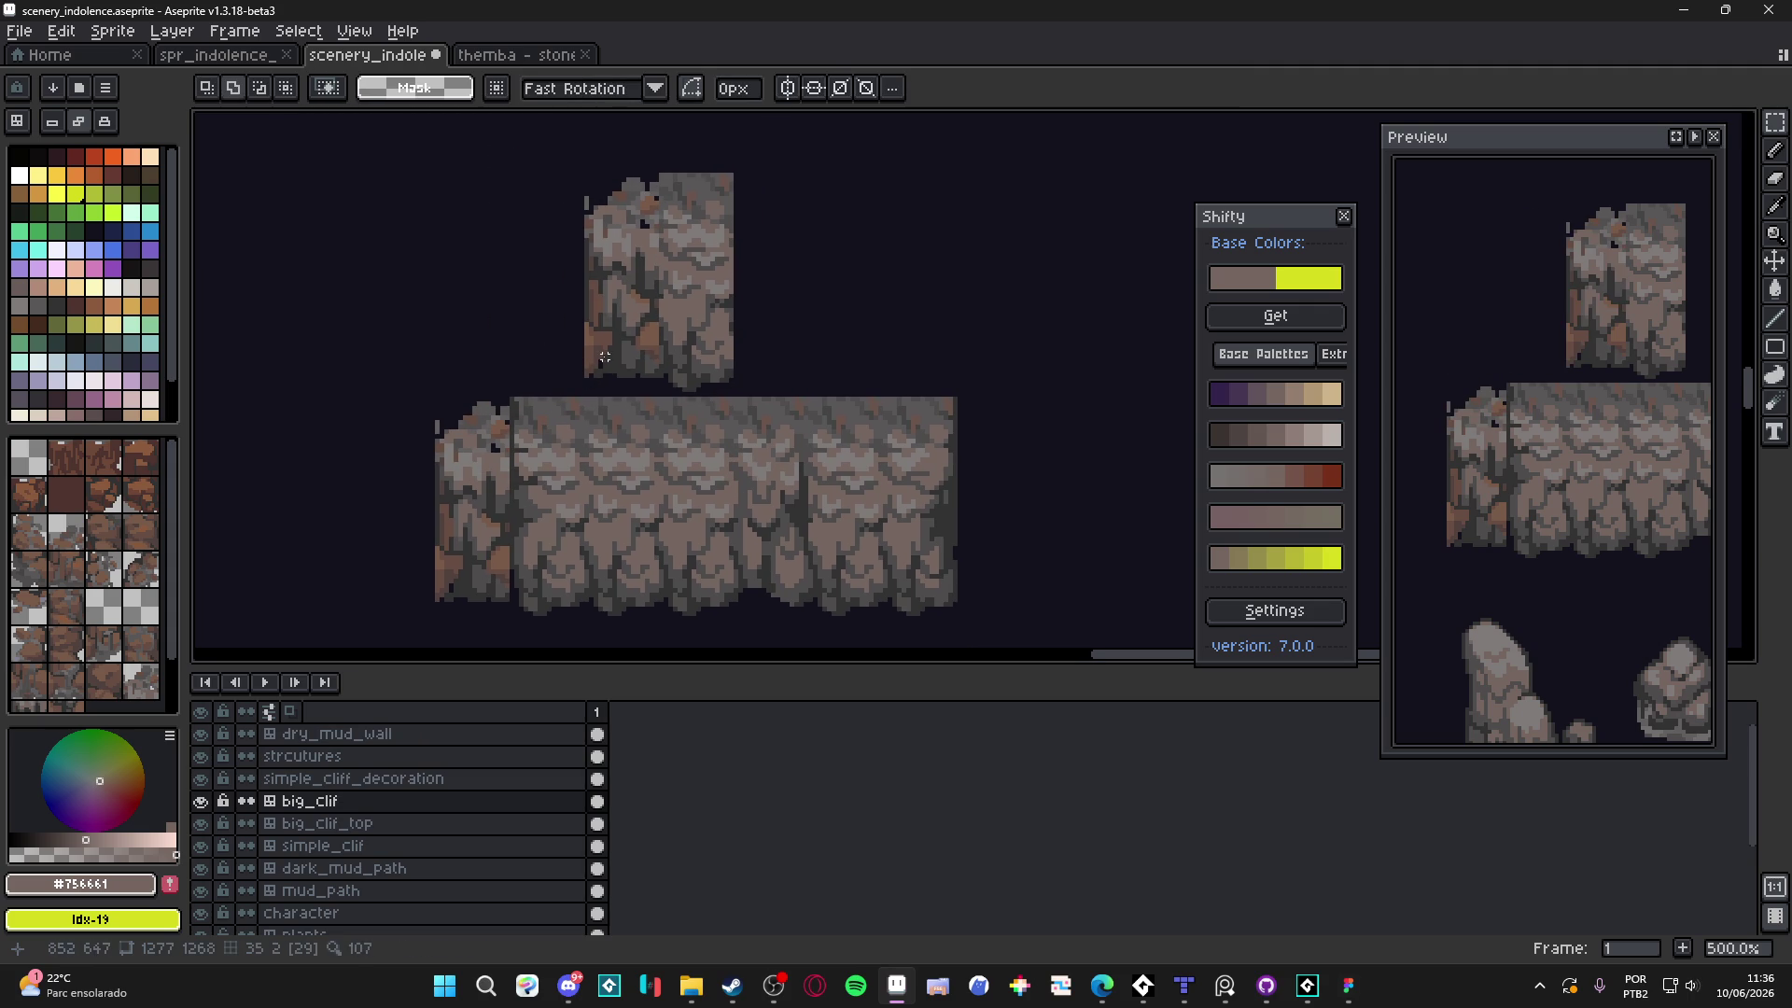
scroll(495, 457, up, 1)
scroll(576, 473, down, 3)
scroll(719, 444, down, 1)
scroll(718, 444, down, 1)
scroll(691, 373, up, 2)
scroll(662, 287, down, 2)
scroll(489, 492, up, 2)
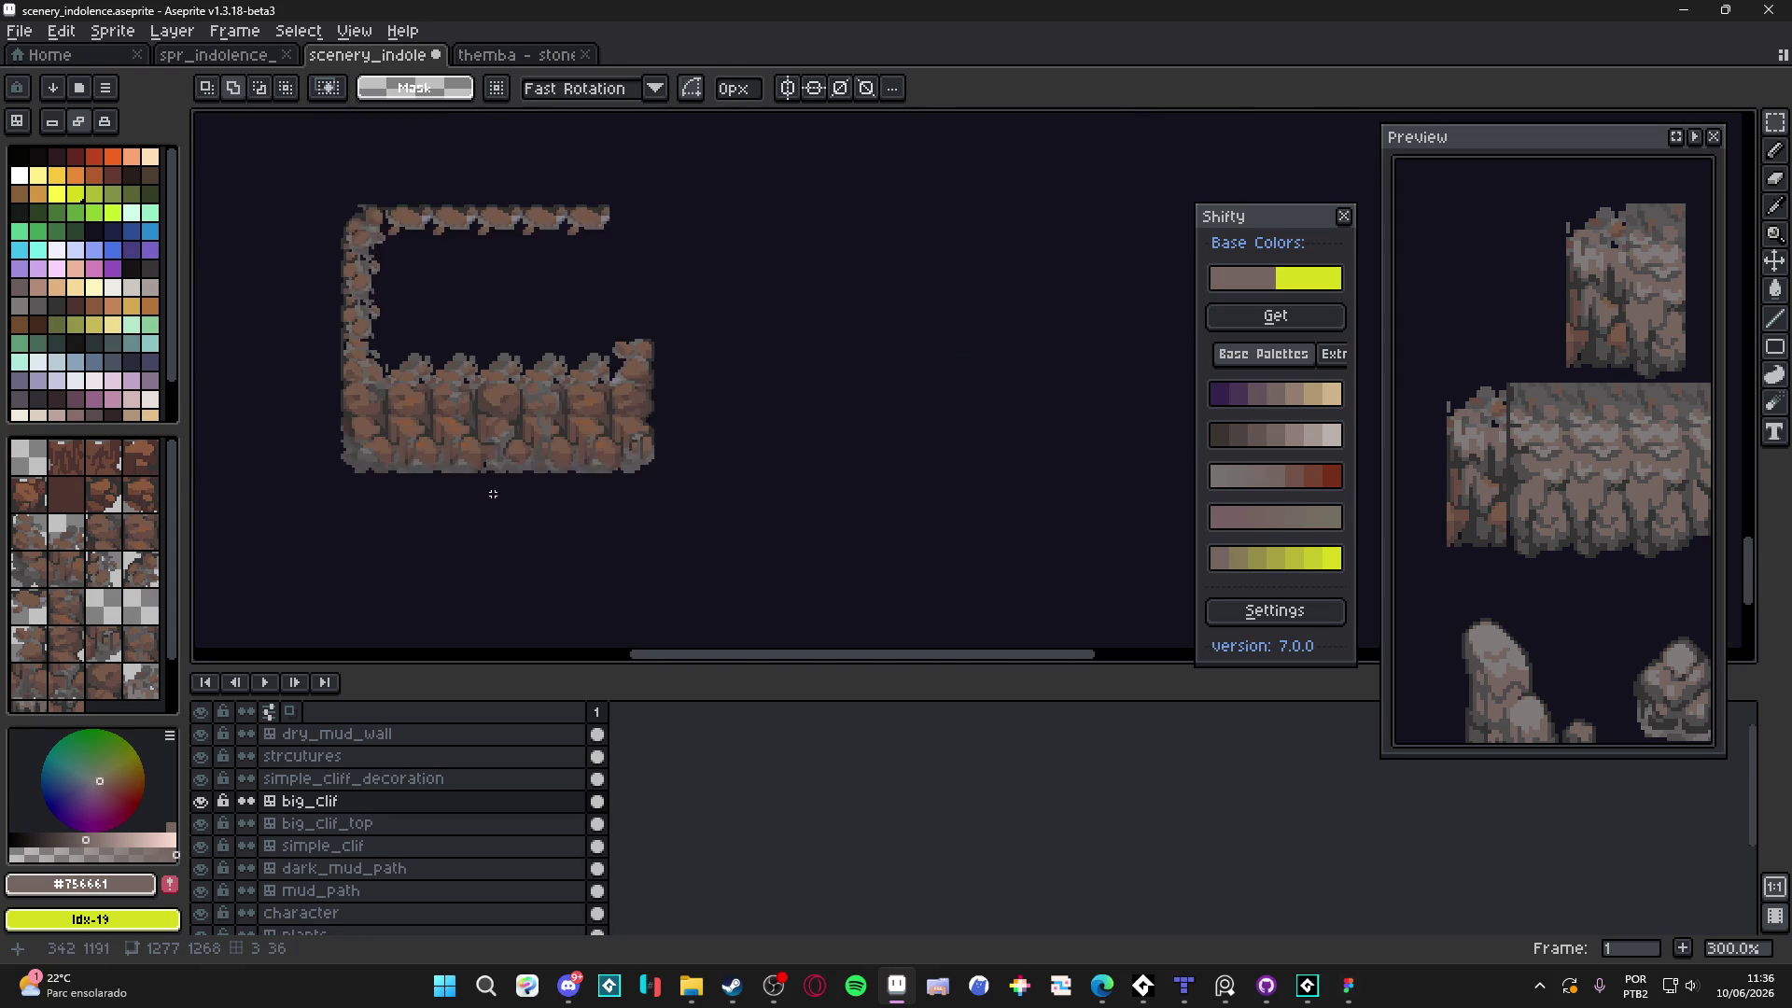
Select a tile column on the brown cliff
scroll(520, 439, up, 2)
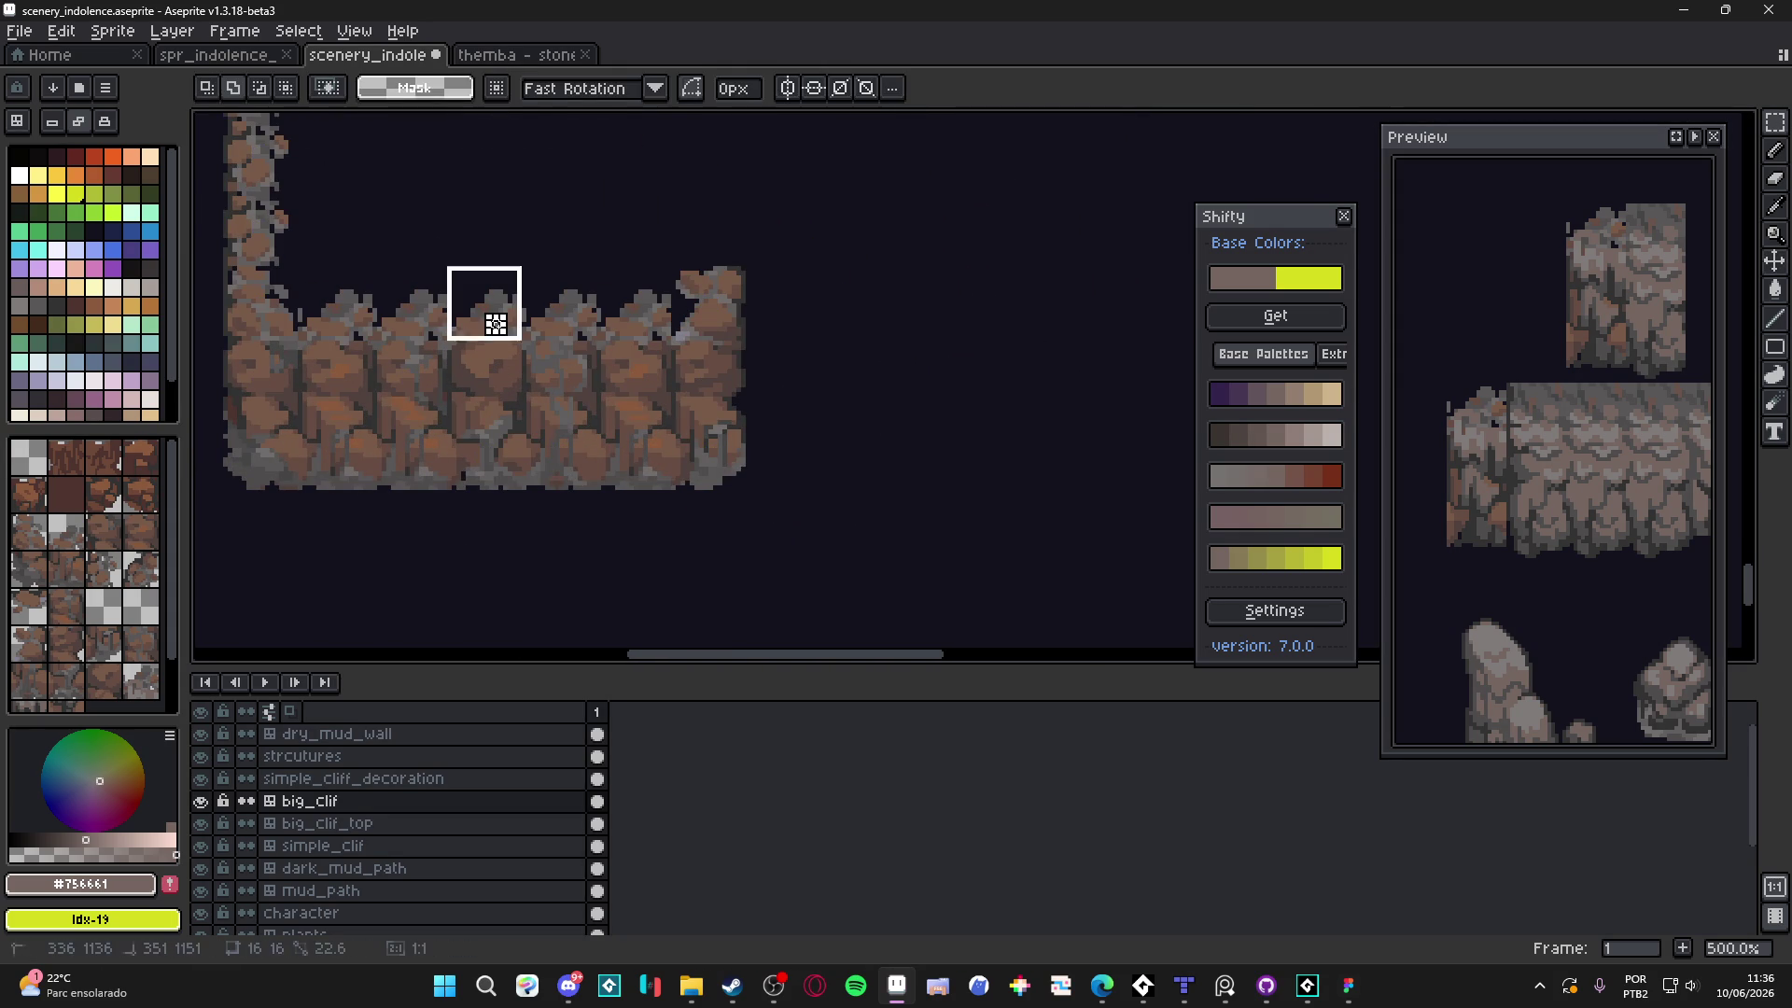
drag(485, 308, 485, 466)
drag(627, 317, 640, 452)
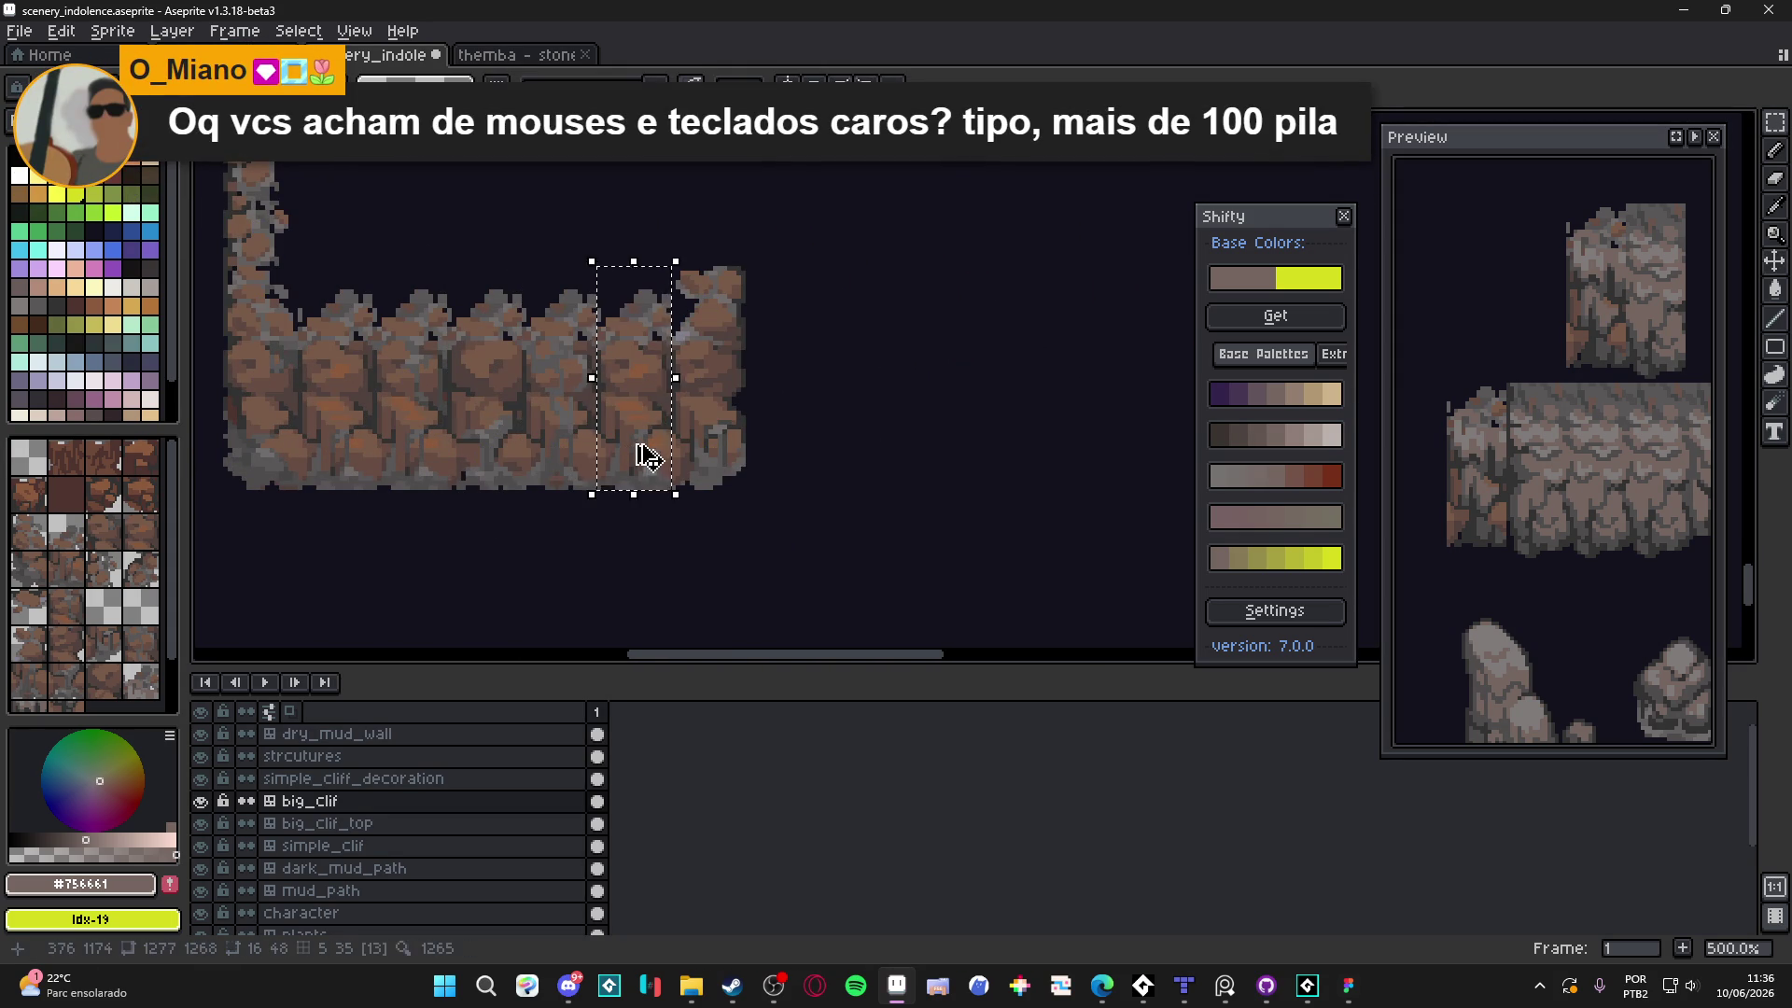
scroll(640, 451, down, 3)
scroll(756, 545, up, 2)
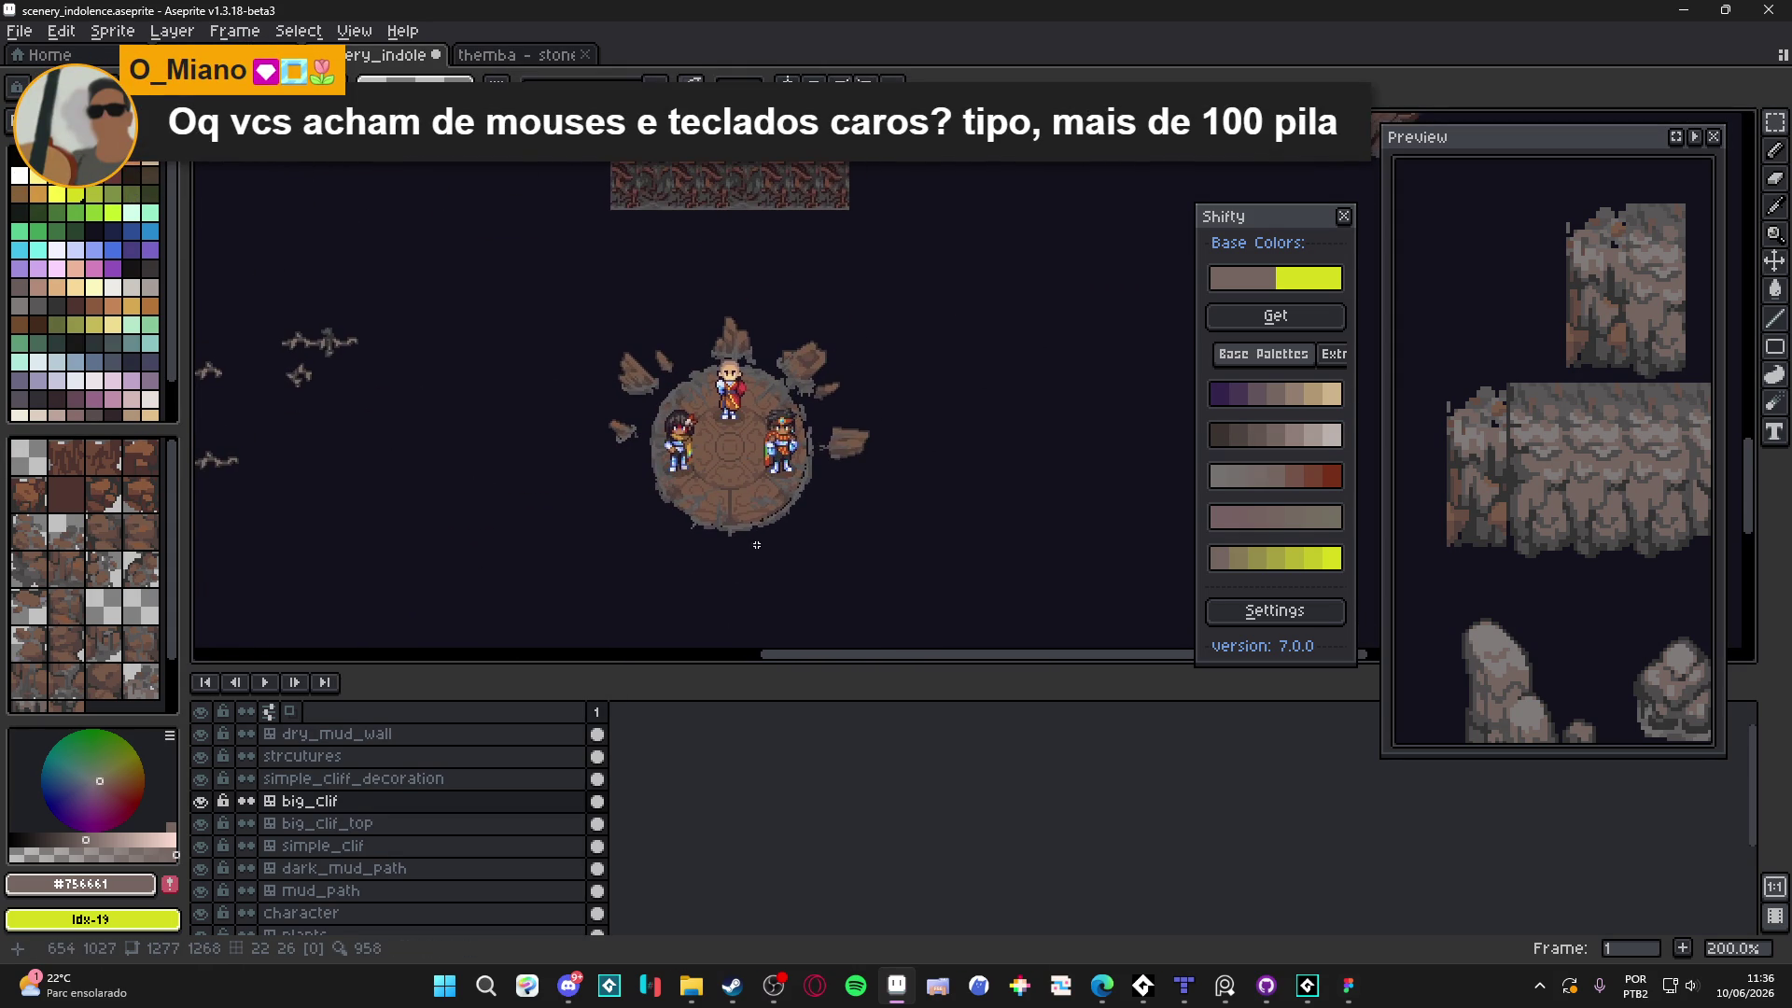
scroll(812, 441, up, 2)
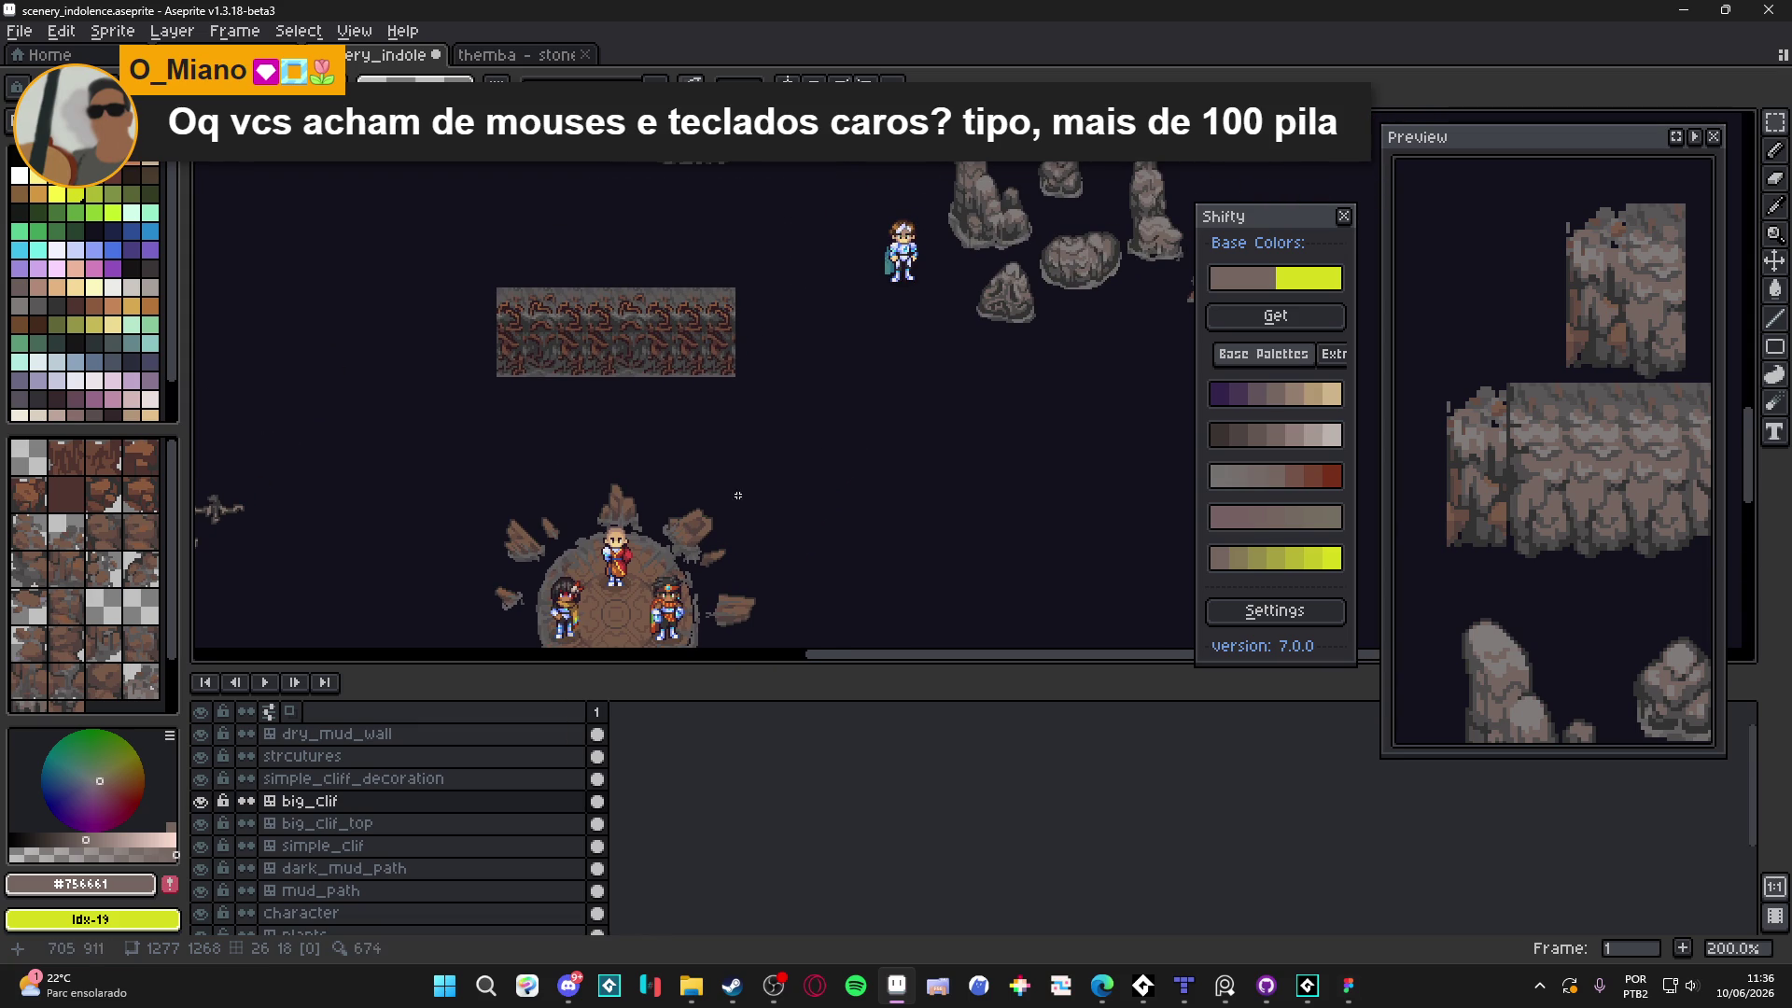
scroll(821, 360, up, 5)
scroll(722, 320, up, 3)
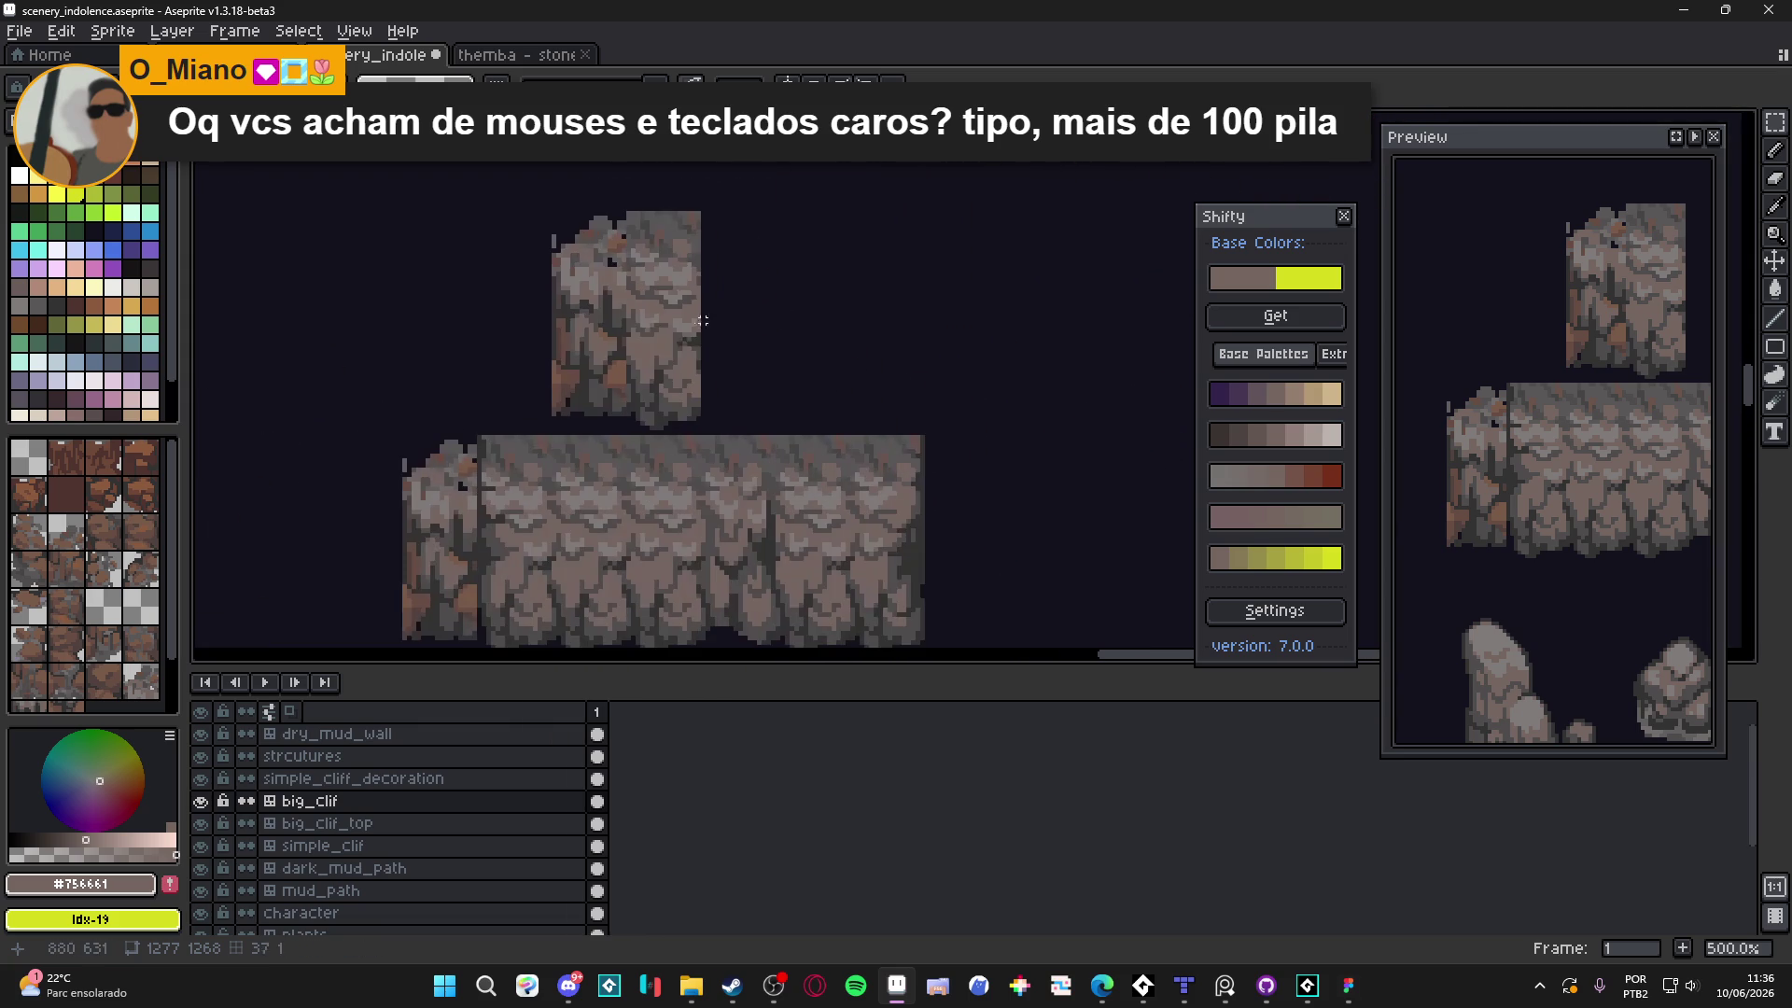
Paste the rock column on dry_mud_wall flush beside the upper cliff block, resting on the mud wall
ctrl+click(691, 320)
key(ctrl+v)
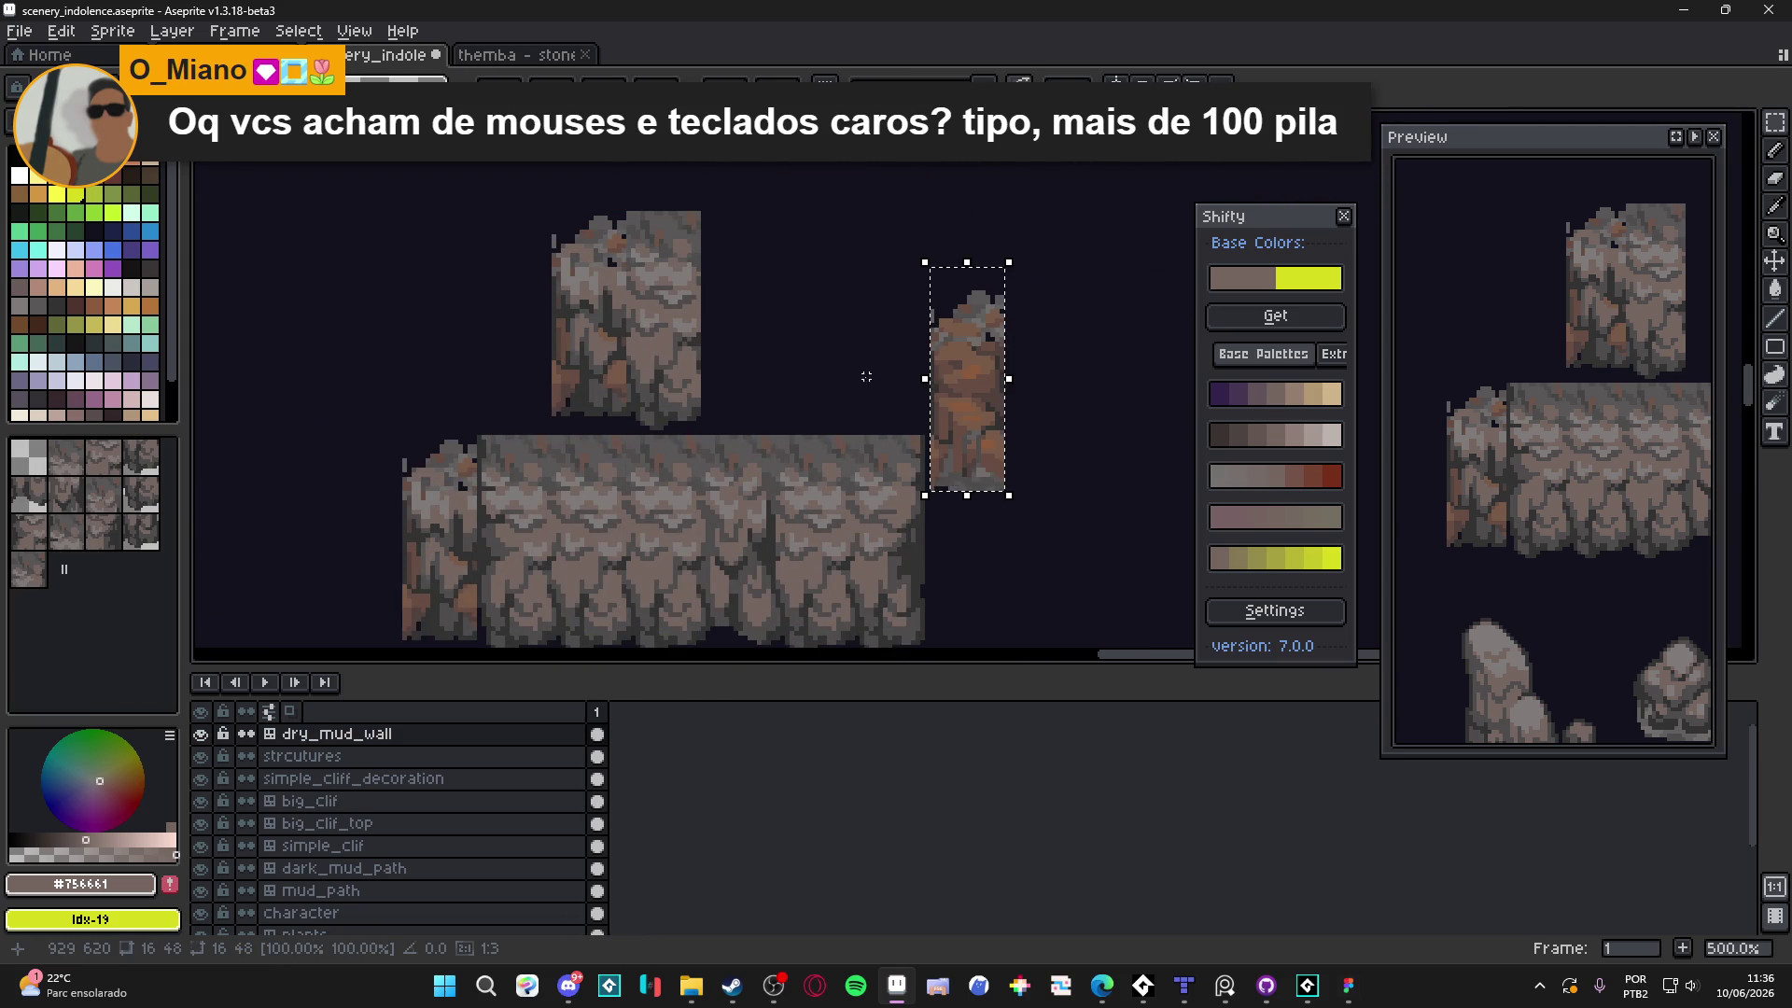
scroll(861, 377, up, 1)
drag(984, 375, 722, 286)
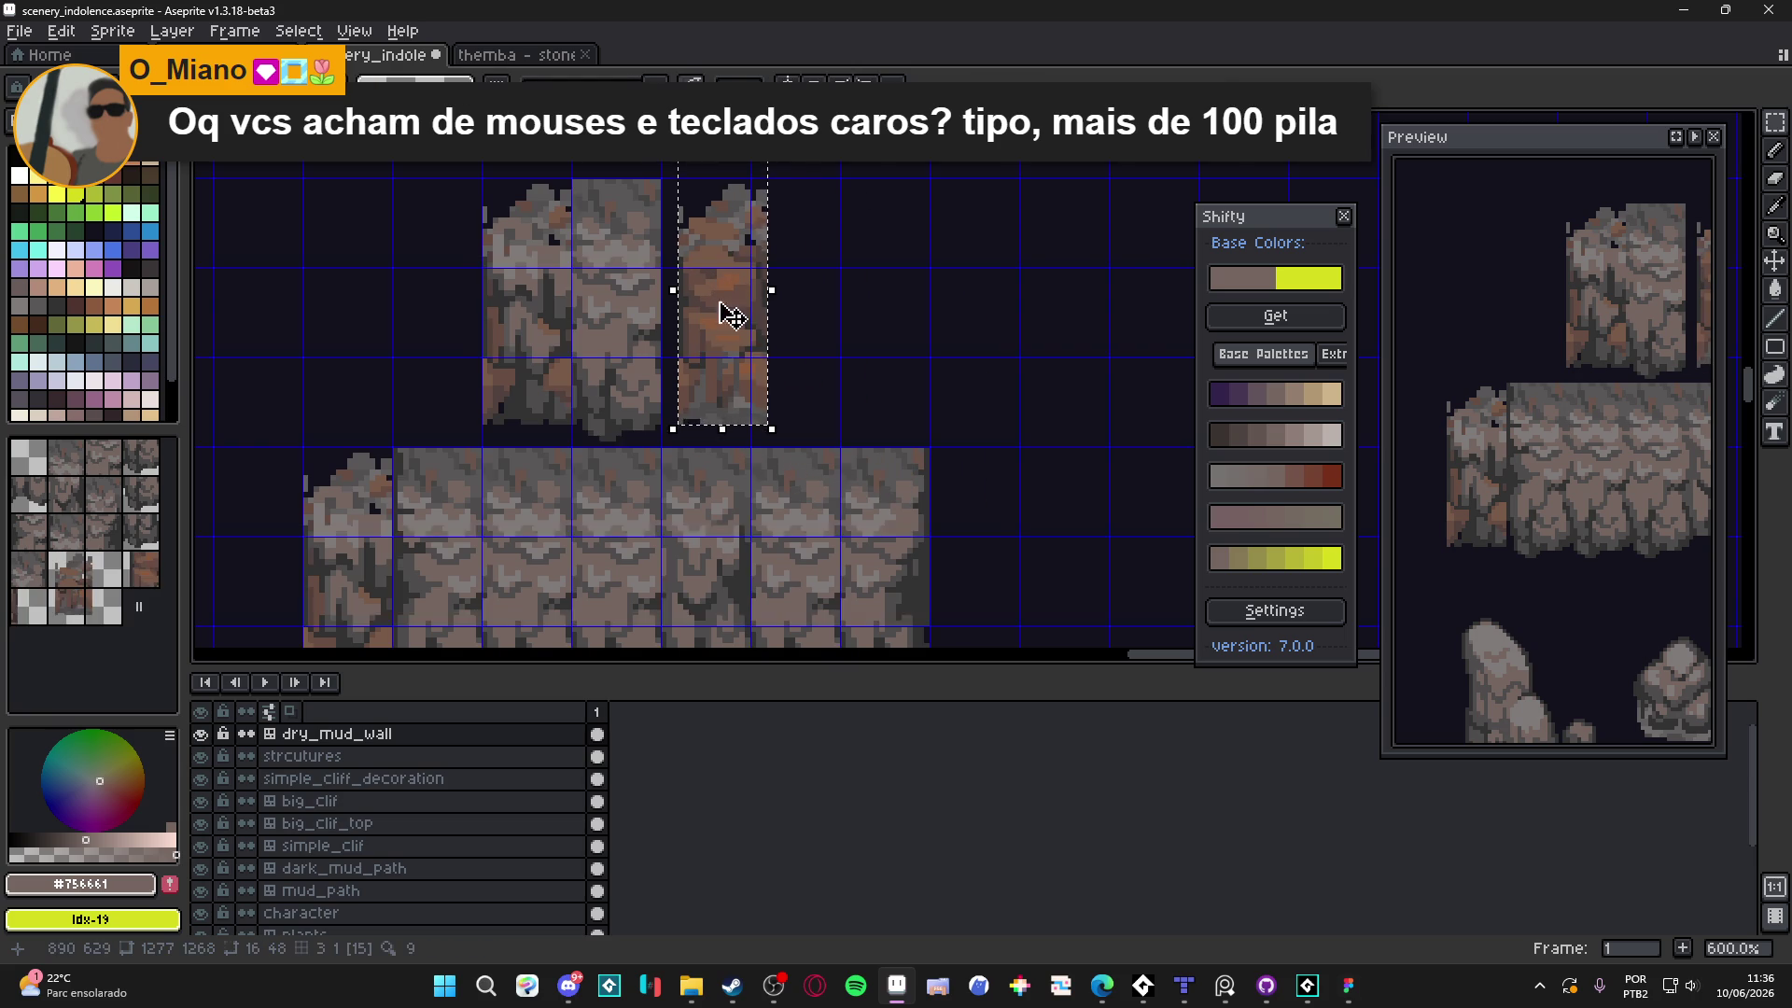
scroll(730, 308, up, 3)
drag(719, 348, 698, 362)
scroll(698, 362, down, 2)
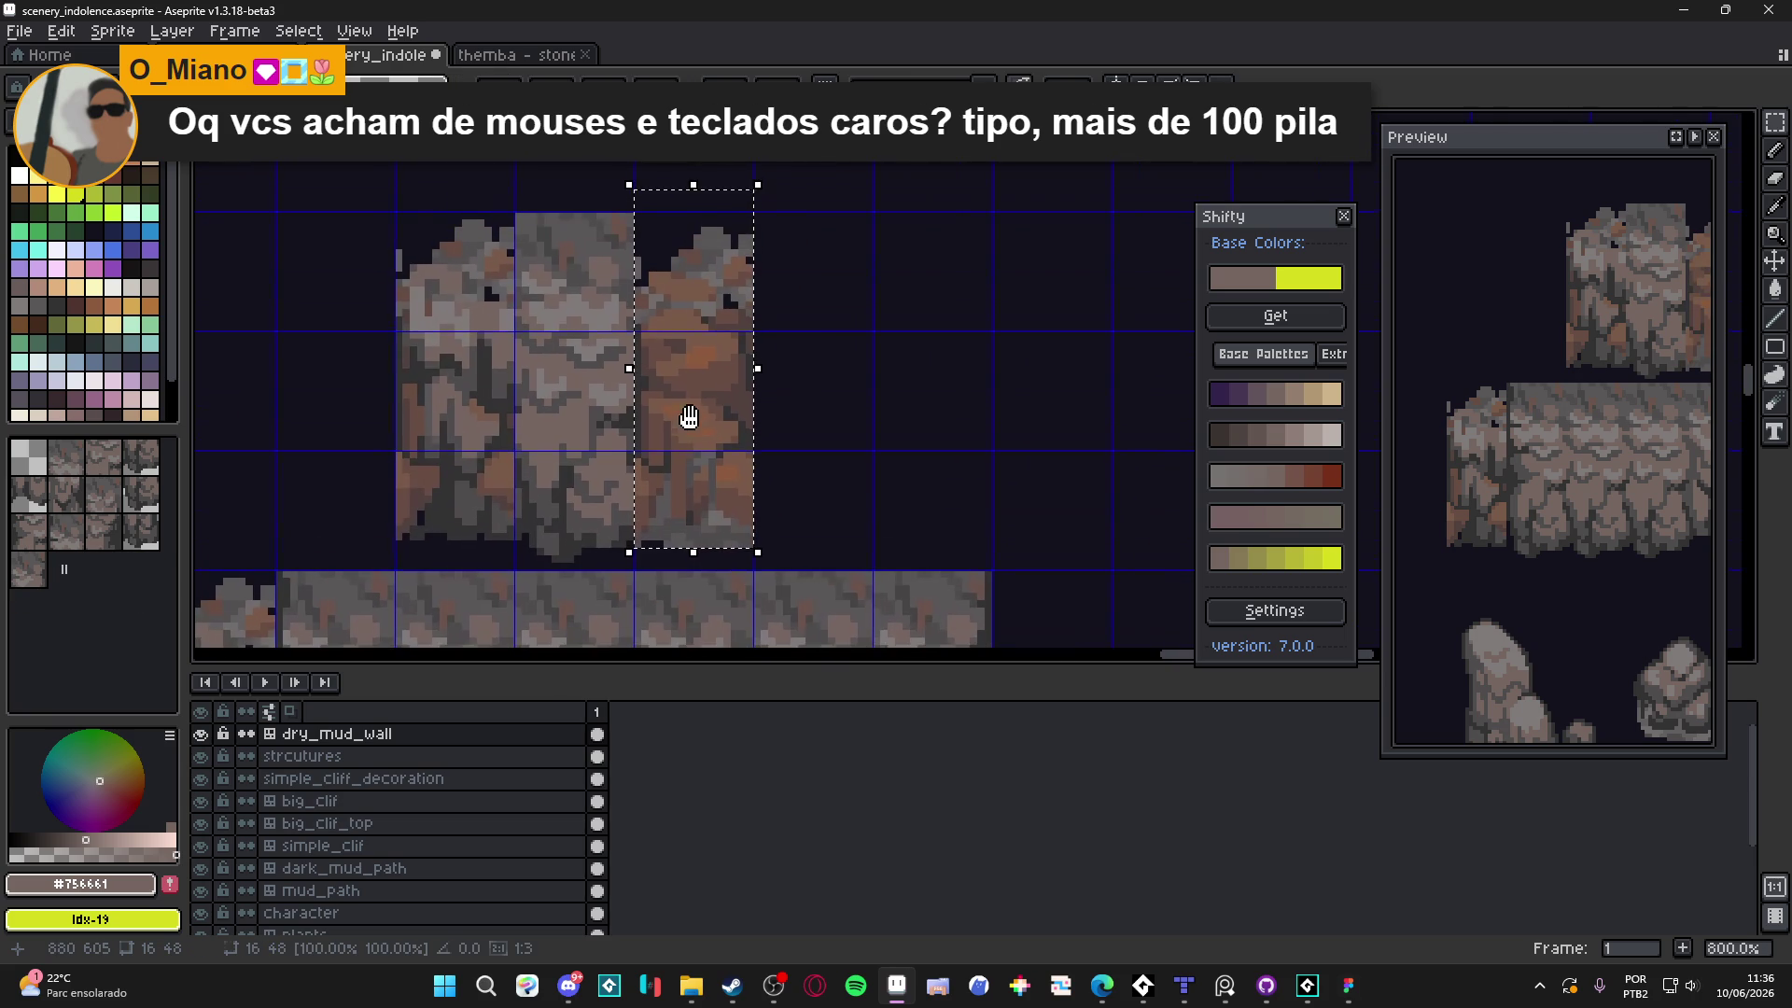
drag(700, 428, 703, 451)
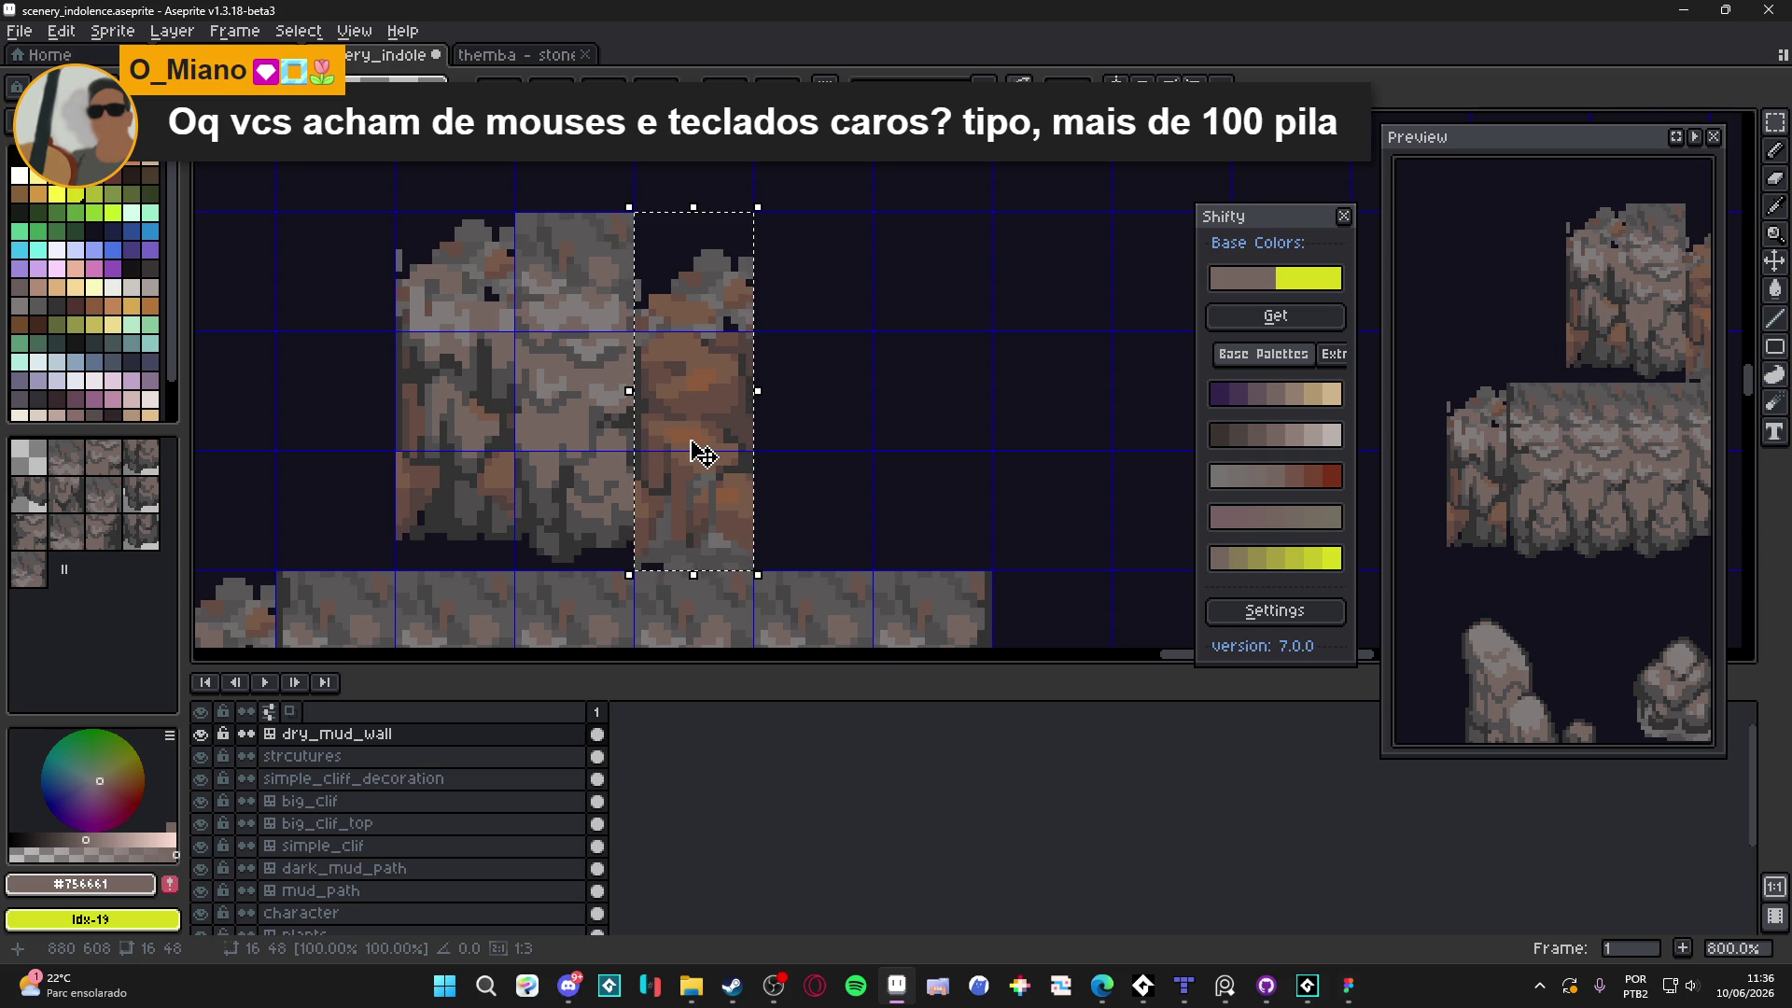
key(Return)
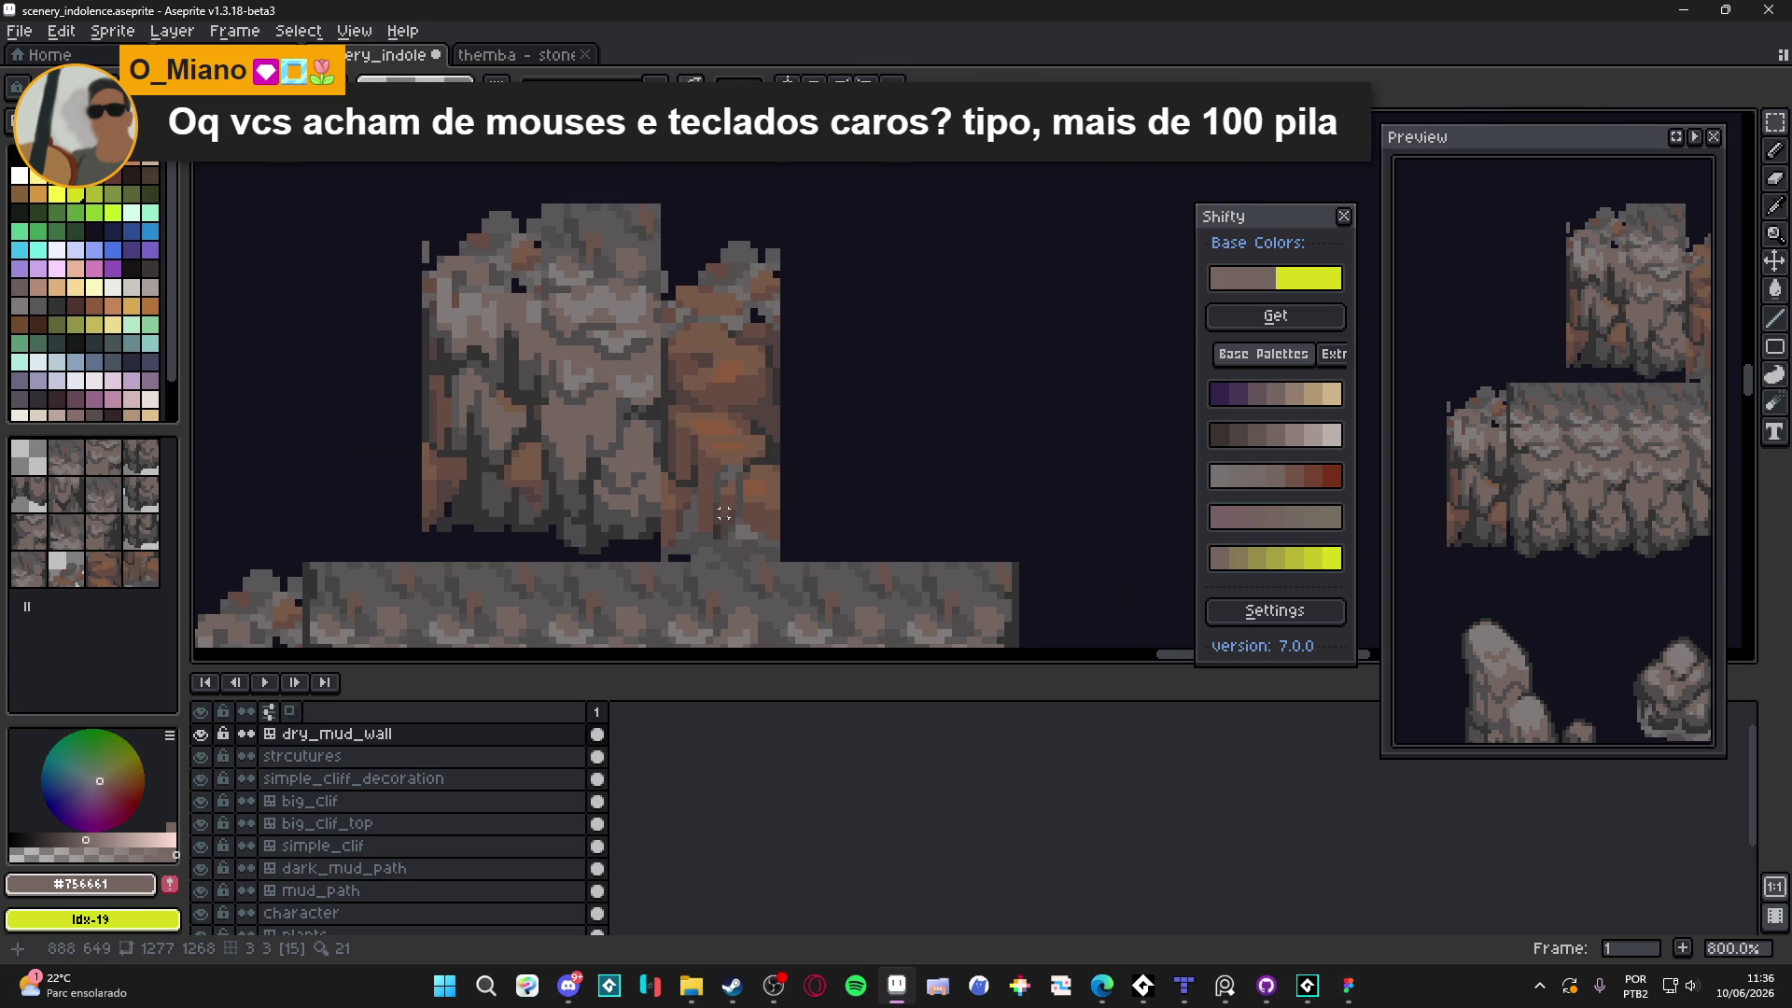
scroll(659, 473, up, 2)
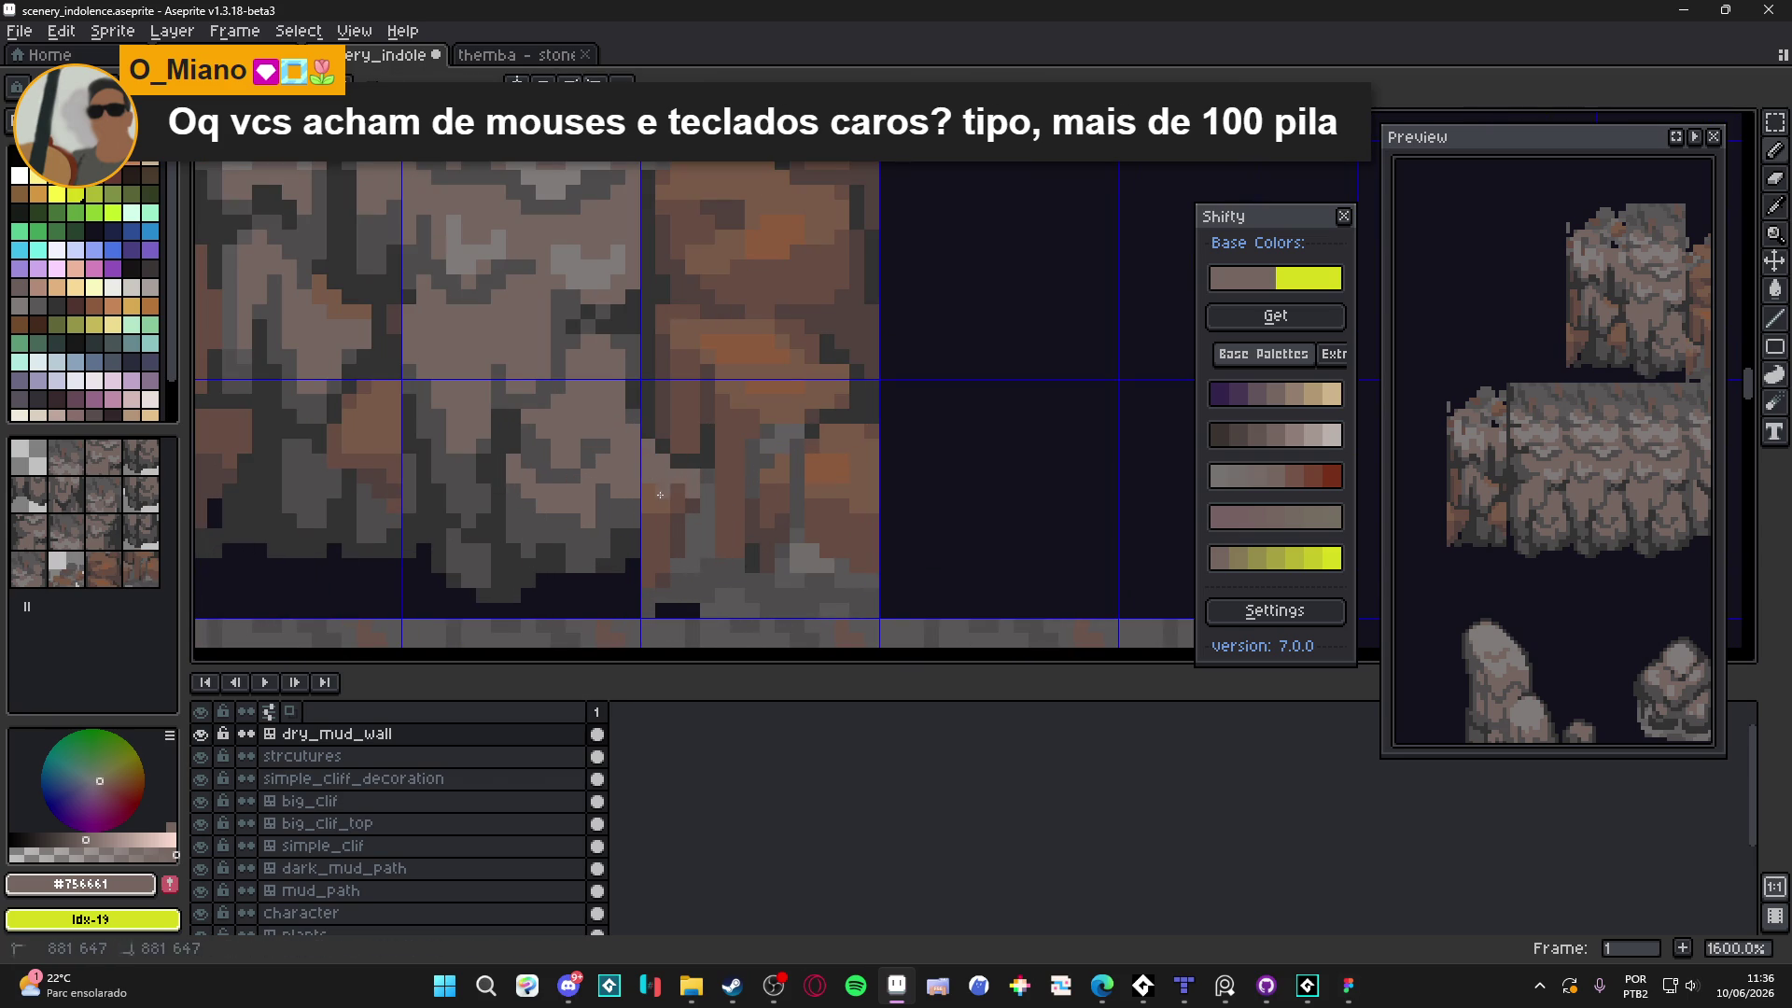
Paint a #4f4d4d patch on the column base and a dark #323232 vertical crack up it
alt+click(659, 532)
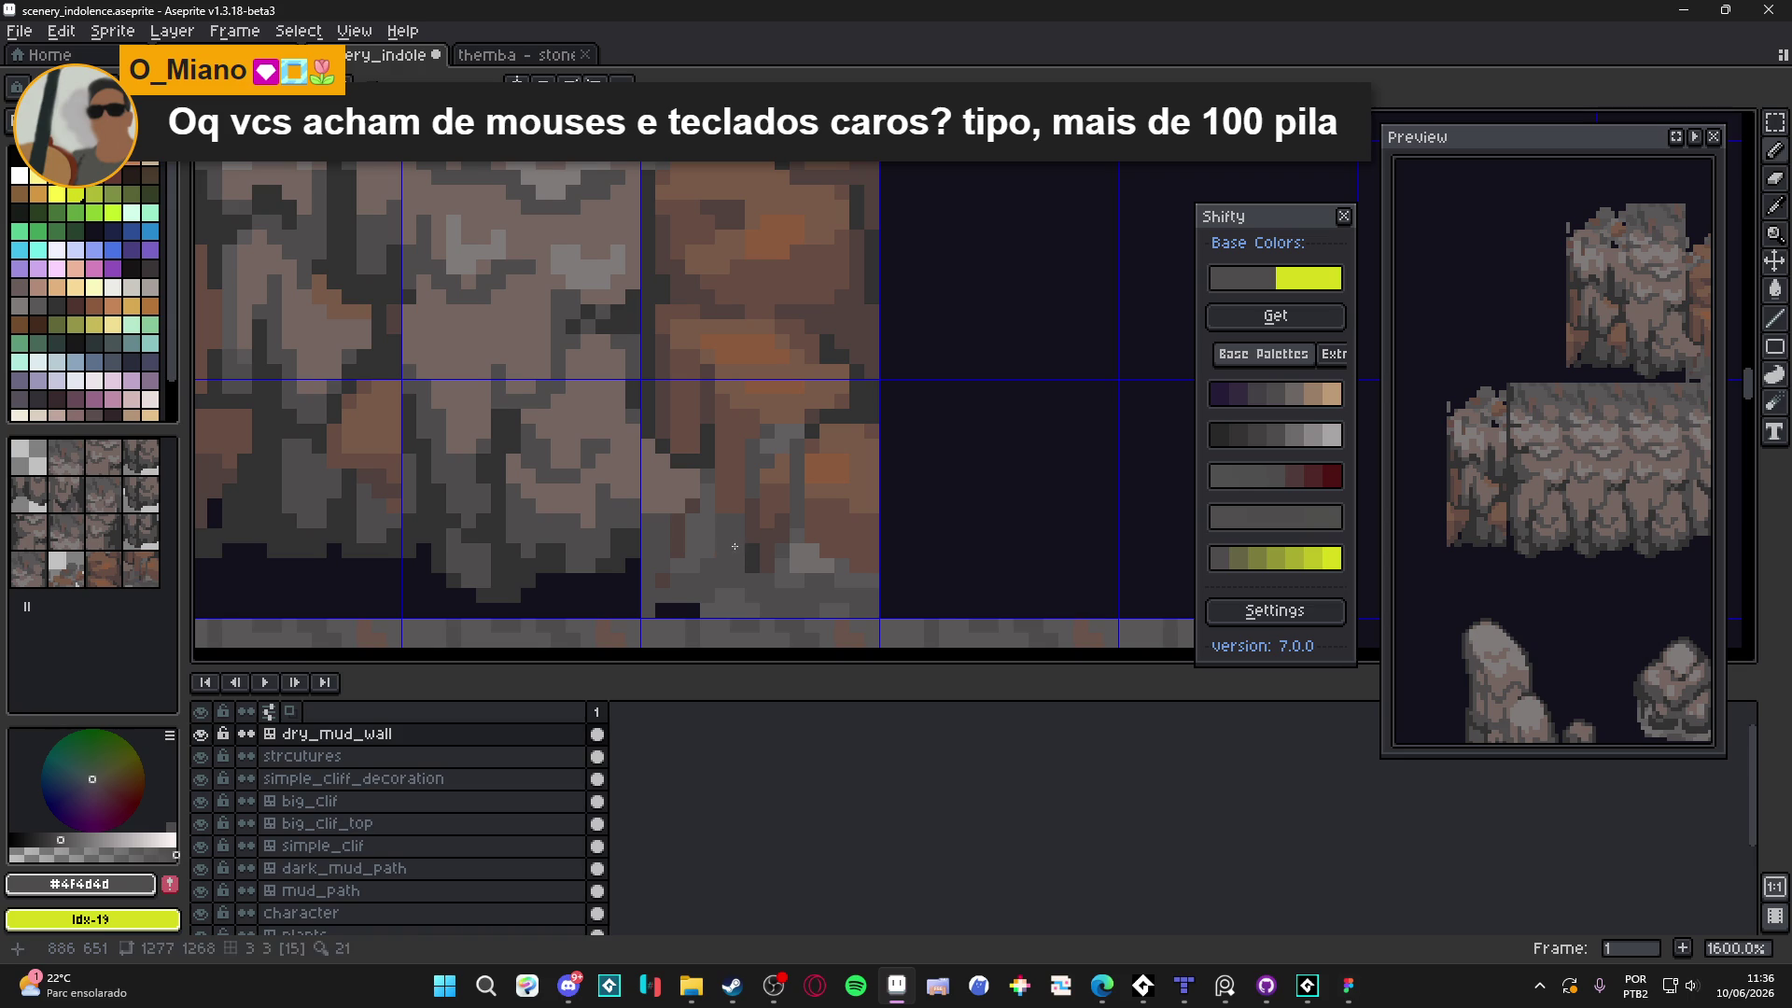
click(733, 476)
scroll(738, 458, down, 1)
scroll(751, 485, up, 1)
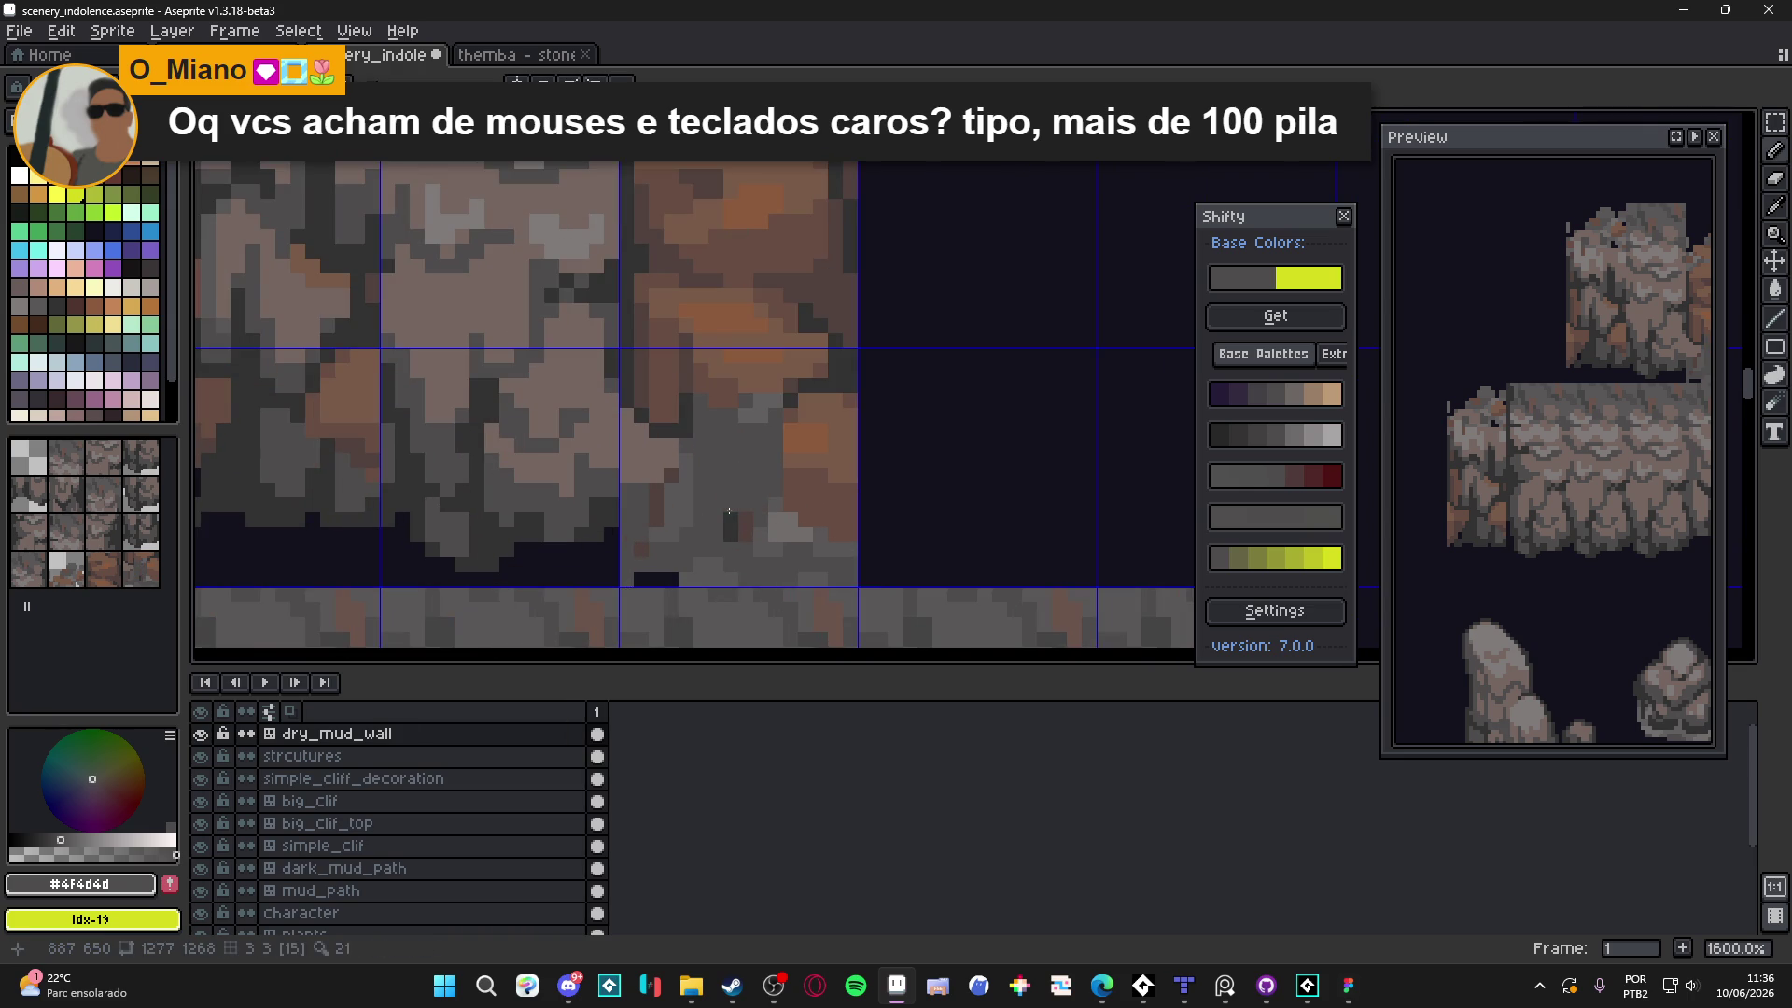
scroll(749, 521, up, 2)
alt+click(742, 532)
mouse_move(742, 532)
mouse_down()
mouse_move(730, 423)
mouse_move(700, 420)
mouse_move(698, 378)
mouse_move(802, 410)
mouse_move(810, 378)
mouse_move(788, 399)
mouse_up()
Sample #4f4d4d and #756661 from the canvas, then undo the last pencil stroke
scroll(798, 462, down, 5)
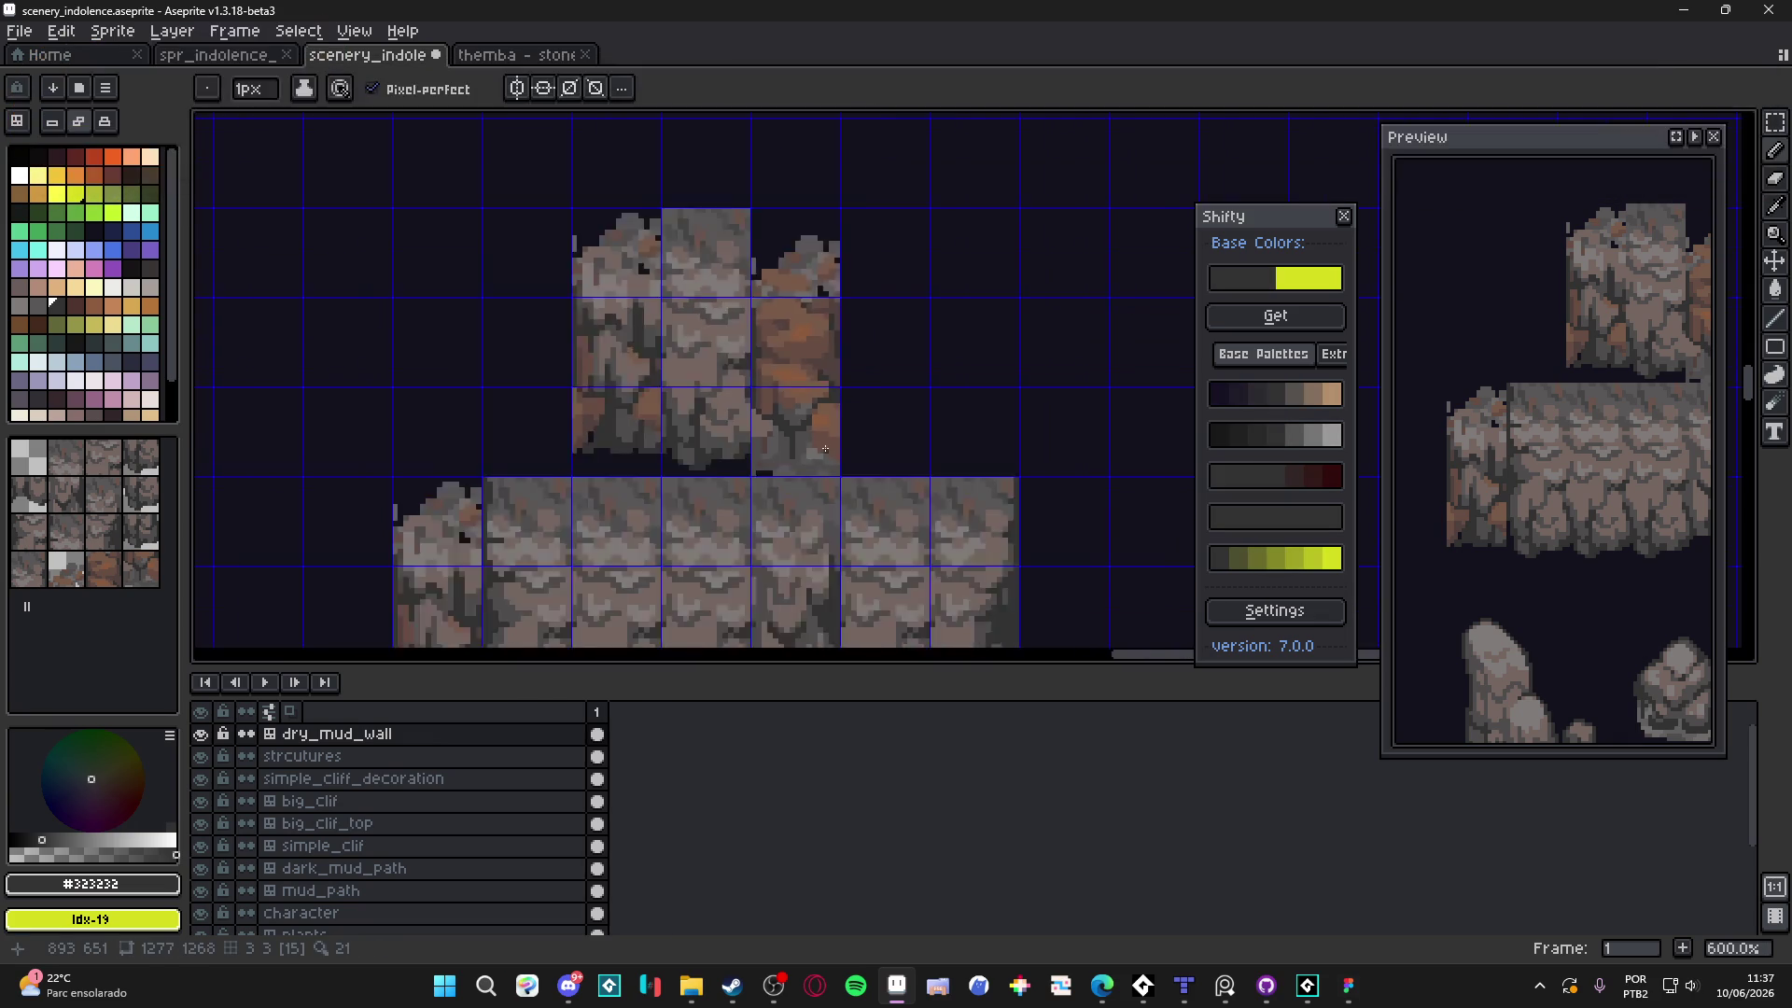
scroll(798, 462, down, 2)
scroll(792, 462, up, 4)
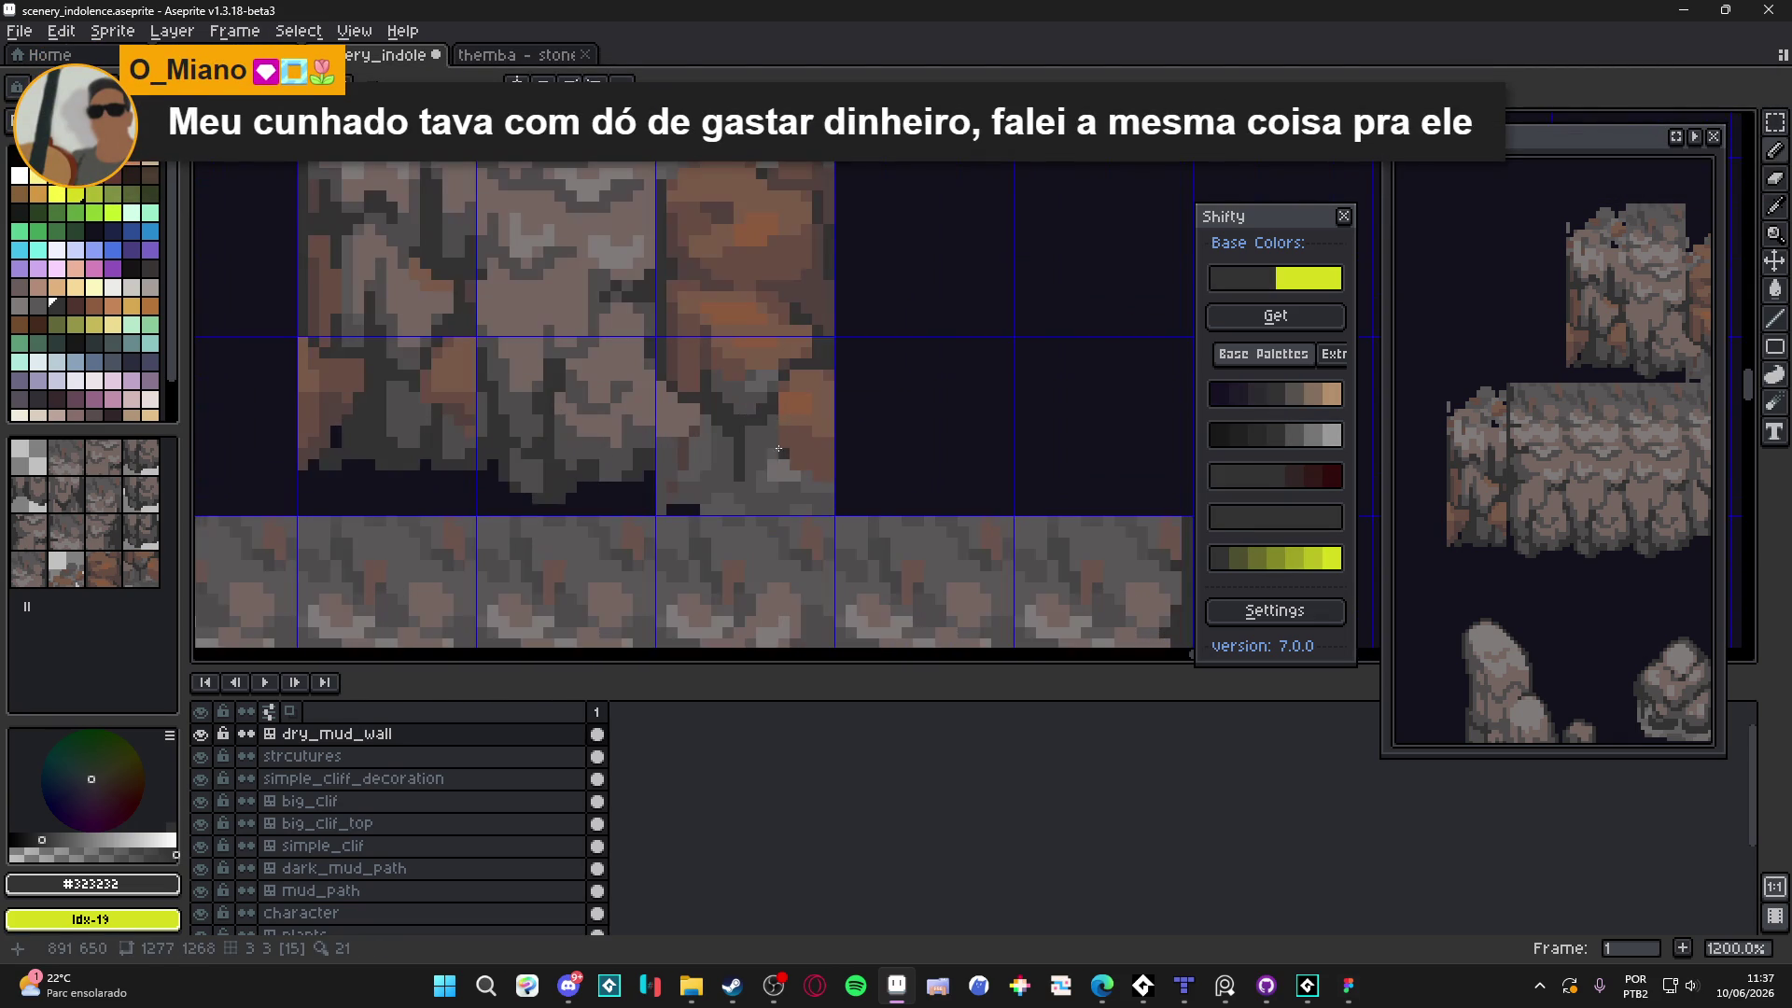
alt+click(780, 416)
alt+click(709, 416)
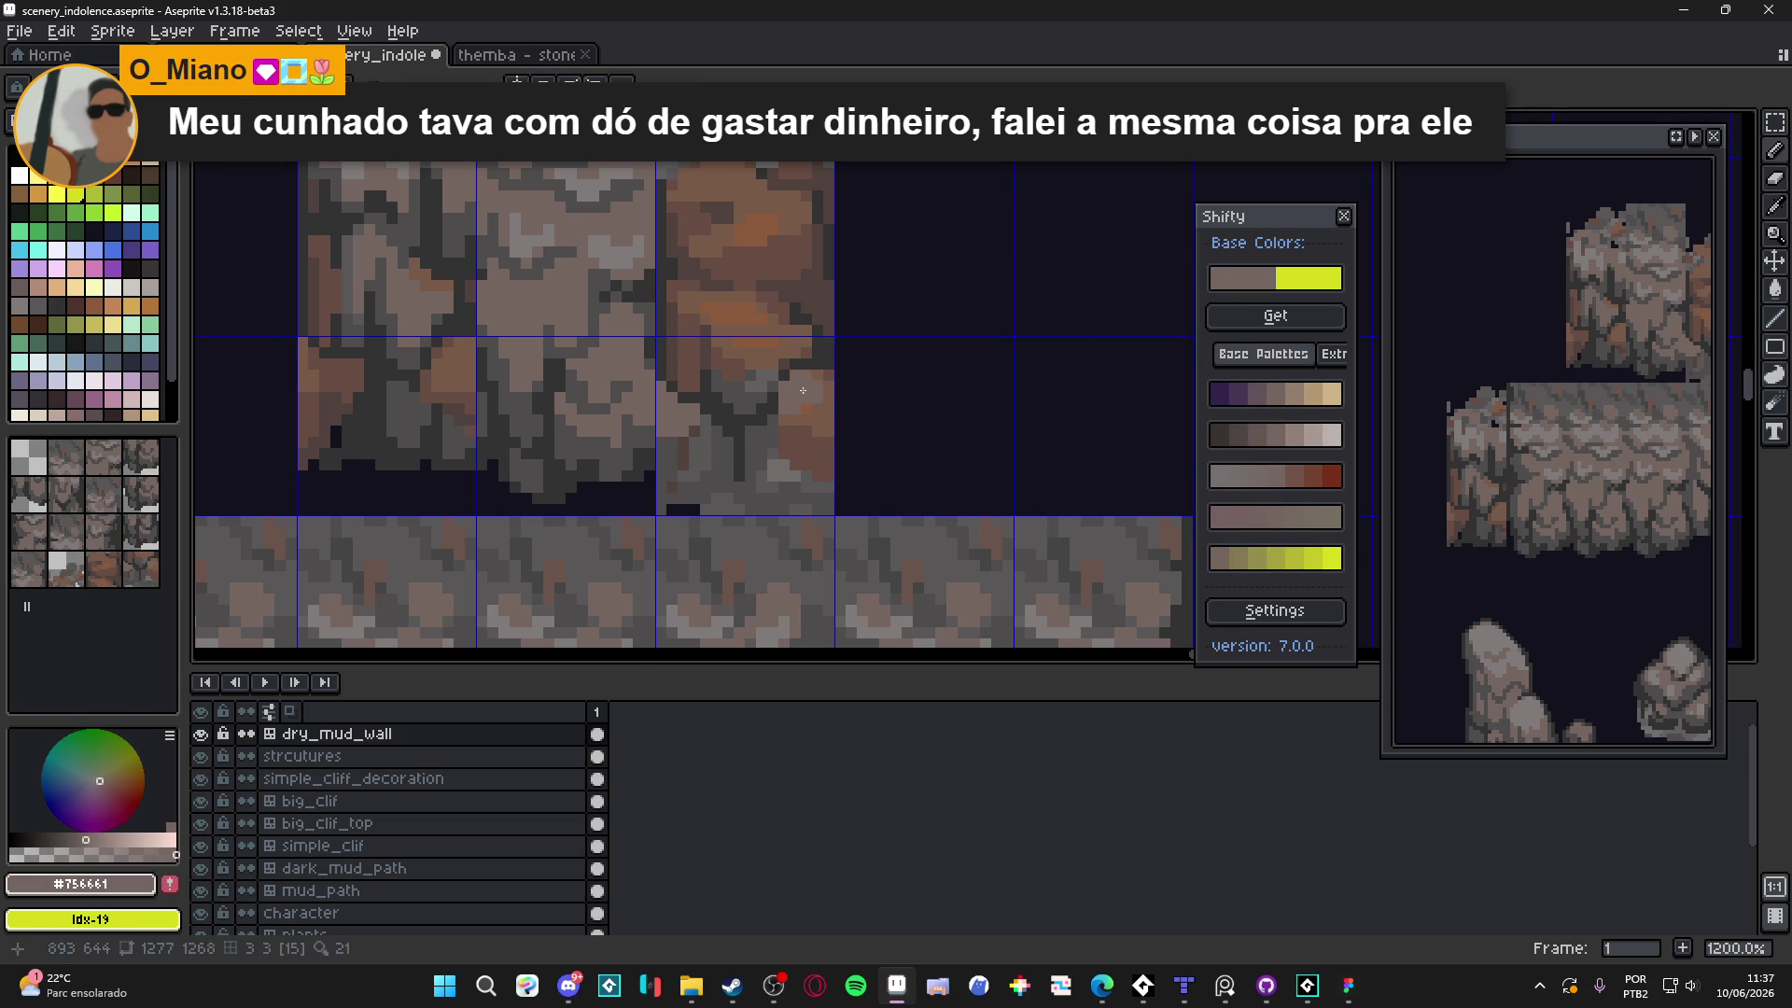
key(ctrl+z)
Repaint a small patch in darker grey, resample #756661 and #4f4d4d, then undo those marks
scroll(795, 410, up, 1)
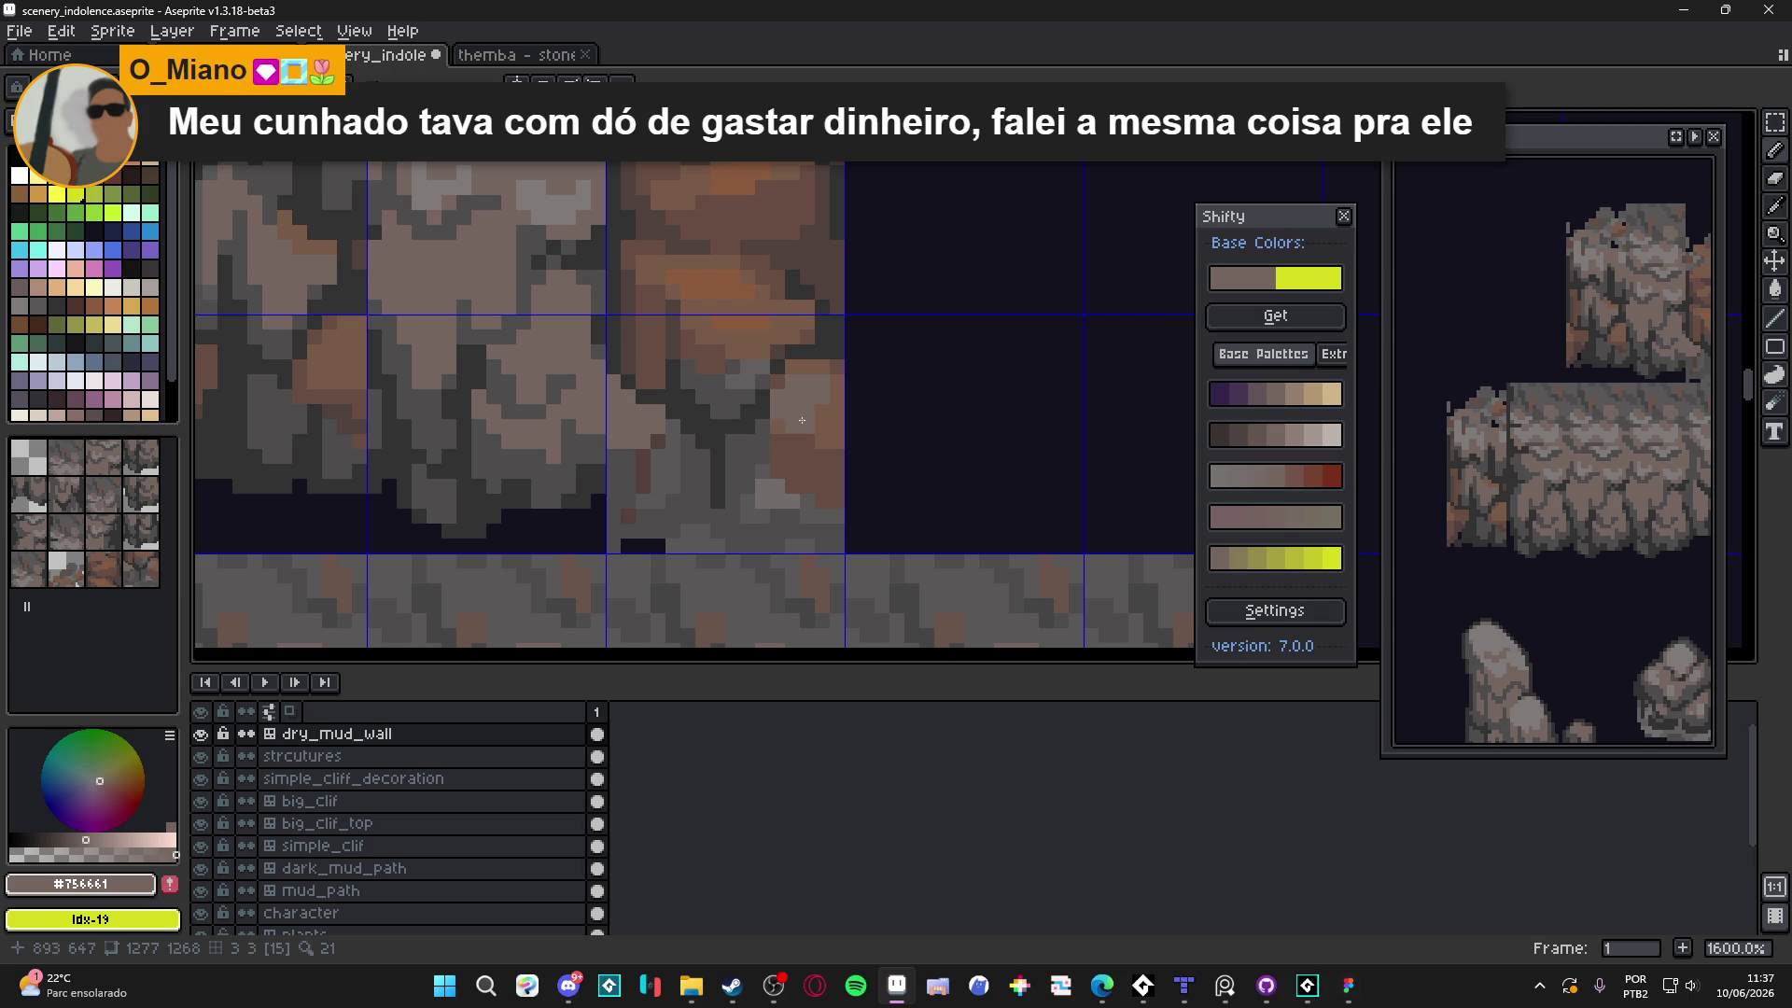
alt+click(746, 457)
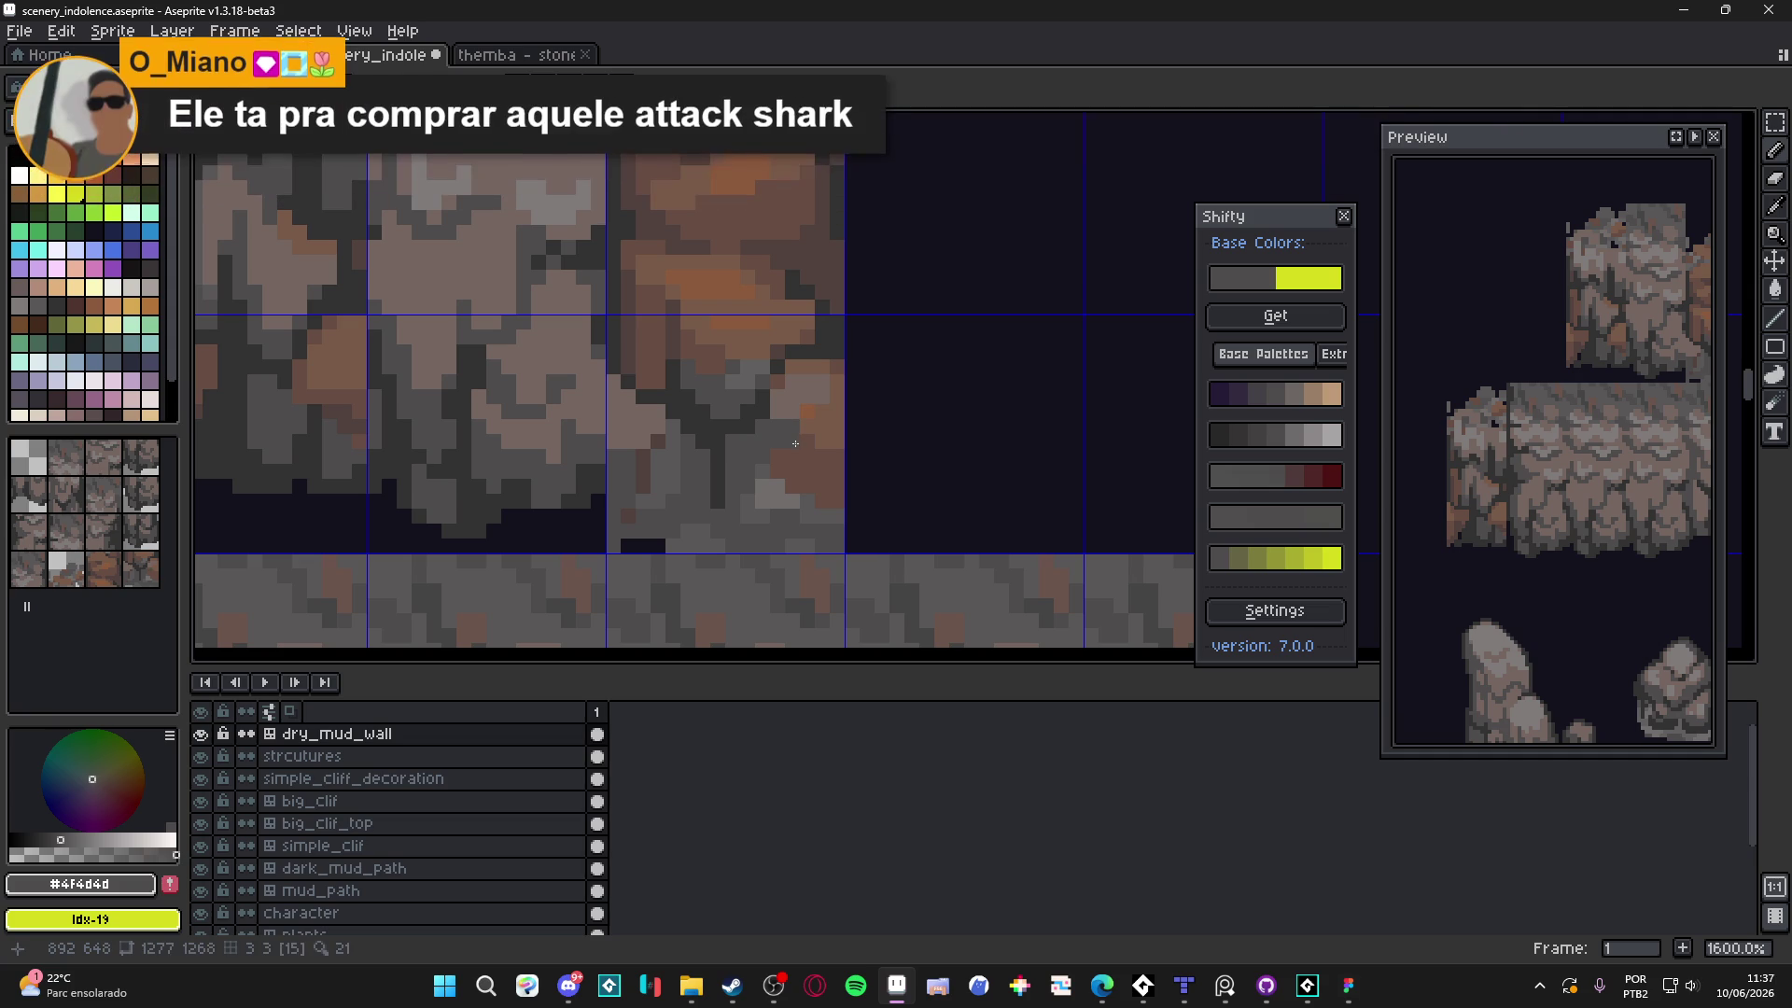
click(809, 427)
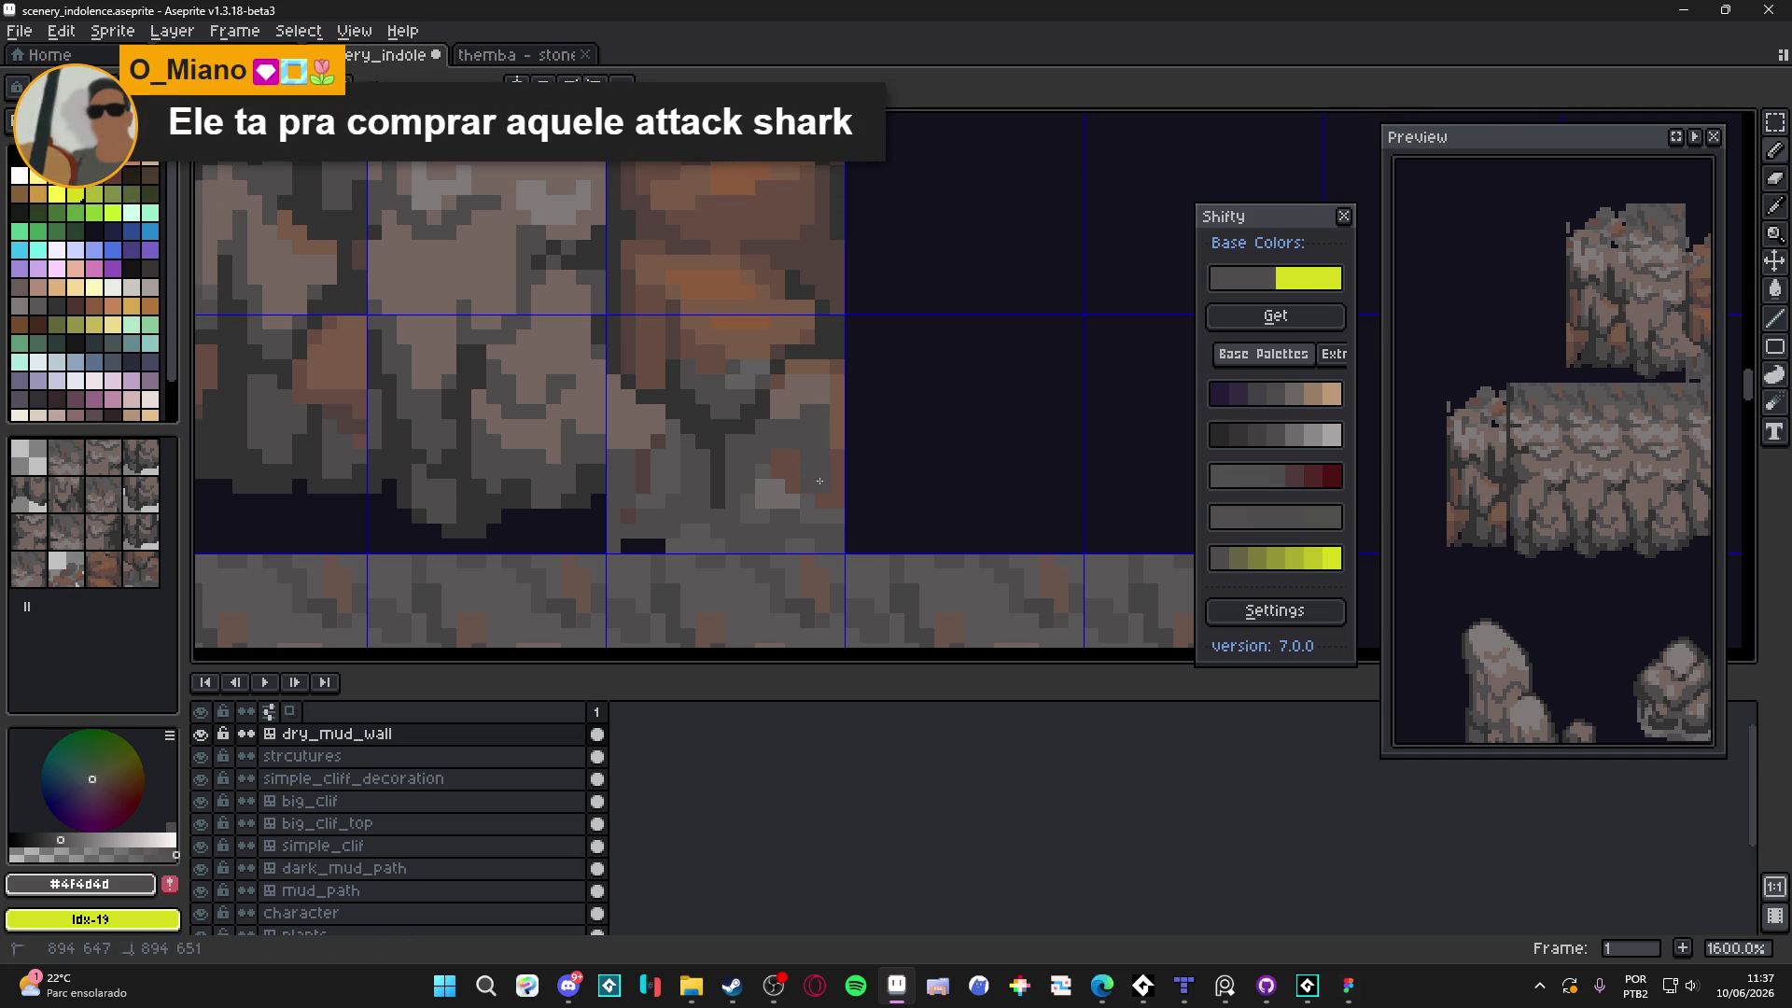
scroll(777, 475, down, 3)
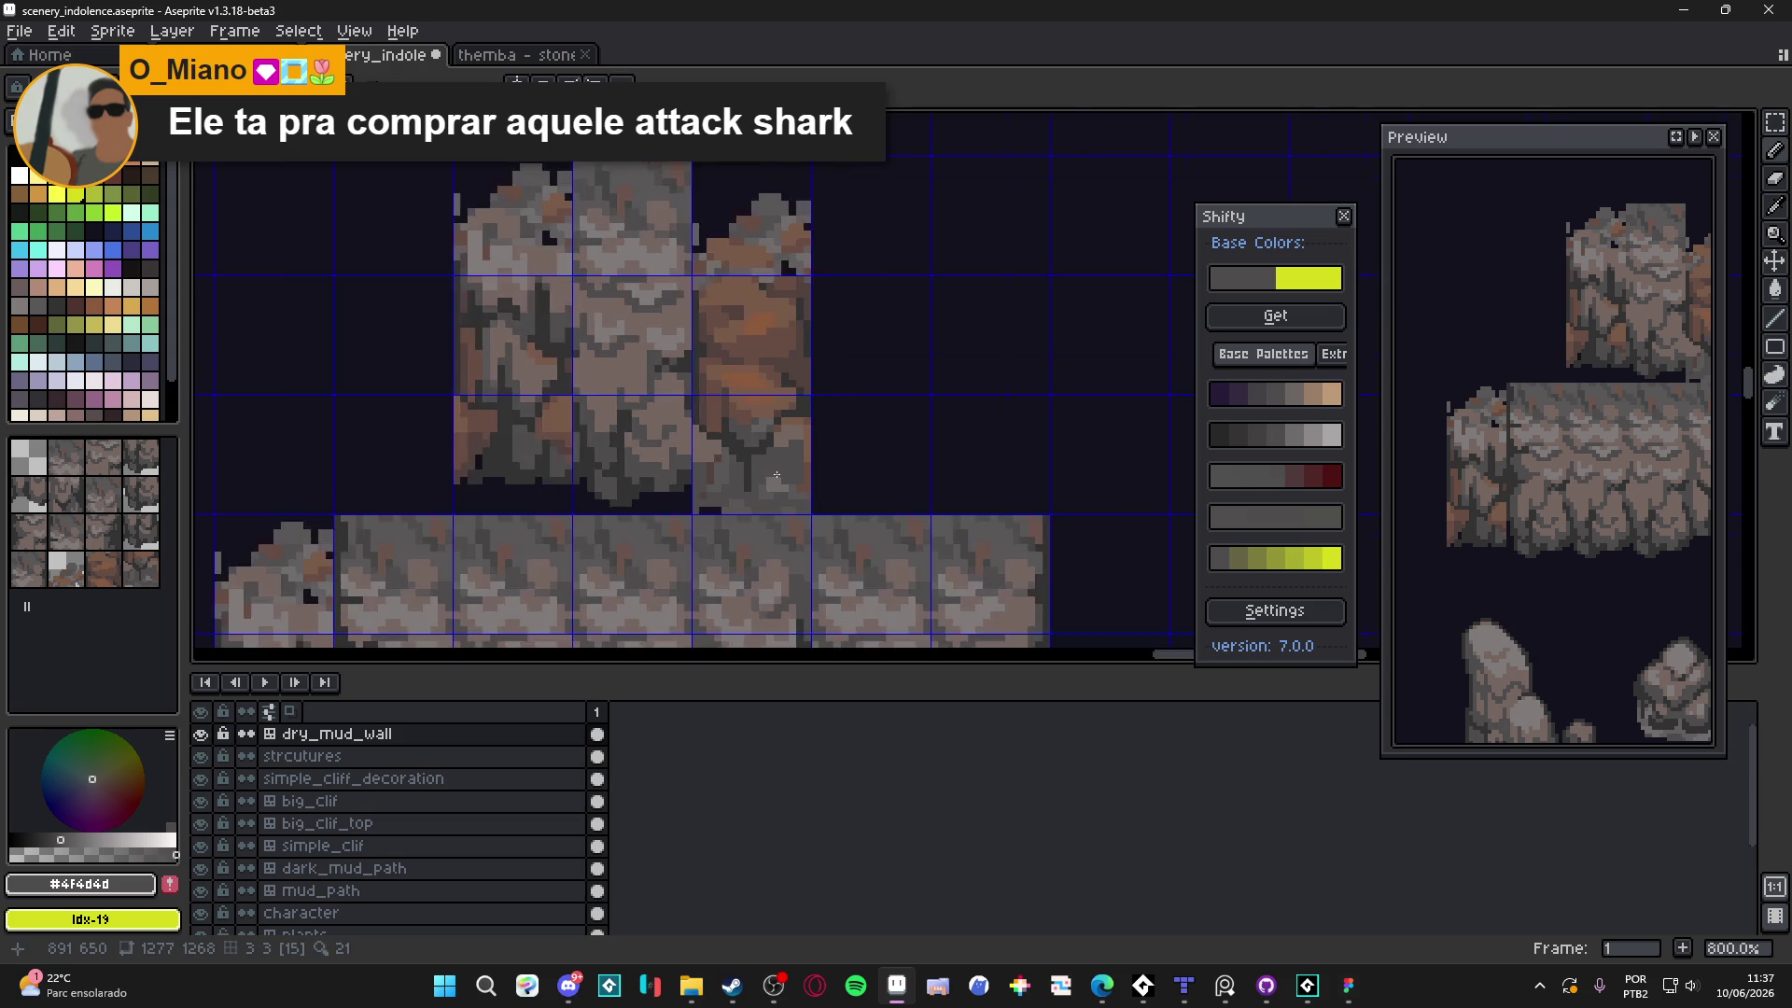
scroll(816, 451, up, 3)
alt+click(816, 451)
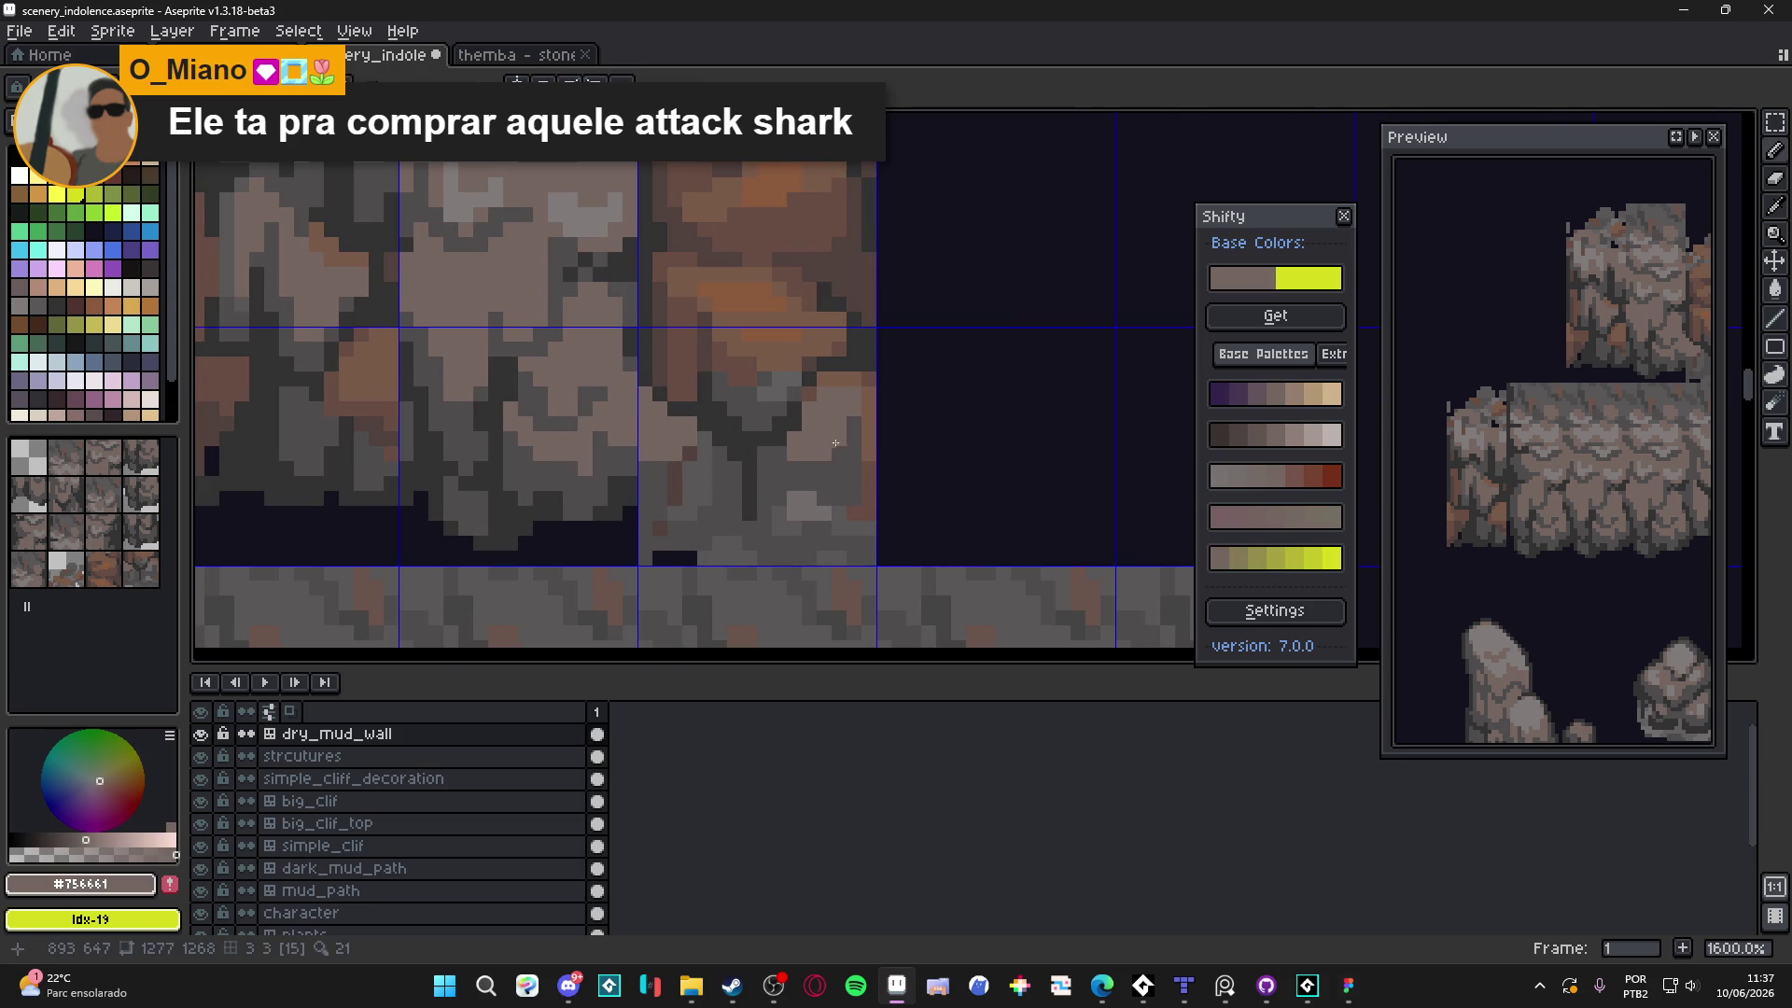
alt+click(812, 372)
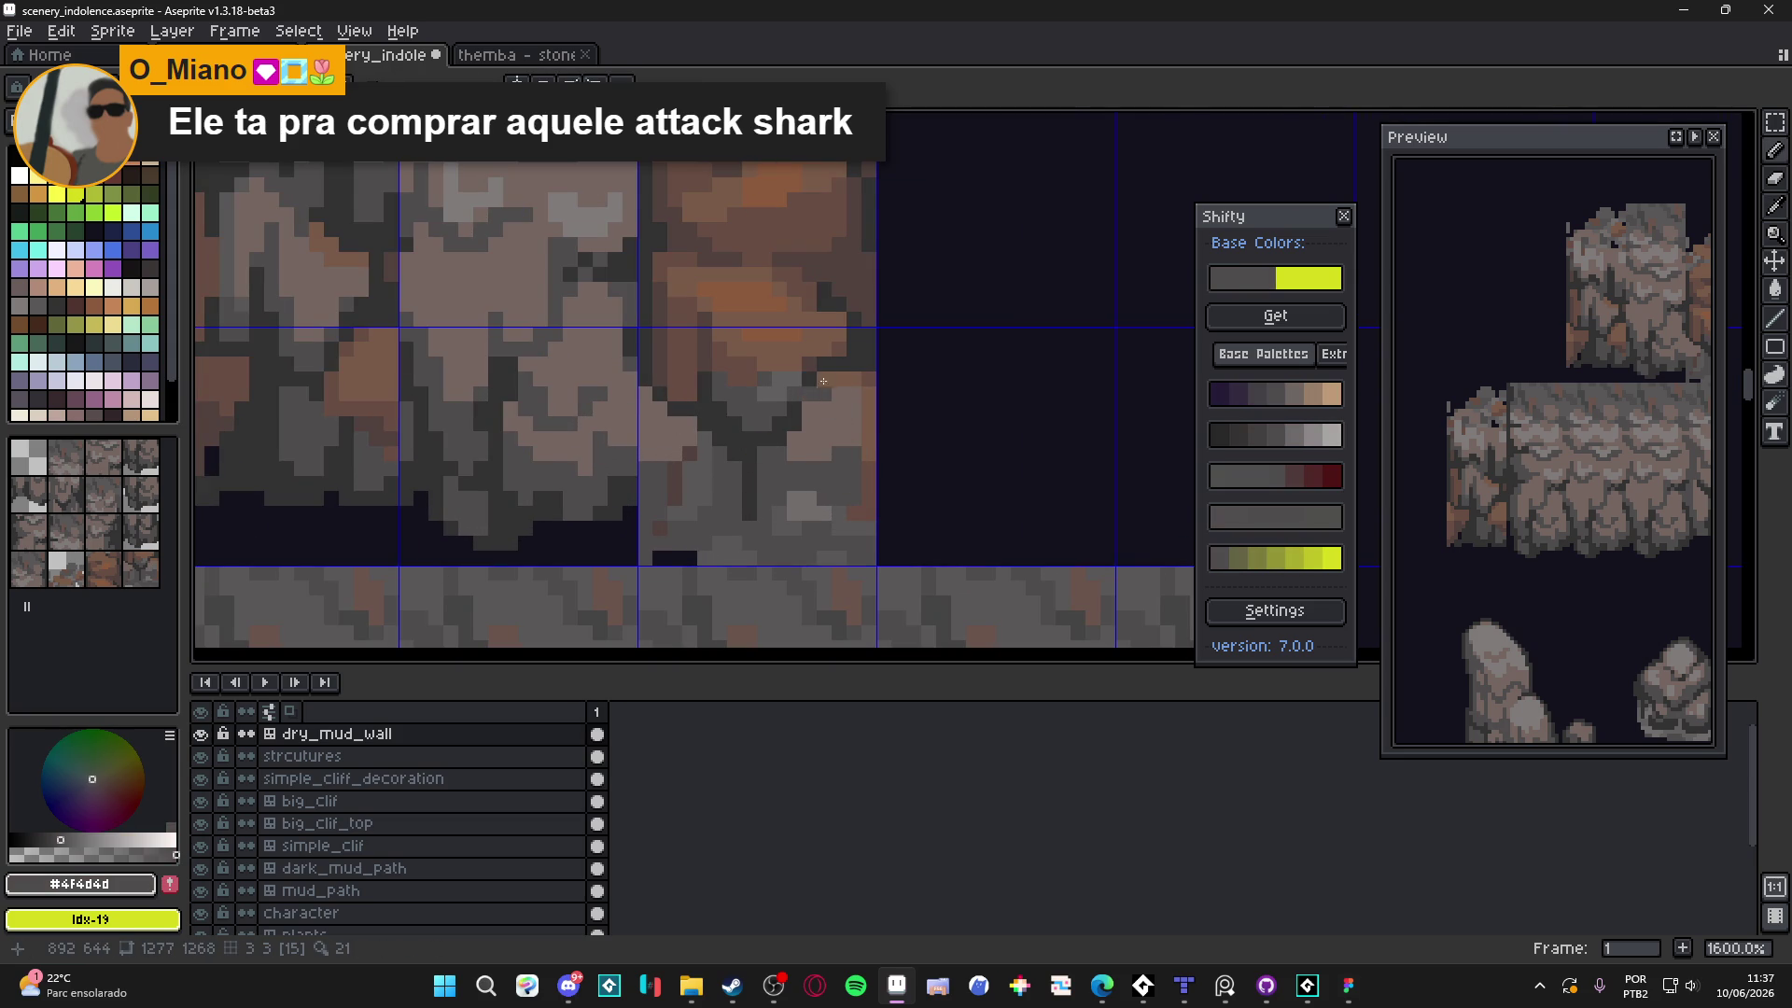
scroll(817, 395, down, 3)
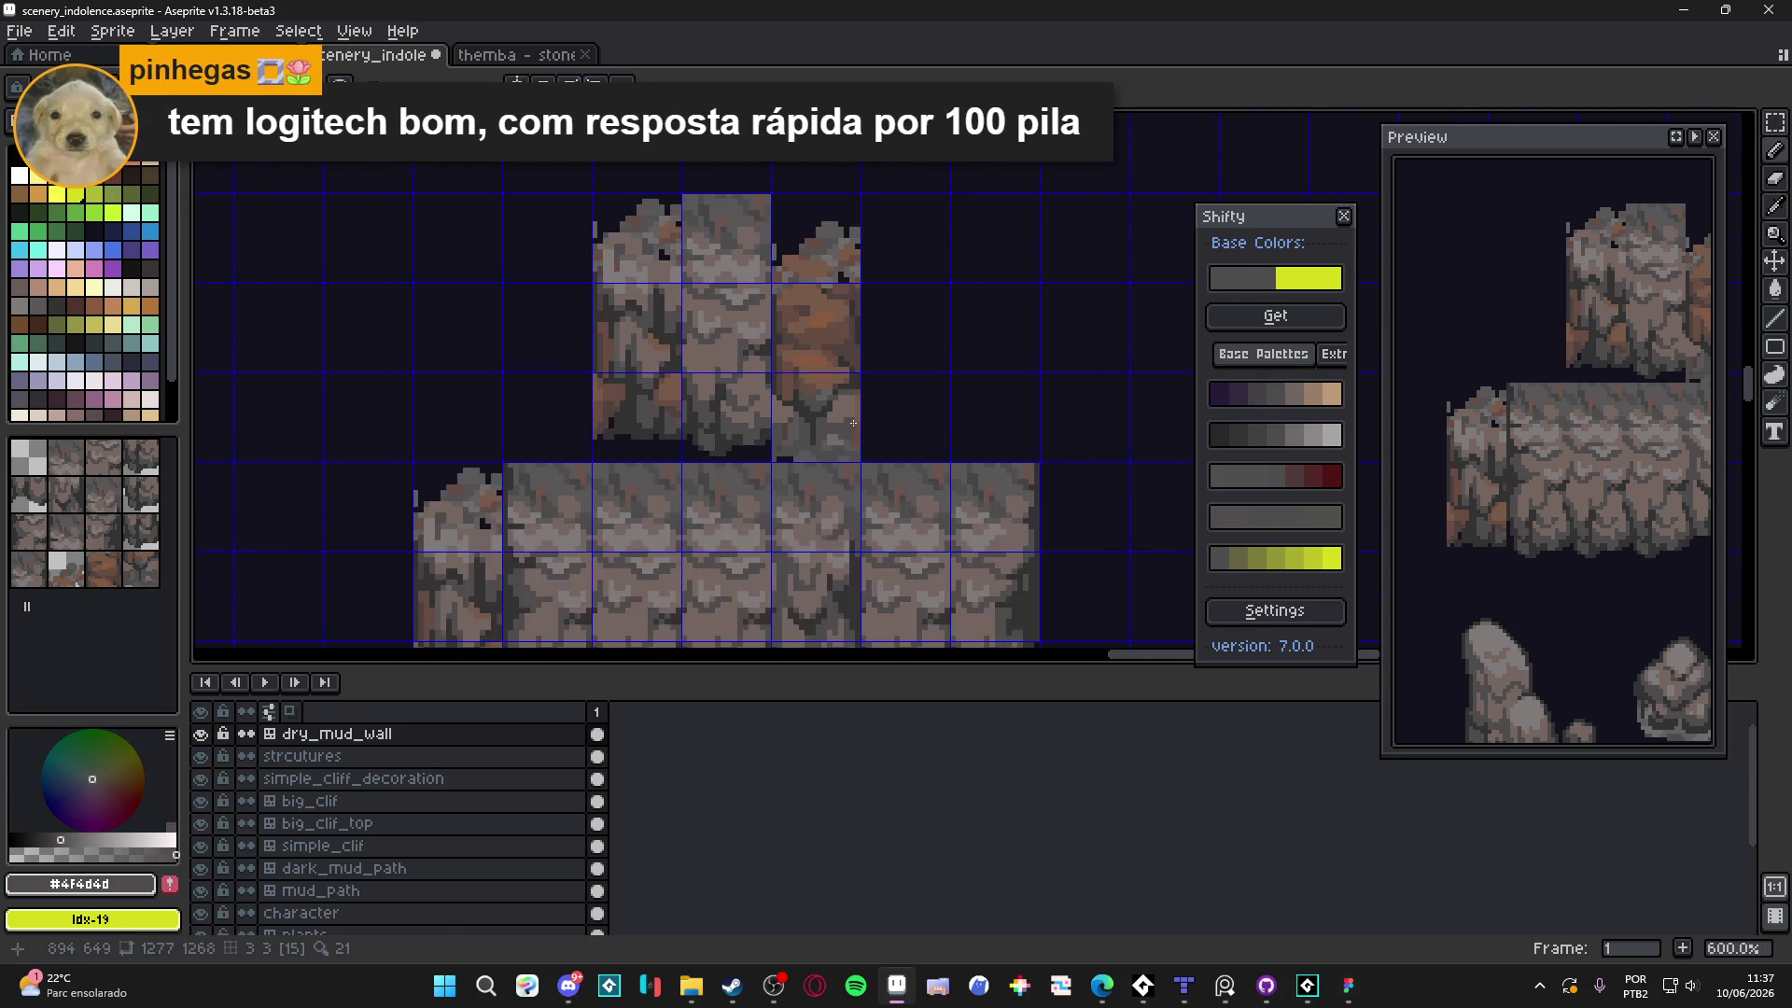
scroll(853, 423, up, 3)
key(ctrl+z)
key(ctrl+z)
key(ctrl+z)
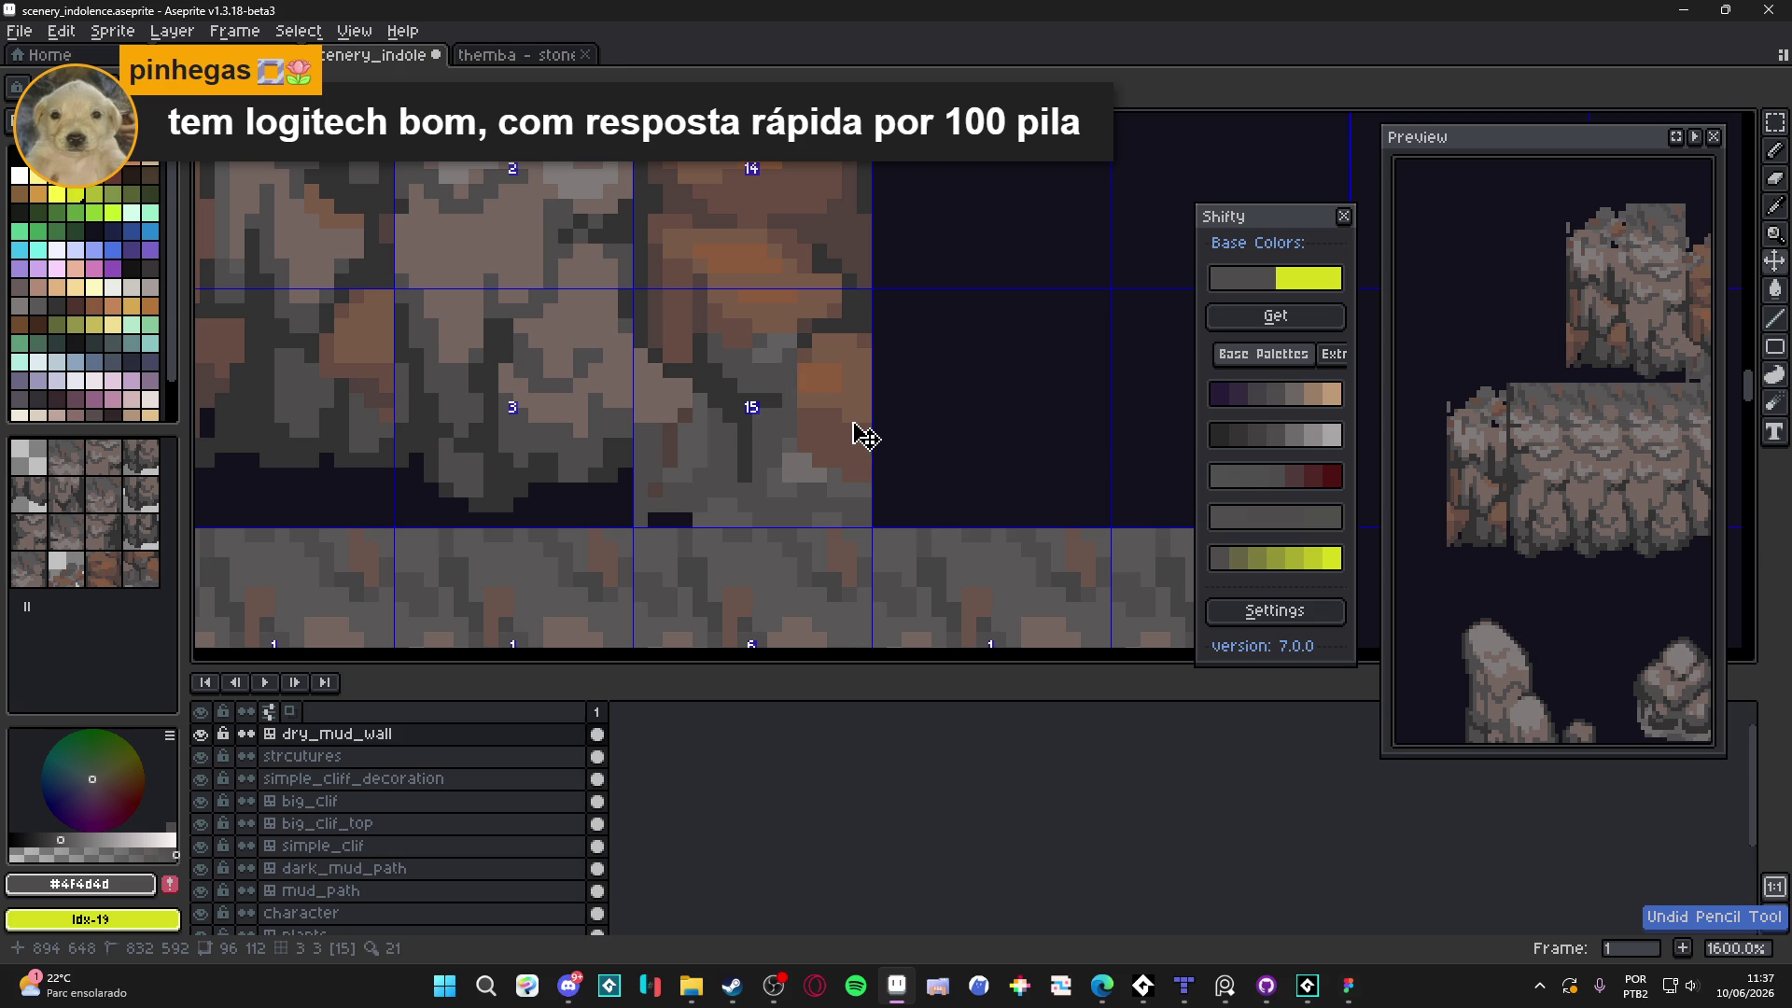
Resample the rock colours #674d42, #4f4d4d, #756661 and #323232 from the column
scroll(803, 416, down, 1)
scroll(766, 409, up, 1)
alt+click(746, 405)
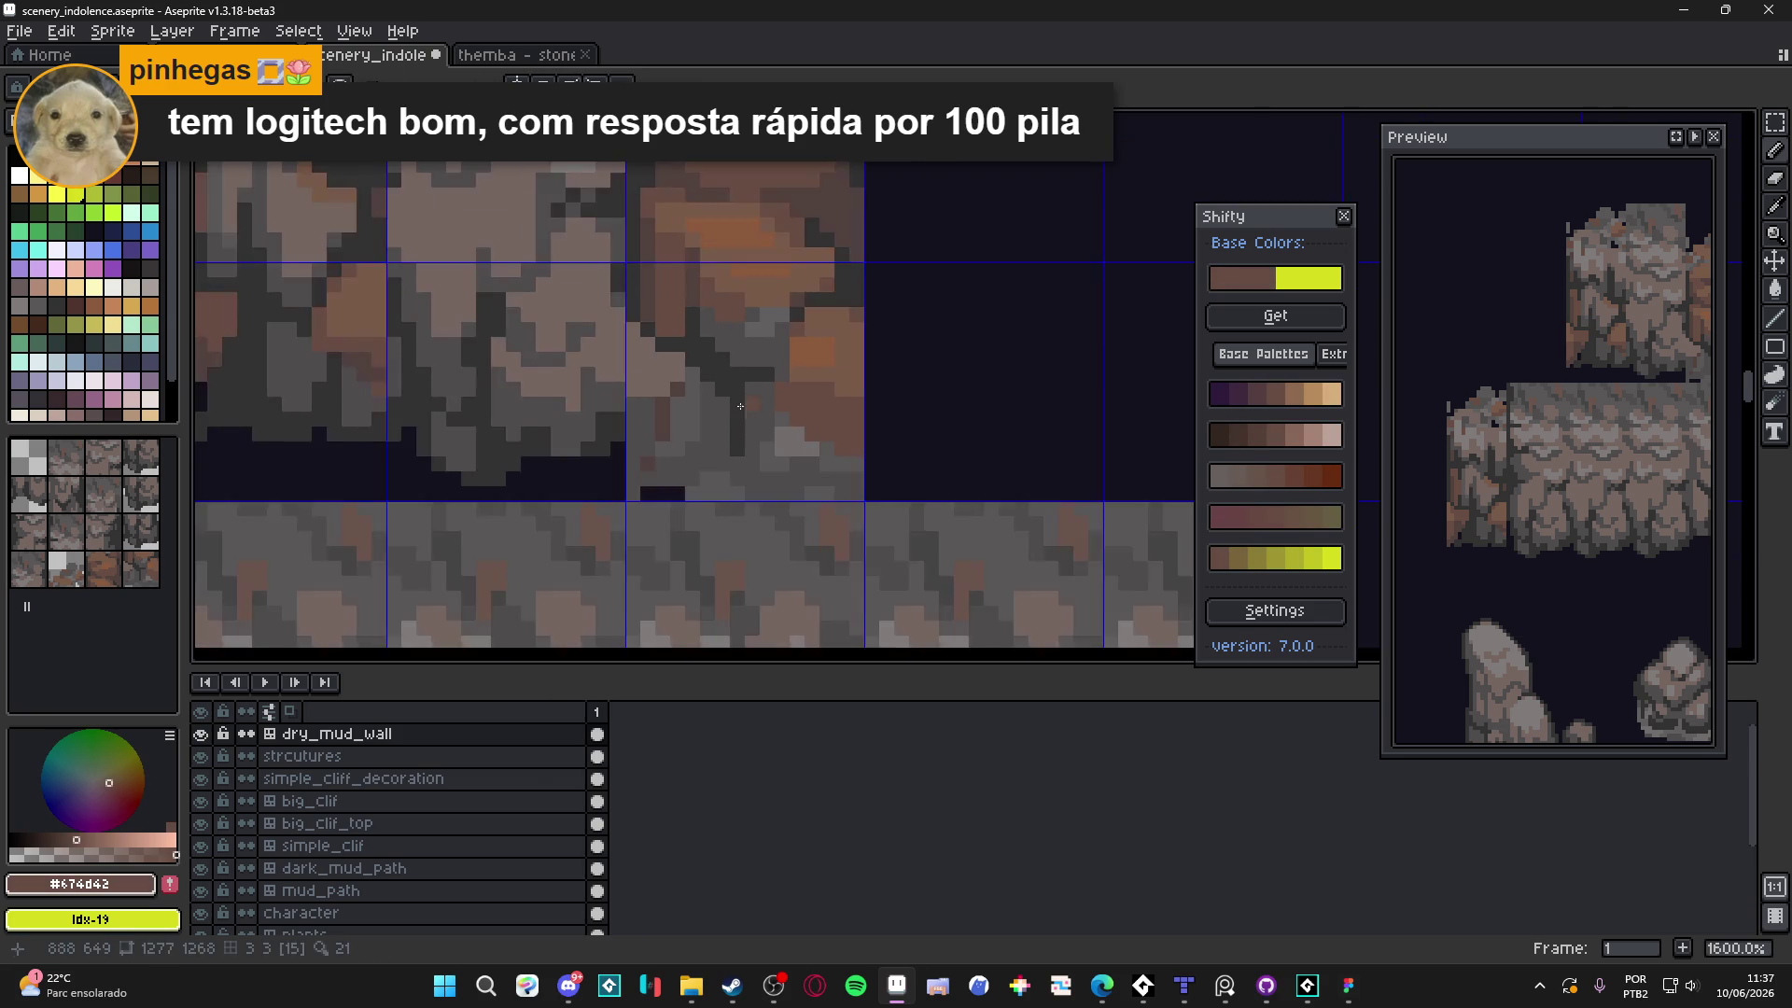
scroll(746, 405, down, 1)
alt+click(746, 405)
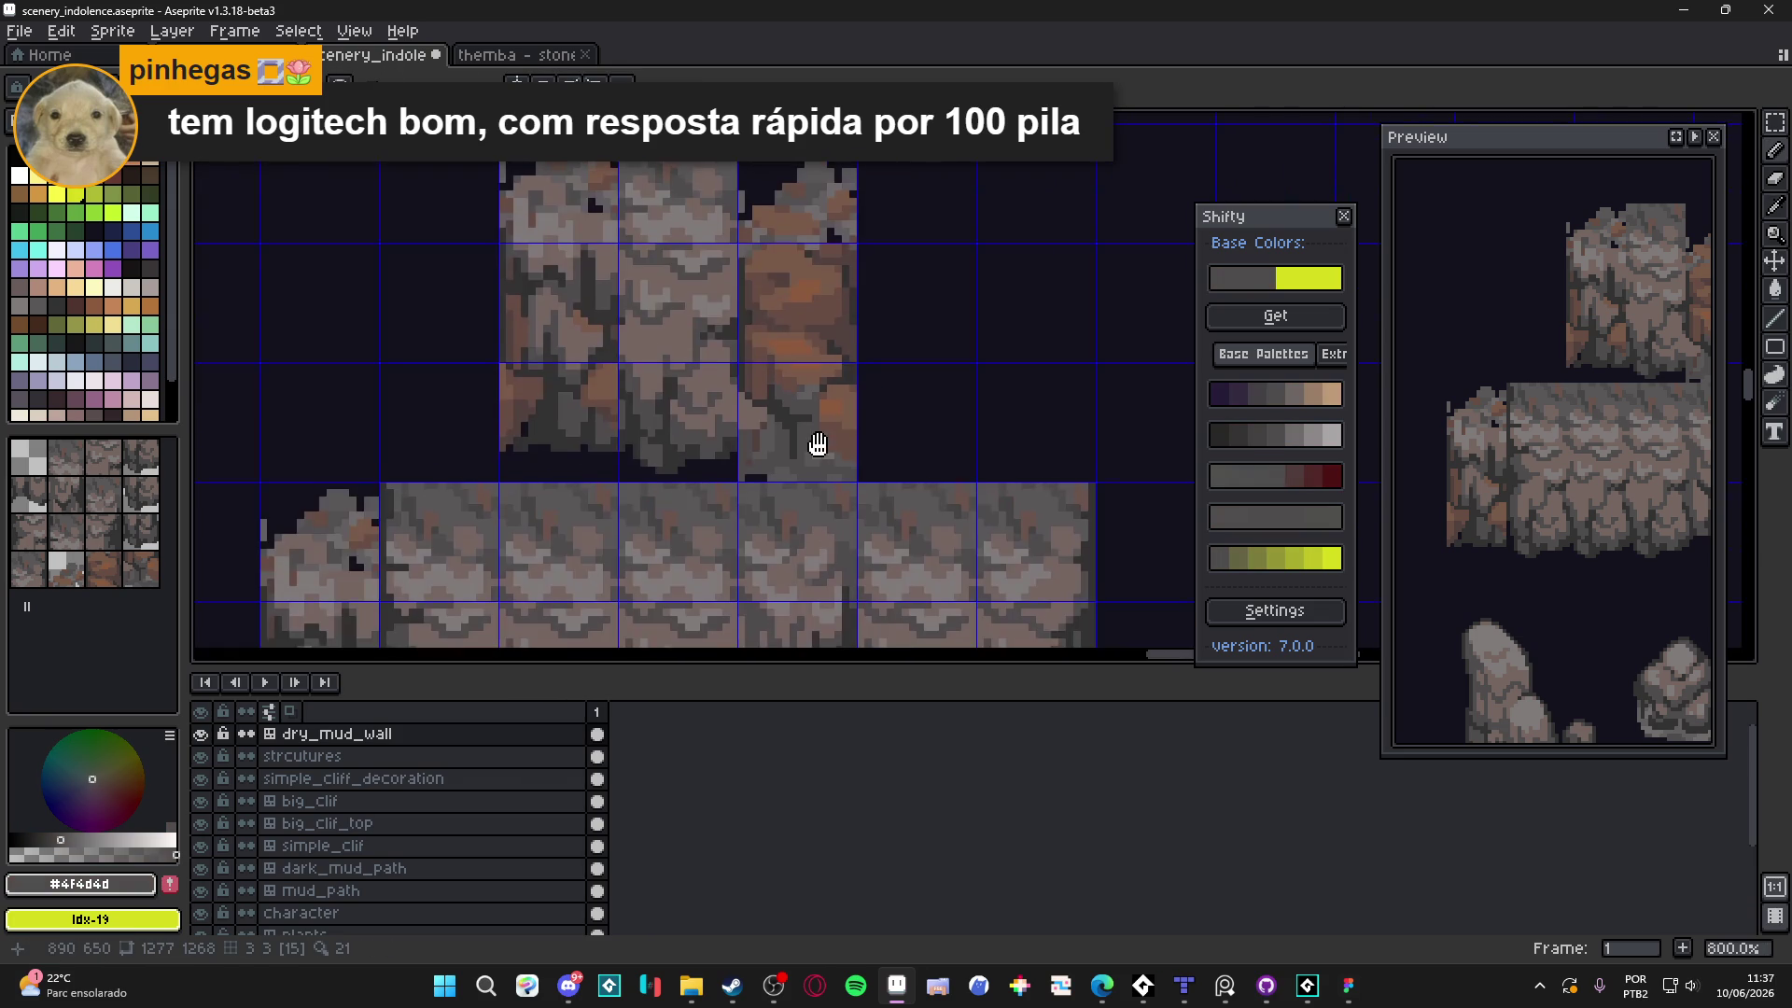
scroll(817, 441, up, 1)
alt+click(766, 466)
scroll(766, 467, up, 1)
scroll(767, 467, down, 1)
scroll(766, 467, up, 1)
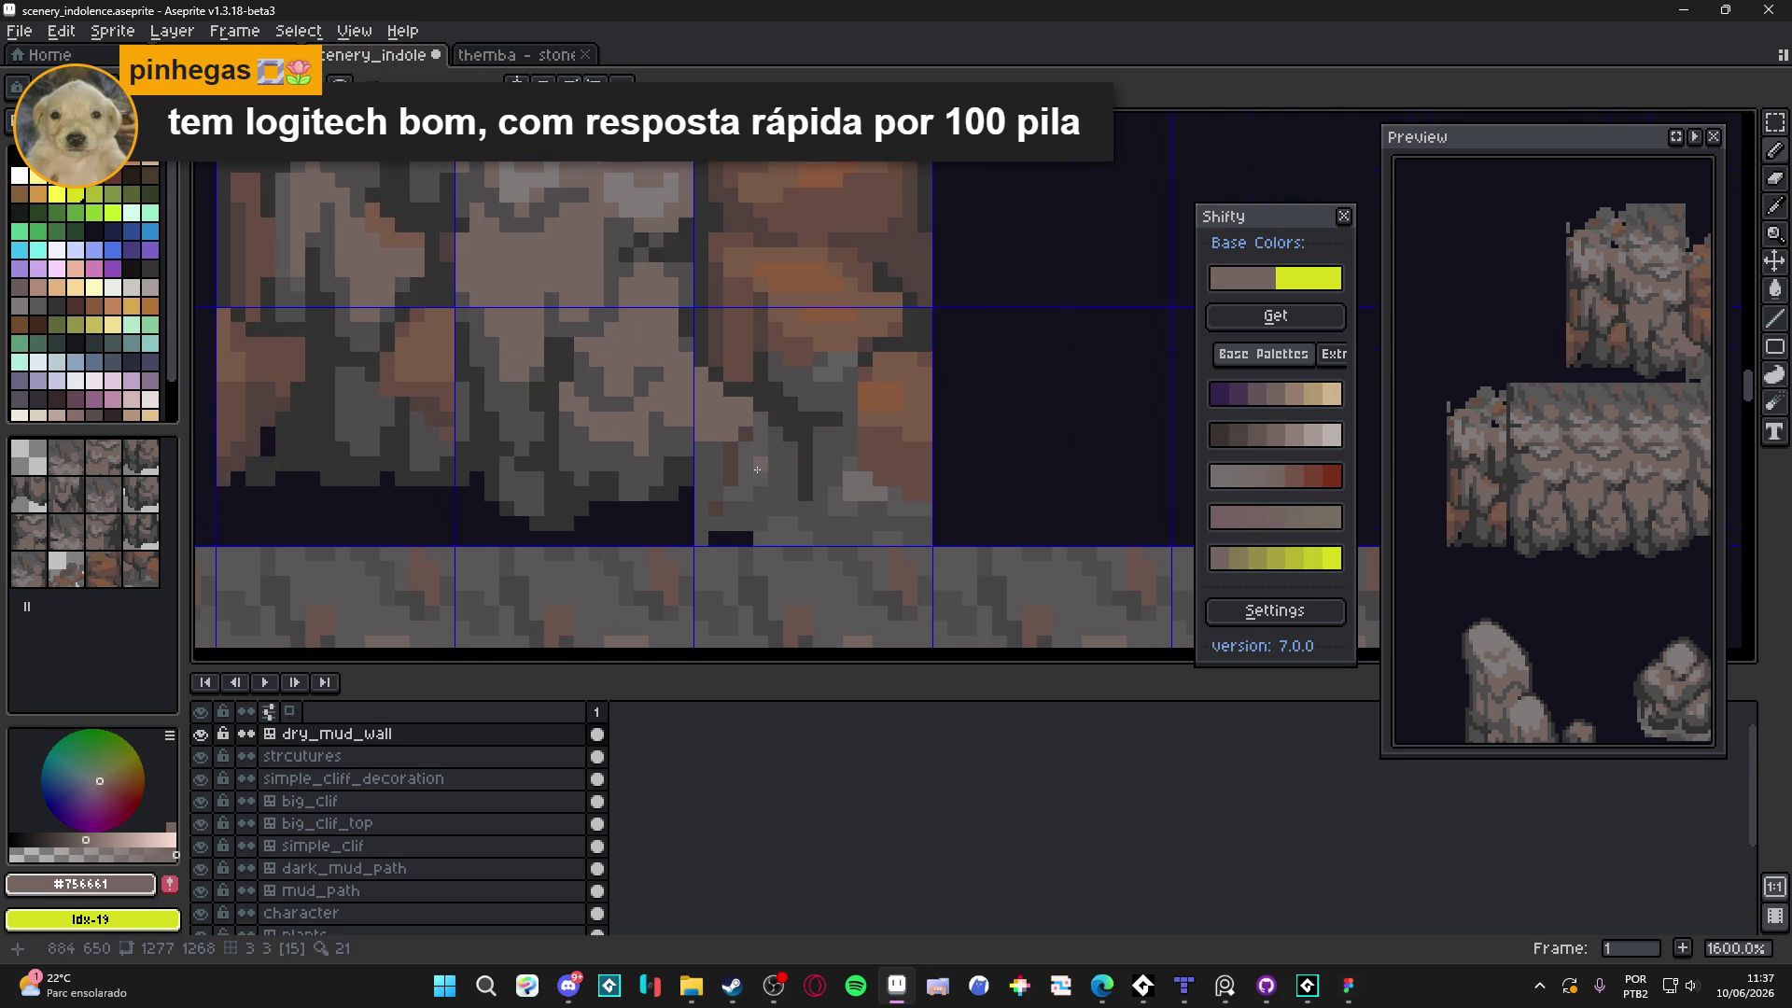
alt+click(691, 480)
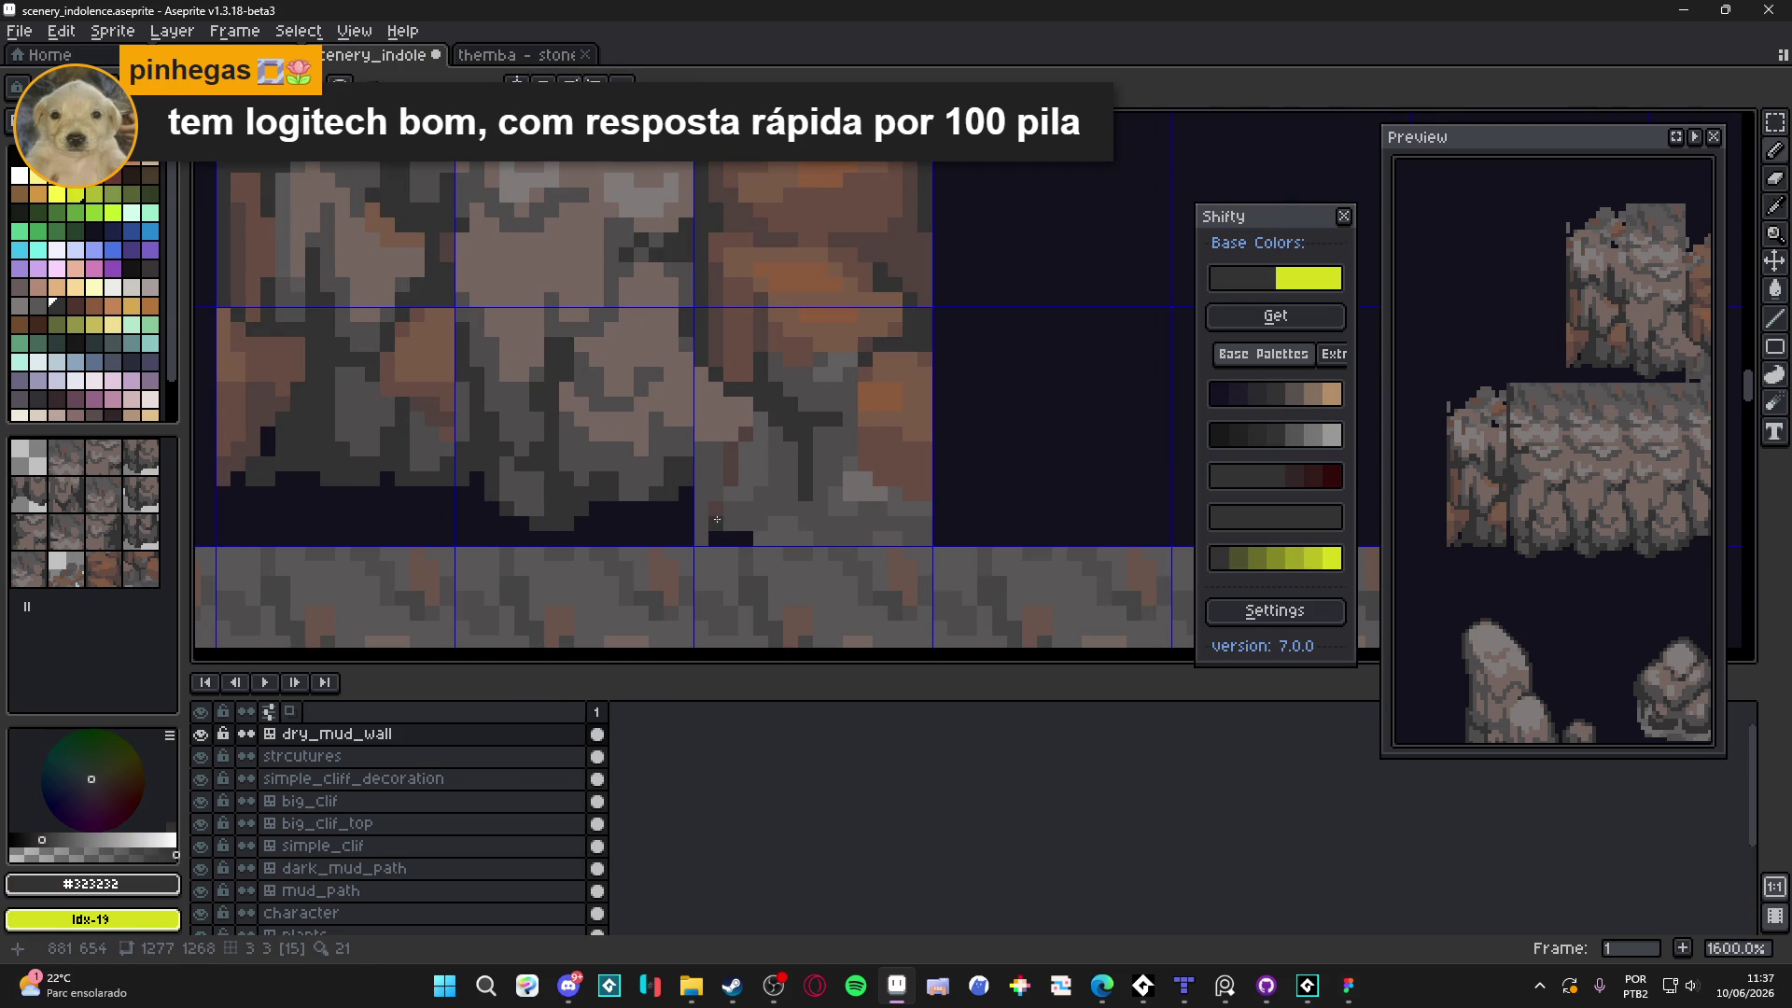
Cover the reddish base pixels with #4f4d4d and darken a few with #323232
alt+click(741, 463)
click(760, 443)
click(760, 471)
click(739, 497)
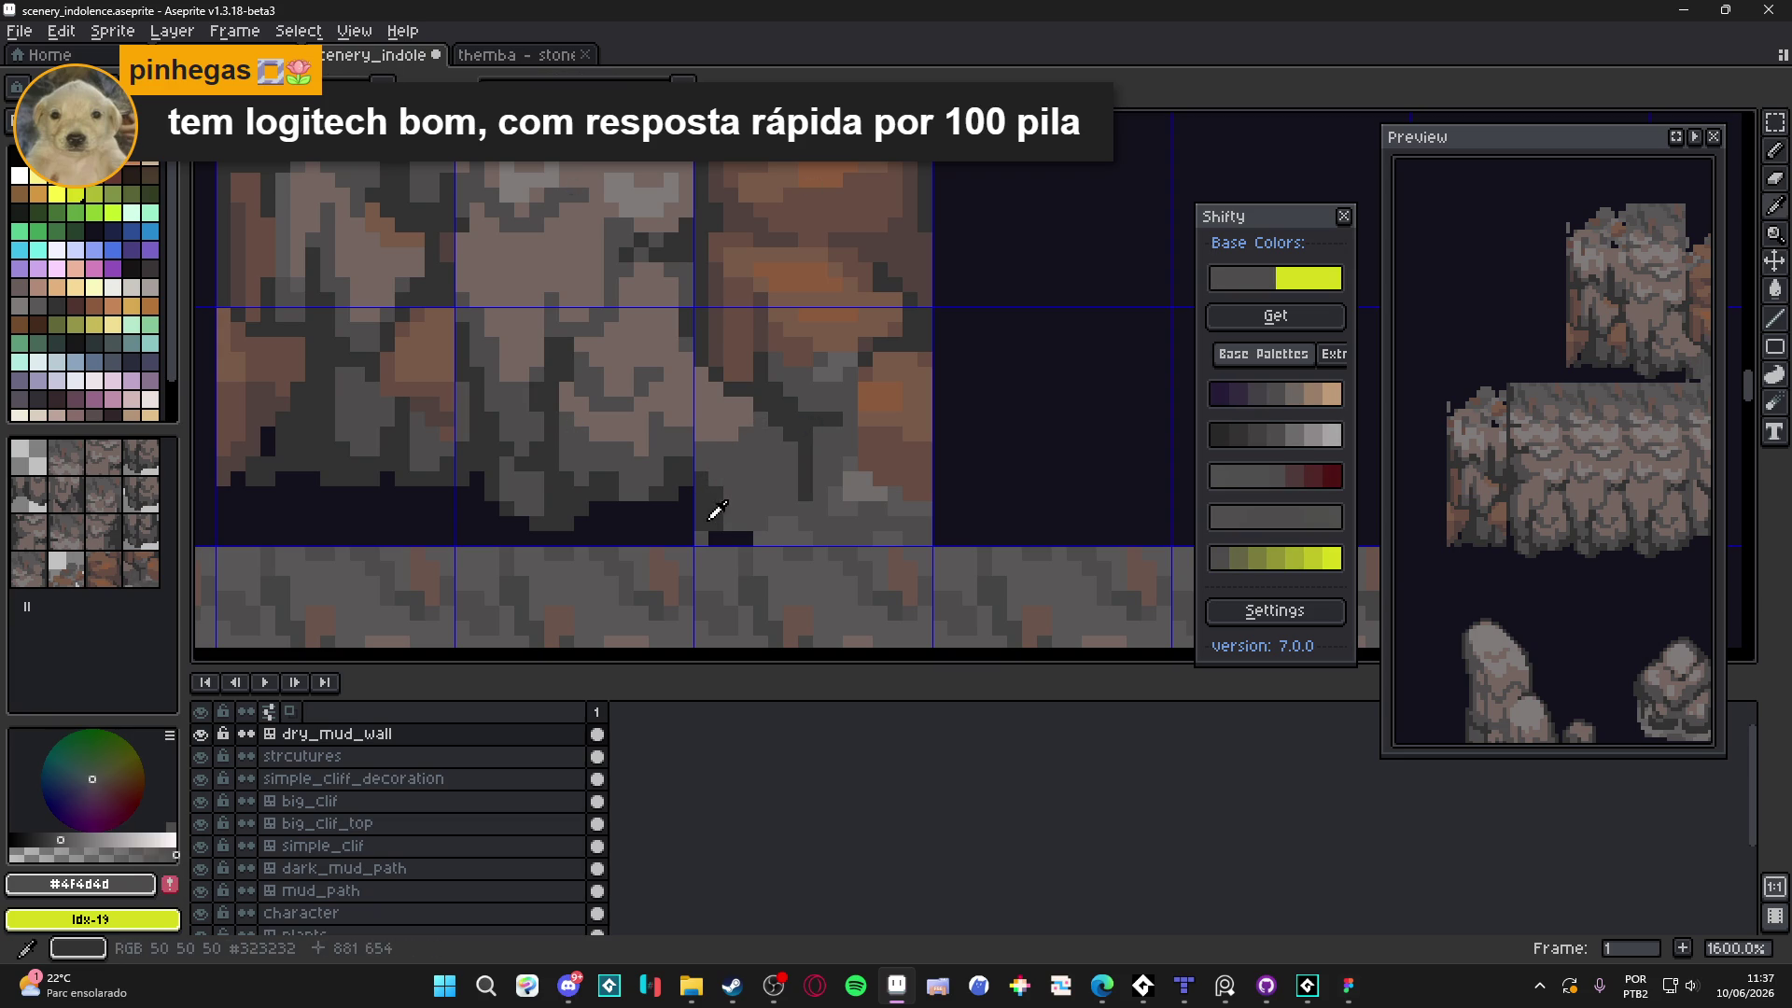
alt+click(719, 508)
click(747, 520)
click(785, 507)
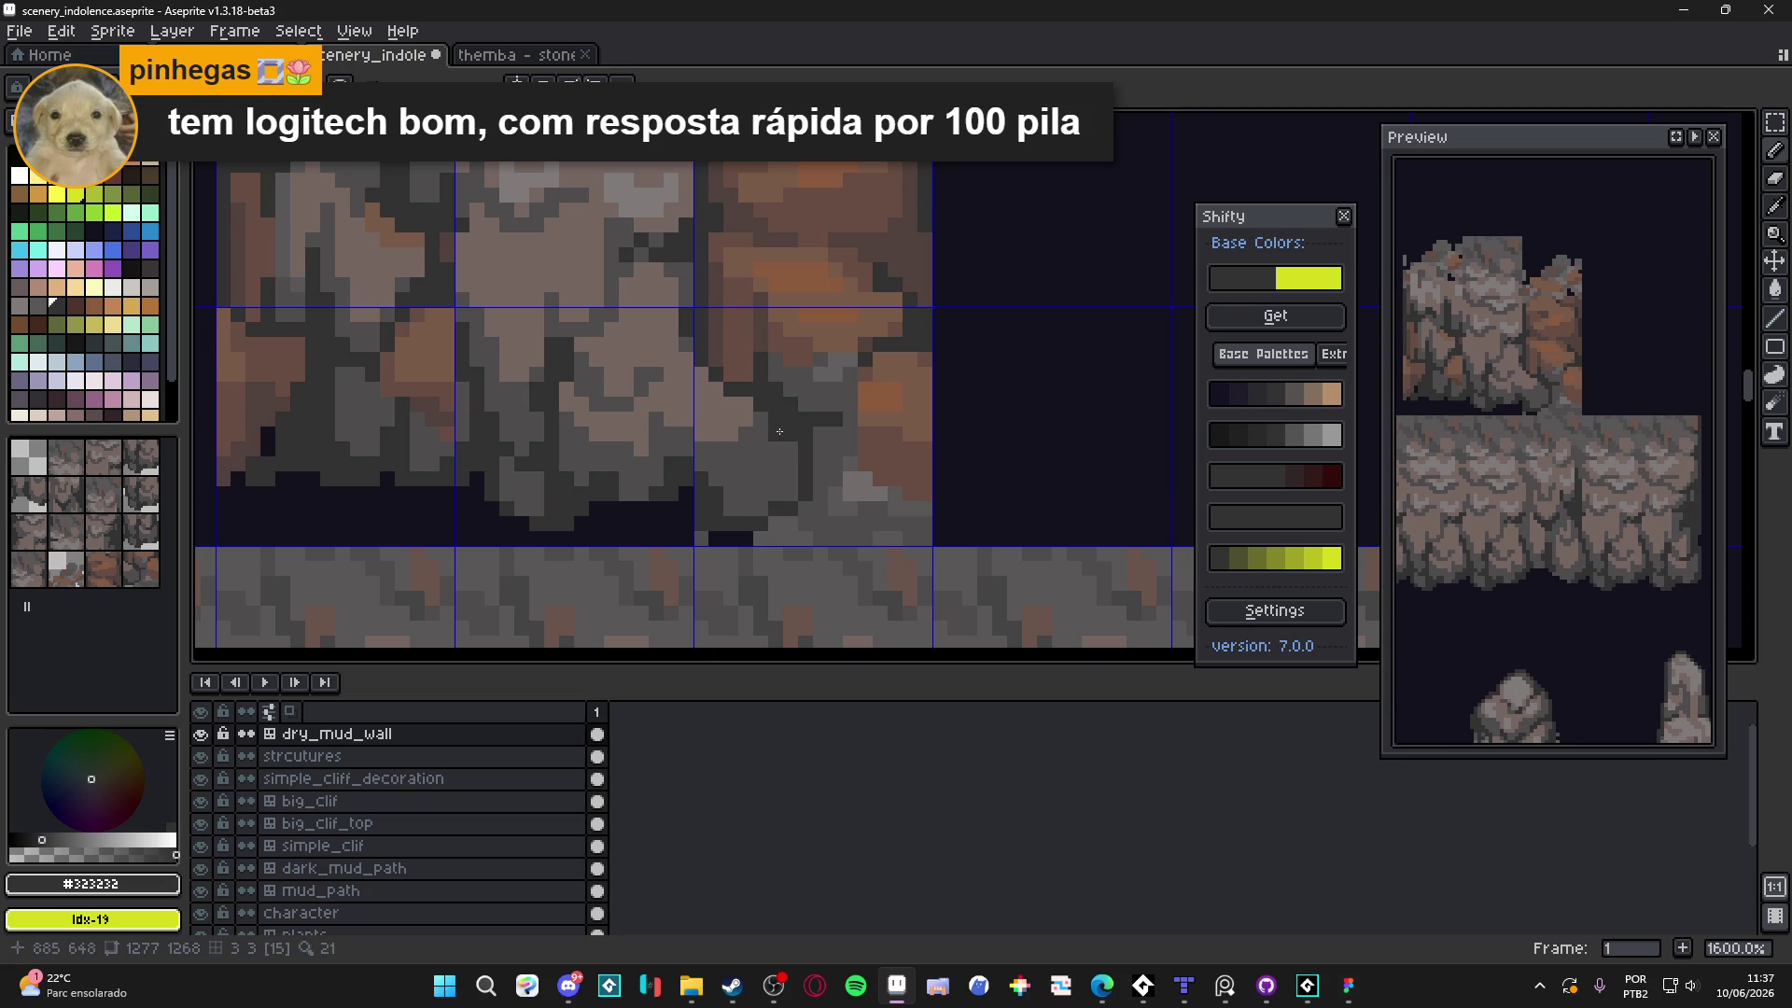
Add more dark grey pixels along the column base
scroll(825, 475, up, 2)
mouse_move(775, 504)
mouse_down()
mouse_move(775, 459)
mouse_move(761, 504)
mouse_up()
click(733, 524)
drag(756, 402, 753, 497)
scroll(803, 501, down, 5)
scroll(948, 548, left, 2)
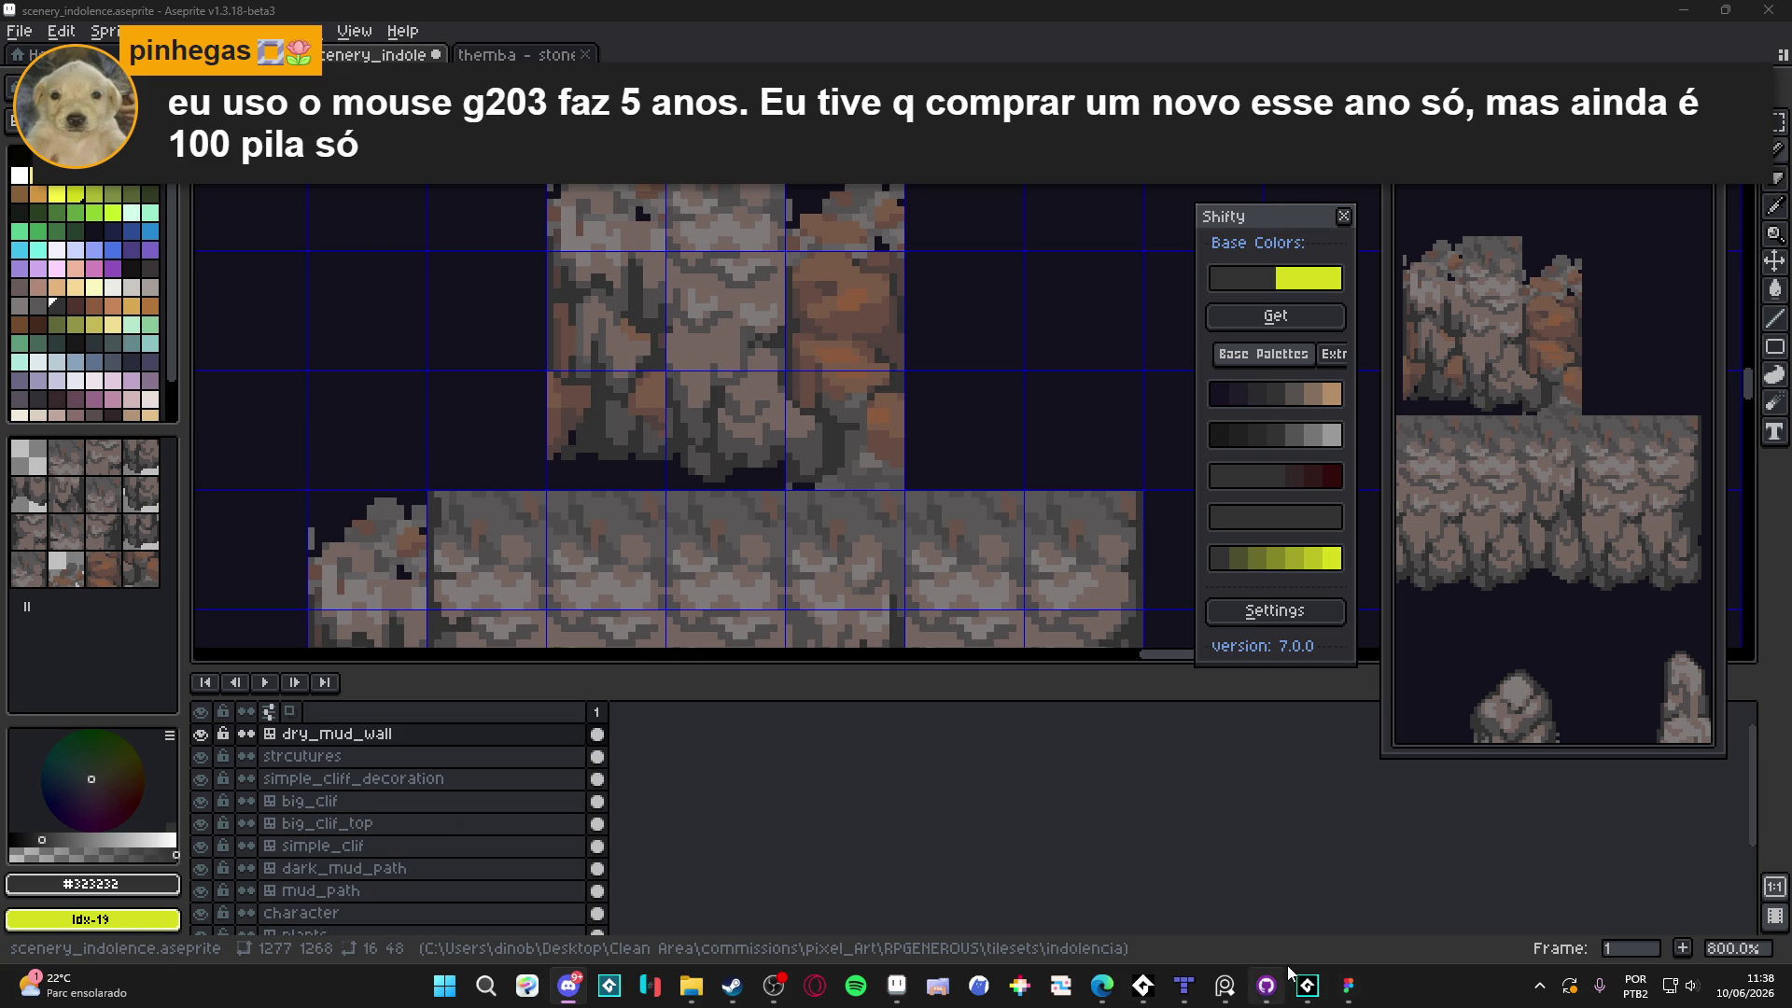
Commit the 31 changed files to feat/combat with the summary 'stonefist and diligence'
click(1266, 985)
click(141, 790)
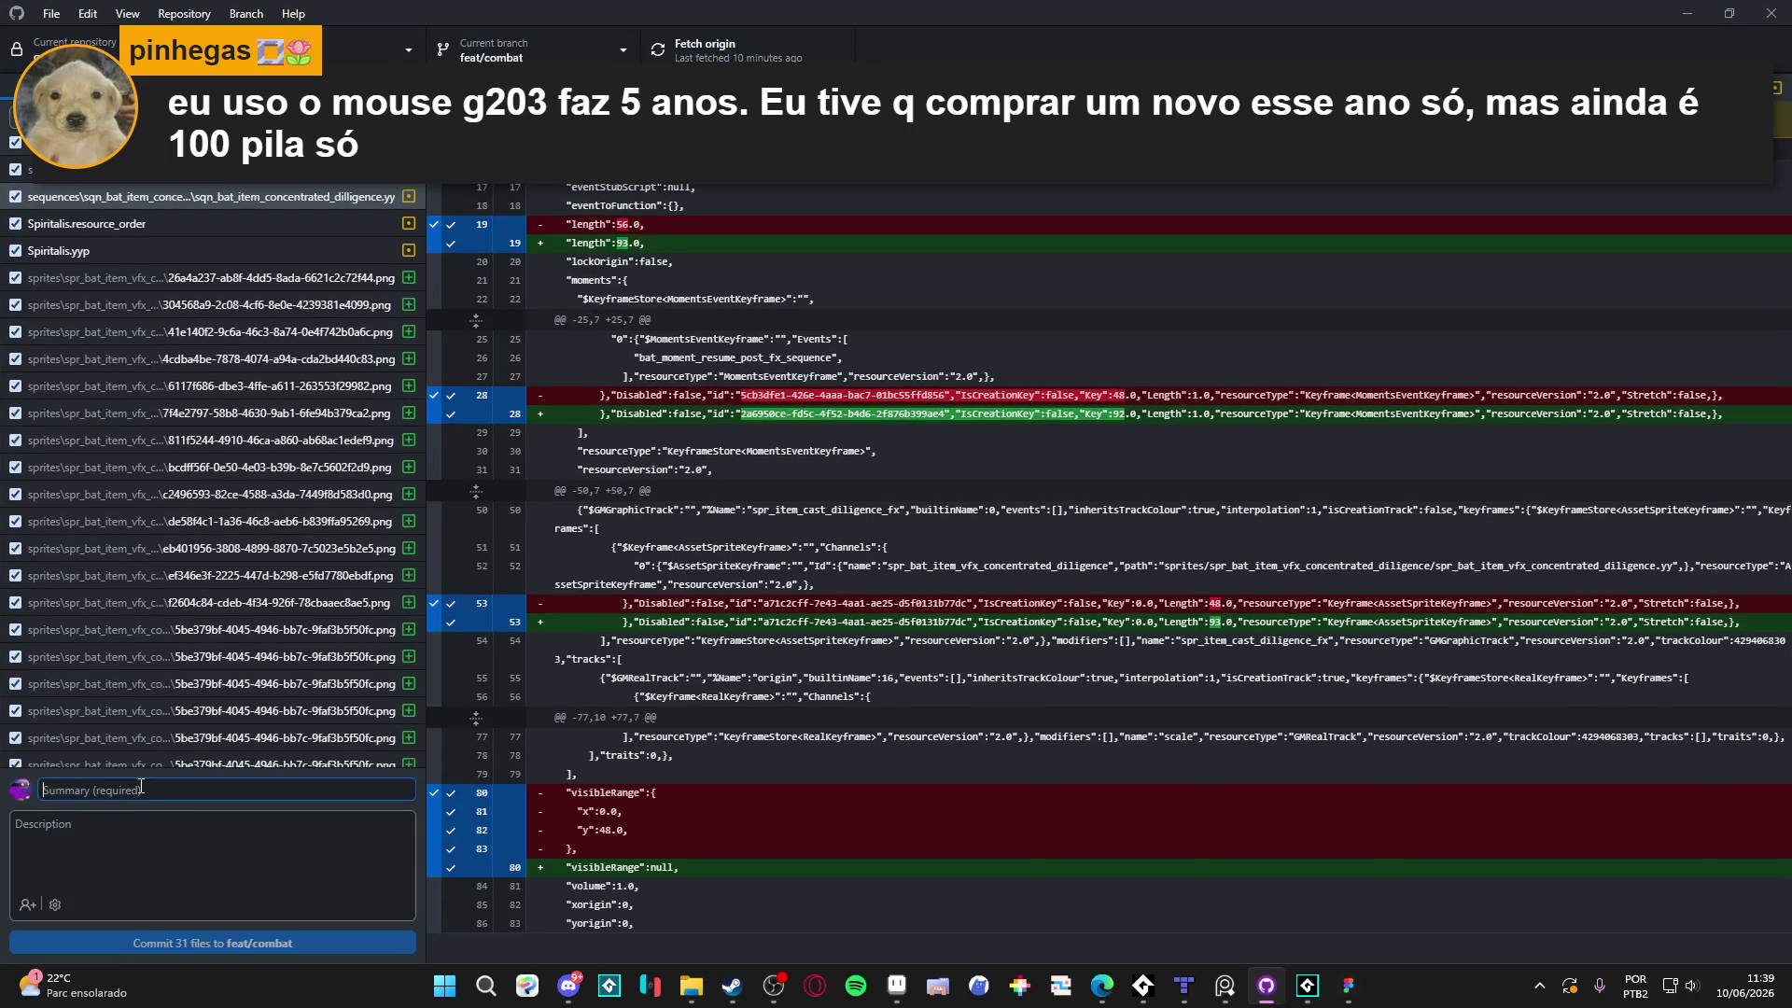
text(stonefist)
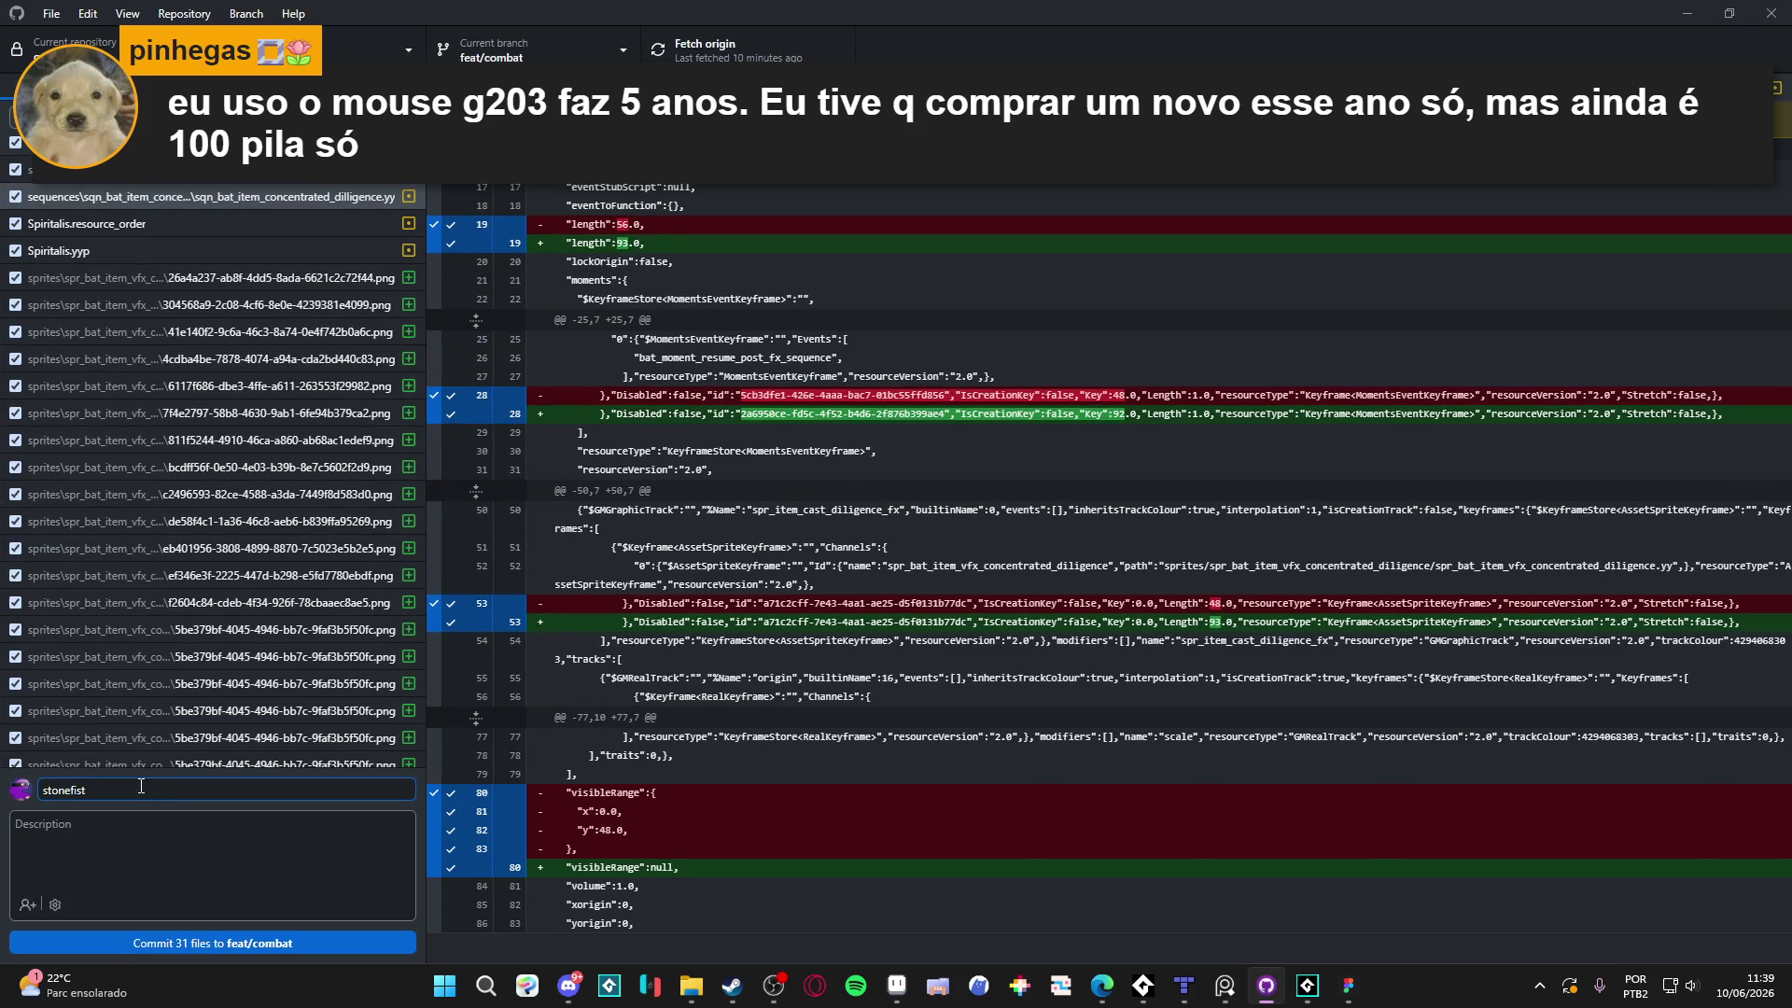
text( fix and)
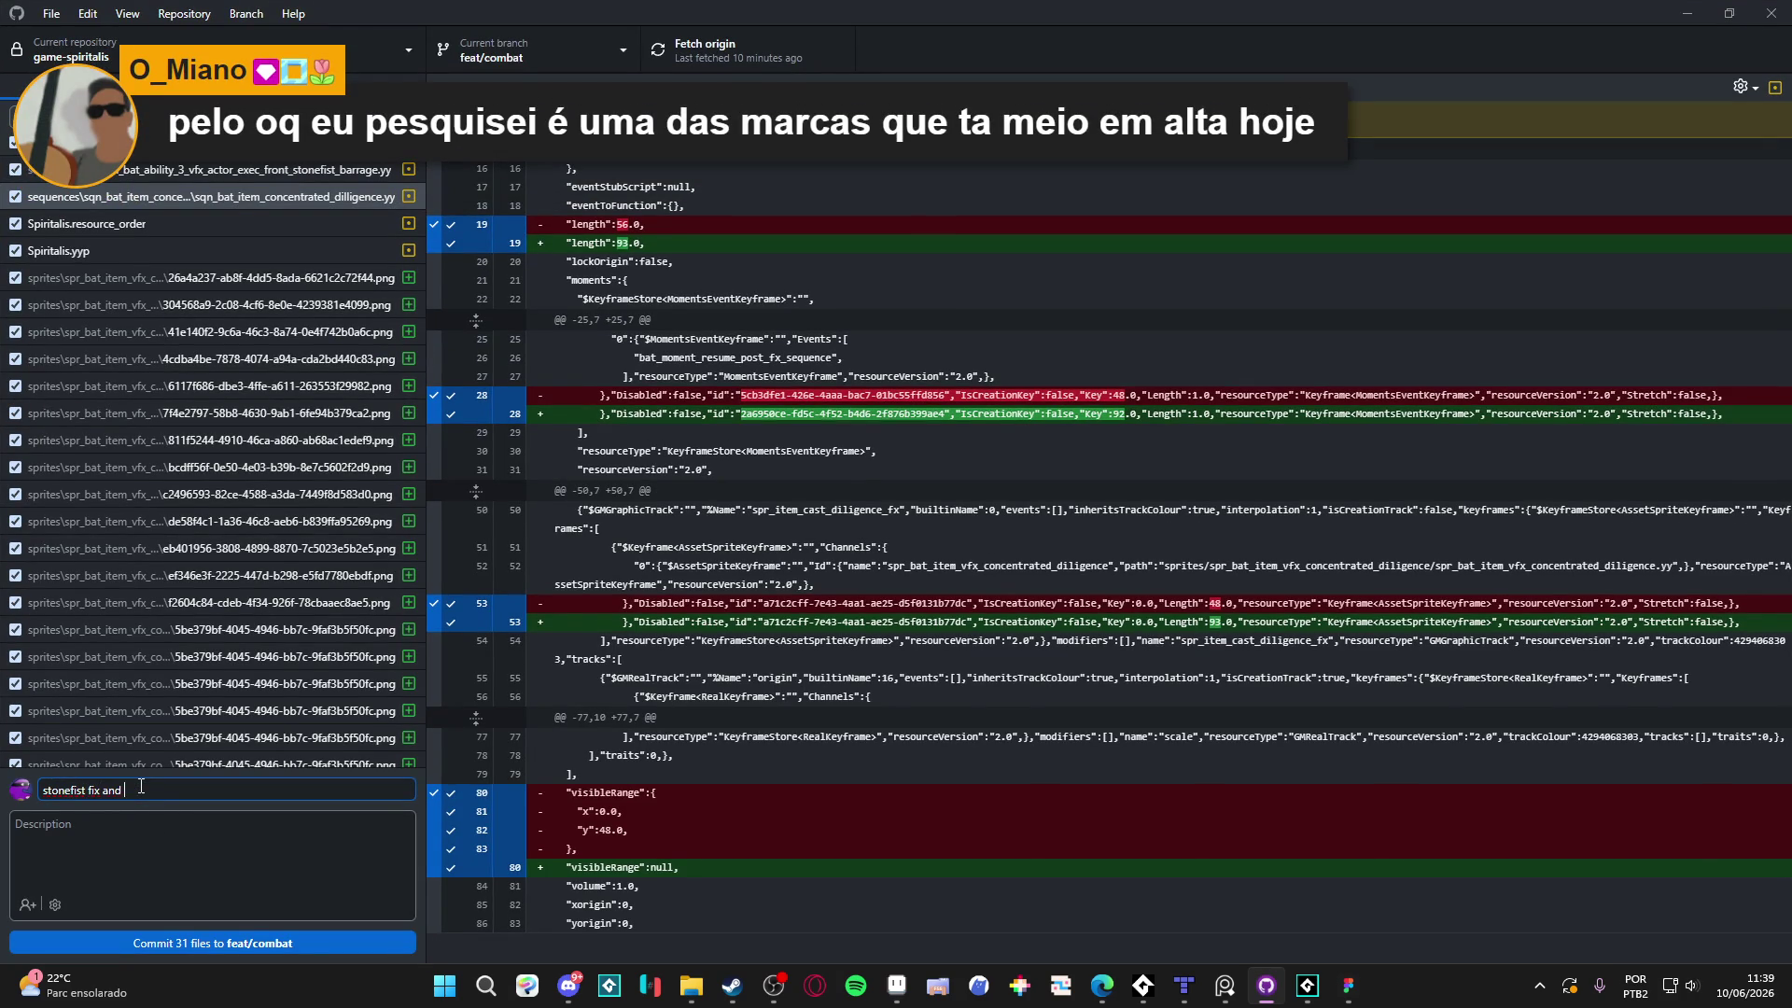
text(lige)
text(nce f)
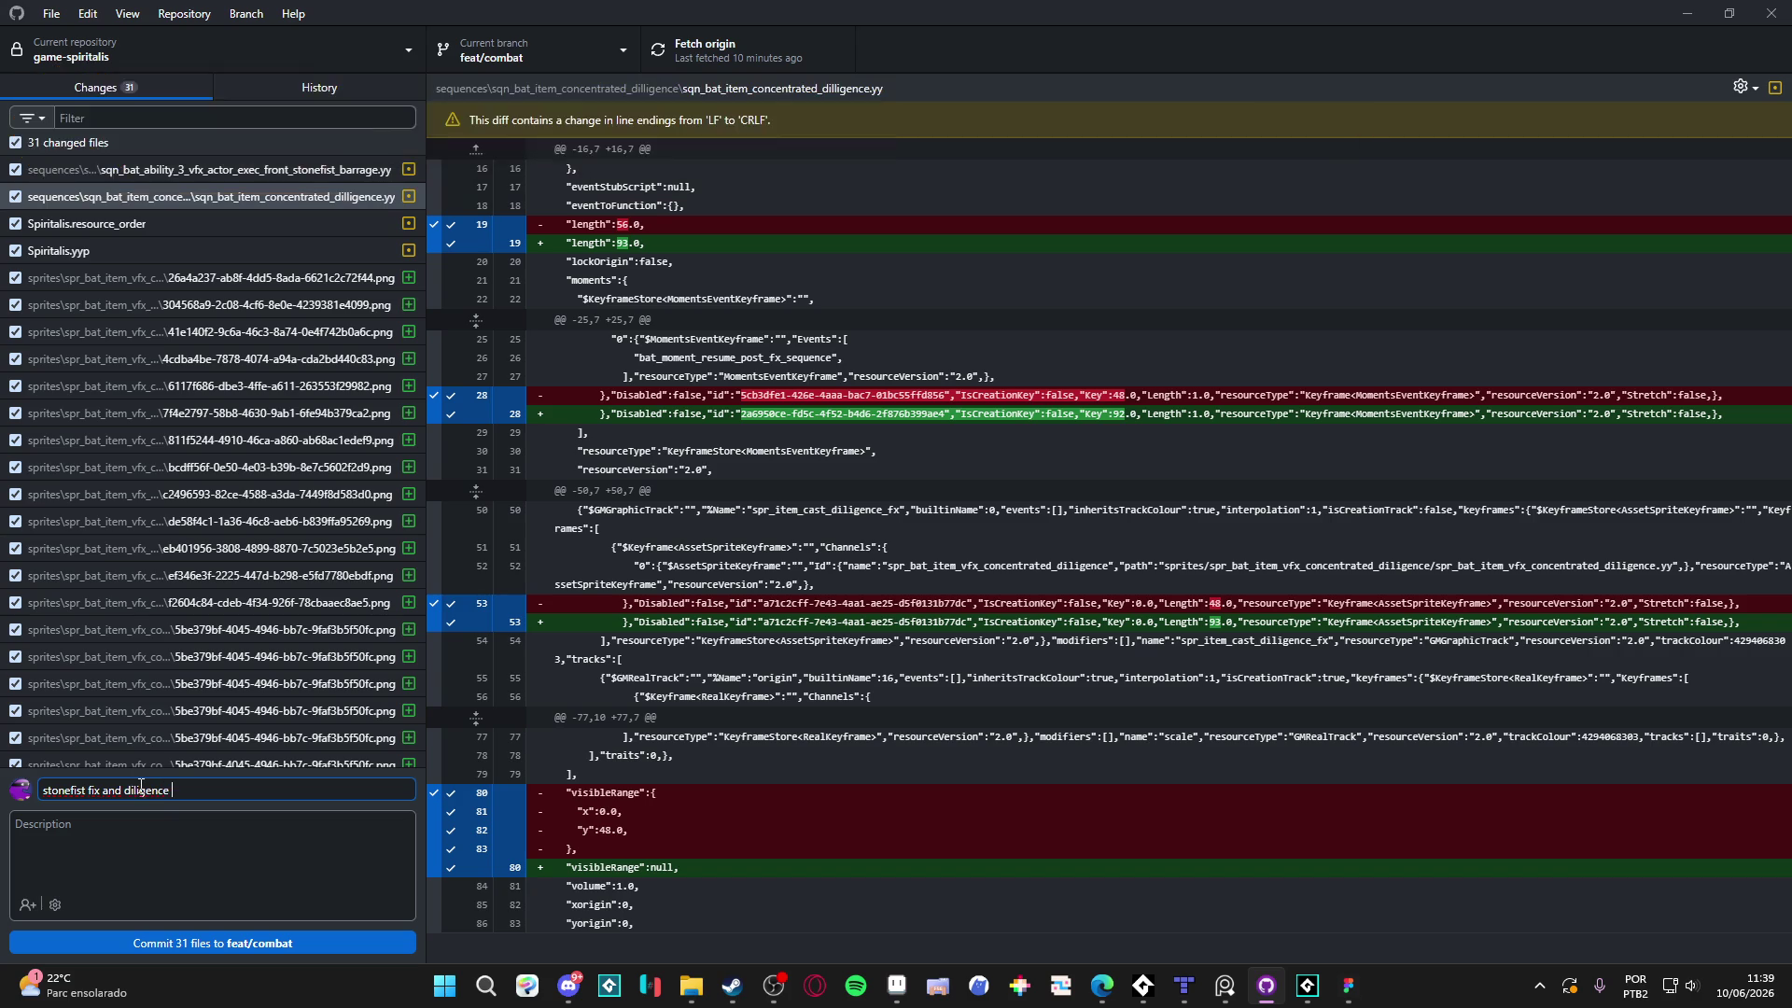
key(ctrl+a)
text(stonef)
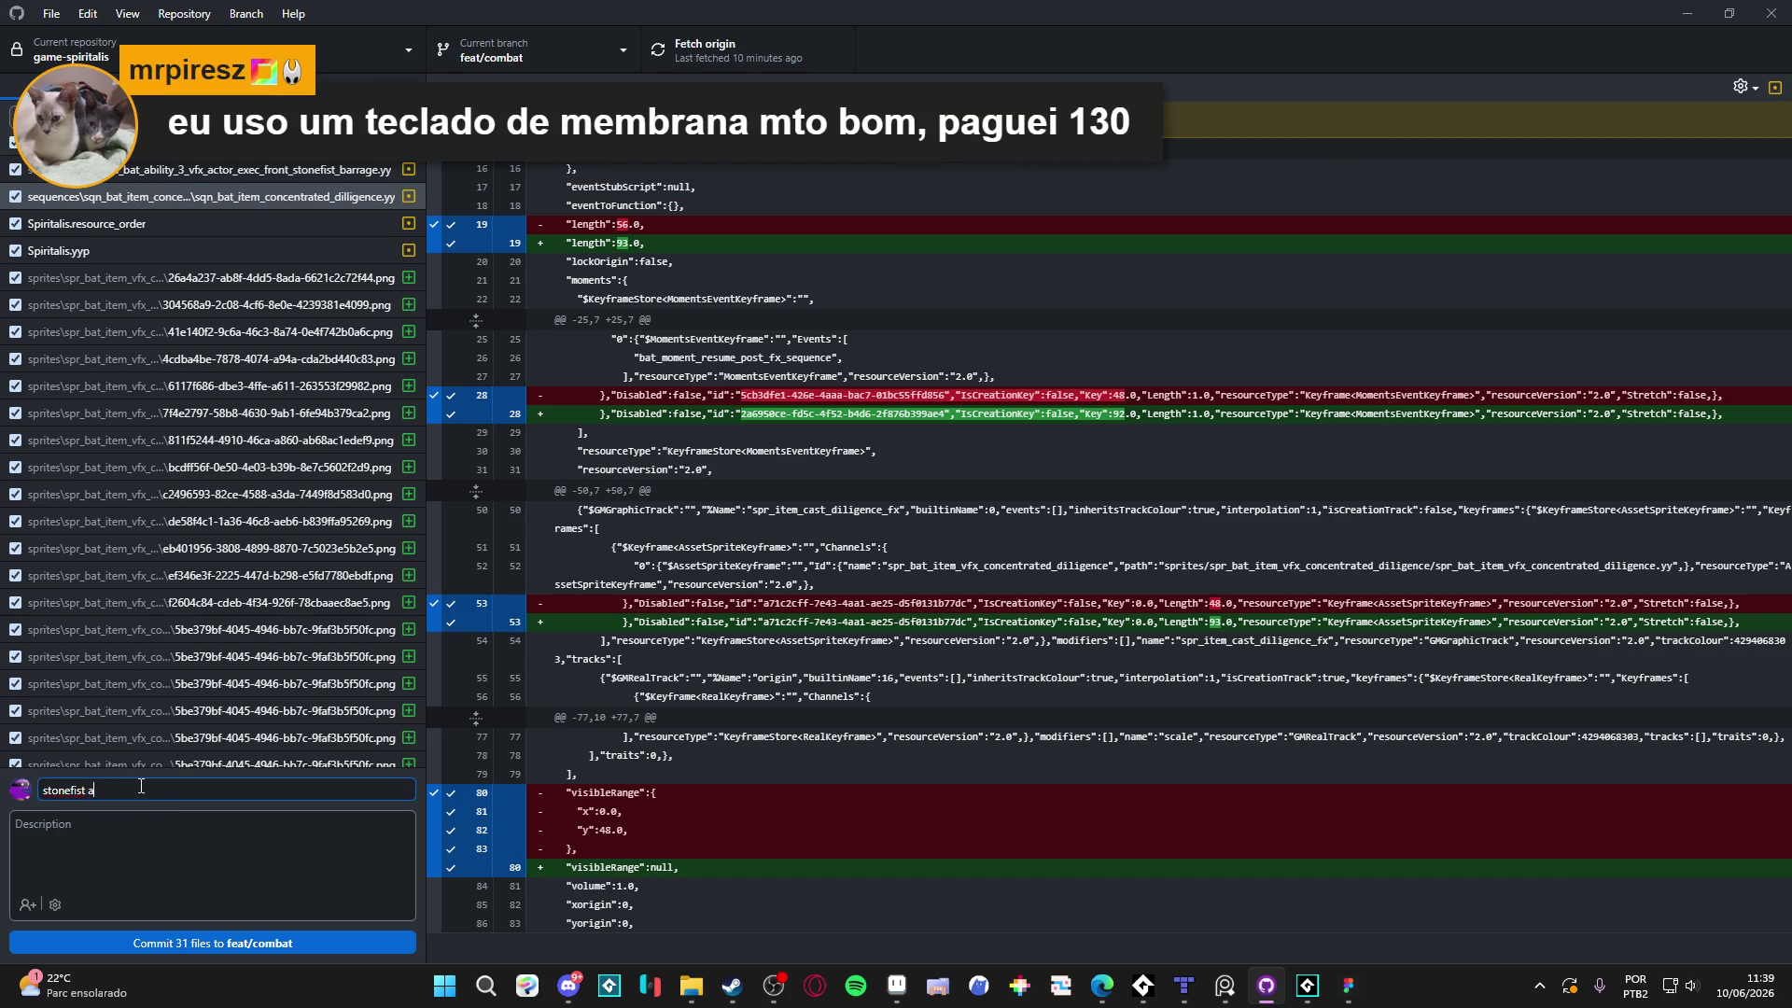
text(ist and diligence vfx fix)
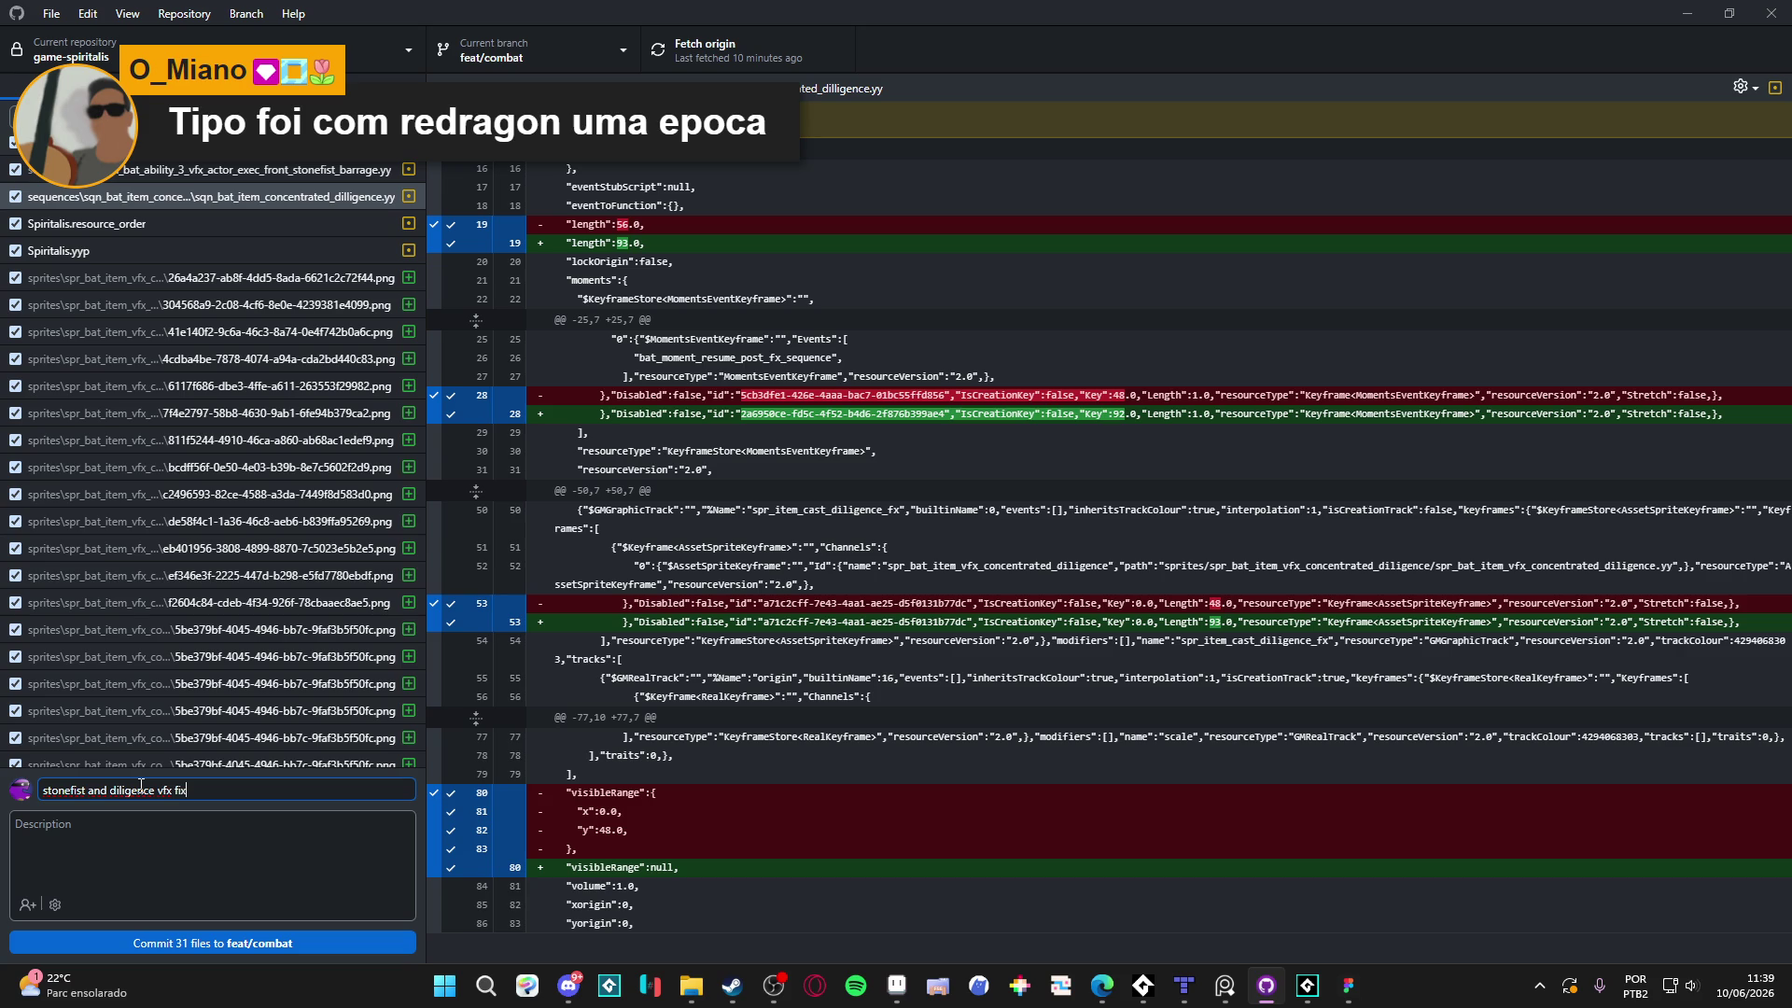
click(309, 945)
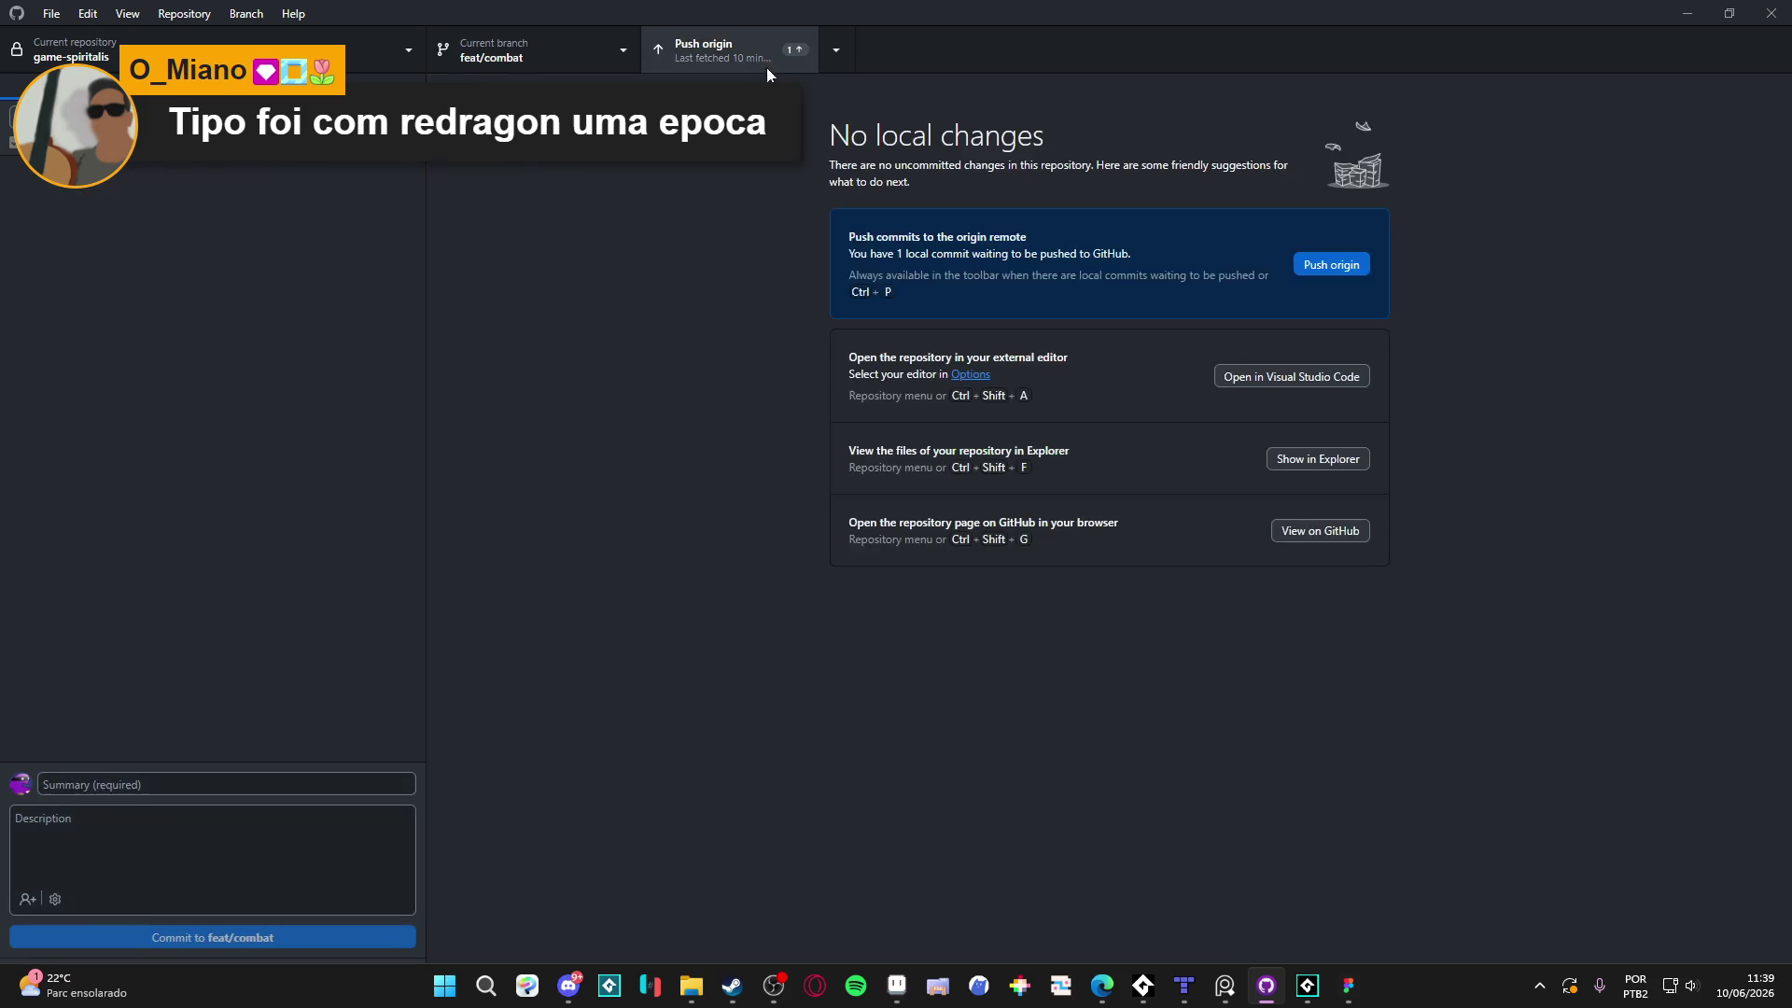
Push the commit to origin and close GitHub Desktop
click(767, 62)
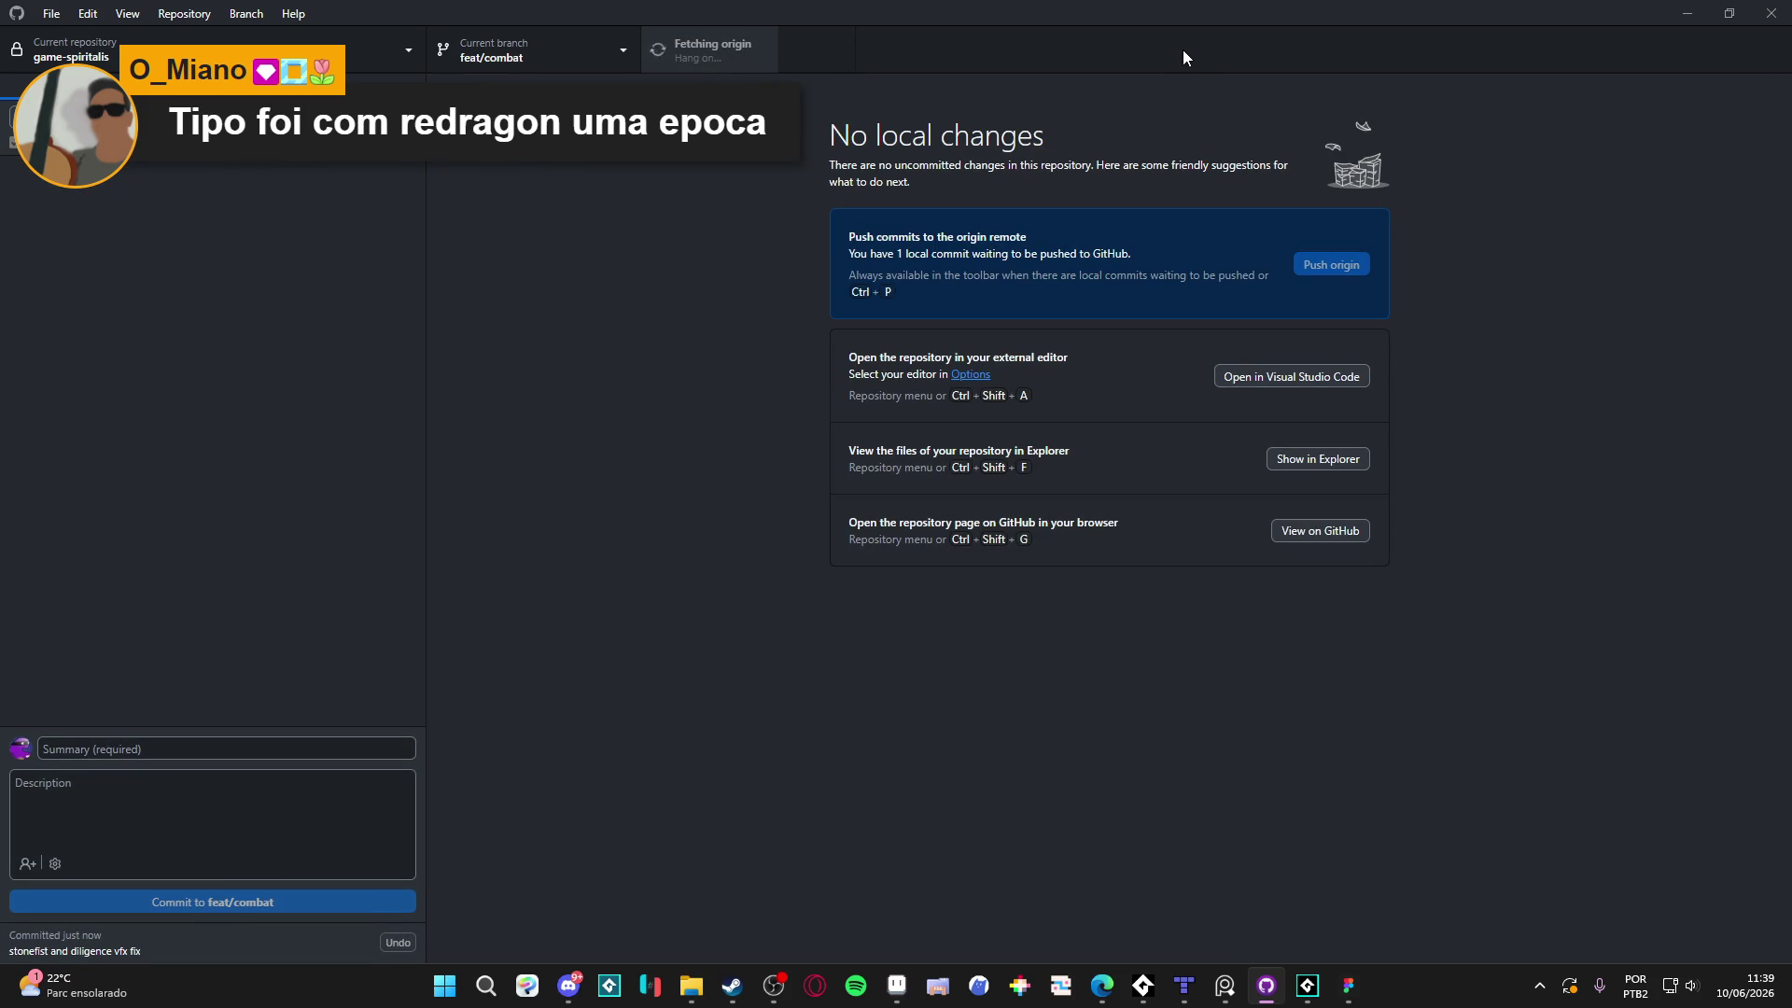
key(alt+Tab)
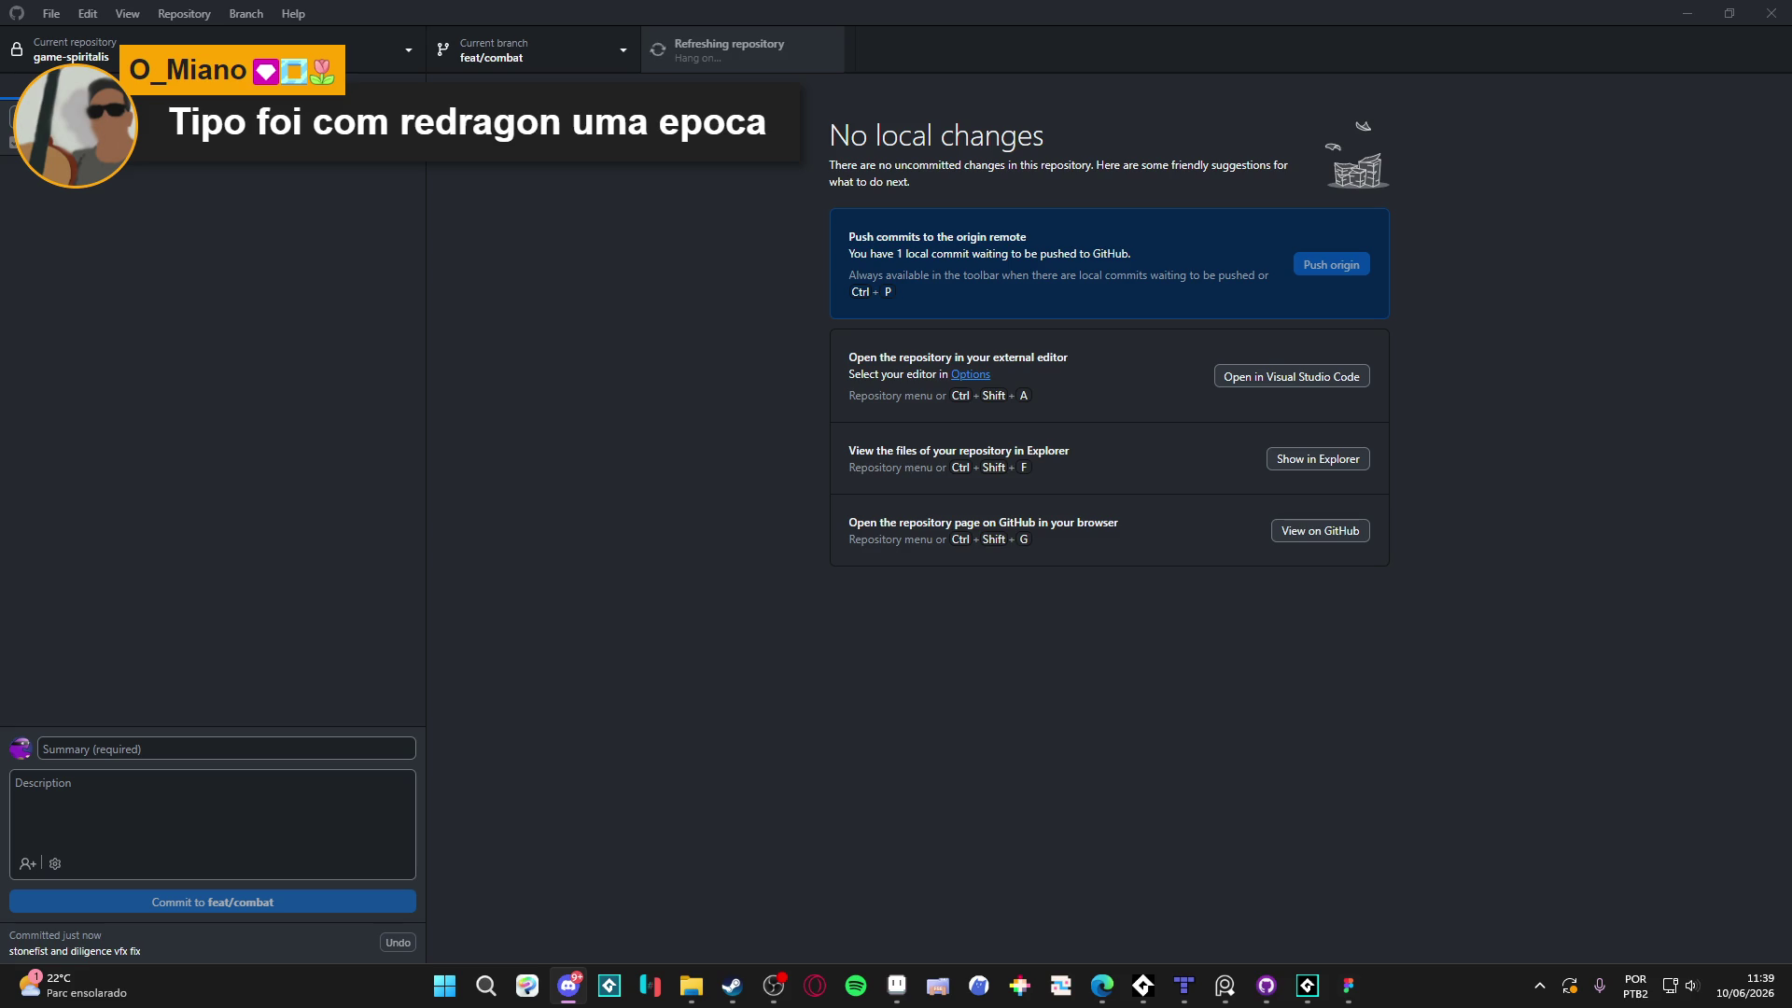
click(1783, 10)
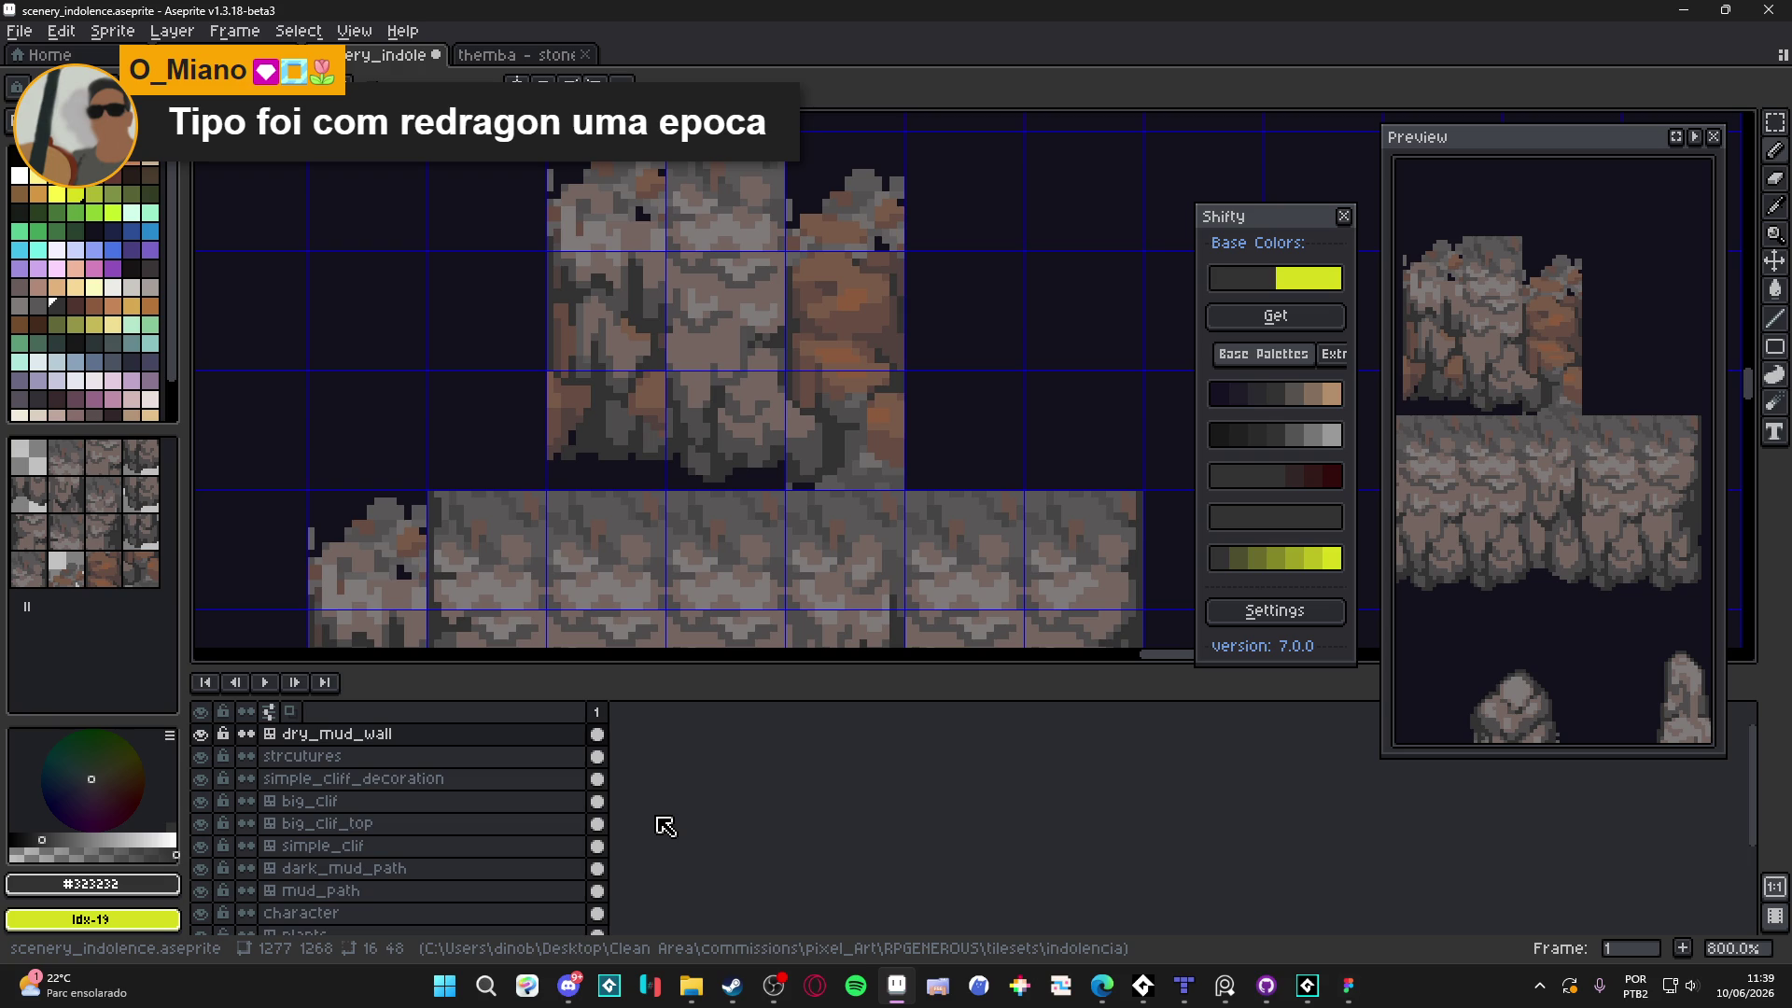
Pick grey #625F5F from the rock and extend the grey vertical streak downward
scroll(793, 514, down, 3)
scroll(758, 494, up, 5)
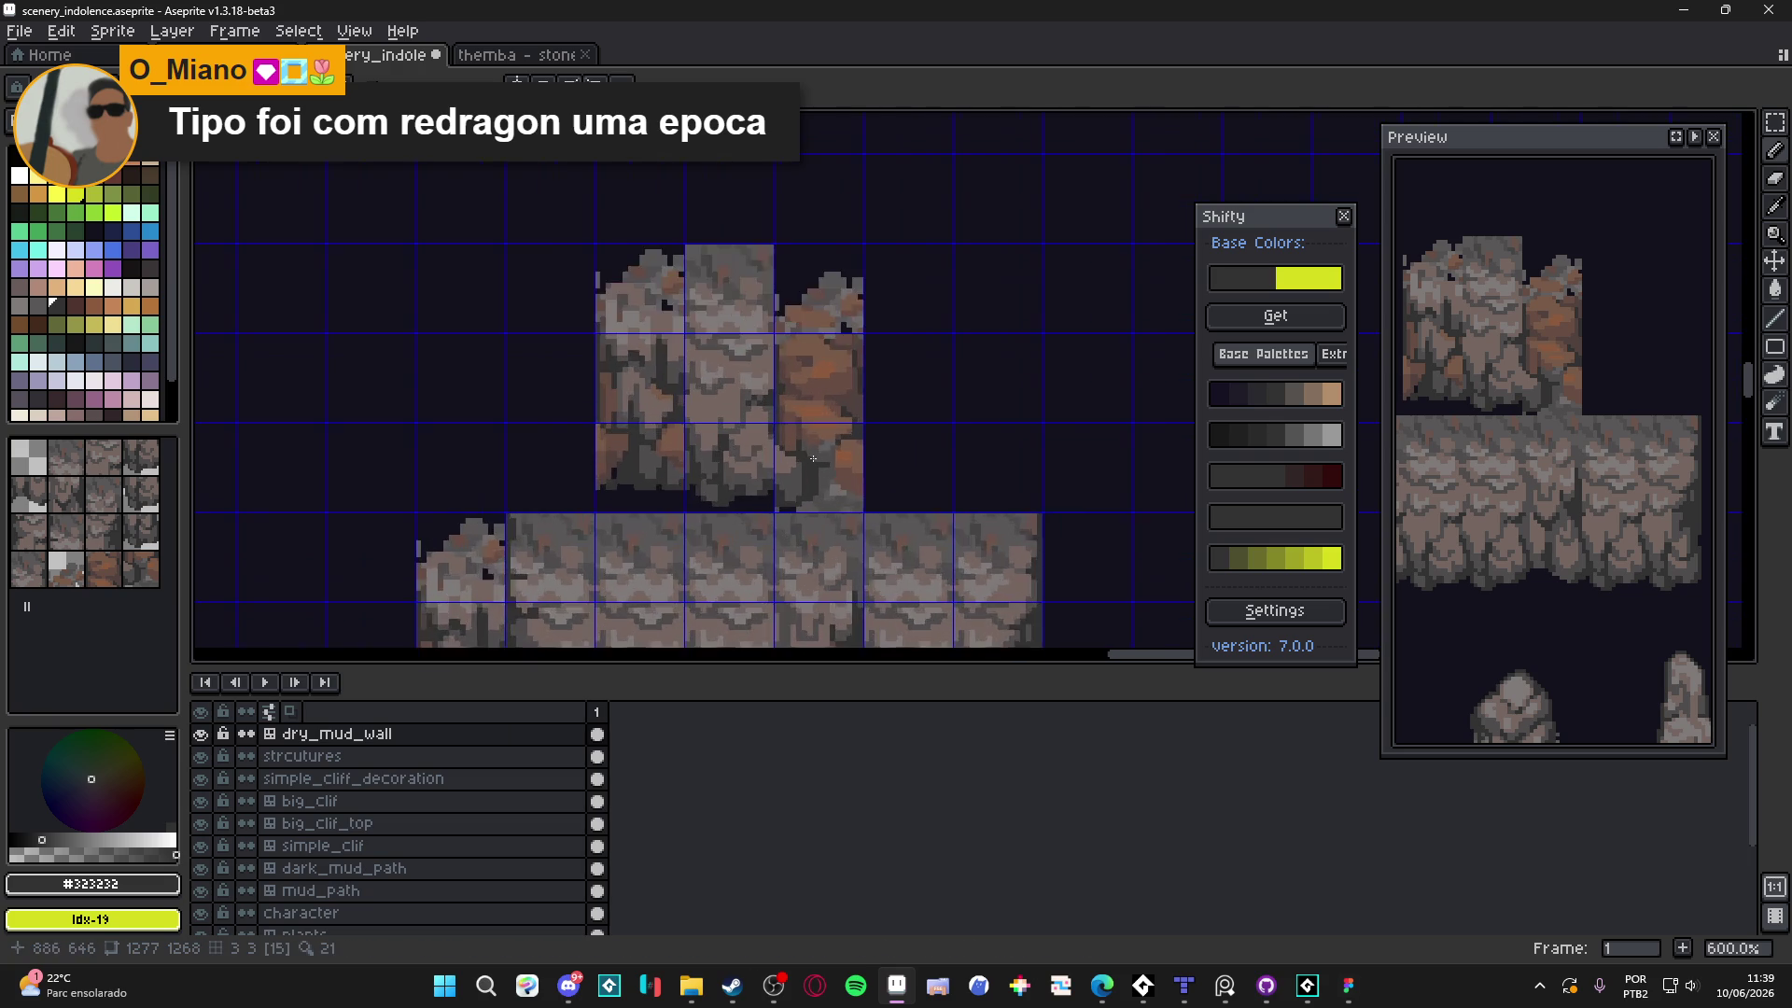
alt+click(818, 395)
scroll(818, 395, down, 3)
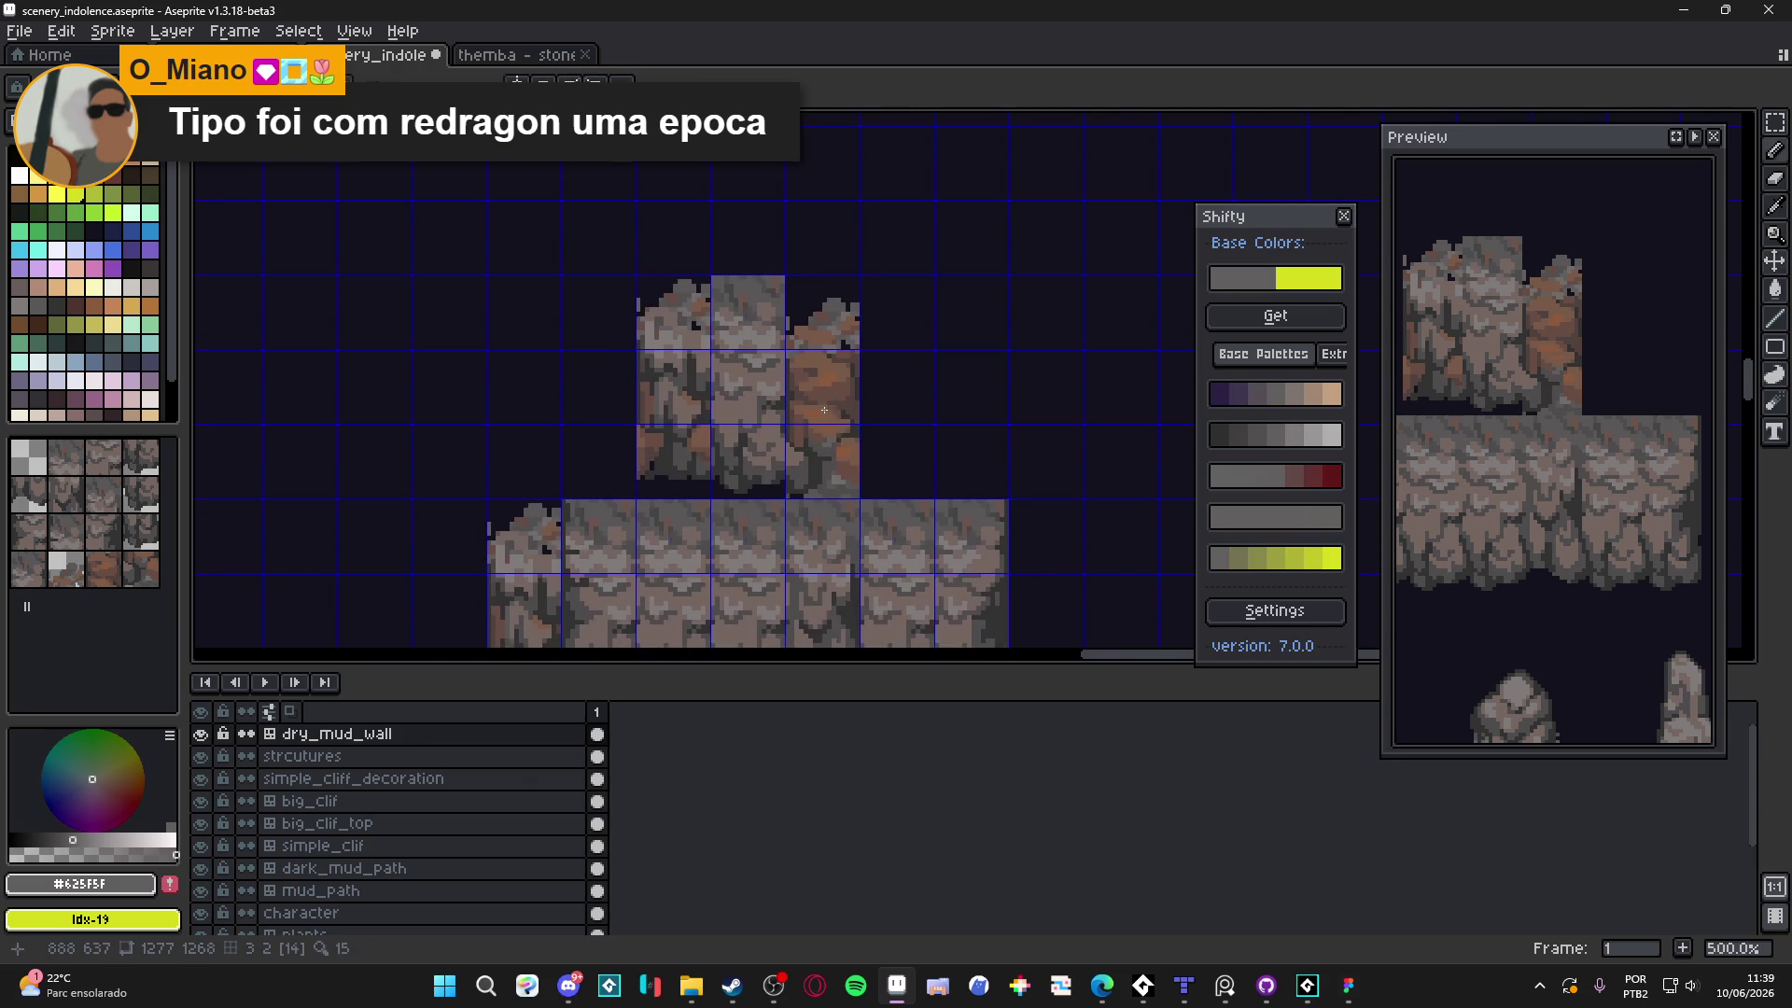
scroll(844, 438, up, 3)
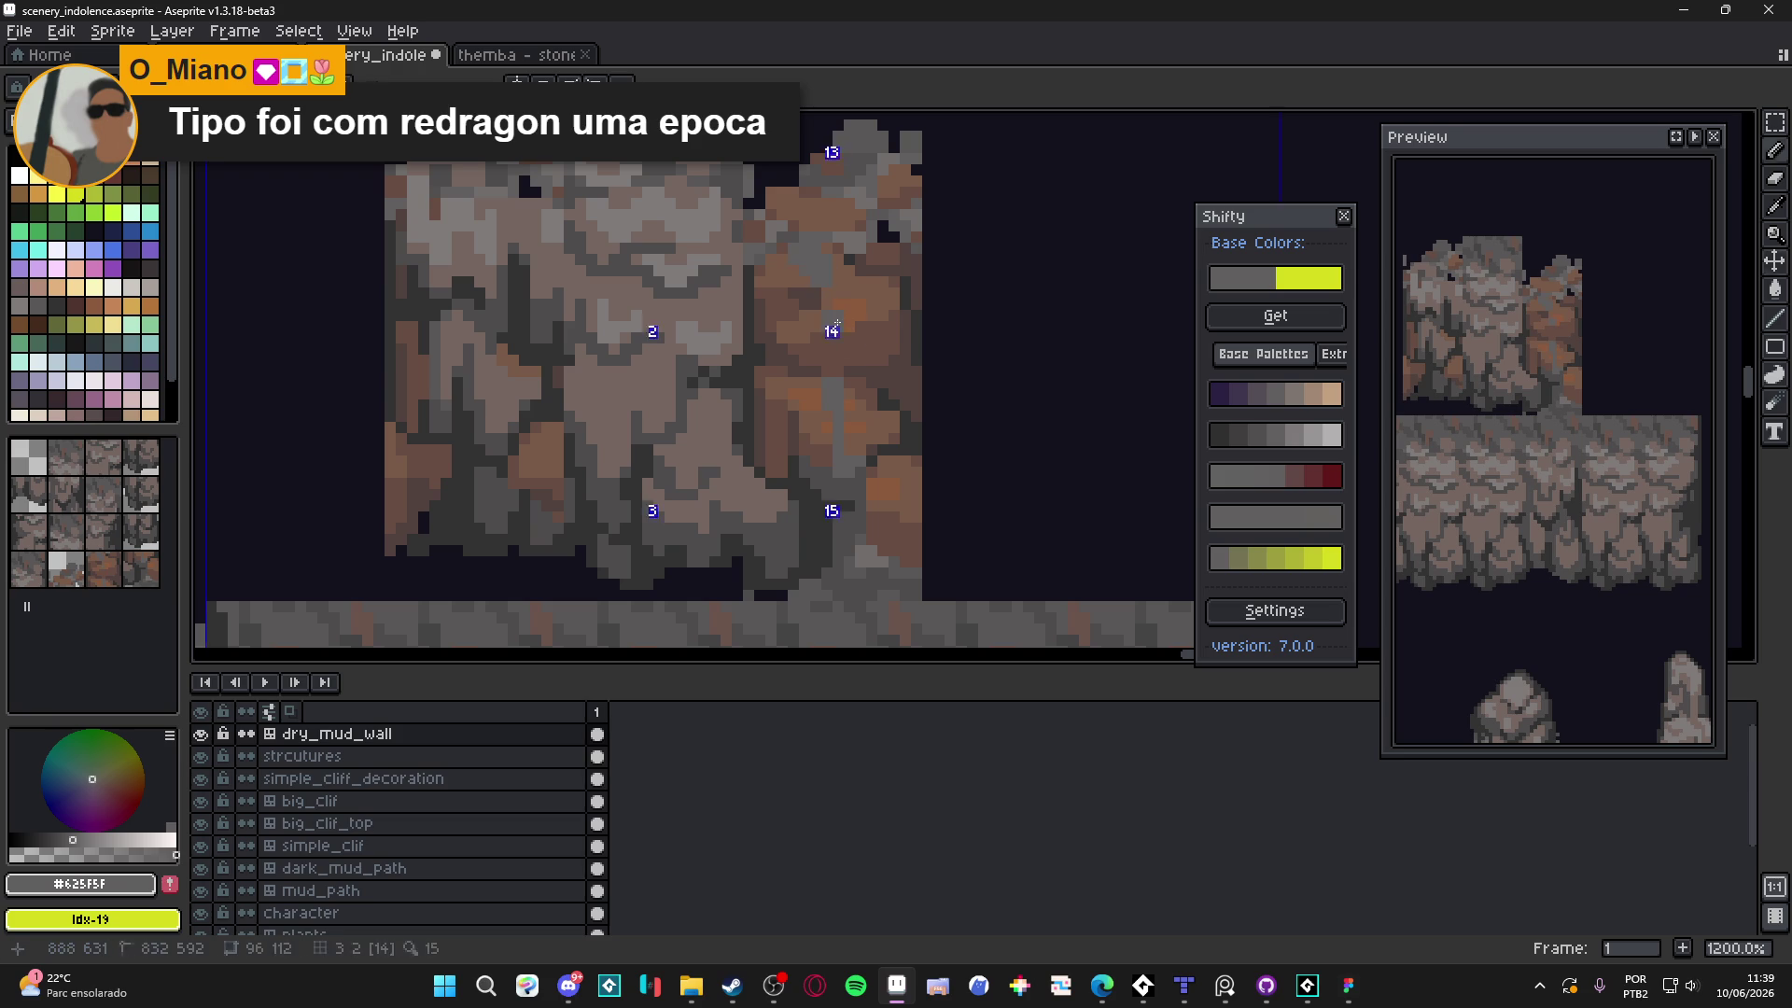
scroll(833, 293, down, 1)
scroll(840, 312, up, 1)
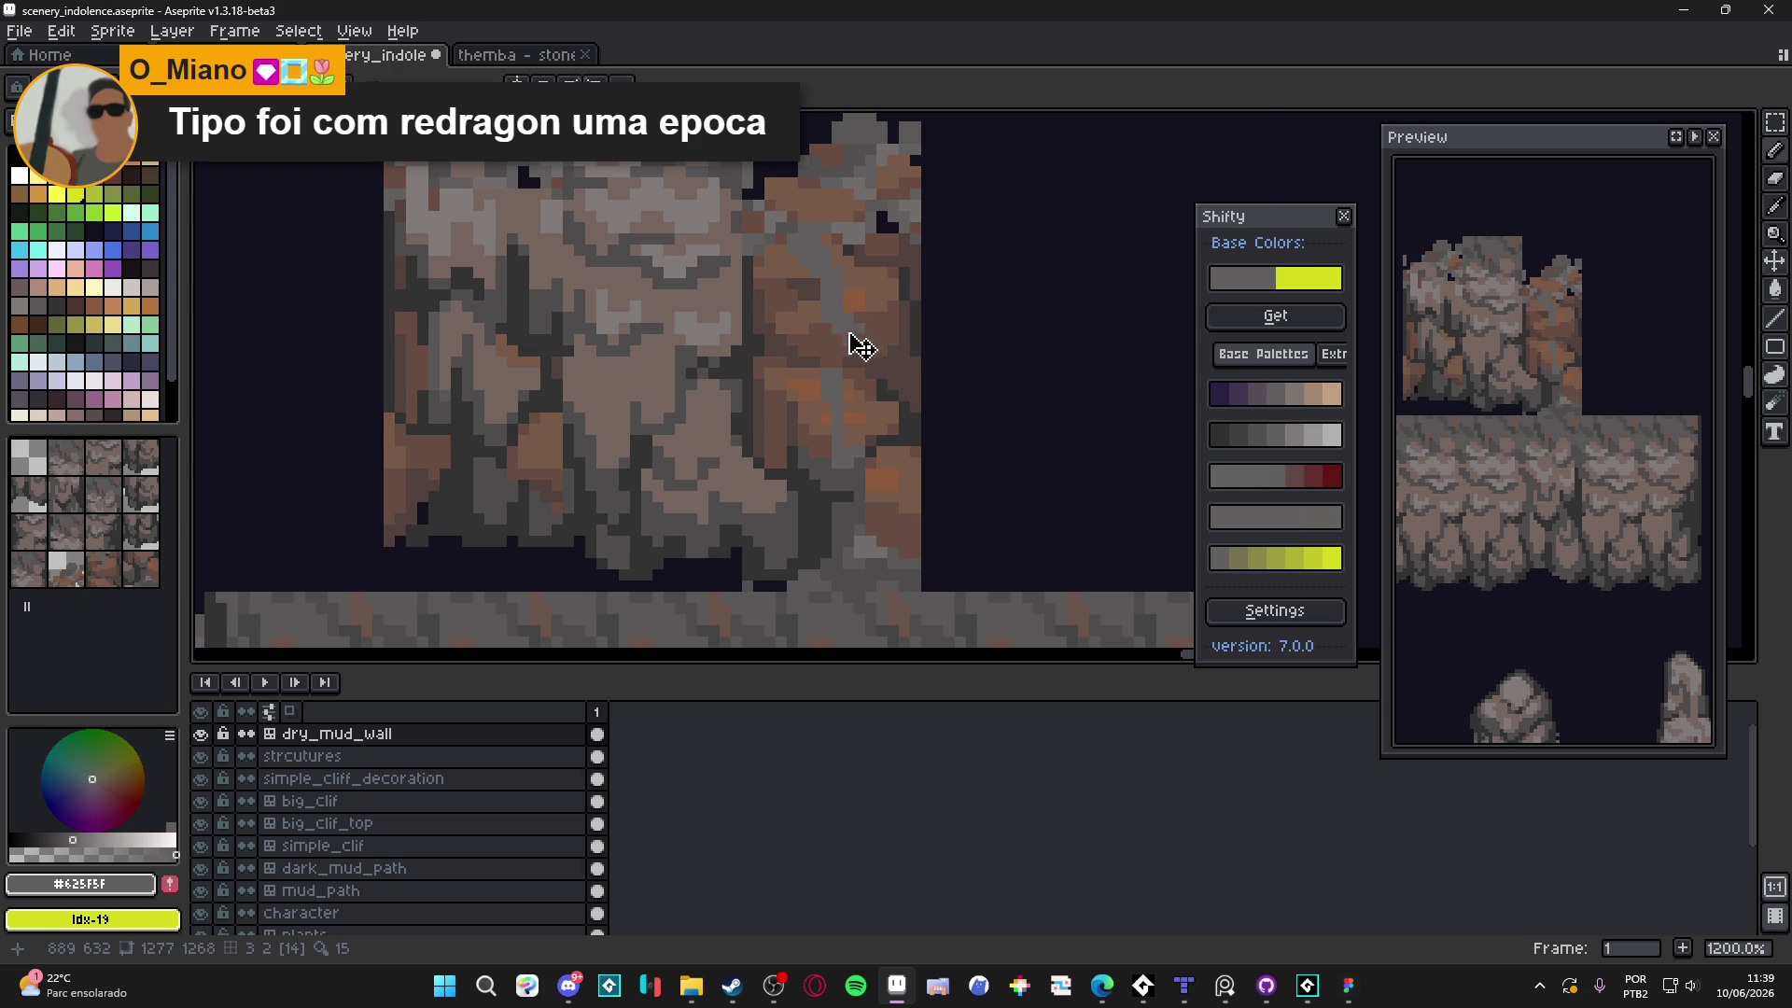
drag(843, 342, 838, 364)
scroll(827, 362, down, 3)
scroll(771, 282, up, 6)
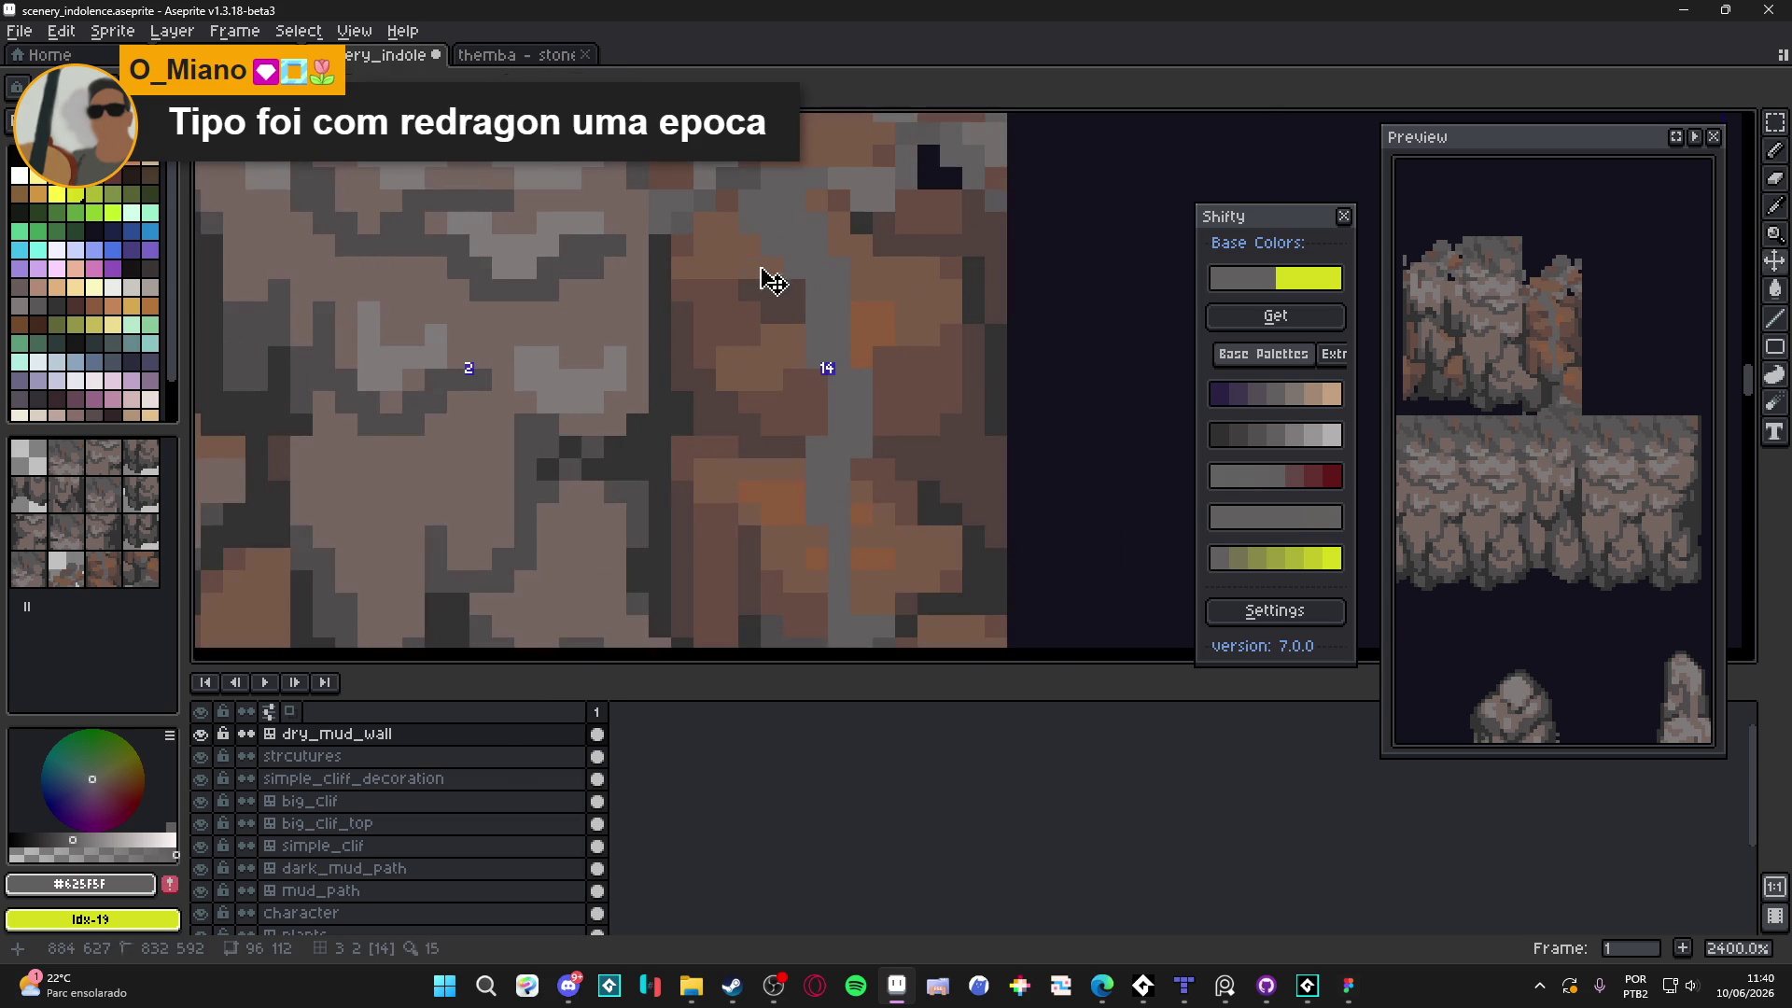
Paint grey over the brown pixels across the right-hand tile and near its edge
drag(691, 247, 840, 257)
click(851, 212)
click(773, 267)
click(716, 290)
mouse_move(882, 235)
mouse_down()
mouse_move(929, 235)
mouse_move(916, 210)
mouse_up()
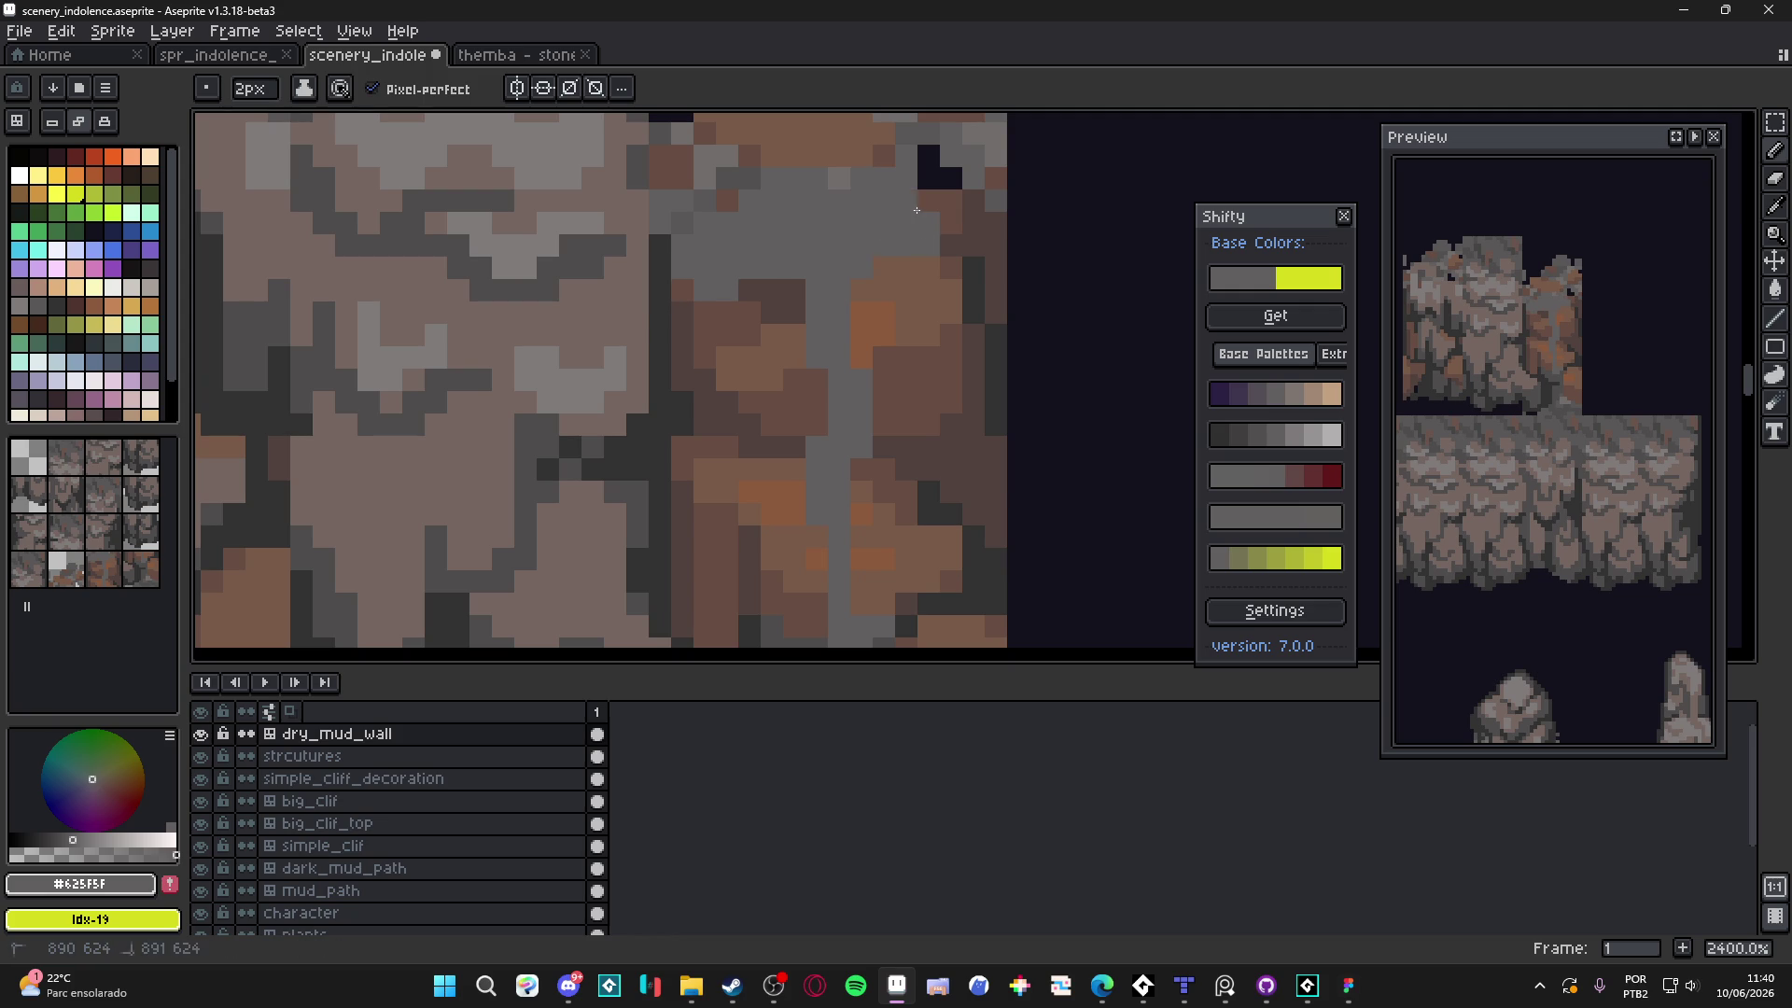
scroll(908, 280, down, 2)
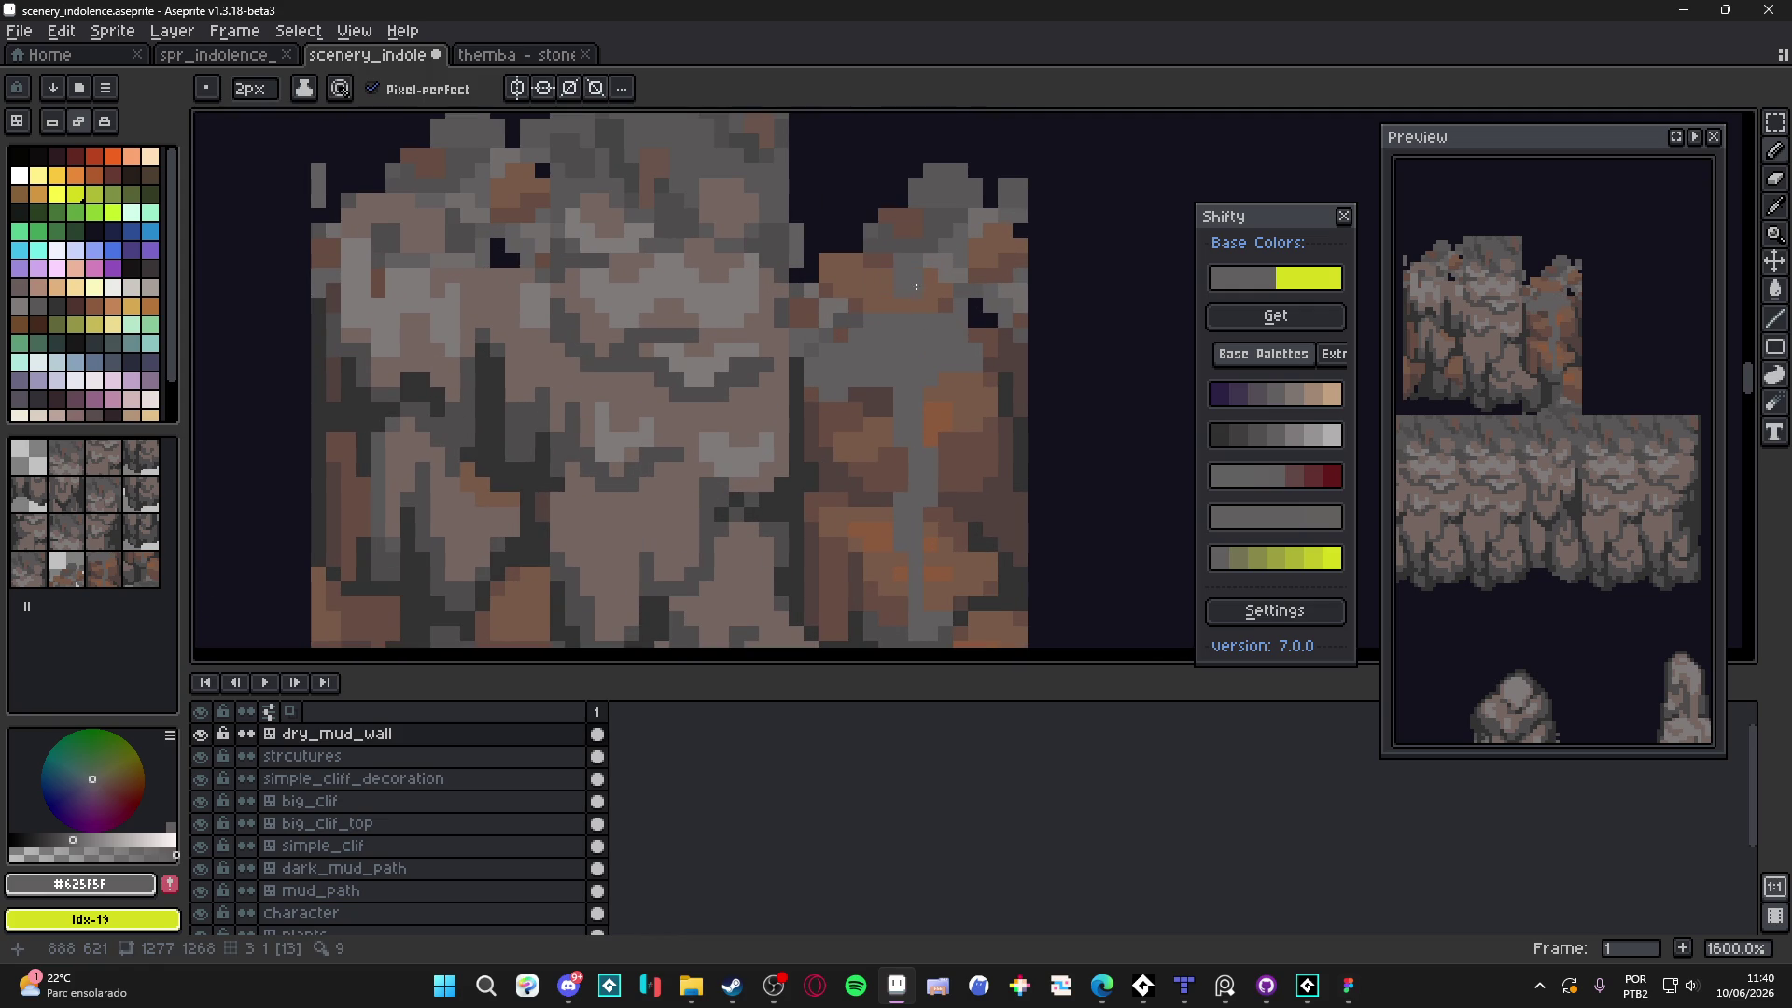
drag(945, 295, 945, 310)
click(931, 258)
With the pencil back at 2 pixels, paint a grey block on the right tile
key(minus)
scroll(915, 308, down, 2)
scroll(921, 361, up, 2)
scroll(950, 389, up, 2)
key(plus)
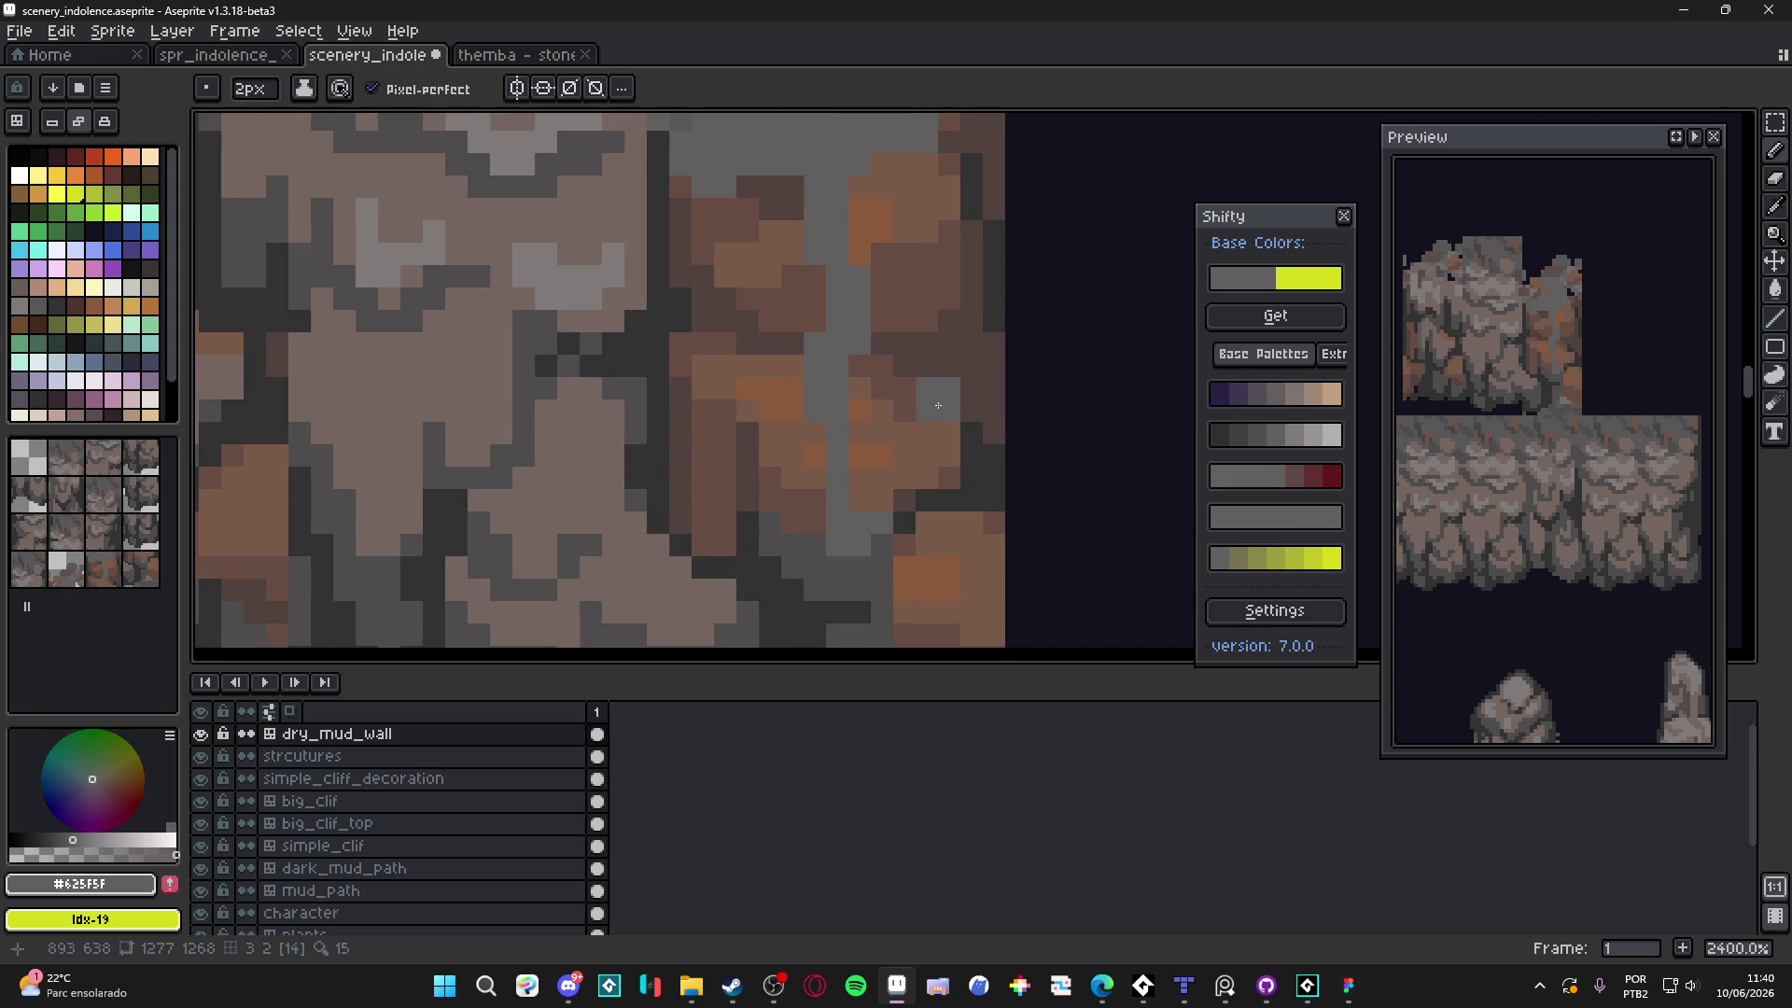
mouse_move(933, 396)
mouse_down()
mouse_move(914, 366)
mouse_move(868, 359)
mouse_move(896, 392)
mouse_up()
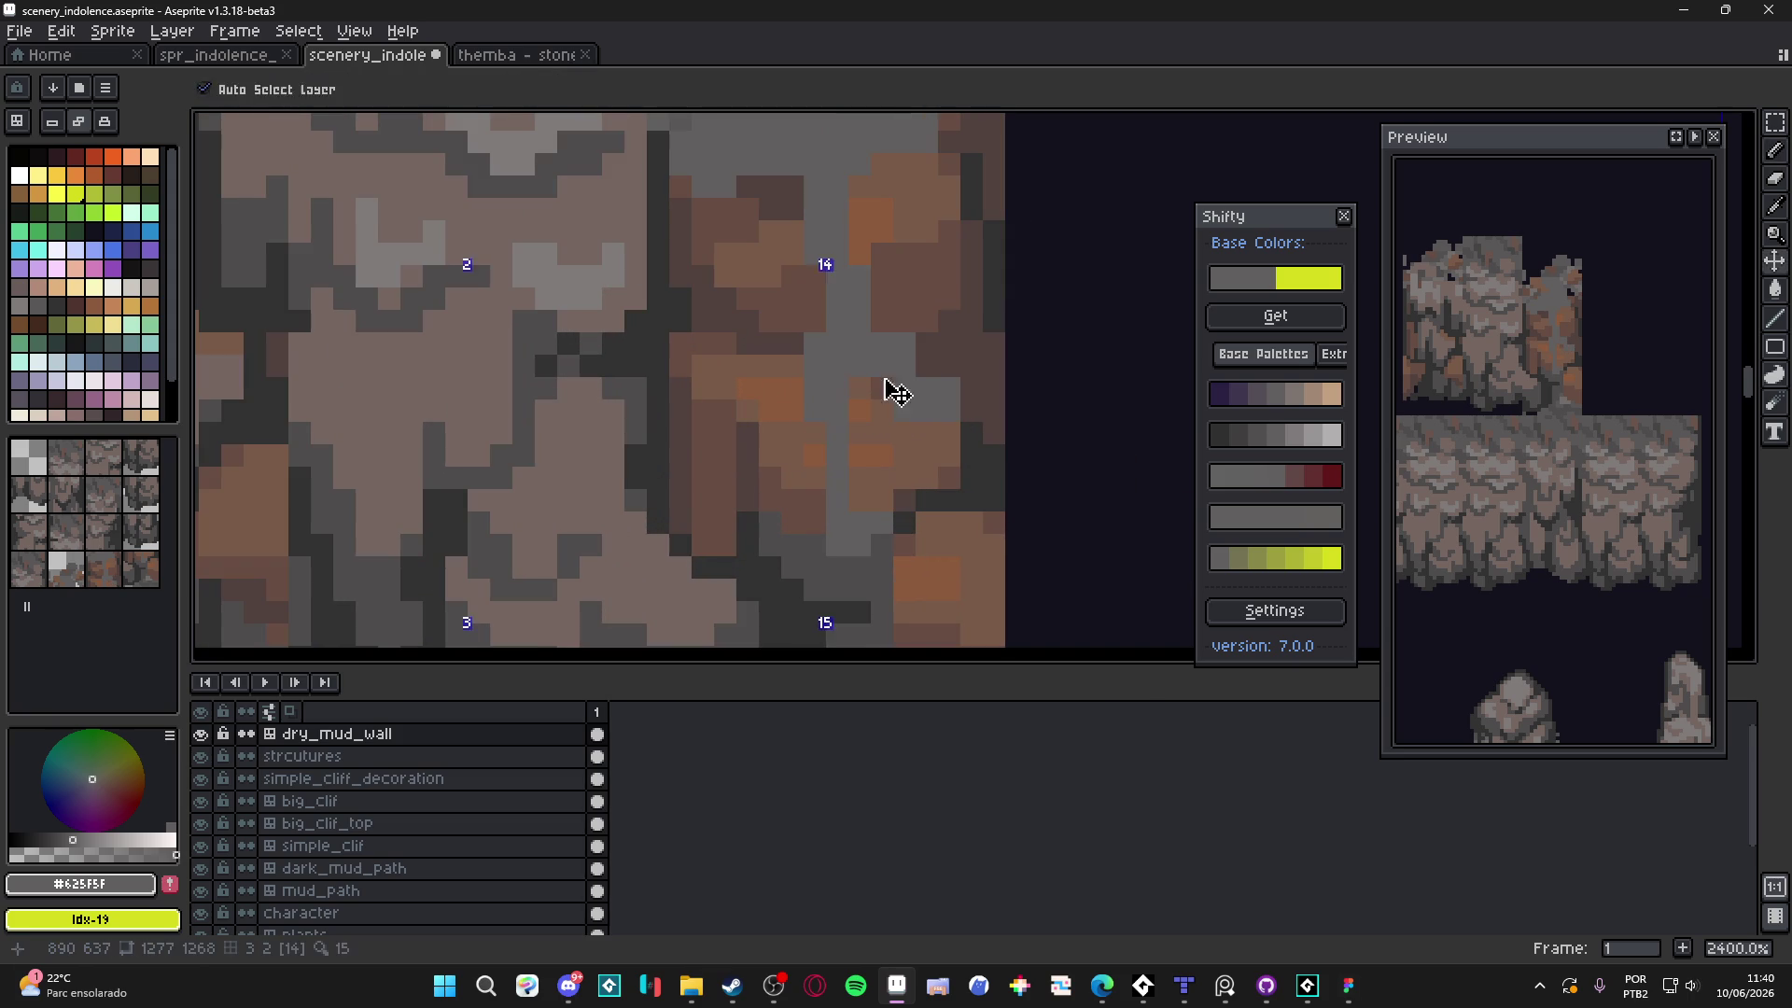
Set the pencil size back to 1 pixel after toggling between 1 and 2
scroll(840, 378, down, 6)
scroll(861, 358, up, 1)
key(minus)
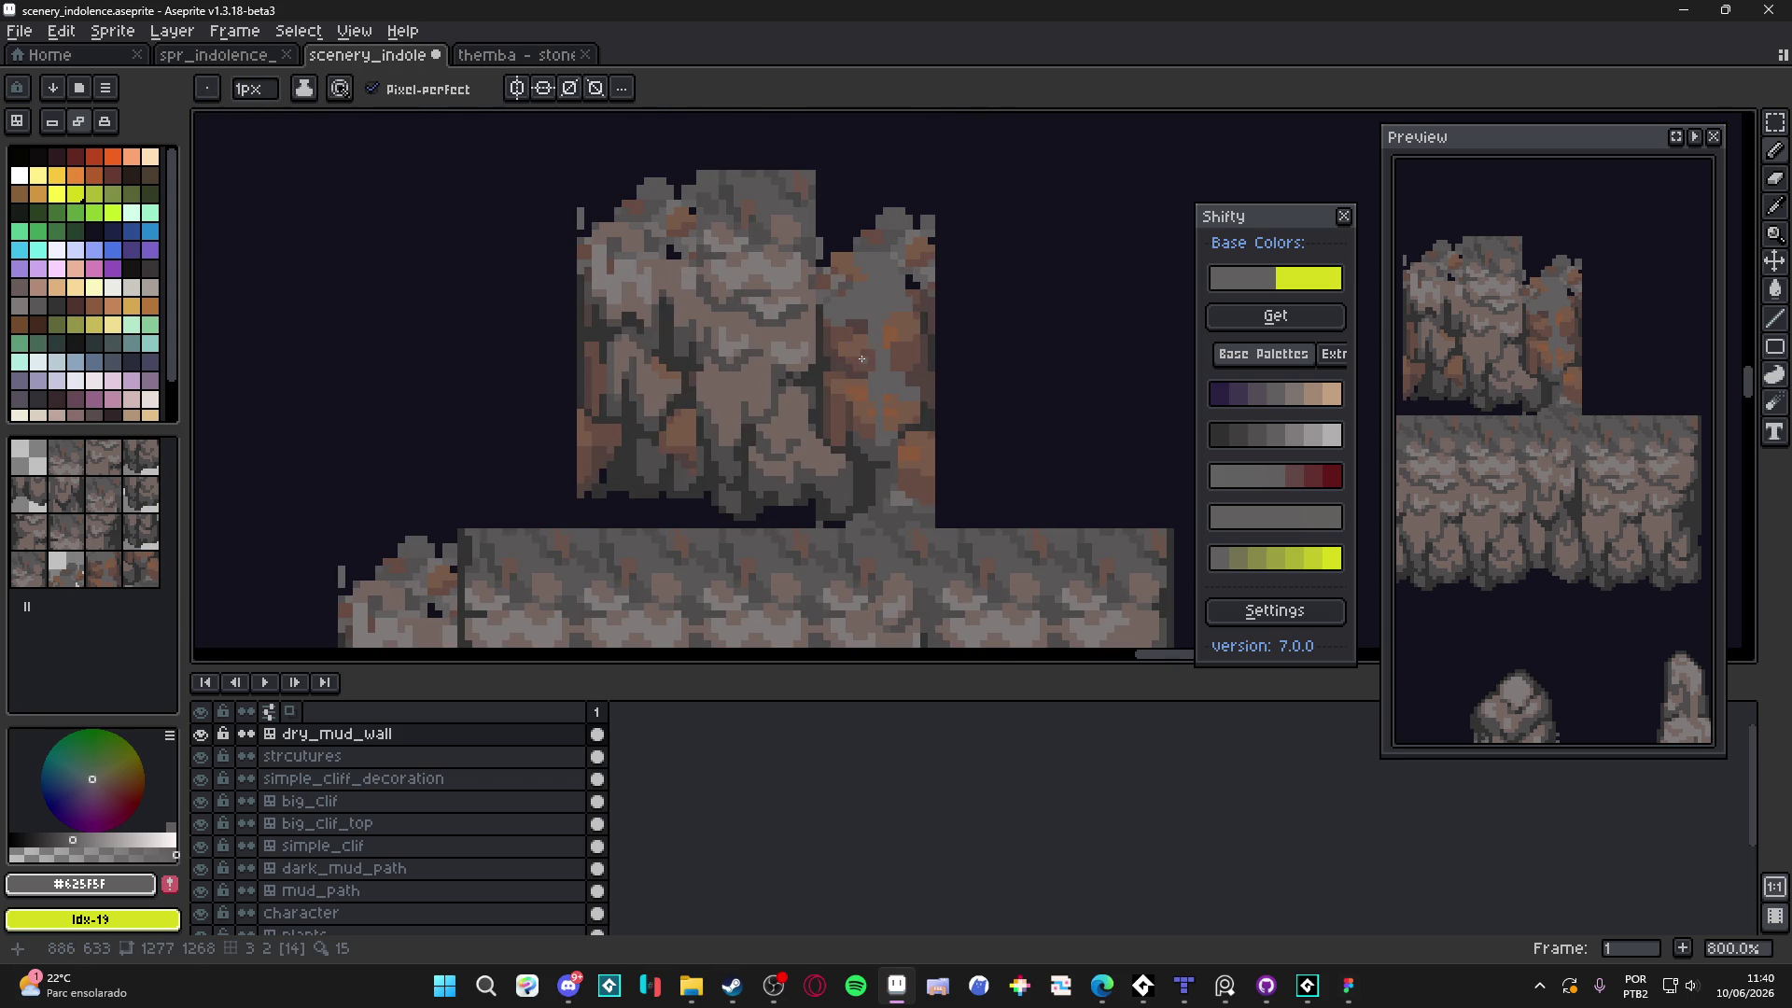
scroll(862, 359, up, 3)
key(plus)
key(minus)
scroll(826, 392, down, 3)
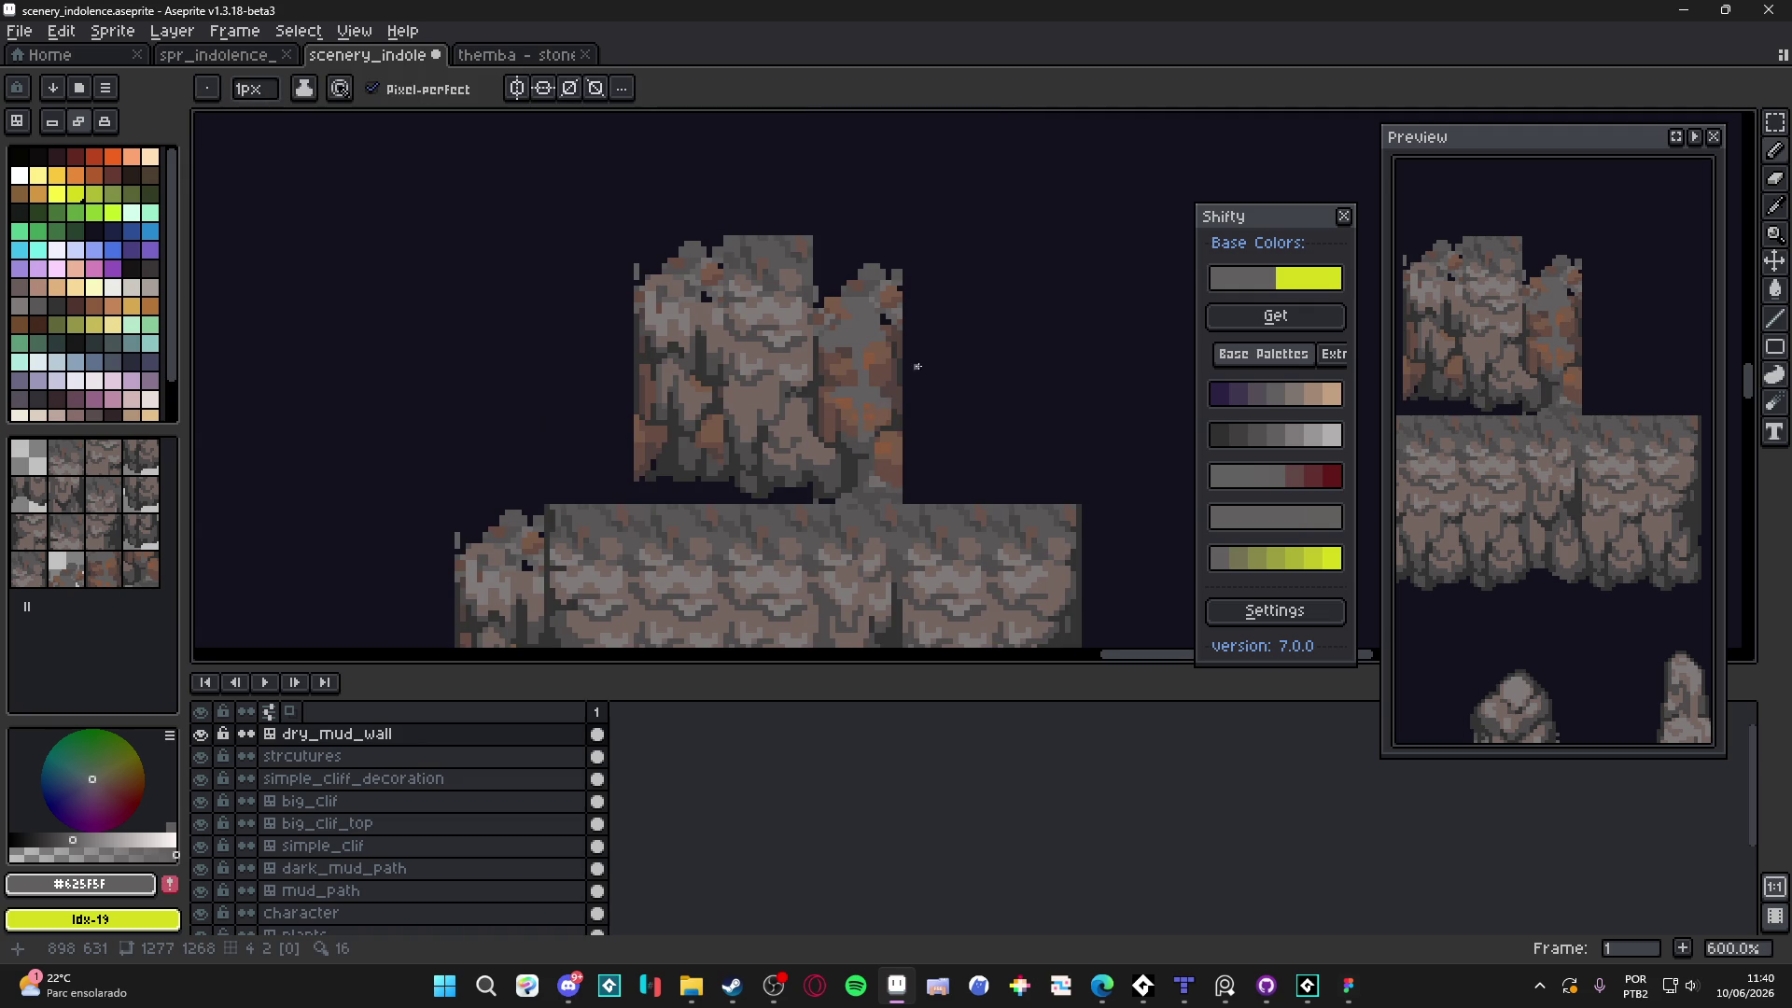
scroll(828, 398, up, 3)
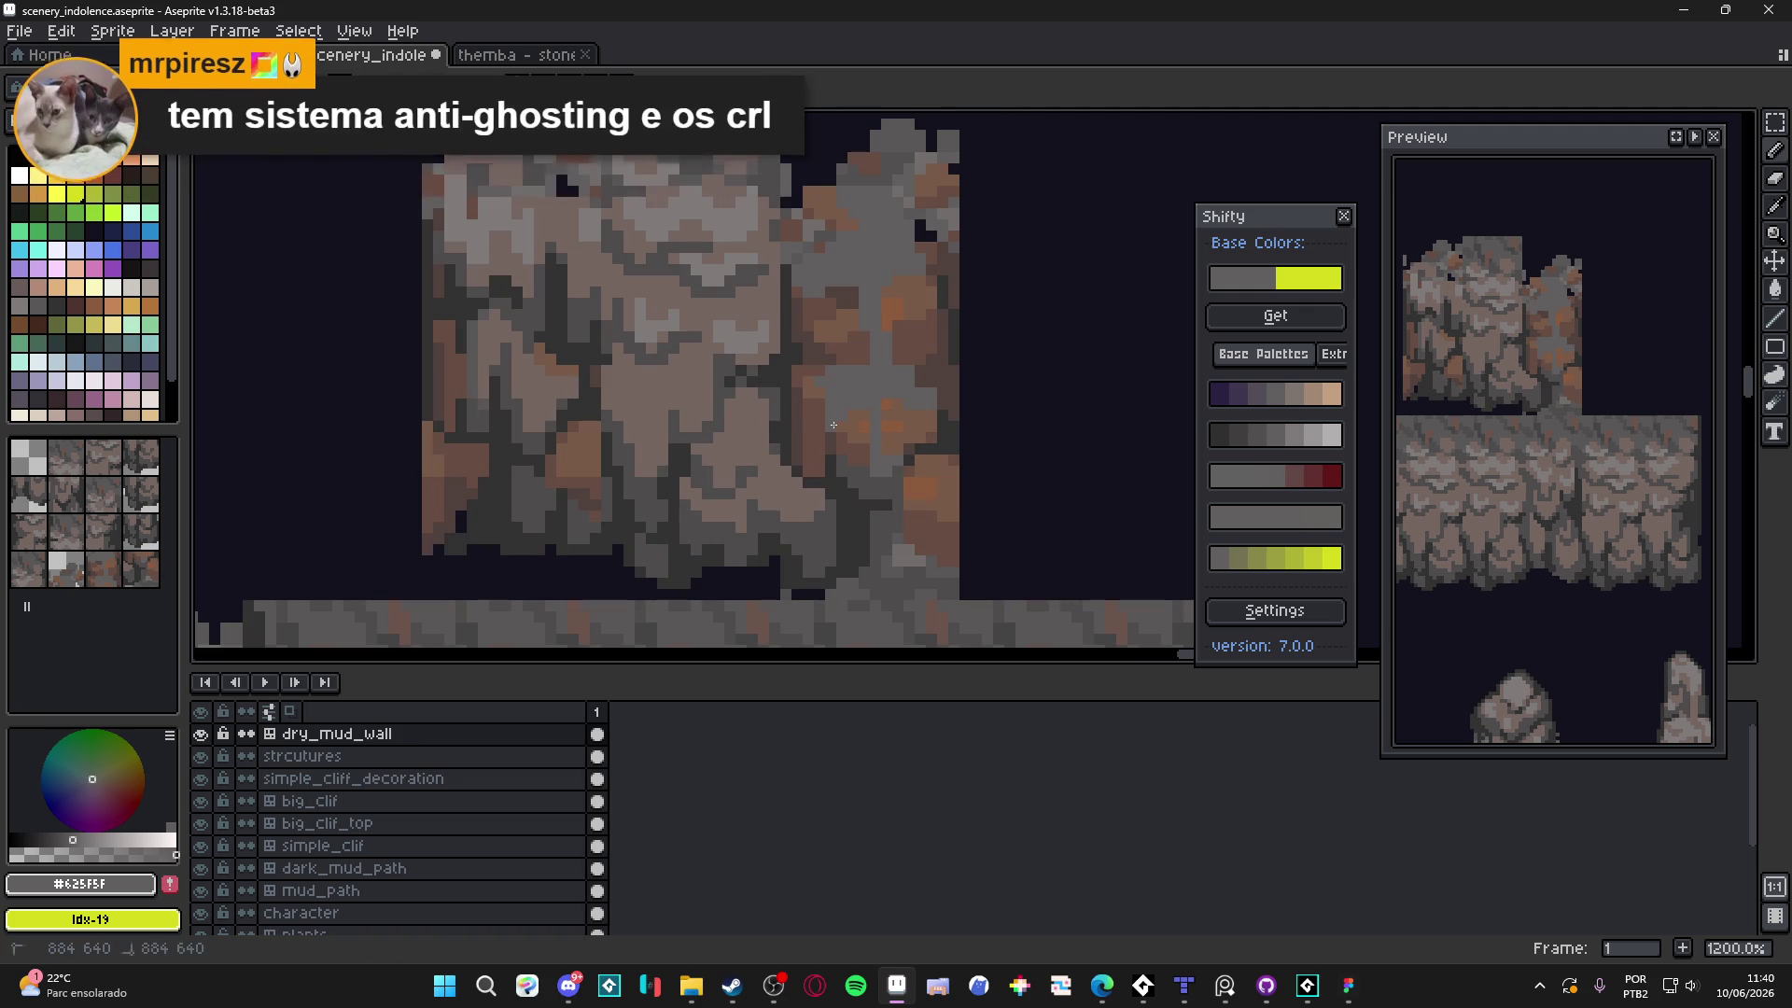
scroll(854, 436, down, 3)
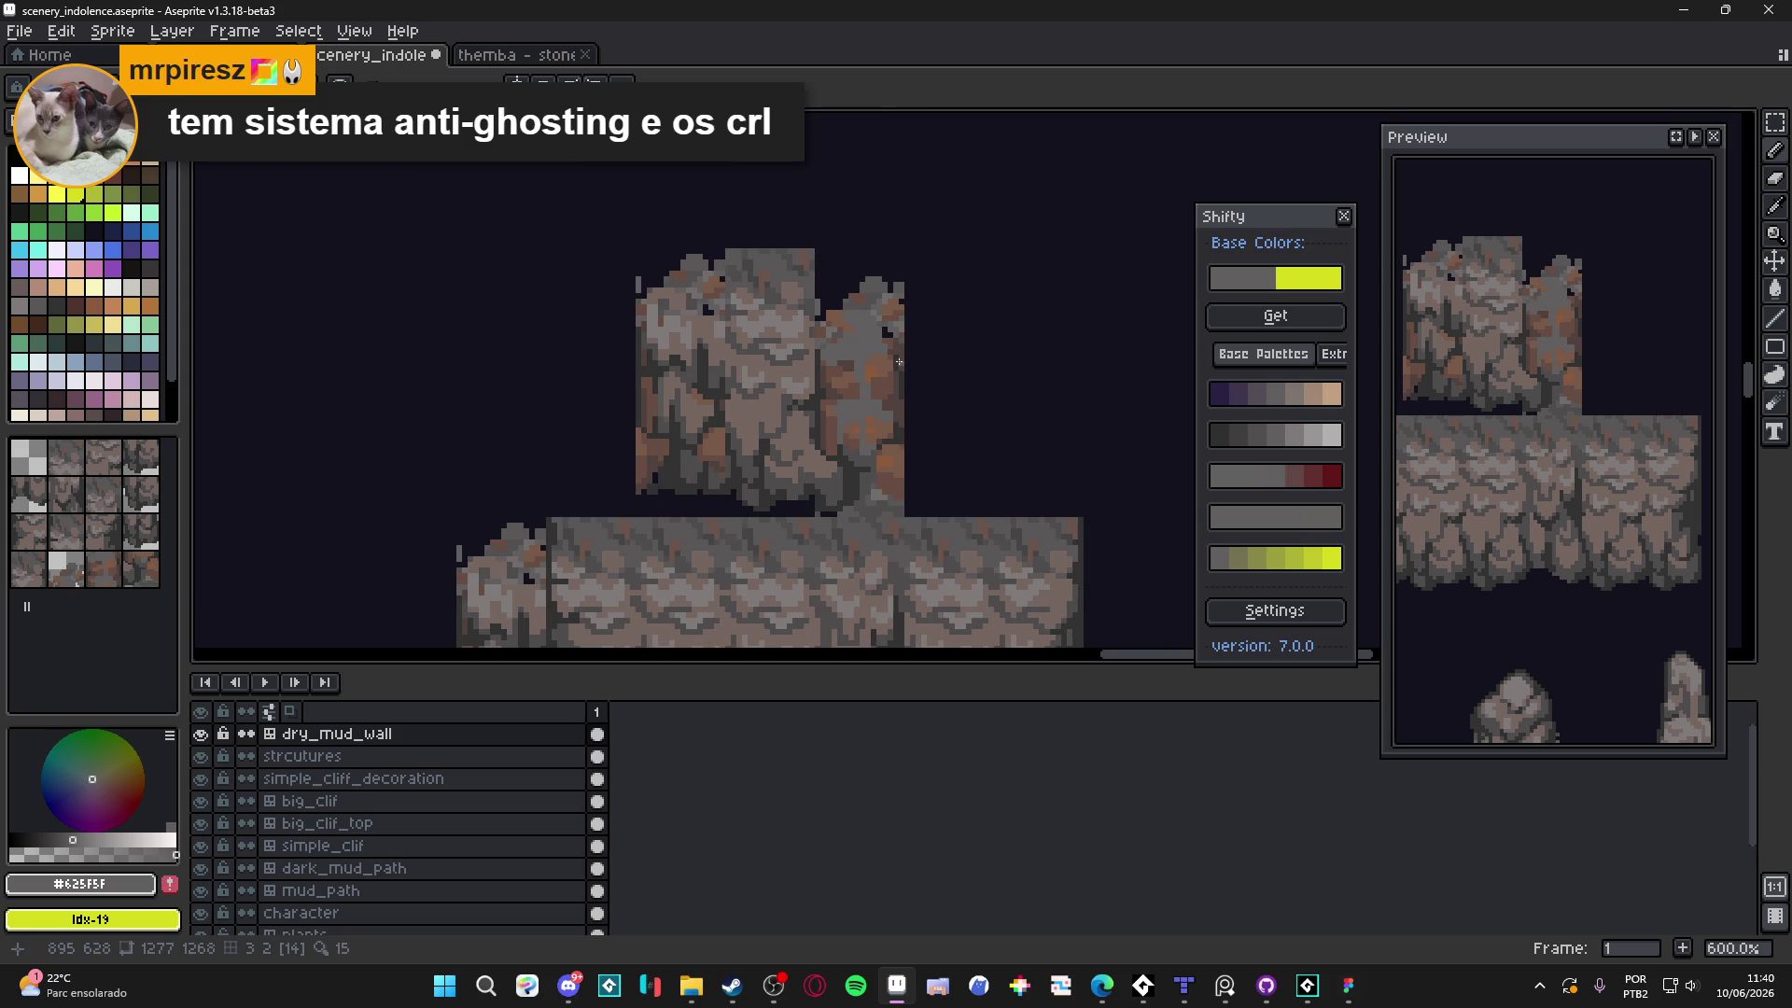
scroll(896, 368, down, 2)
scroll(894, 397, up, 5)
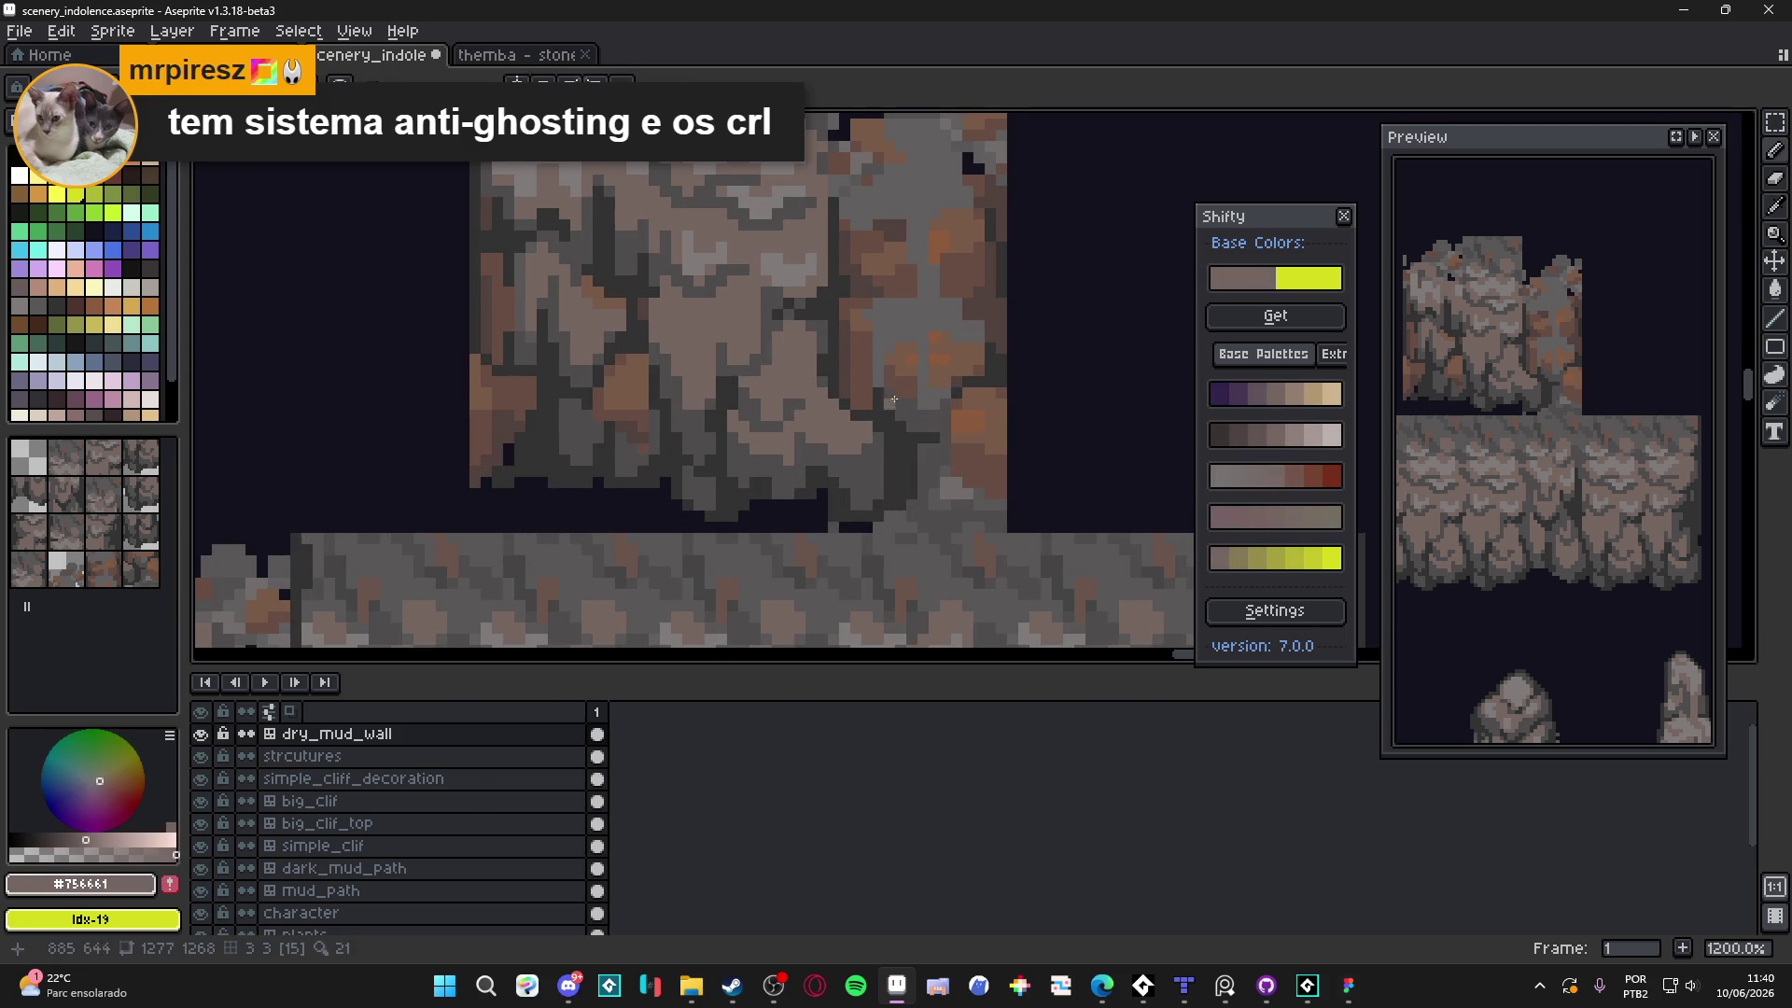
Pick dark grey #4f4d4d and briefly check the tile numbers and grid
drag(902, 322, 886, 360)
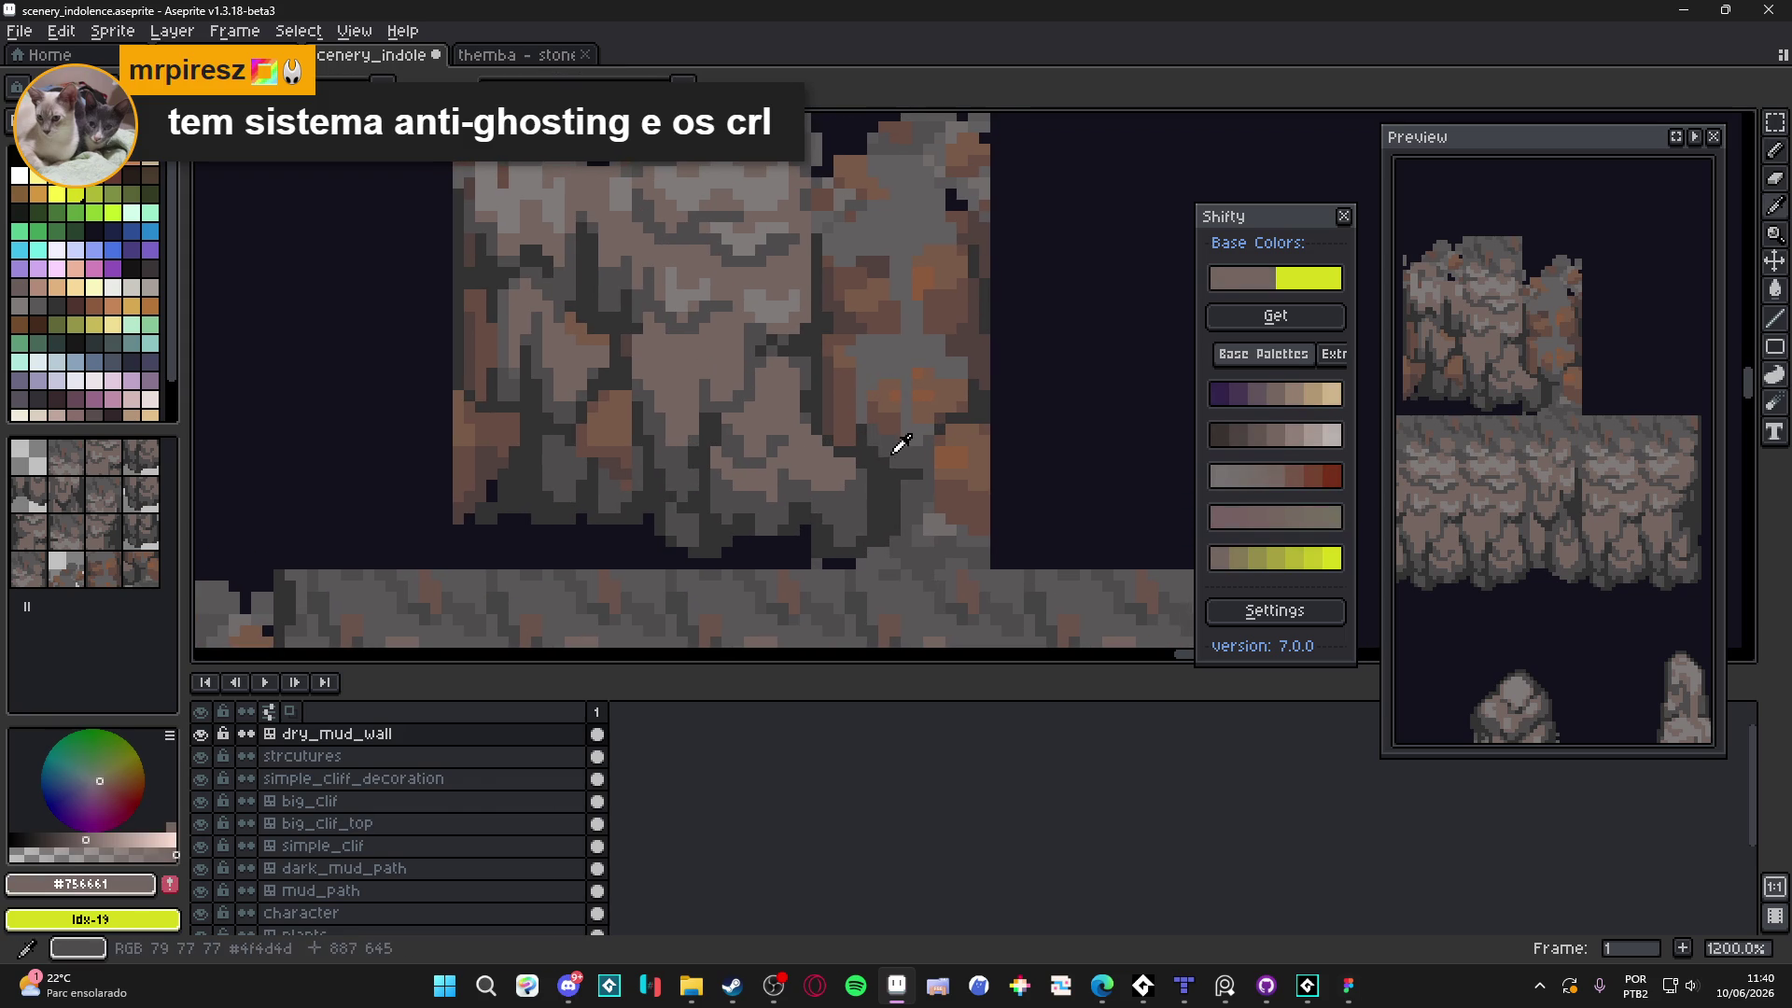
alt+click(872, 452)
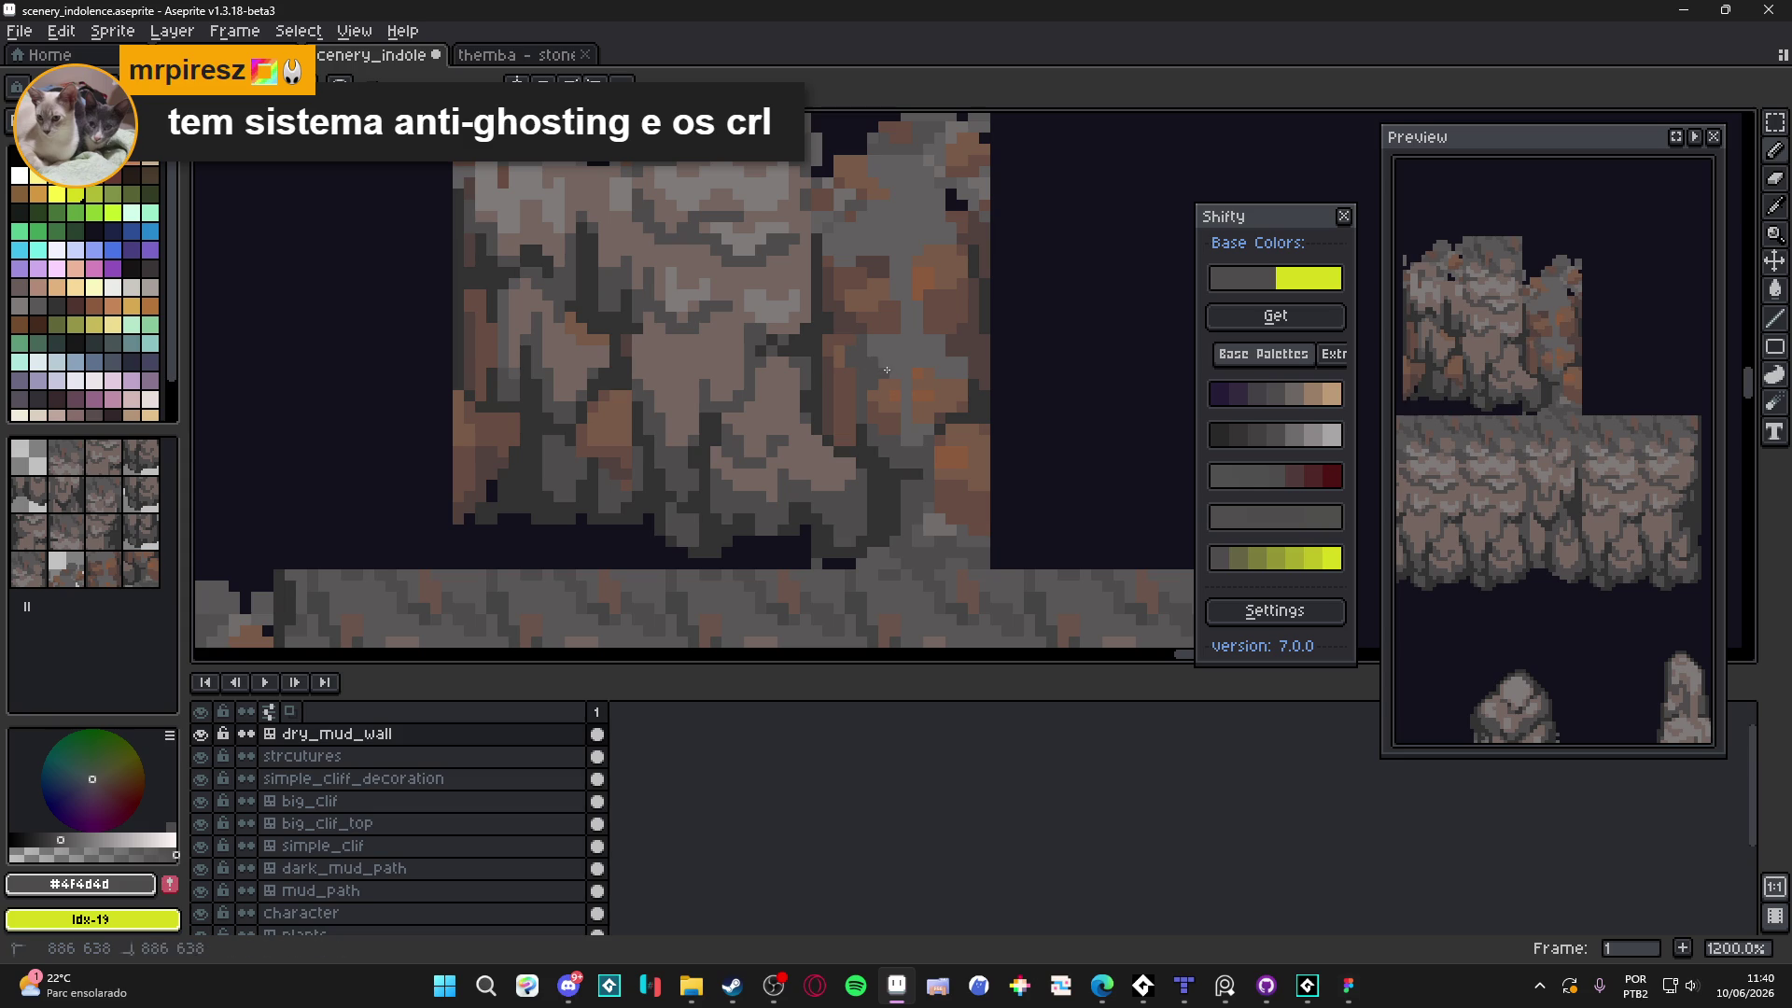
key(Tab)
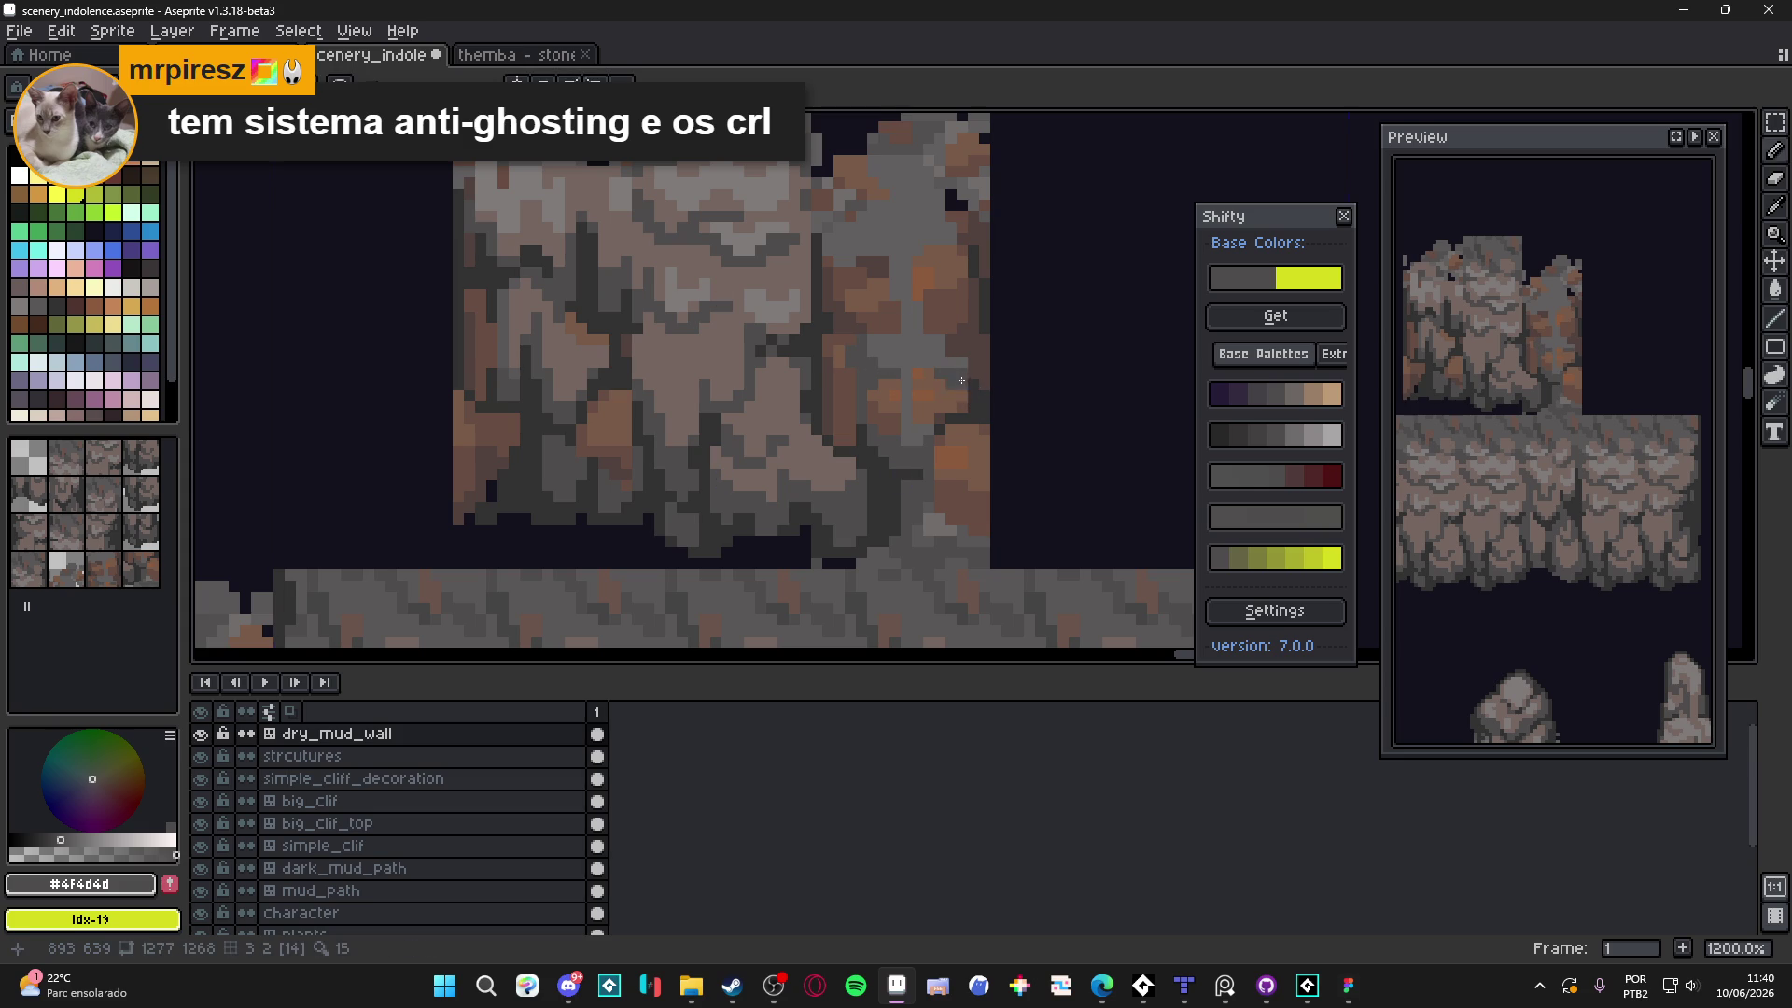
key(Tab)
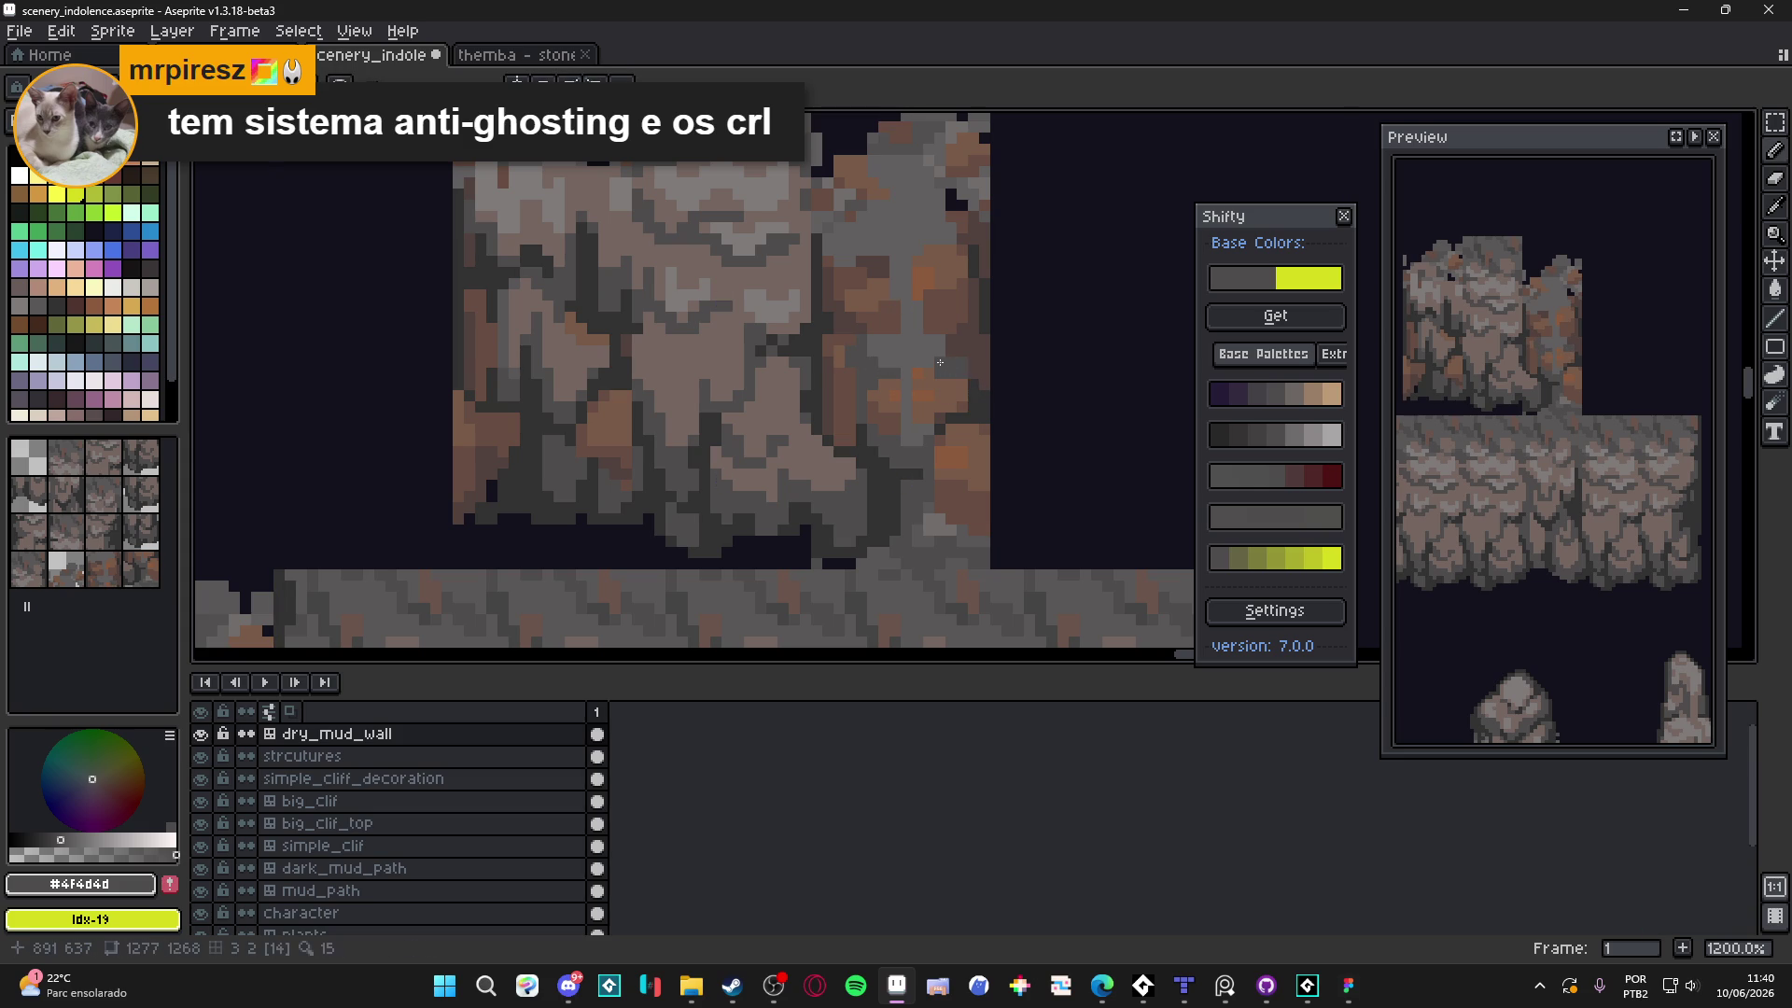
click(909, 374)
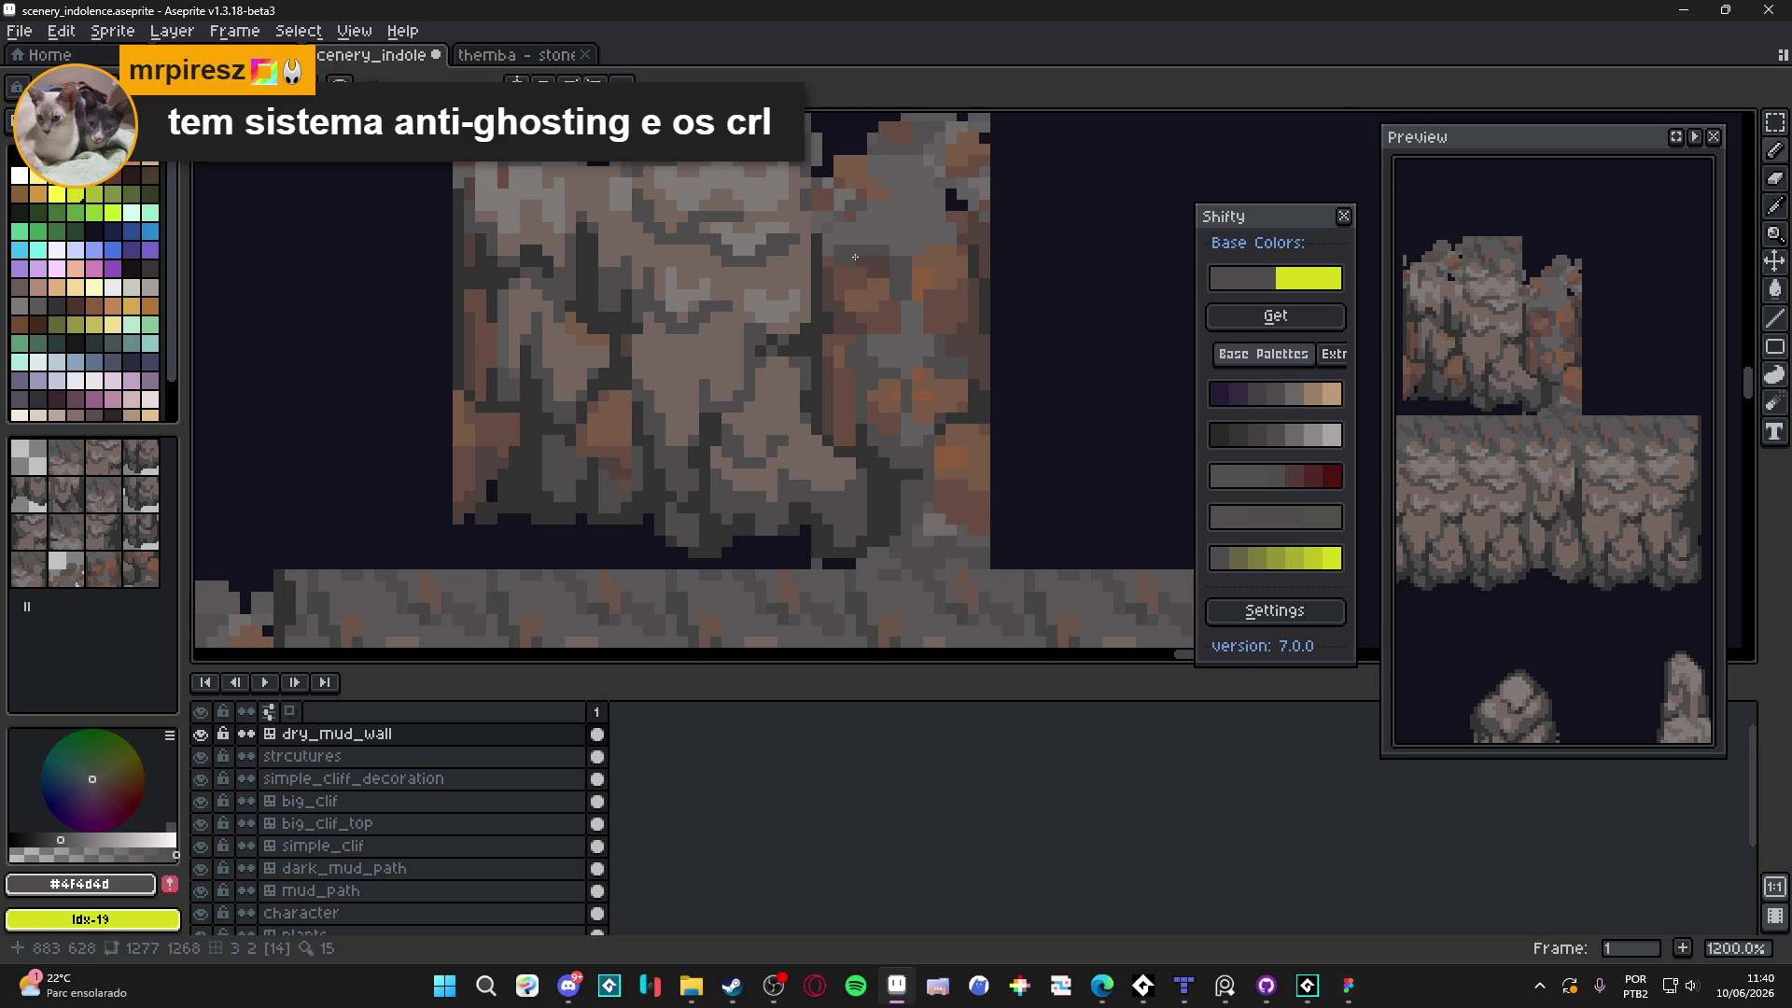
scroll(840, 247, up, 1)
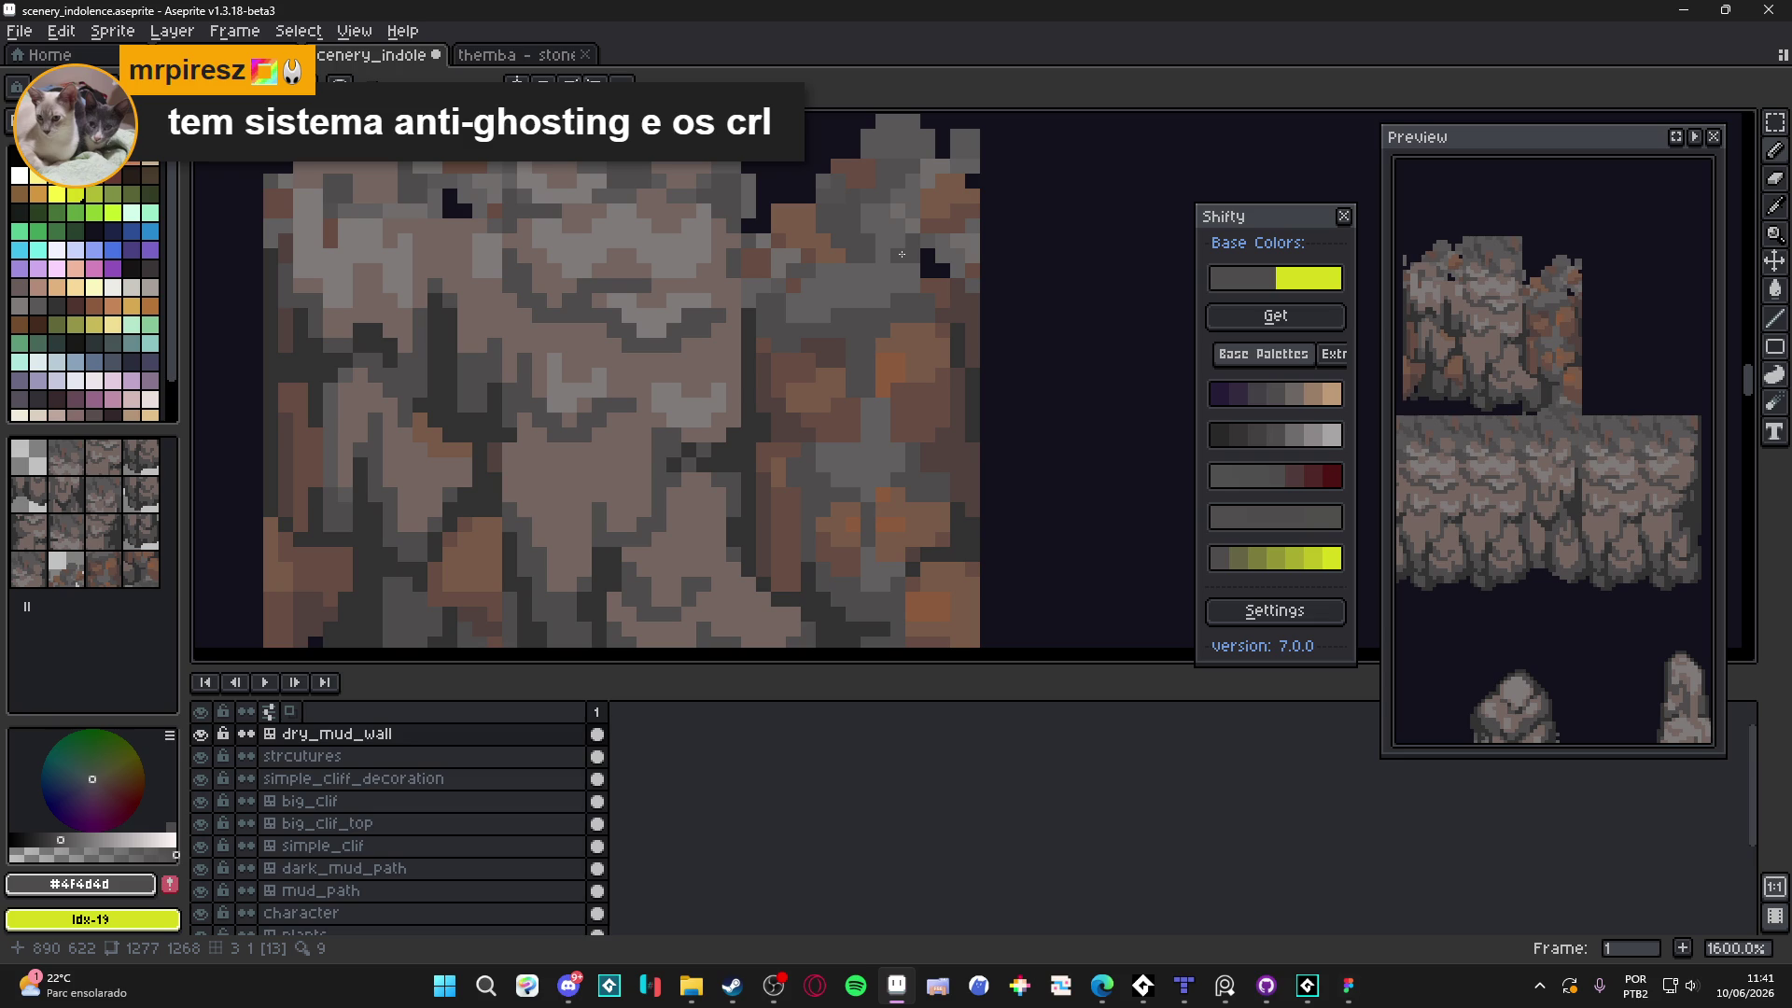
scroll(924, 289, down, 5)
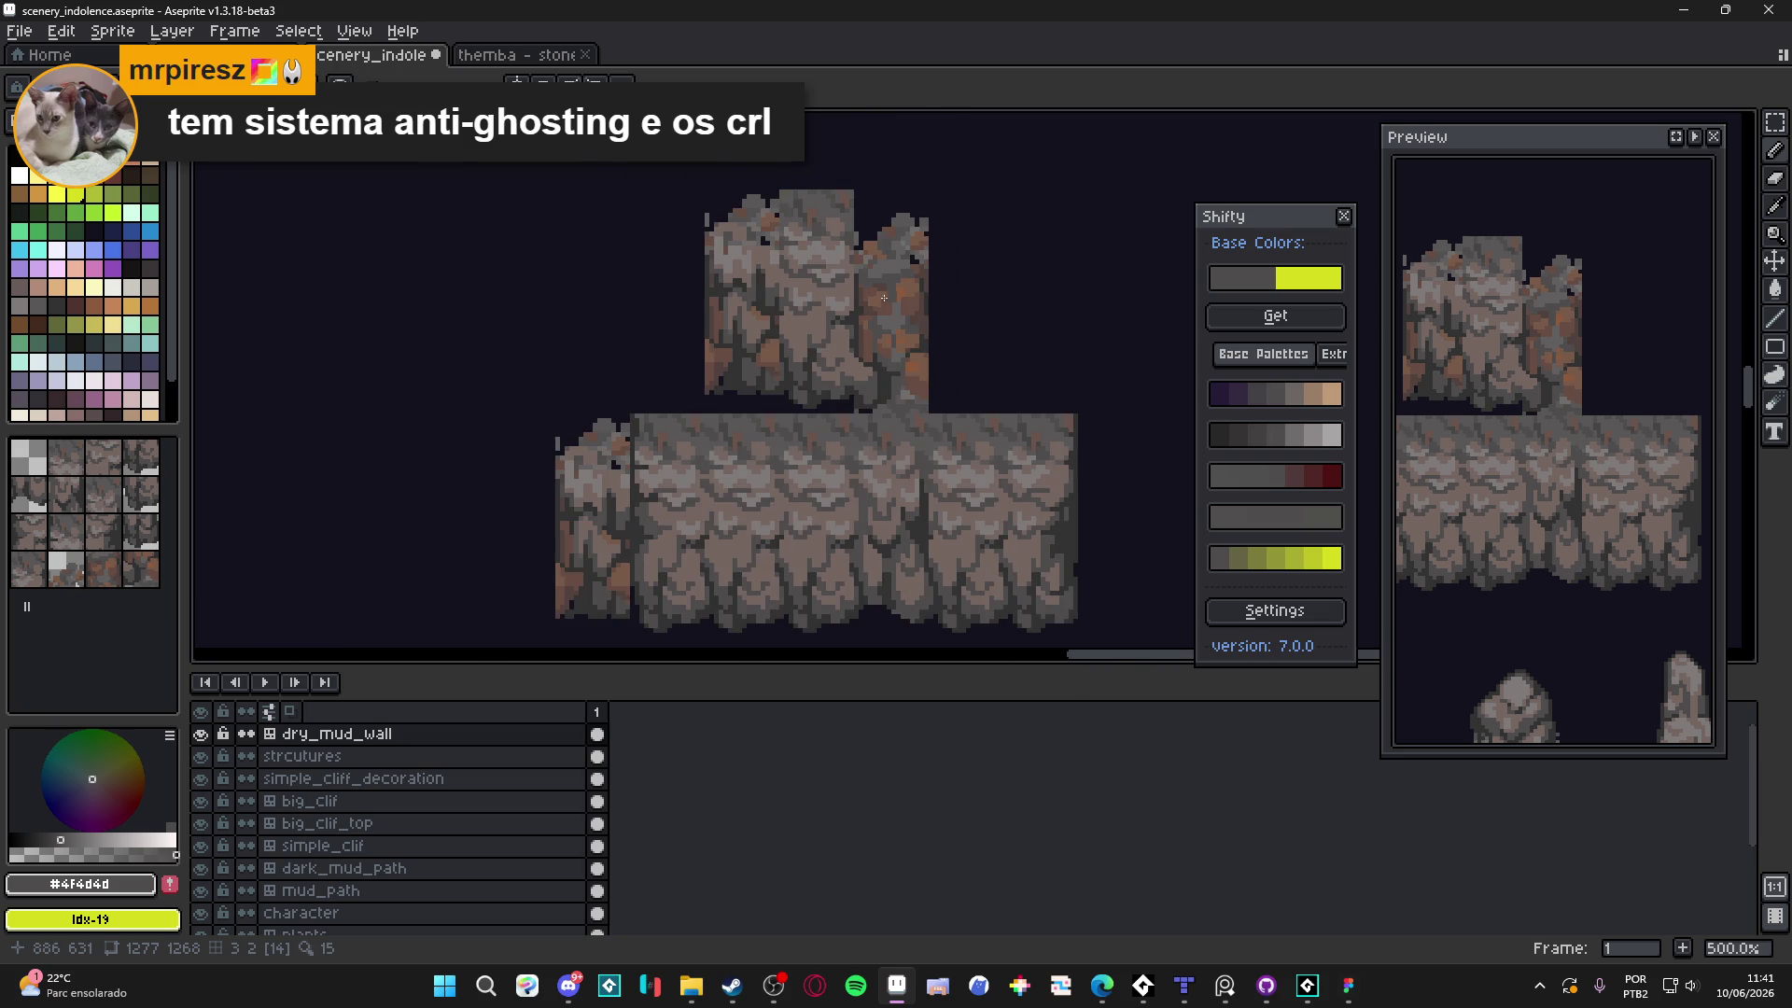
scroll(889, 298, up, 4)
Sample #756661 and #4f4d4d and compare nearby rock colours on the cliff tile
alt+click(918, 196)
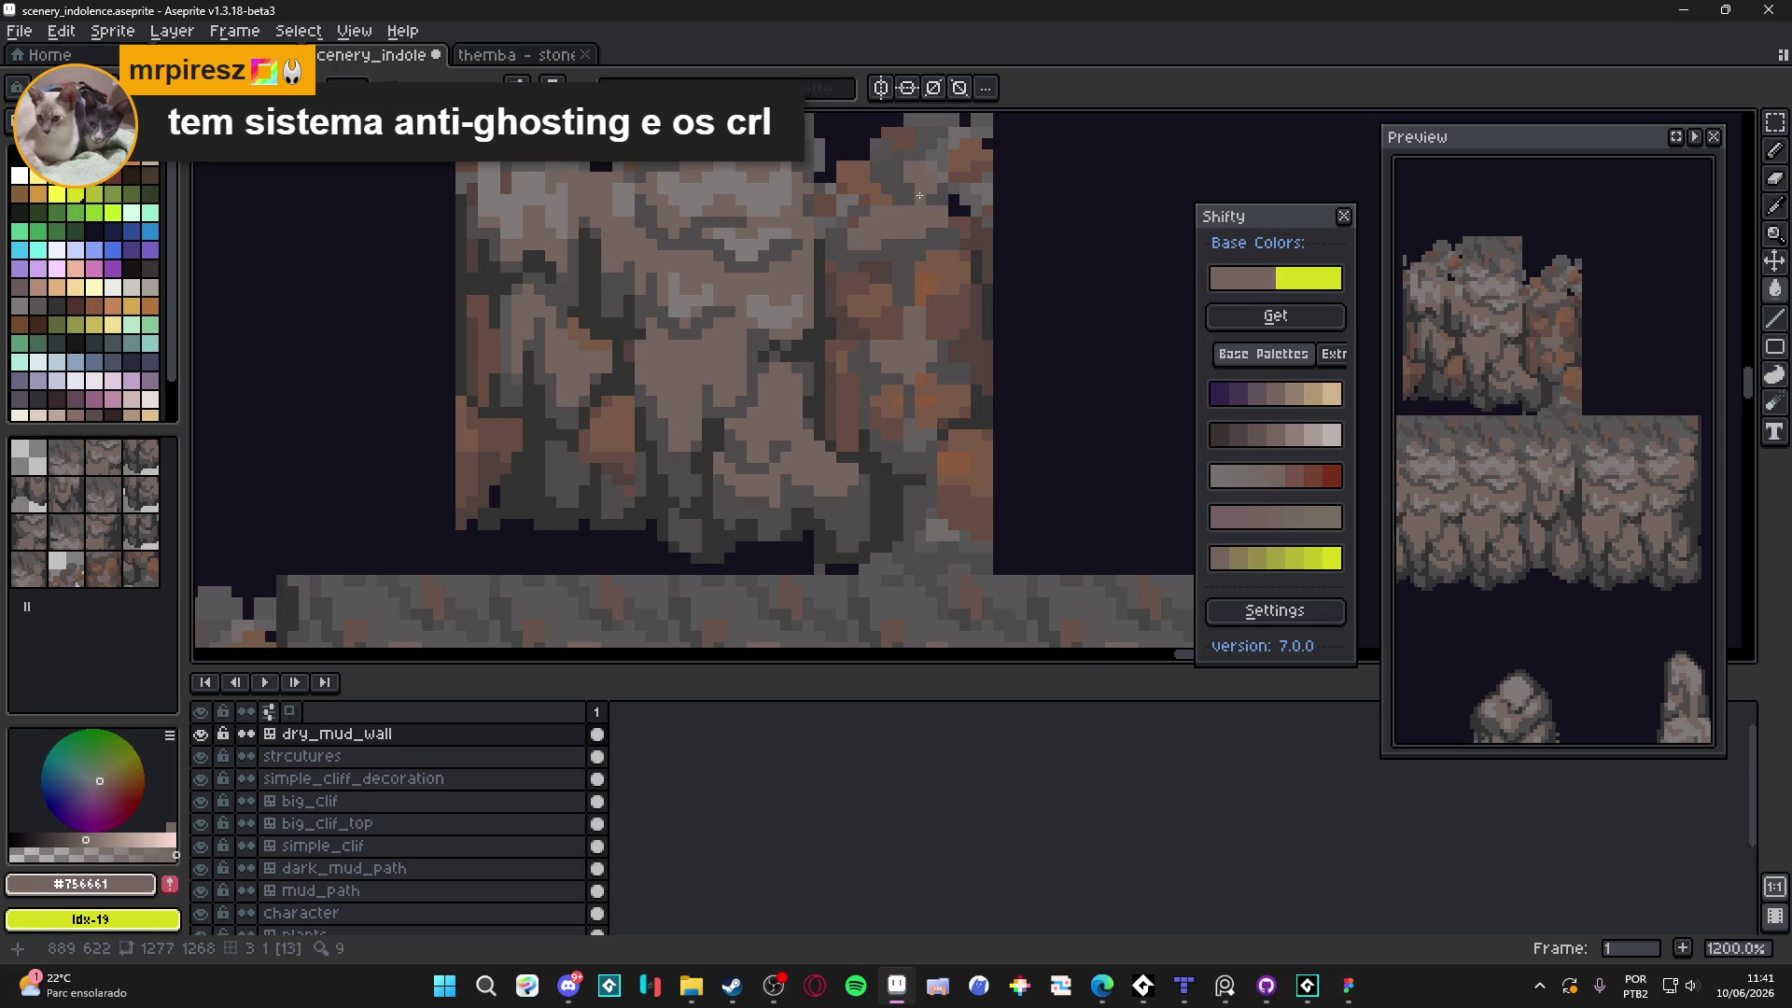
scroll(919, 432, down, 4)
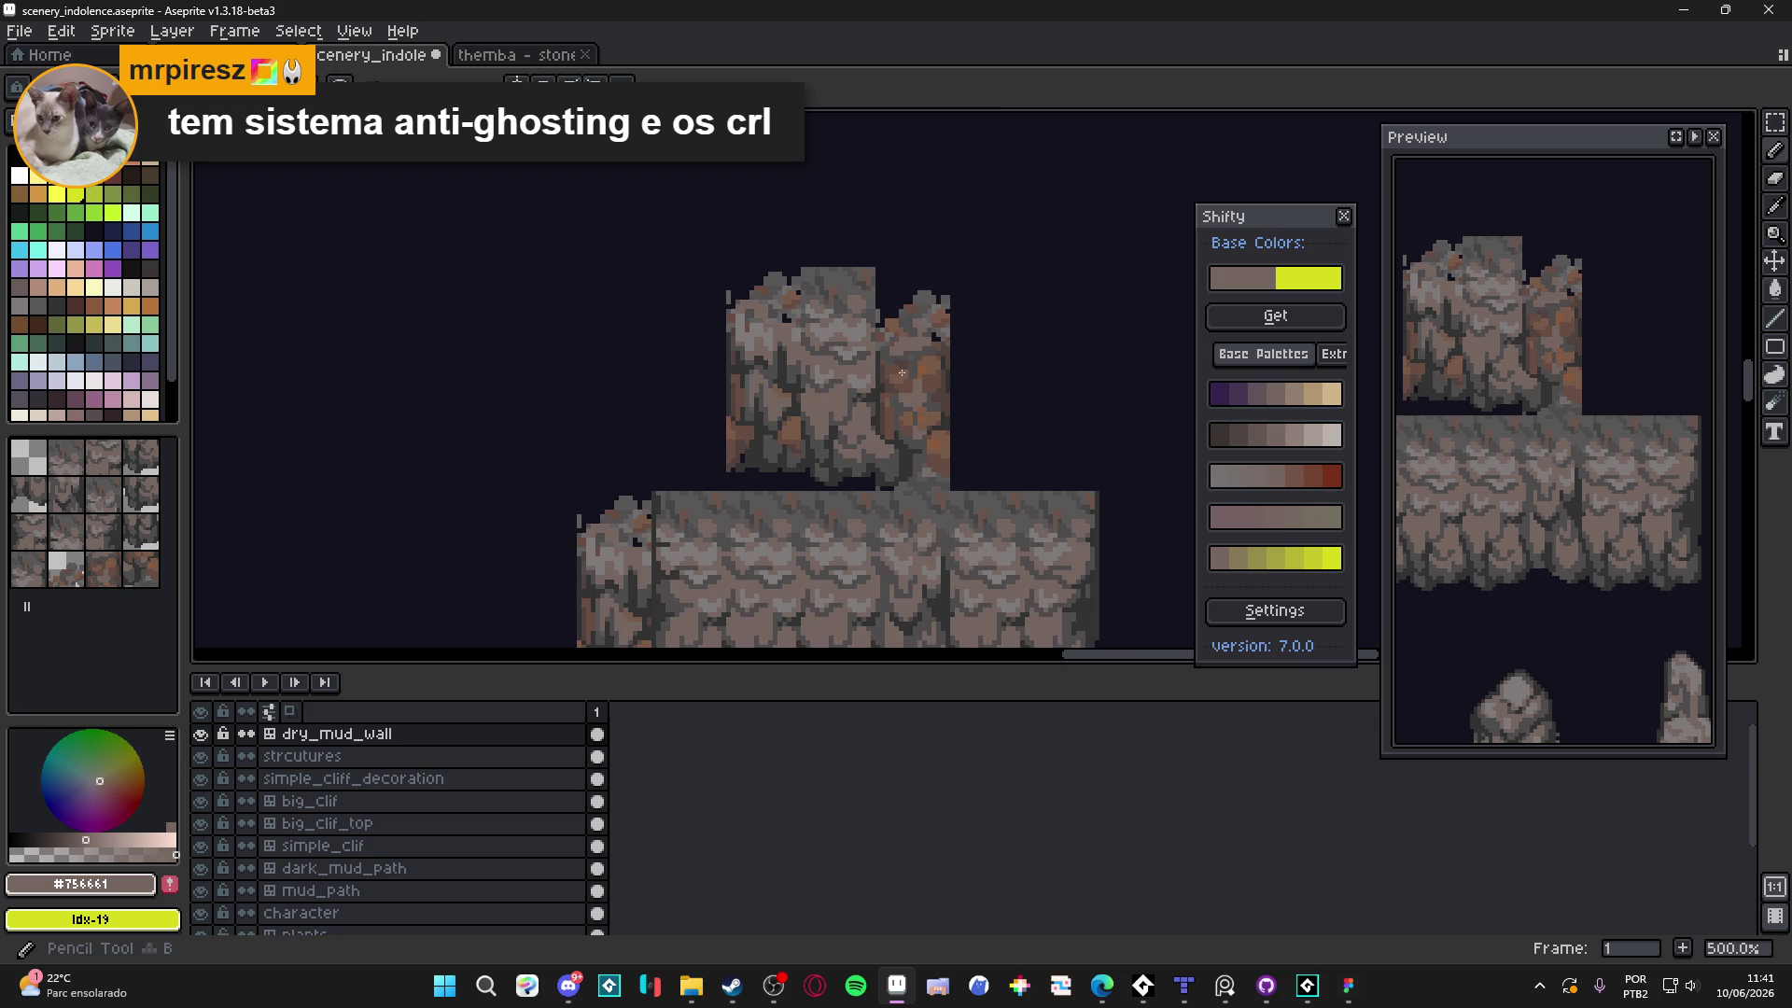
scroll(900, 486, up, 3)
alt+click(895, 493)
scroll(899, 487, up, 3)
scroll(899, 488, down, 4)
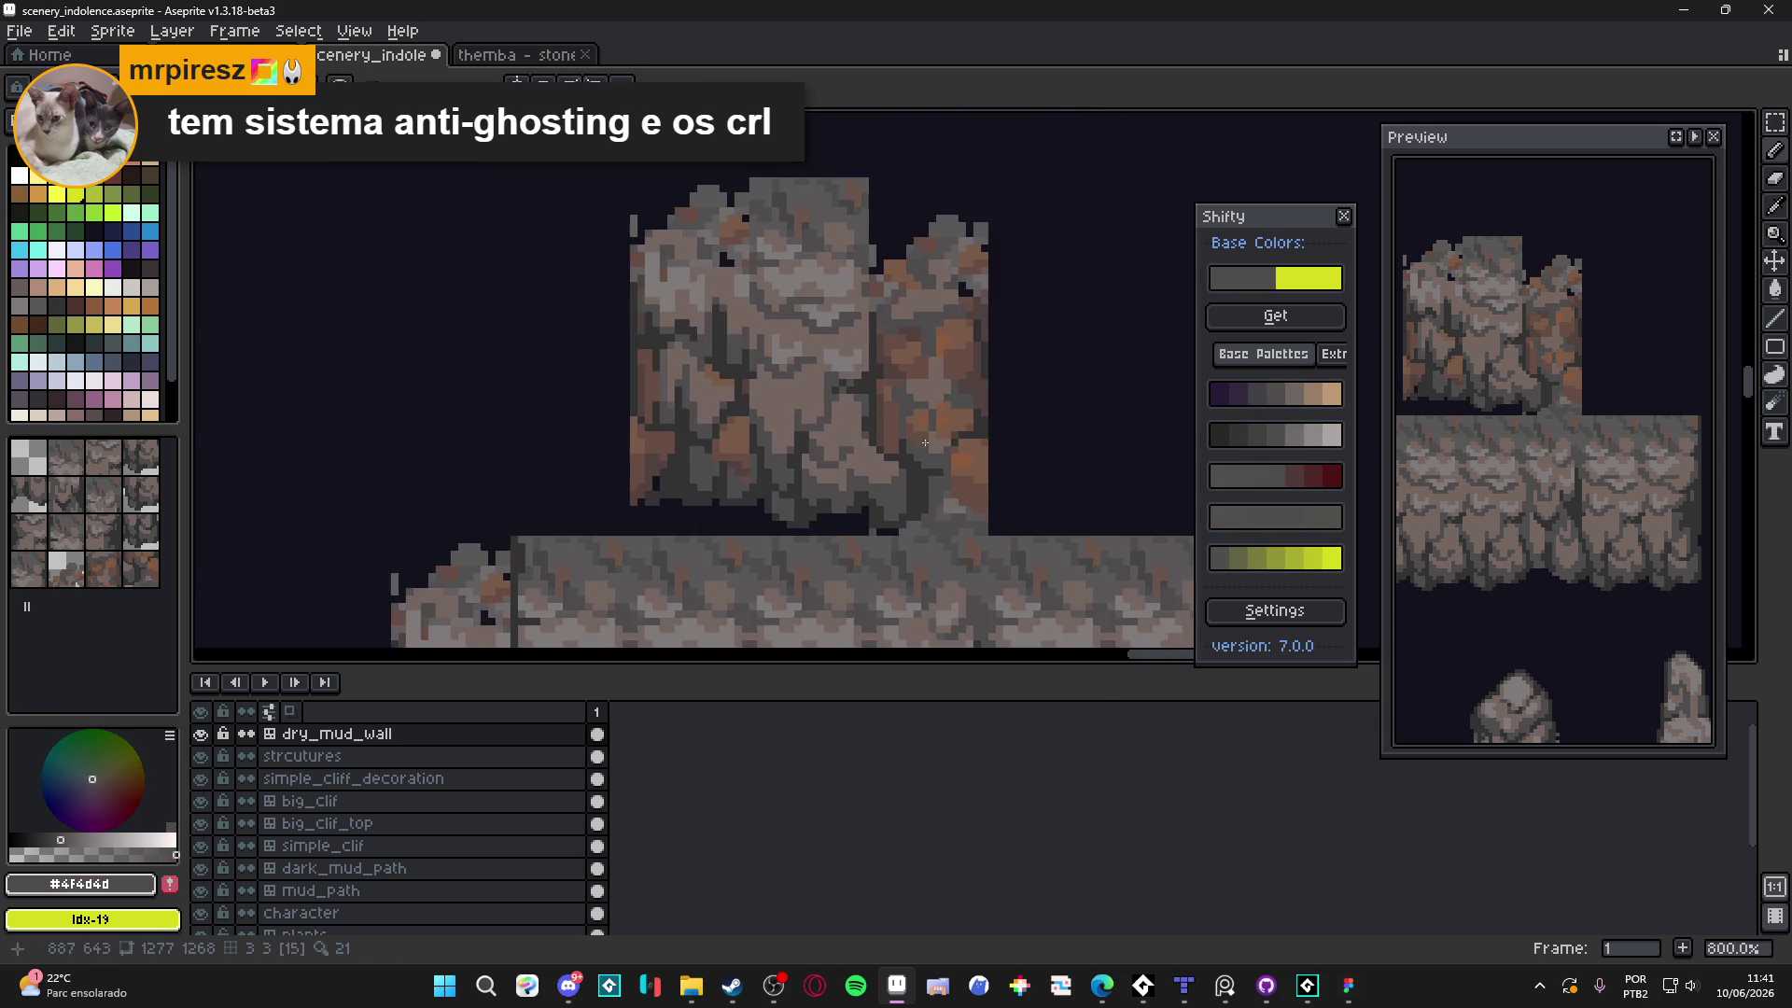
scroll(924, 380, up, 3)
alt+click(926, 374)
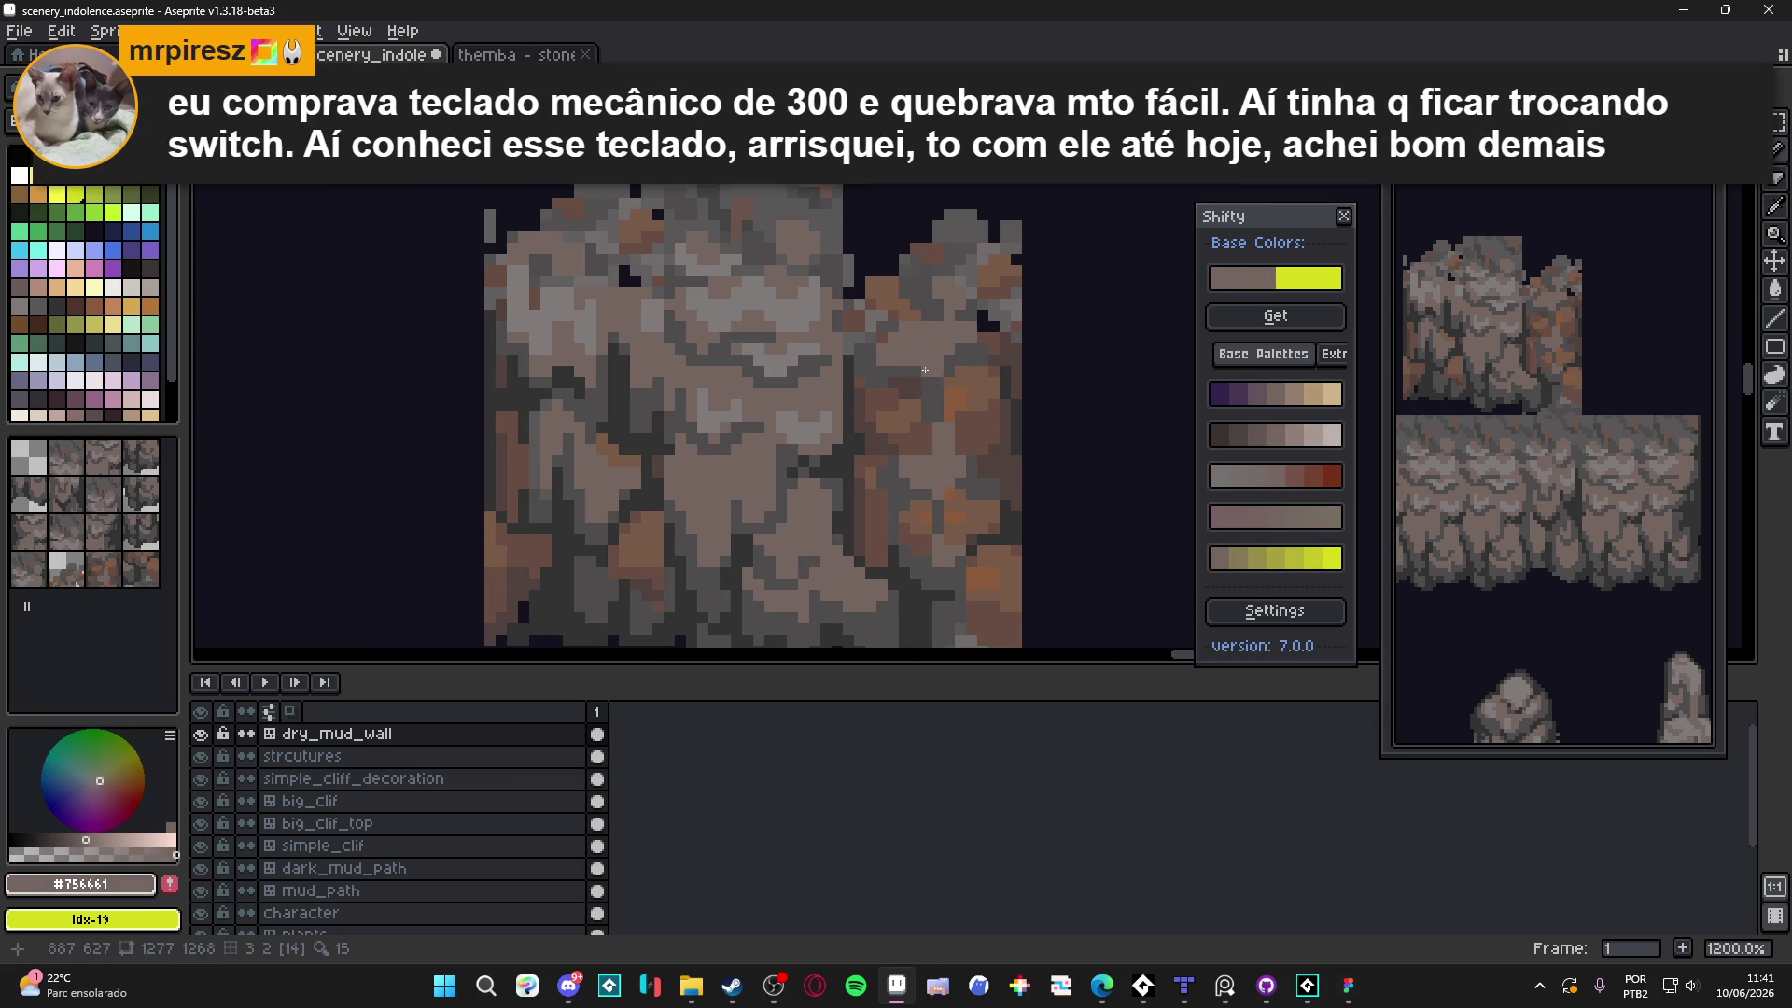
alt+click(888, 372)
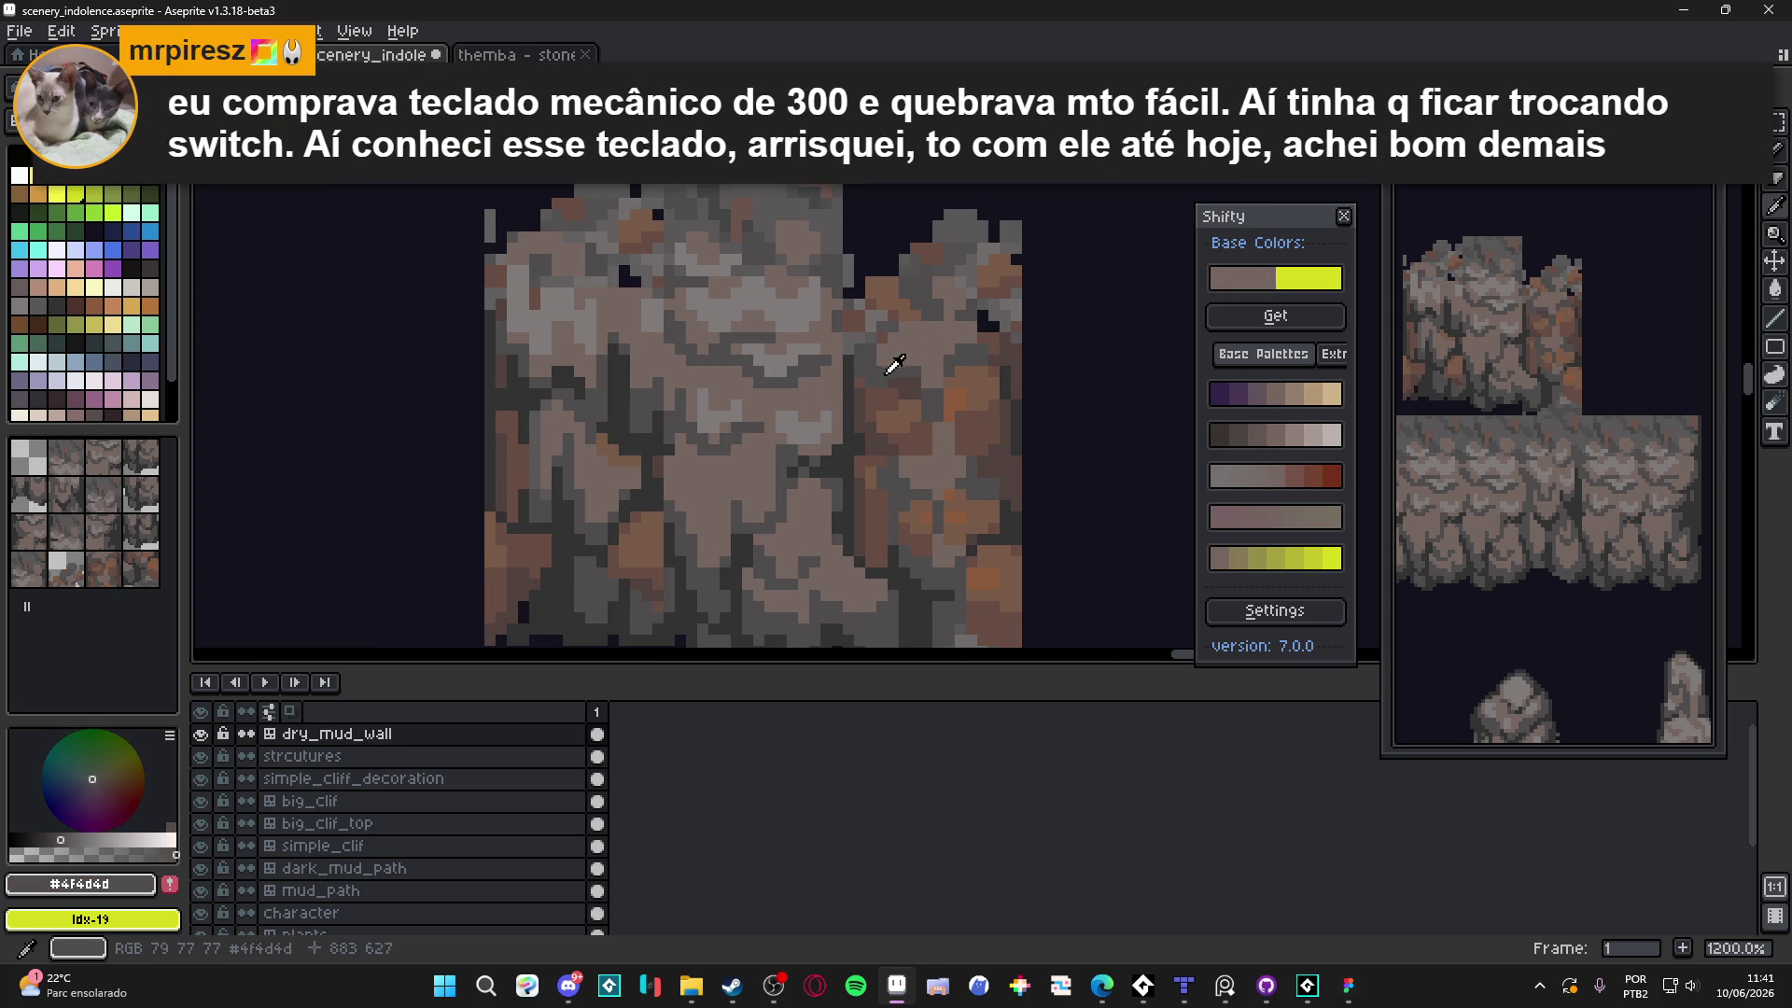
alt+click(944, 359)
alt+click(939, 391)
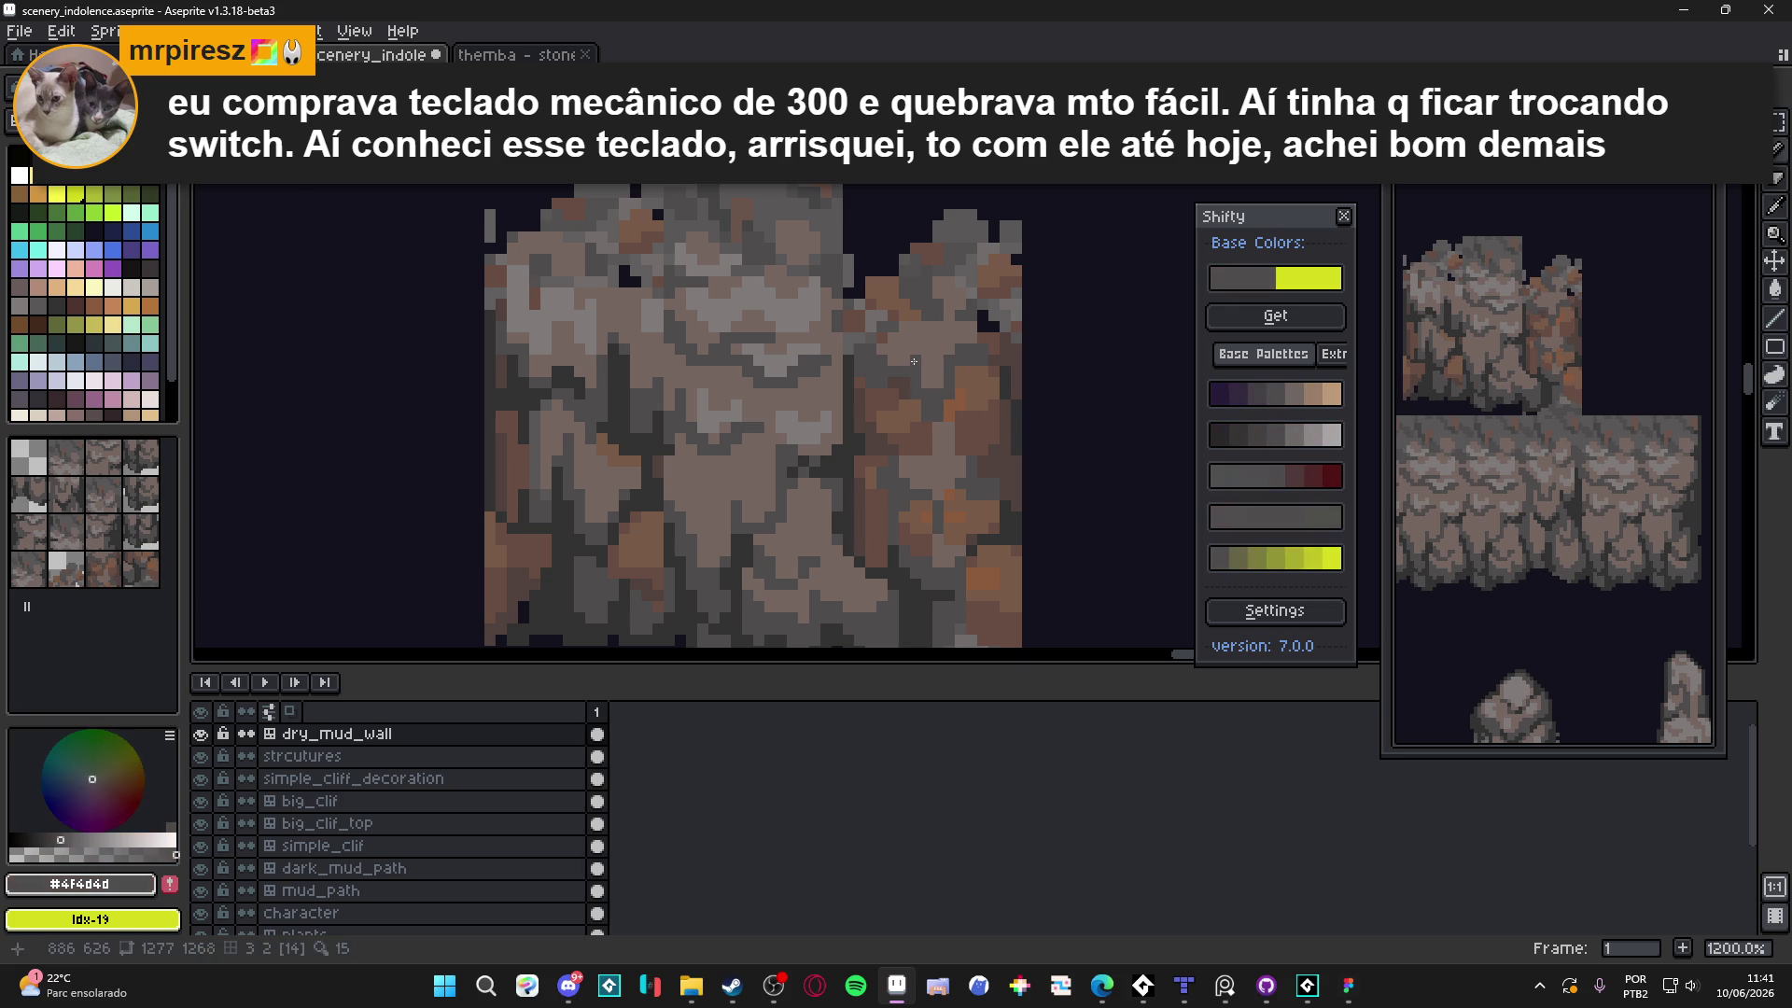
scroll(934, 364, up, 1)
Alternate sampling the lighter brown-grey and dark grey from the artwork
alt+click(949, 346)
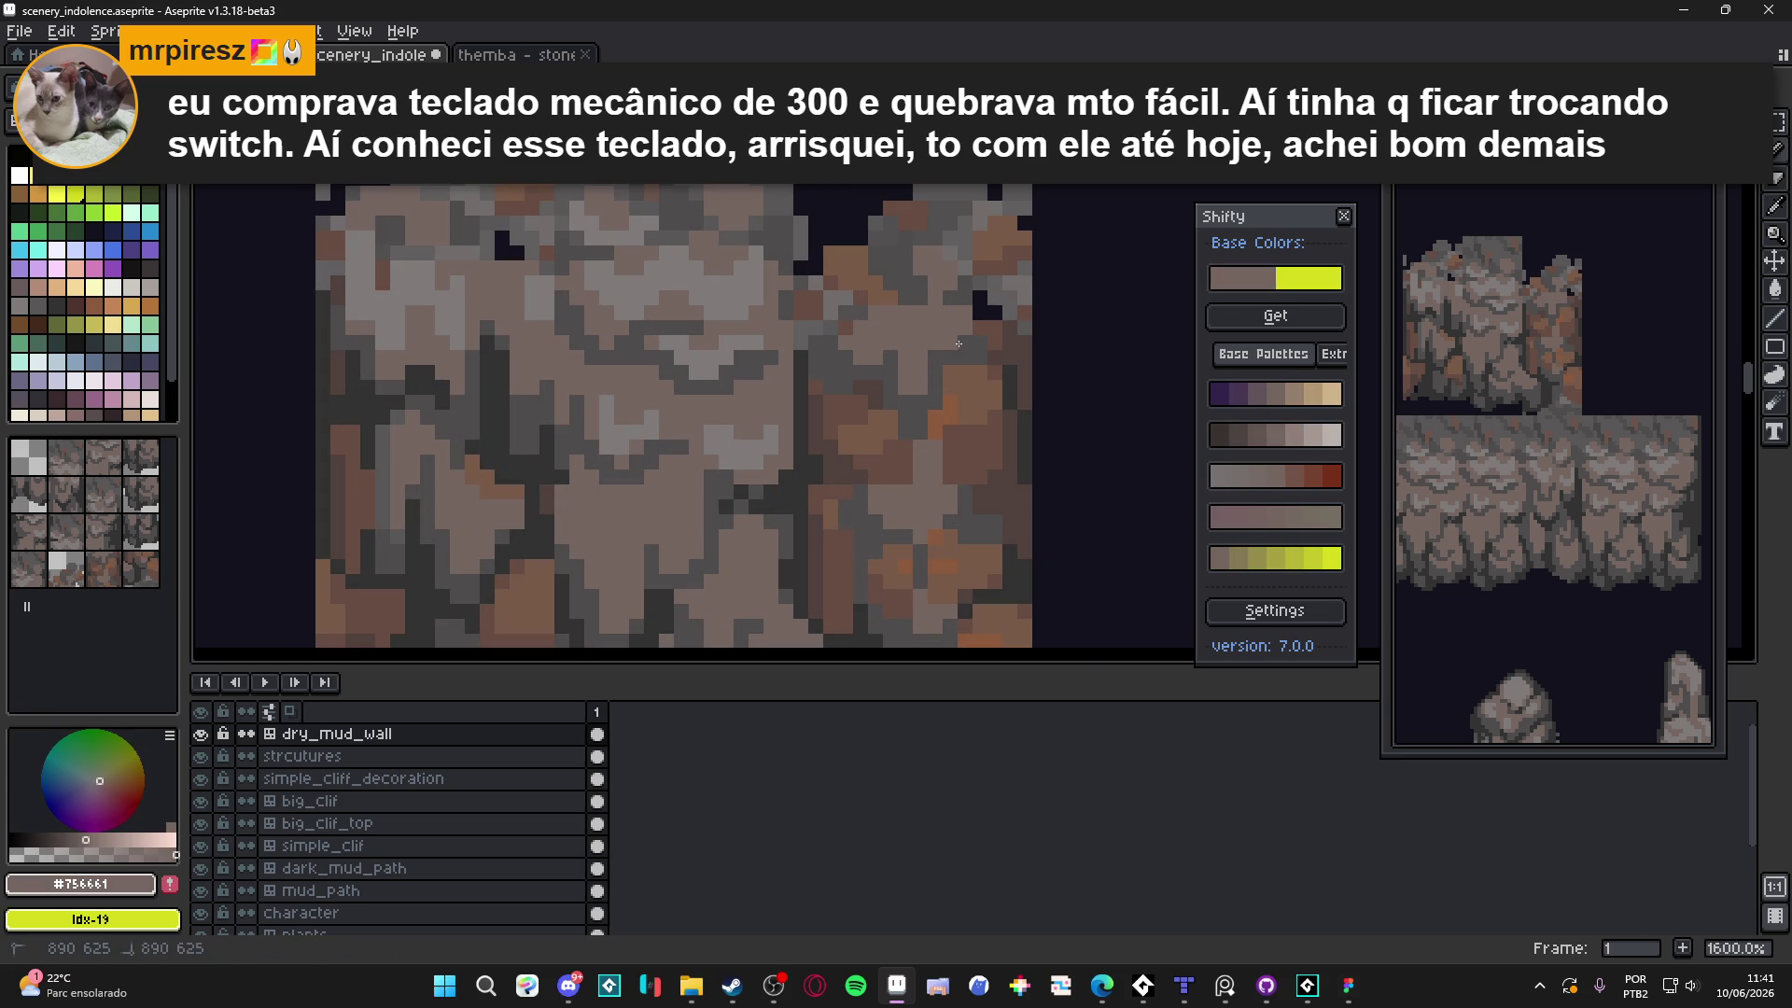
alt+click(945, 355)
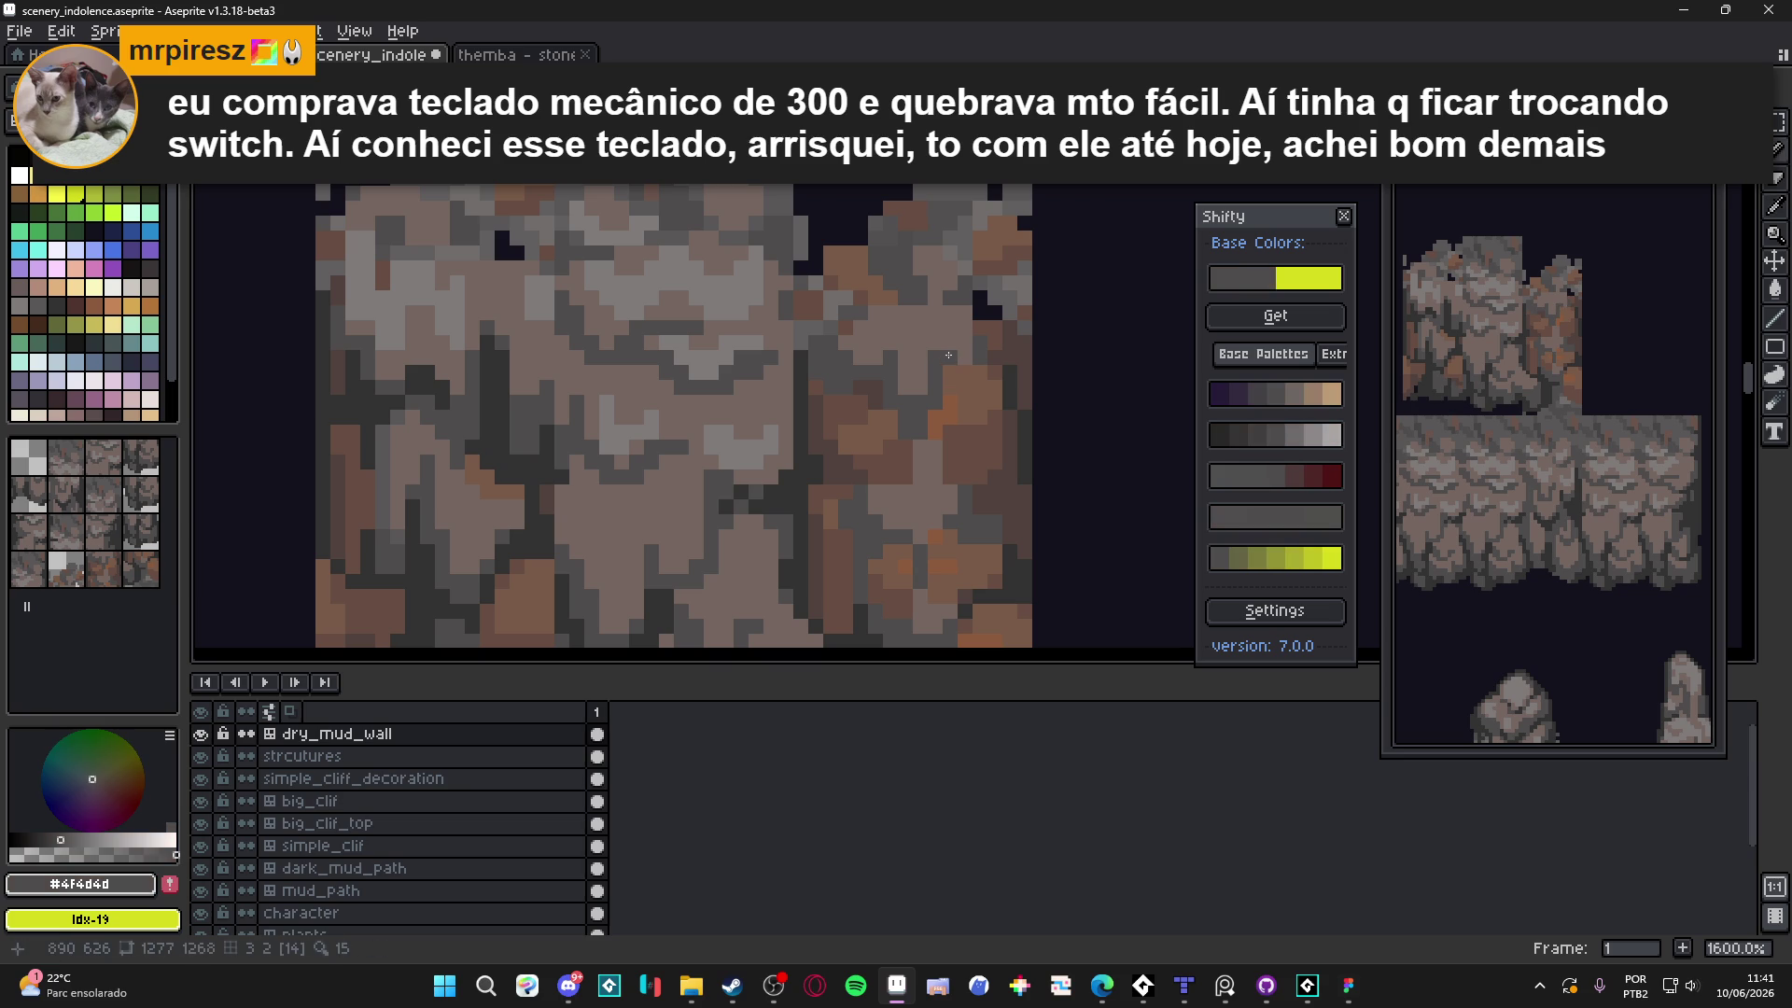
alt+click(961, 356)
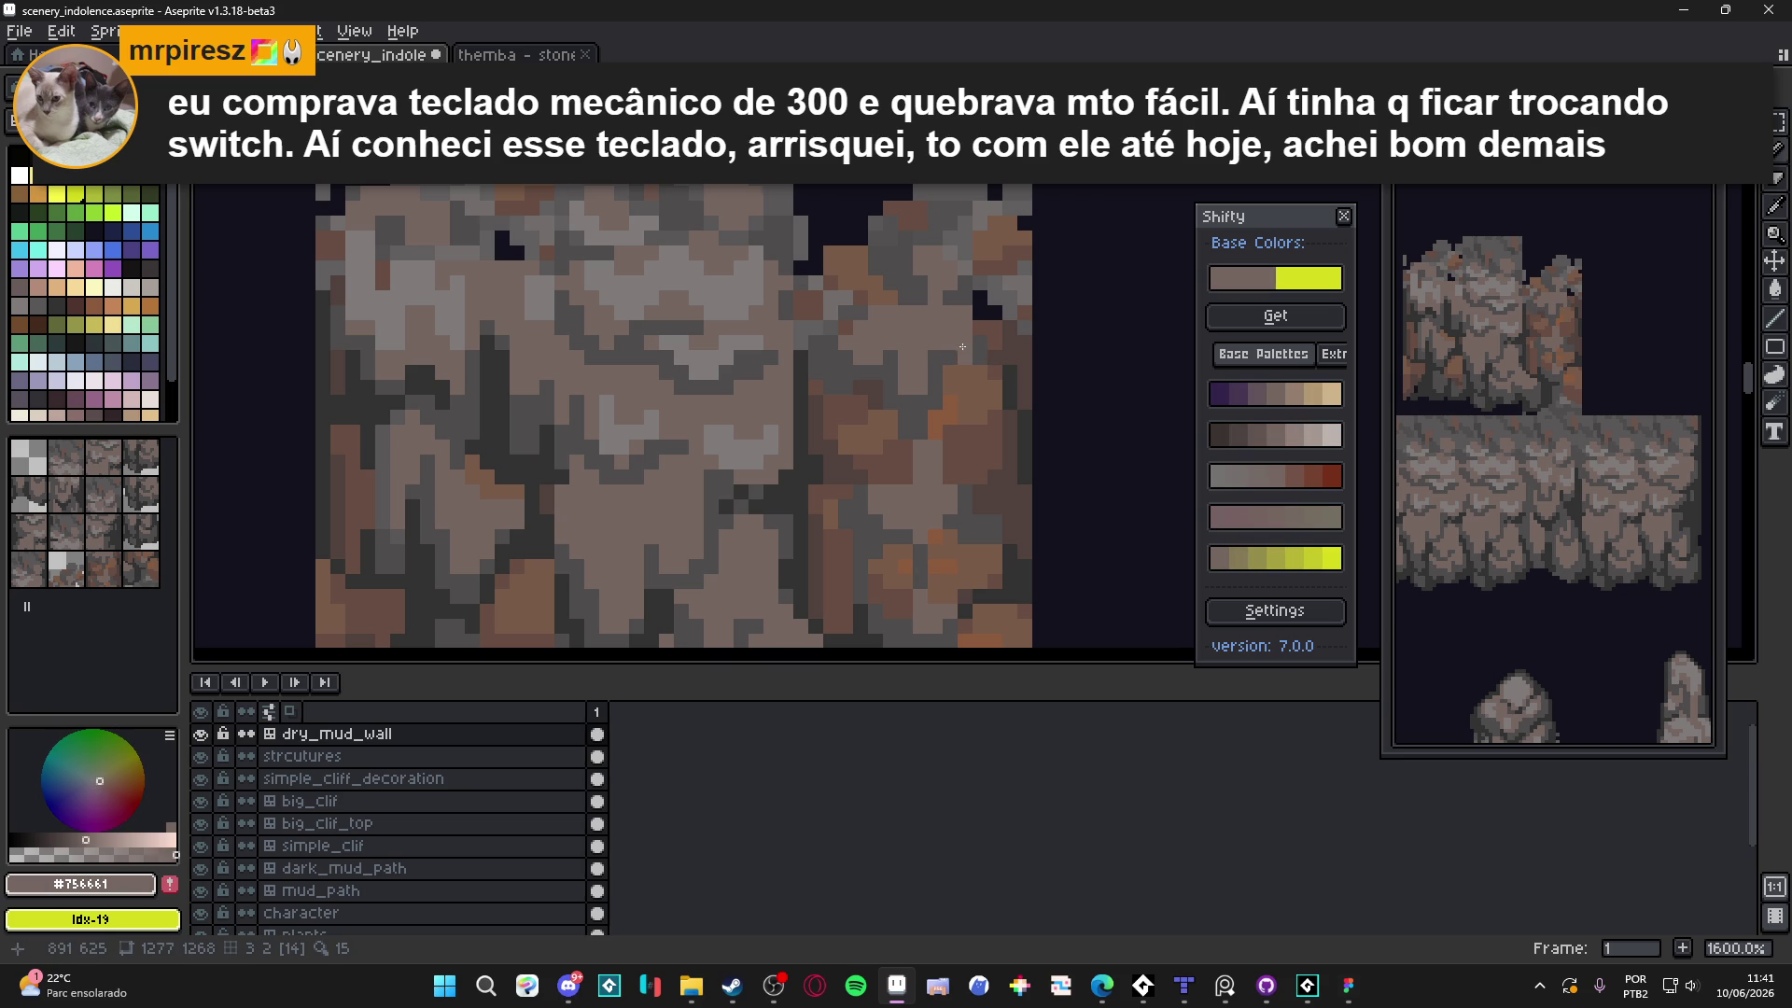
scroll(963, 346, down, 2)
scroll(900, 406, up, 2)
alt+click(901, 407)
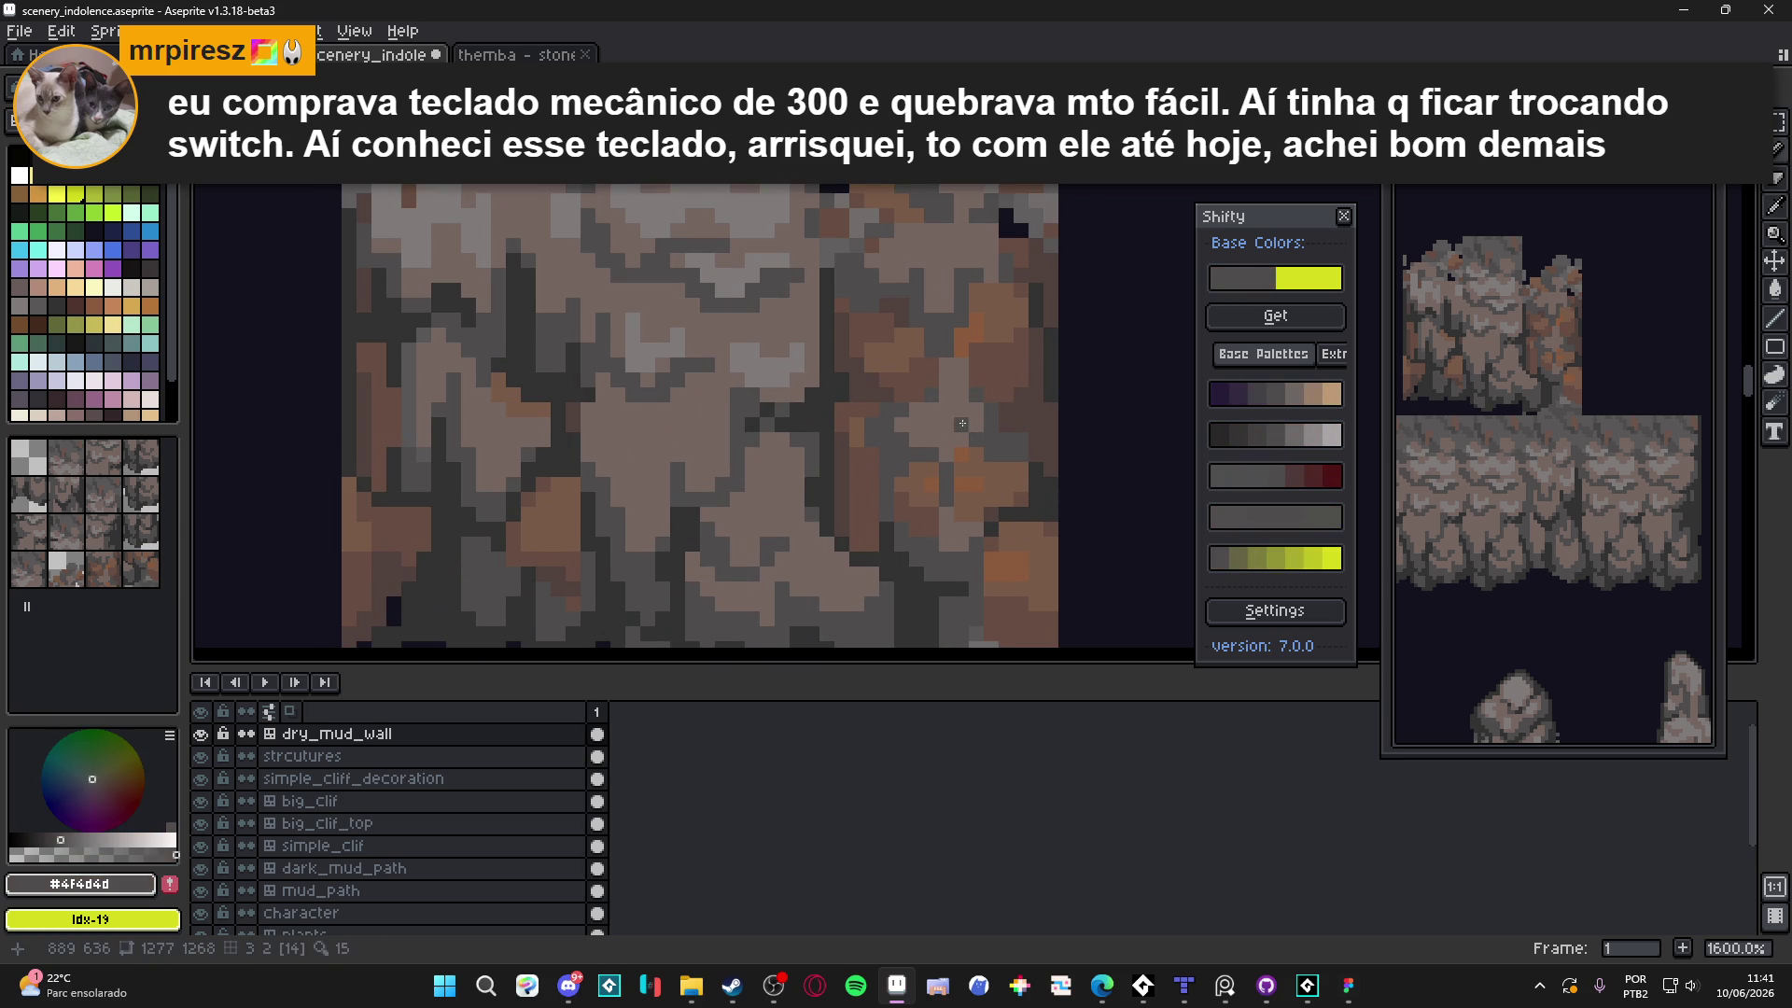
alt+click(956, 452)
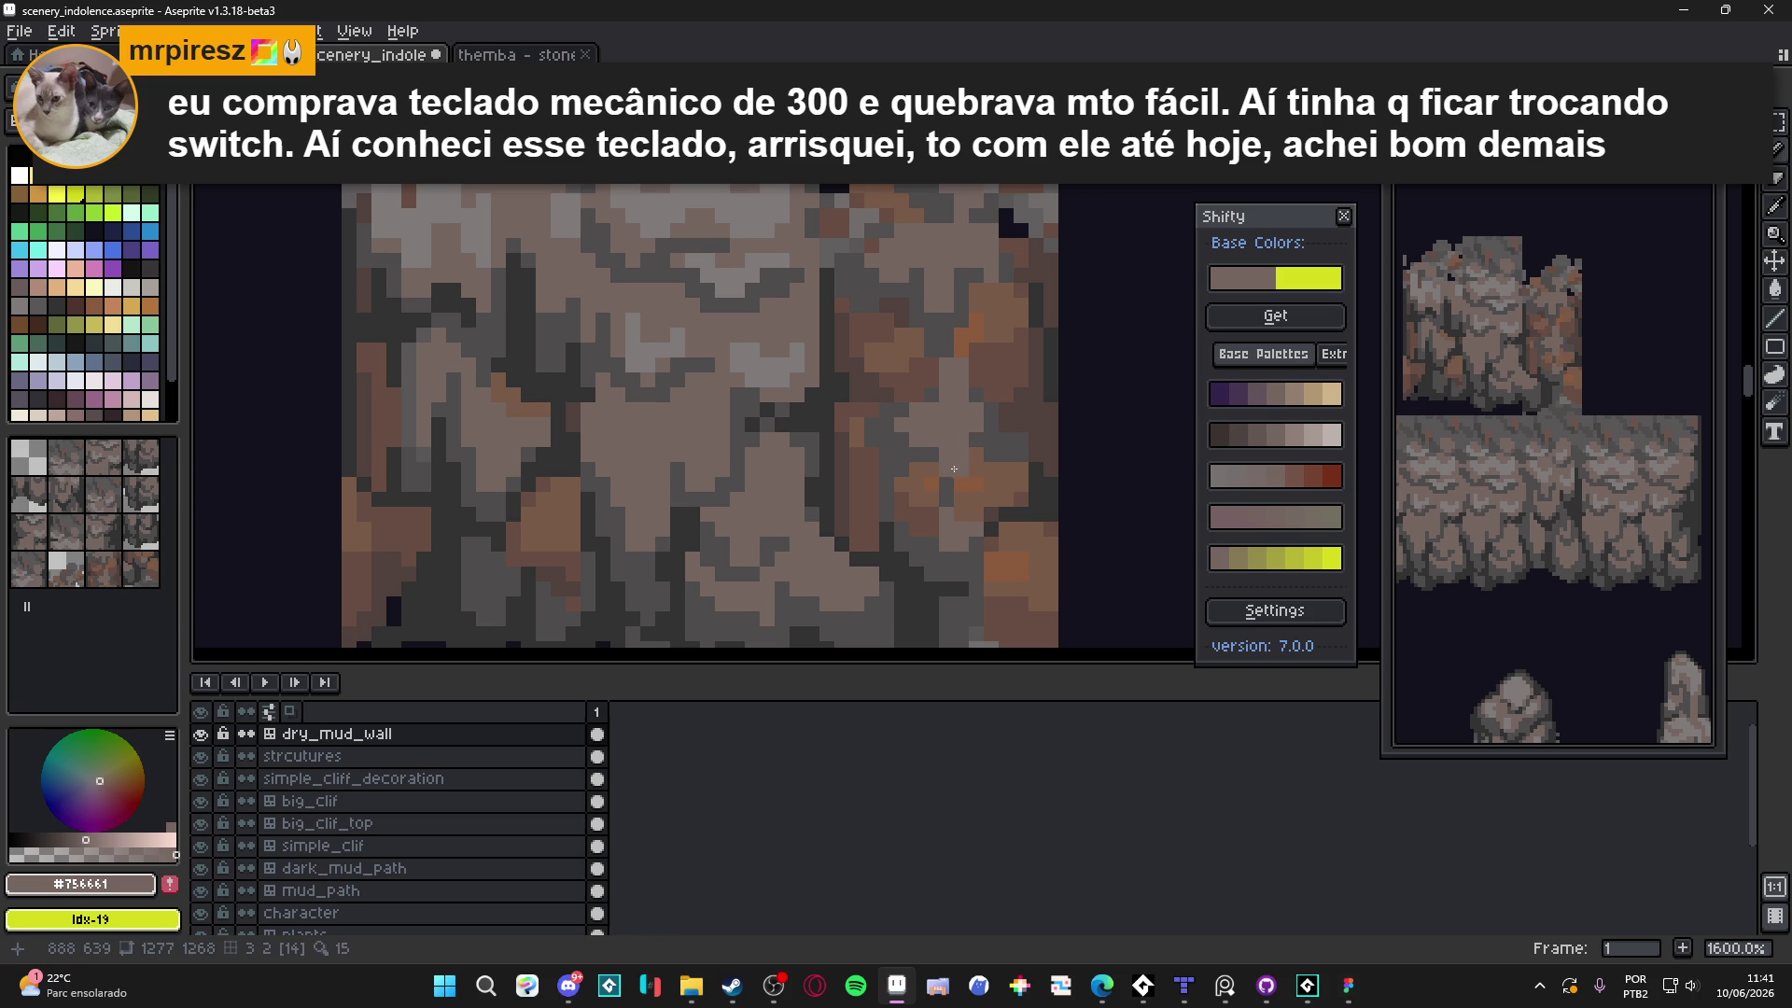
Repaint cliff pixels in the lighter brown-grey and add dark grey into the crack
scroll(957, 456, down, 2)
scroll(957, 456, up, 2)
scroll(952, 448, down, 2)
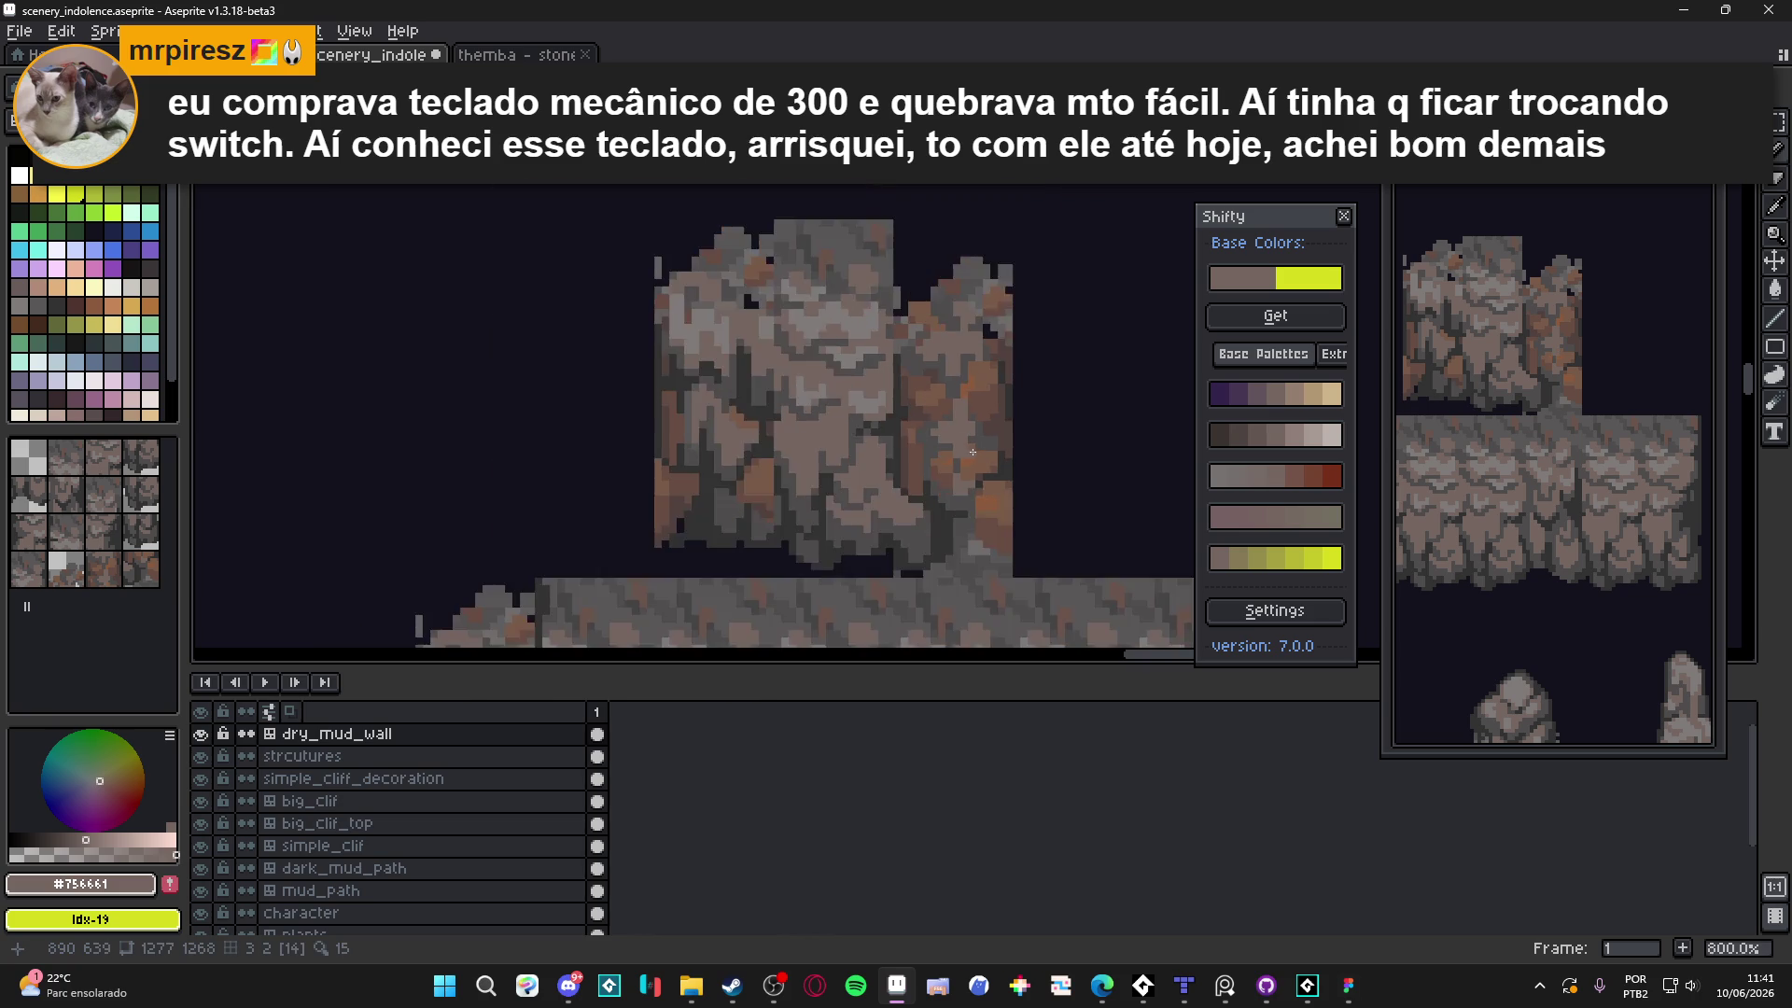
scroll(947, 442, up, 3)
mouse_move(971, 415)
mouse_down()
mouse_move(973, 435)
mouse_move(997, 413)
mouse_move(990, 452)
mouse_move(952, 478)
mouse_move(943, 463)
mouse_up()
alt+click(1038, 425)
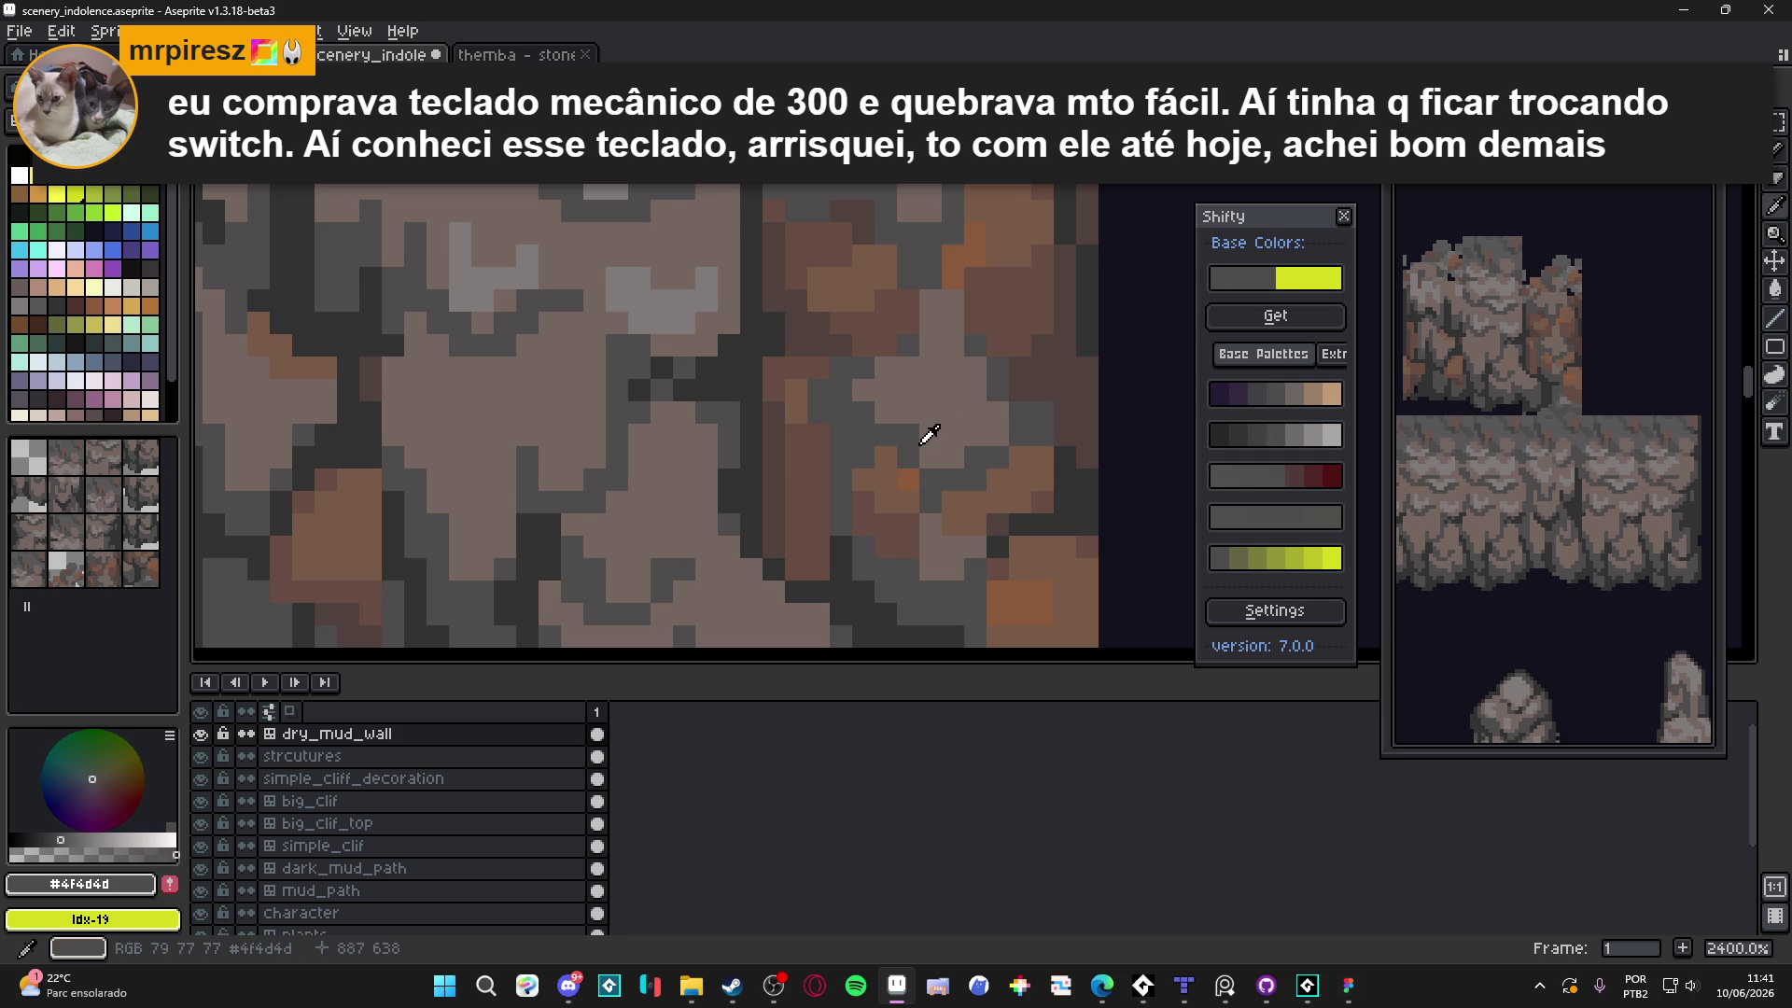
scroll(907, 414, down, 5)
scroll(937, 449, up, 4)
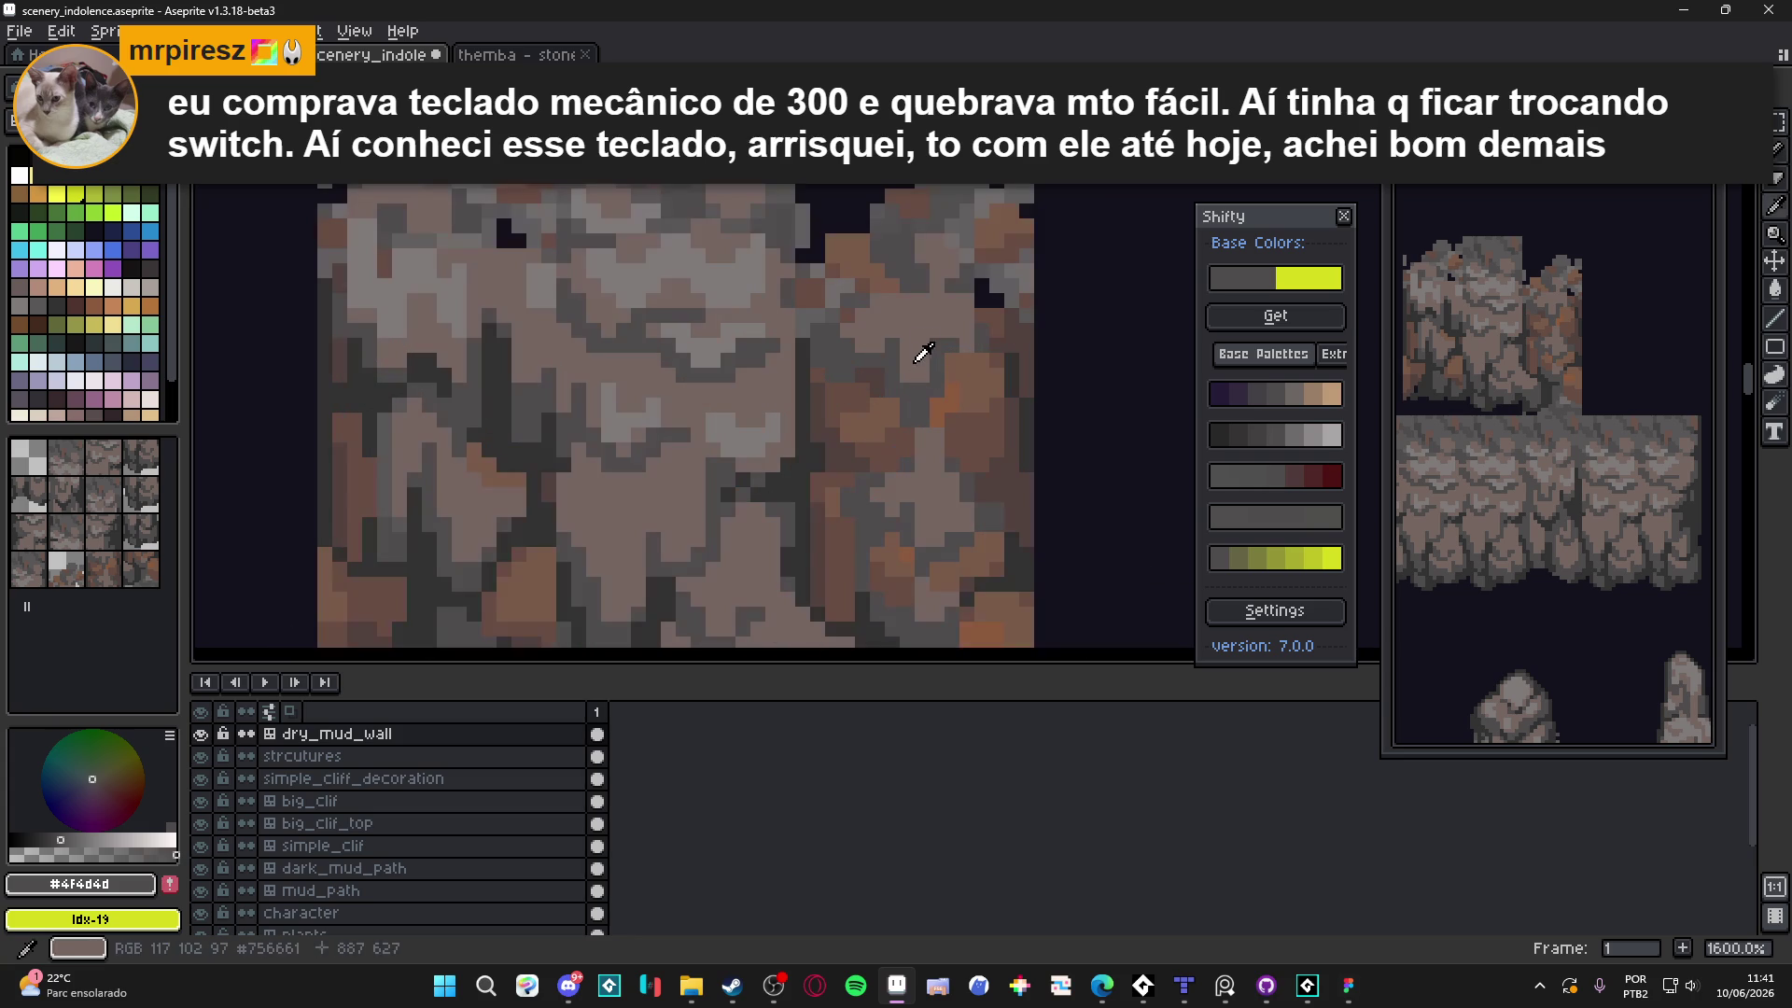
Resample the lighter brown-grey and dark grey for further retouching of the tile
alt+click(921, 357)
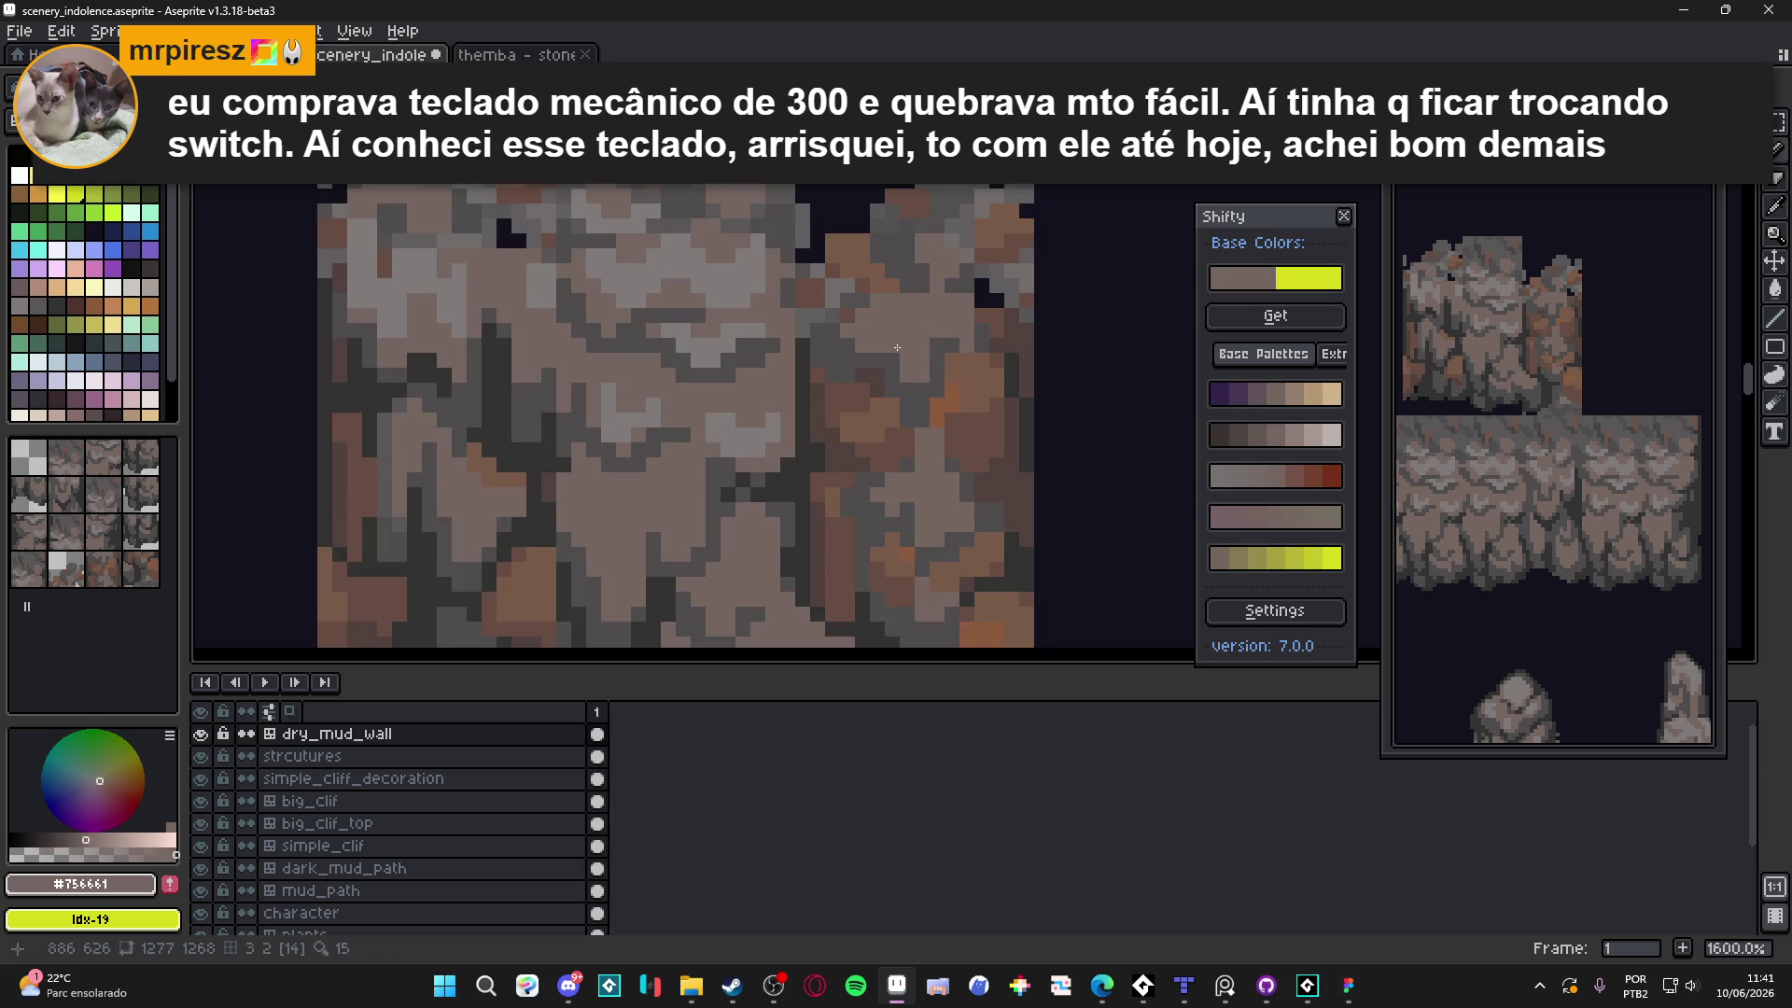
alt+click(946, 364)
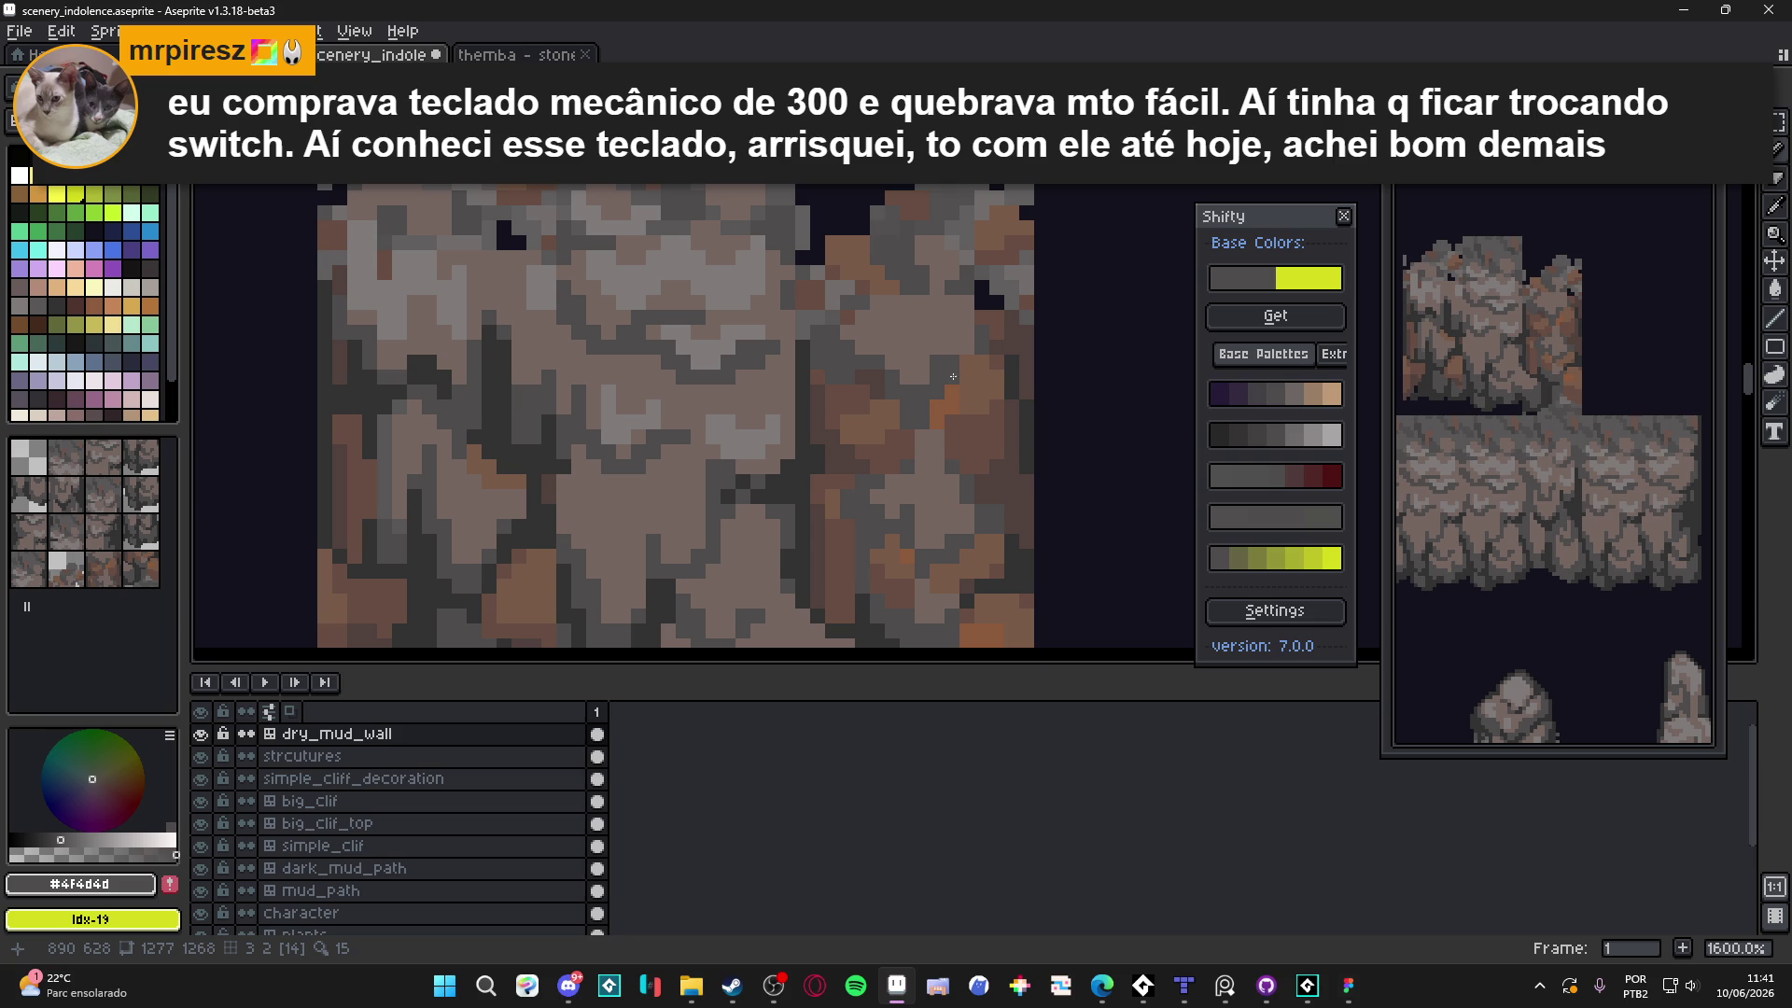
scroll(943, 367, down, 2)
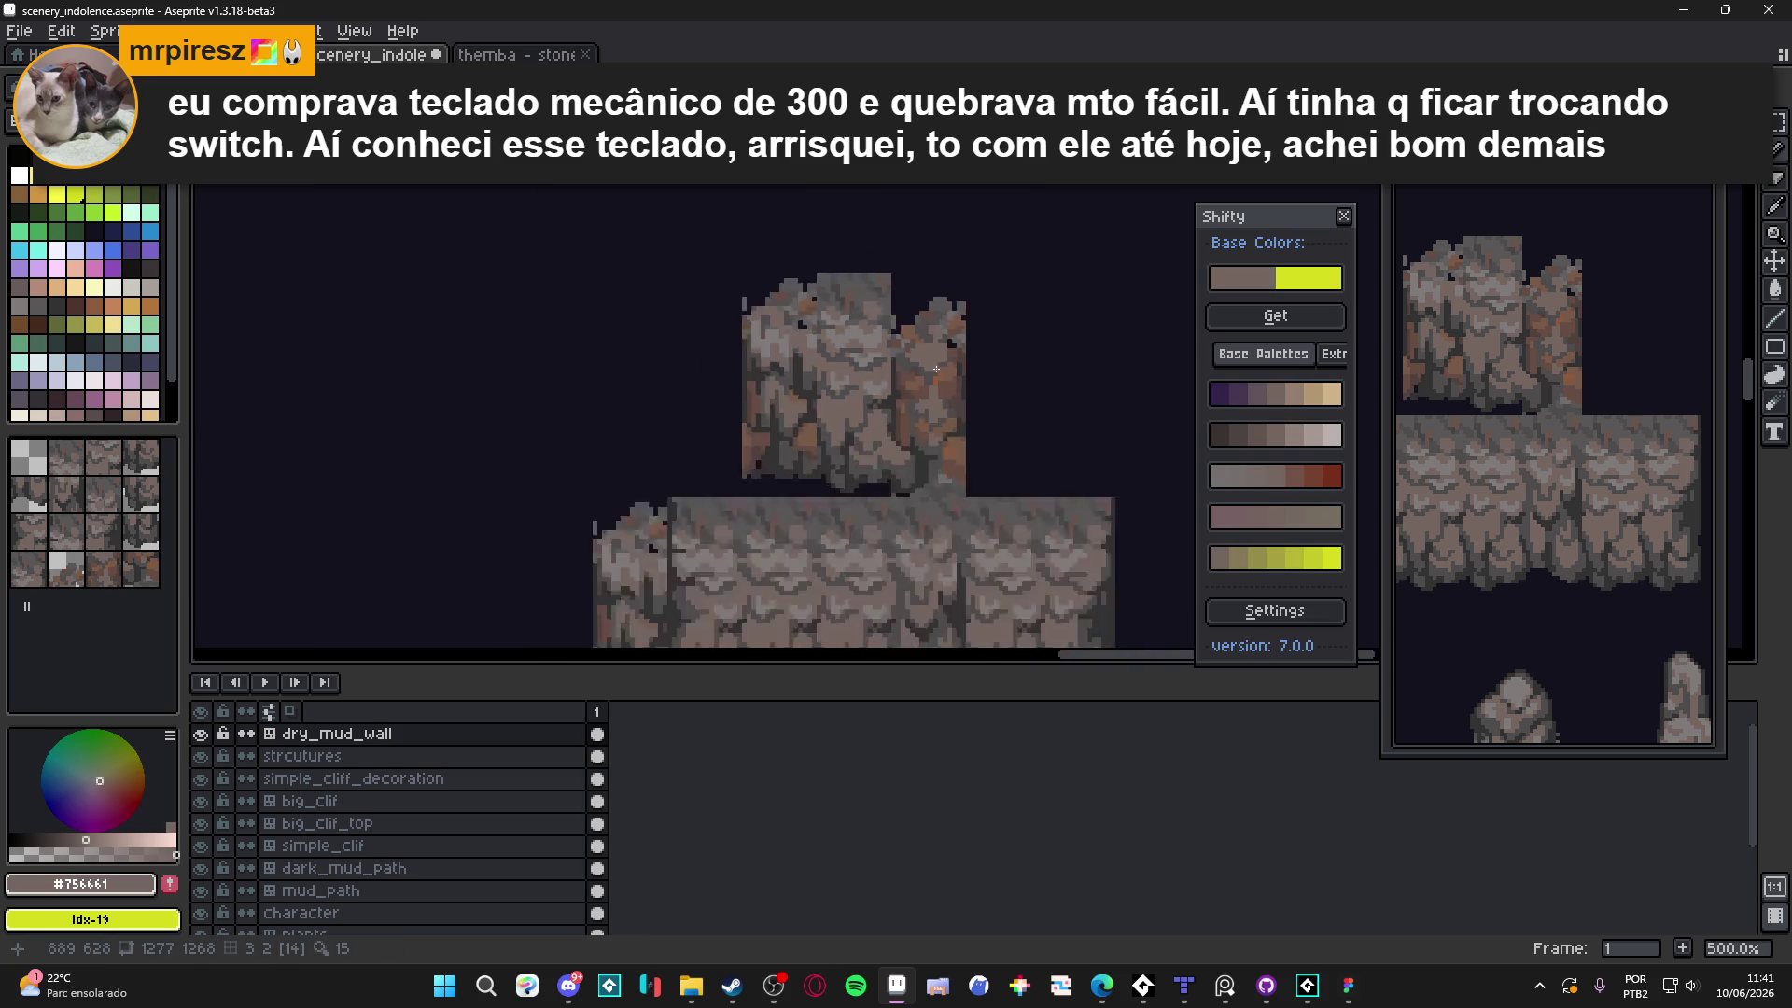
scroll(941, 368, up, 2)
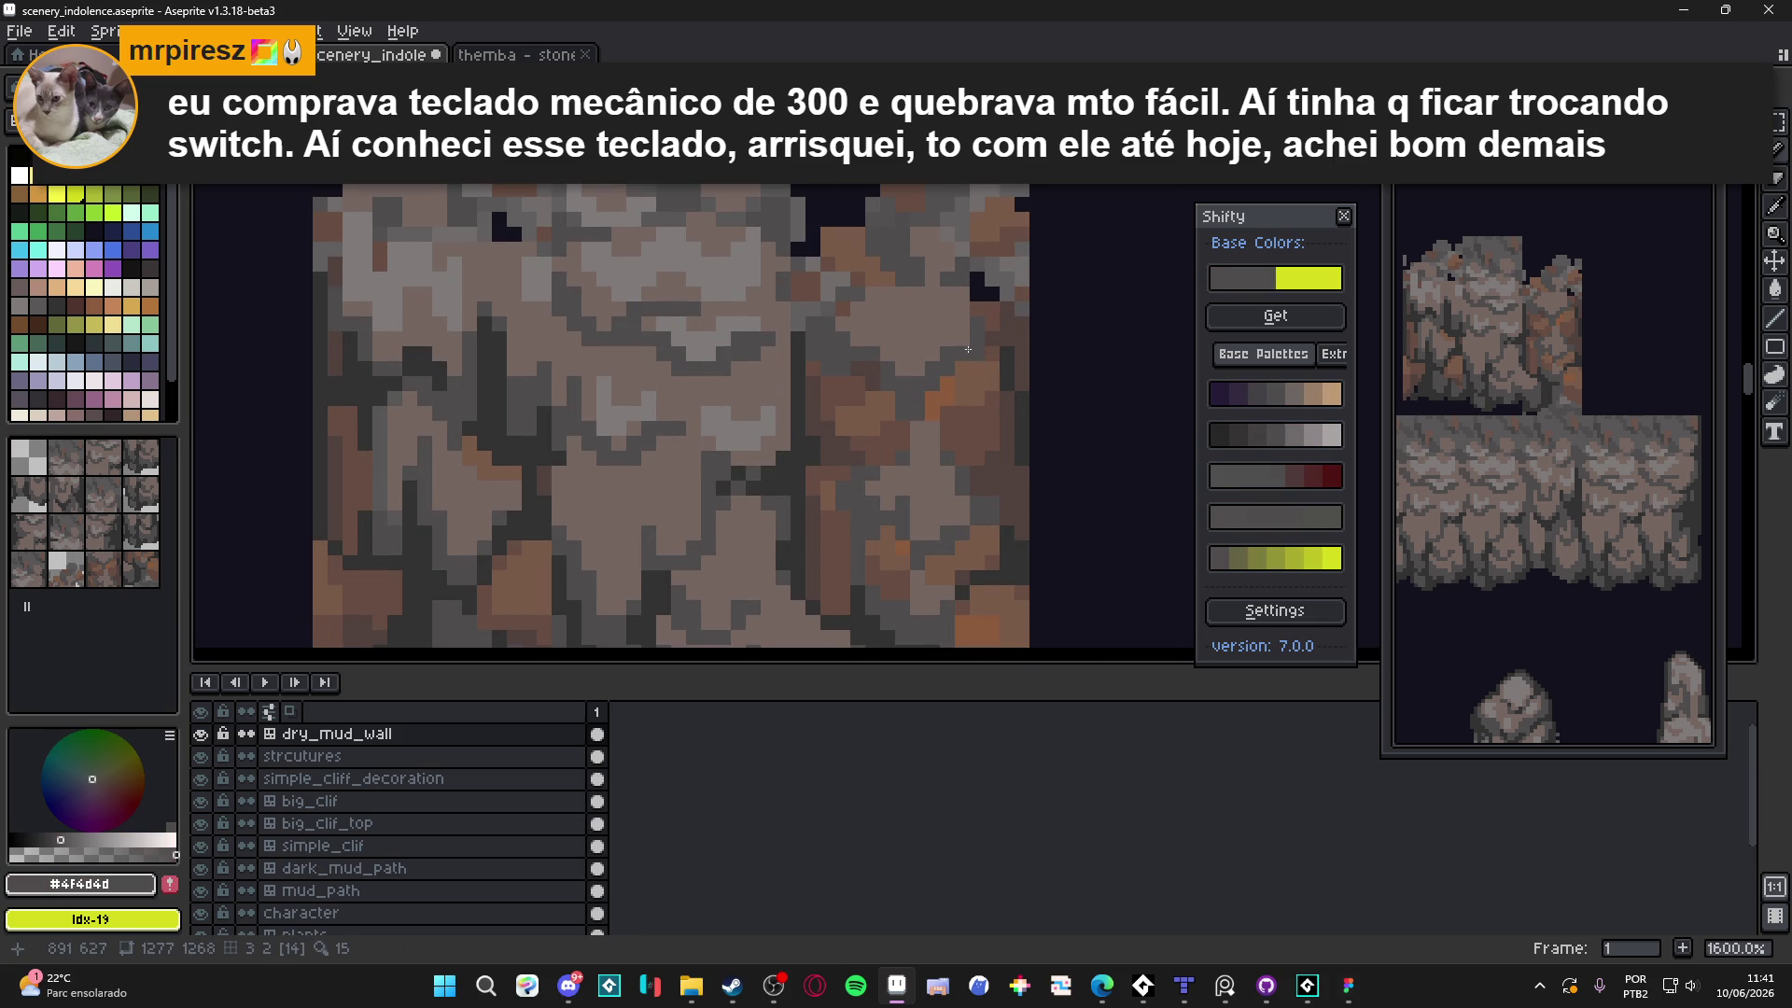
scroll(968, 349, down, 2)
scroll(968, 349, up, 2)
alt+click(910, 438)
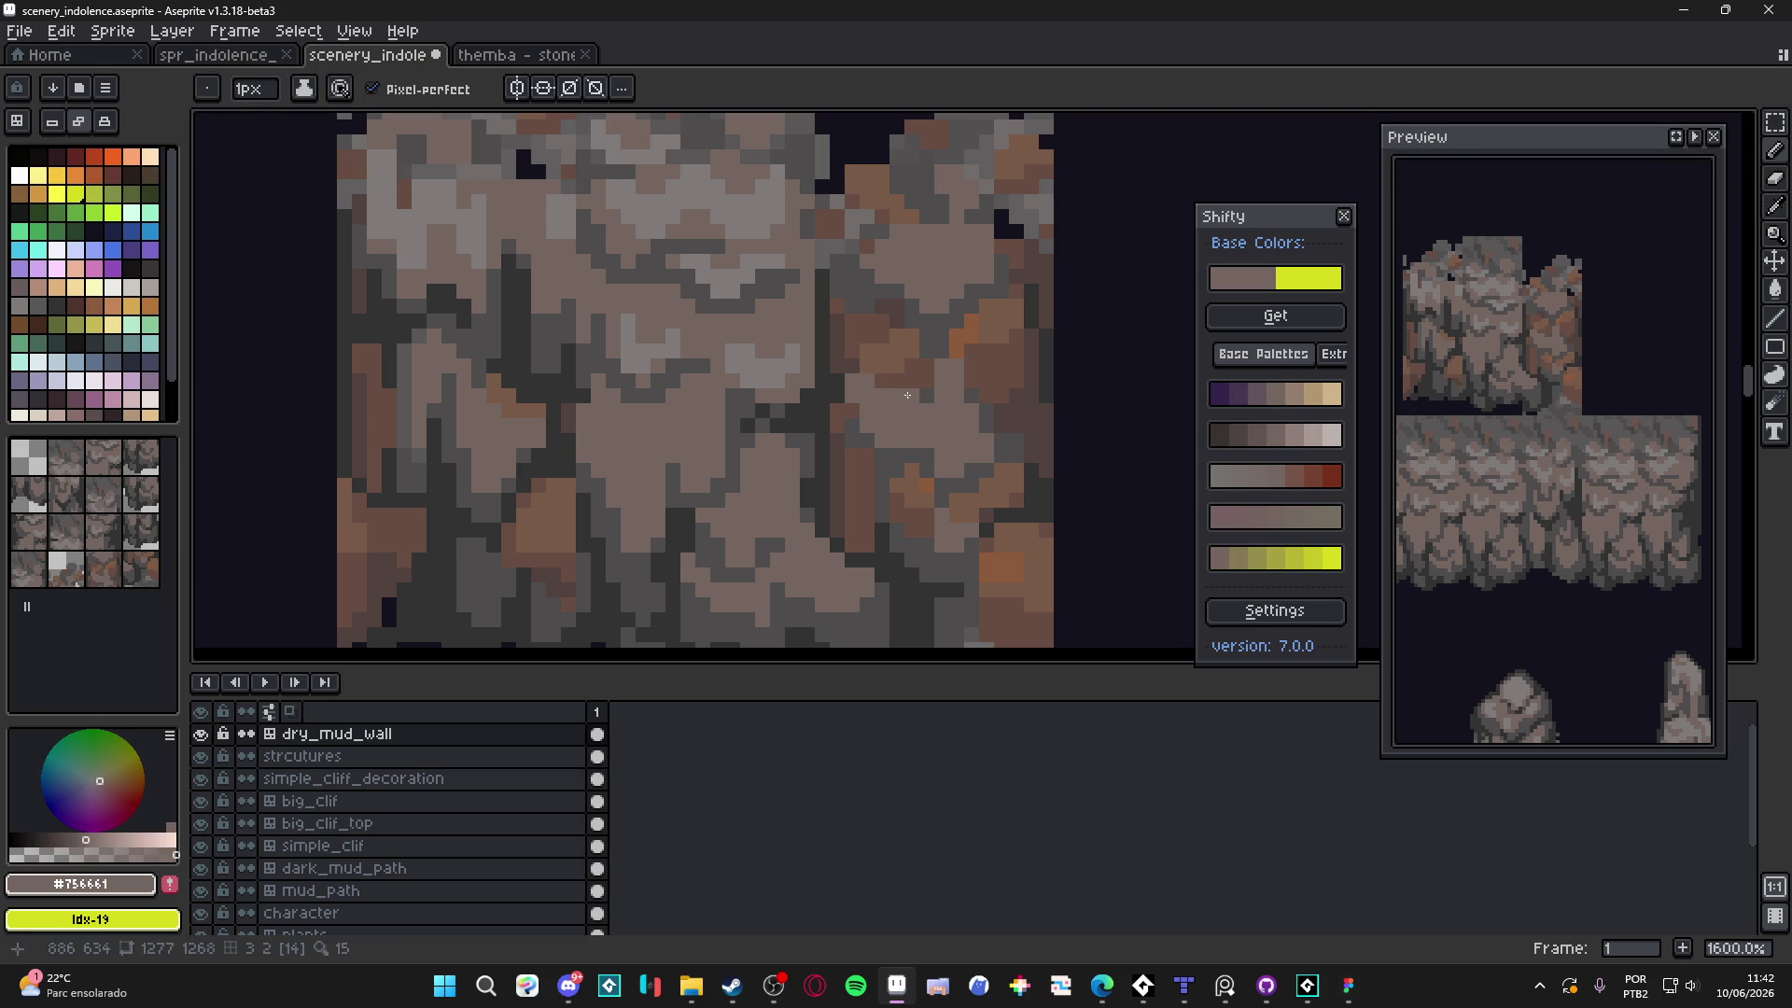
scroll(923, 395, down, 3)
Set the pencil to 2px and sample the darkest crack grey from the artwork
alt+click(854, 429)
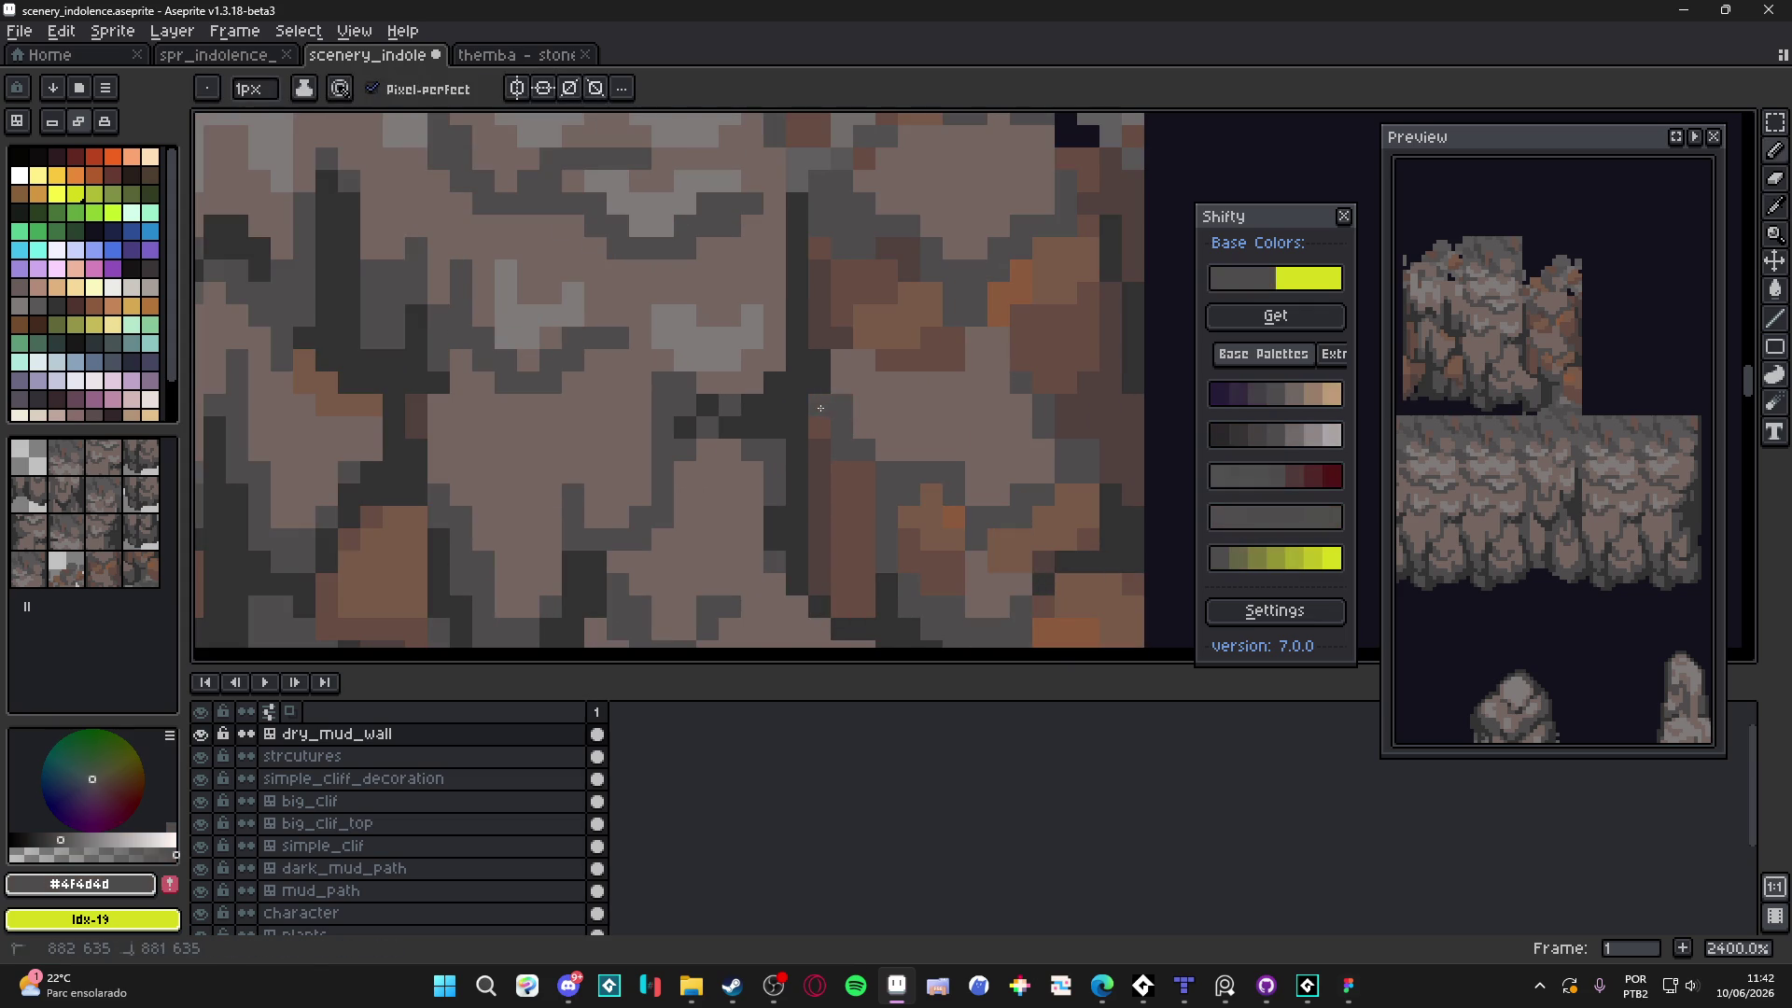
scroll(867, 458, down, 1)
scroll(866, 453, up, 4)
key(plus)
alt+click(806, 405)
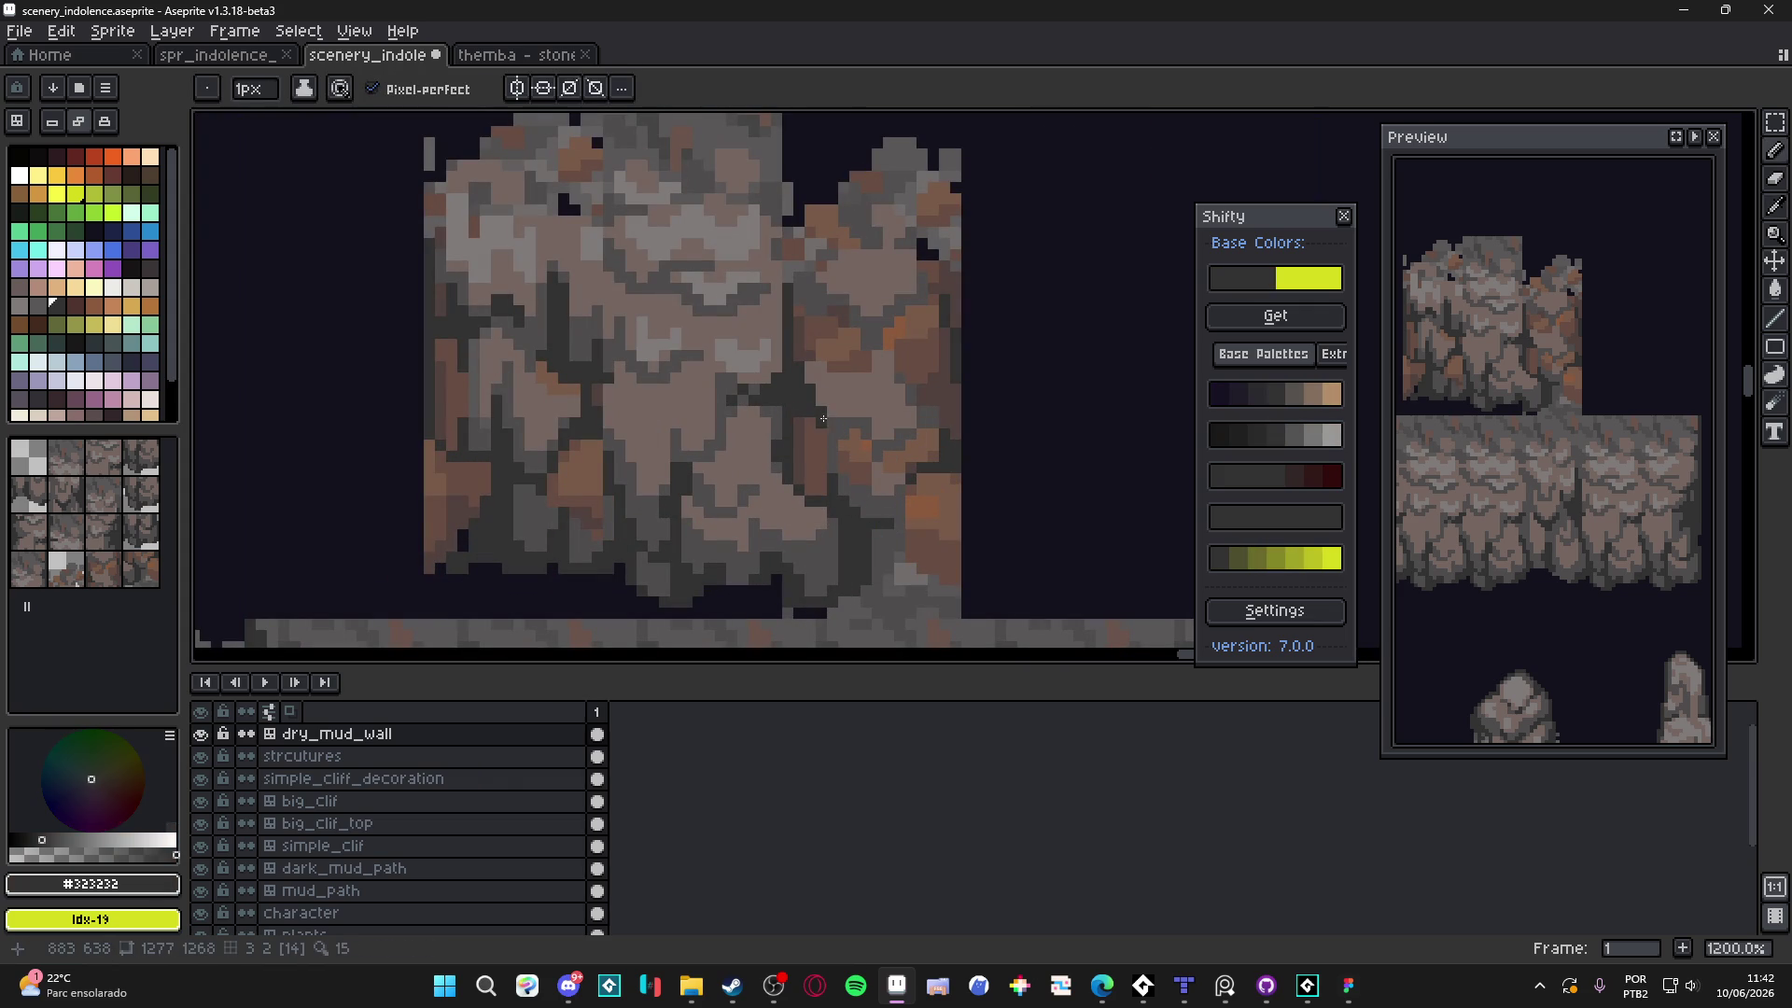
alt+click(822, 403)
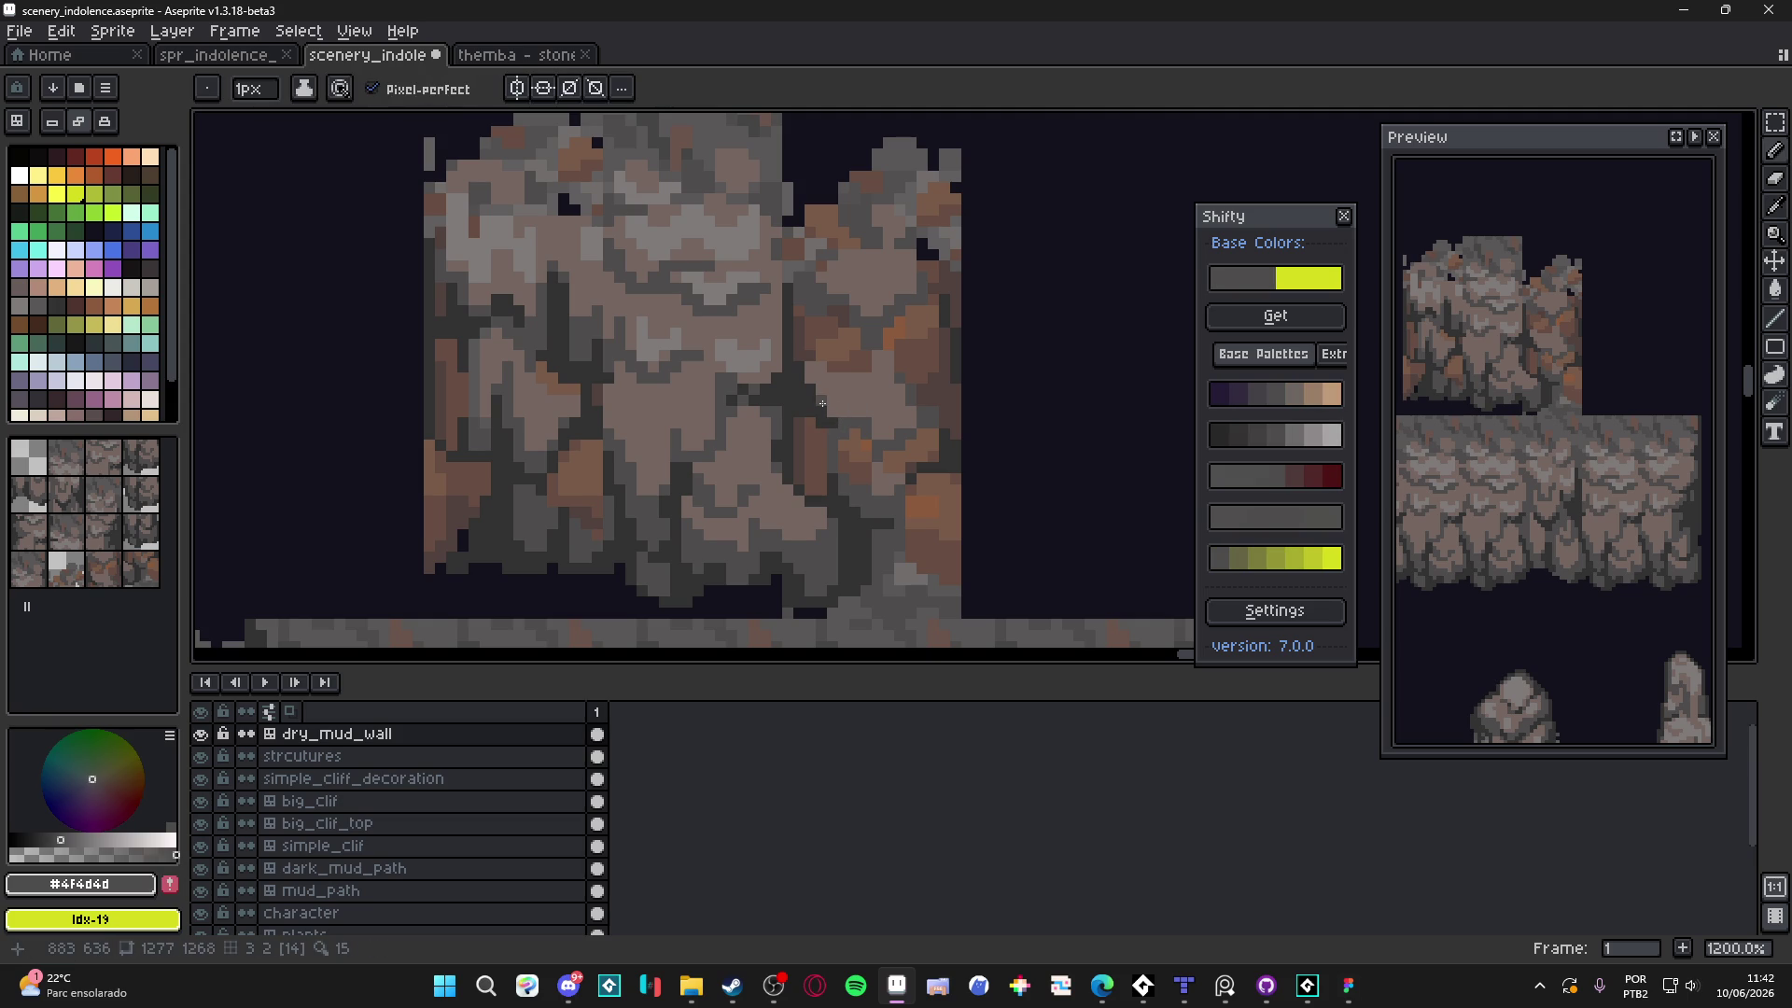
Paint a short dark stroke into the upper cliff tile's crack
click(871, 413)
drag(832, 414, 867, 408)
scroll(877, 430, down, 2)
scroll(888, 451, up, 3)
scroll(889, 463, down, 1)
scroll(890, 458, up, 1)
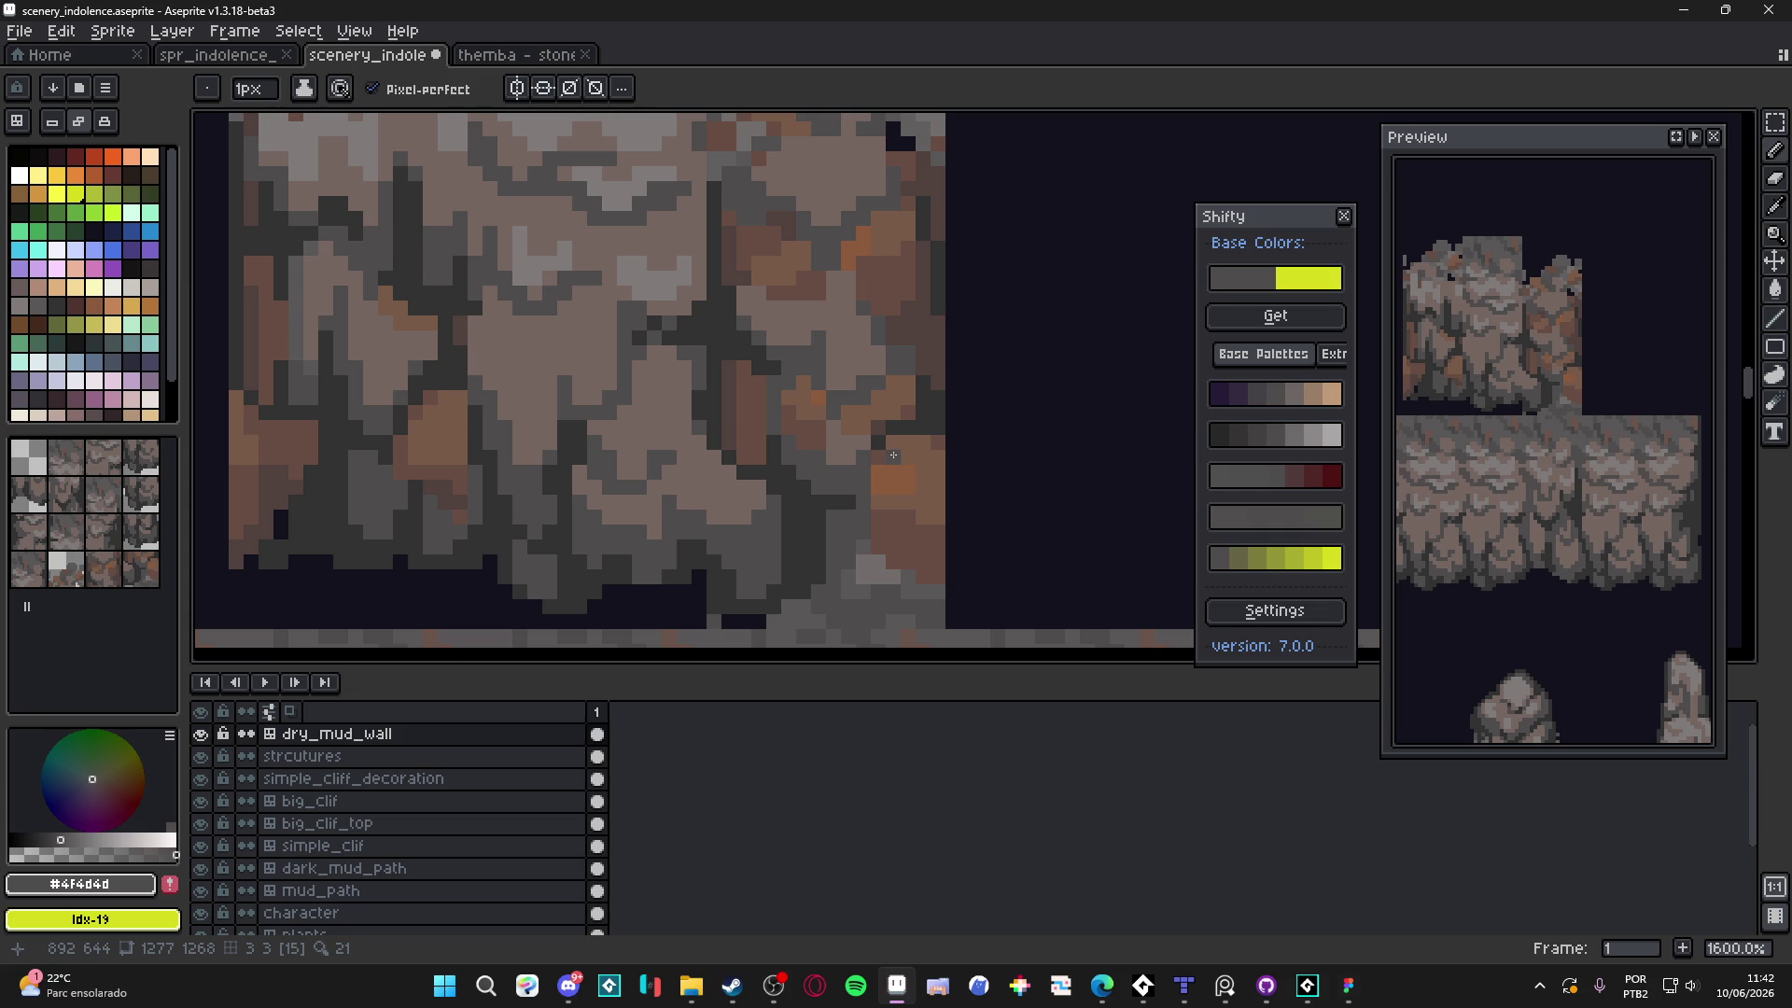
scroll(911, 441, down, 4)
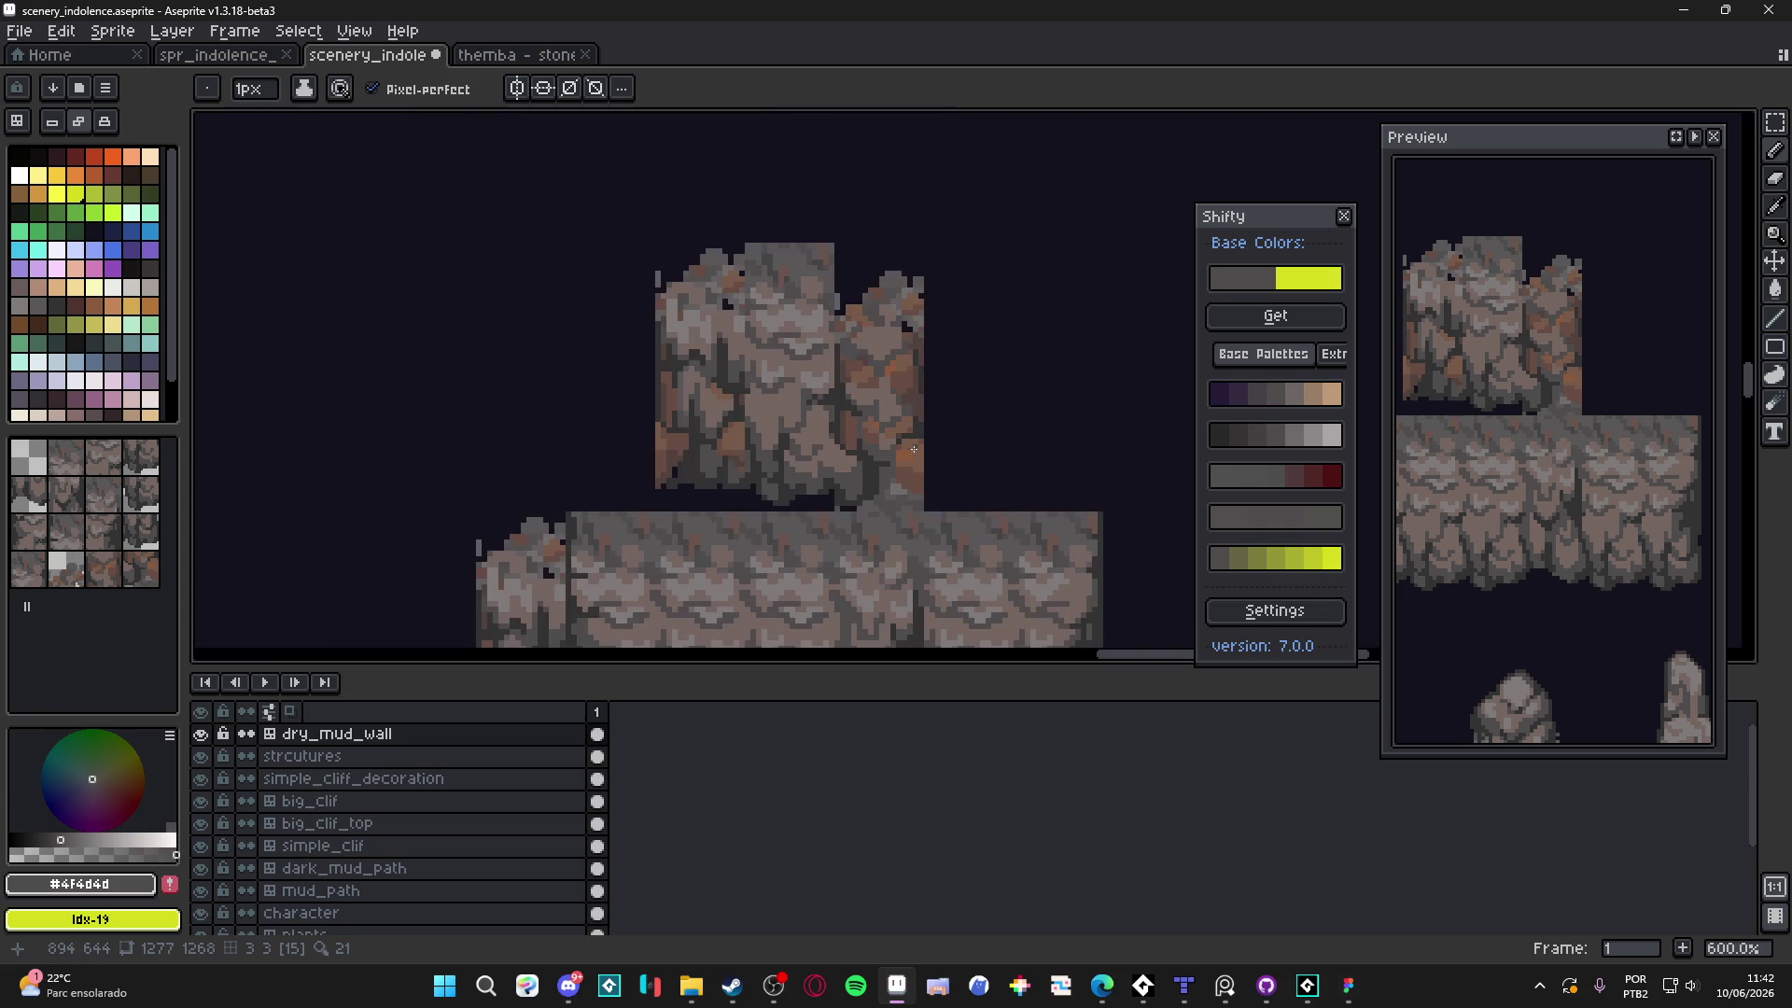
scroll(905, 384, up, 4)
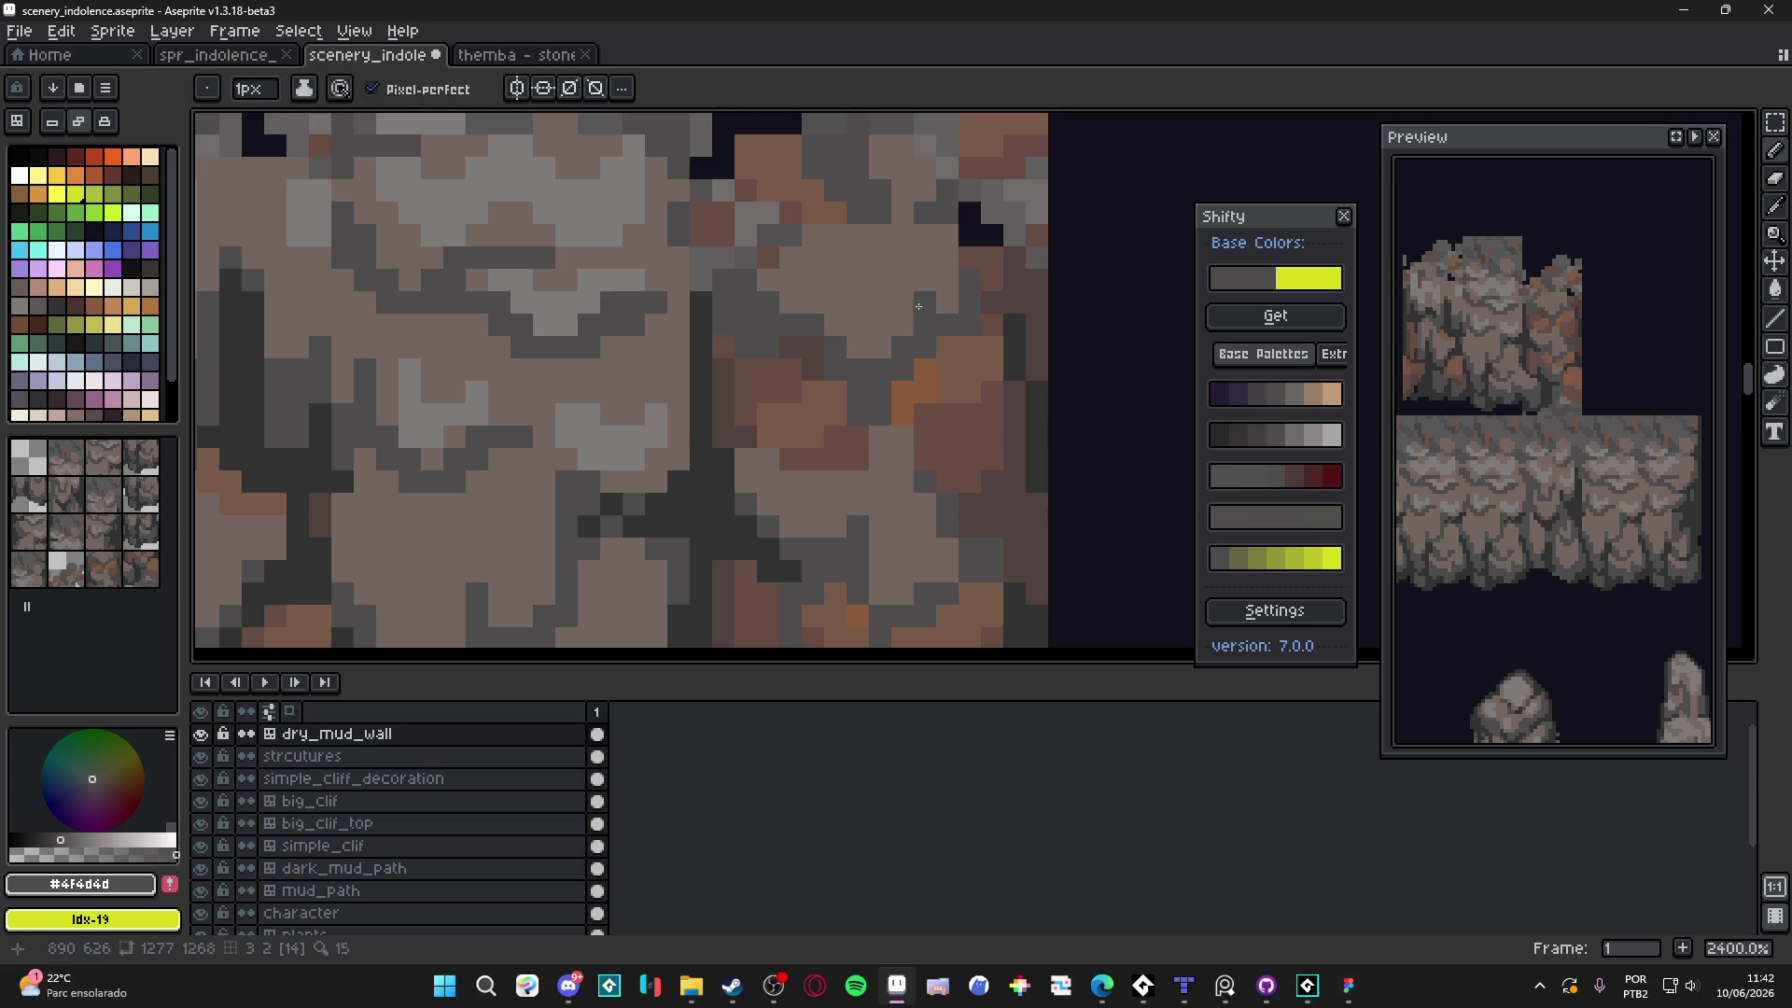
scroll(860, 338, down, 3)
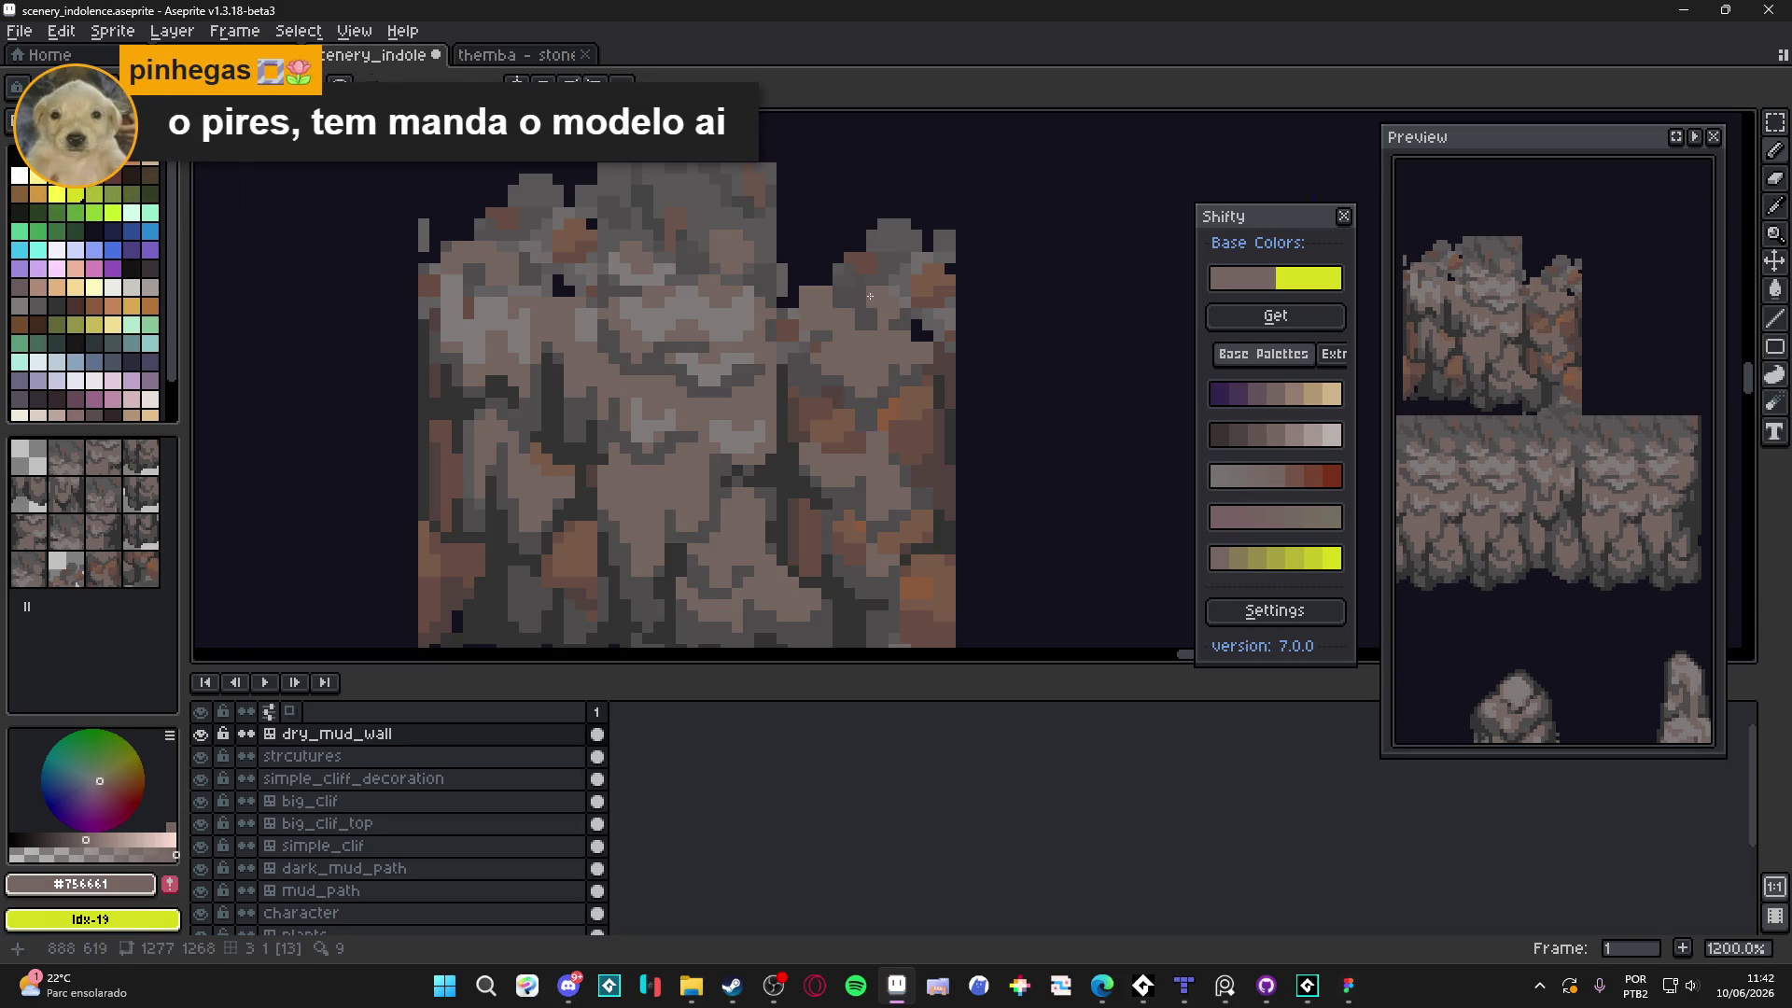
alt+click(830, 320)
alt+click(838, 303)
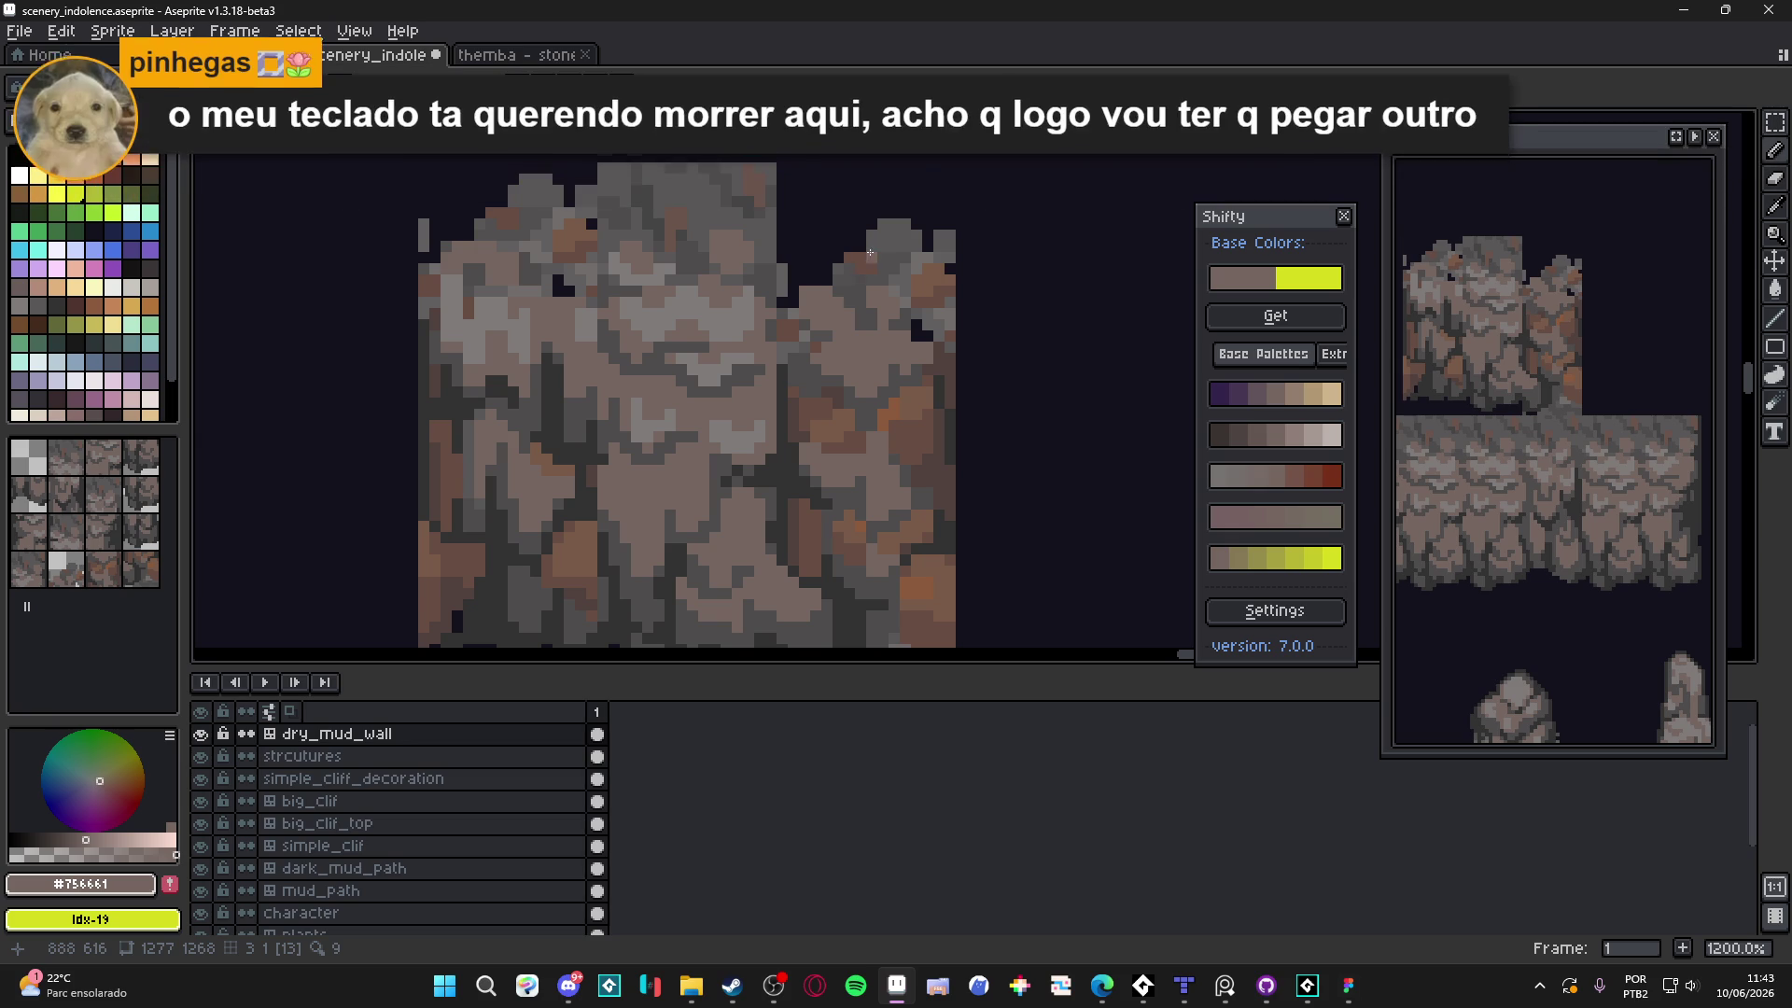
scroll(864, 297, up, 3)
mouse_move(863, 297)
mouse_down()
mouse_move(844, 266)
mouse_move(896, 224)
mouse_up()
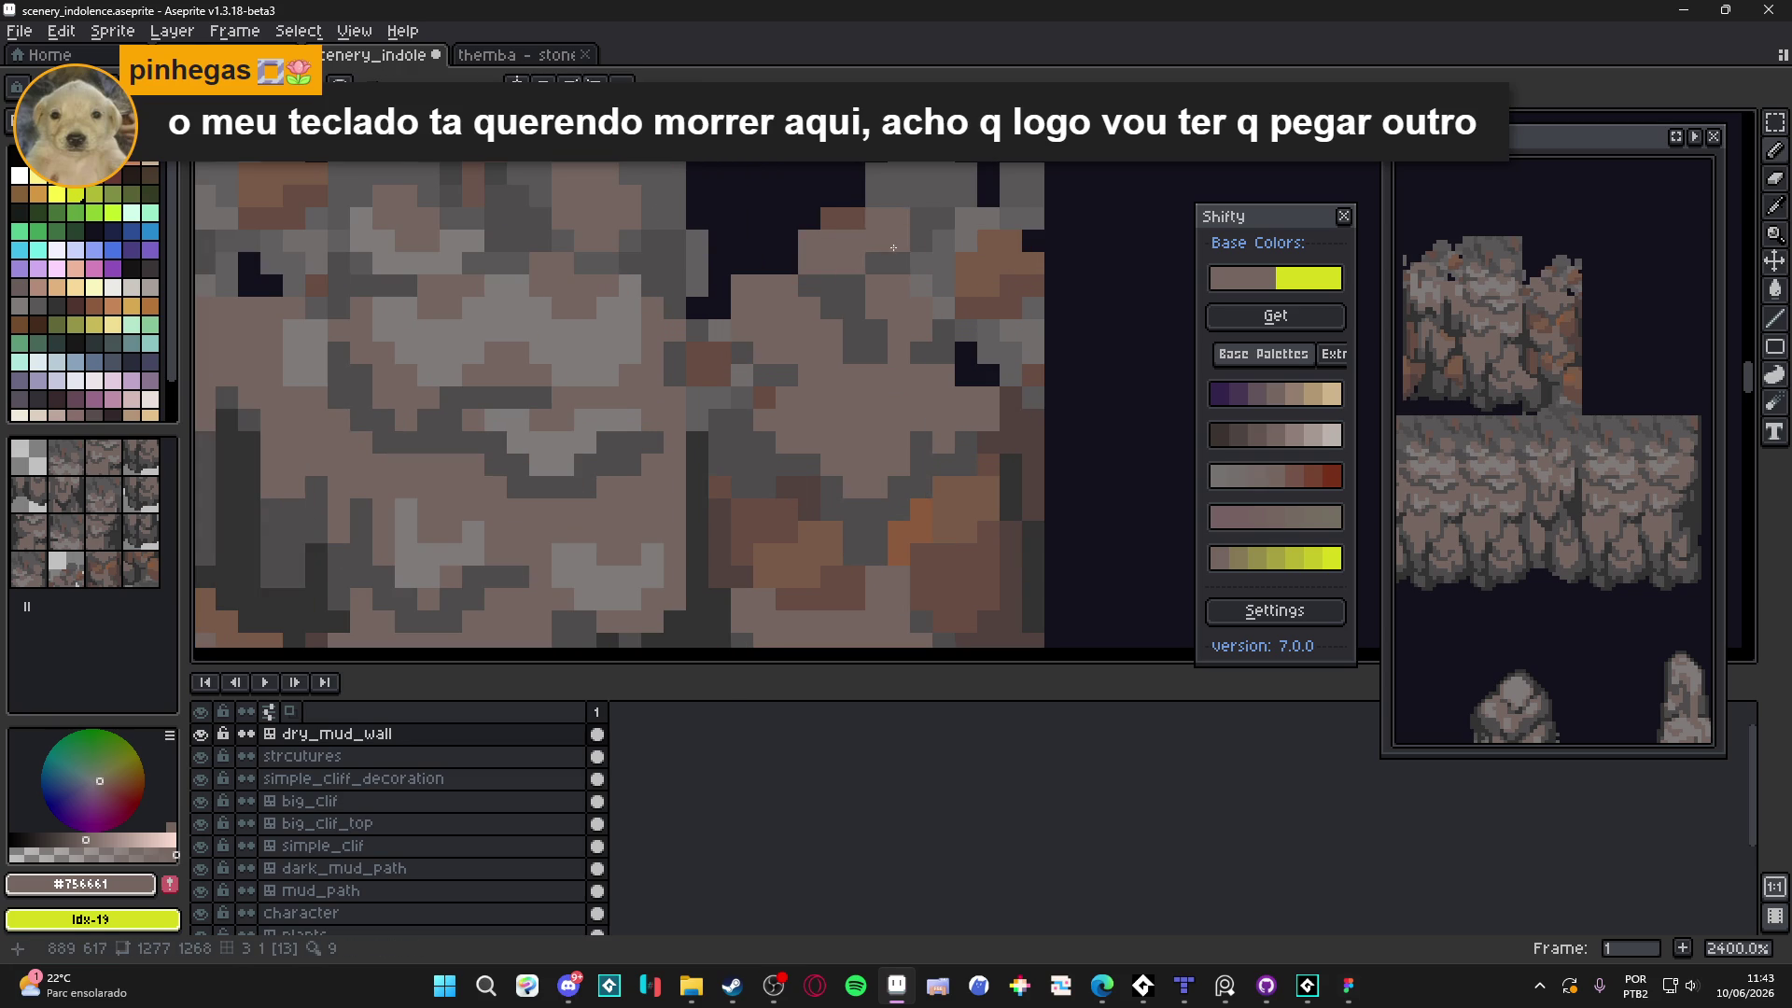
scroll(878, 266, down, 5)
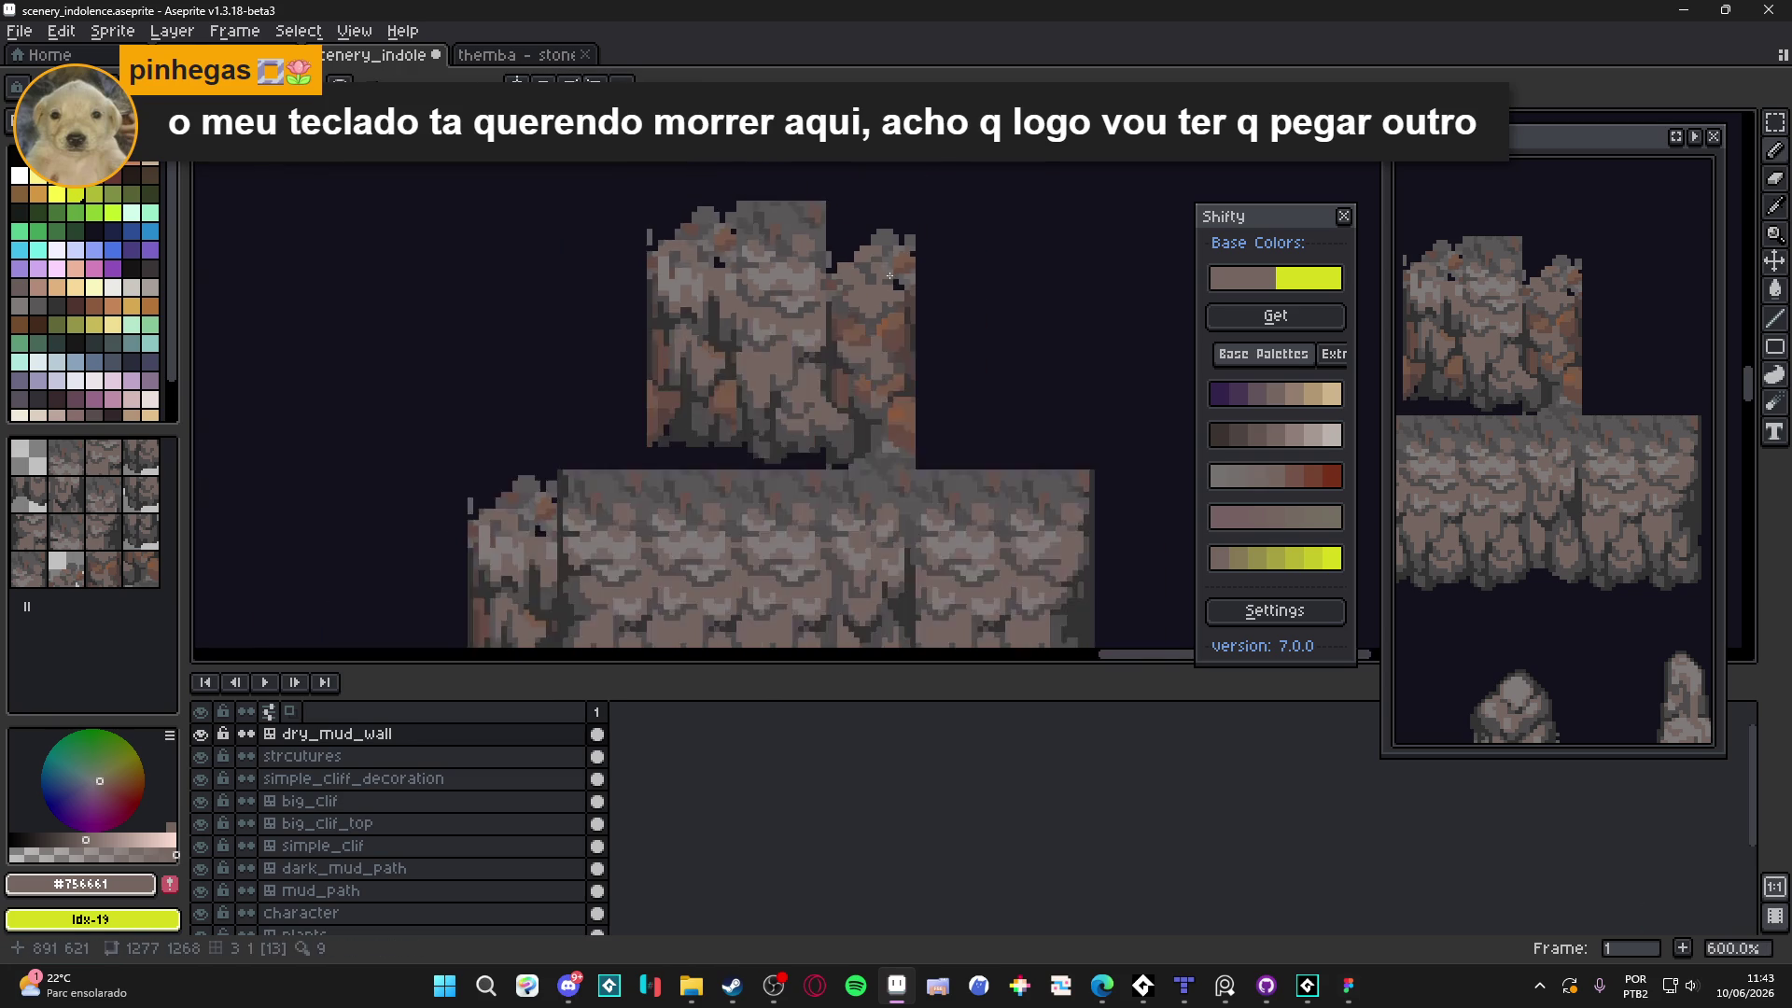
scroll(875, 275, up, 4)
alt+click(852, 268)
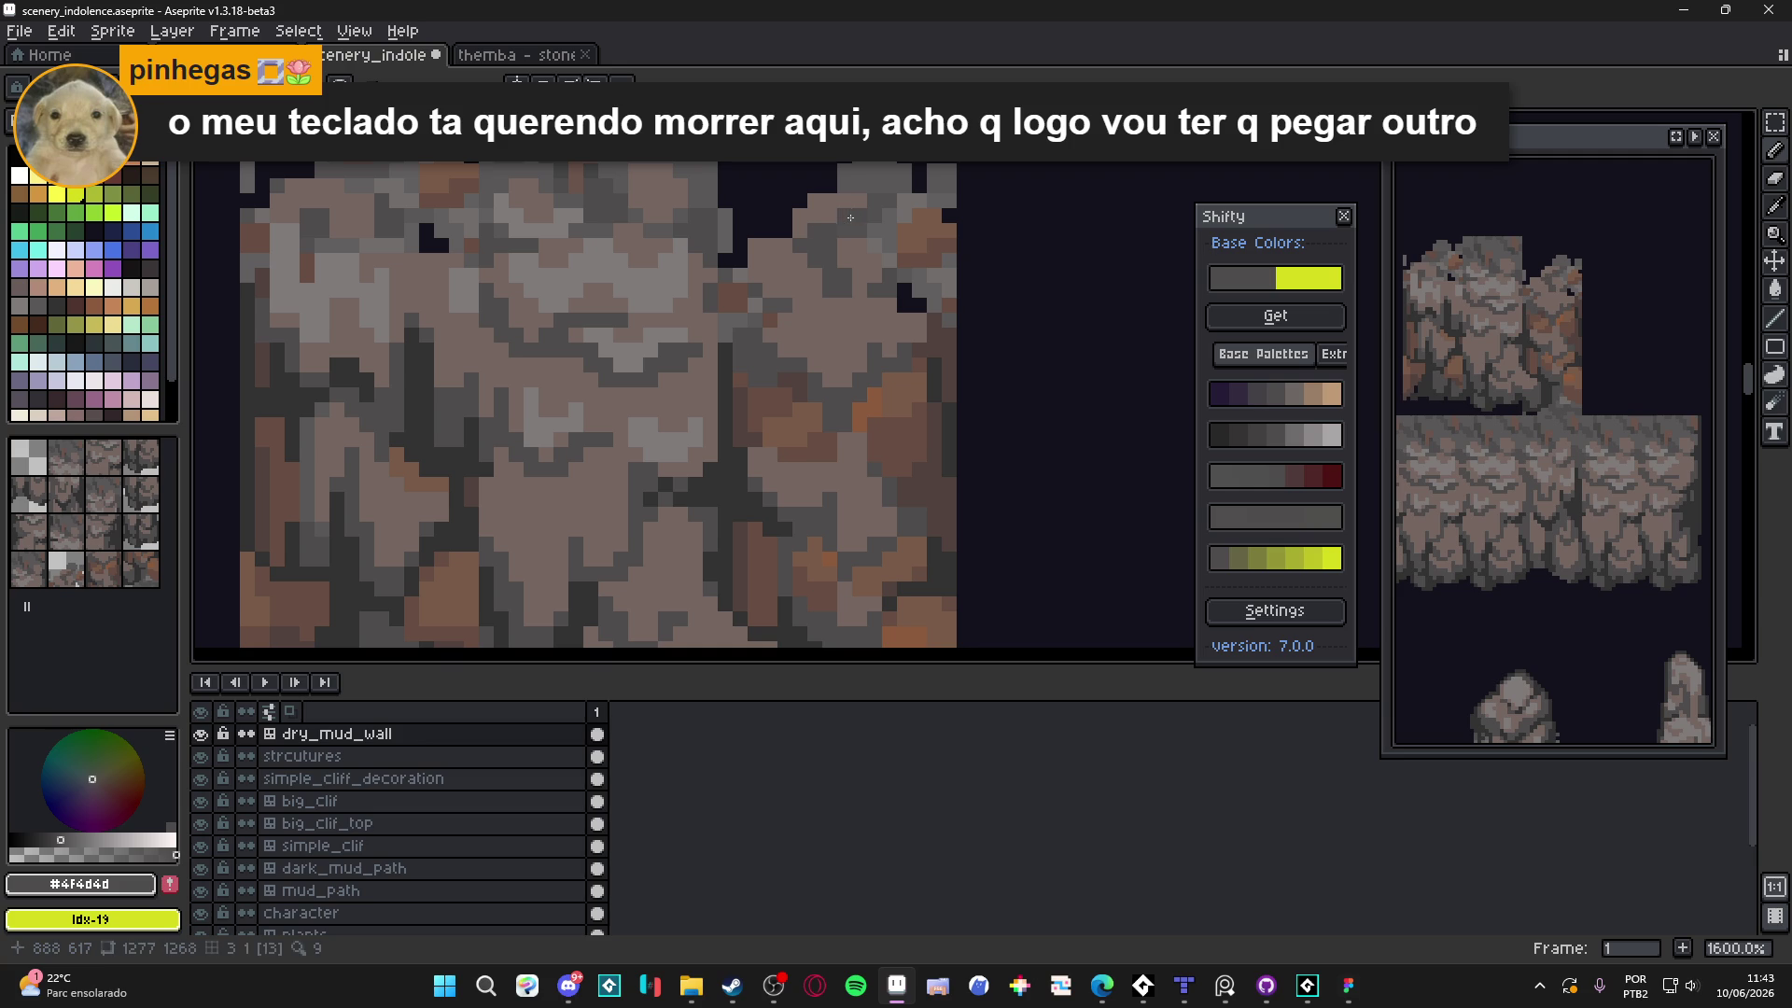
scroll(840, 238, down, 3)
scroll(850, 255, up, 2)
scroll(794, 250, down, 2)
scroll(747, 247, up, 2)
alt+click(725, 246)
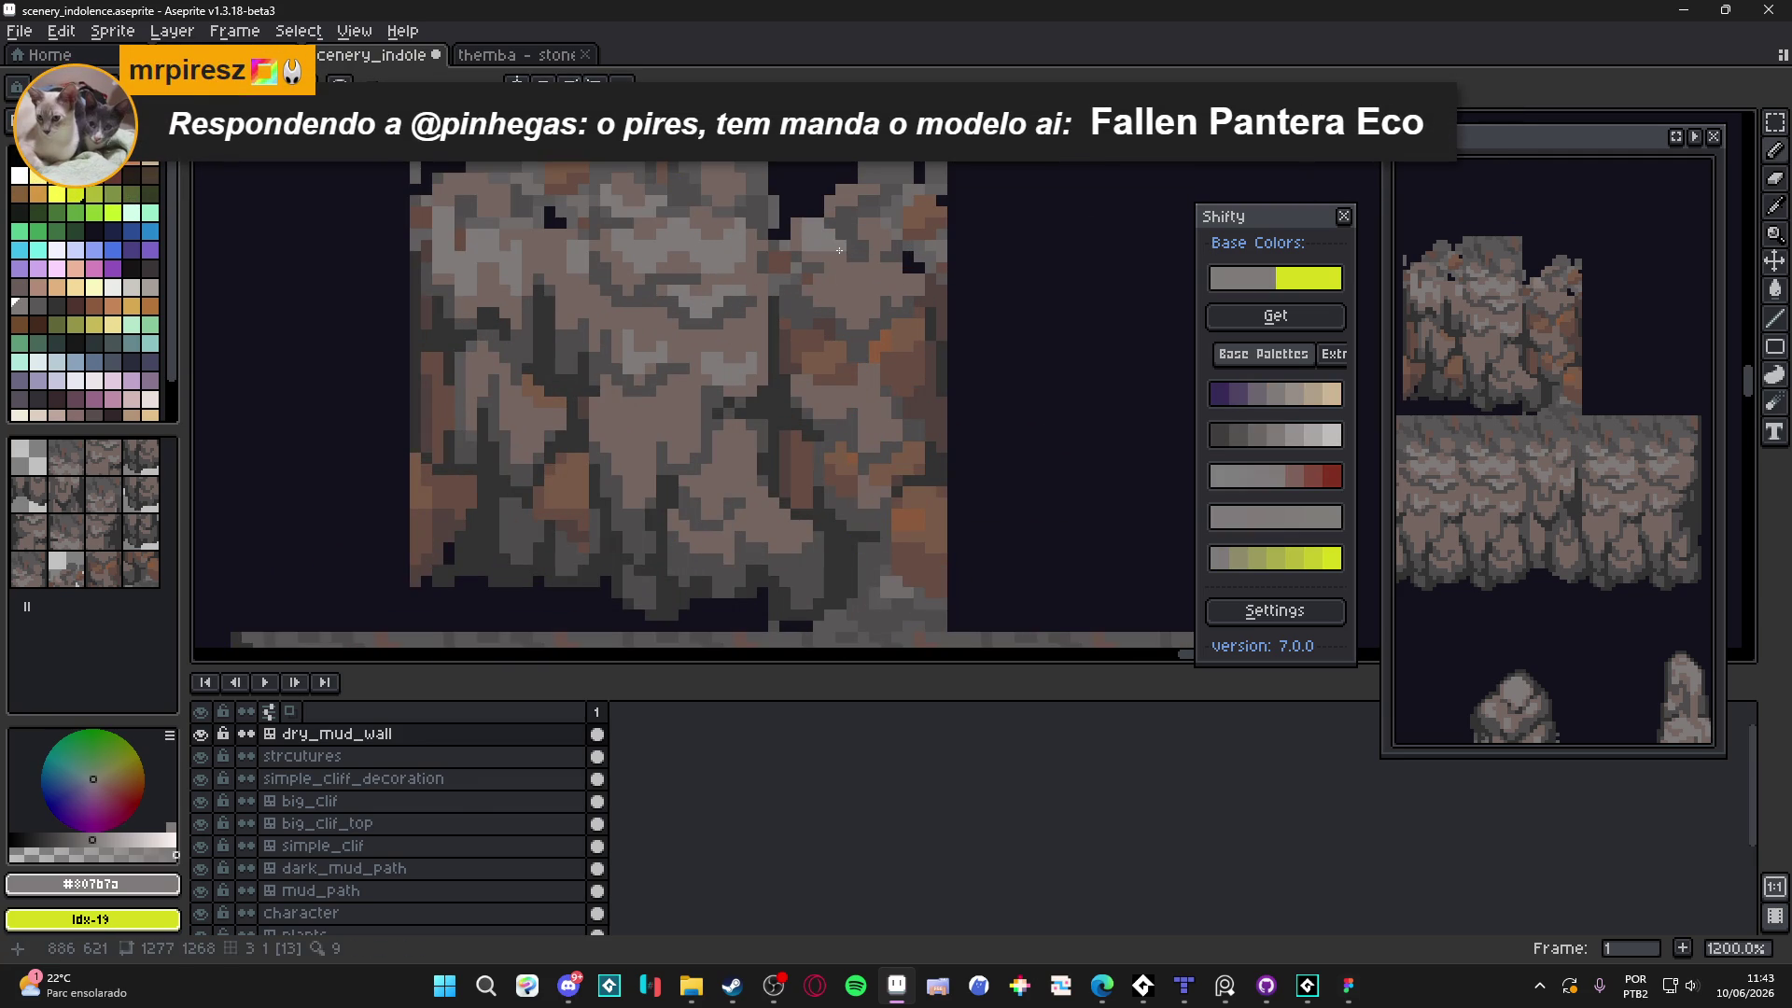
click(863, 310)
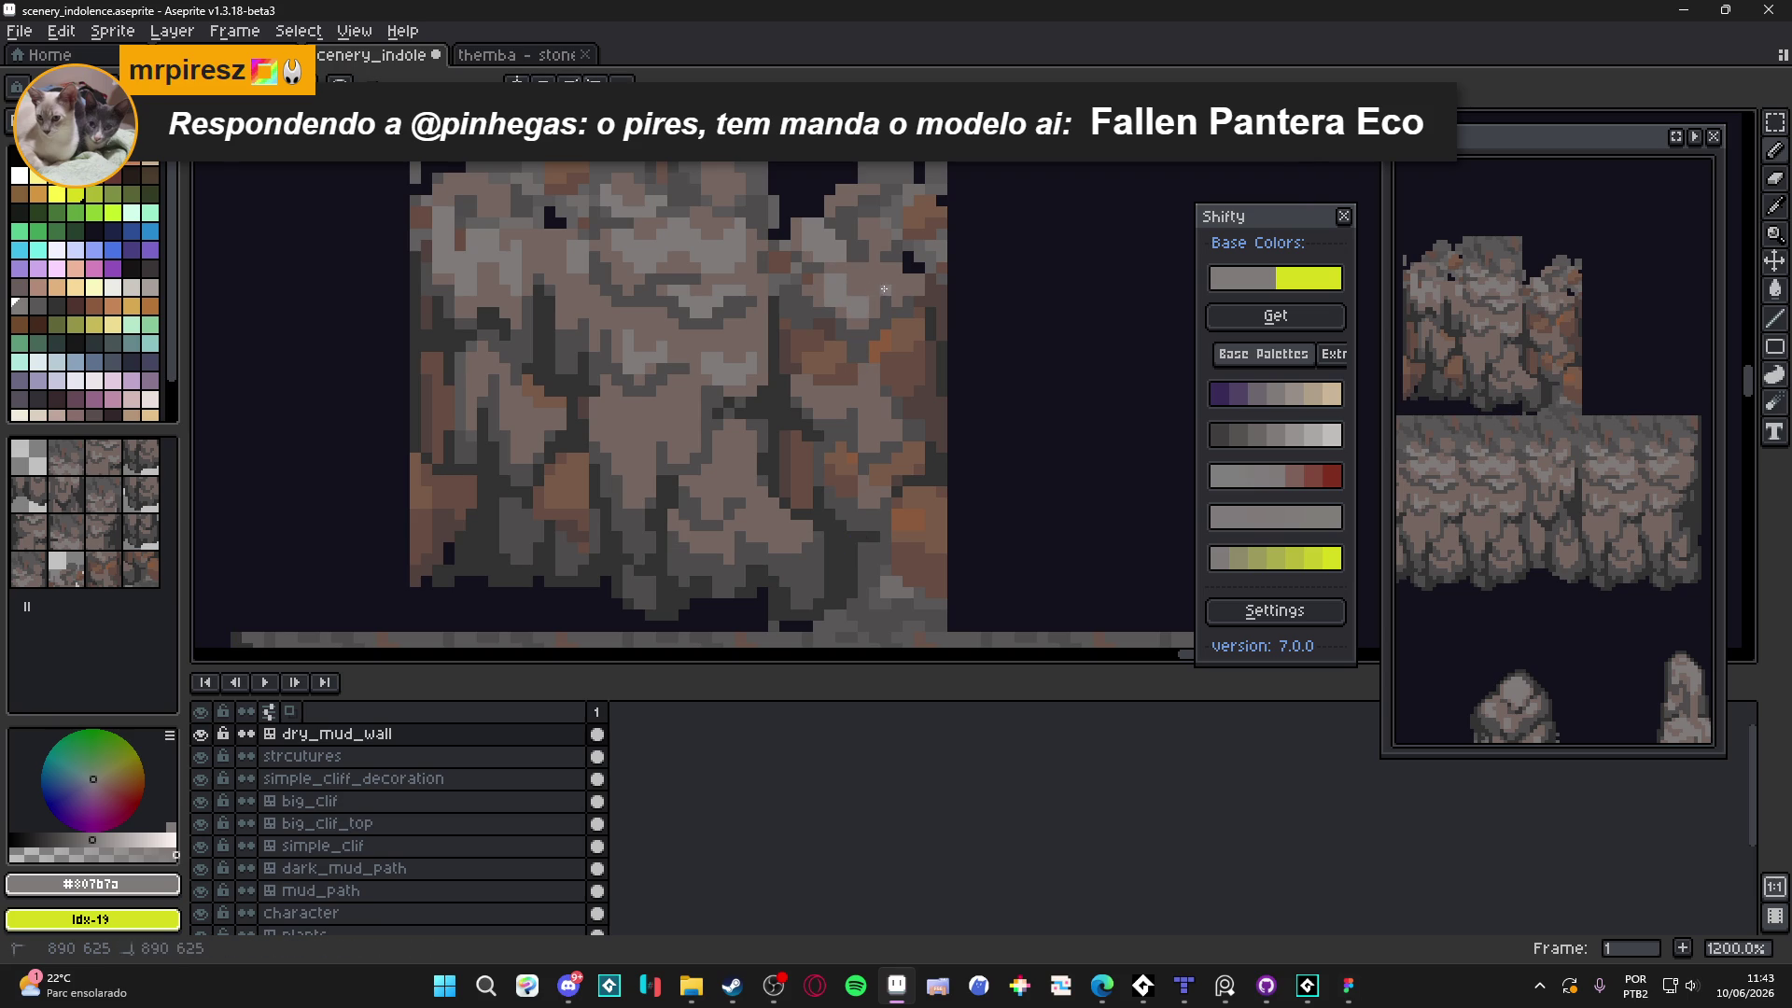
scroll(911, 310, down, 4)
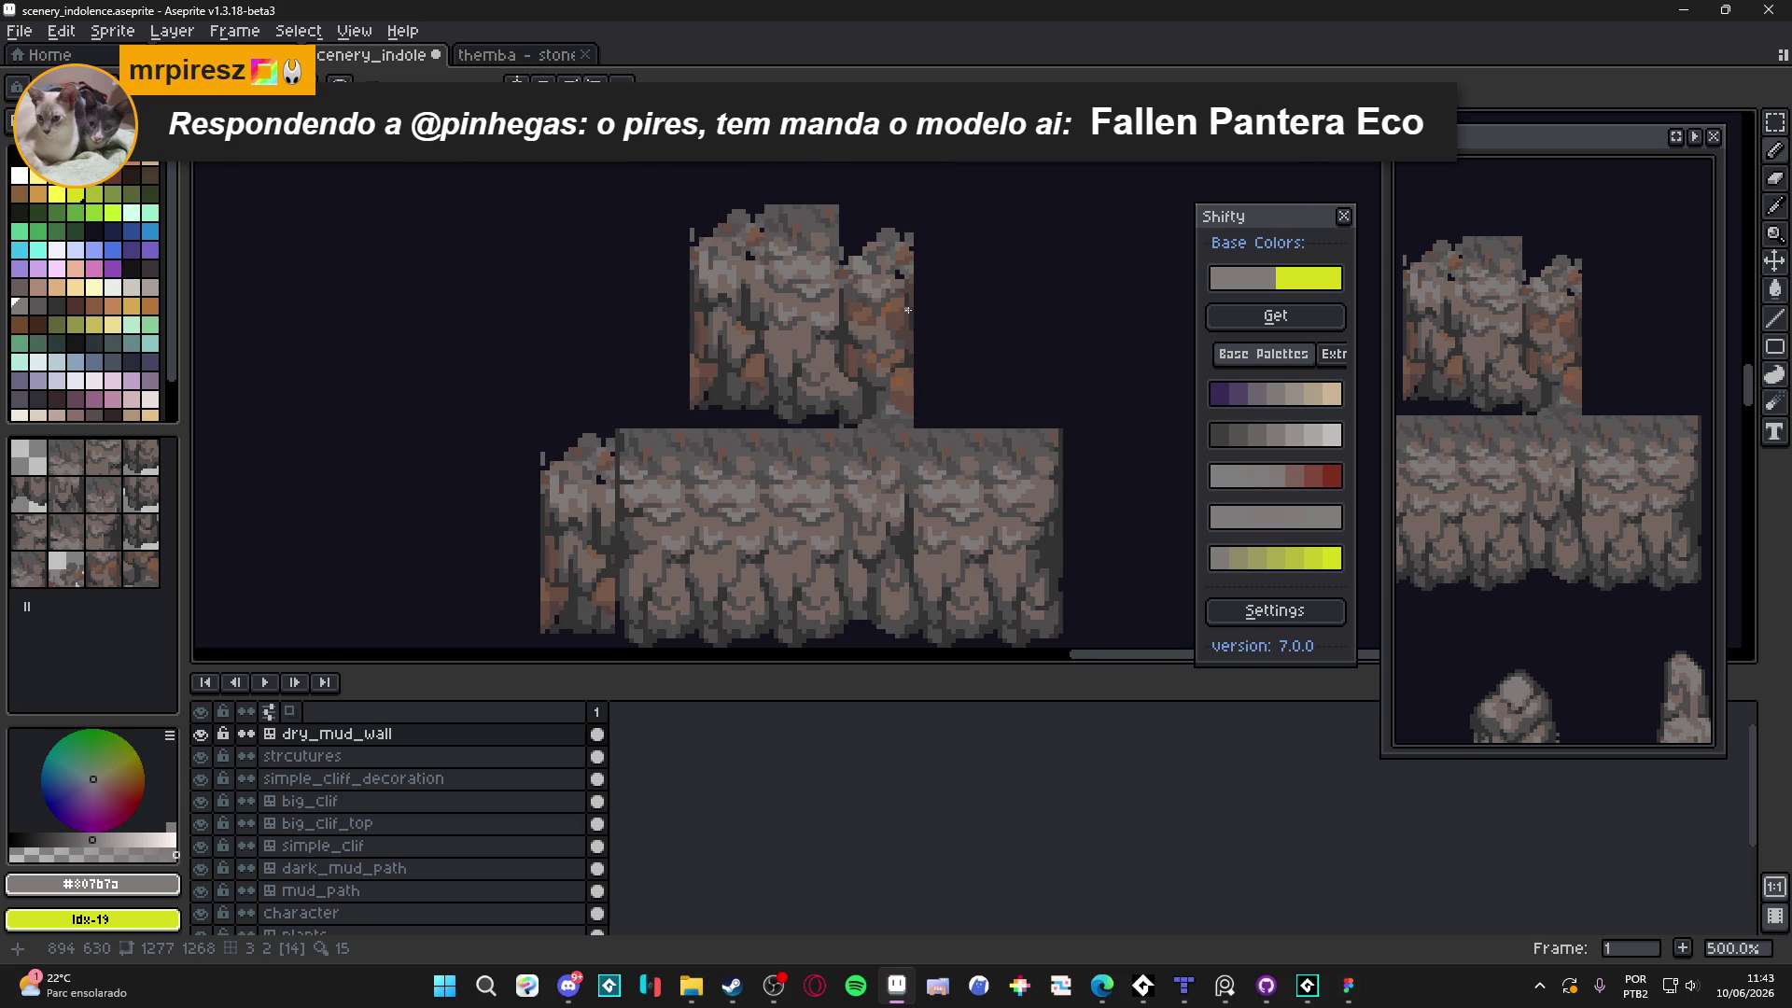
scroll(898, 312, up, 4)
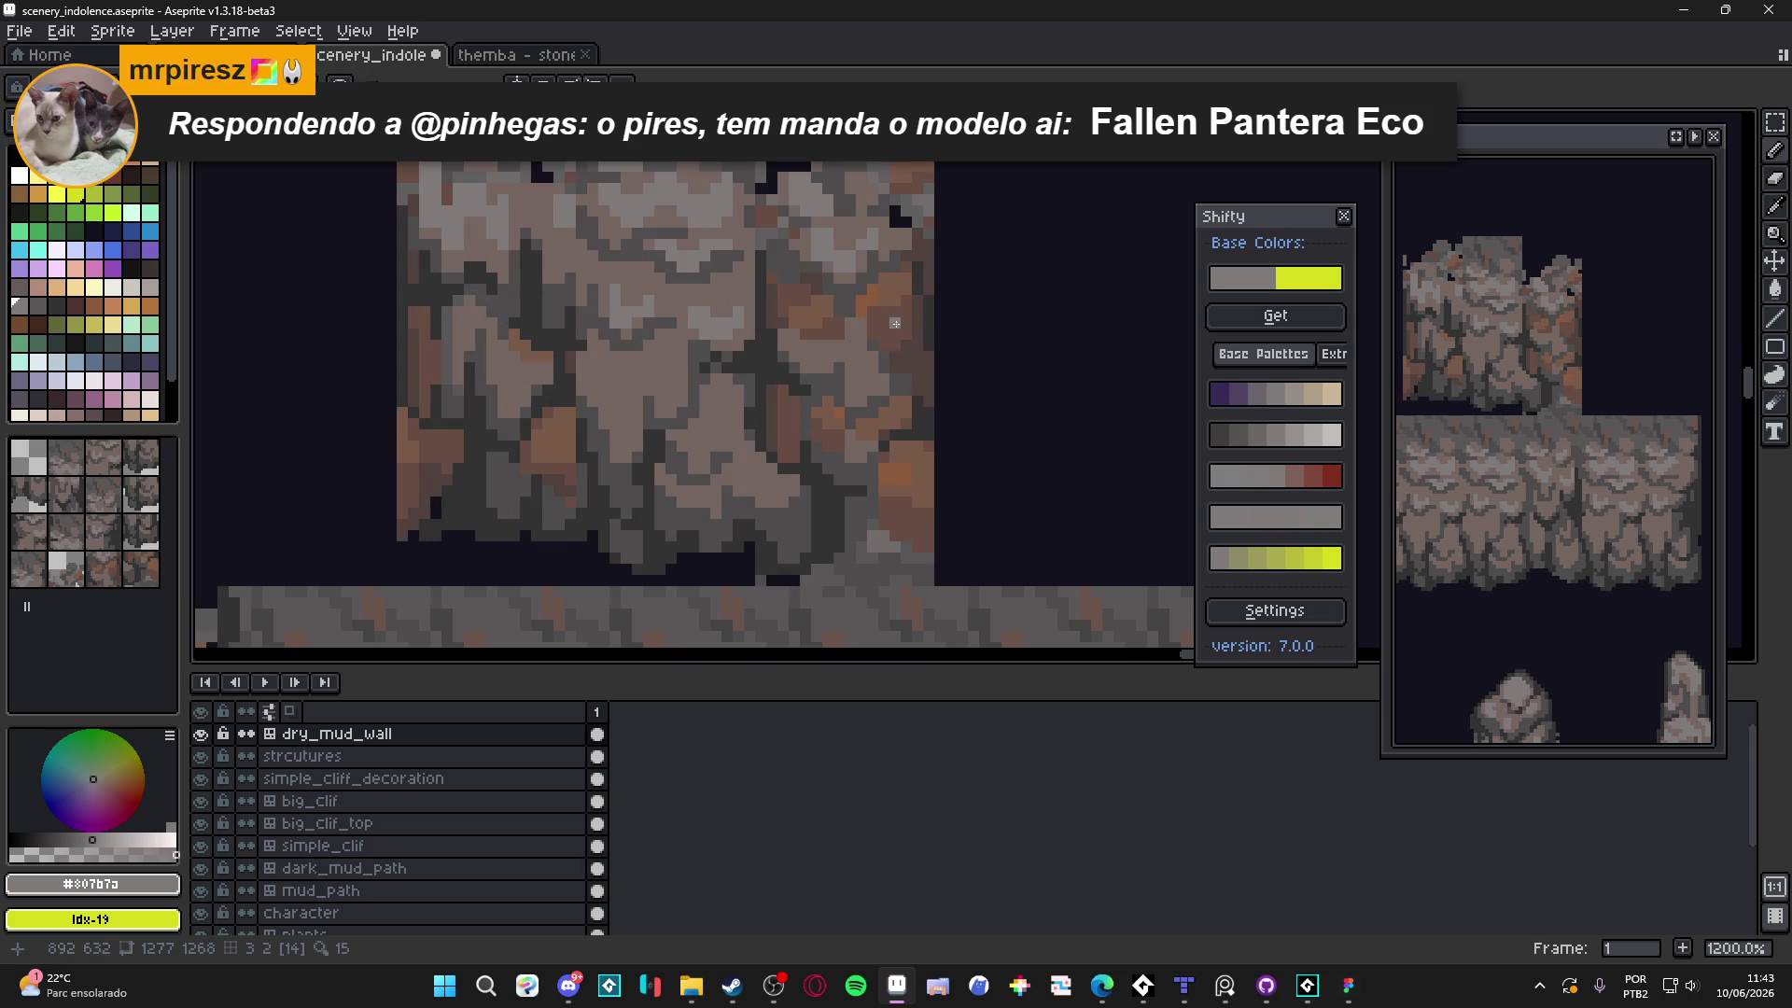
alt+click(883, 391)
scroll(855, 362, down, 3)
scroll(855, 362, up, 3)
scroll(887, 393, down, 4)
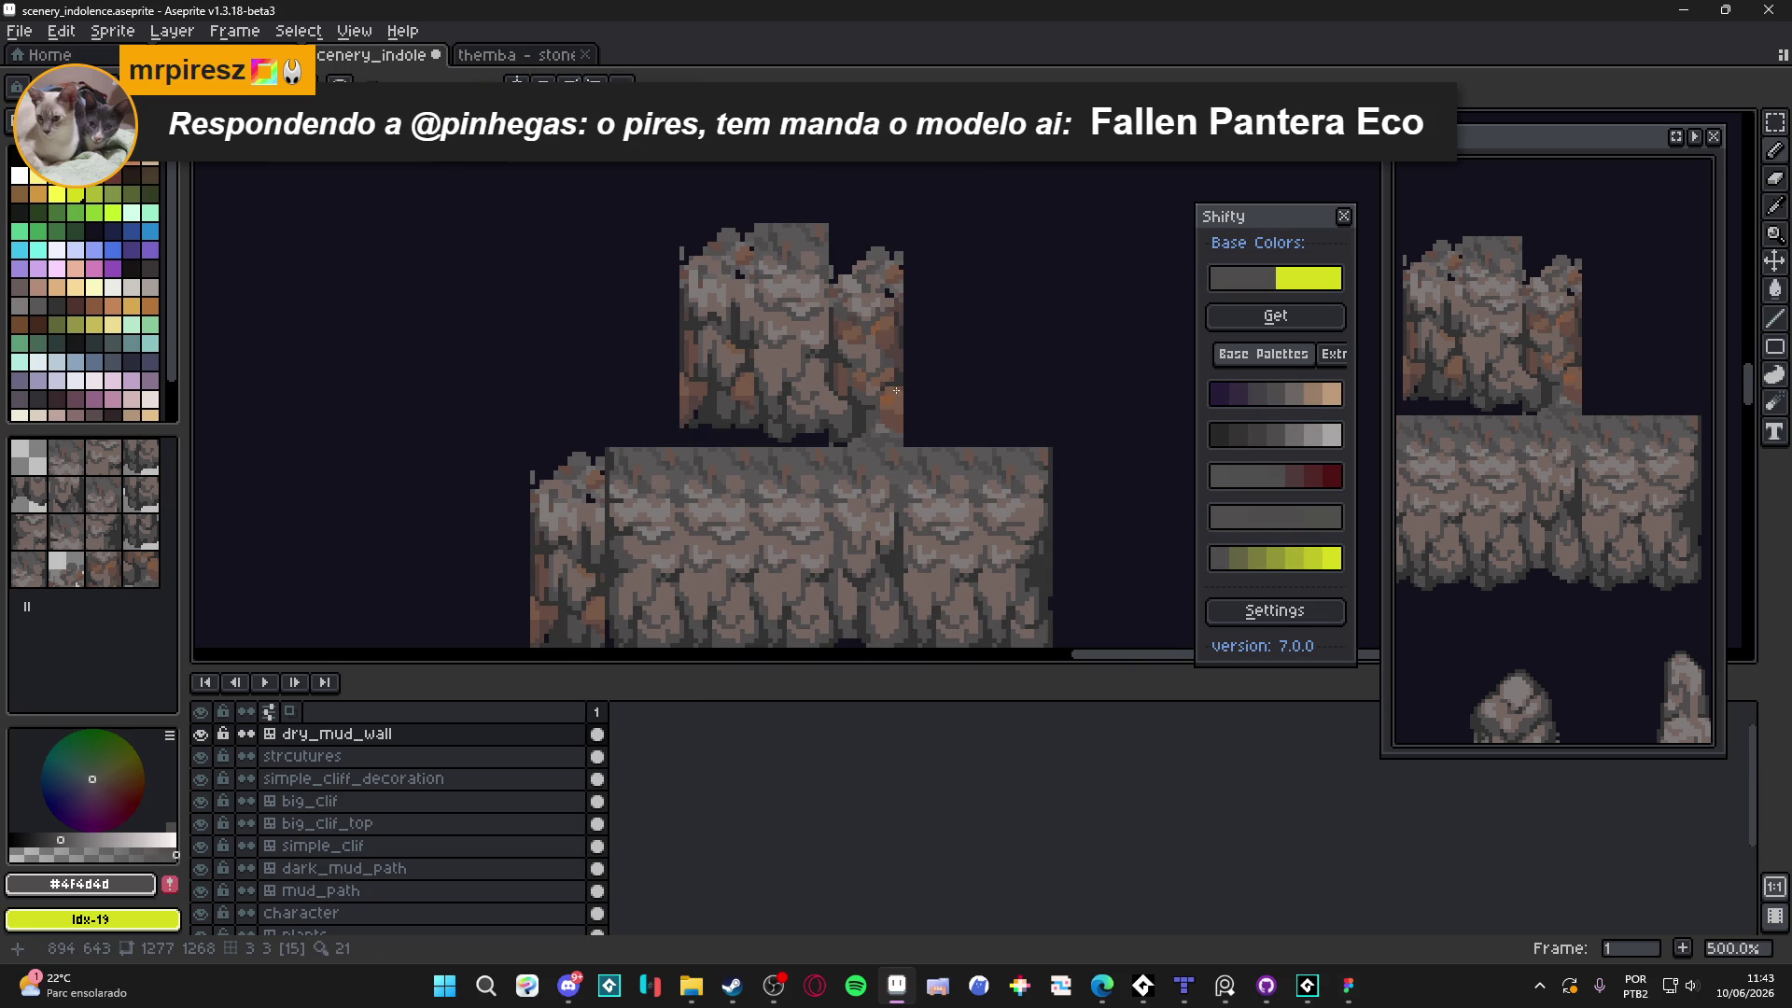
scroll(905, 388, up, 5)
alt+click(849, 420)
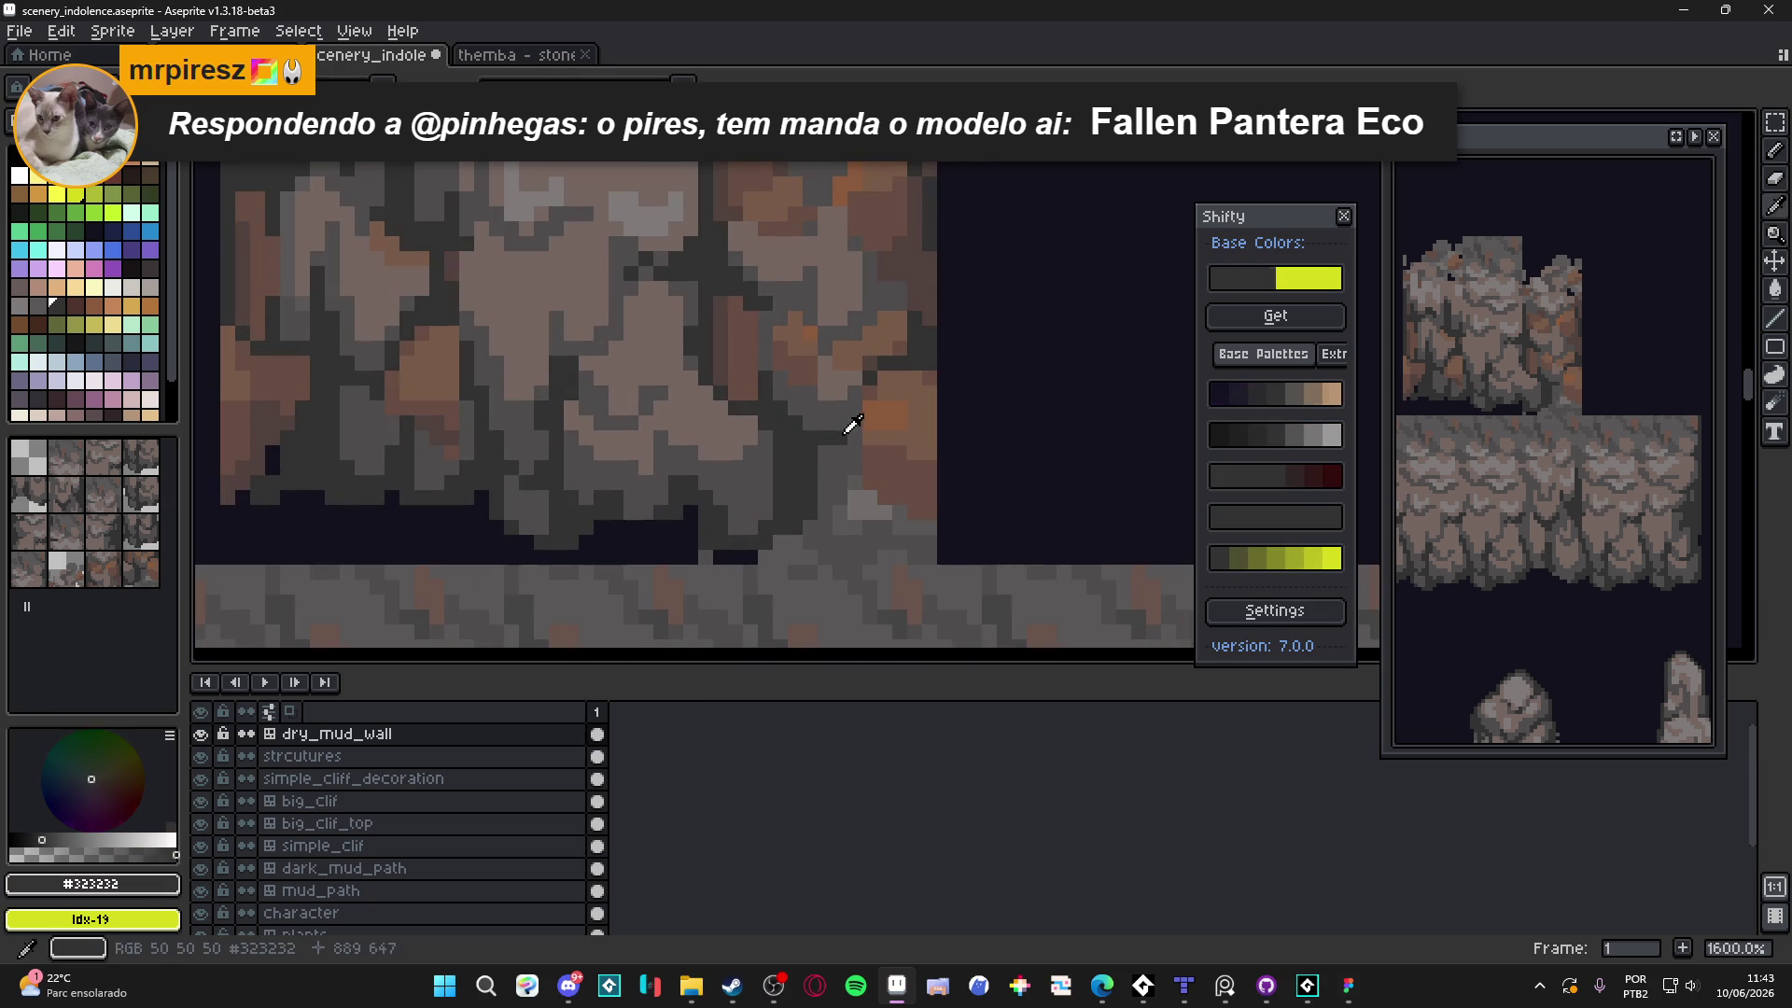
scroll(865, 440, down, 4)
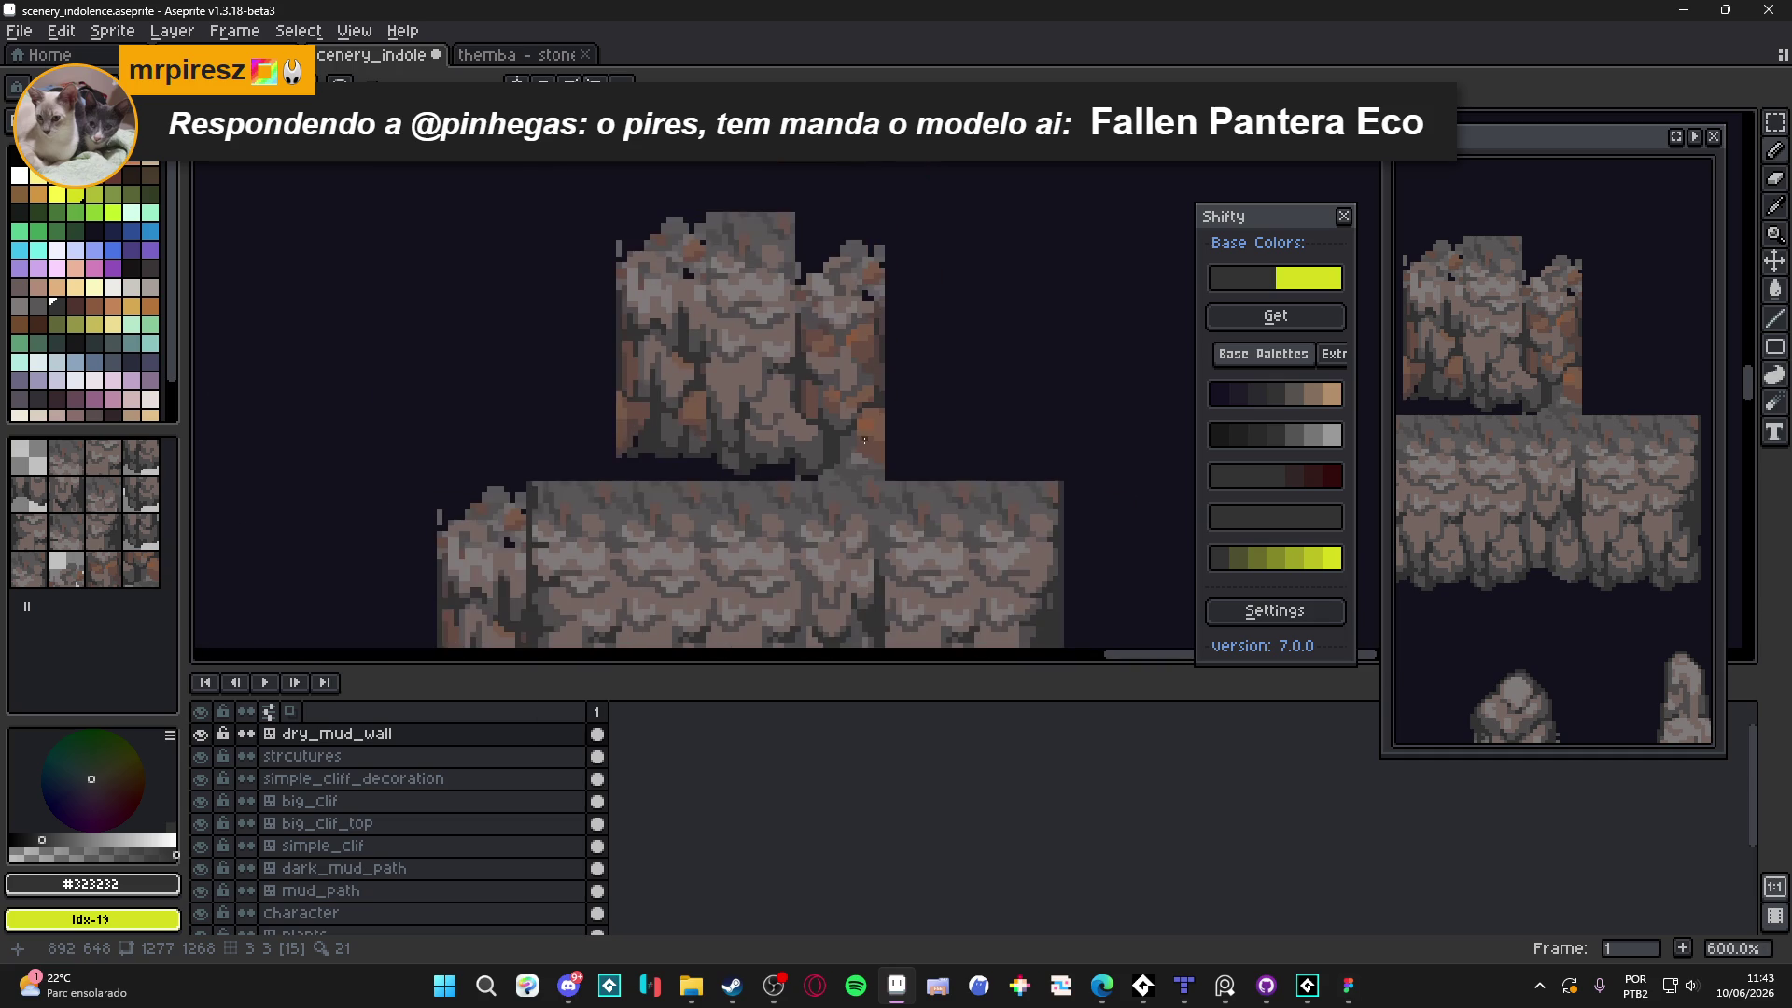
scroll(866, 438, down, 2)
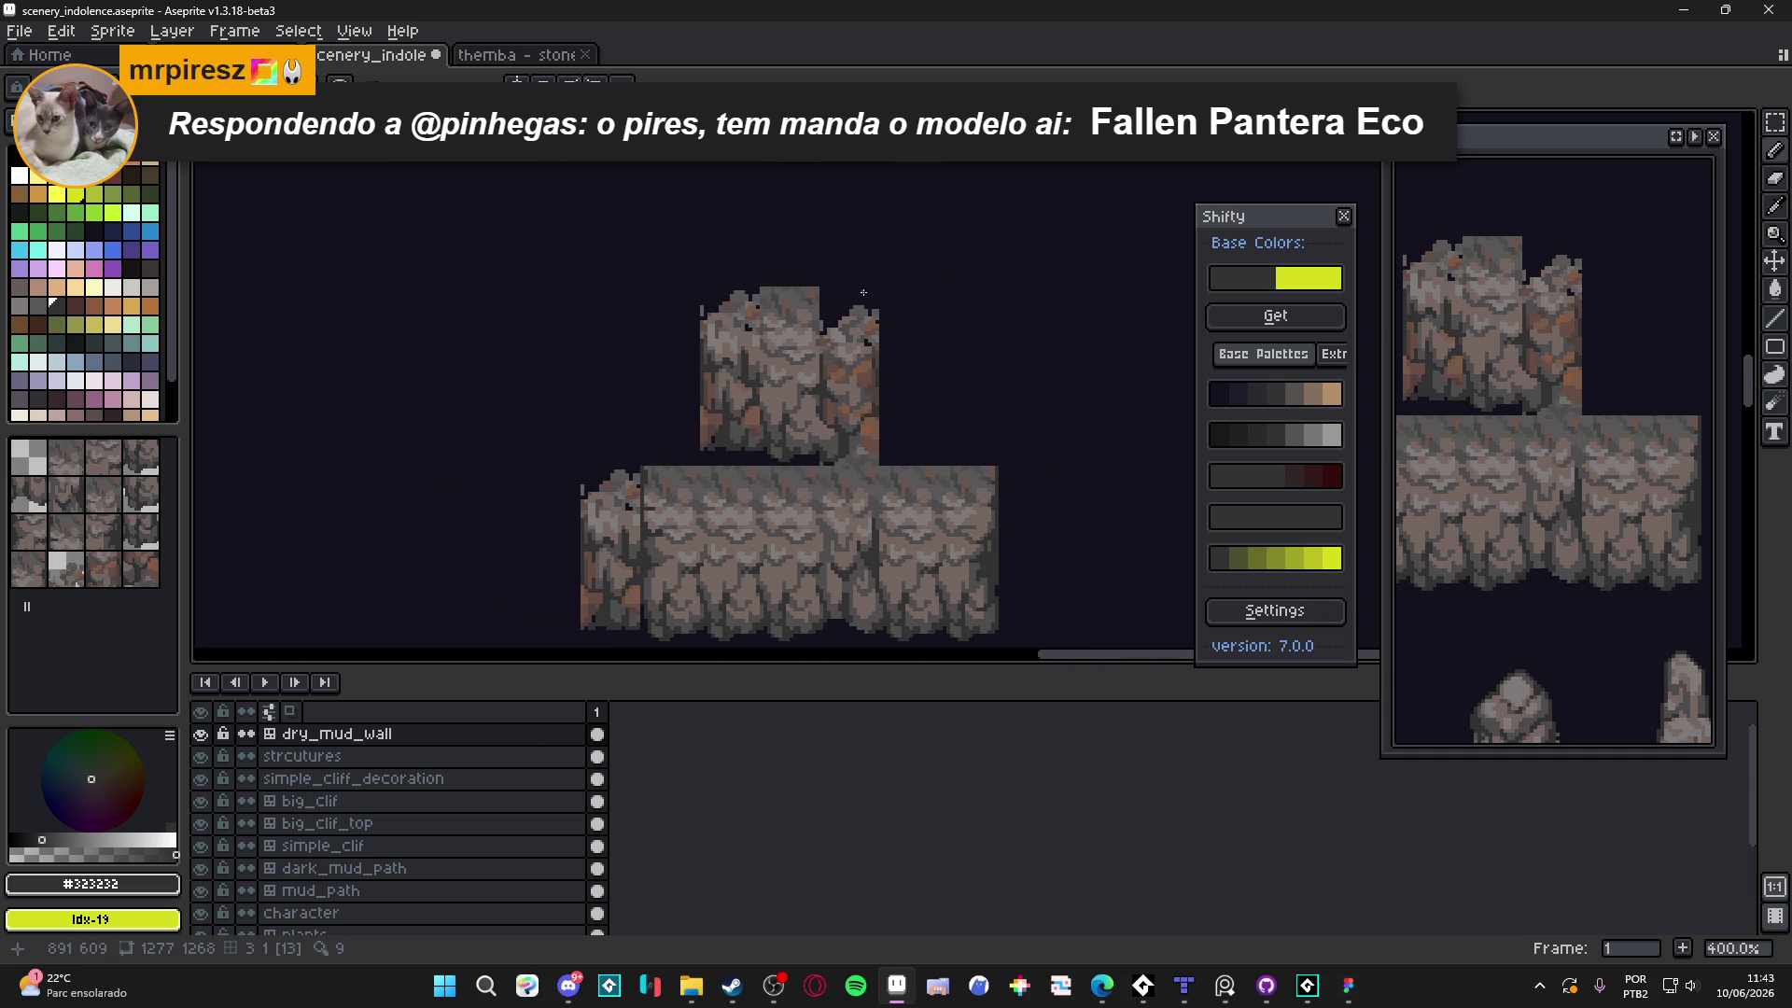
scroll(860, 308, up, 5)
alt+click(850, 368)
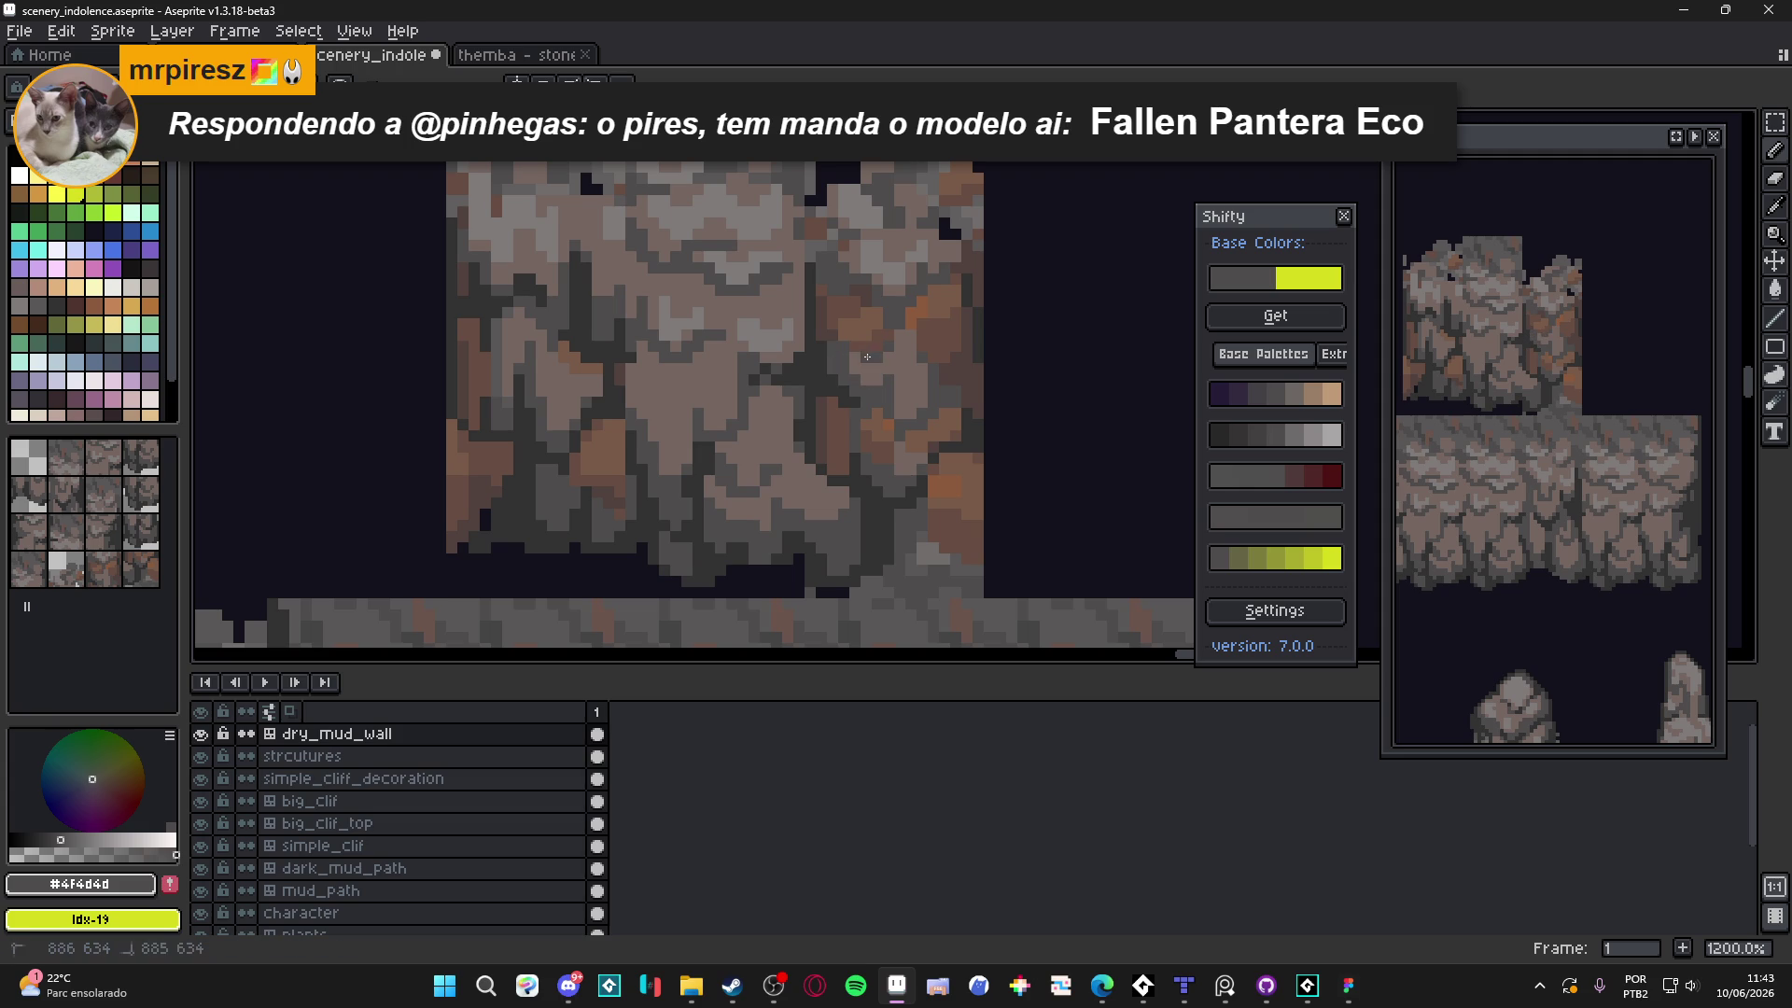
scroll(931, 412, down, 3)
scroll(926, 404, down, 1)
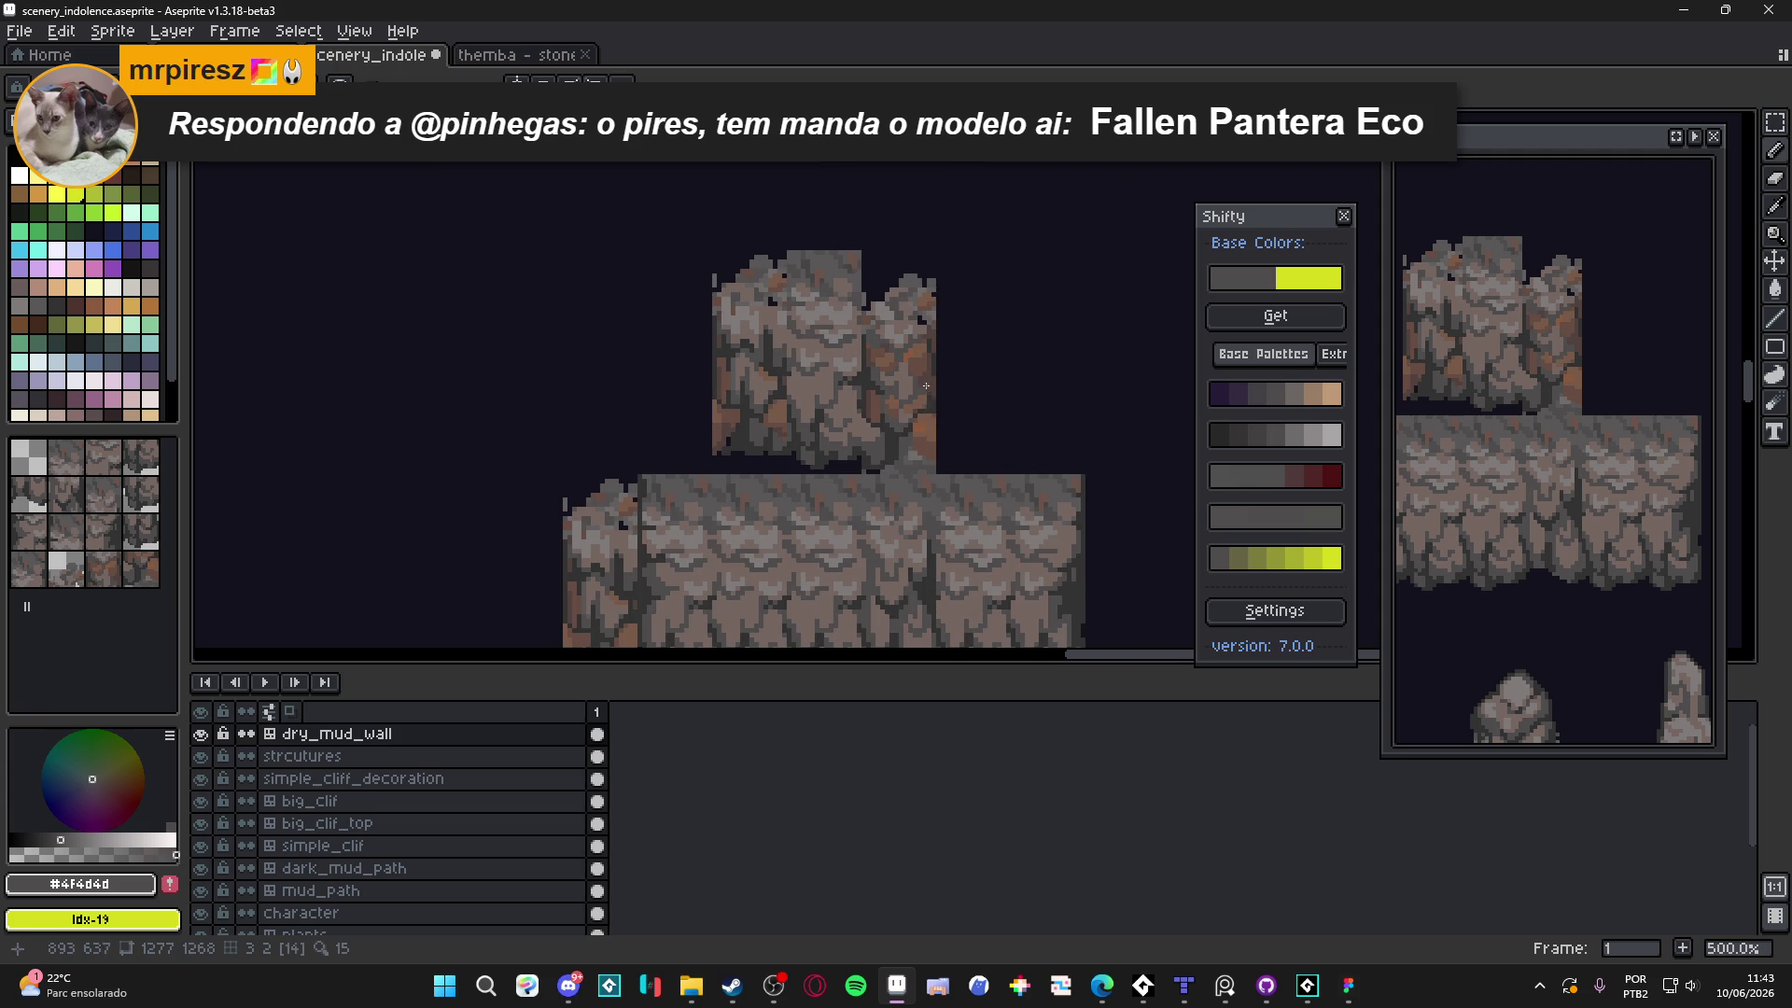
scroll(924, 392, up, 5)
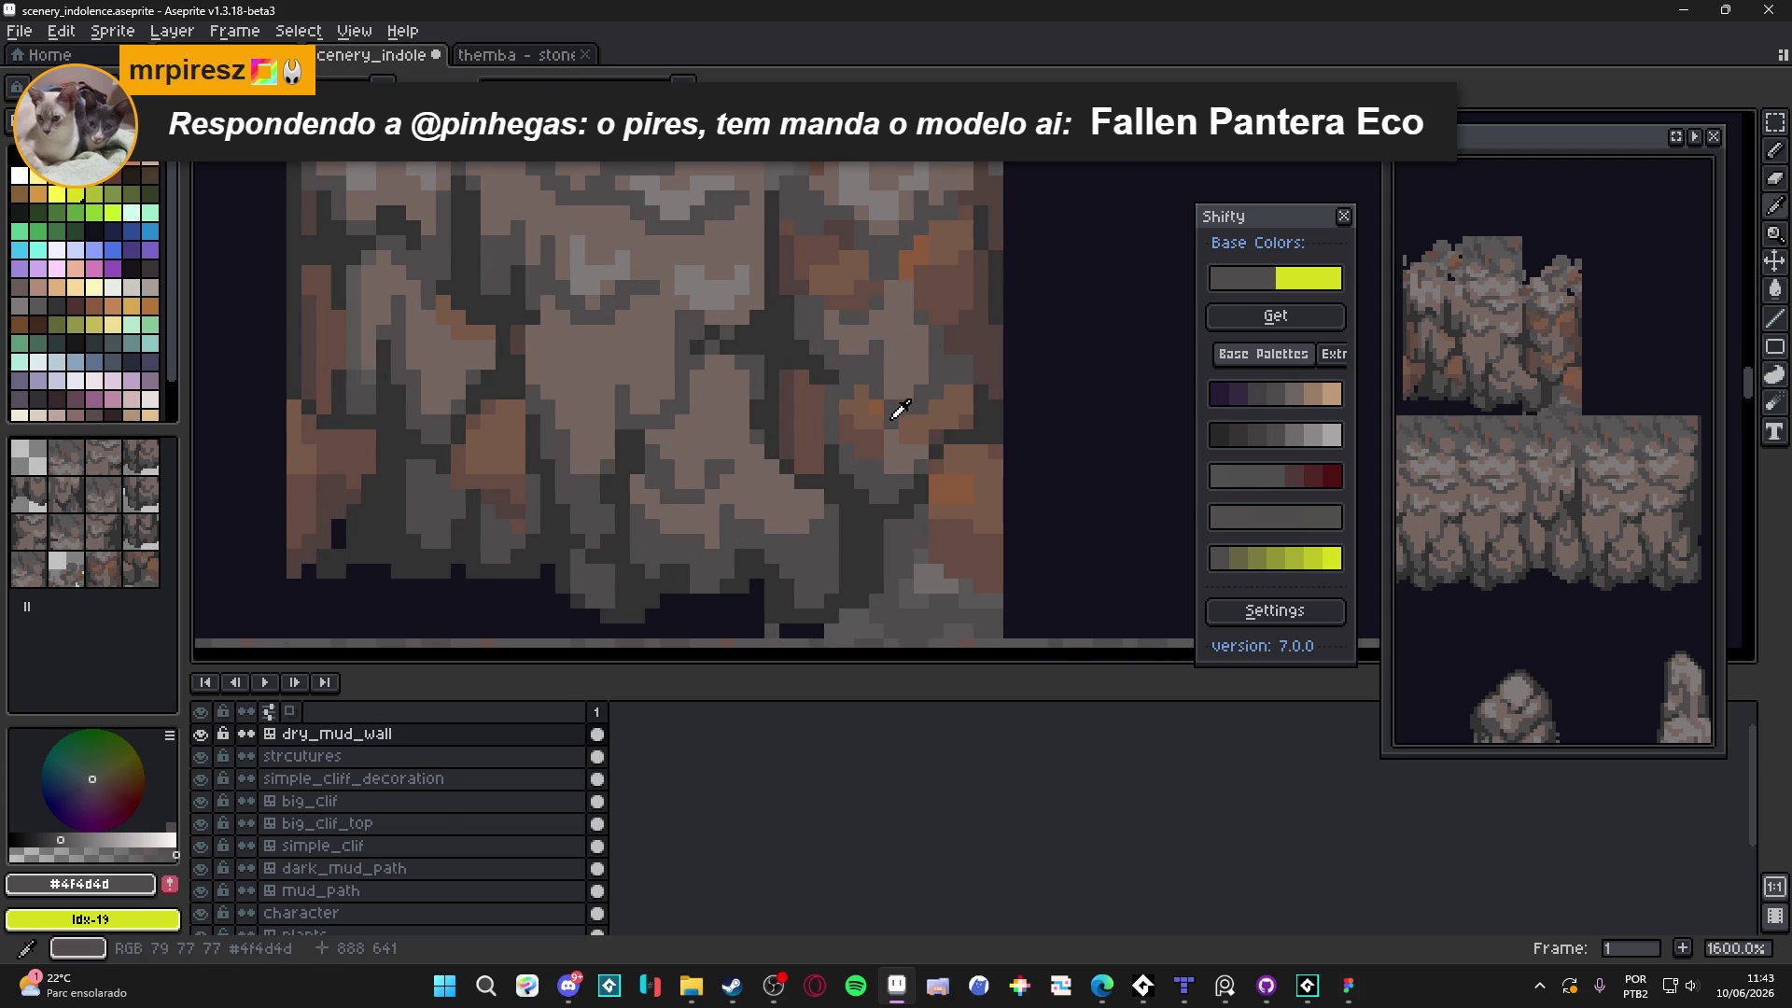
scroll(887, 405, down, 5)
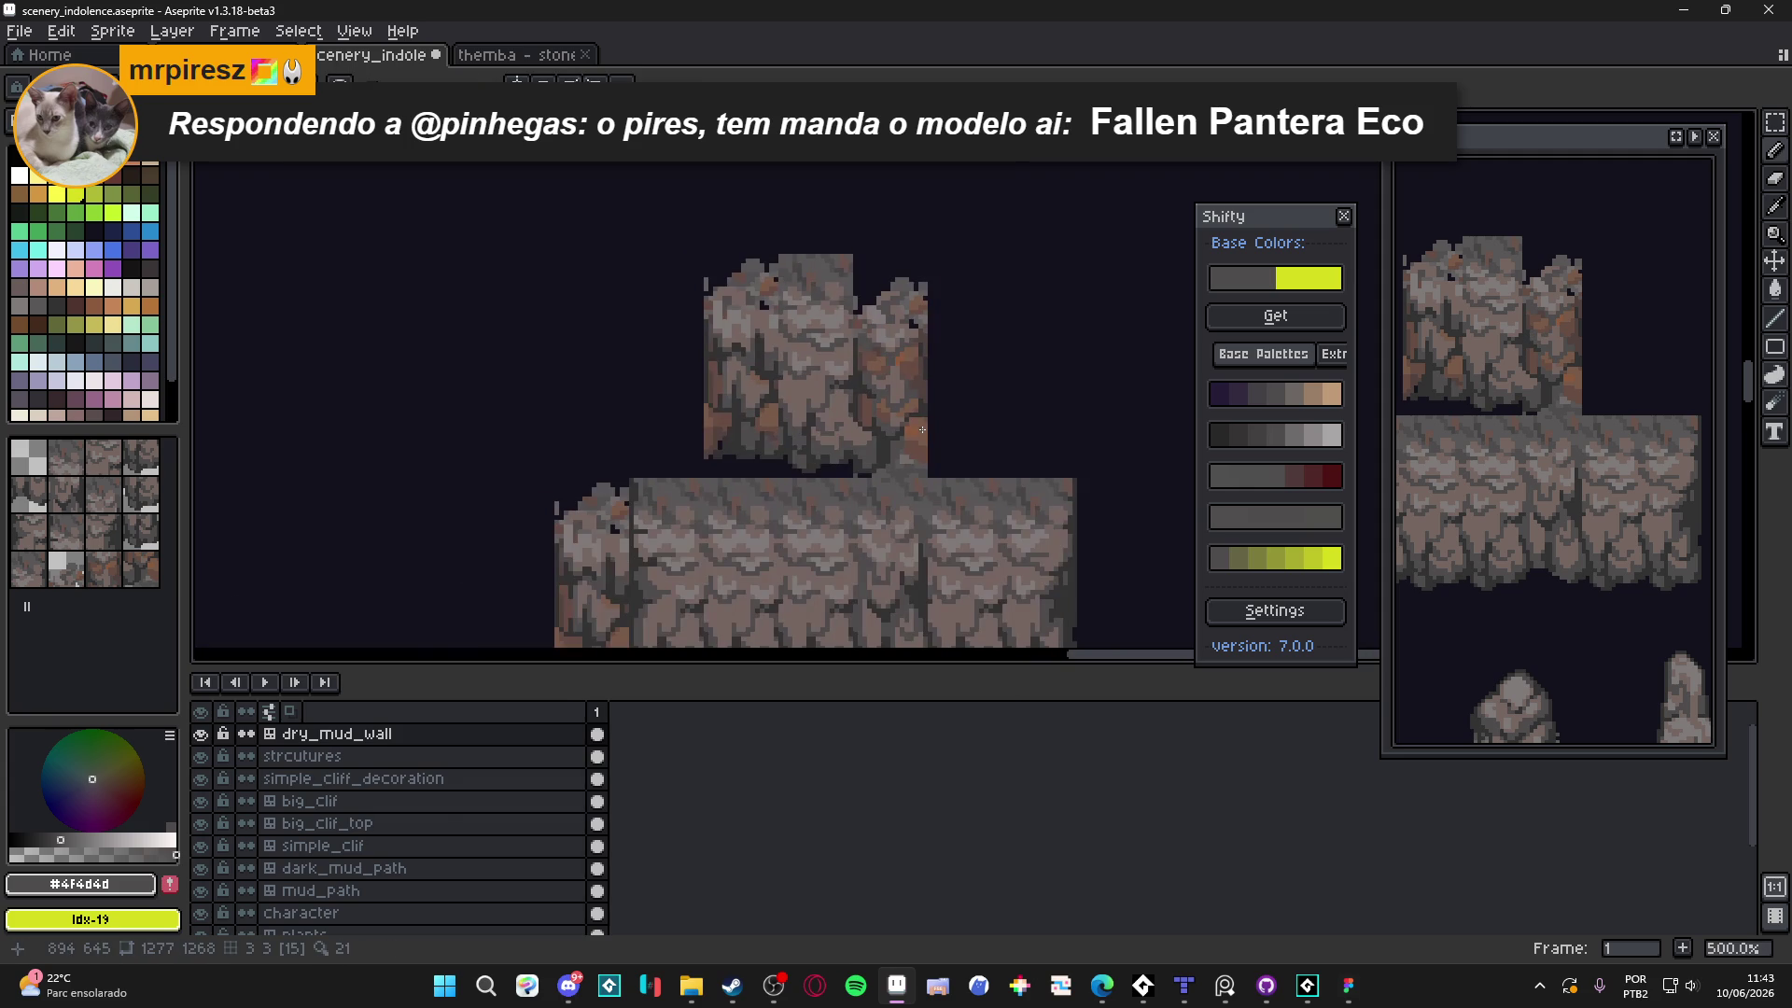
scroll(918, 428, down, 1)
Switch to the Move tool and show the tile grid with tile numbers
key(v)
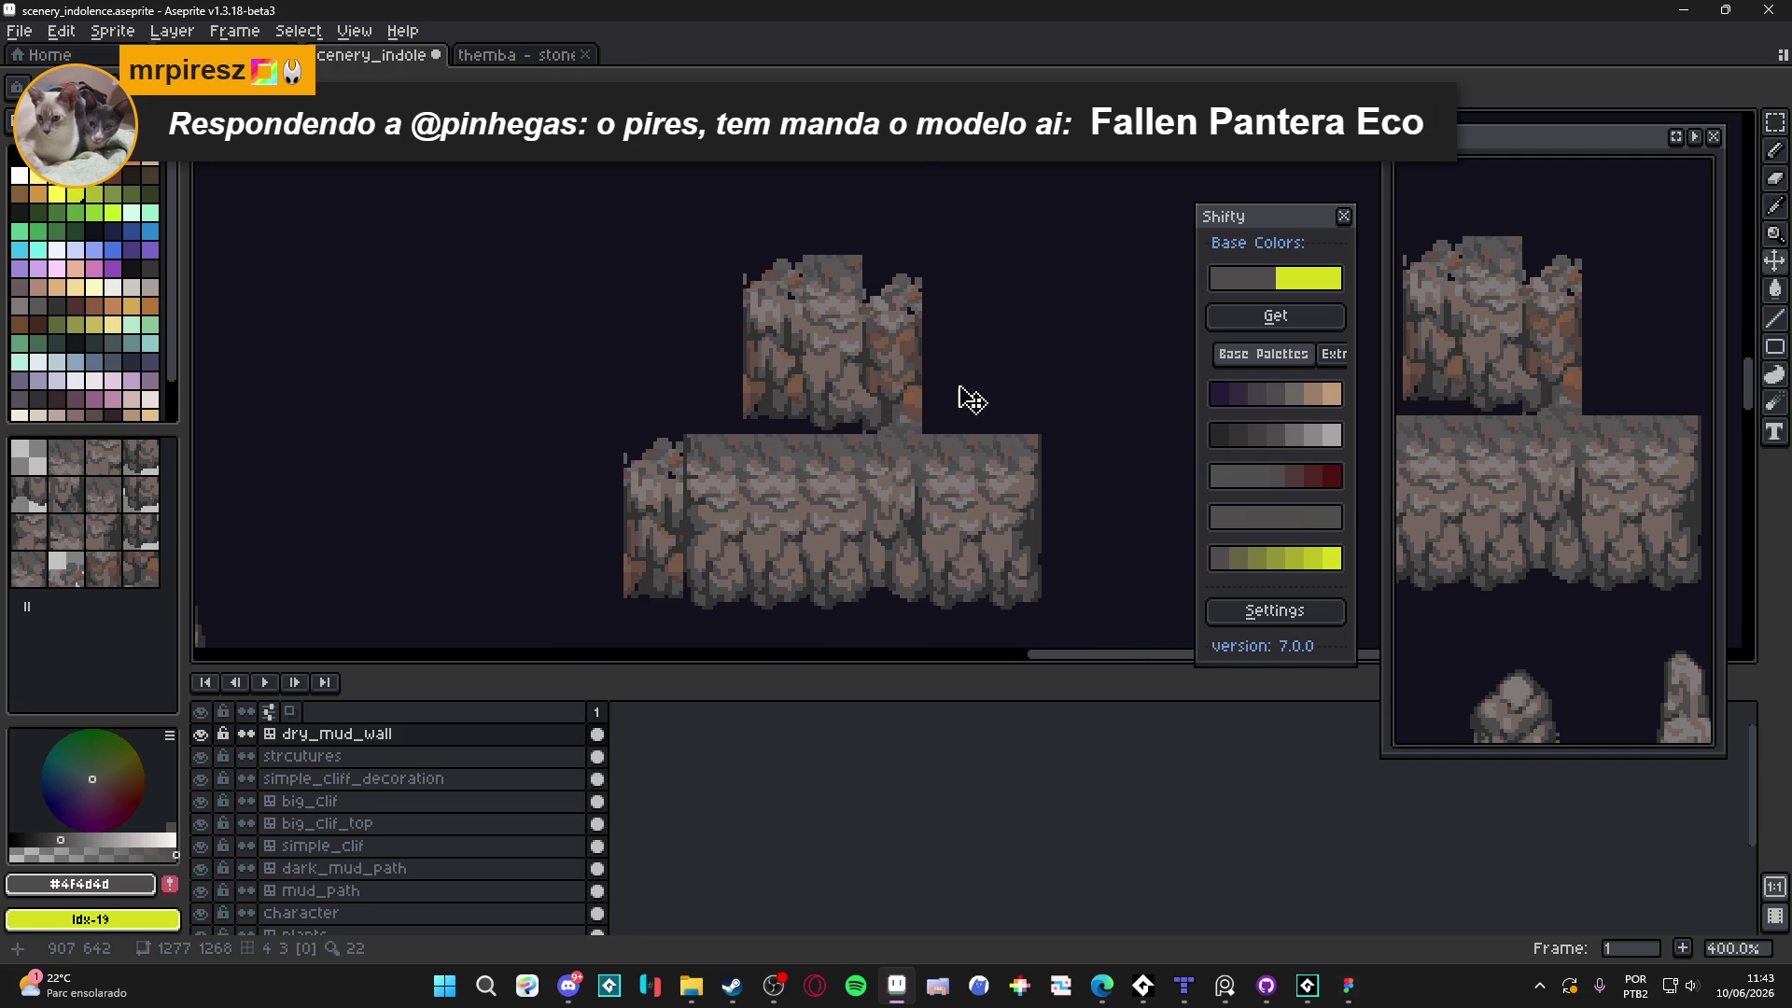
scroll(918, 411, up, 3)
scroll(896, 457, up, 1)
scroll(933, 450, down, 3)
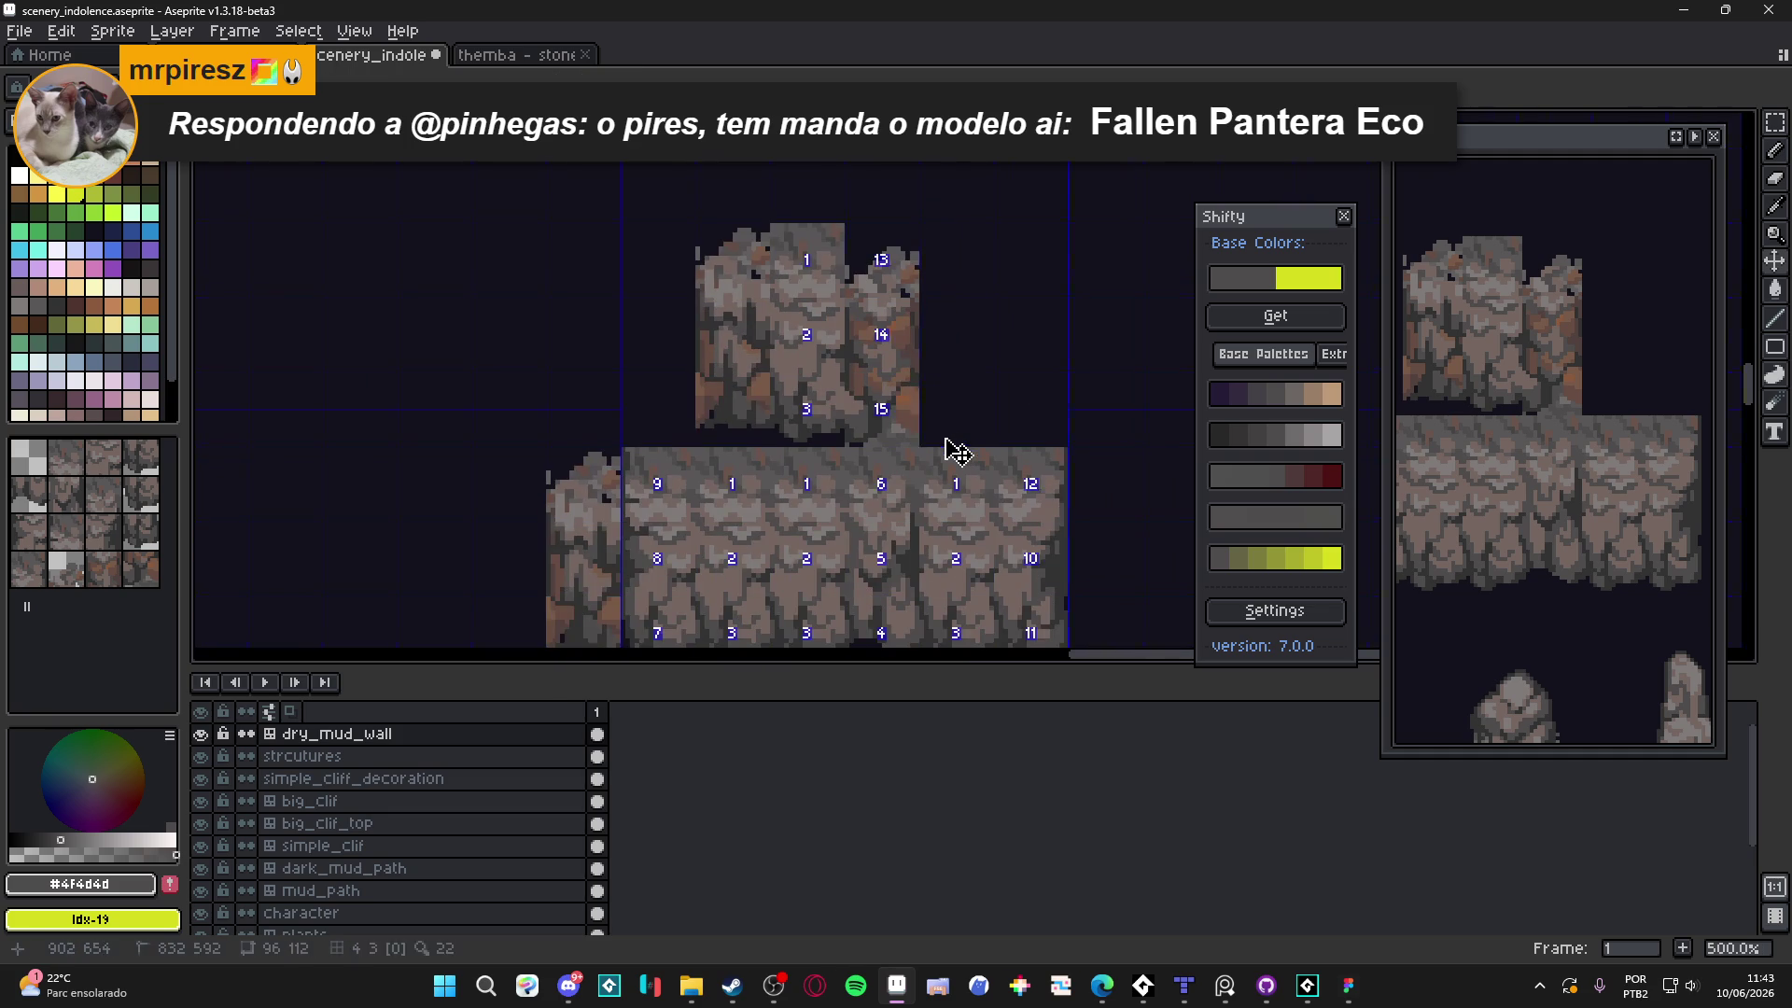
key(Tab)
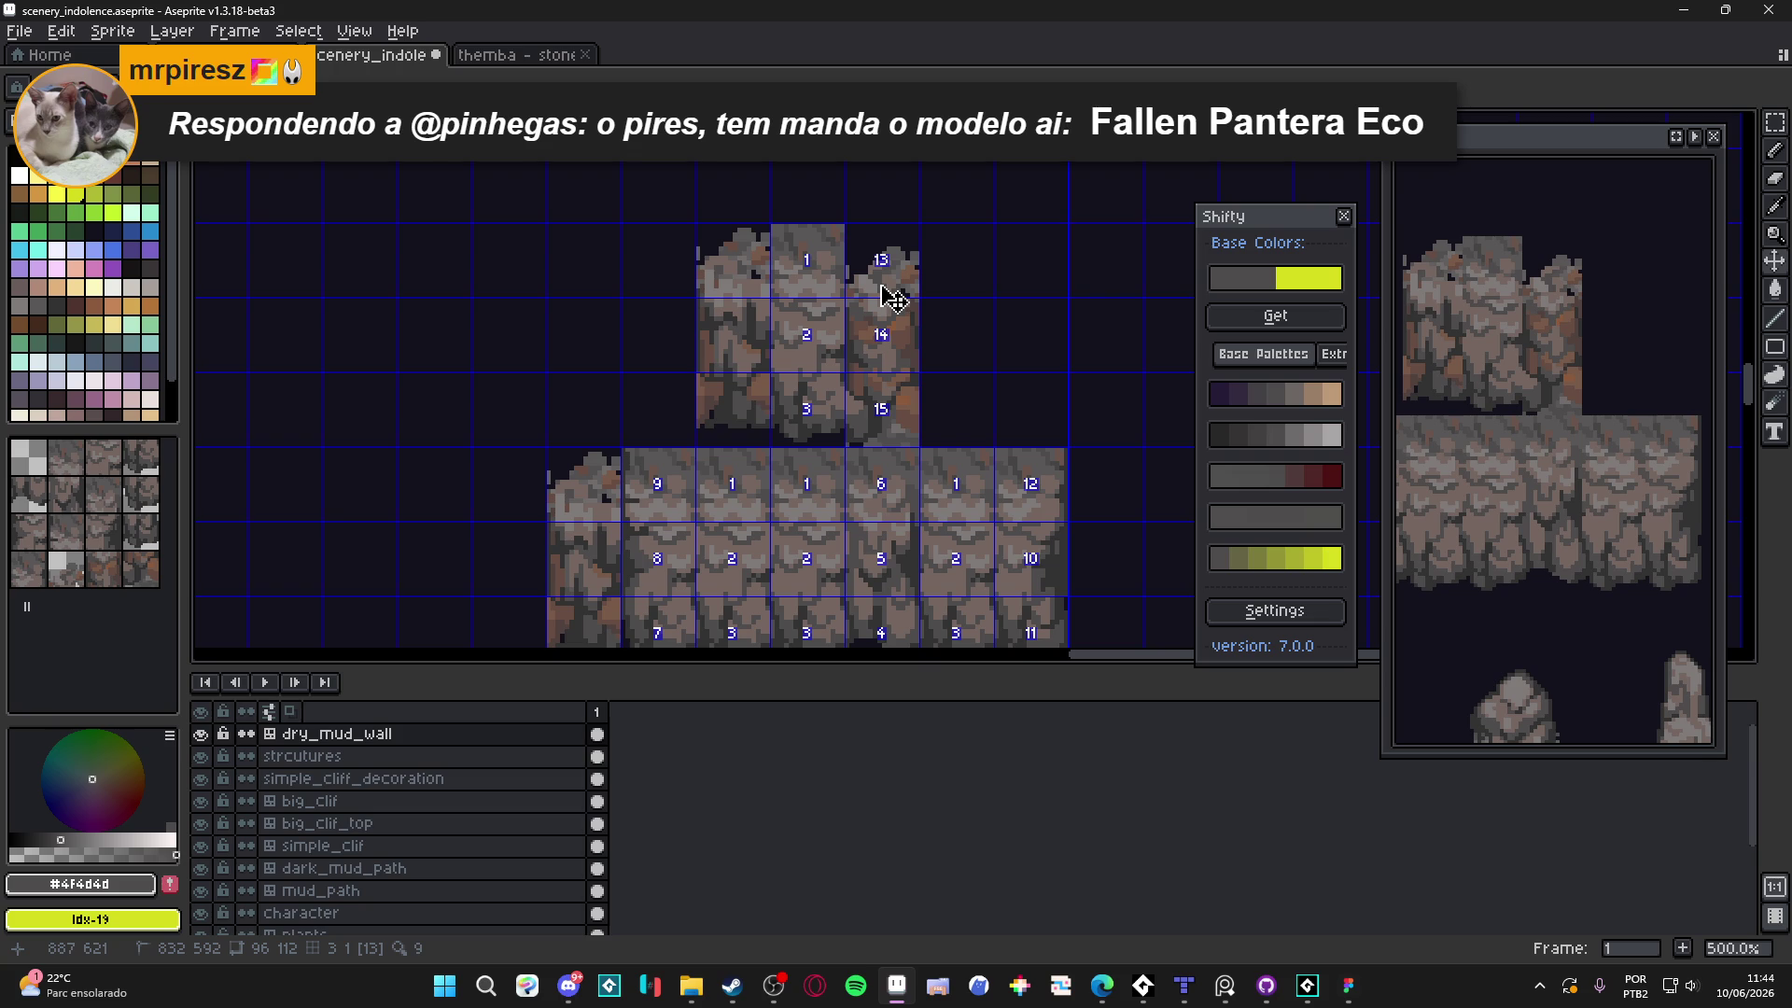
Pan over the cave scene and save scenery_indolence.aseprite
scroll(840, 300, down, 2)
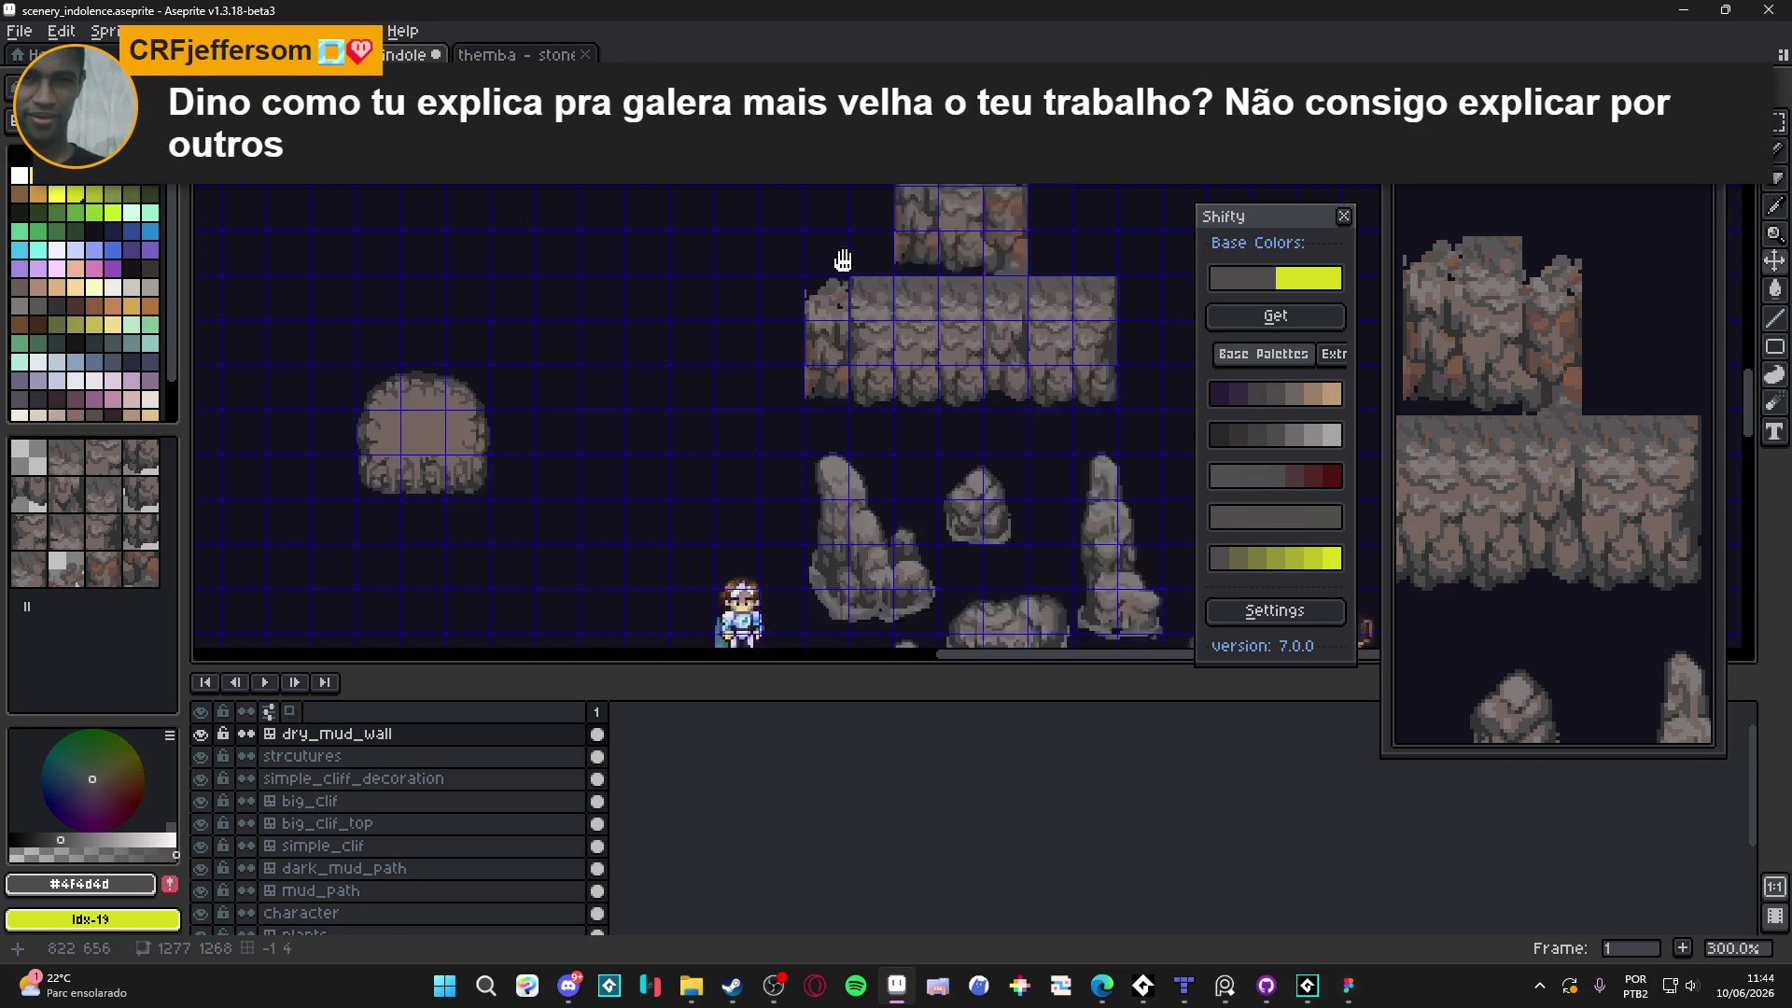
scroll(737, 355, down, 3)
drag(692, 395, 647, 360)
scroll(635, 360, up, 2)
key(ctrl+s)
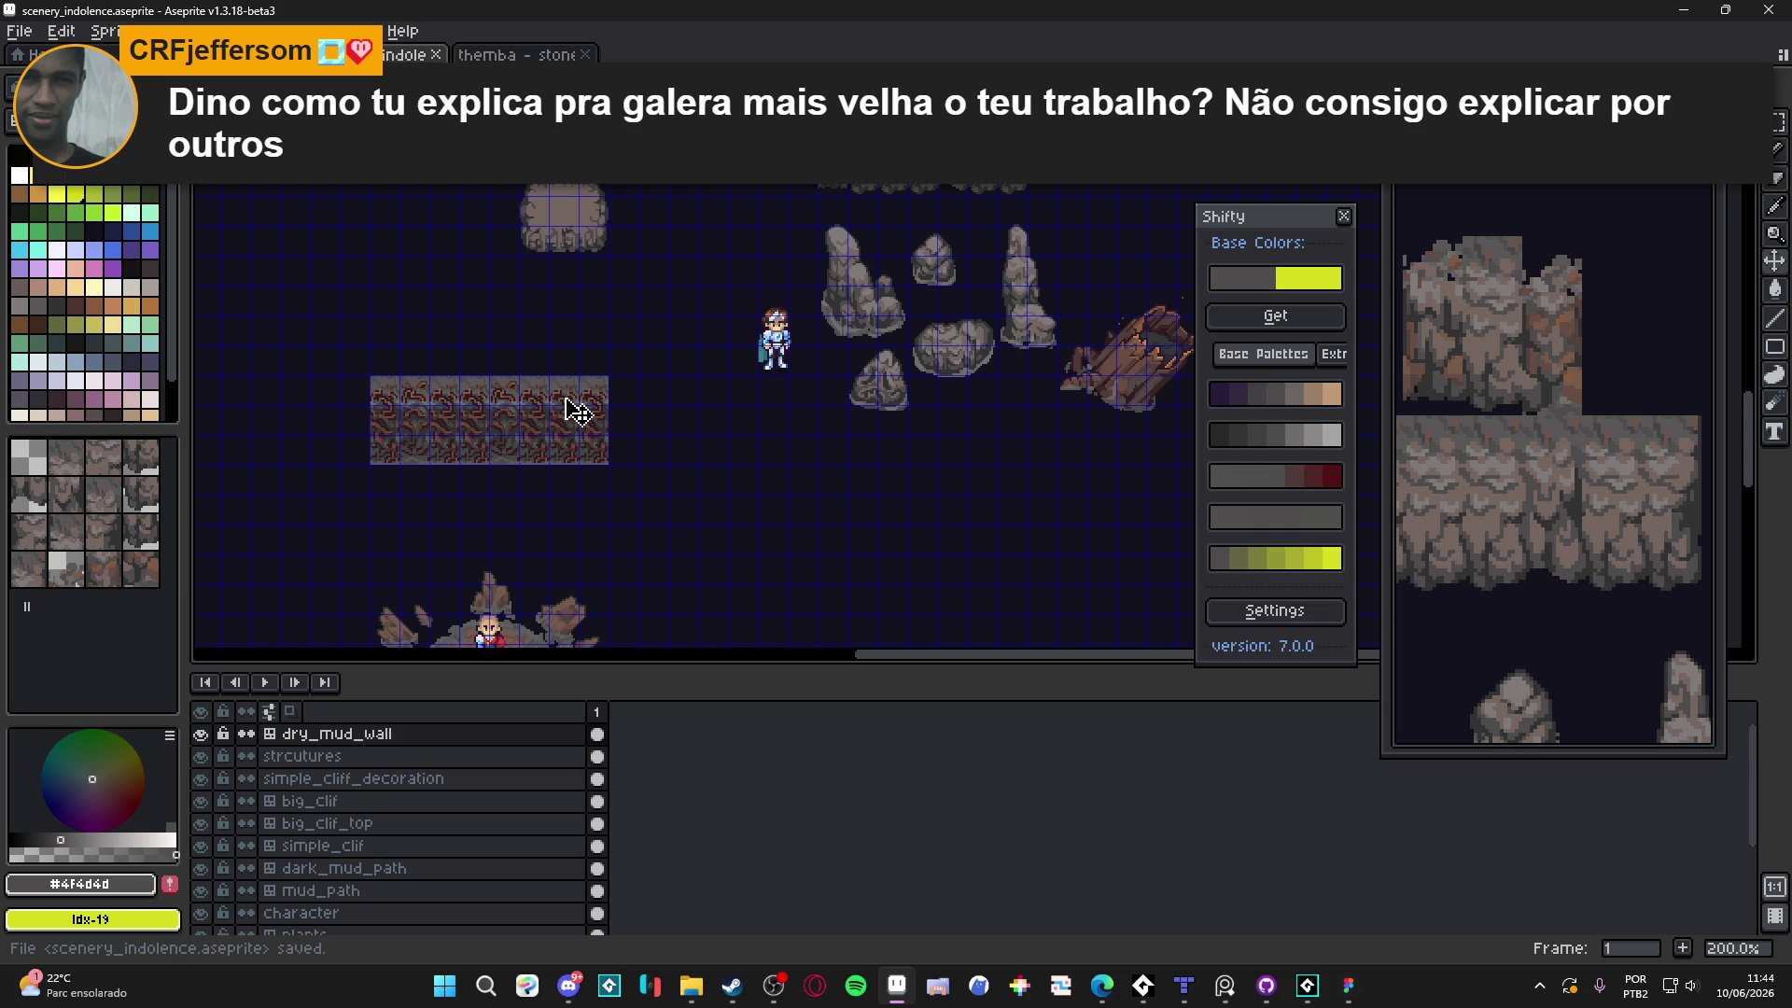
mouse_move(588, 388)
mouse_down()
mouse_move(571, 472)
mouse_move(606, 531)
mouse_move(620, 392)
mouse_up()
Pan to the left part of the scene and select the simple_clif layer
scroll(581, 500, down, 1)
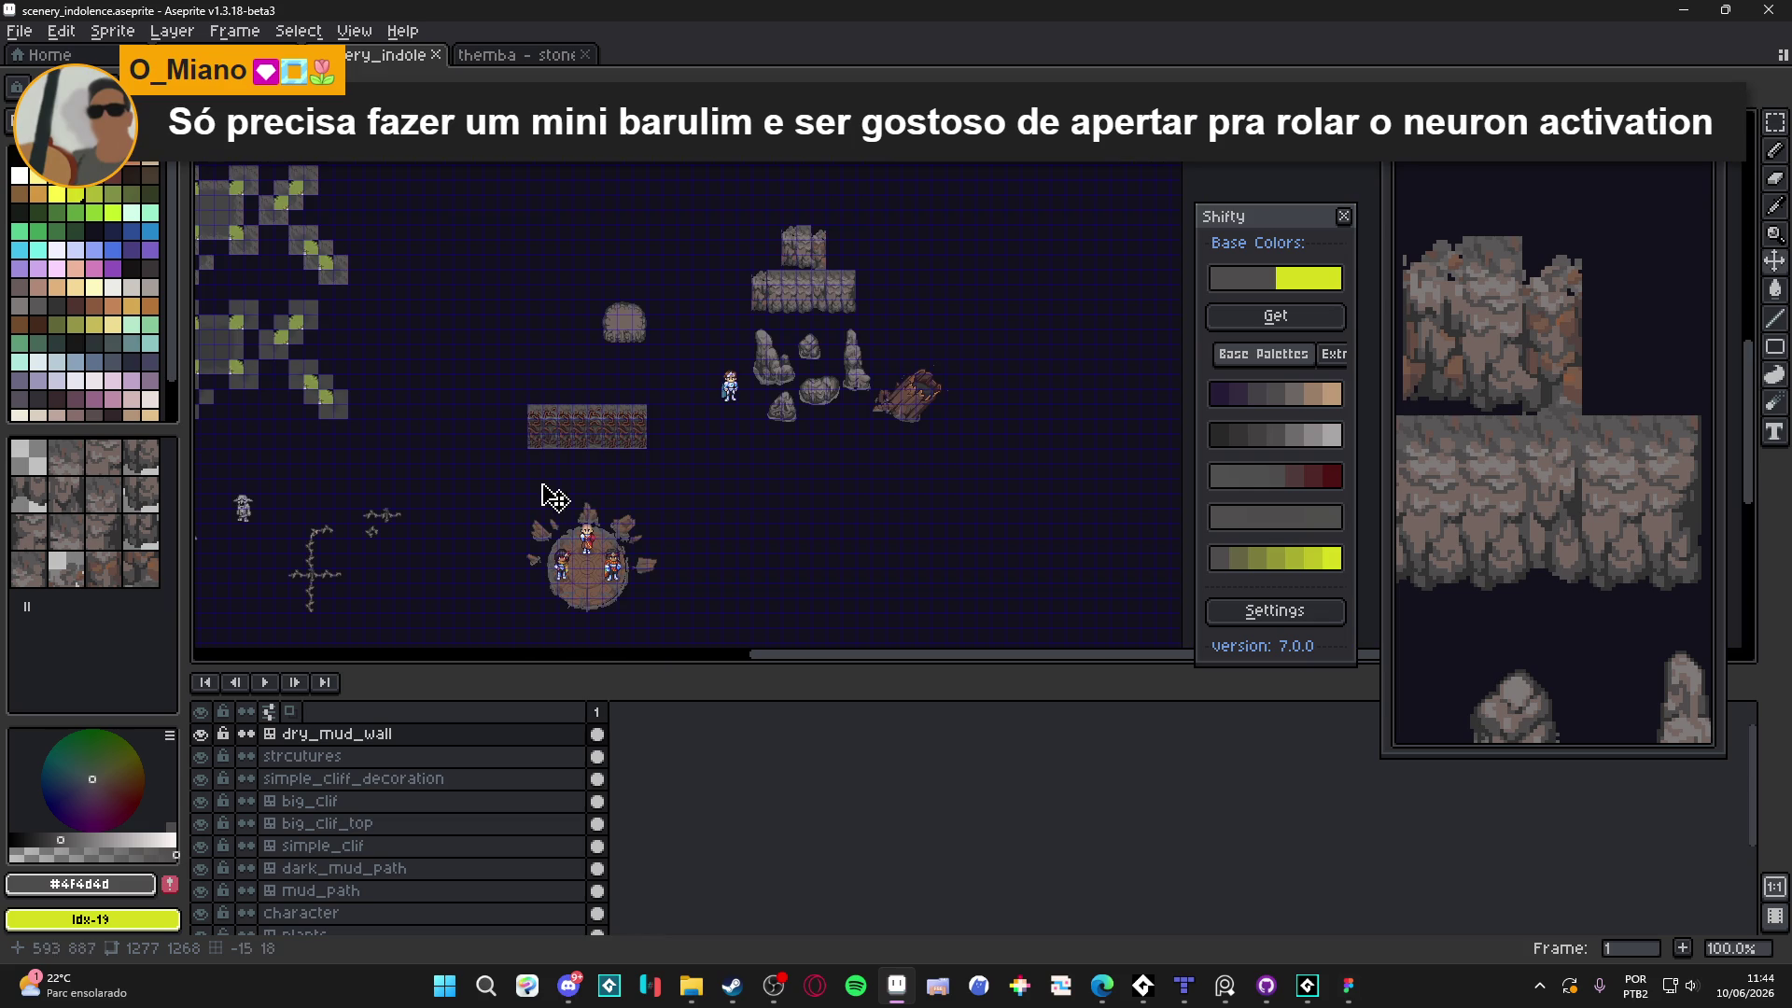
scroll(591, 428, up, 1)
scroll(592, 428, down, 1)
drag(425, 388, 751, 361)
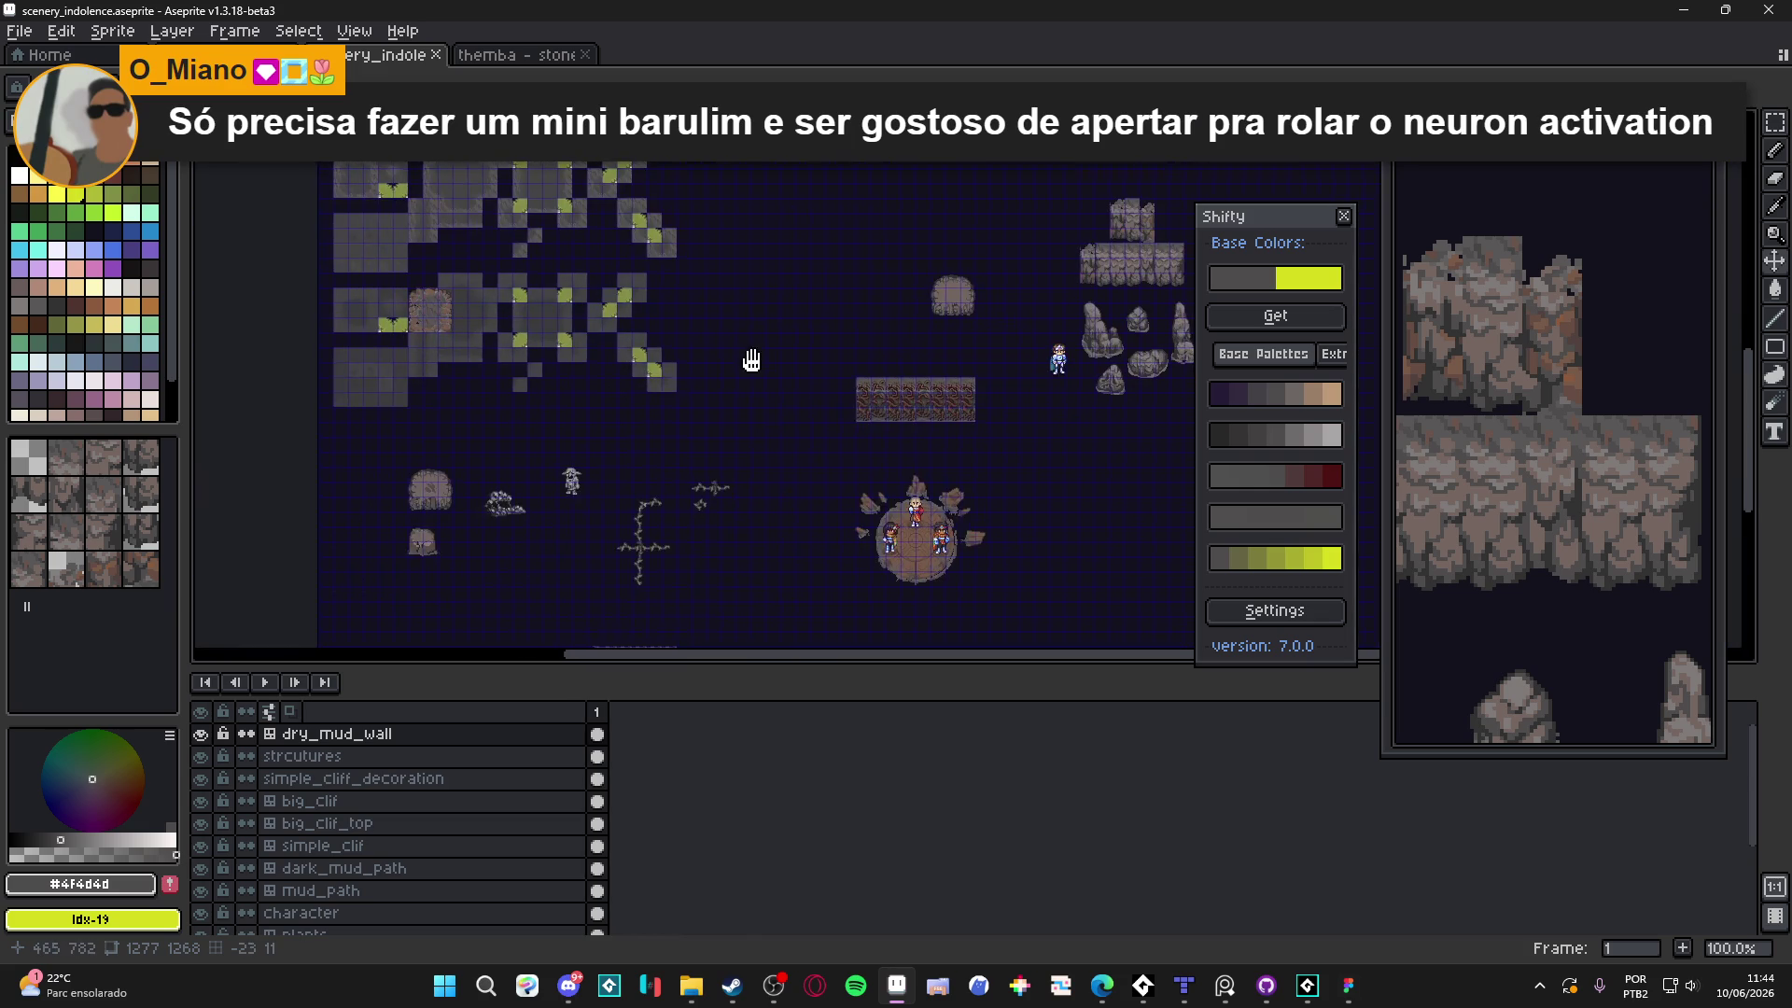
scroll(467, 420, up, 1)
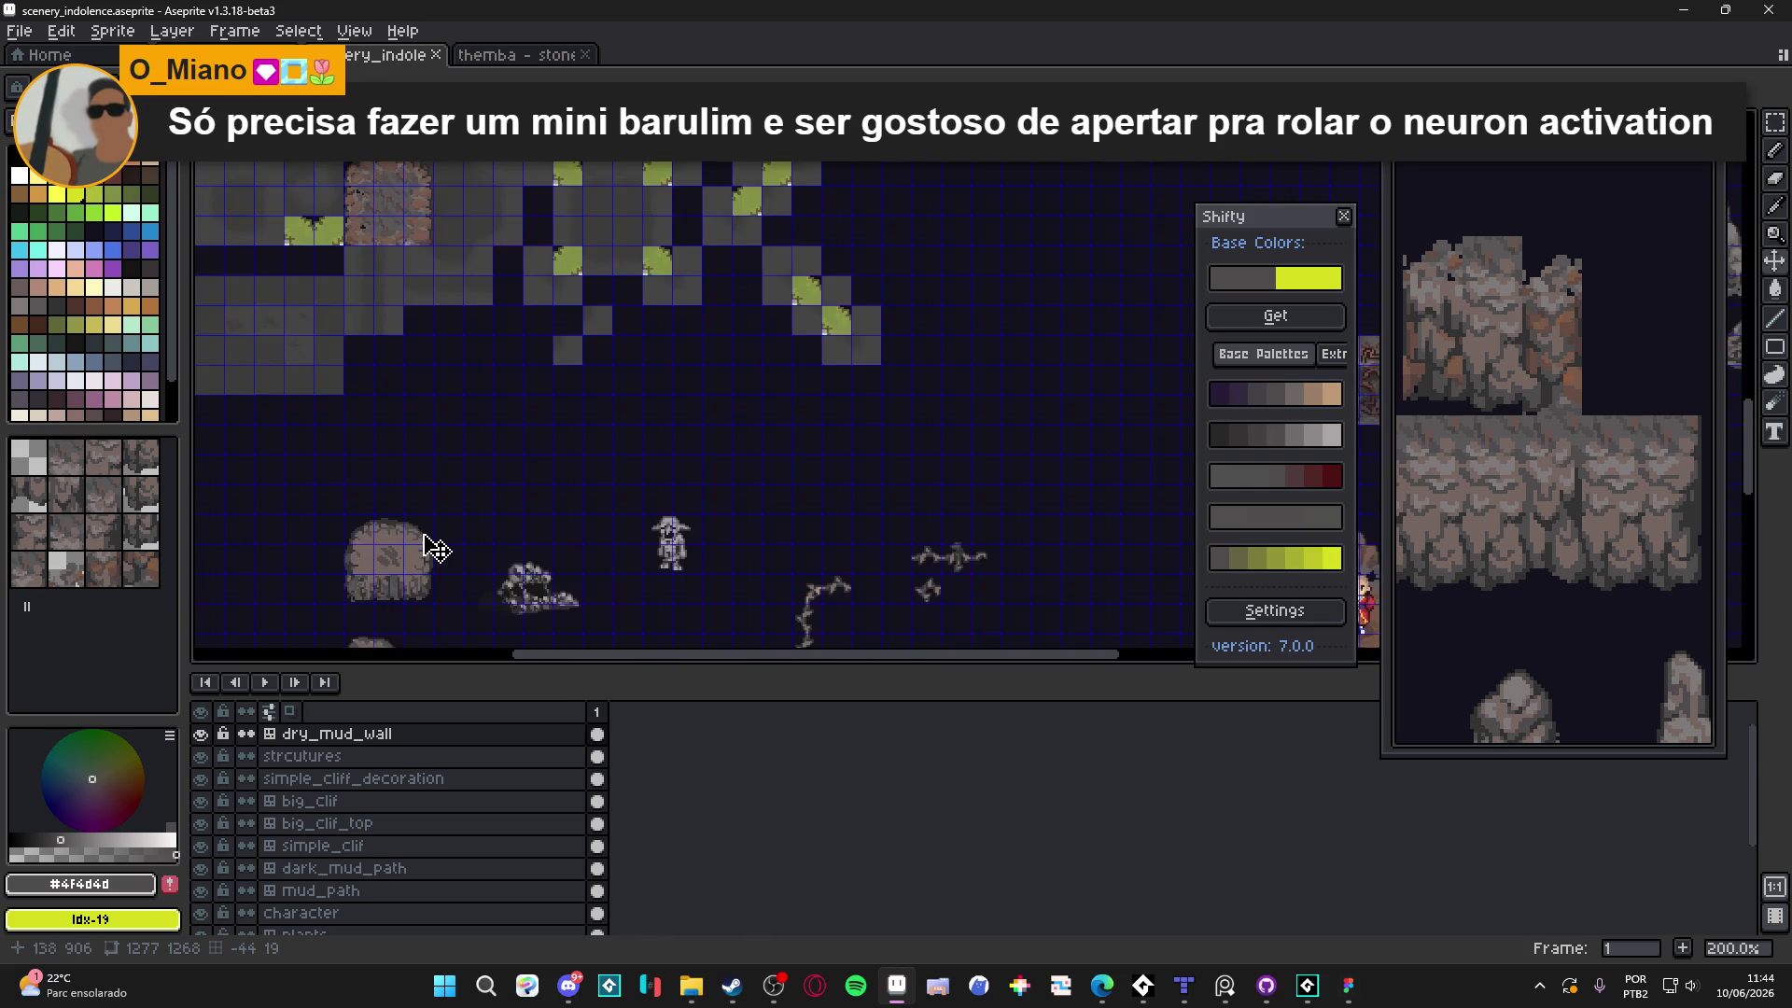
scroll(397, 539, up, 3)
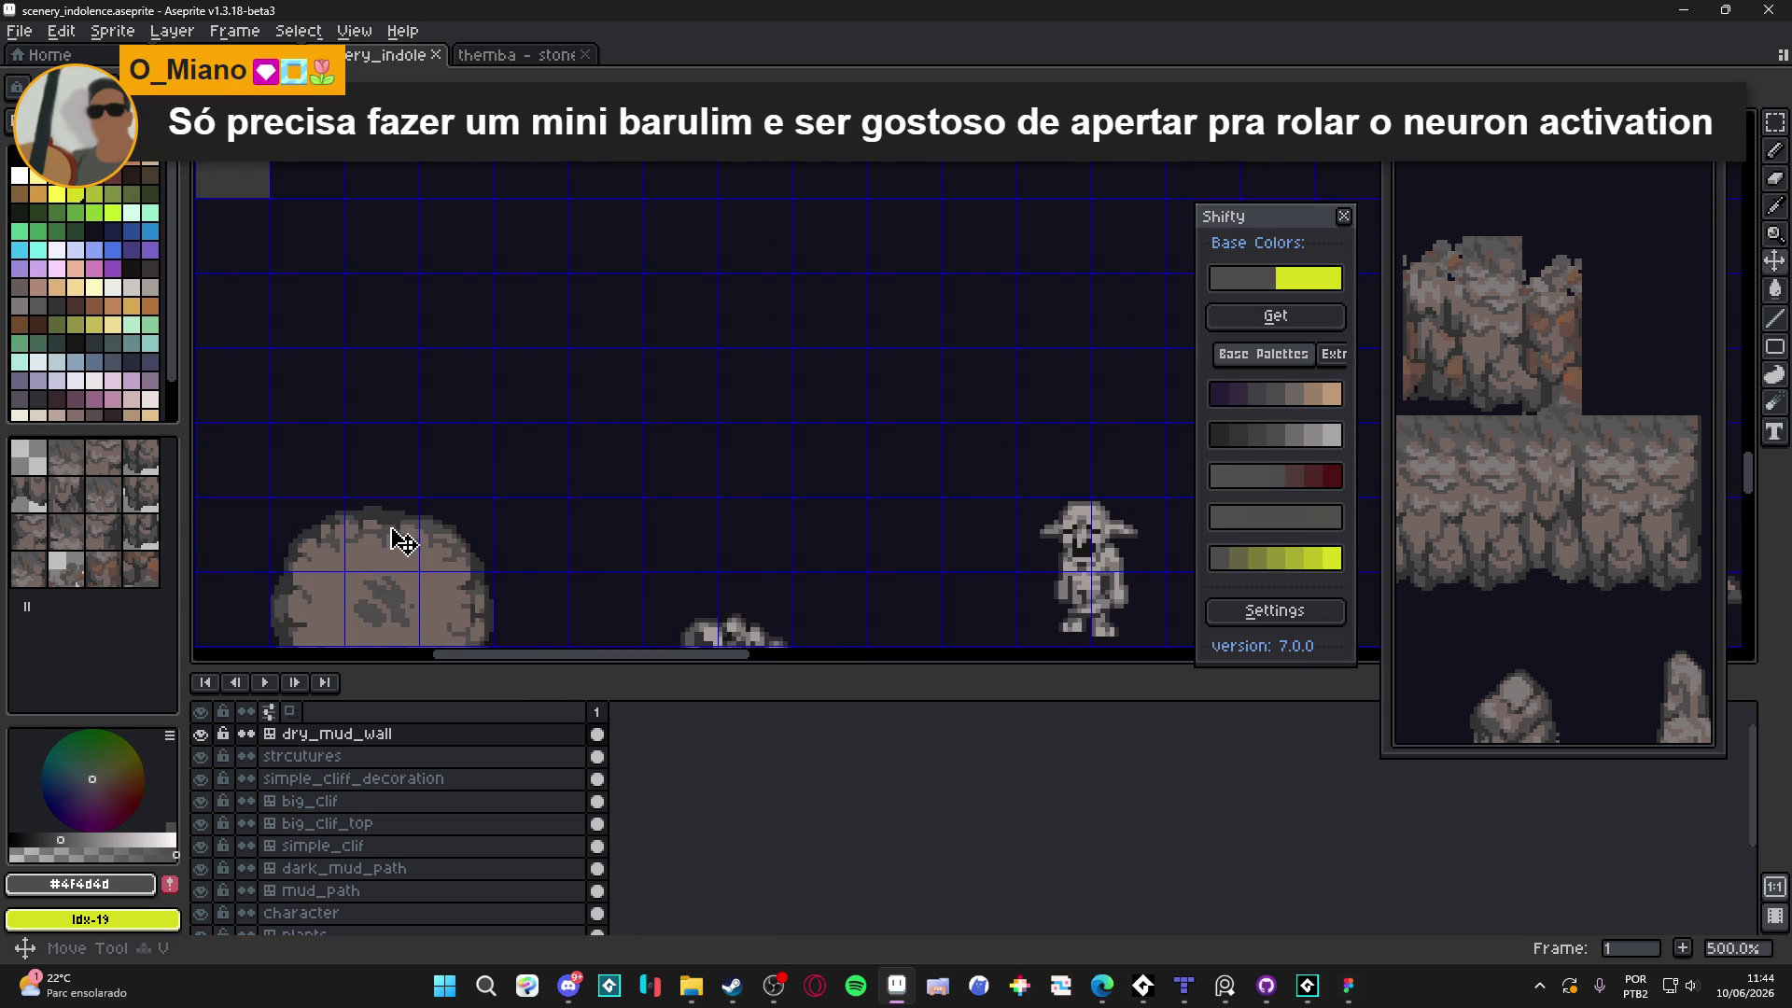
ctrl+click(401, 538)
Survey the whole cave scene, then select the big_clif_top layer
scroll(392, 530, down, 3)
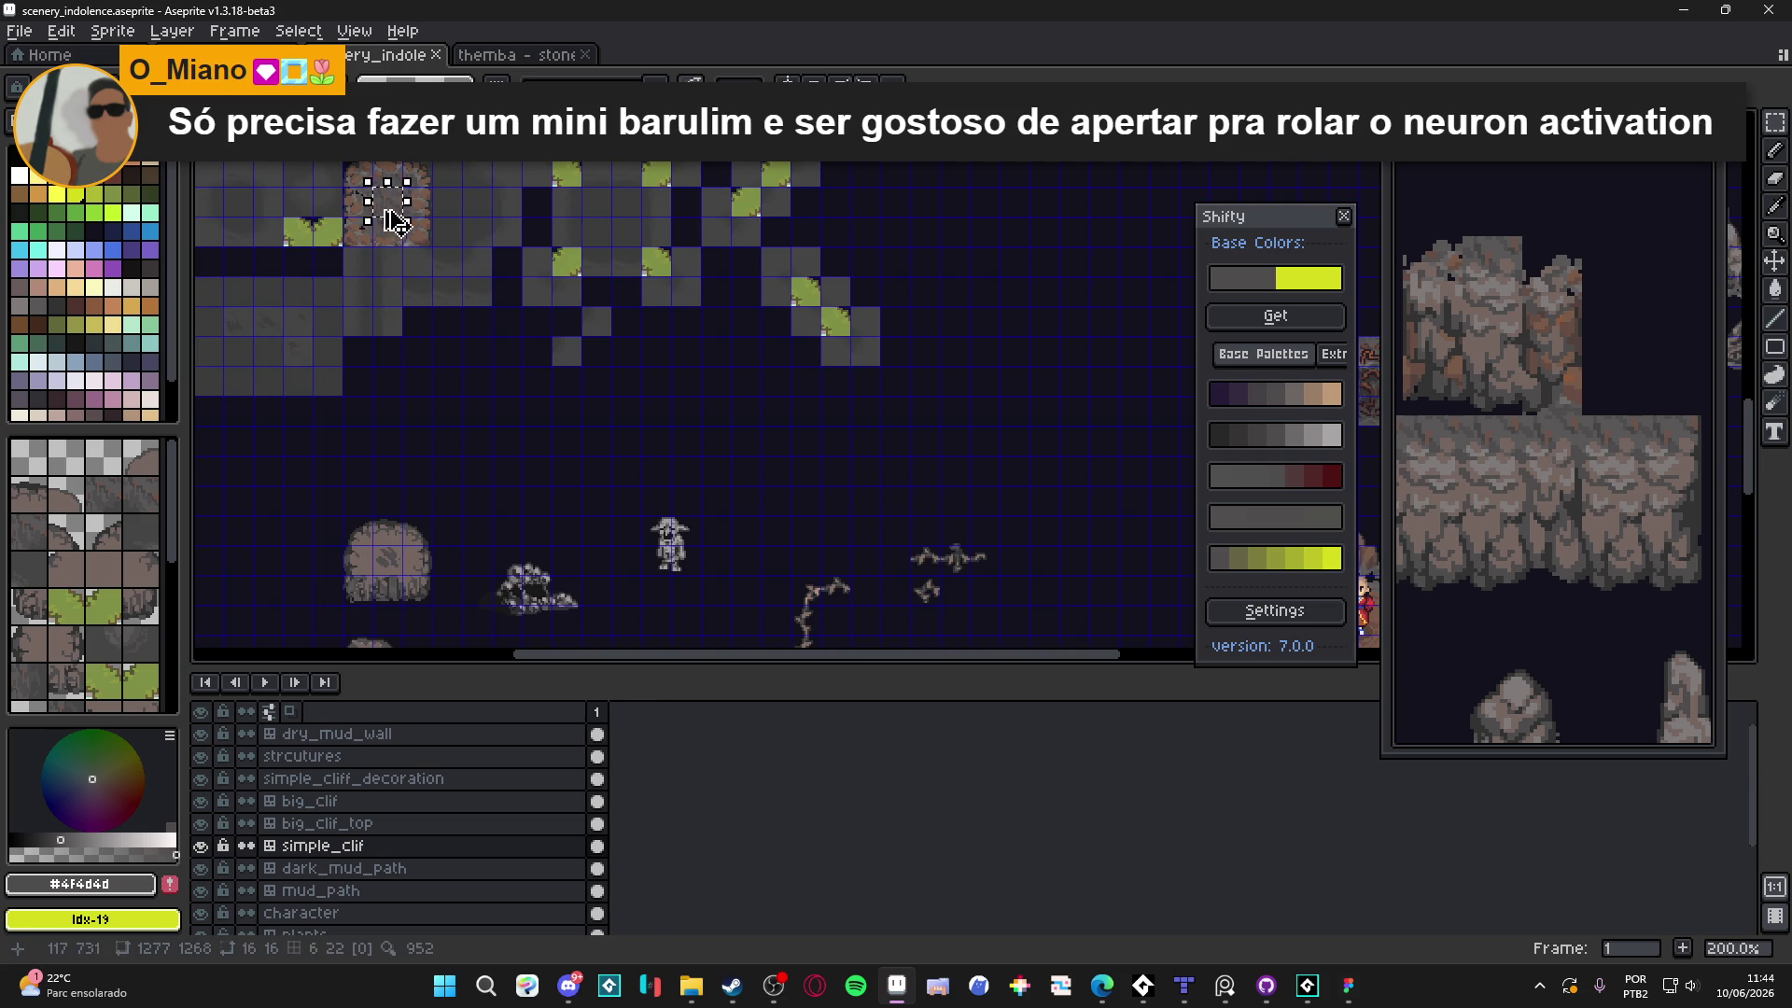
scroll(732, 519, down, 2)
drag(733, 520, 616, 531)
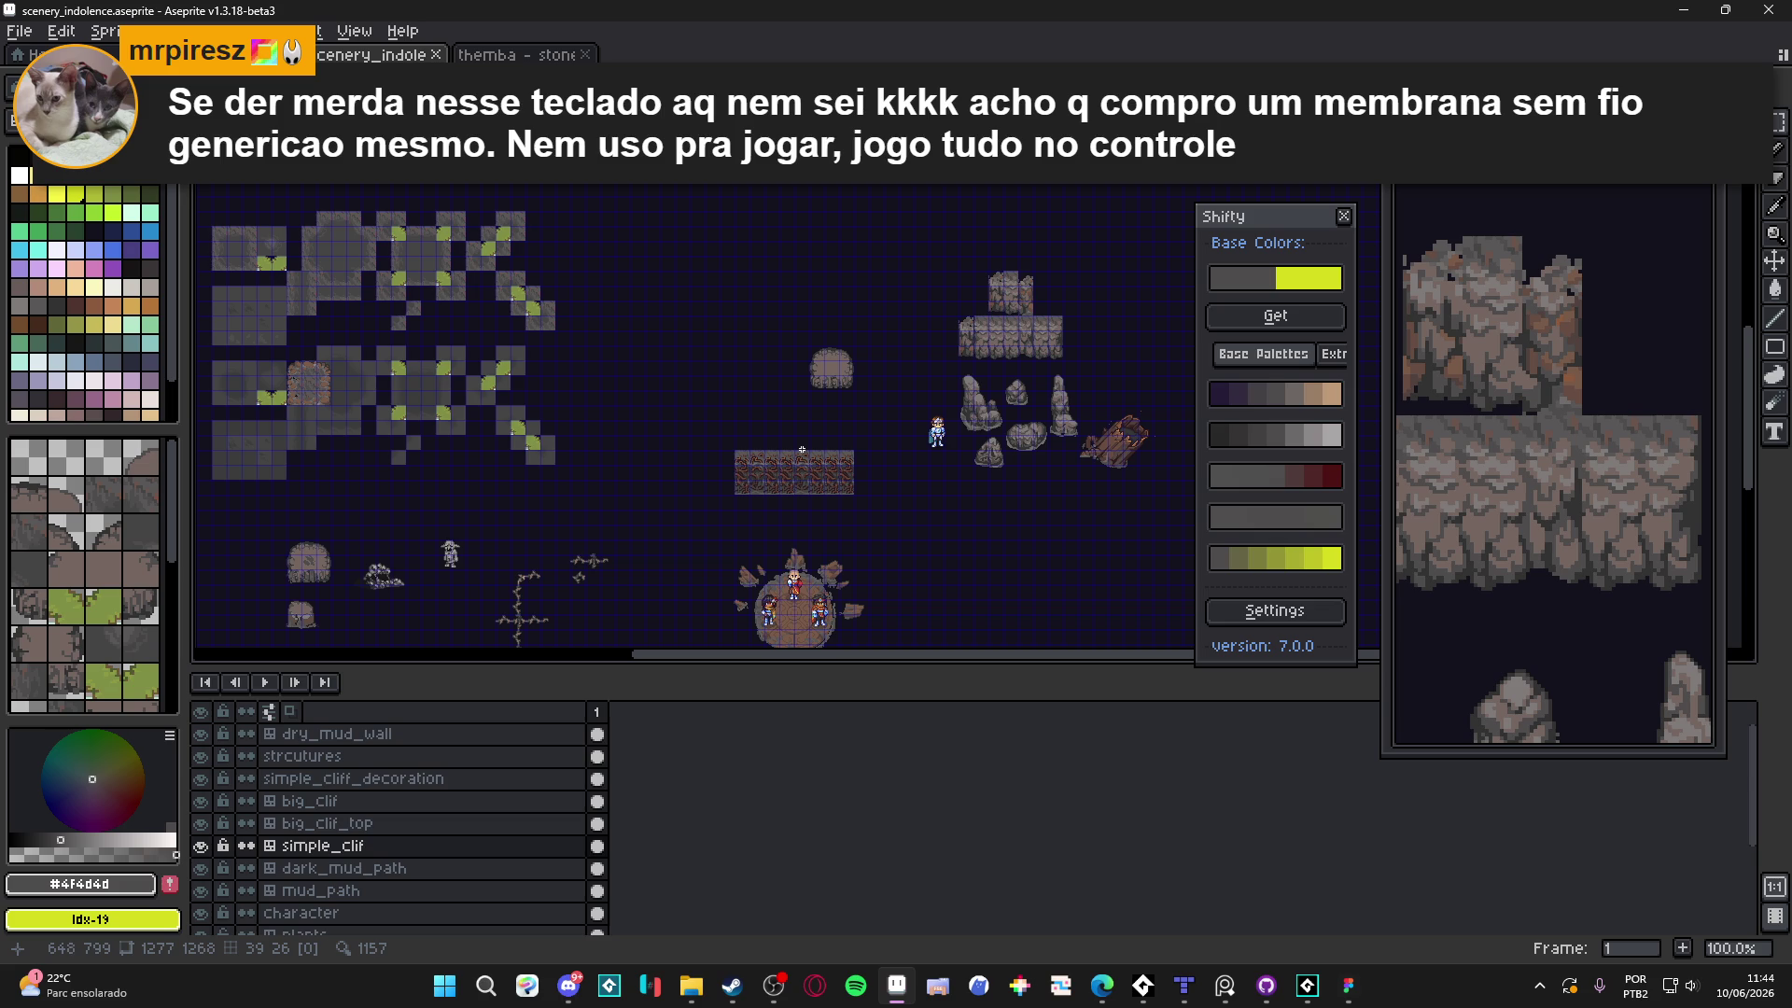
scroll(704, 505, down, 3)
scroll(704, 505, left, 4)
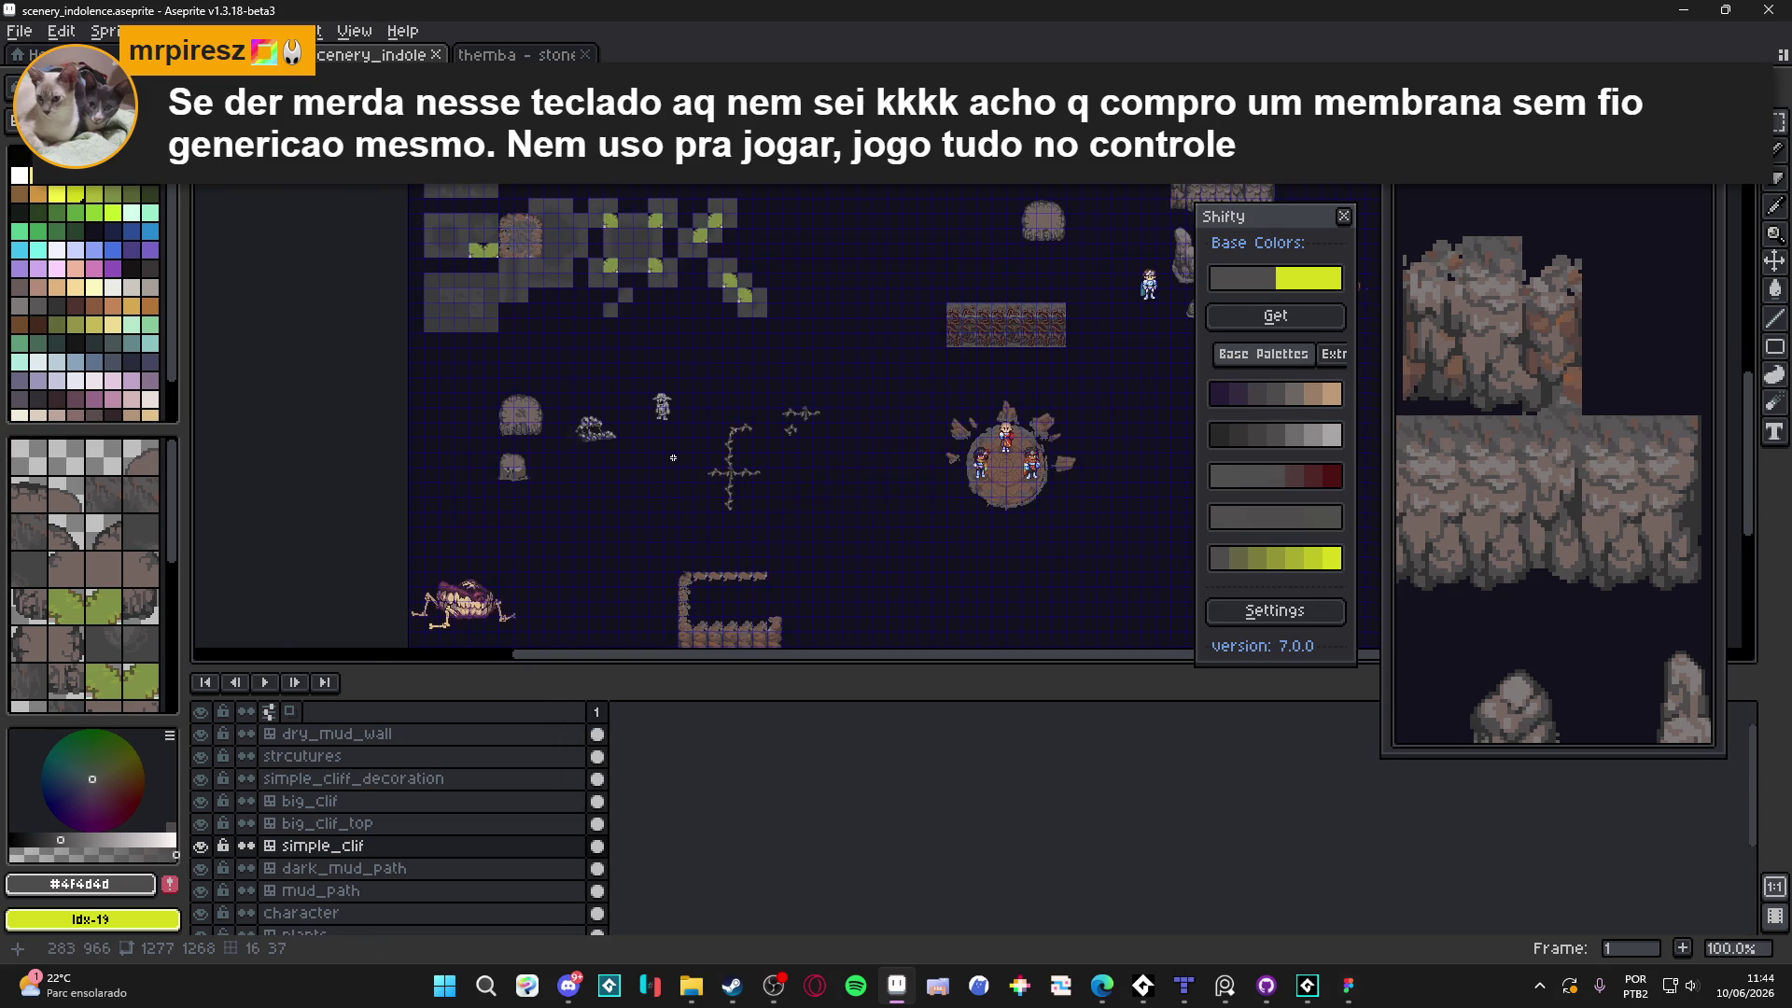
scroll(654, 448, down, 1)
scroll(654, 448, left, 3)
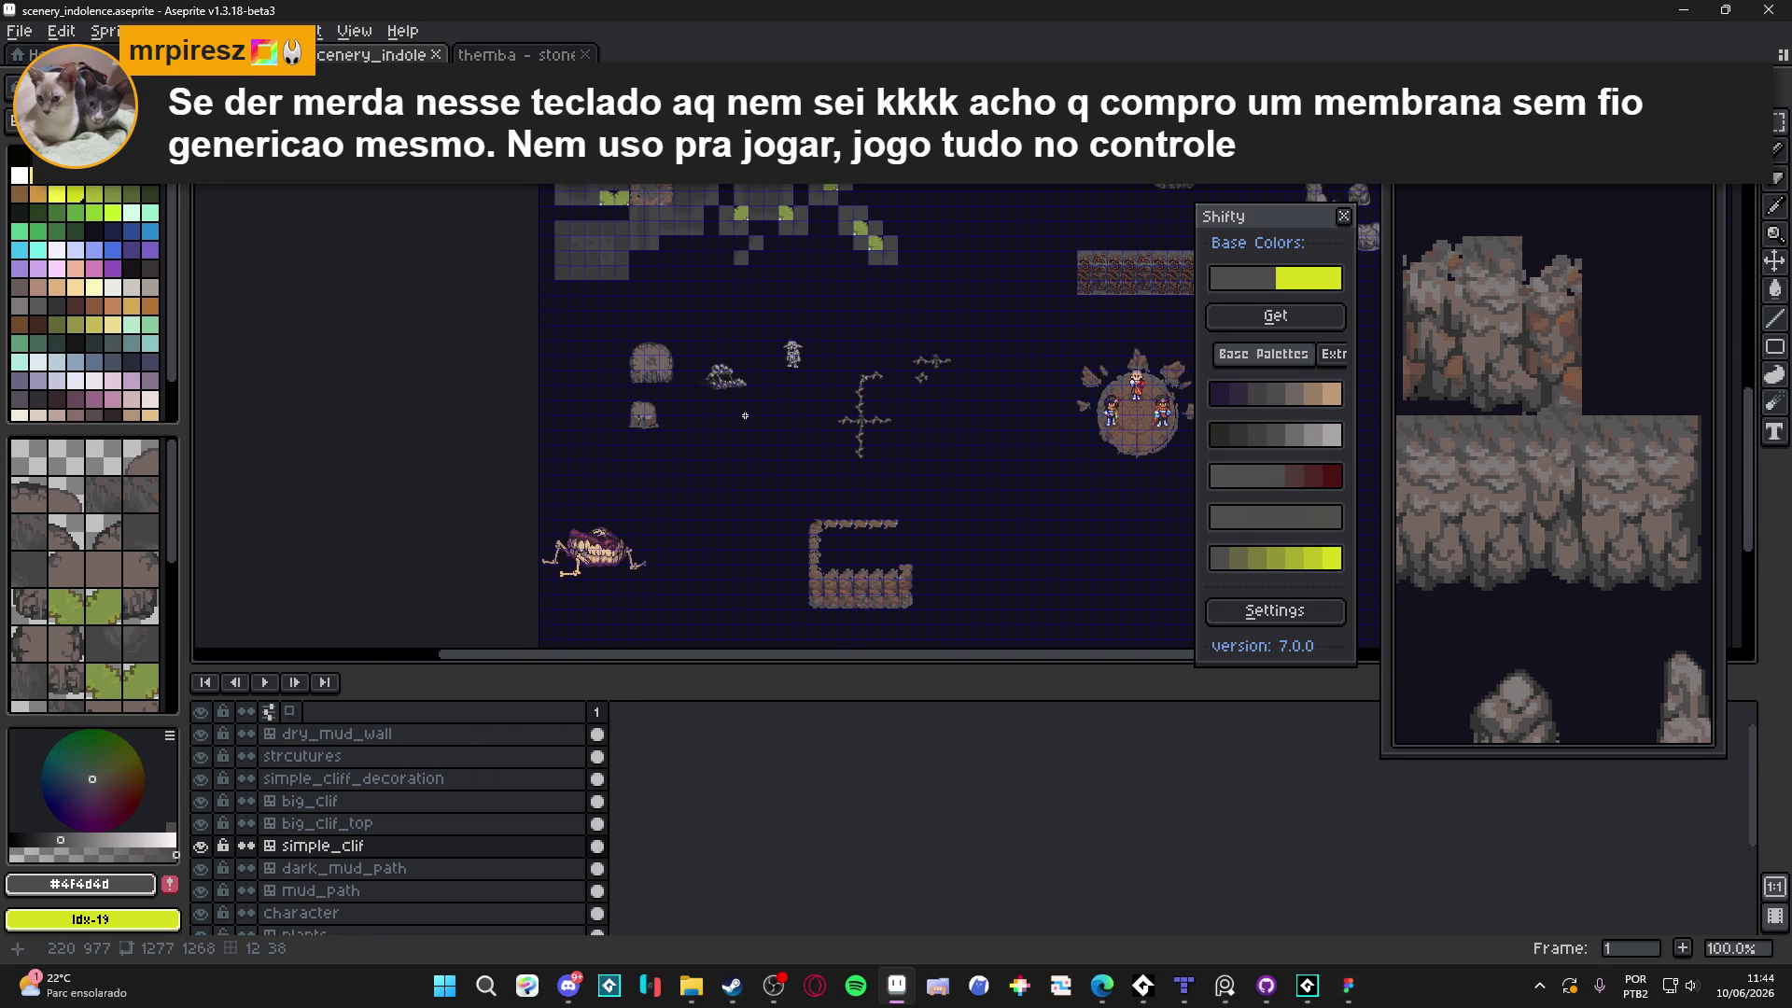
scroll(745, 418, up, 3)
scroll(745, 418, down, 2)
scroll(633, 261, up, 3)
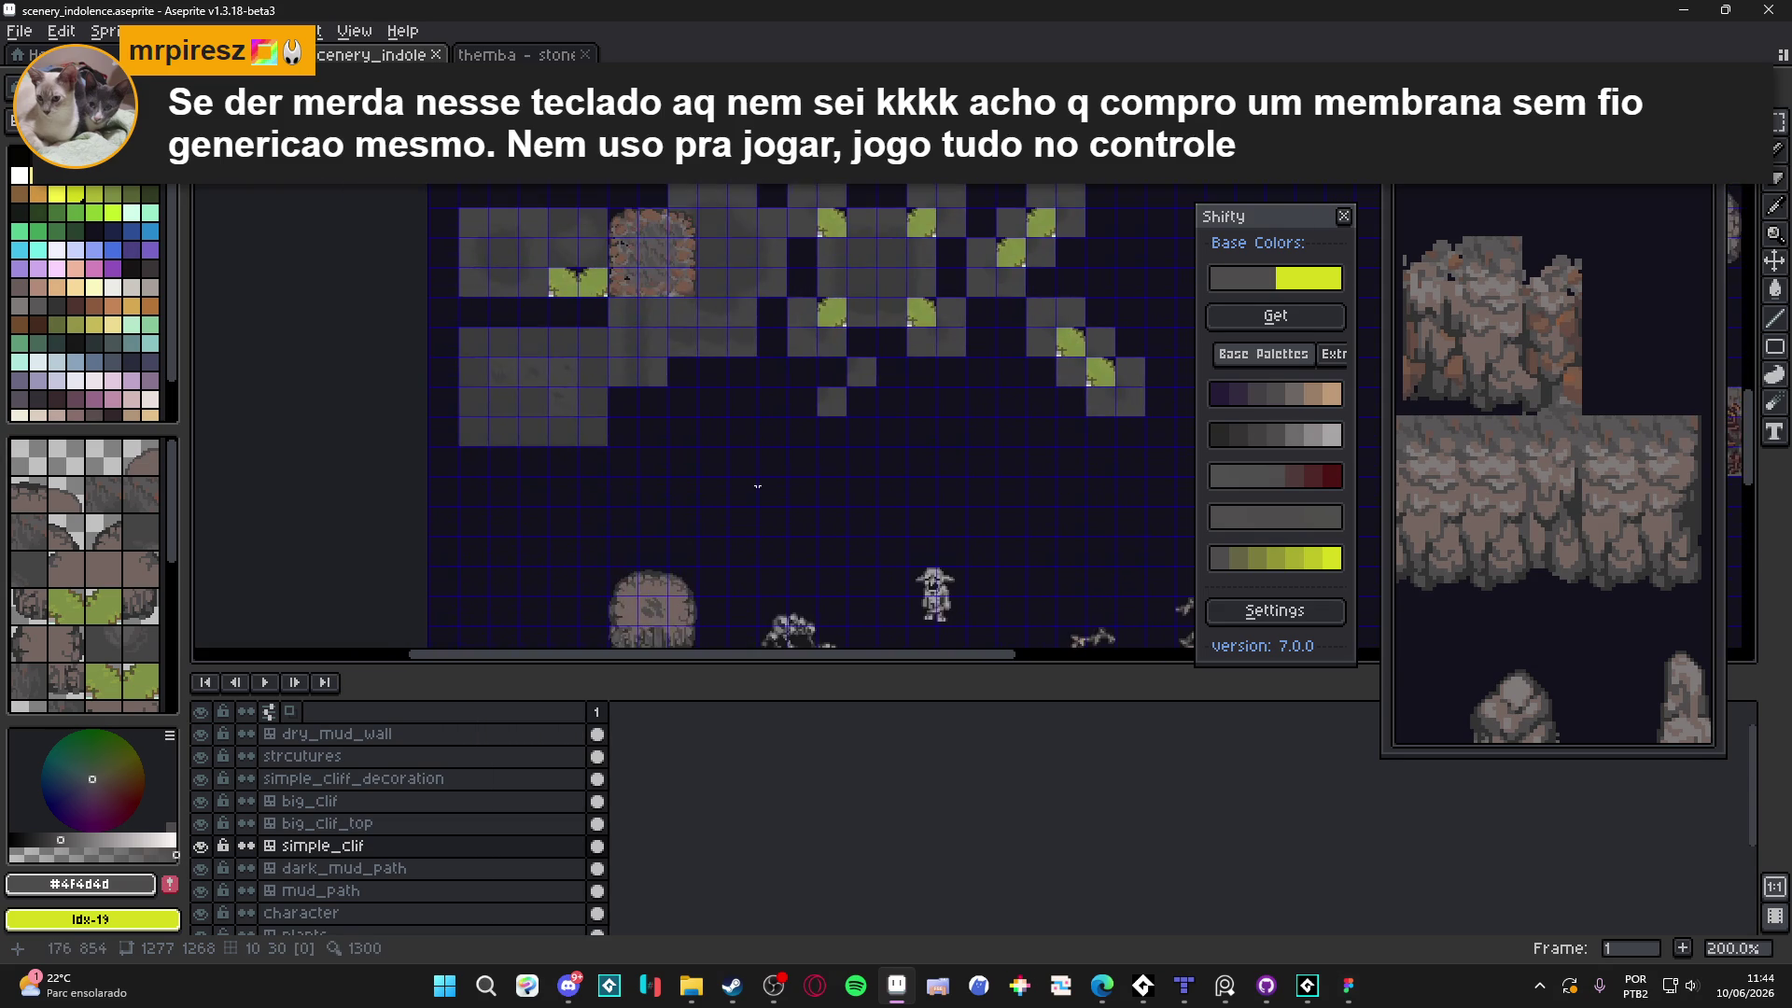
scroll(633, 260, up, 2)
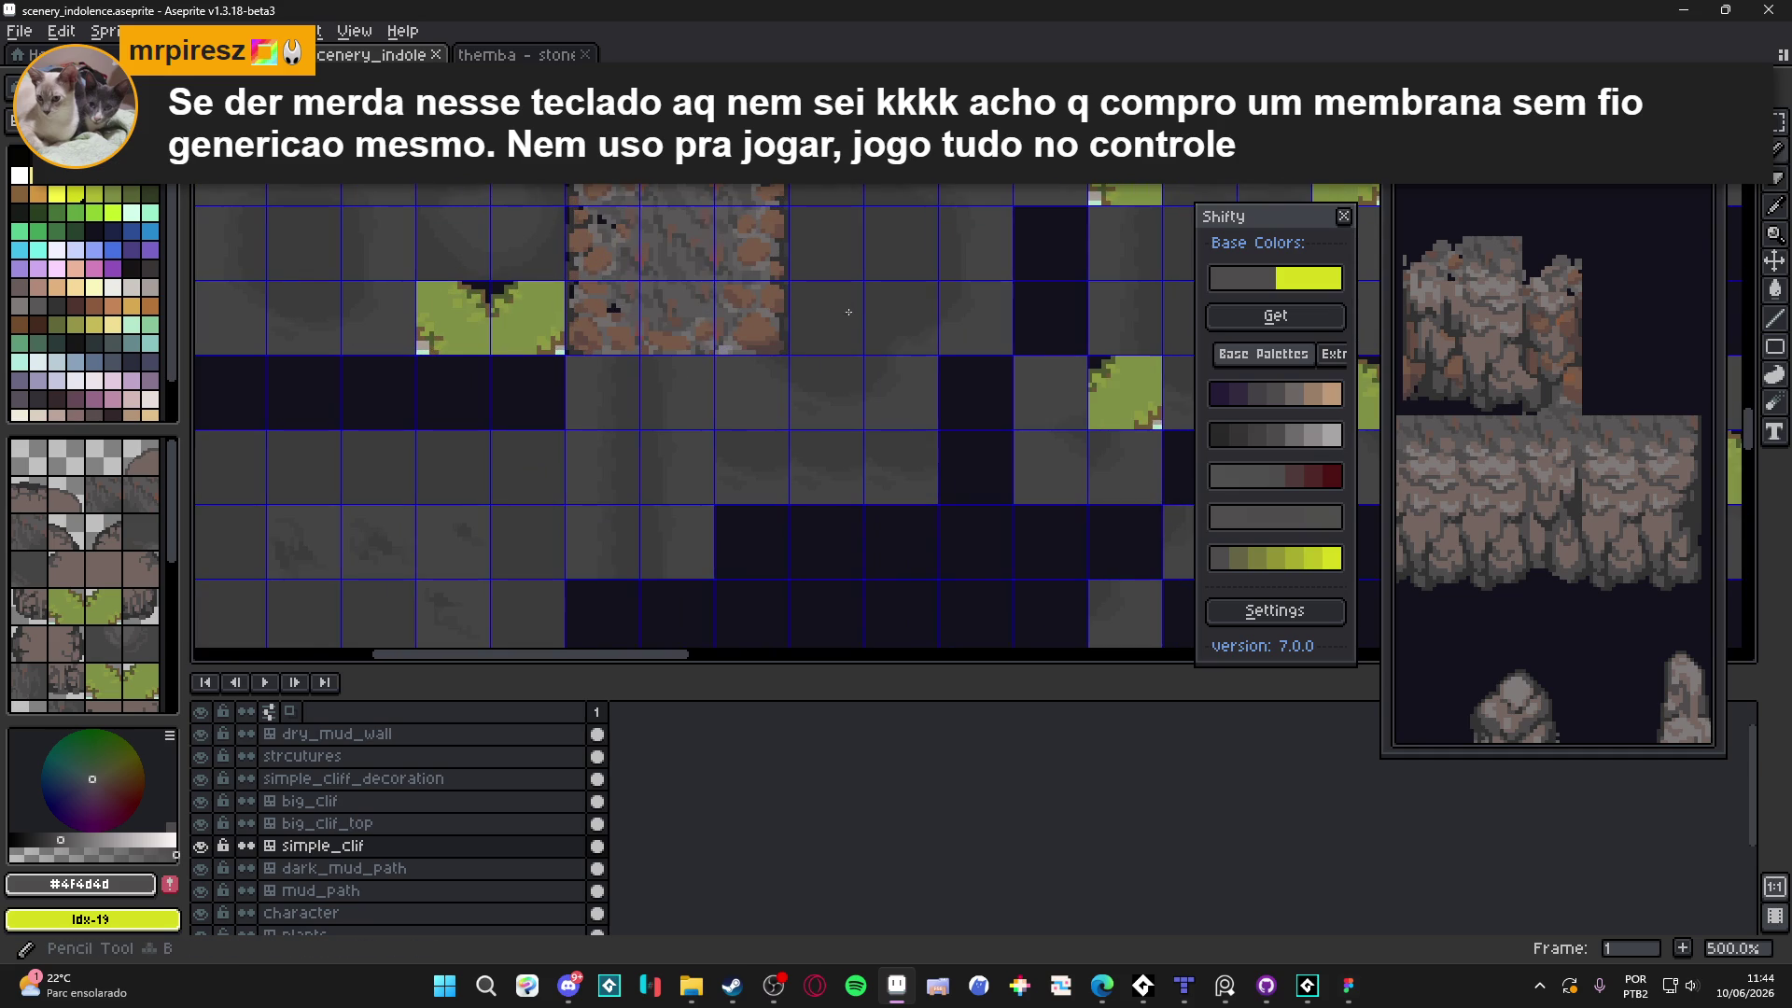
ctrl+click(720, 280)
Move the floating tile beside the rock stack, then delete it
key(m)
scroll(707, 467, down, 2)
scroll(707, 551, up, 1)
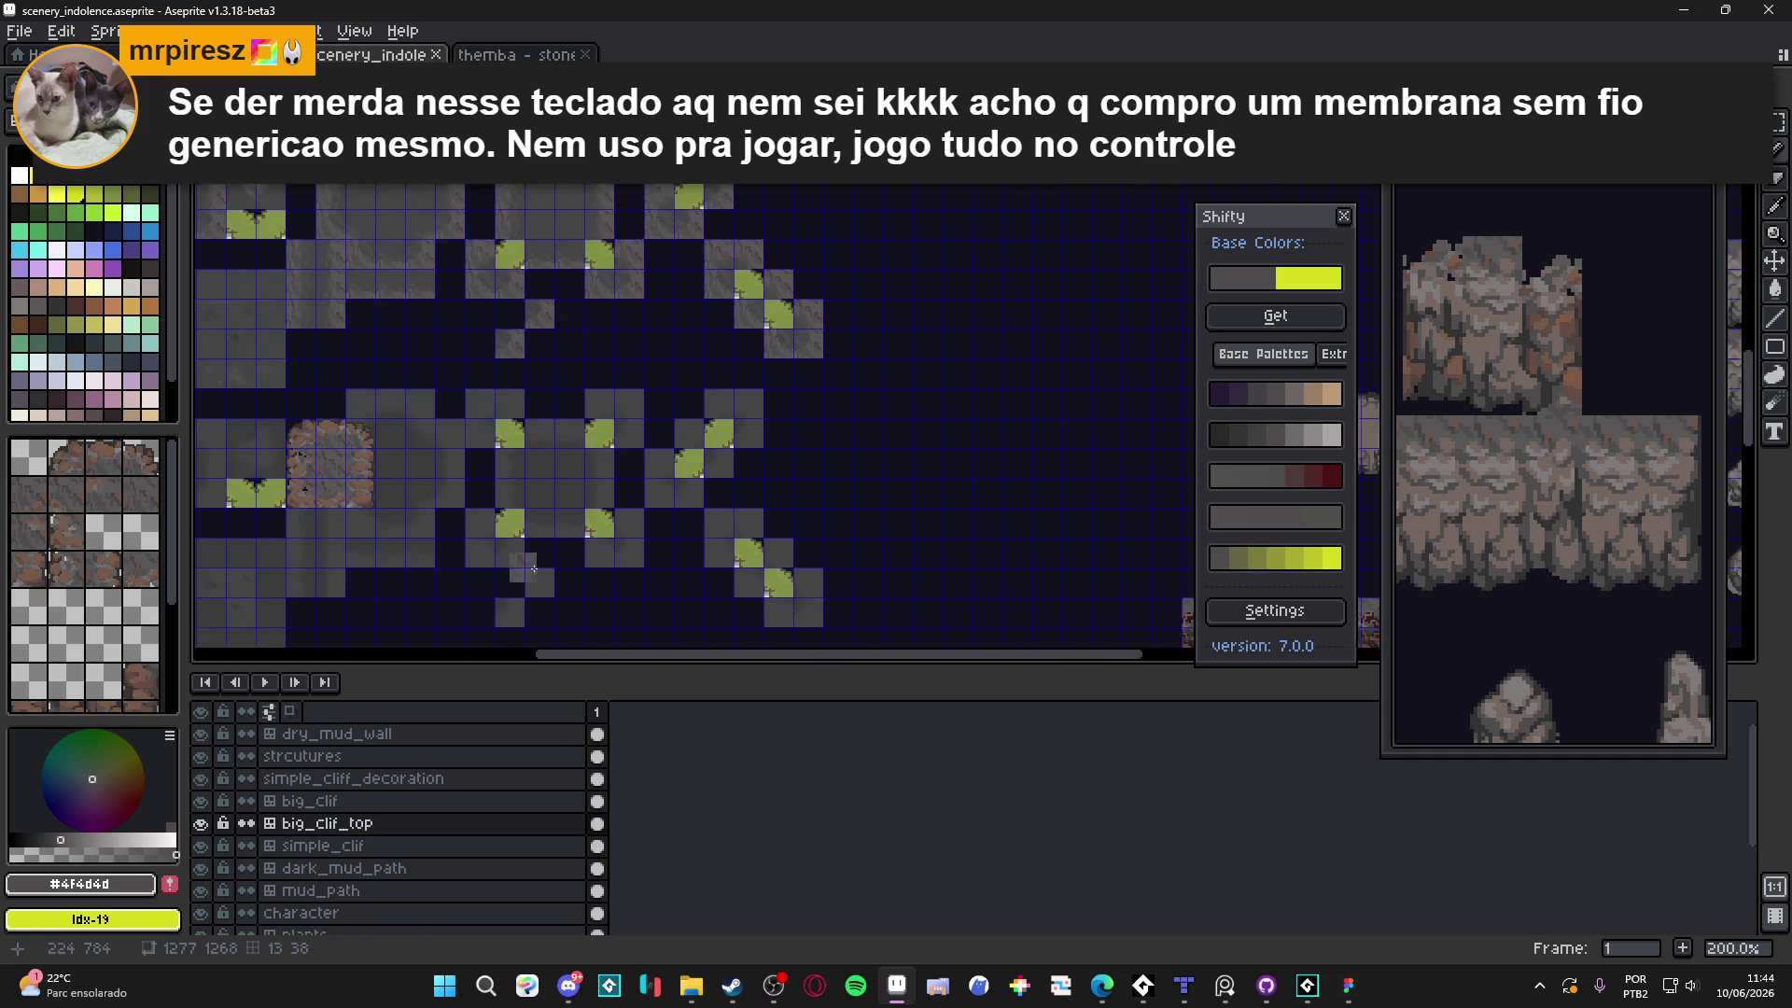
scroll(811, 303, up, 2)
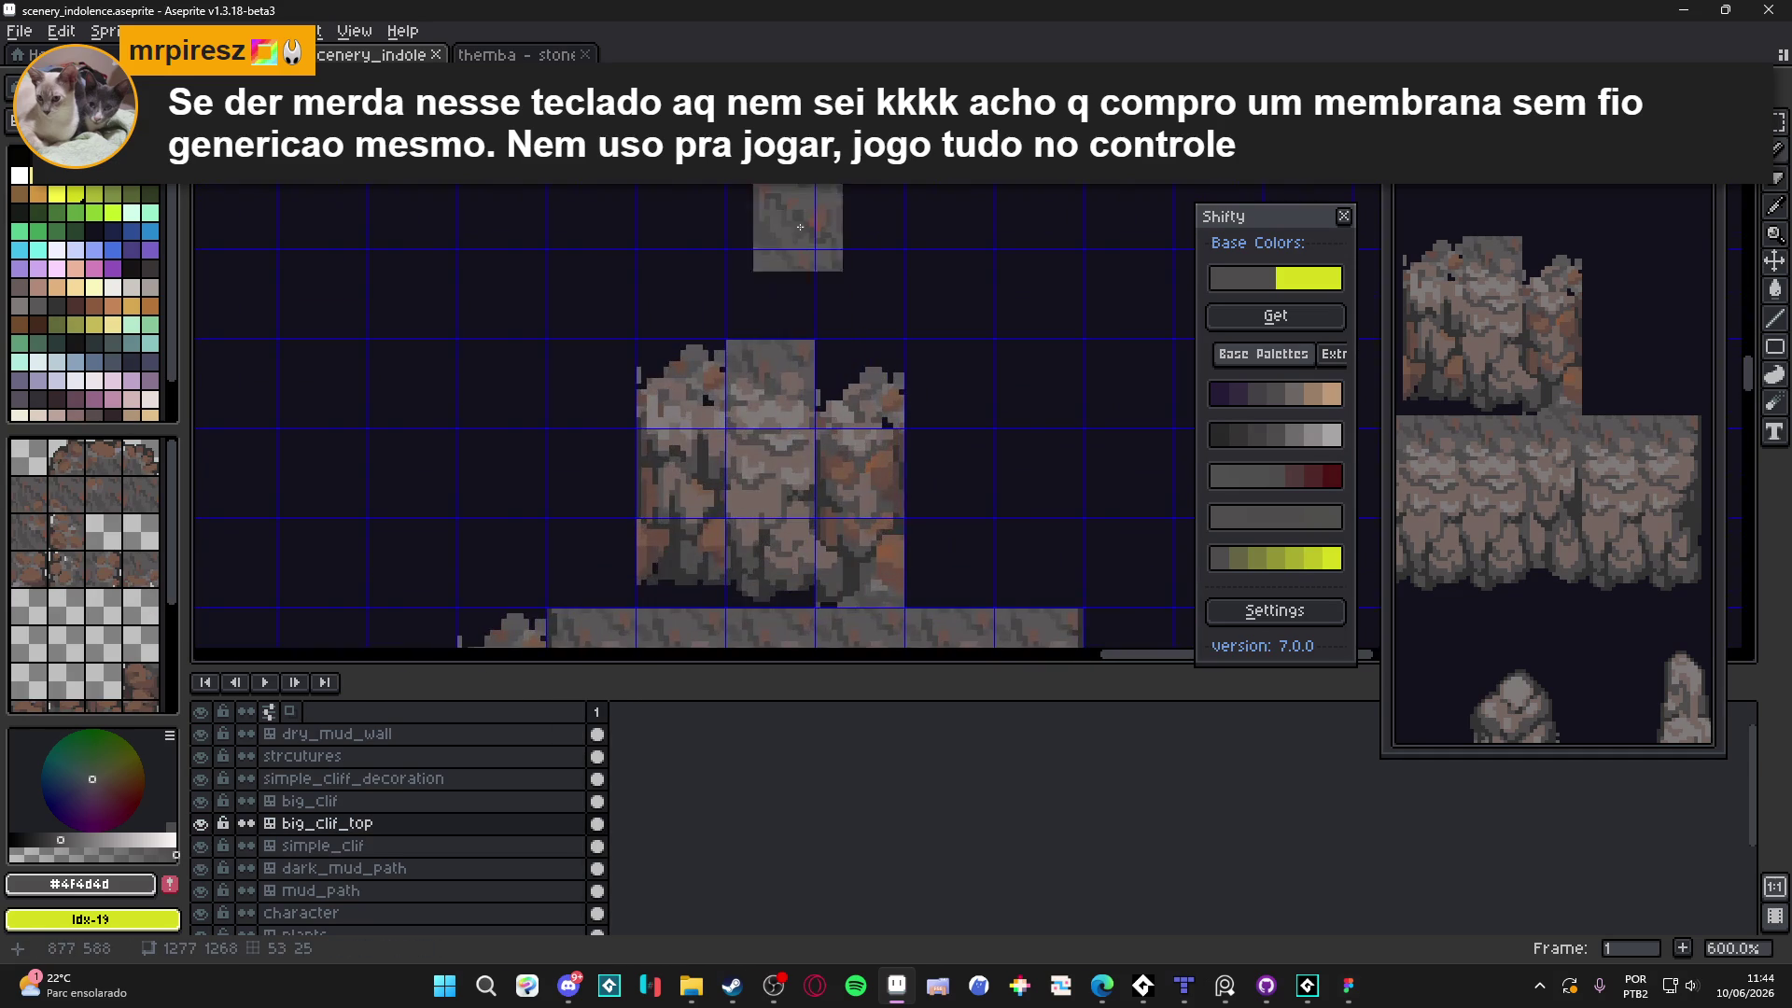
mouse_move(812, 303)
mouse_down()
mouse_move(962, 381)
mouse_move(981, 539)
mouse_move(892, 448)
mouse_move(854, 368)
mouse_move(917, 296)
mouse_move(846, 299)
mouse_up()
scroll(863, 343, up, 2)
key(Delete)
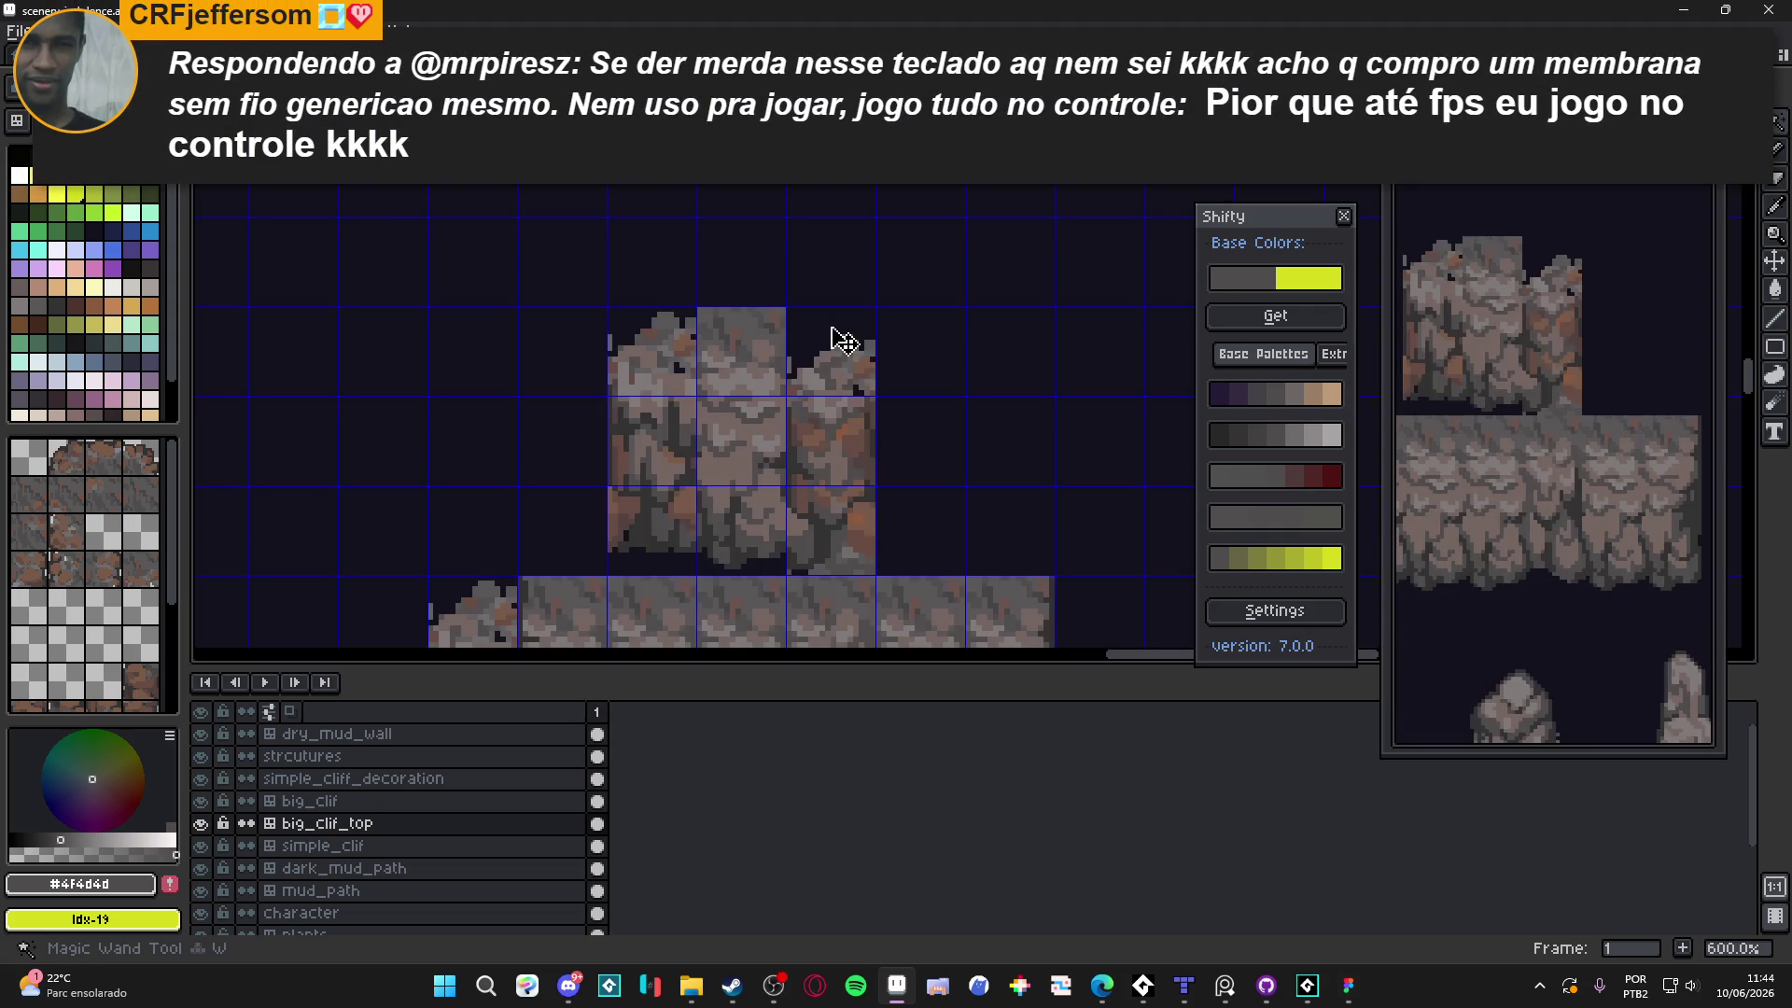
Try the dry_mud_wall layer with the Pencil, then return to big_clif_top over the cliffs
ctrl+click(832, 388)
key(b)
scroll(834, 341, down, 4)
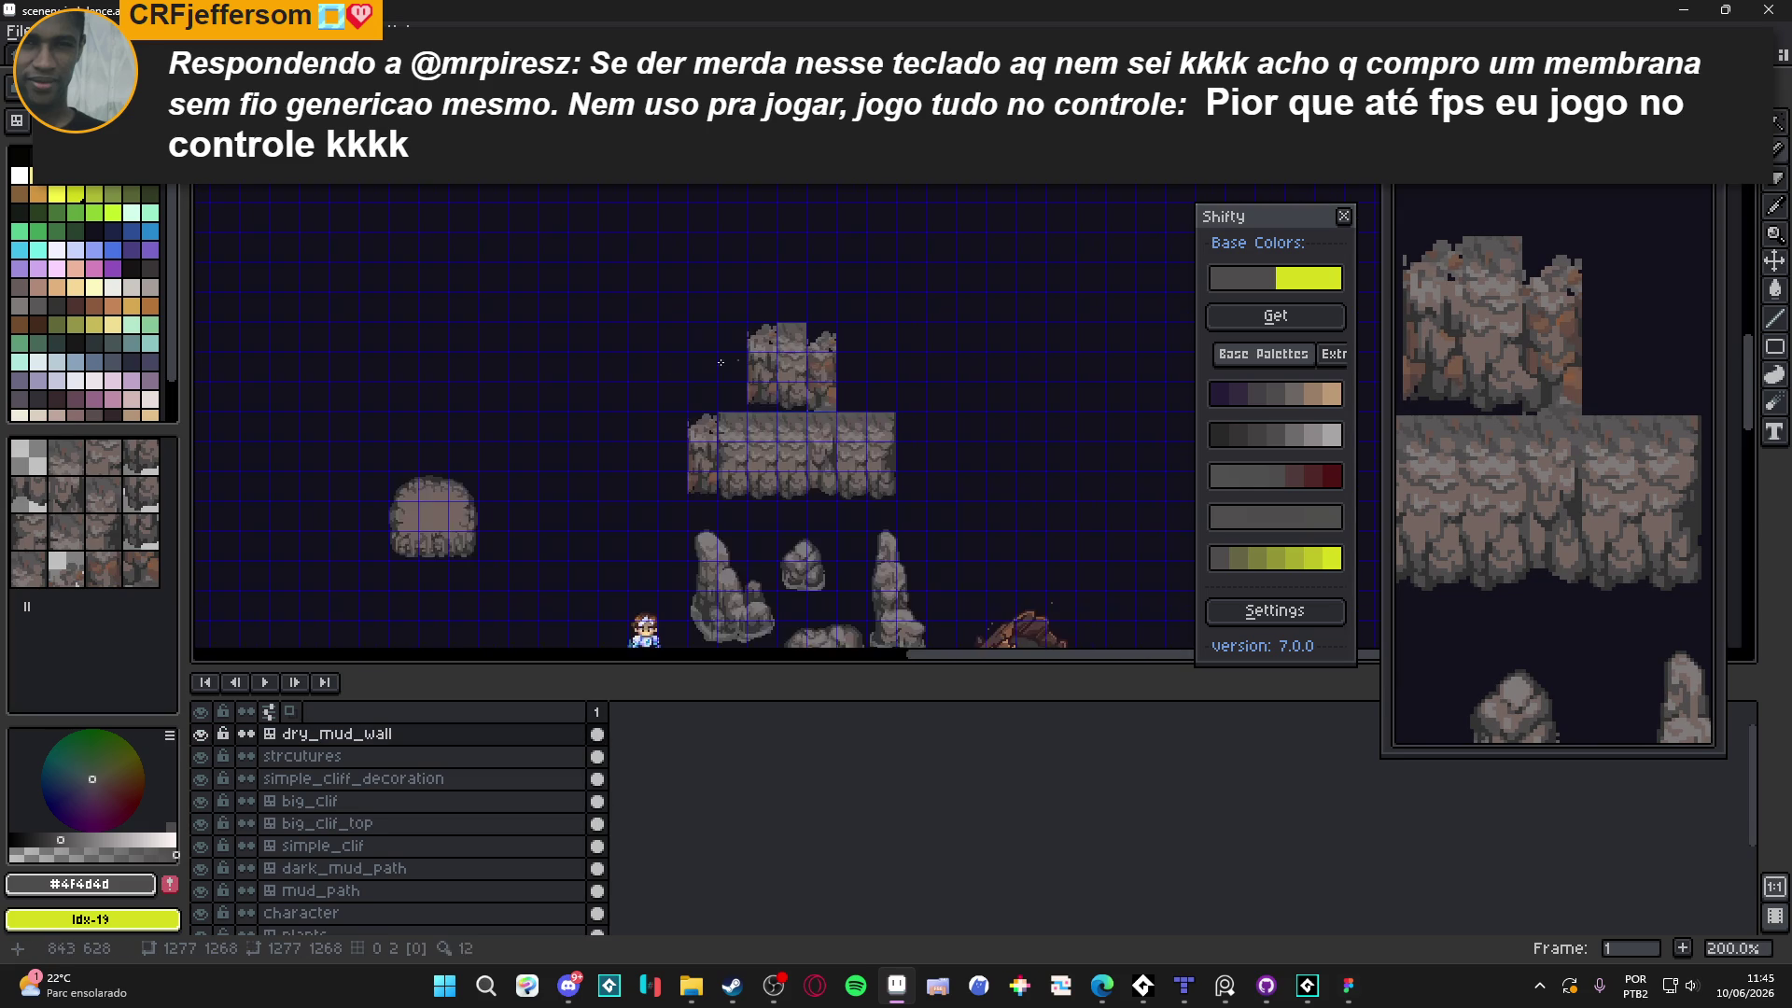
scroll(907, 347, left, 5)
scroll(671, 320, up, 2)
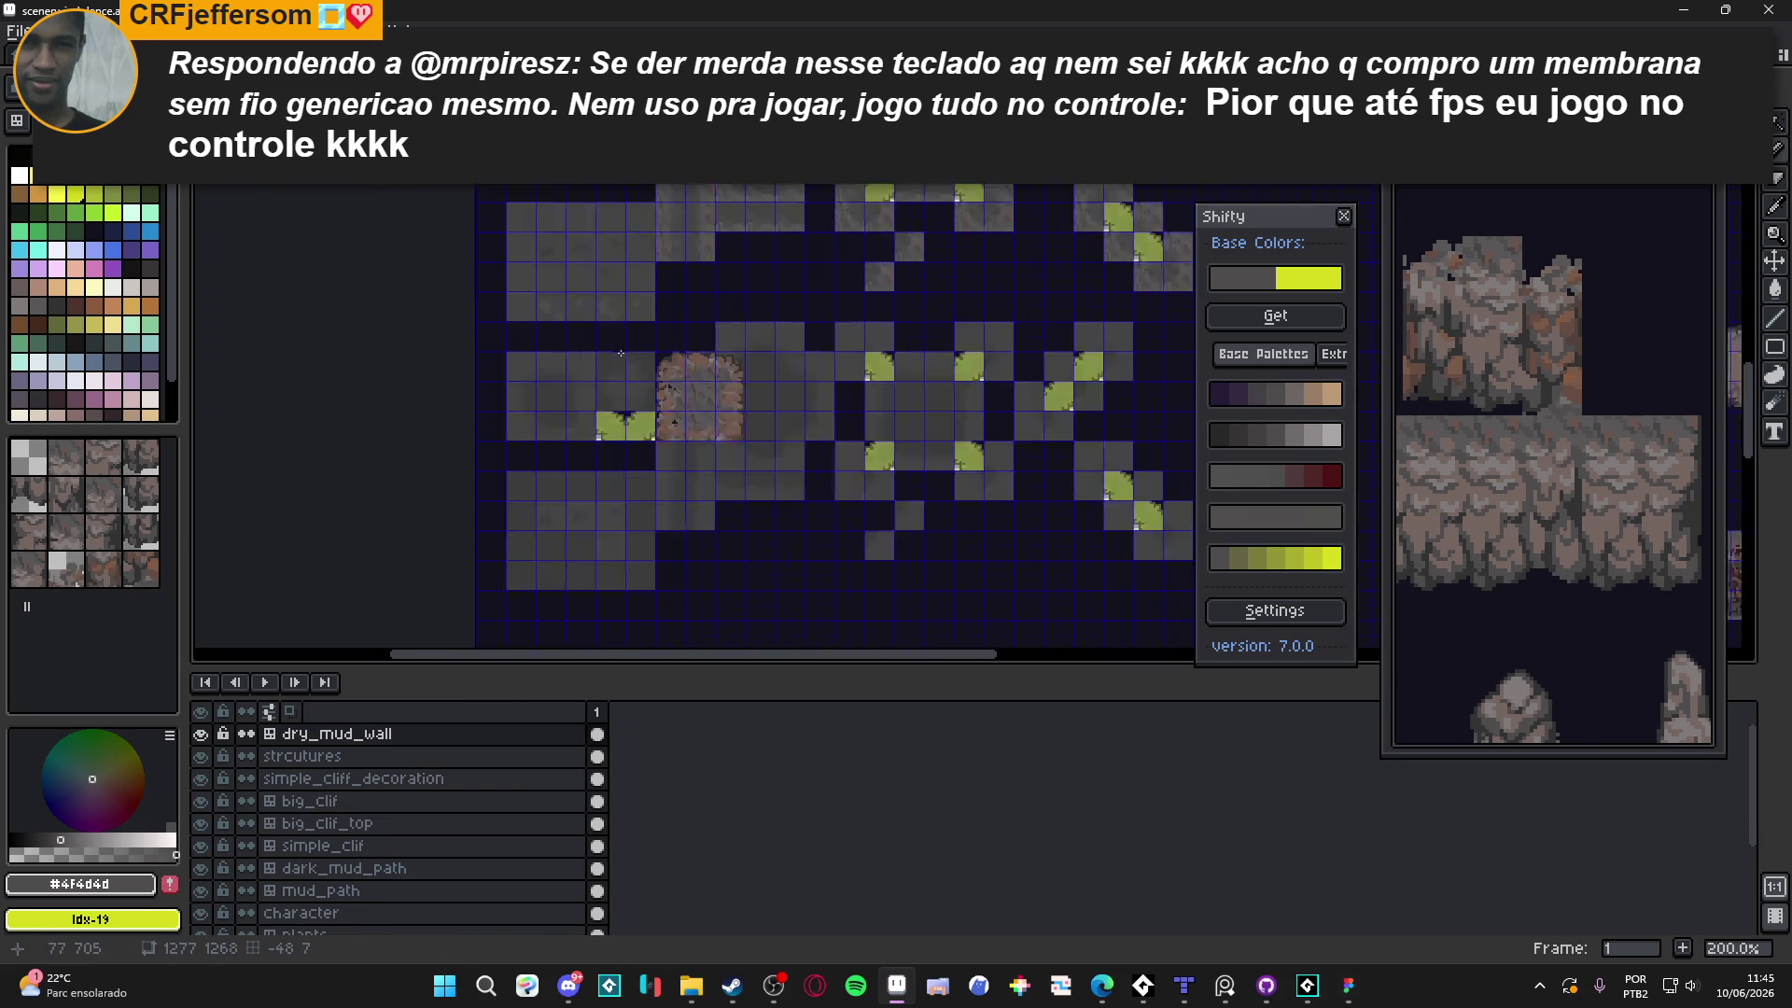
scroll(671, 319, right, 2)
scroll(663, 373, up, 5)
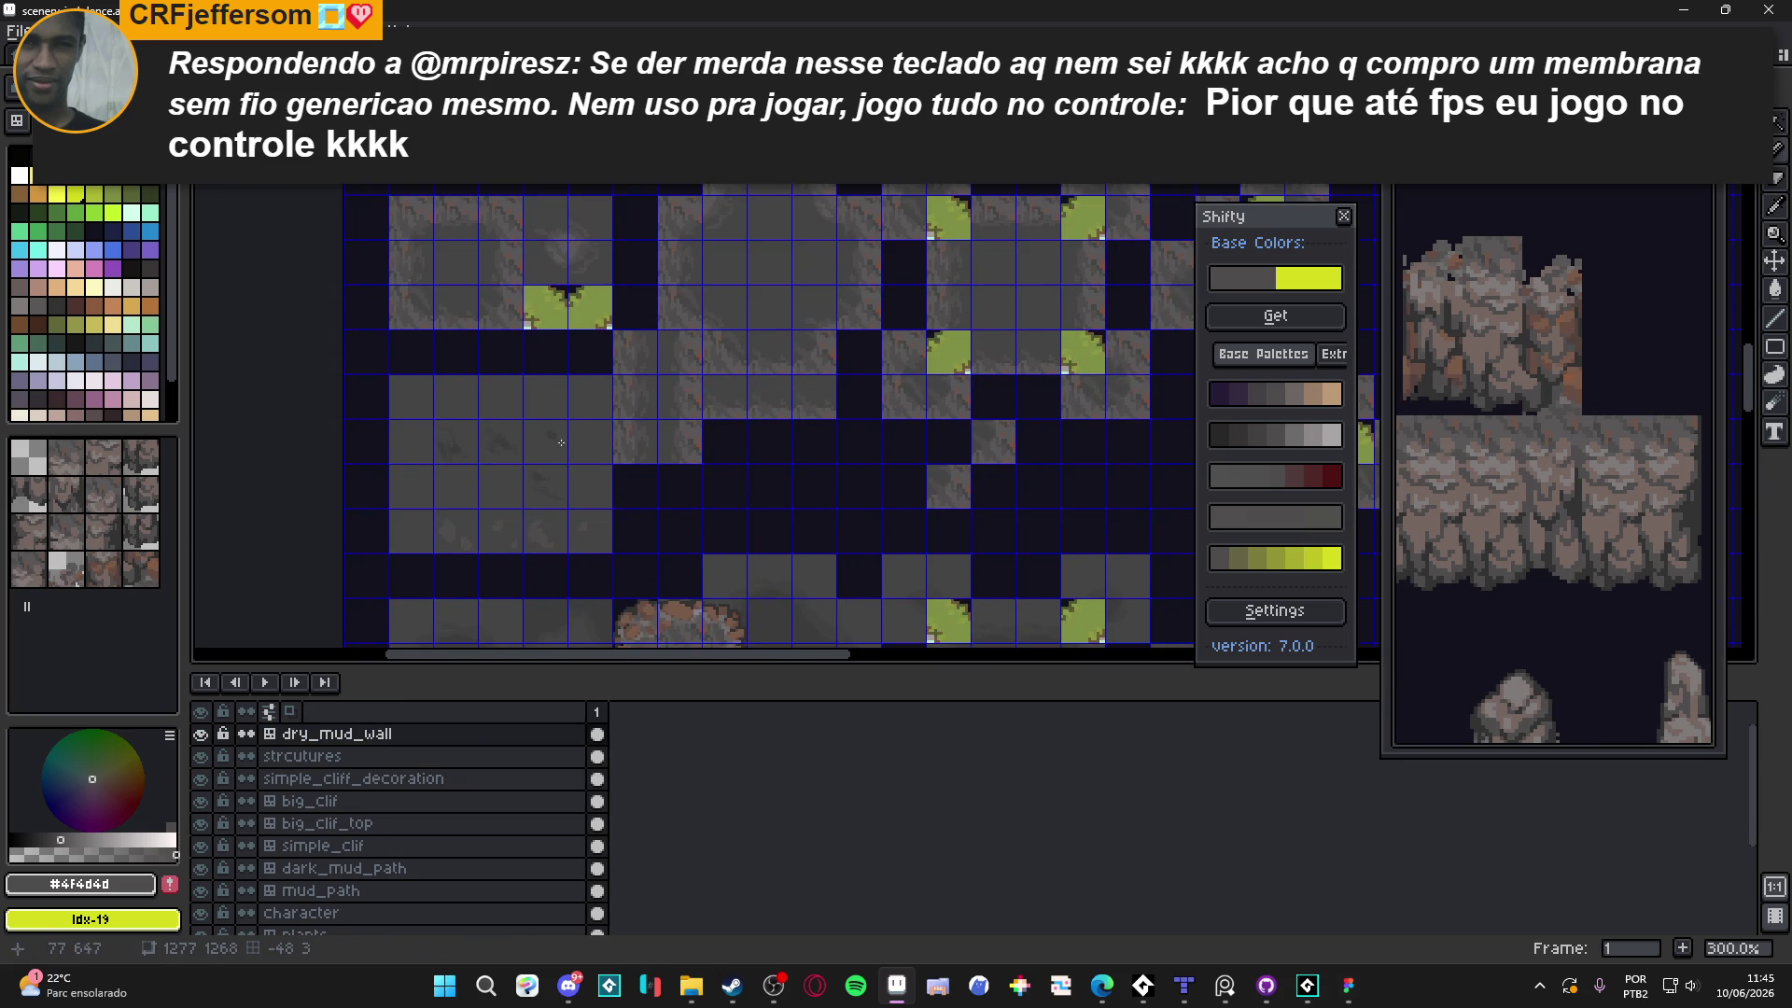
scroll(559, 419, down, 4)
scroll(654, 344, up, 2)
ctrl+click(654, 343)
key(m)
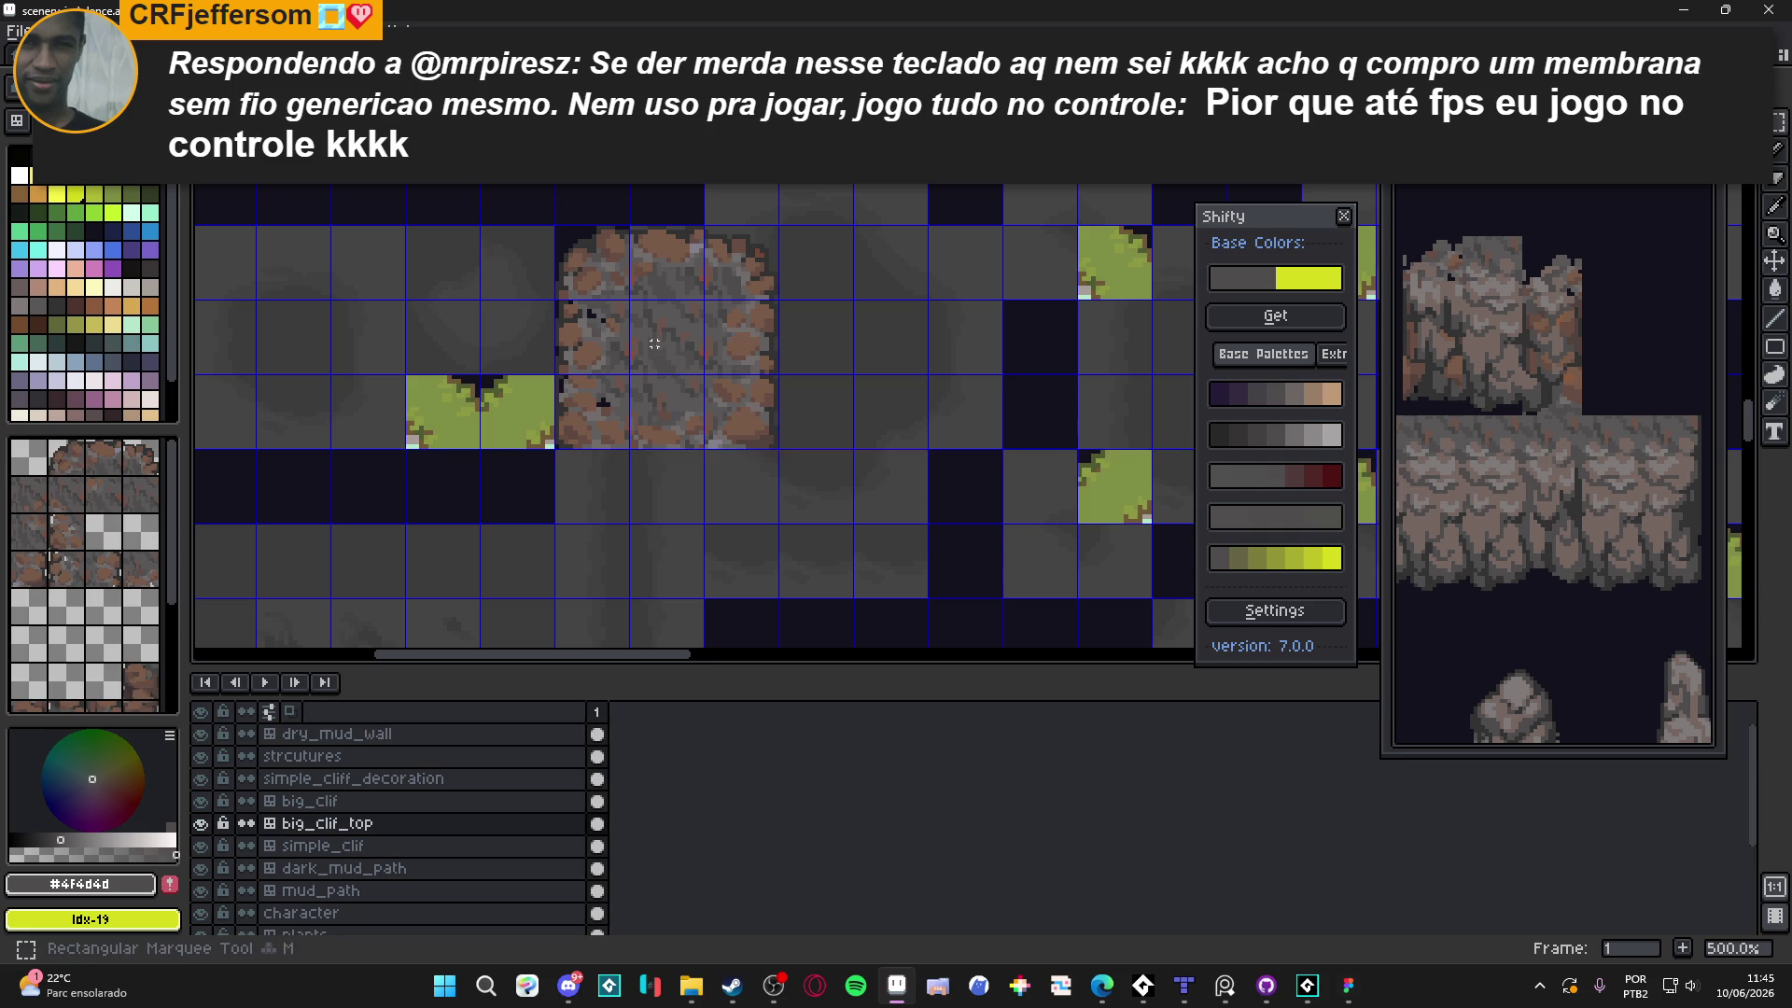
scroll(654, 344, down, 3)
drag(654, 343, 458, 330)
scroll(800, 246, up, 3)
Sample the cliff's #756661 stone colour as the drawing colour on dry_mud_wall
key(w)
scroll(803, 275, up, 1)
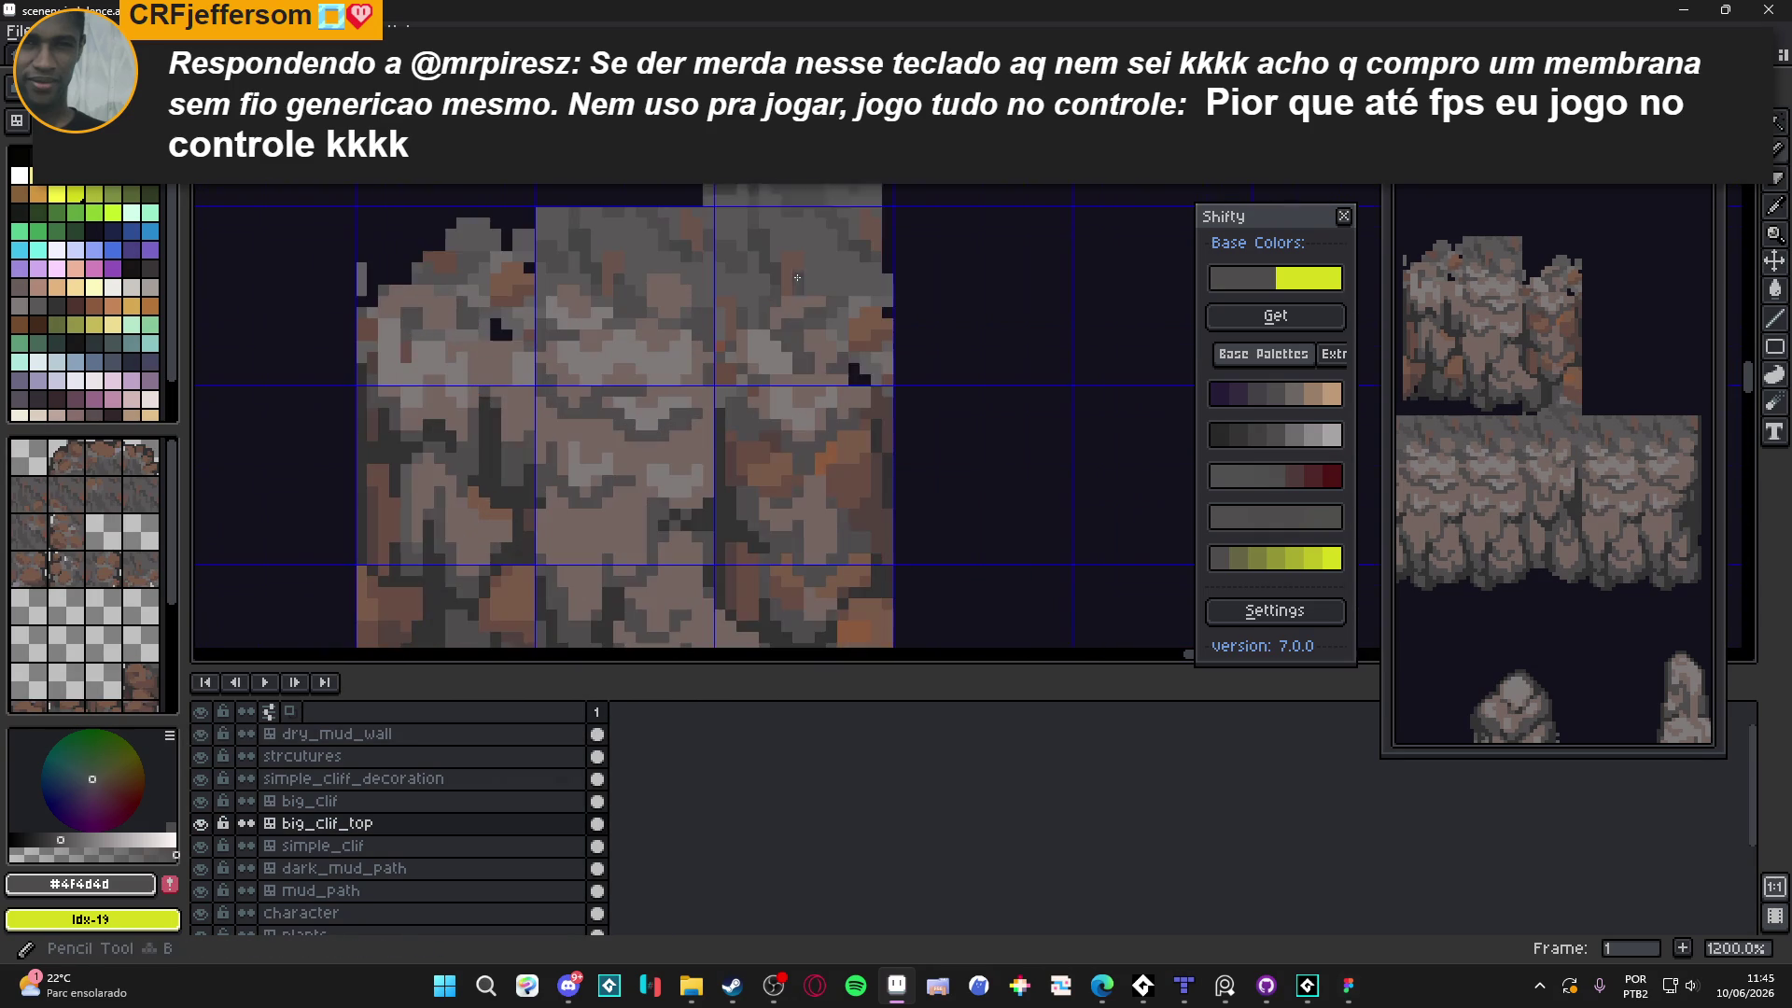
scroll(929, 404, down, 2)
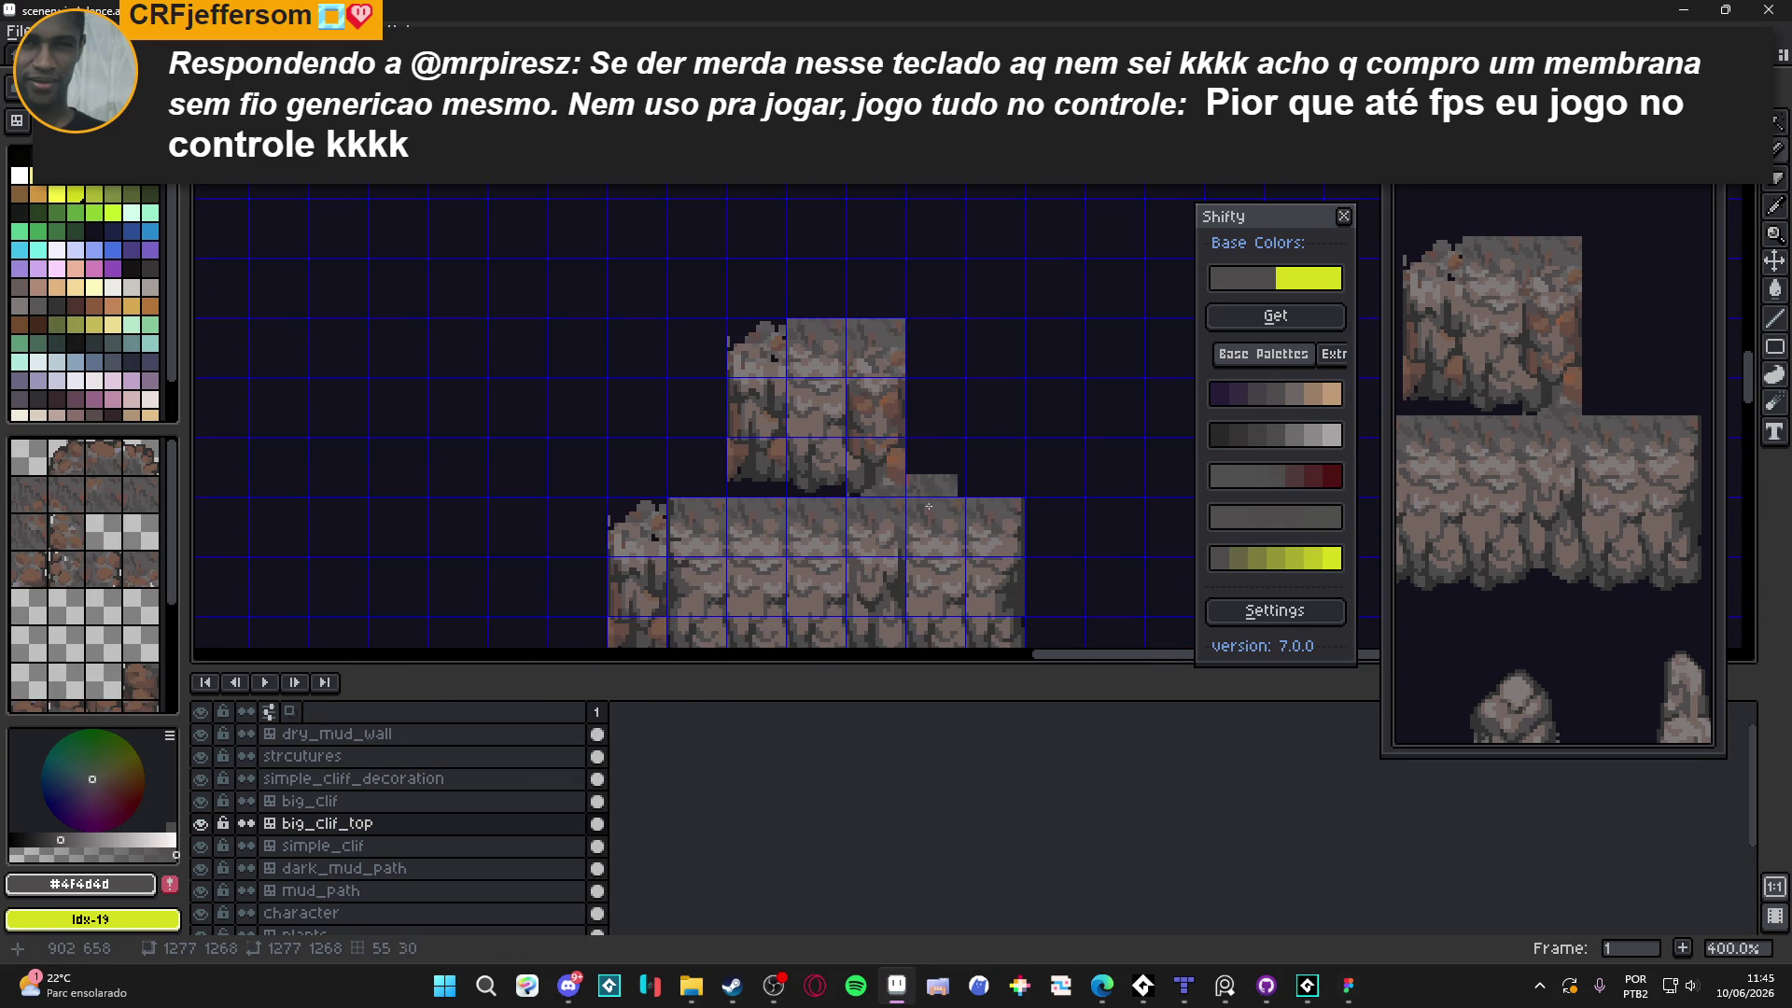
scroll(812, 434, down, 1)
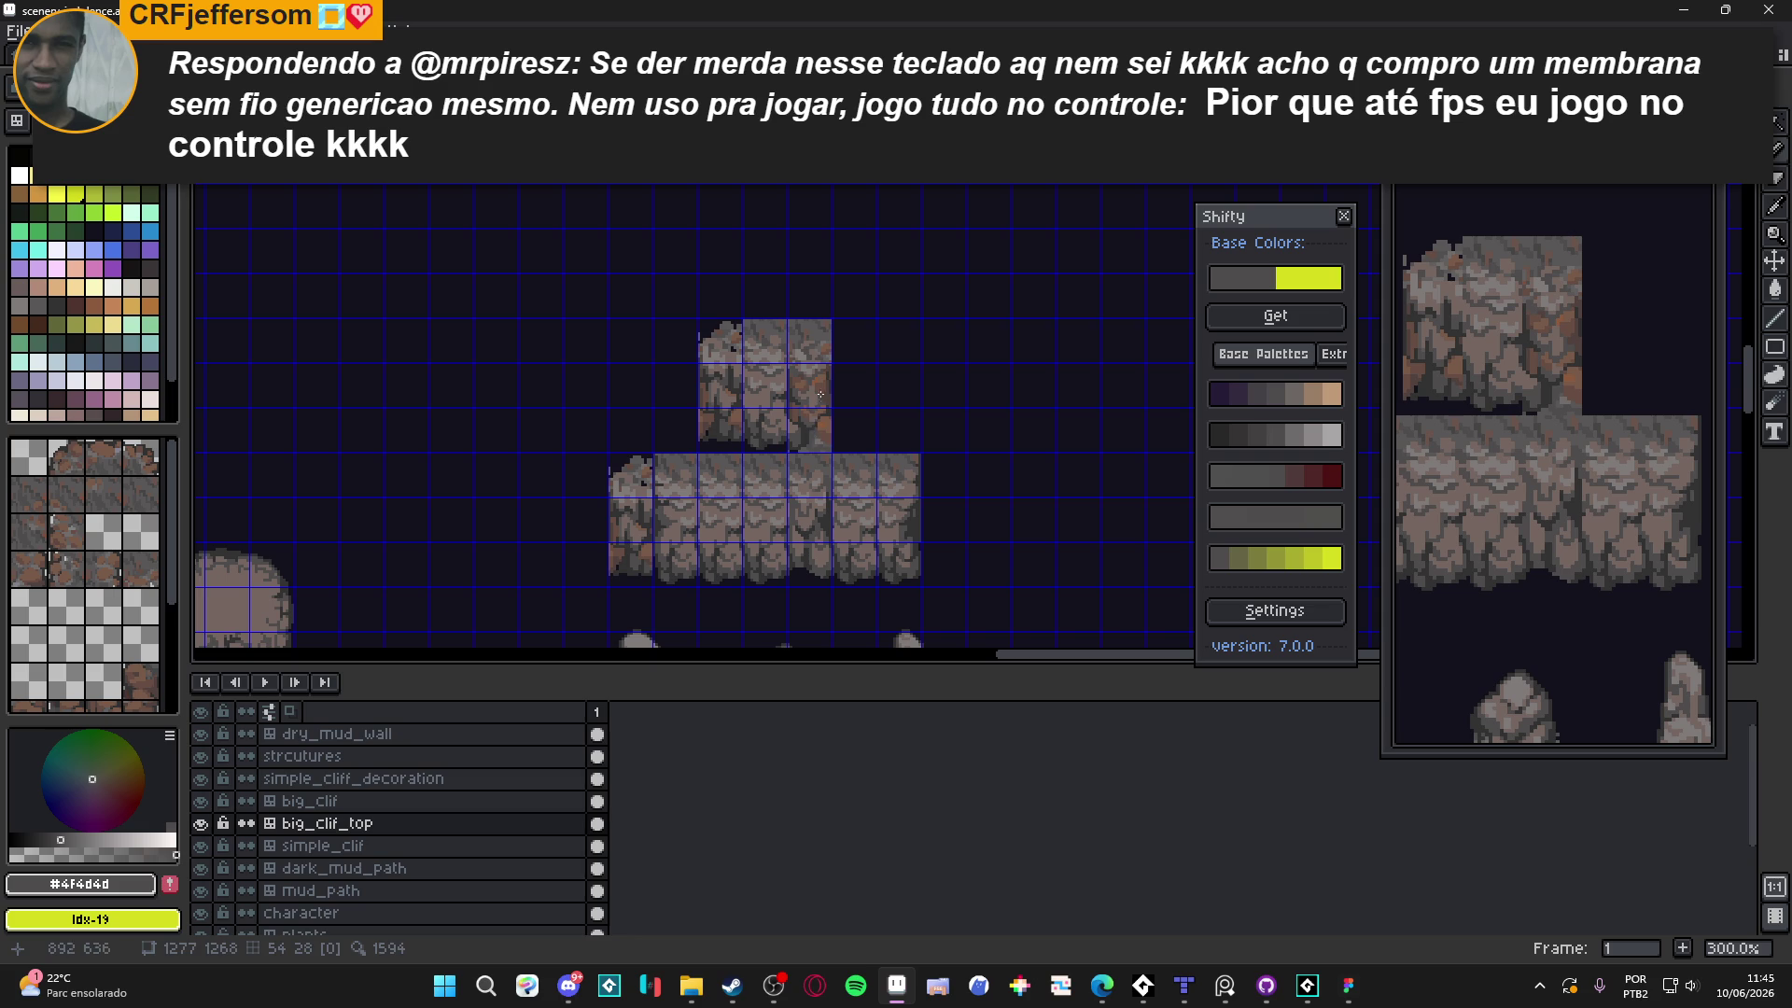
key(b)
scroll(800, 353, up, 3)
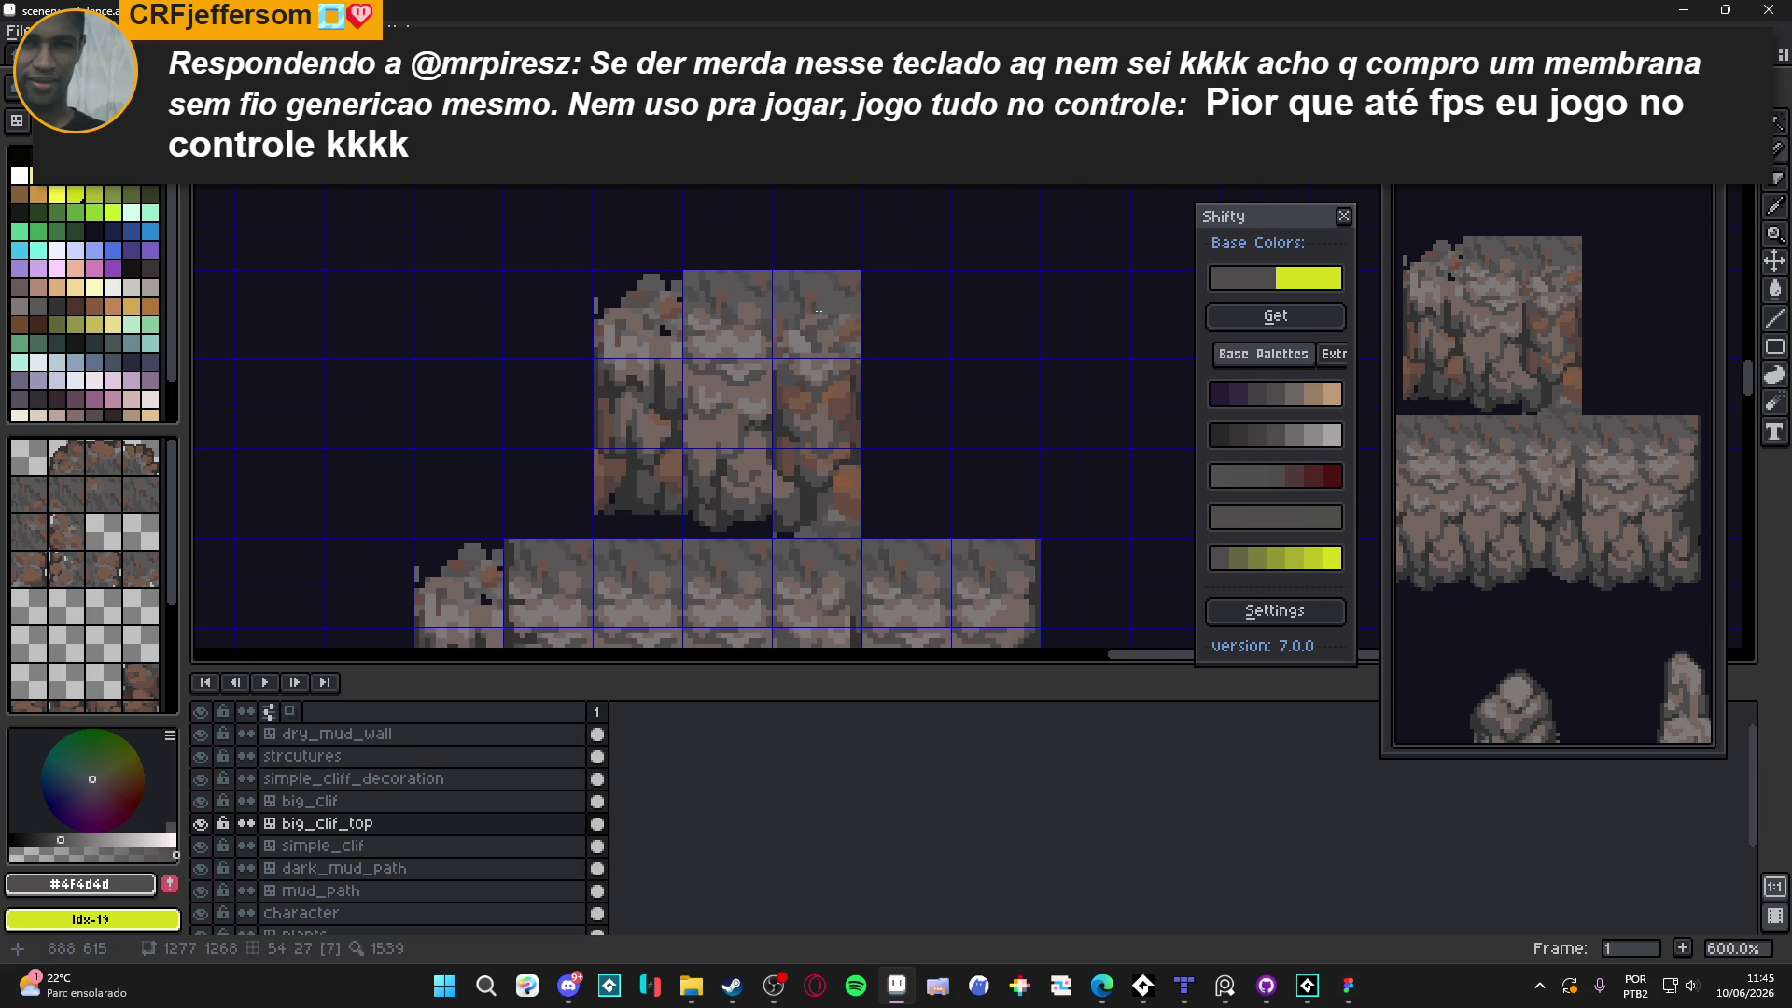
scroll(803, 346, up, 4)
alt+click(818, 308)
ctrl+click(828, 330)
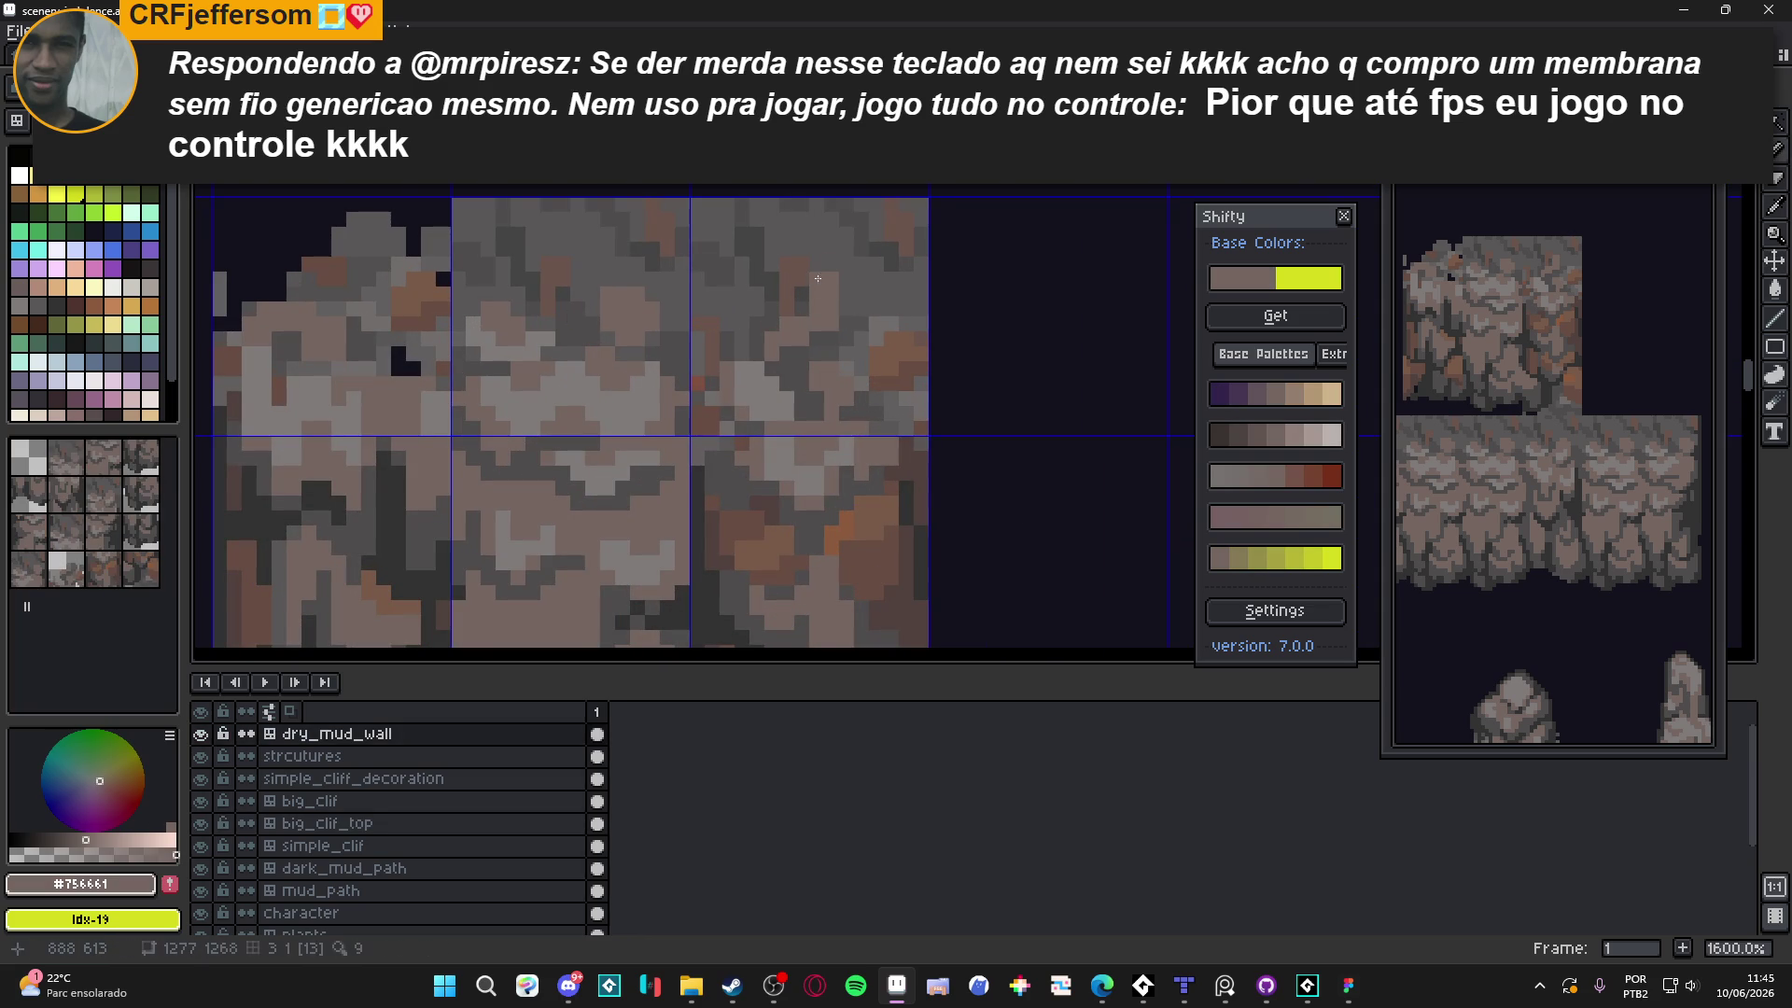
Undo the stray tile placement and check which tileset tile that map cell uses
scroll(840, 304, down, 5)
ctrl+click(982, 292)
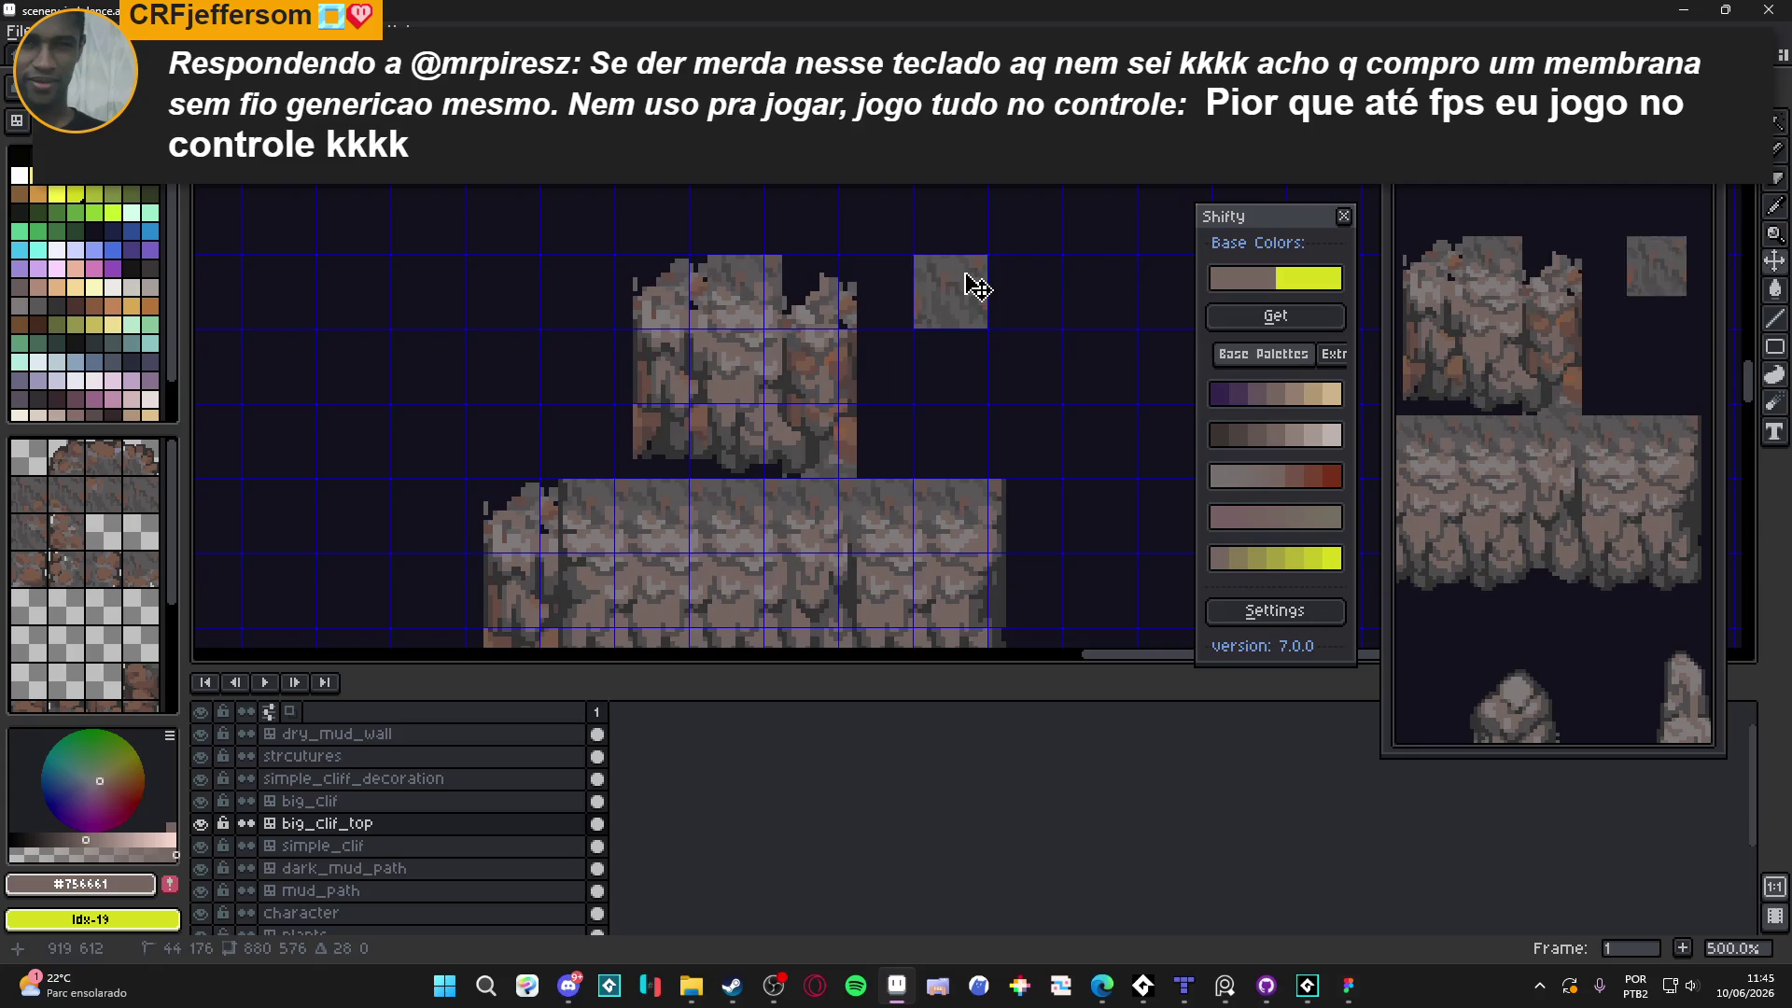
key(ctrl+z)
ctrl+click(825, 358)
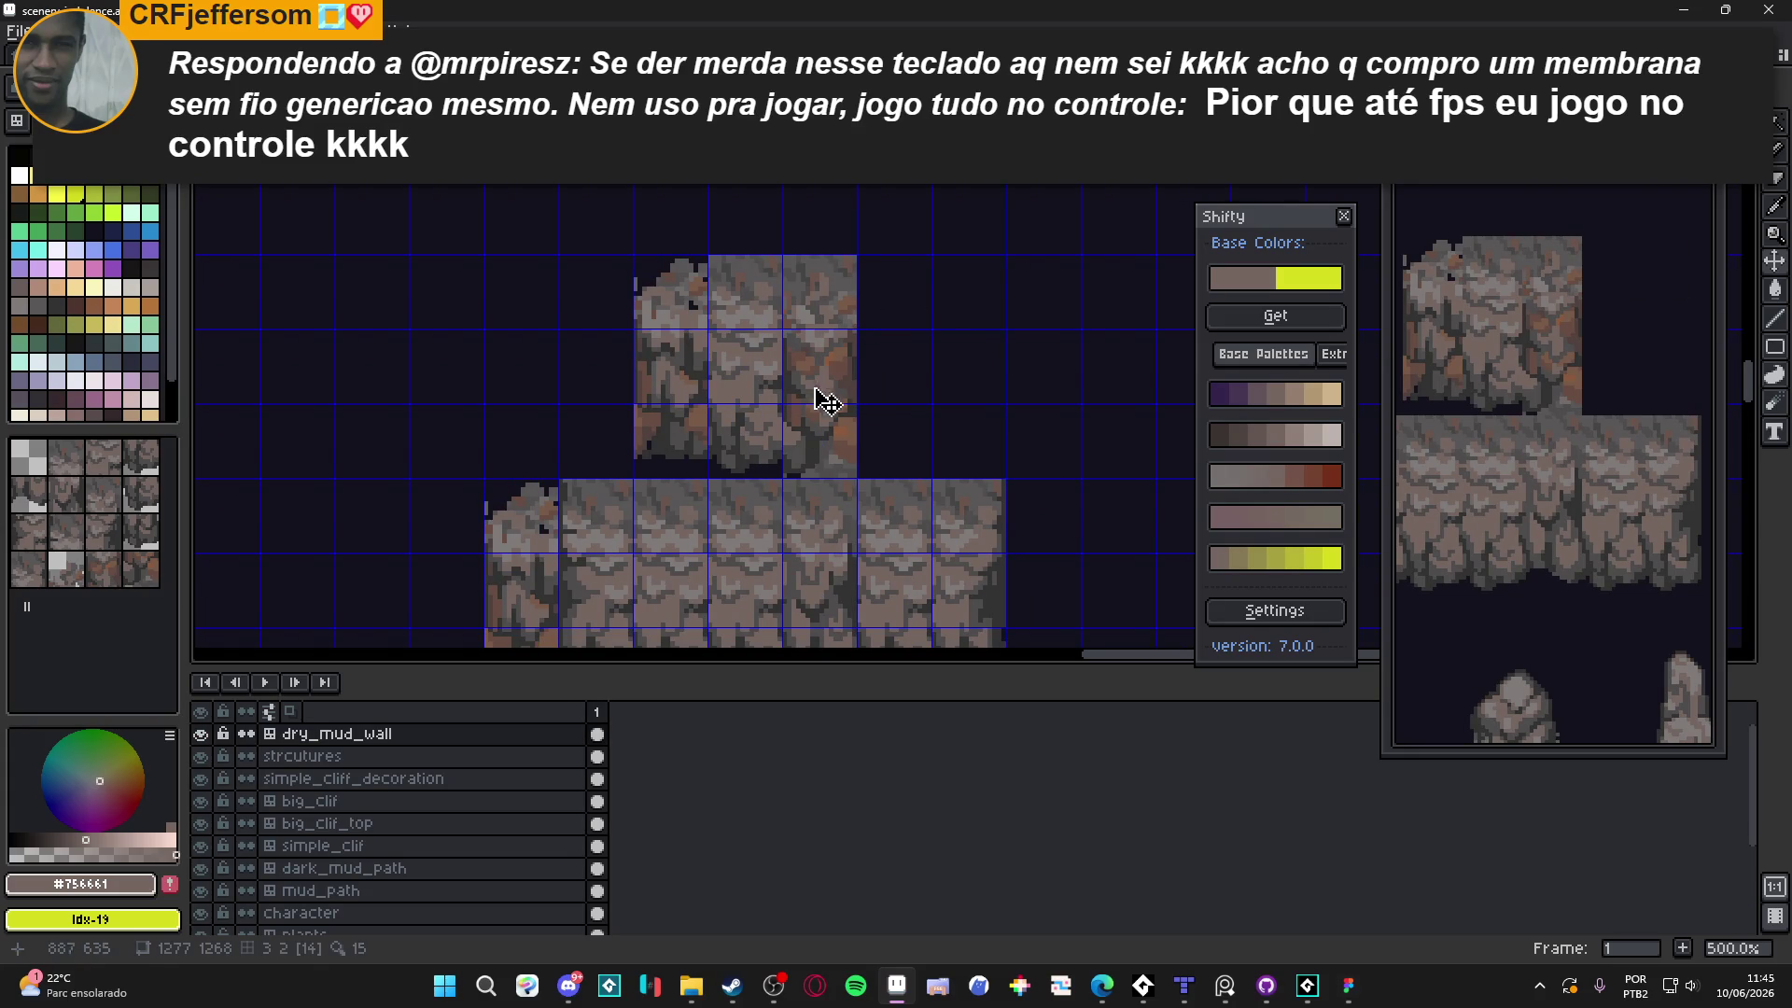
alt+click(812, 448)
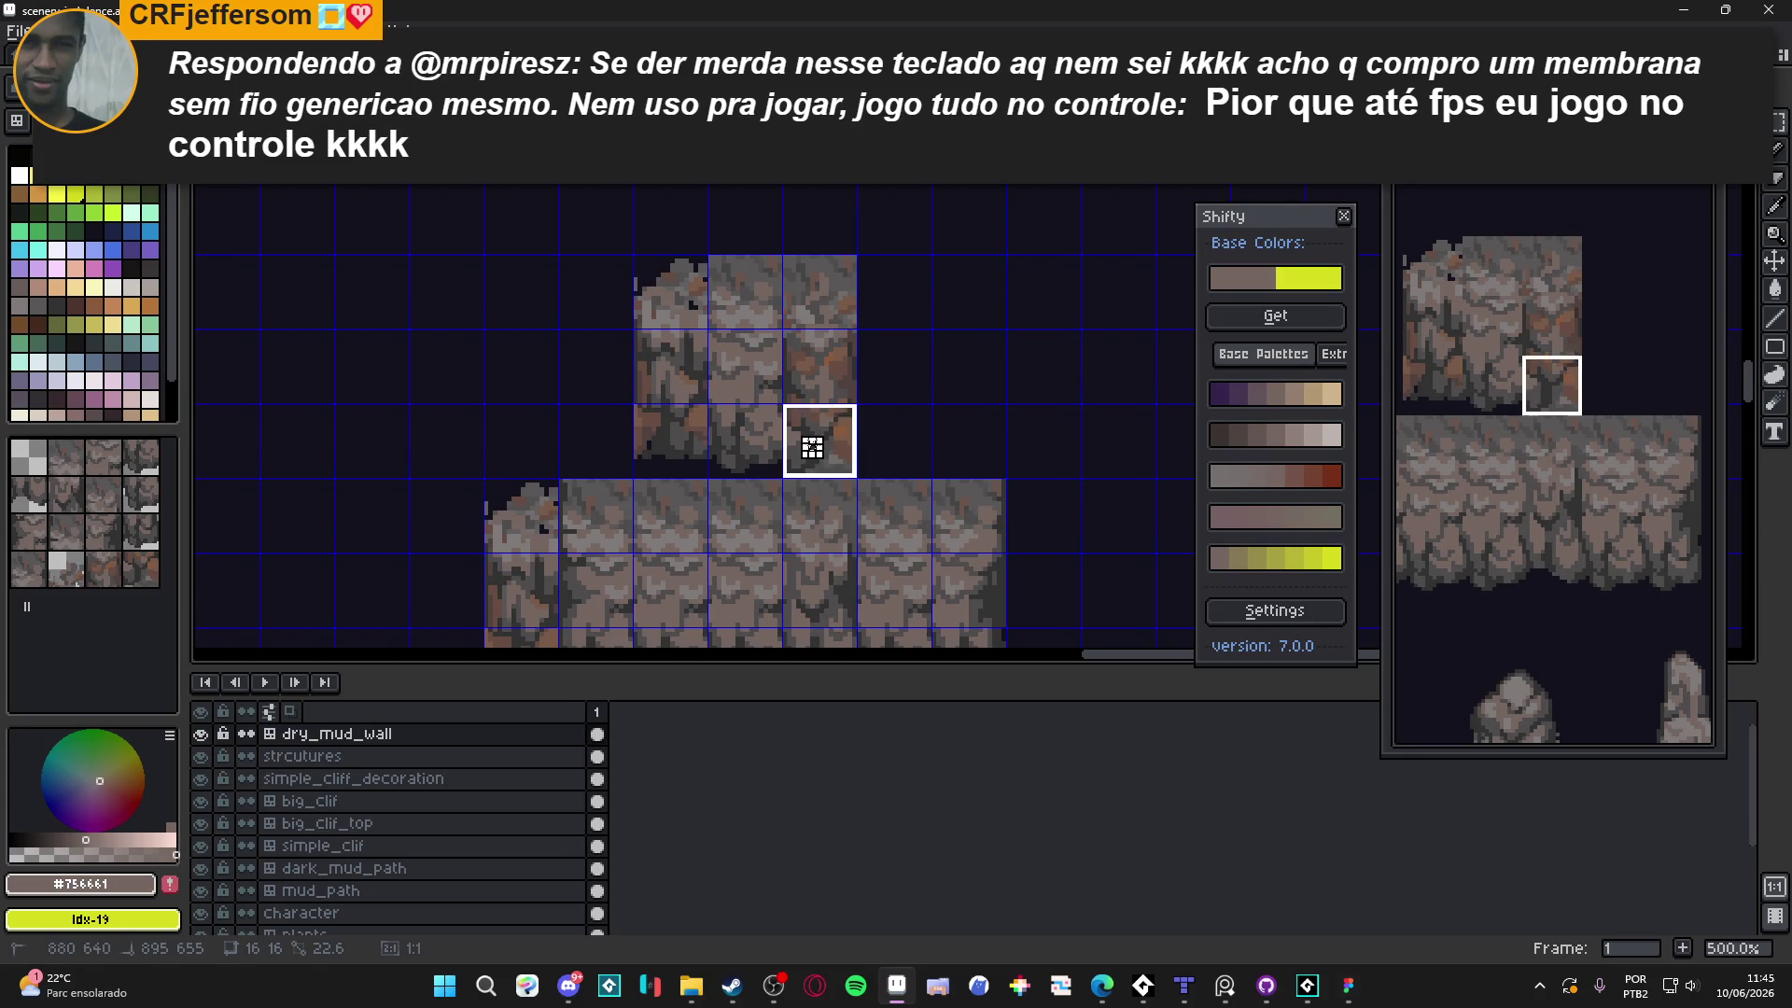
Cut big_clif_top's right column, paste it on dry_mud_wall as new tiles, and save
ctrl+click(810, 314)
drag(828, 308, 844, 444)
key(Delete)
ctrl+click(756, 390)
key(ctrl+v)
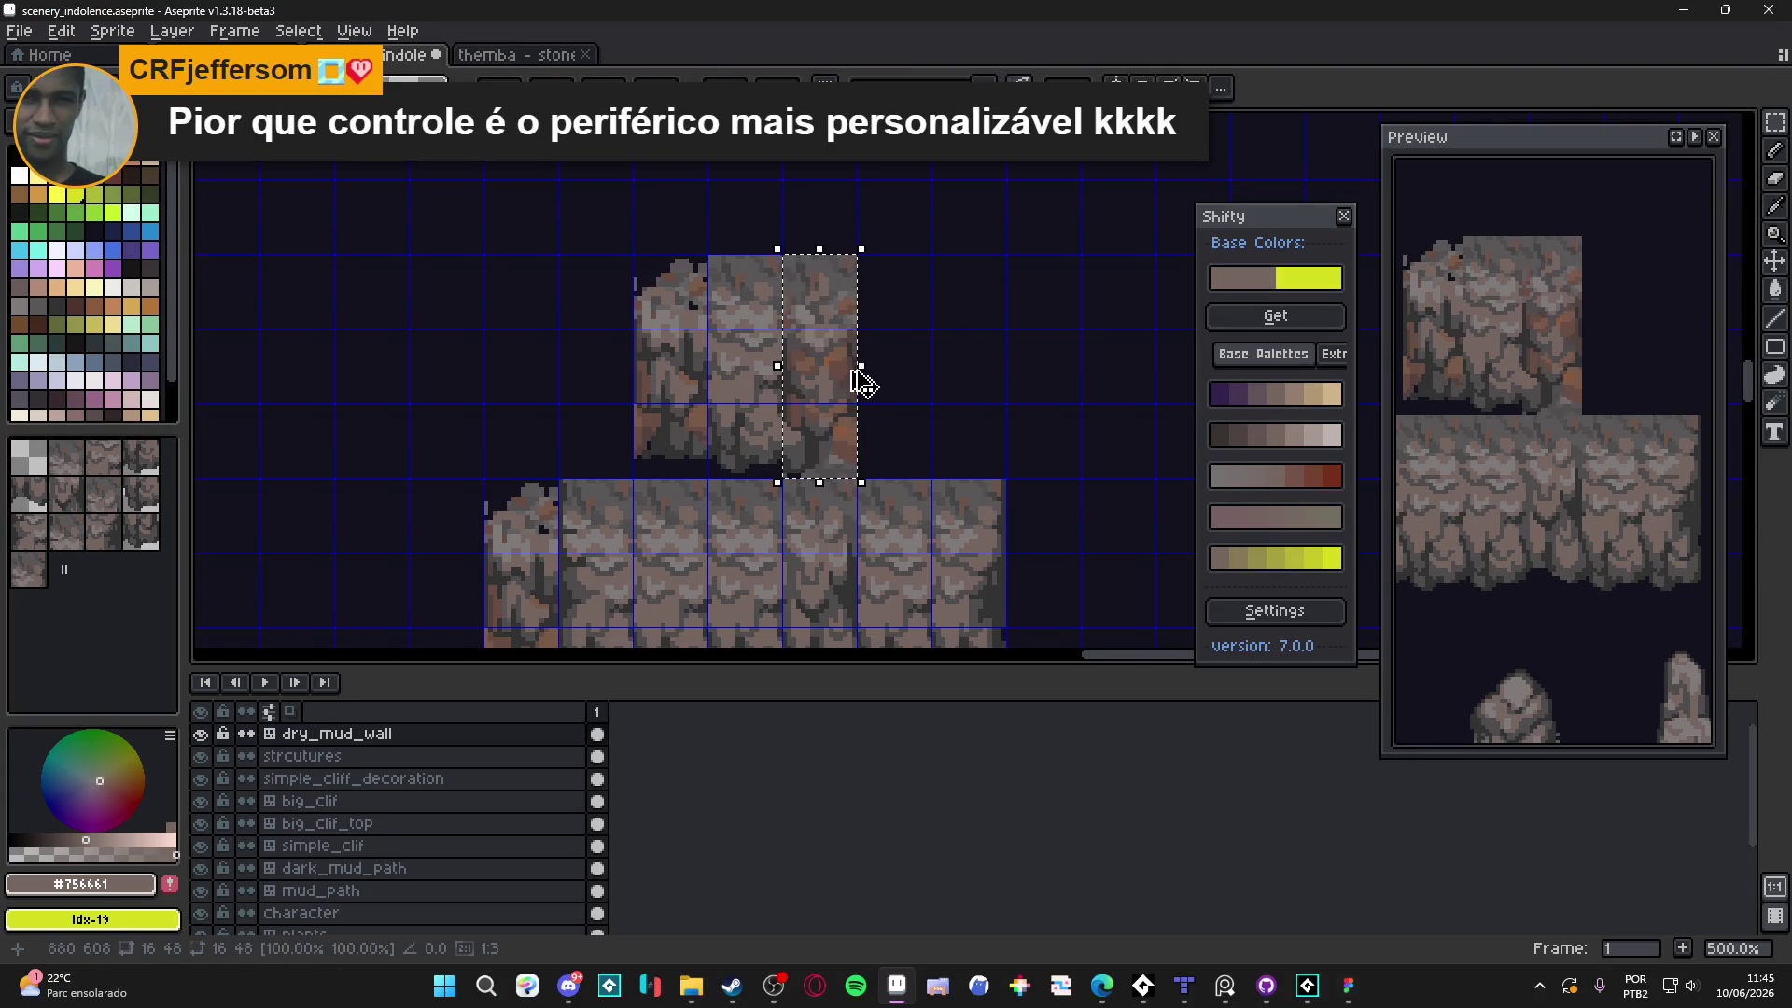
scroll(840, 364, down, 1)
key(ctrl+s)
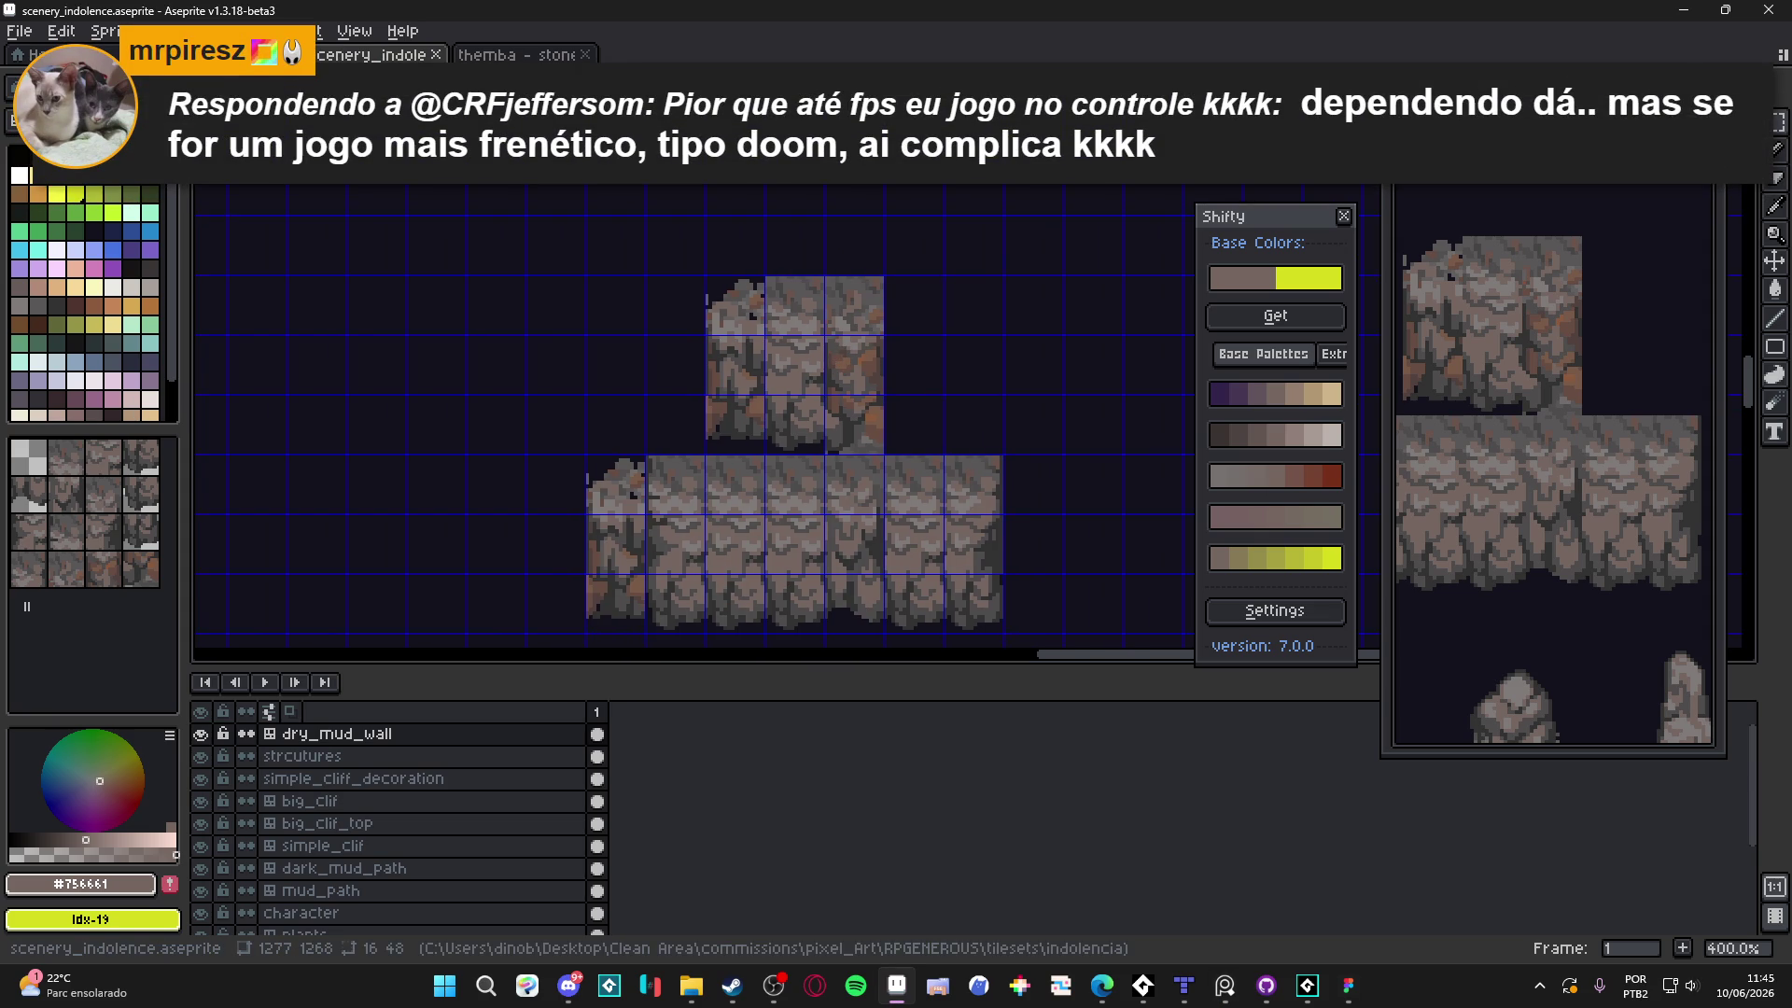
Darken two pixels on the cliff tile and reveal the tile index numbers
scroll(814, 390, up, 1)
scroll(821, 396, up, 4)
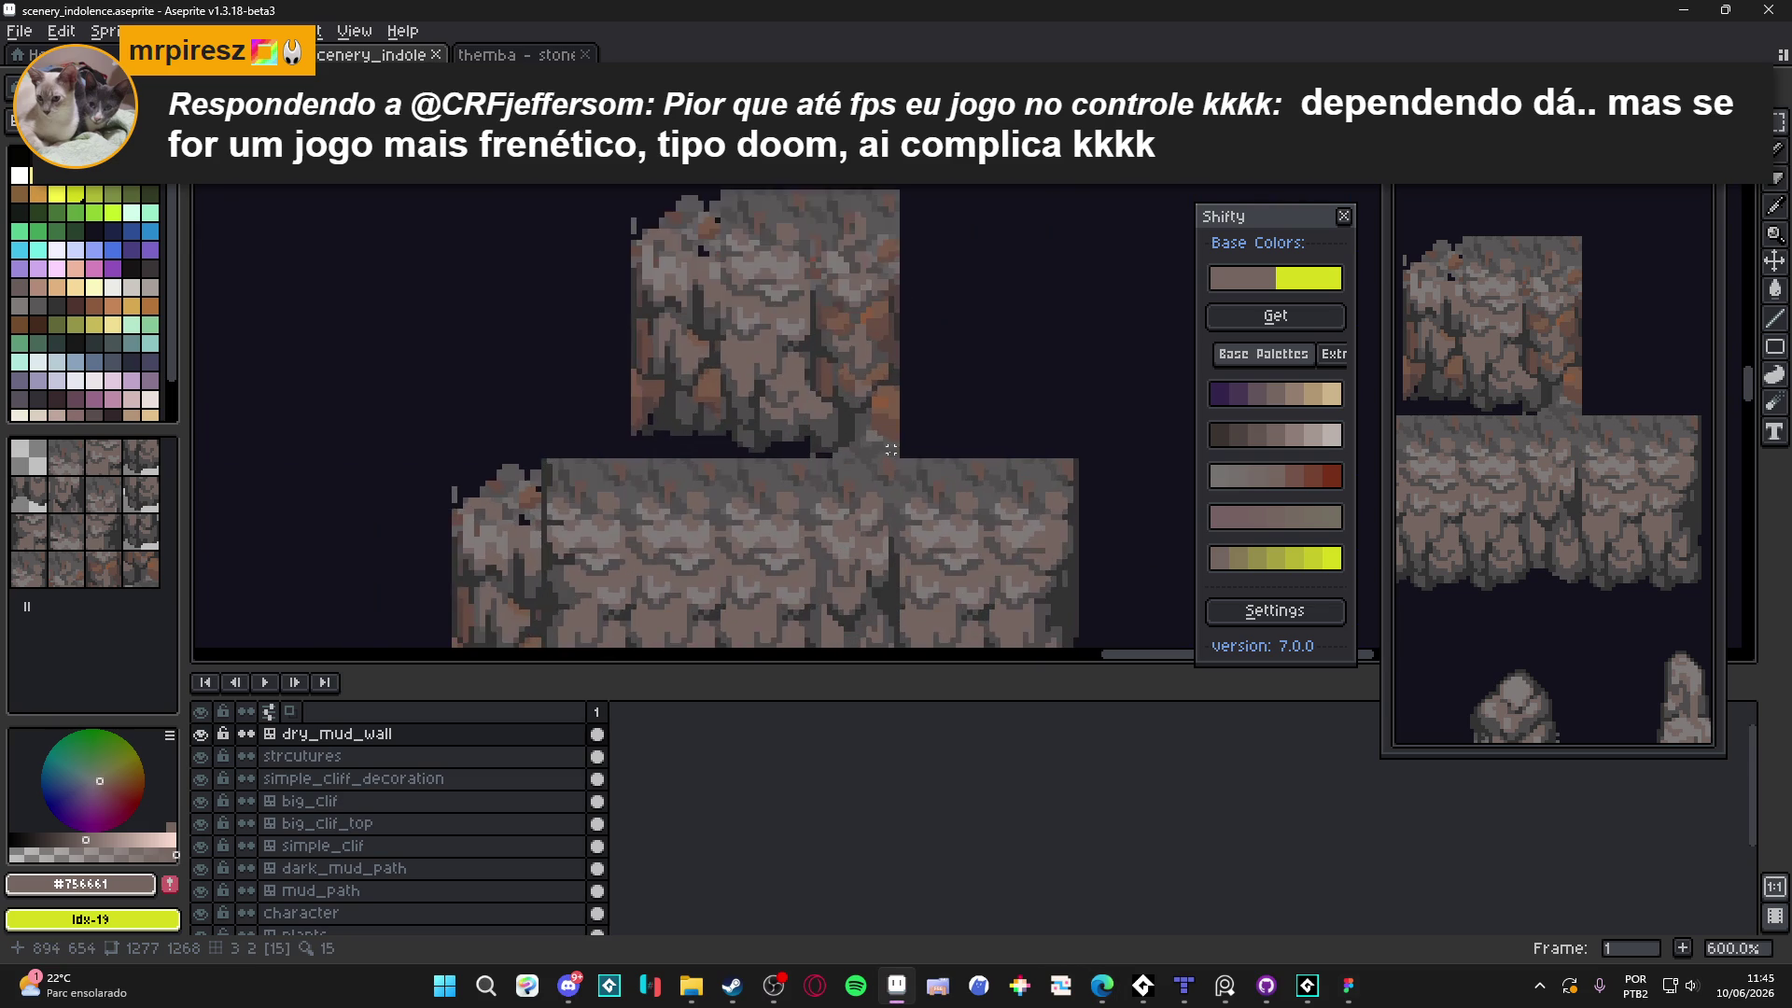
scroll(873, 457, up, 1)
mouse_move(887, 457)
mouse_down()
mouse_move(857, 457)
mouse_move(872, 440)
mouse_move(901, 457)
mouse_up()
scroll(821, 452, down, 6)
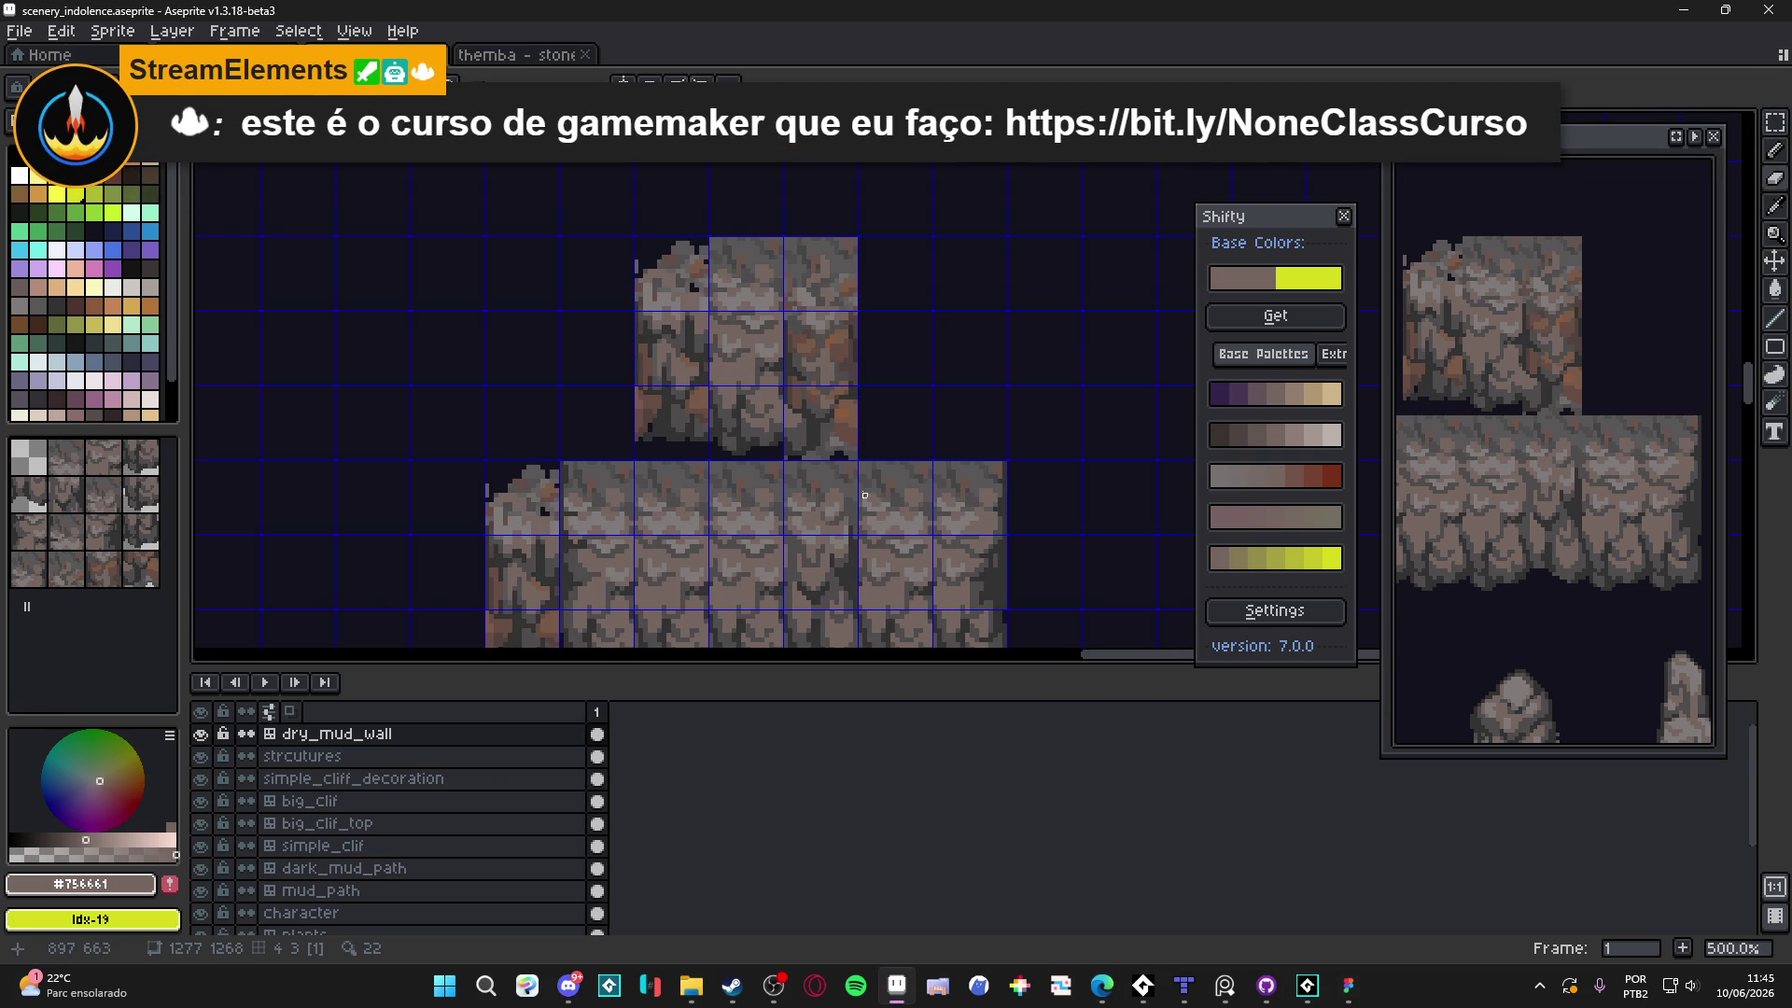
key(ctrl)
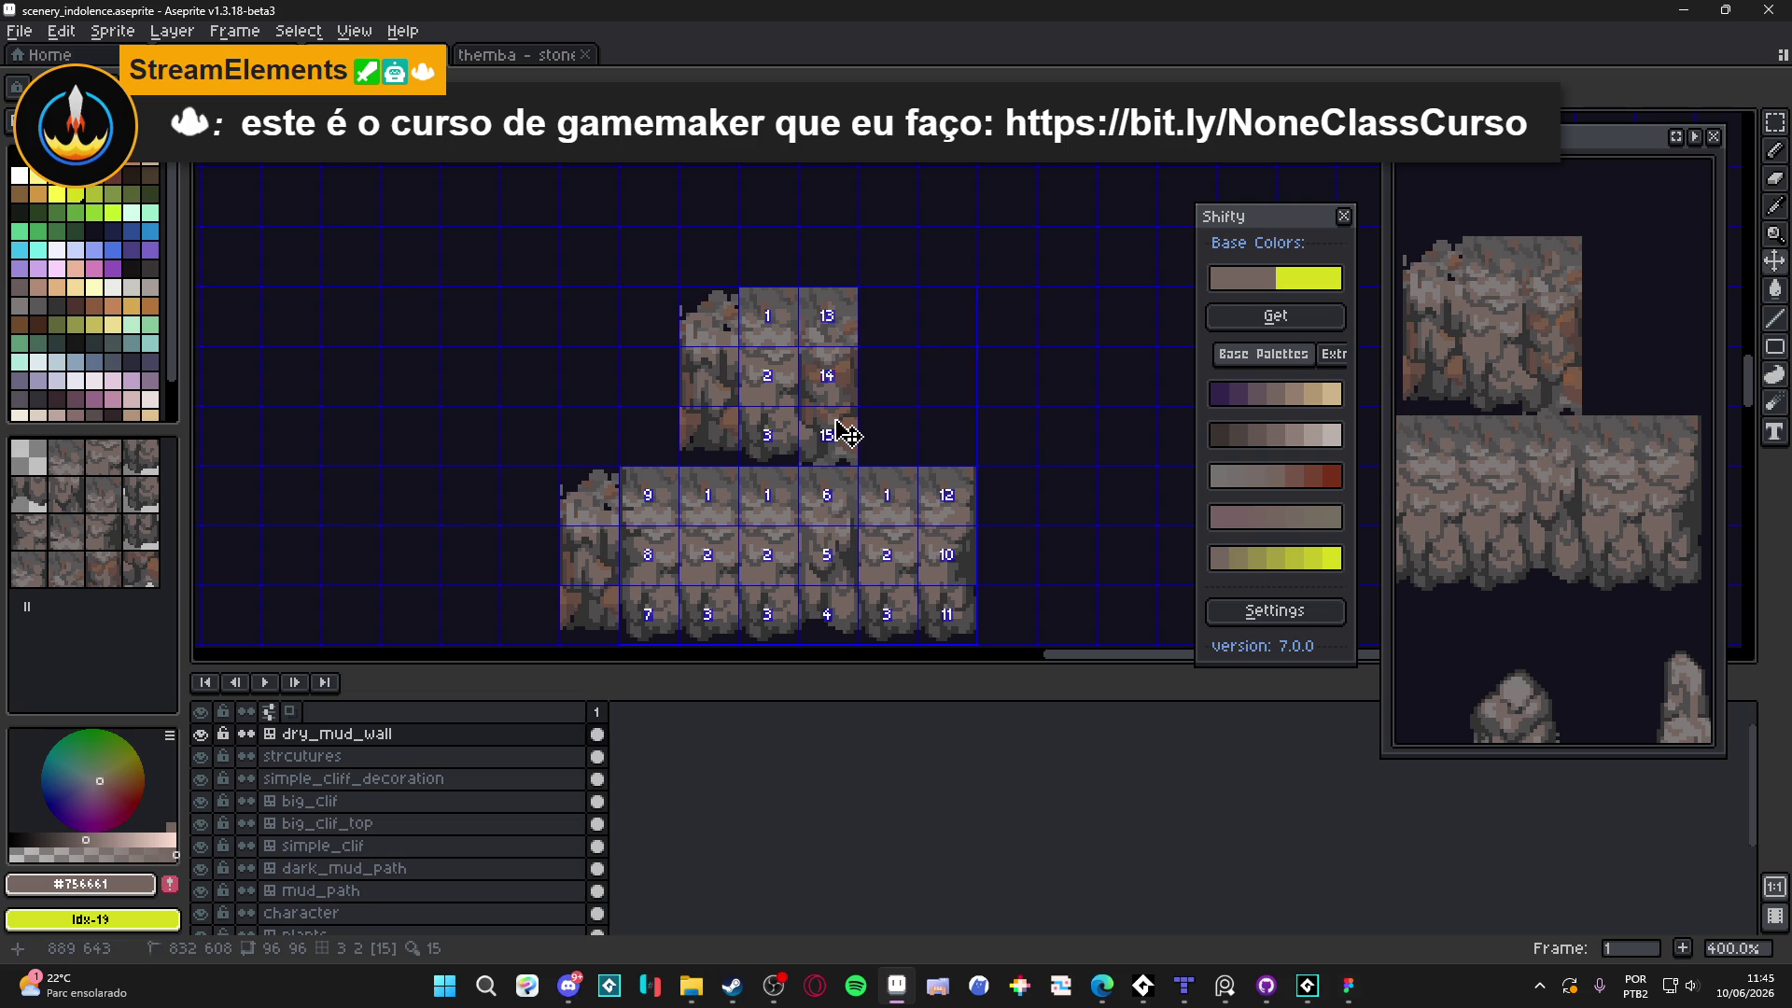
Select a block of the top cliff stack's tiles, deselect, and save the scenery file
key(alt+Tab)
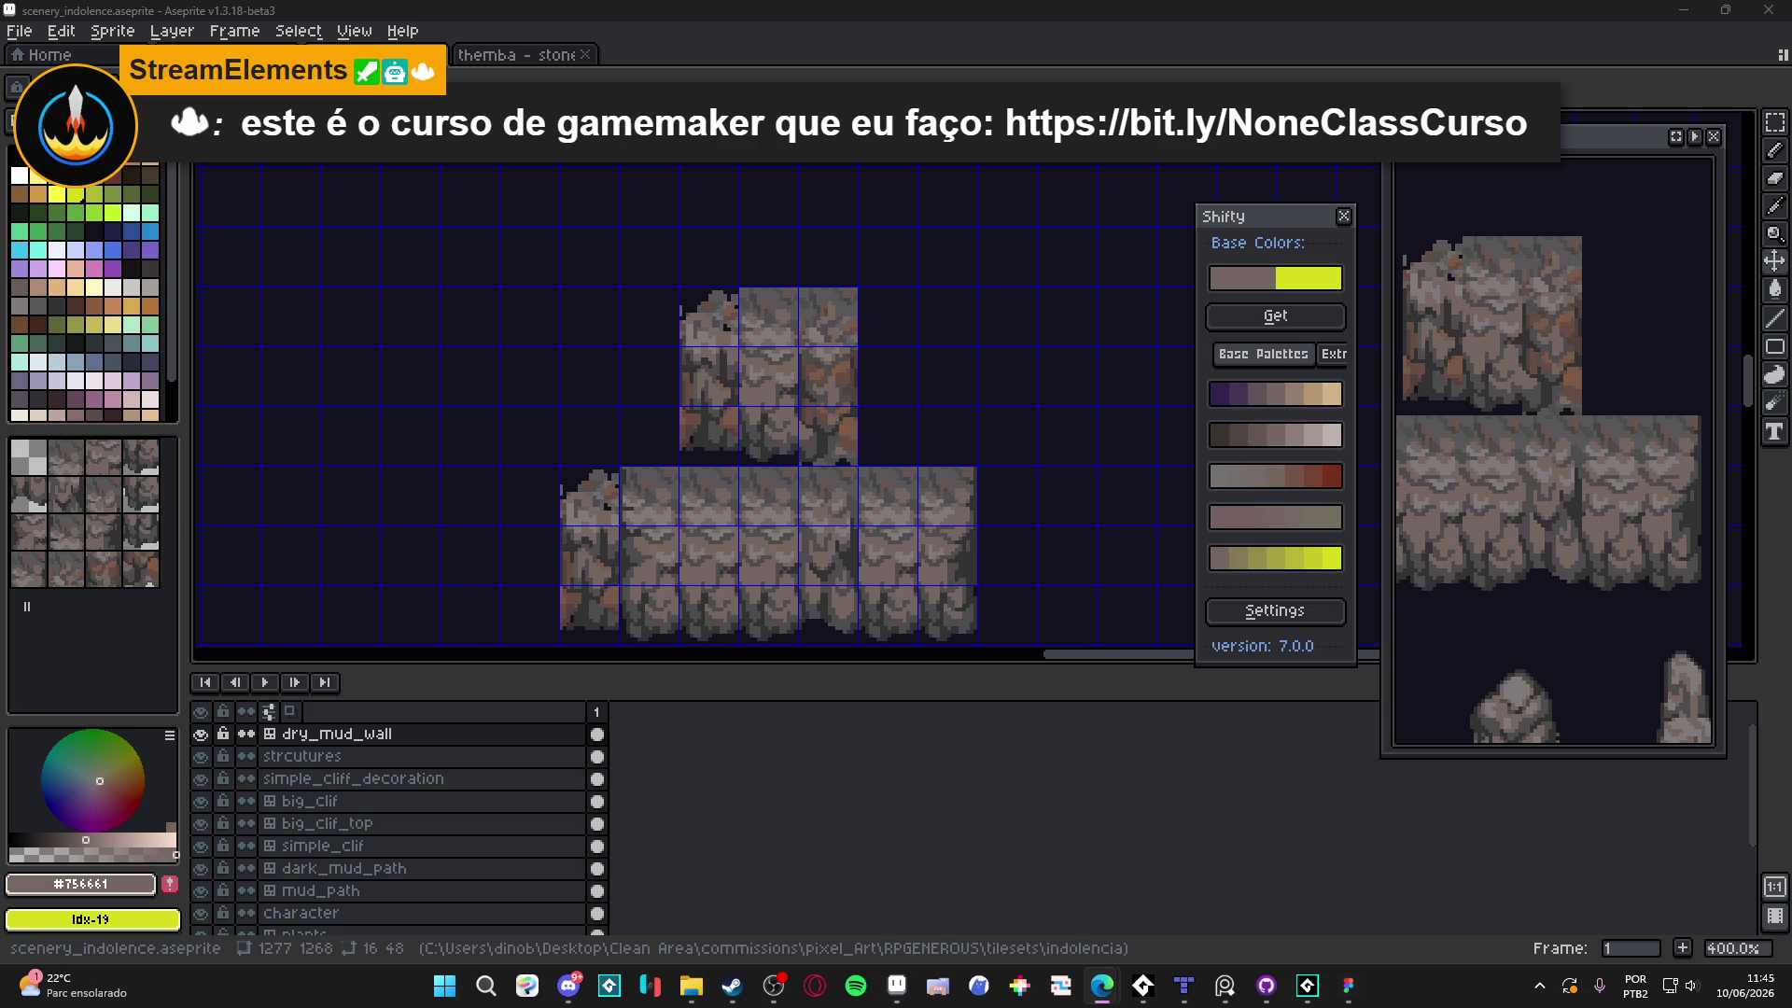
click(840, 445)
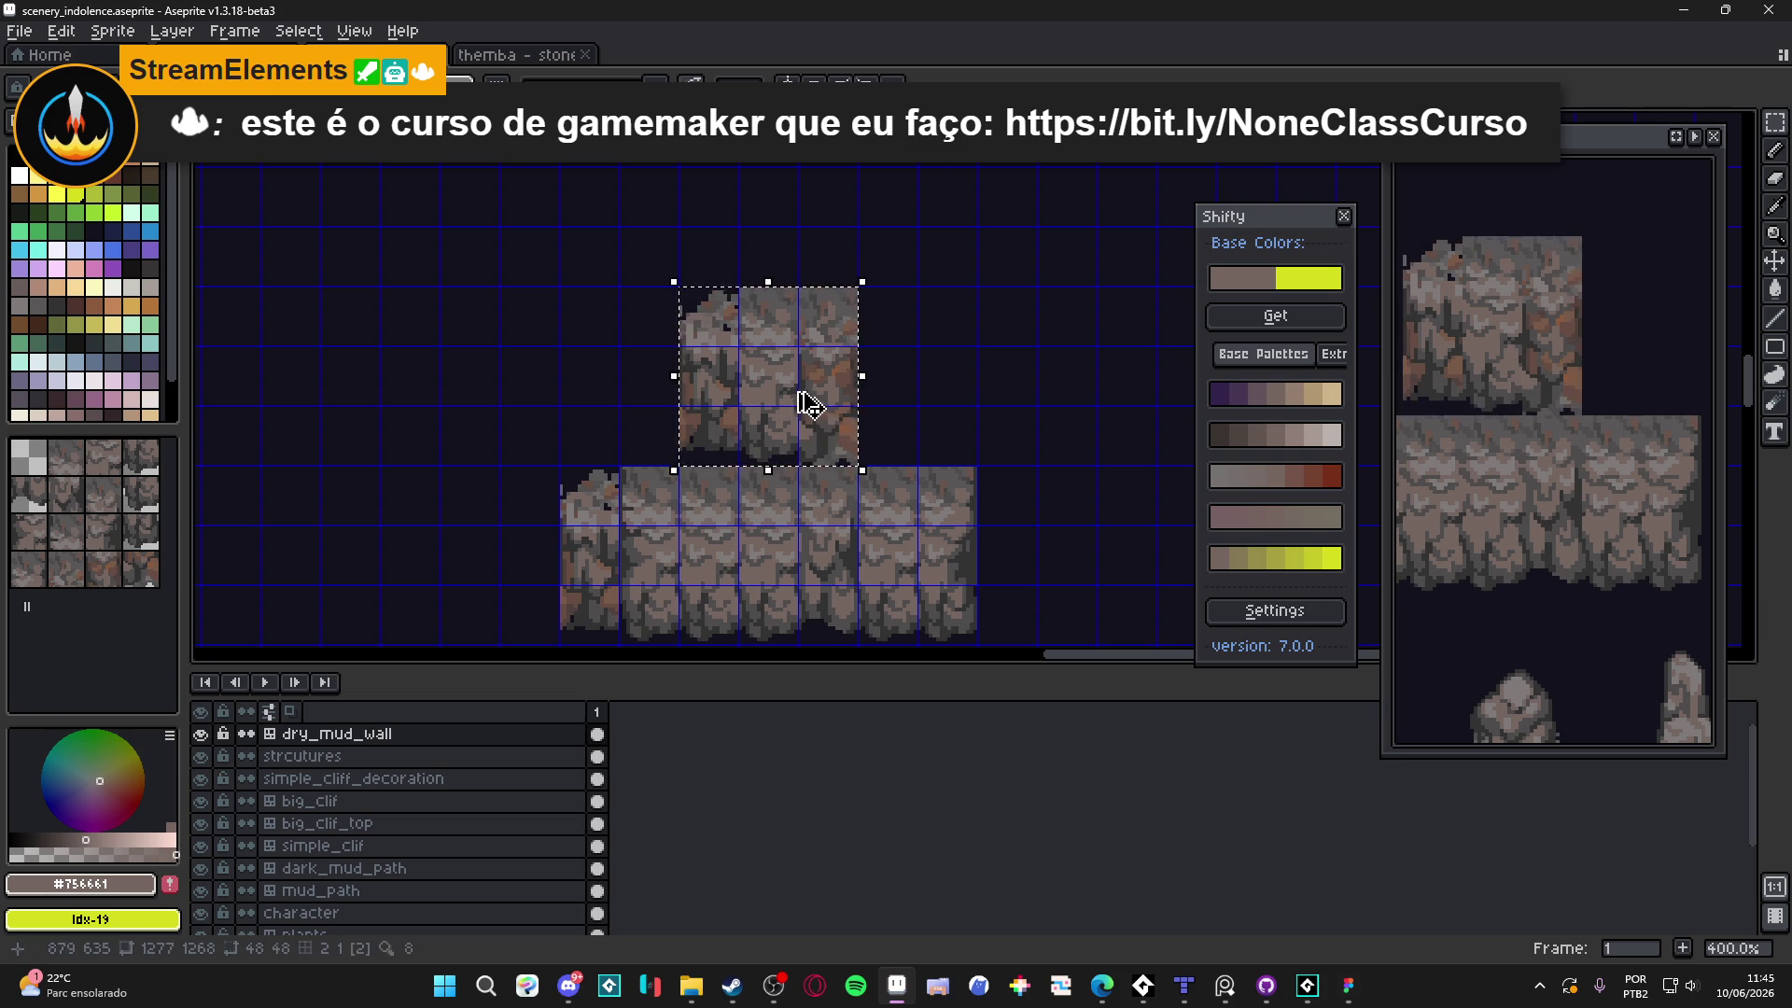
scroll(825, 440, down, 1)
scroll(825, 440, up, 1)
mouse_move(828, 372)
mouse_down()
mouse_move(864, 512)
mouse_move(918, 538)
mouse_up()
key(ctrl+d)
key(ctrl+s)
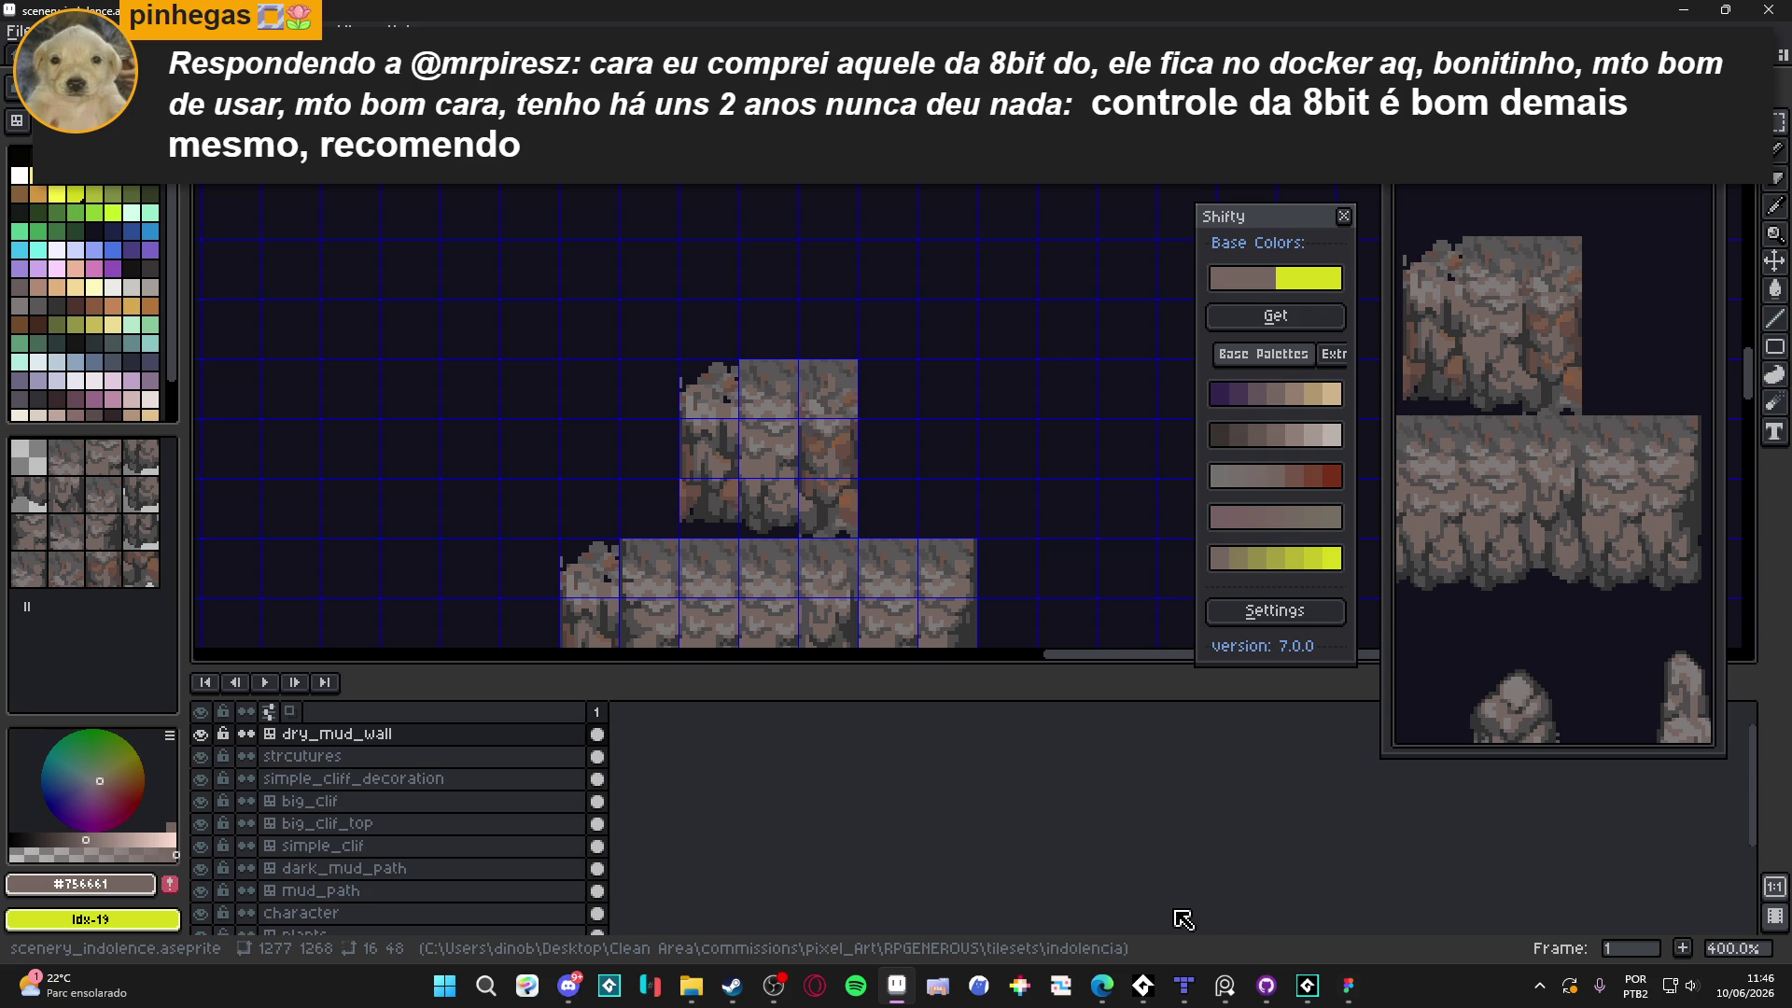
key(ctrl+Tab)
key(ctrl+Tab)
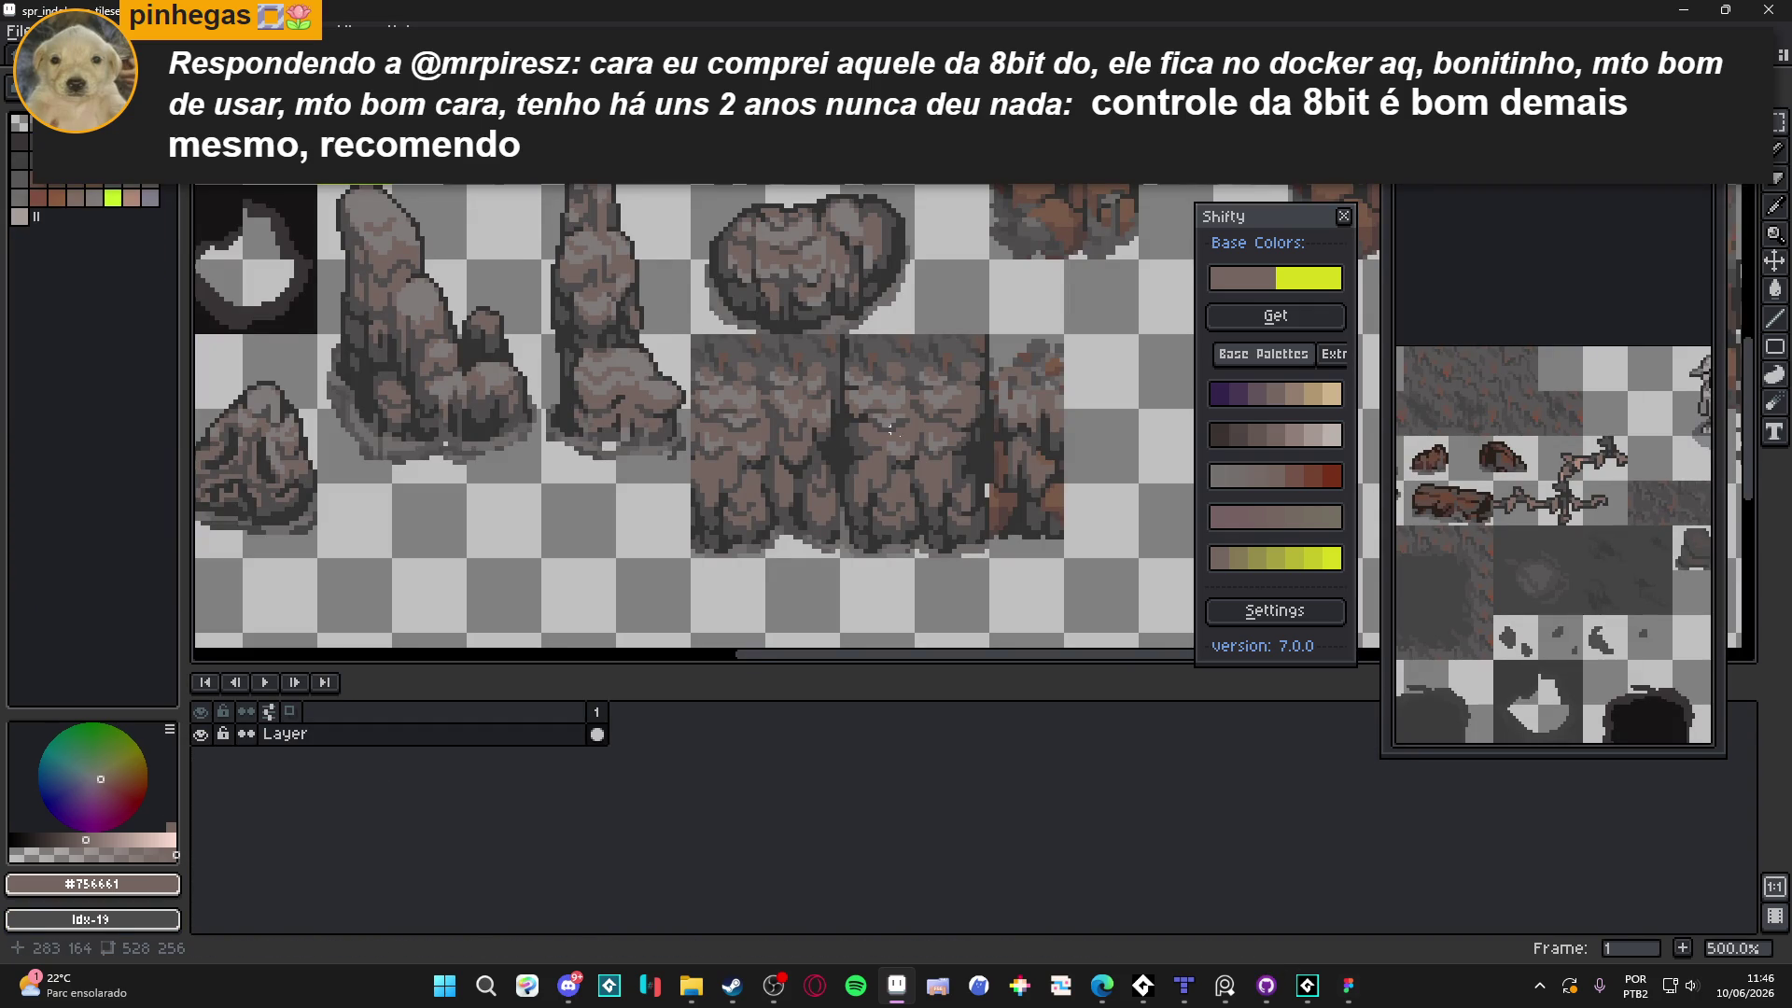
Shift the cliff tile column into place in the tileset image and save it
scroll(833, 431, up, 3)
scroll(840, 420, up, 2)
mouse_move(1008, 308)
mouse_down()
mouse_move(972, 412)
mouse_move(961, 401)
mouse_up()
key(ctrl+d)
scroll(961, 411, down, 6)
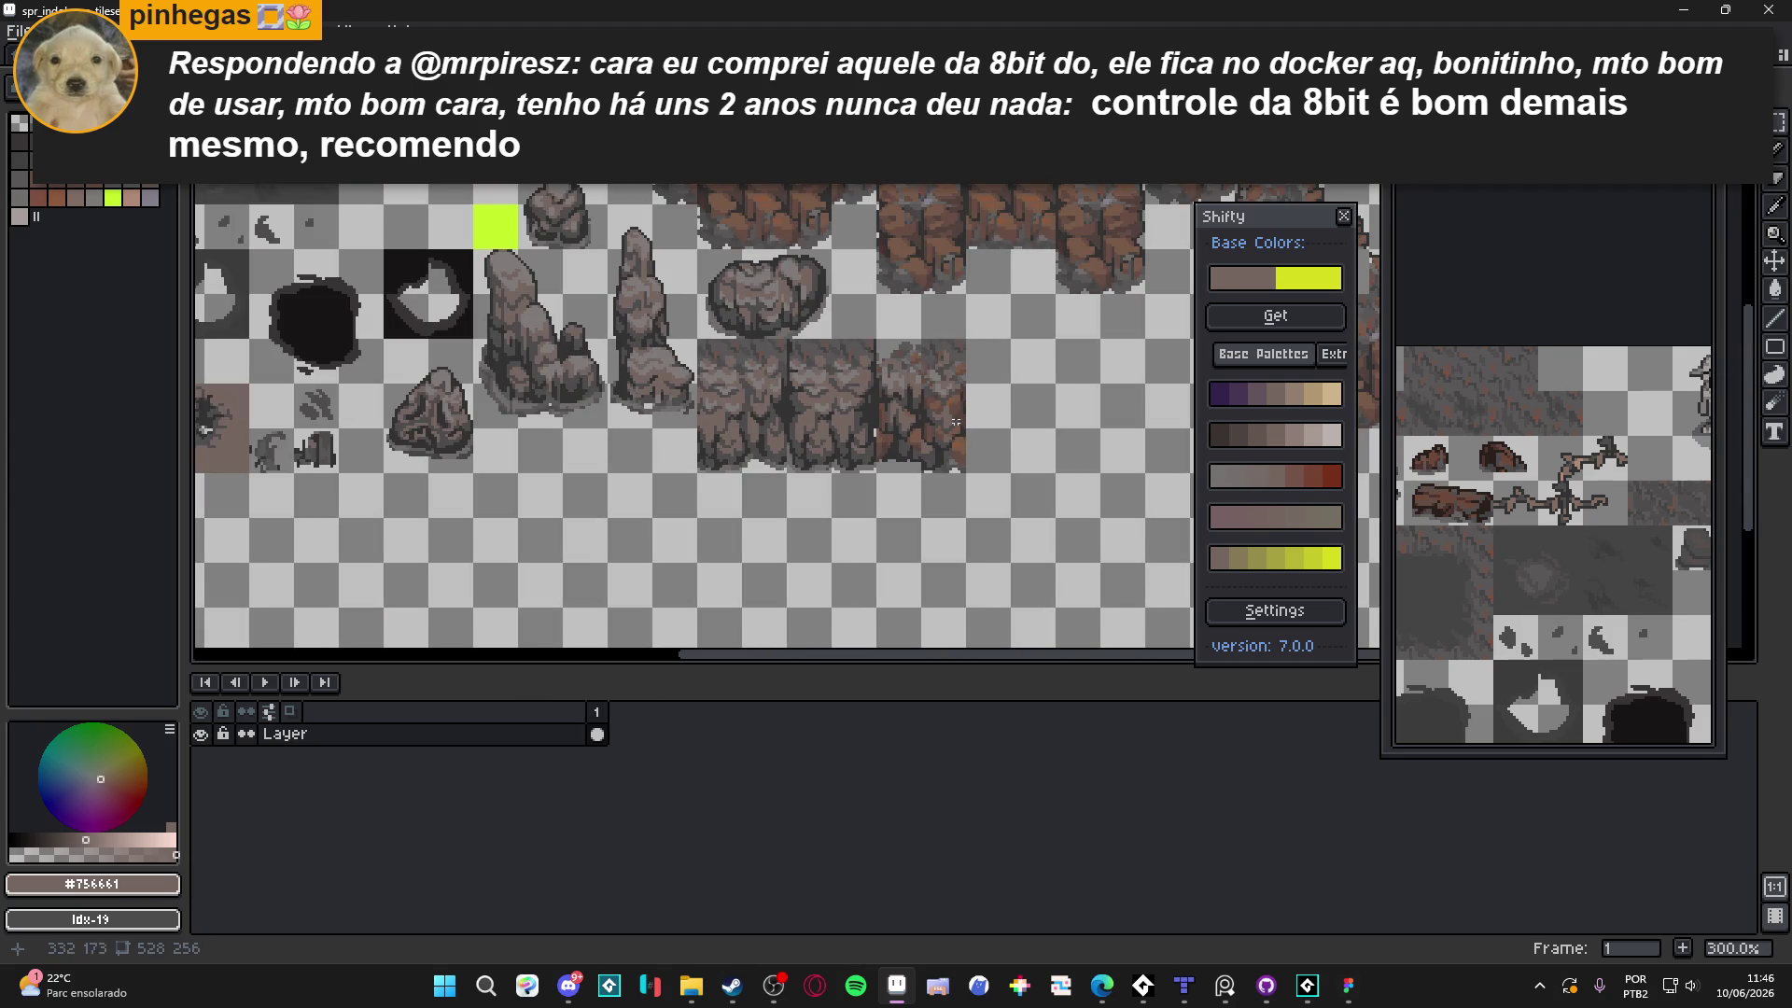
key(ctrl+s)
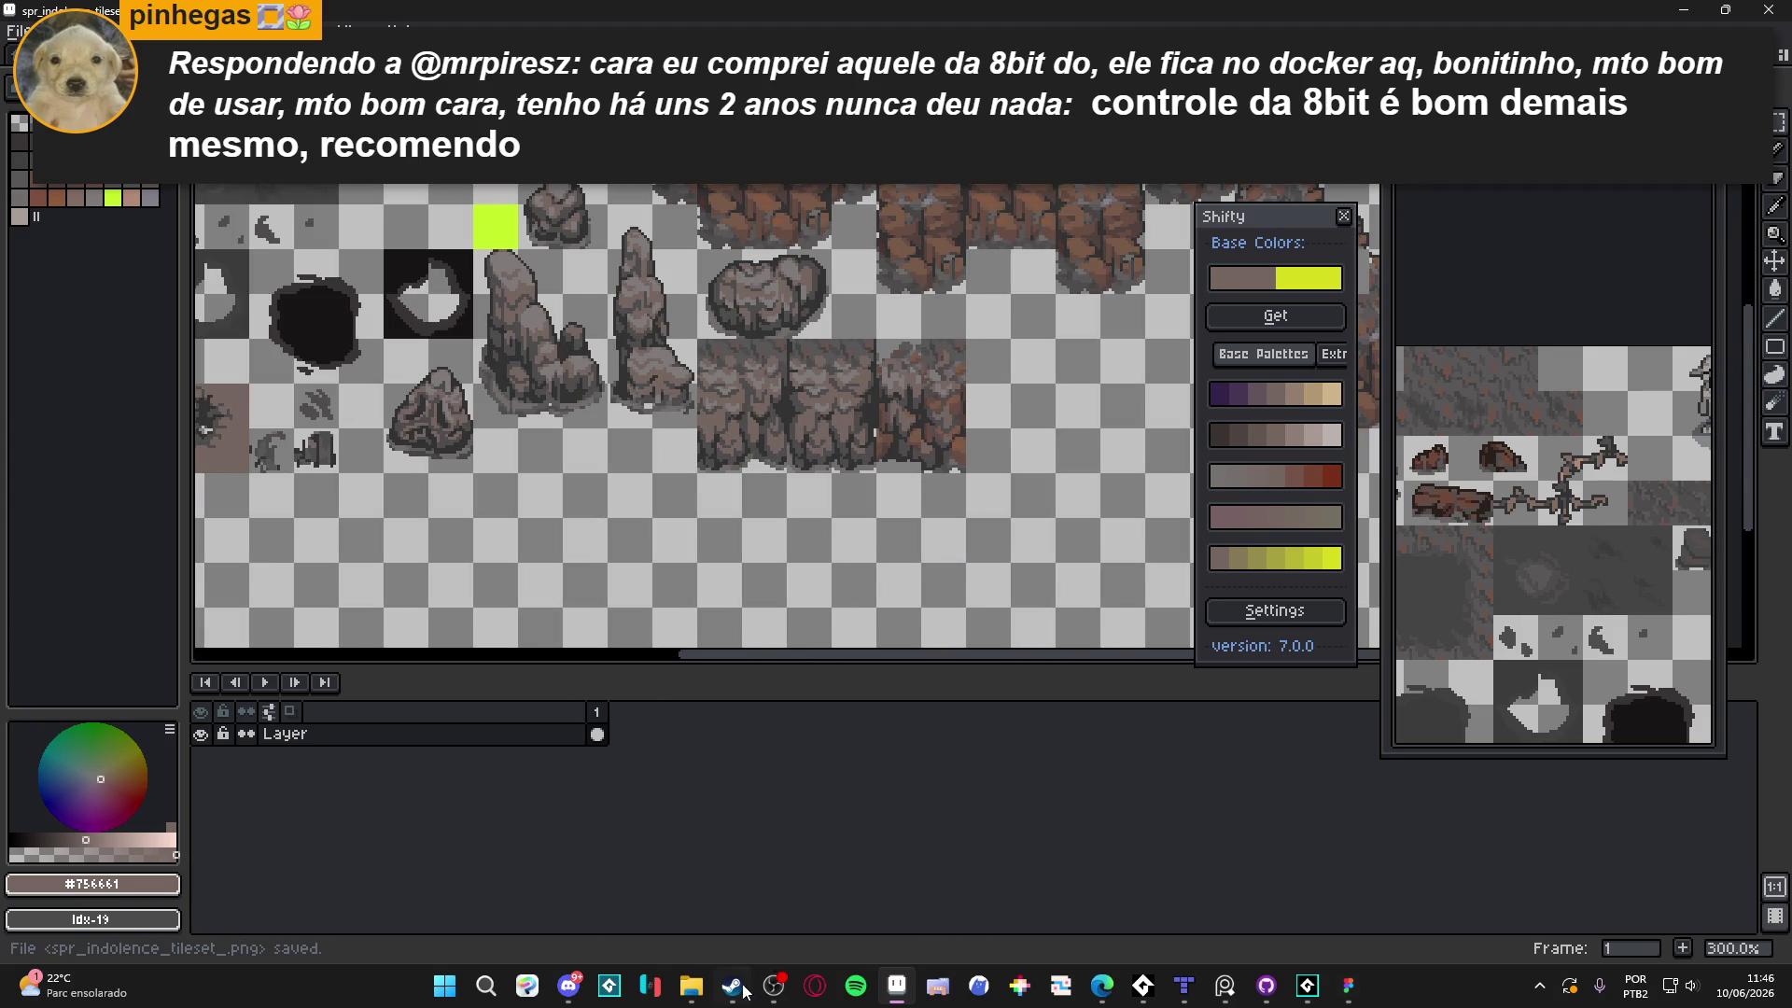
After checking Discord, switch to rectangular selection and save spr_indolence_tileset_.png again
click(569, 987)
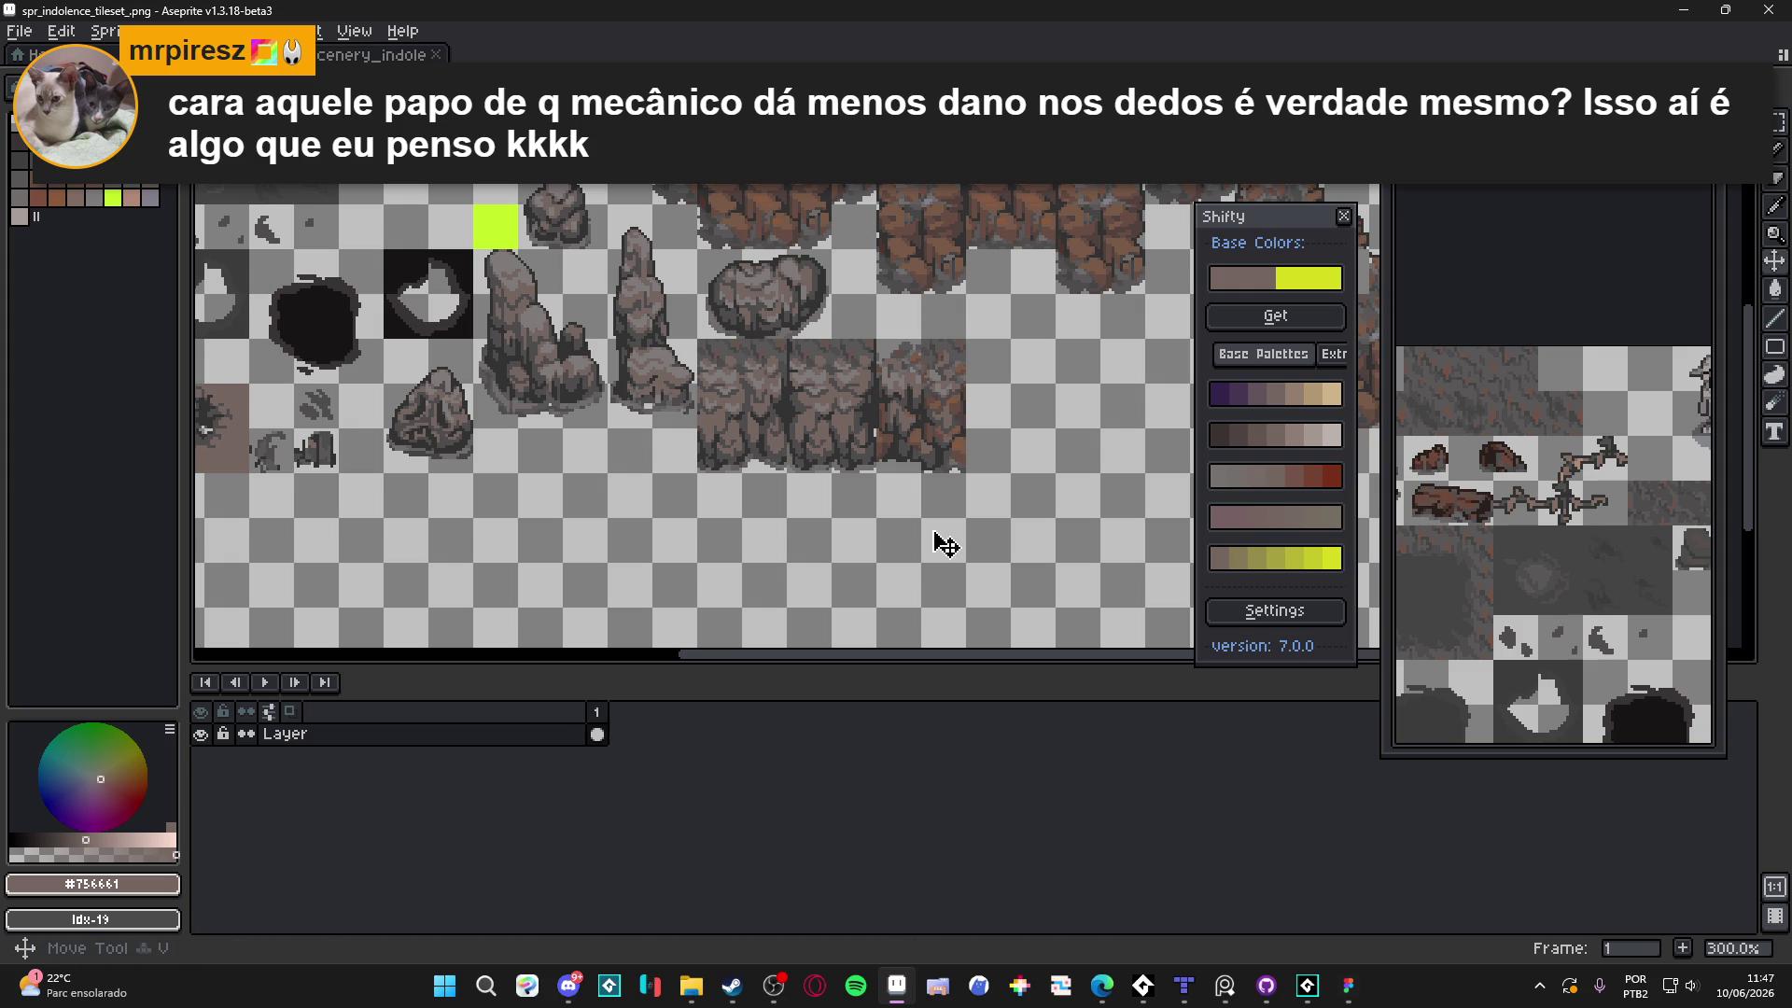
scroll(948, 495, up, 3)
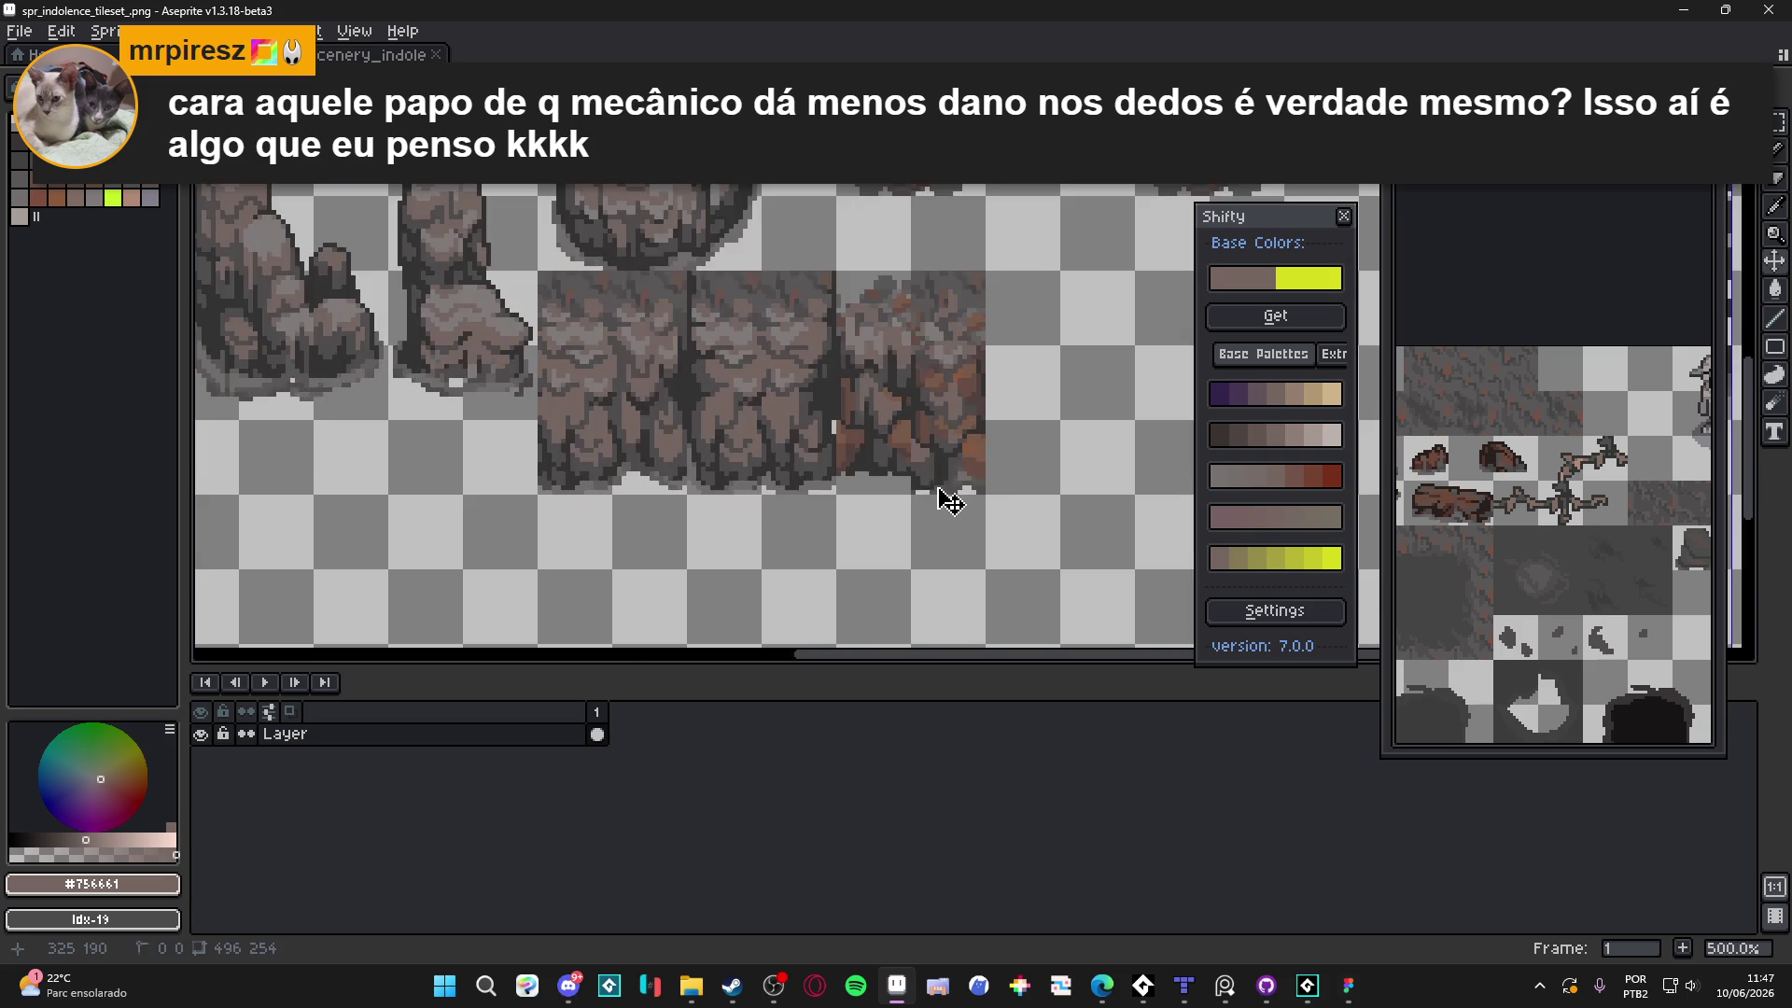
scroll(948, 495, down, 2)
key(m)
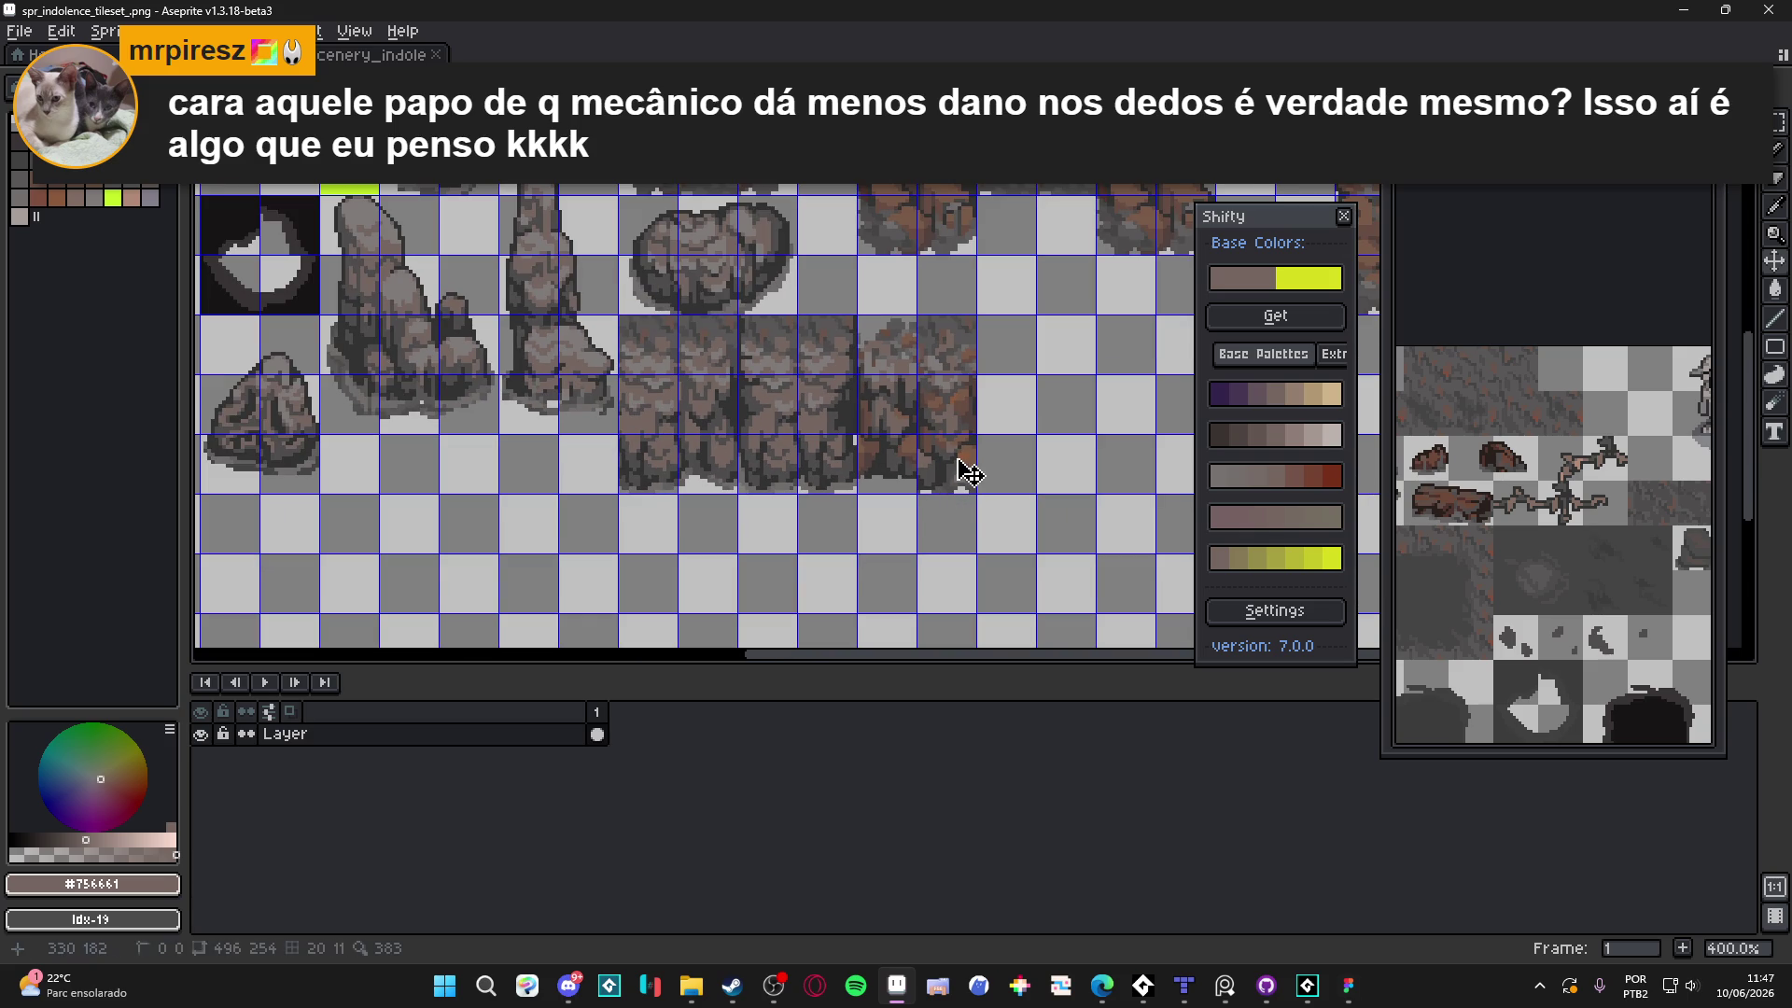
scroll(954, 459, down, 1)
key(ctrl+s)
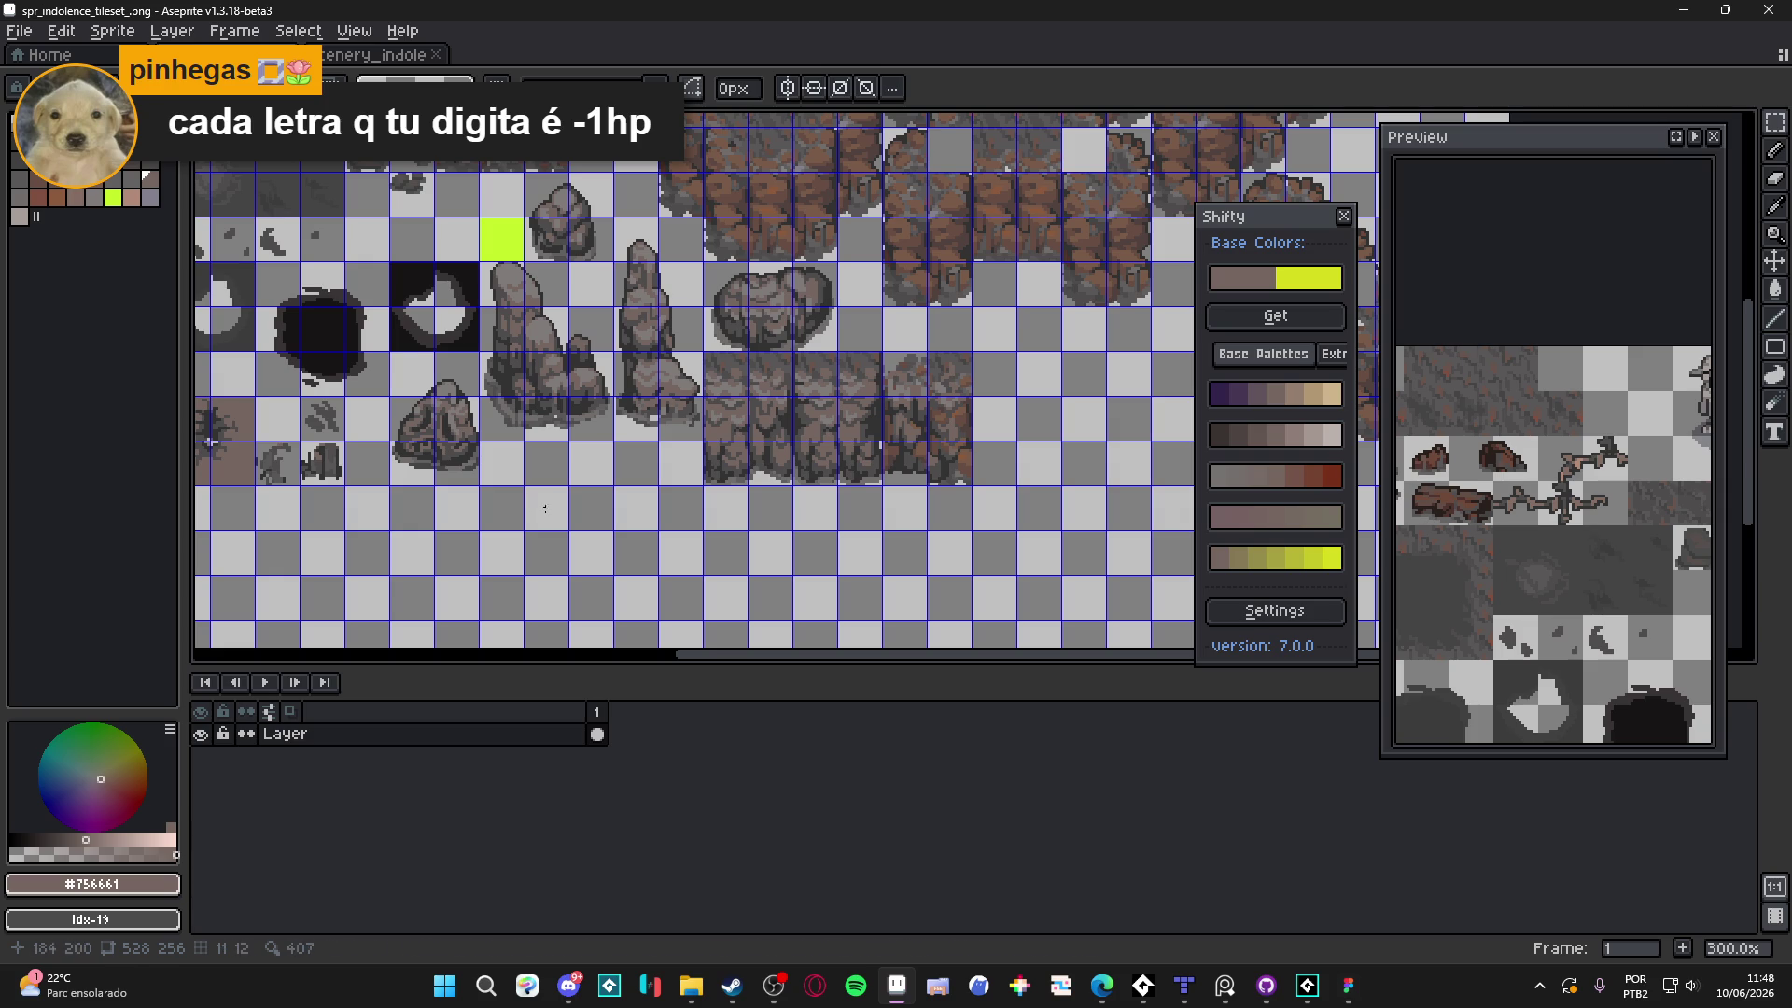
mouse_move(568, 995)
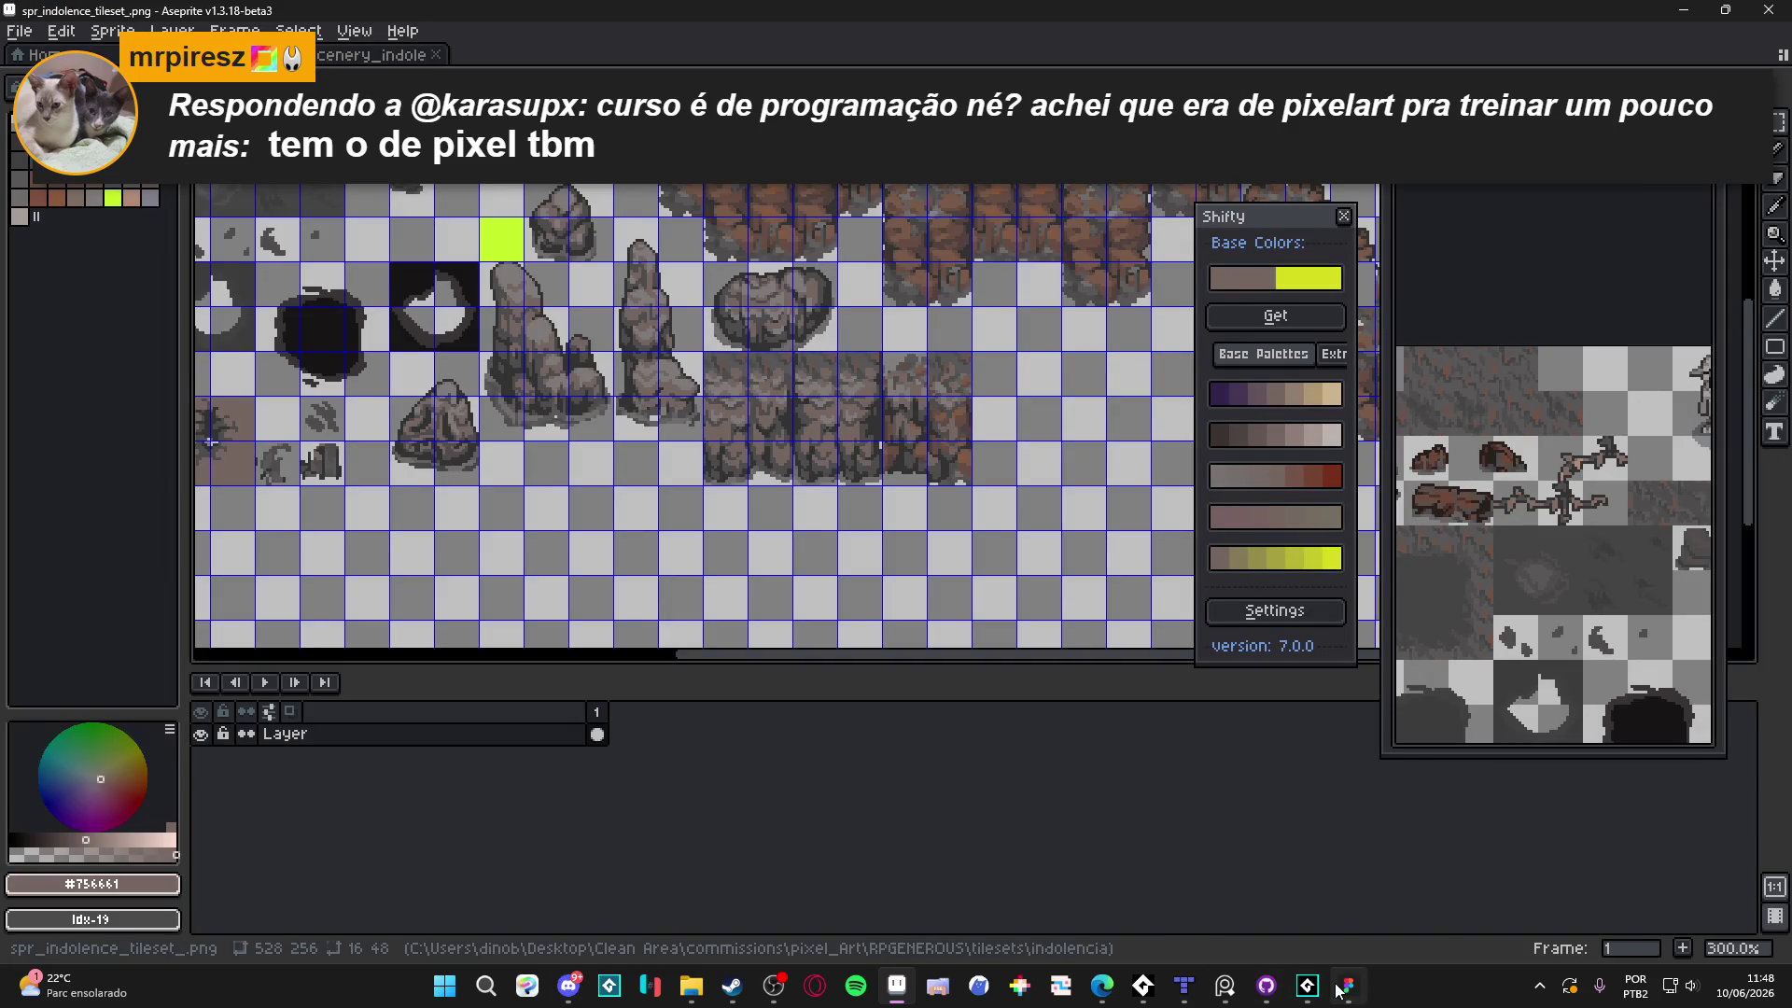
click(1349, 985)
click(1341, 995)
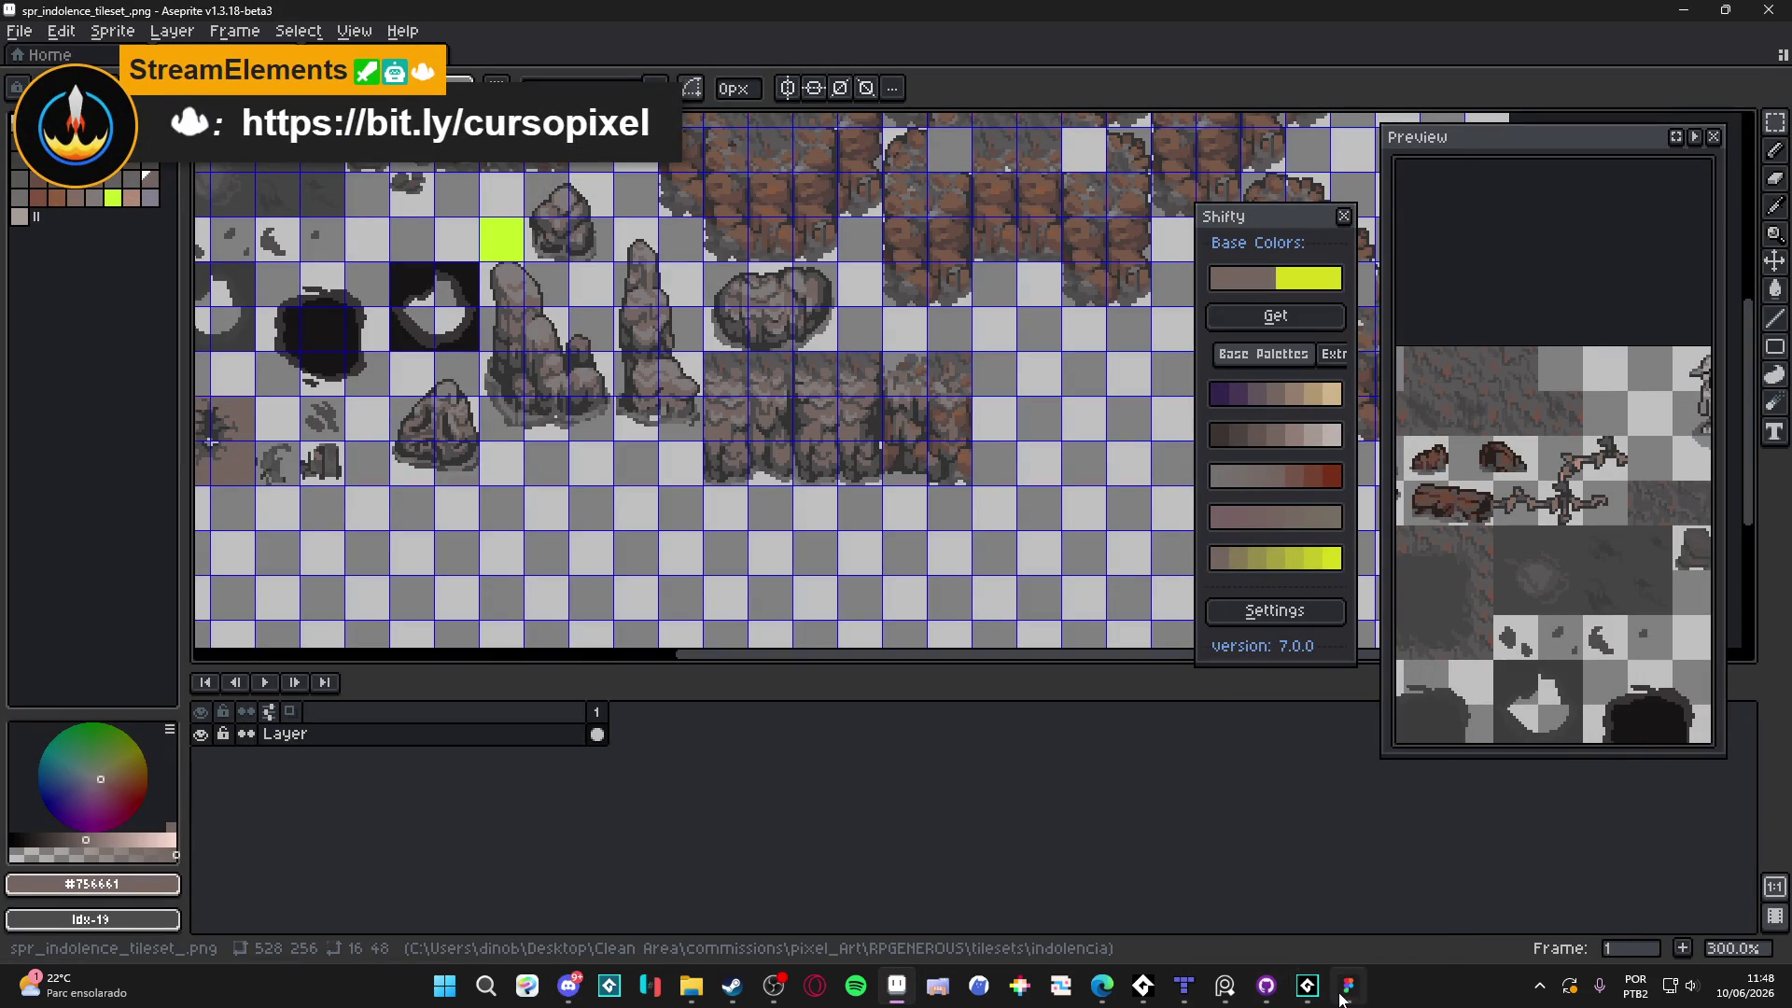
mouse_move(1342, 996)
mouse_move(691, 1001)
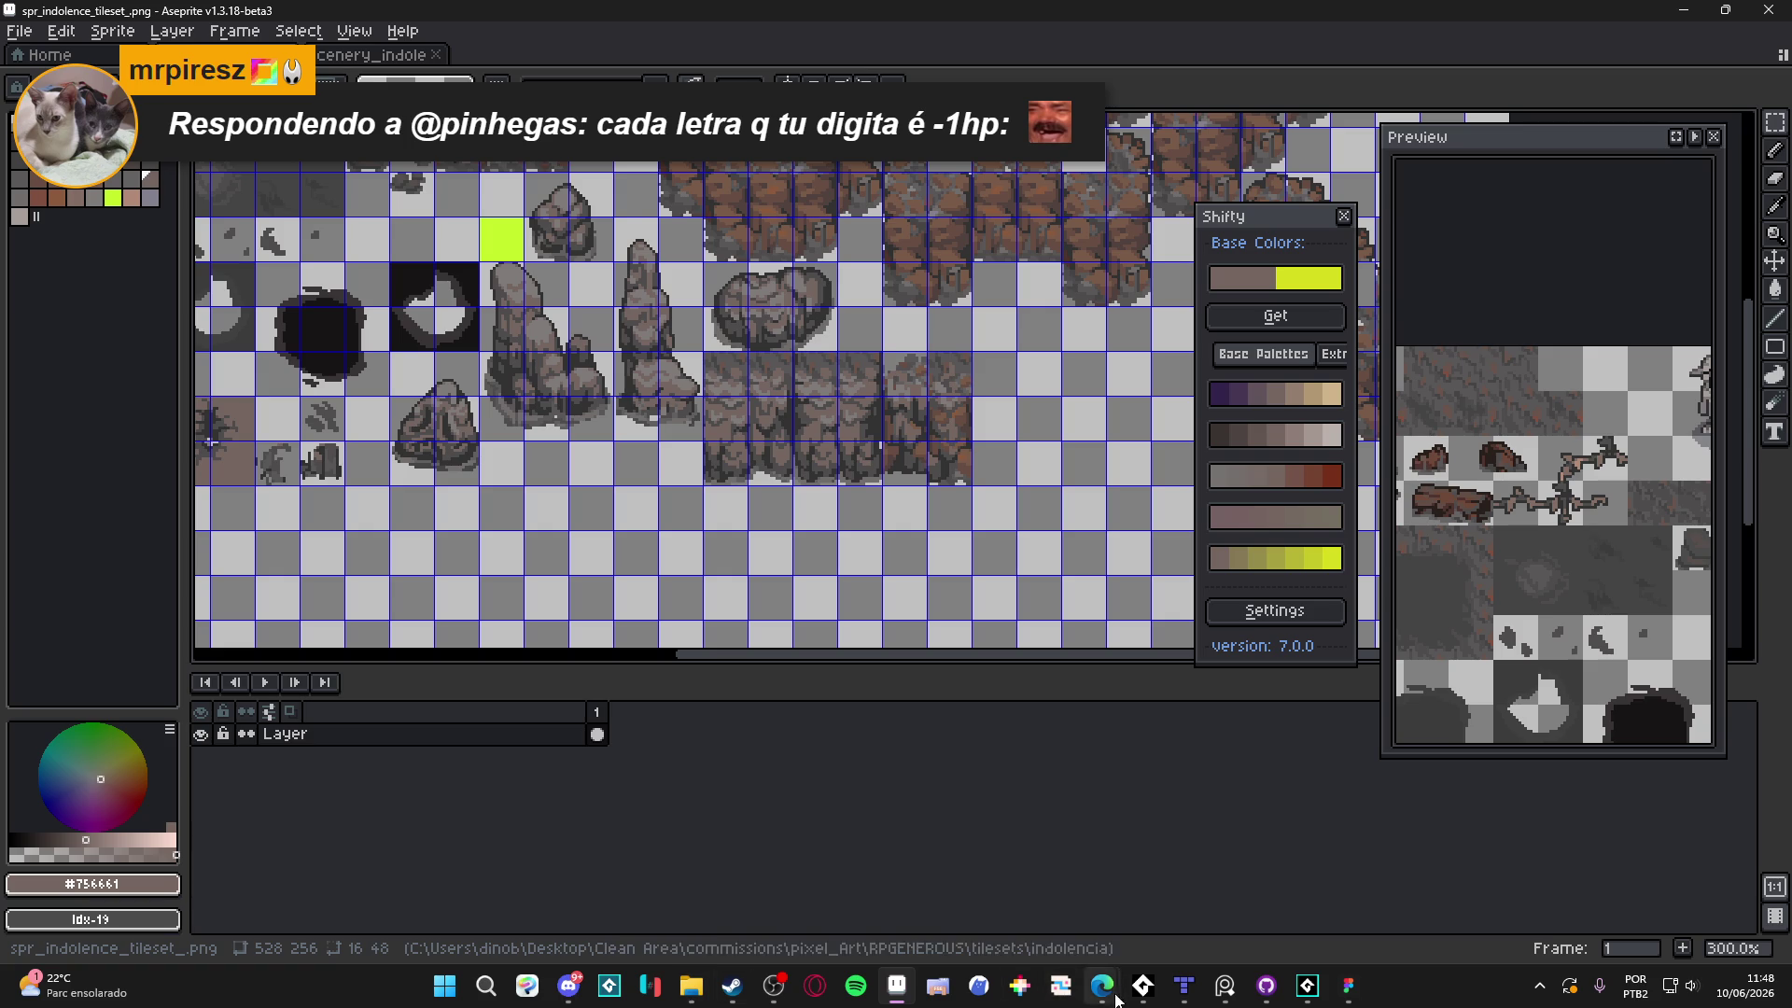
mouse_move(1078, 995)
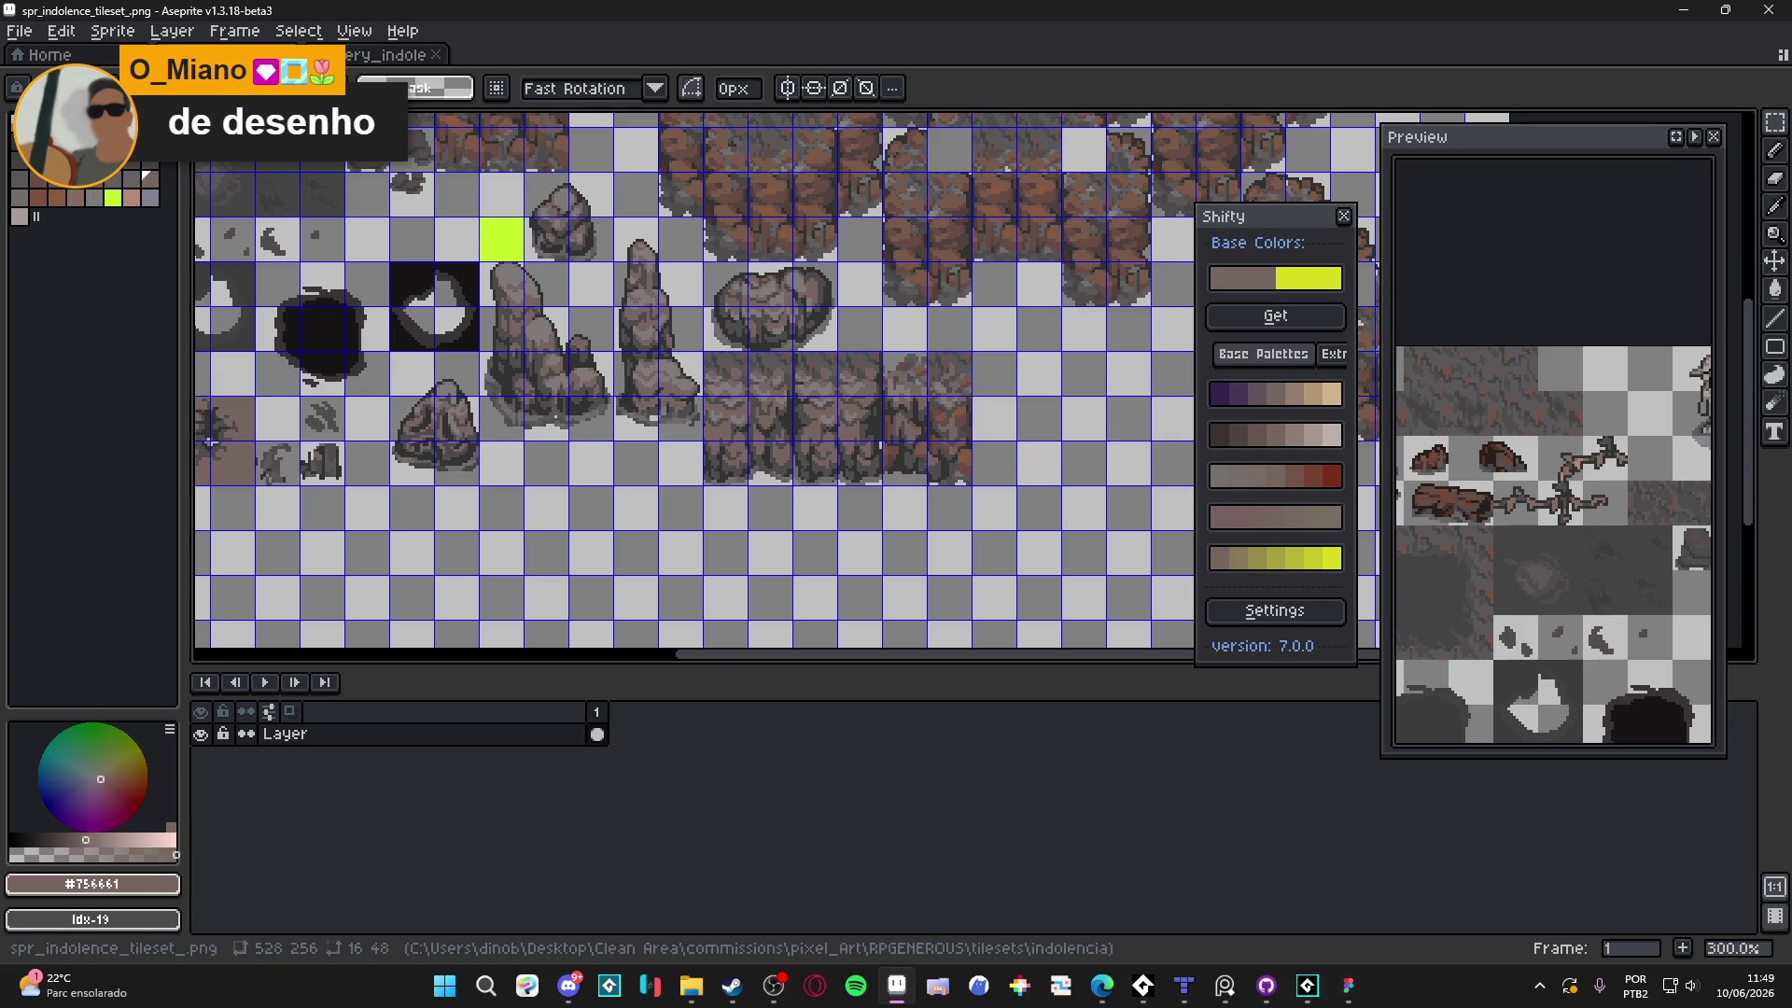
key(alt+Tab)
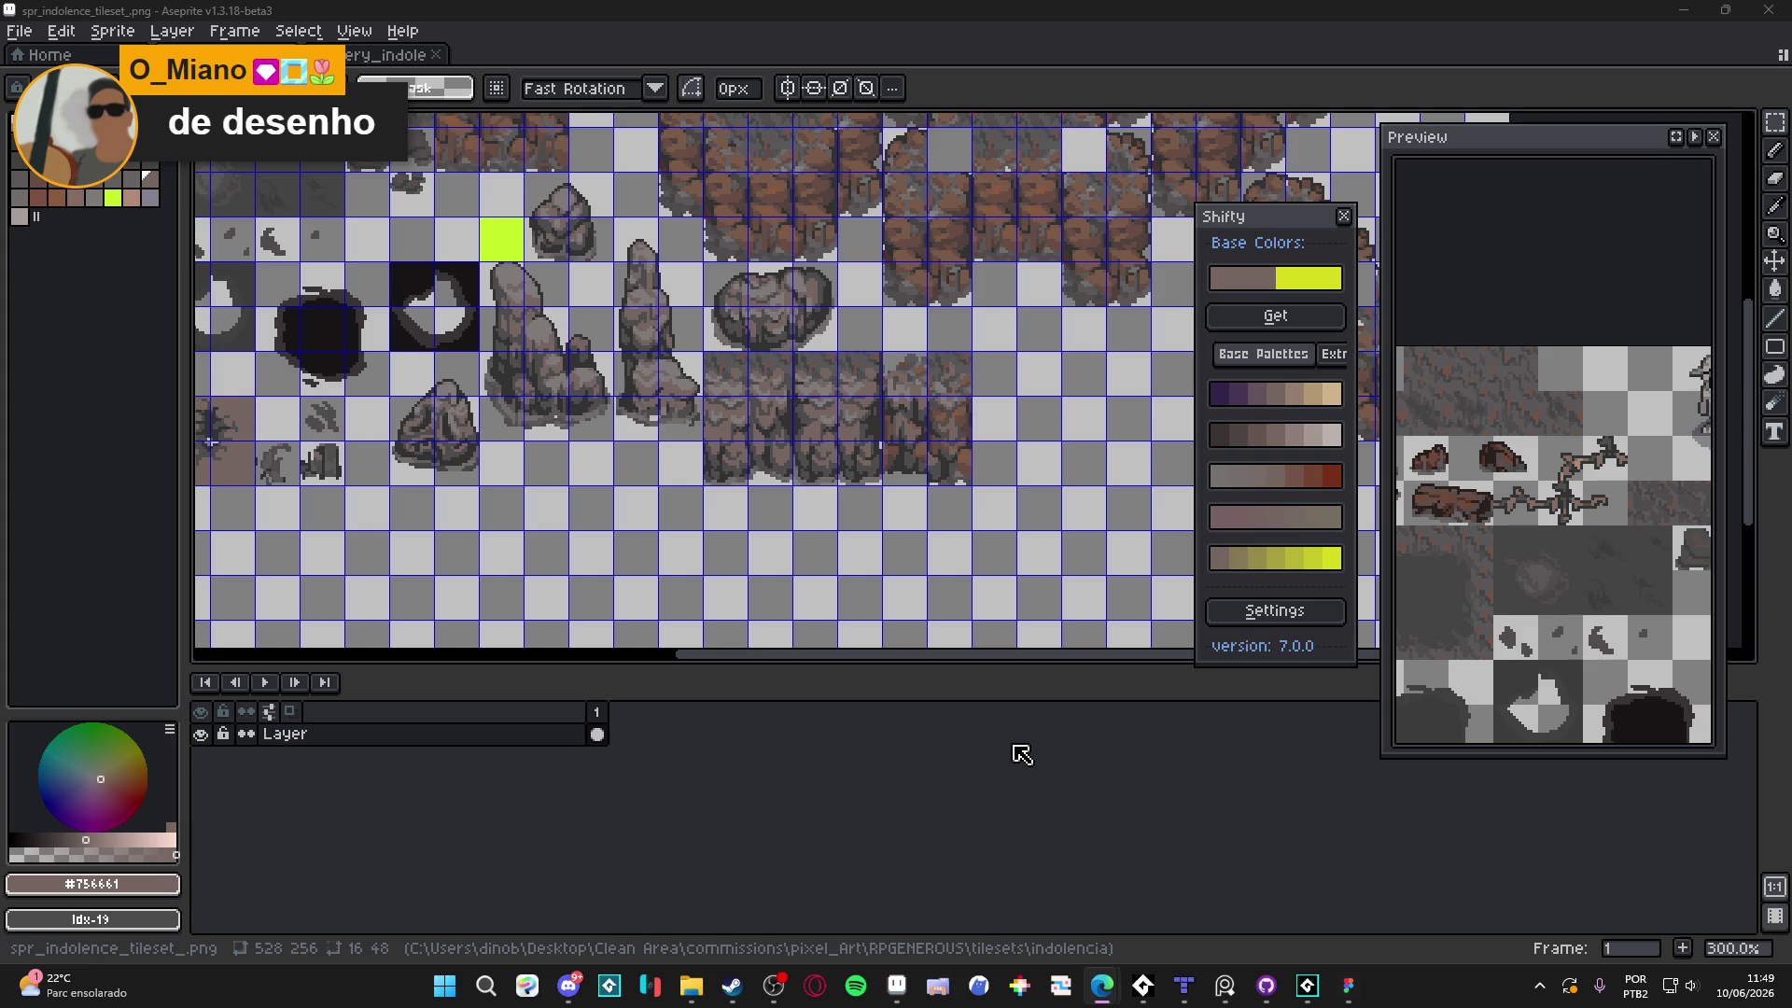
click(1183, 985)
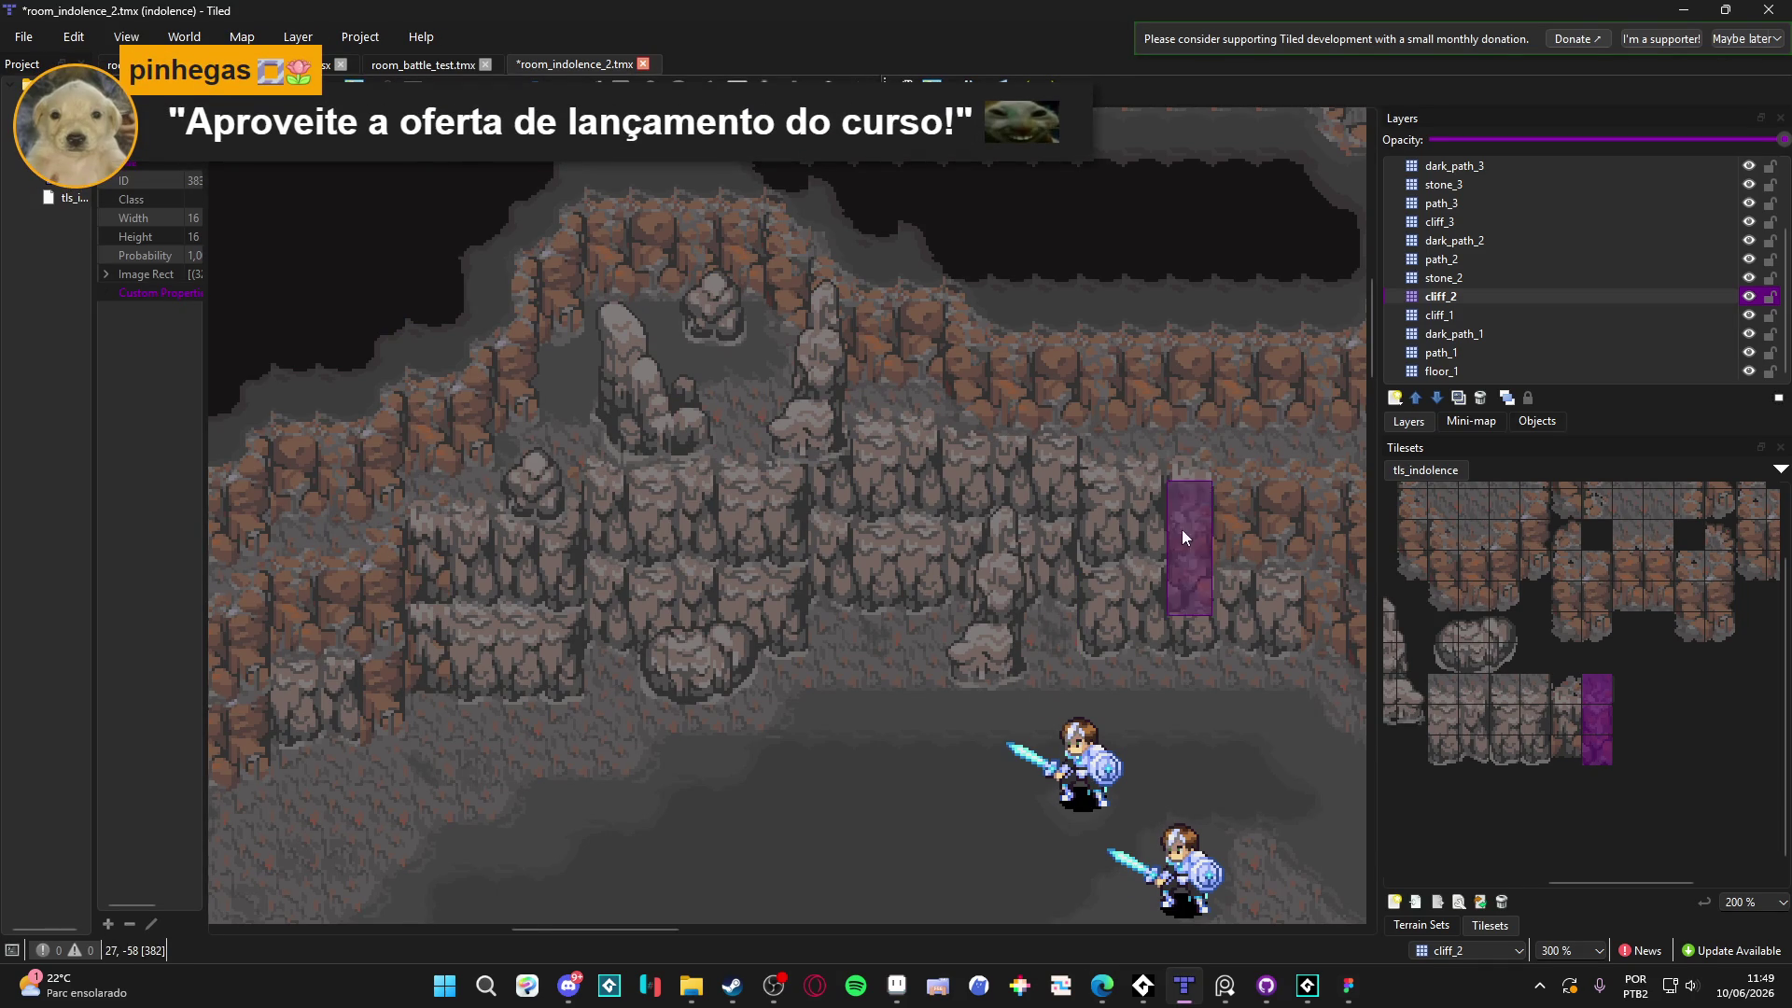
Make cliff_1 the active layer and pick a 1×2 block of new cliff tiles as the stamp
scroll(989, 821, down, 2)
scroll(989, 822, right, 3)
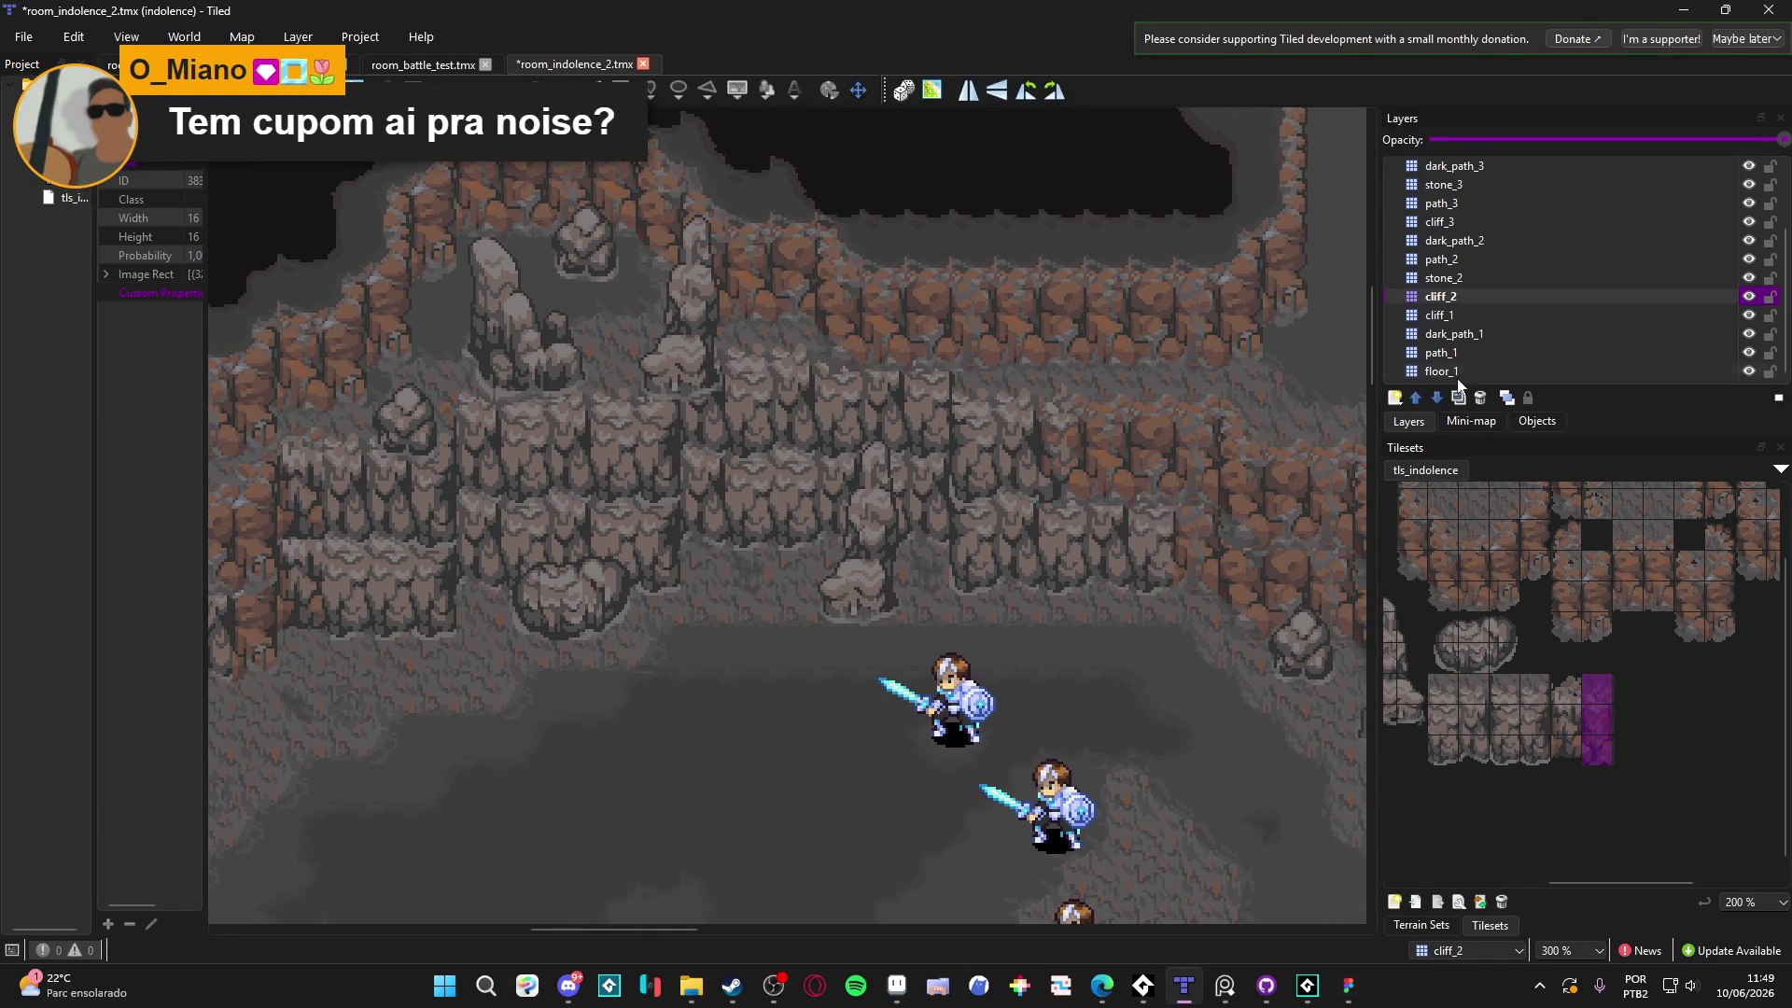
click(1492, 318)
scroll(557, 752, left, 3)
scroll(570, 742, down, 1)
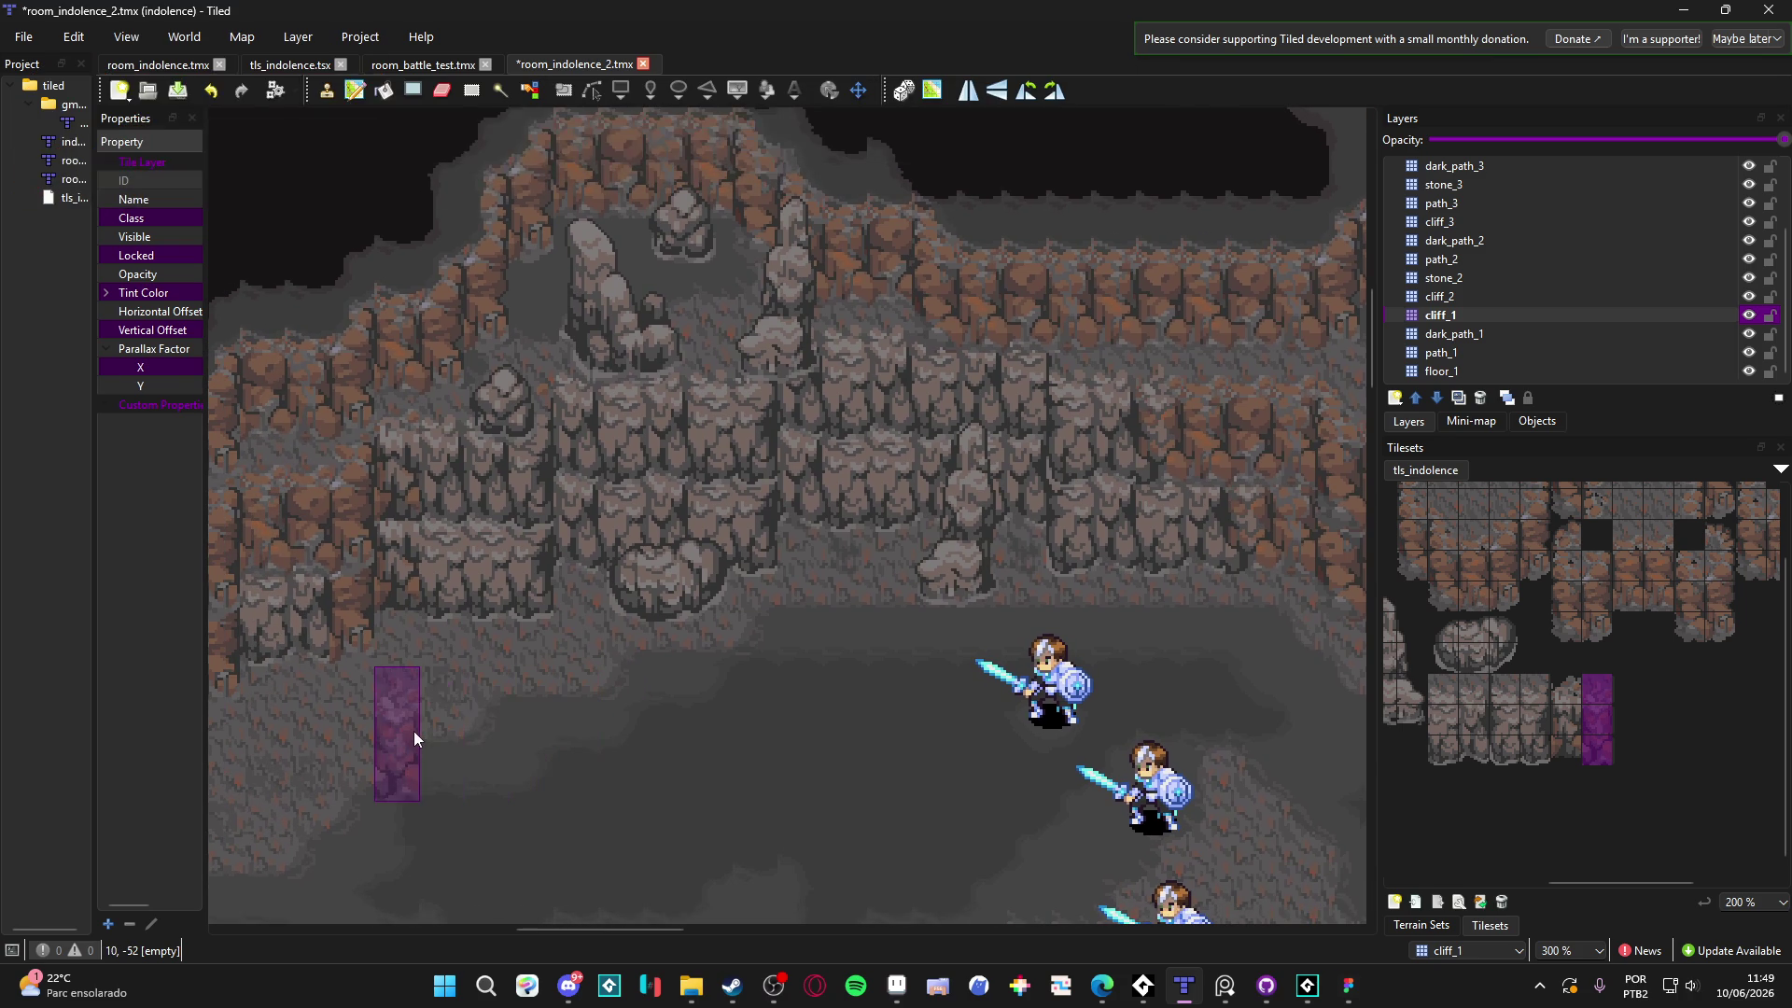
scroll(412, 731, left, 2)
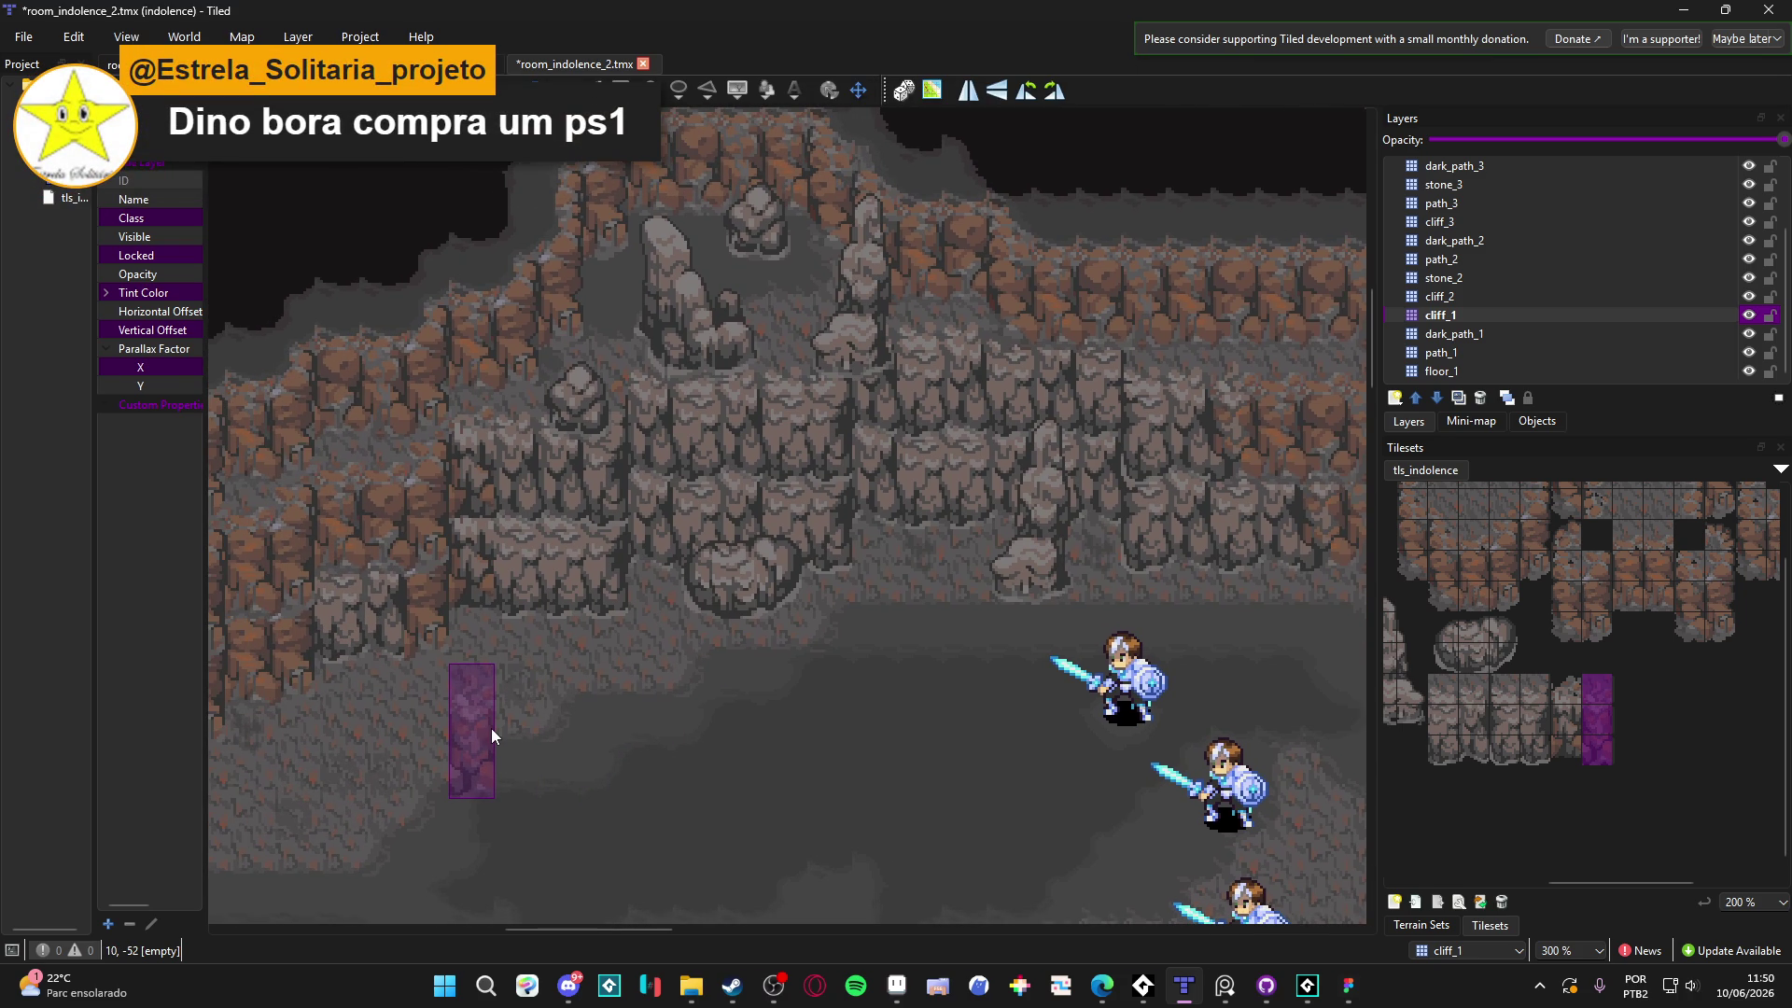
drag(501, 734, 316, 704)
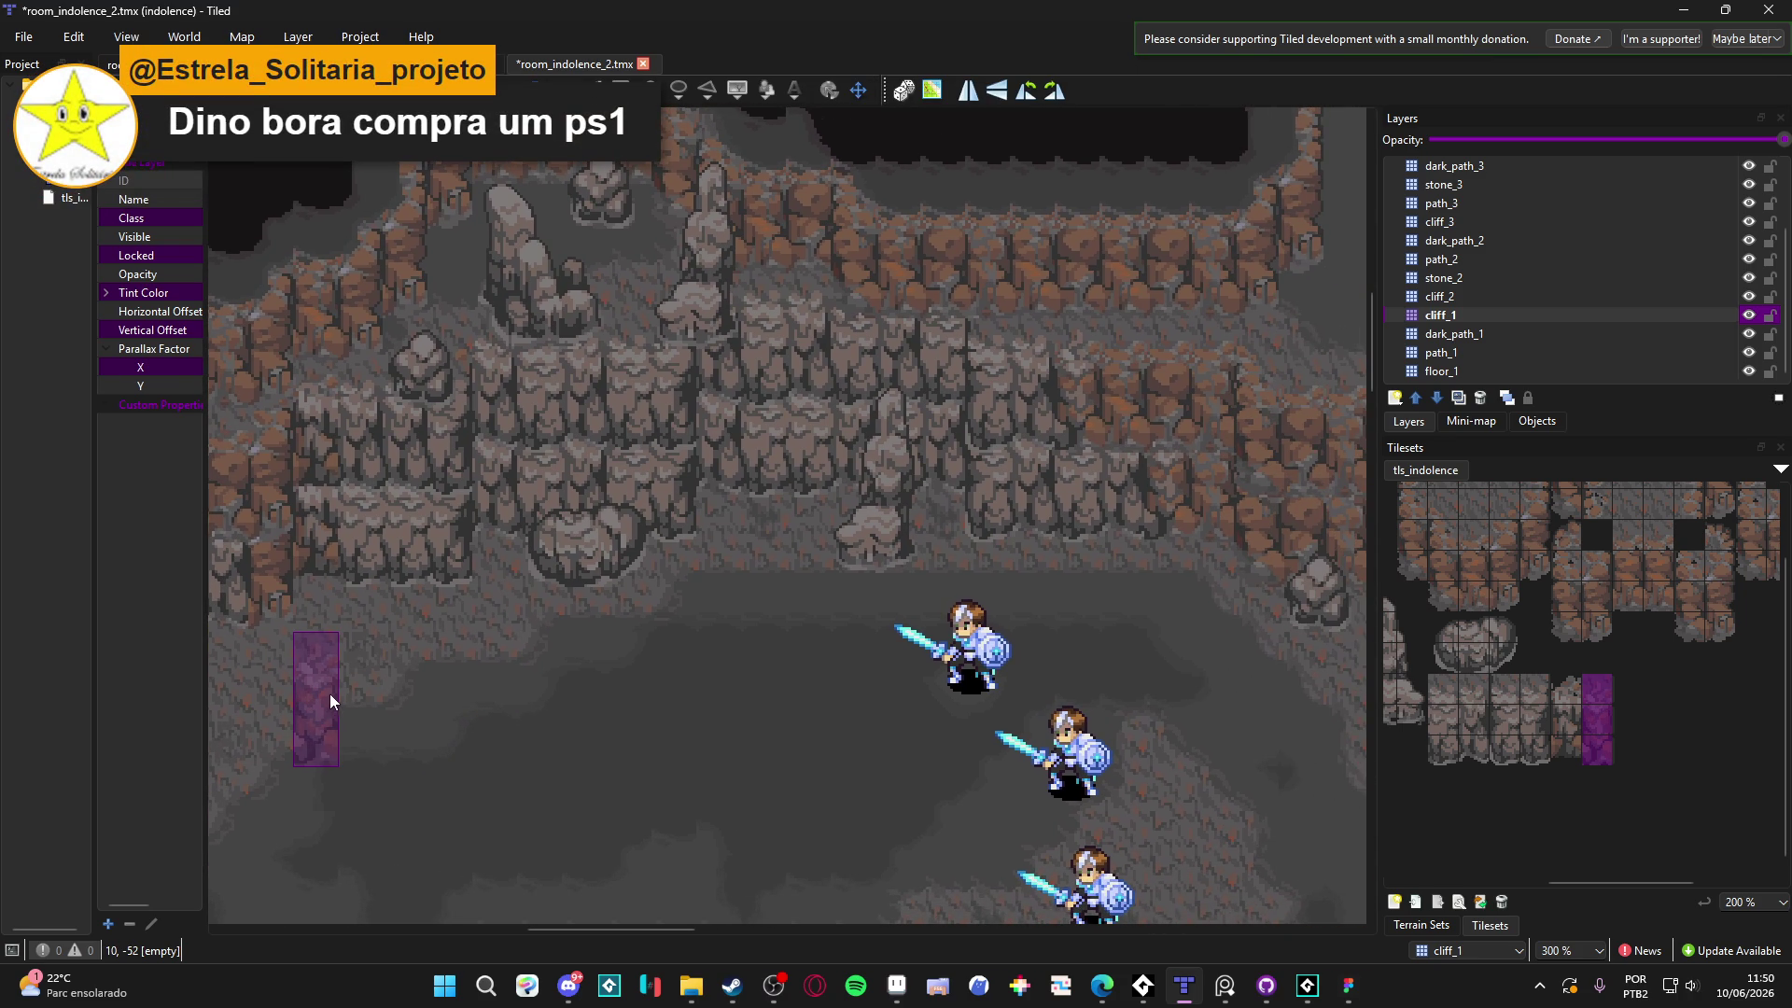
mouse_move(318, 678)
mouse_down()
mouse_move(373, 676)
mouse_move(448, 718)
mouse_up()
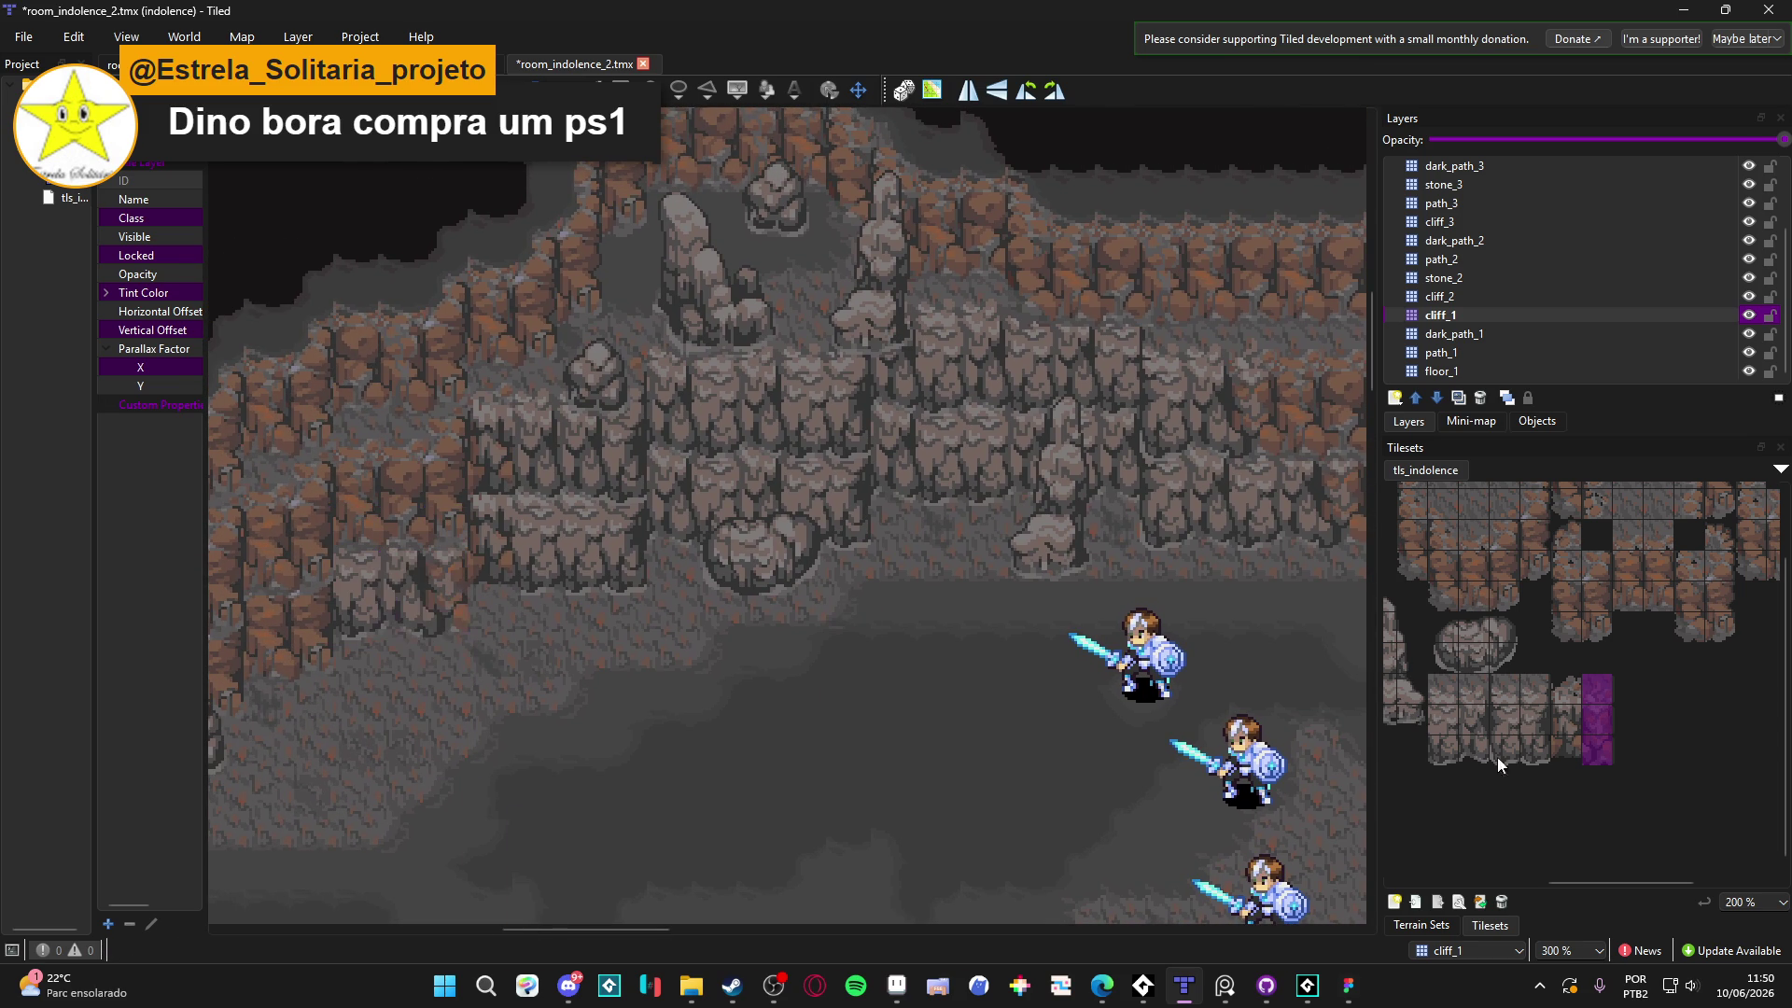
drag(1573, 718, 1570, 687)
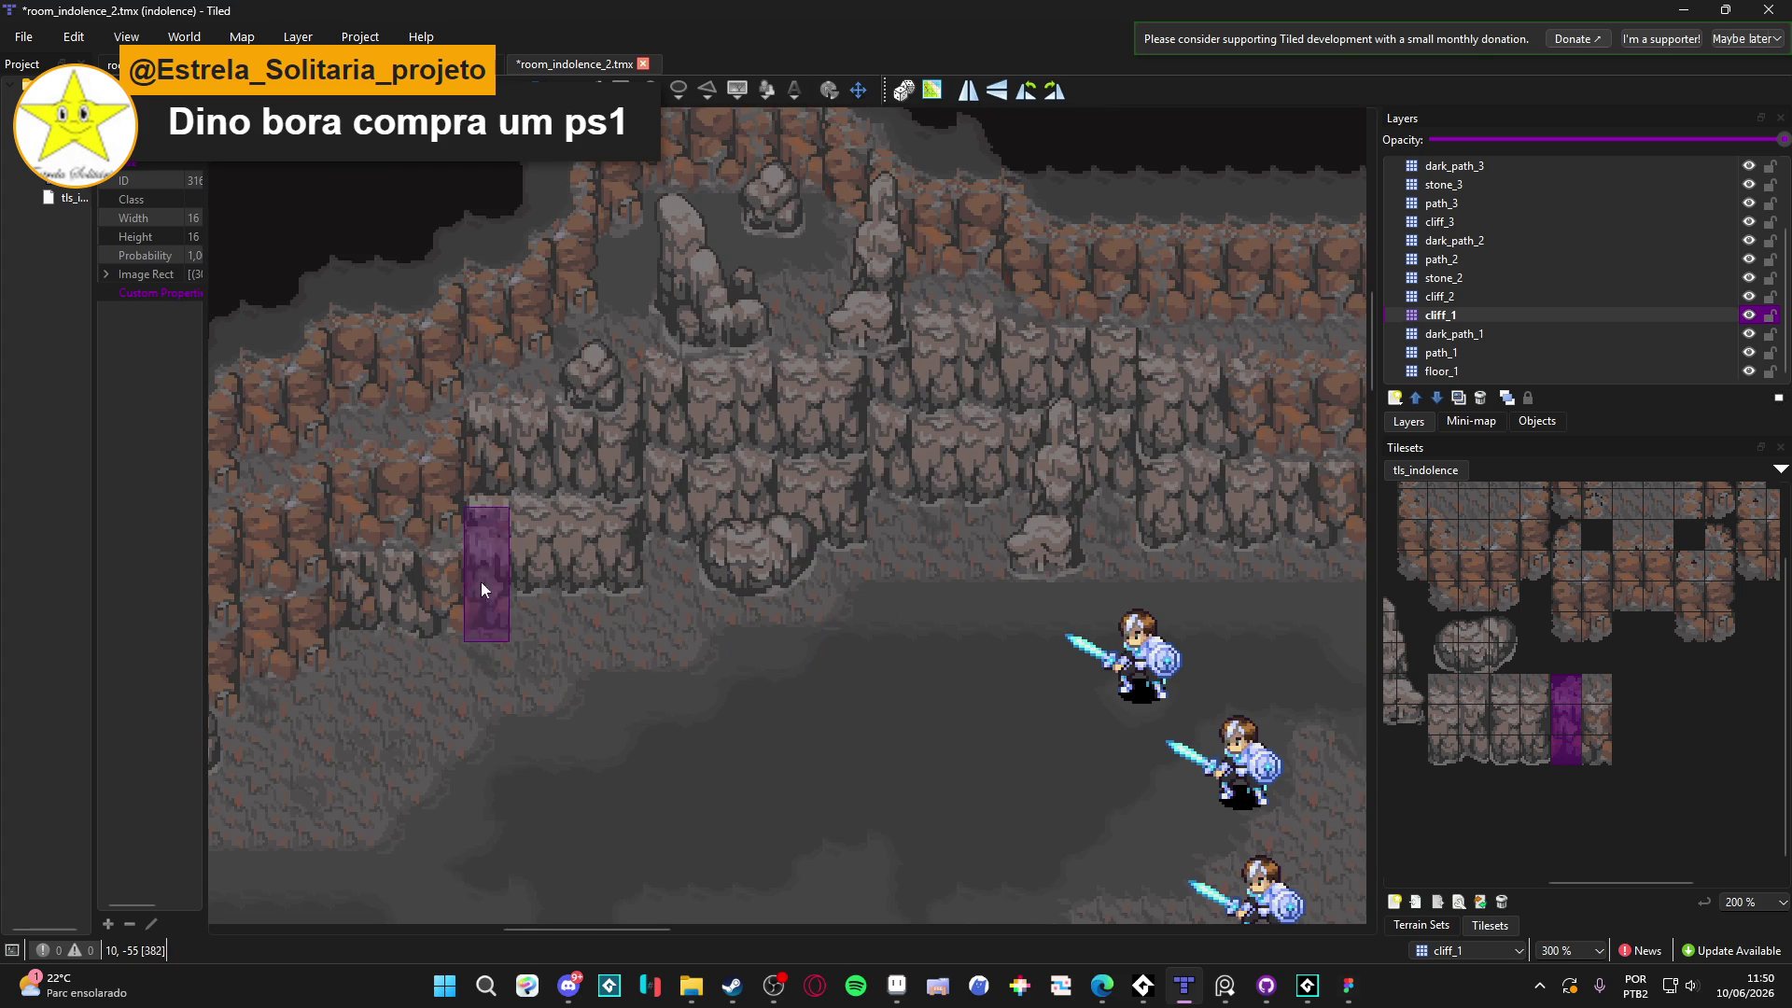
Pan the Tiled cave map to review the cliff walls, then return to the Aseprite tileset image
scroll(786, 827, down, 1)
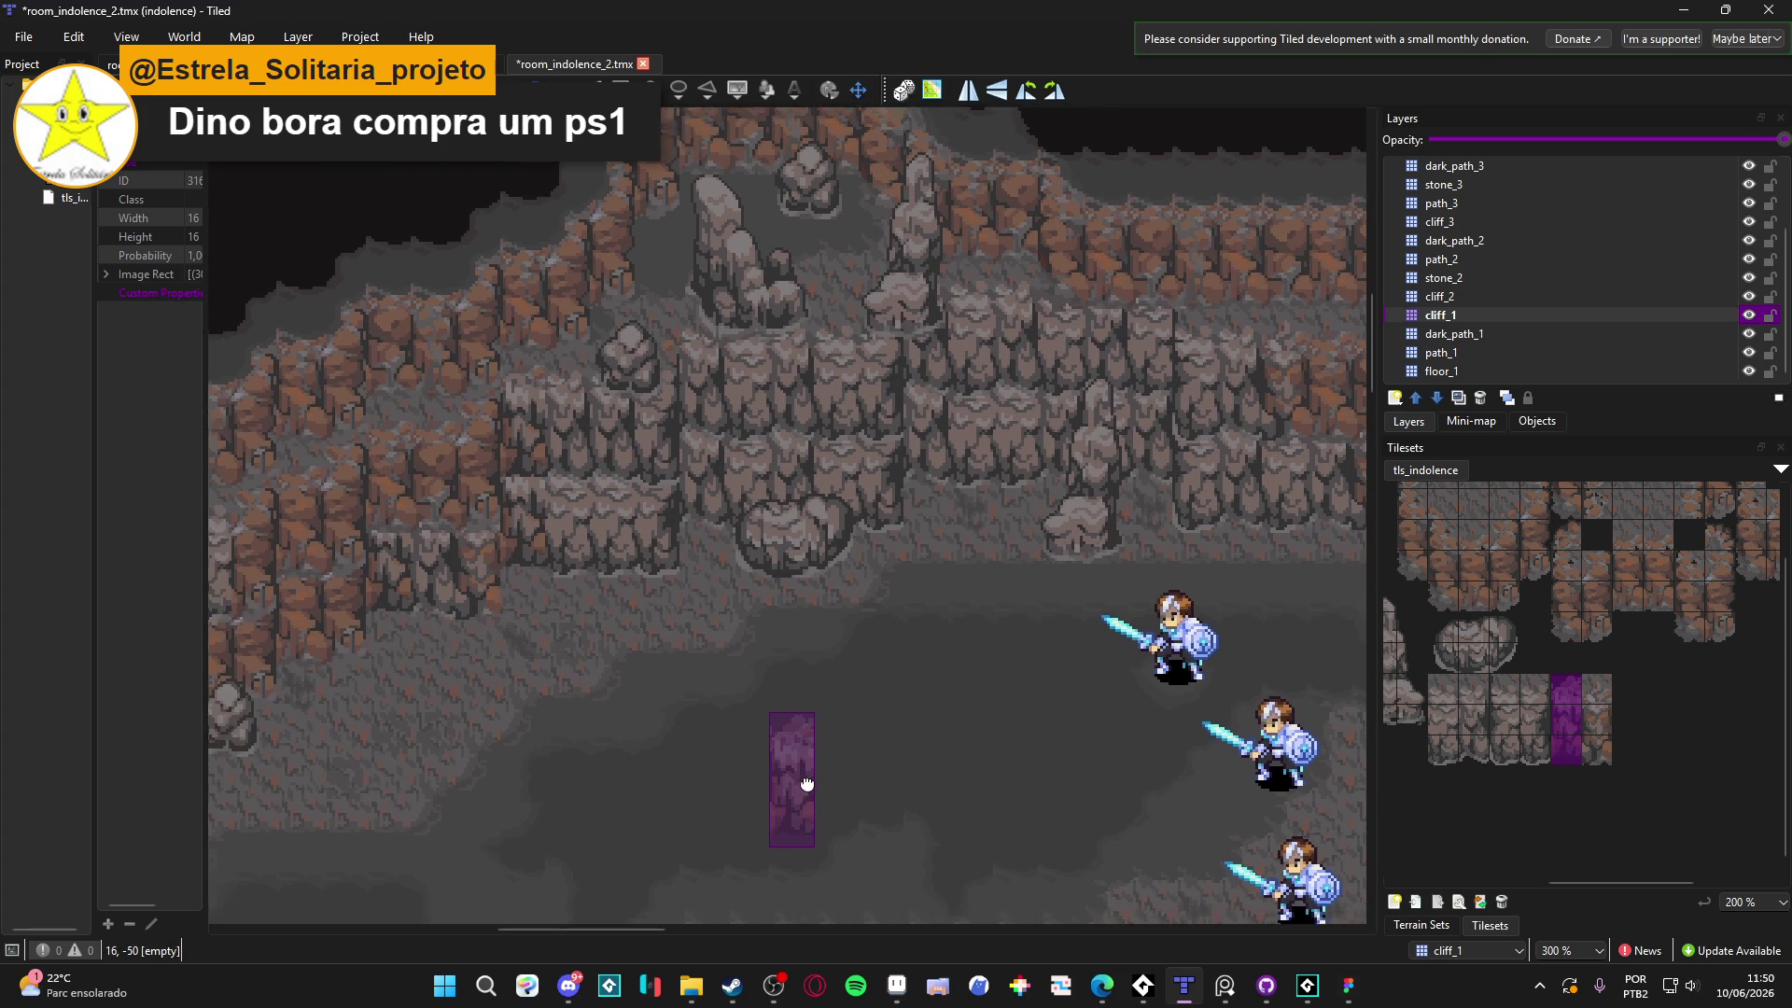
scroll(820, 728, right, 1)
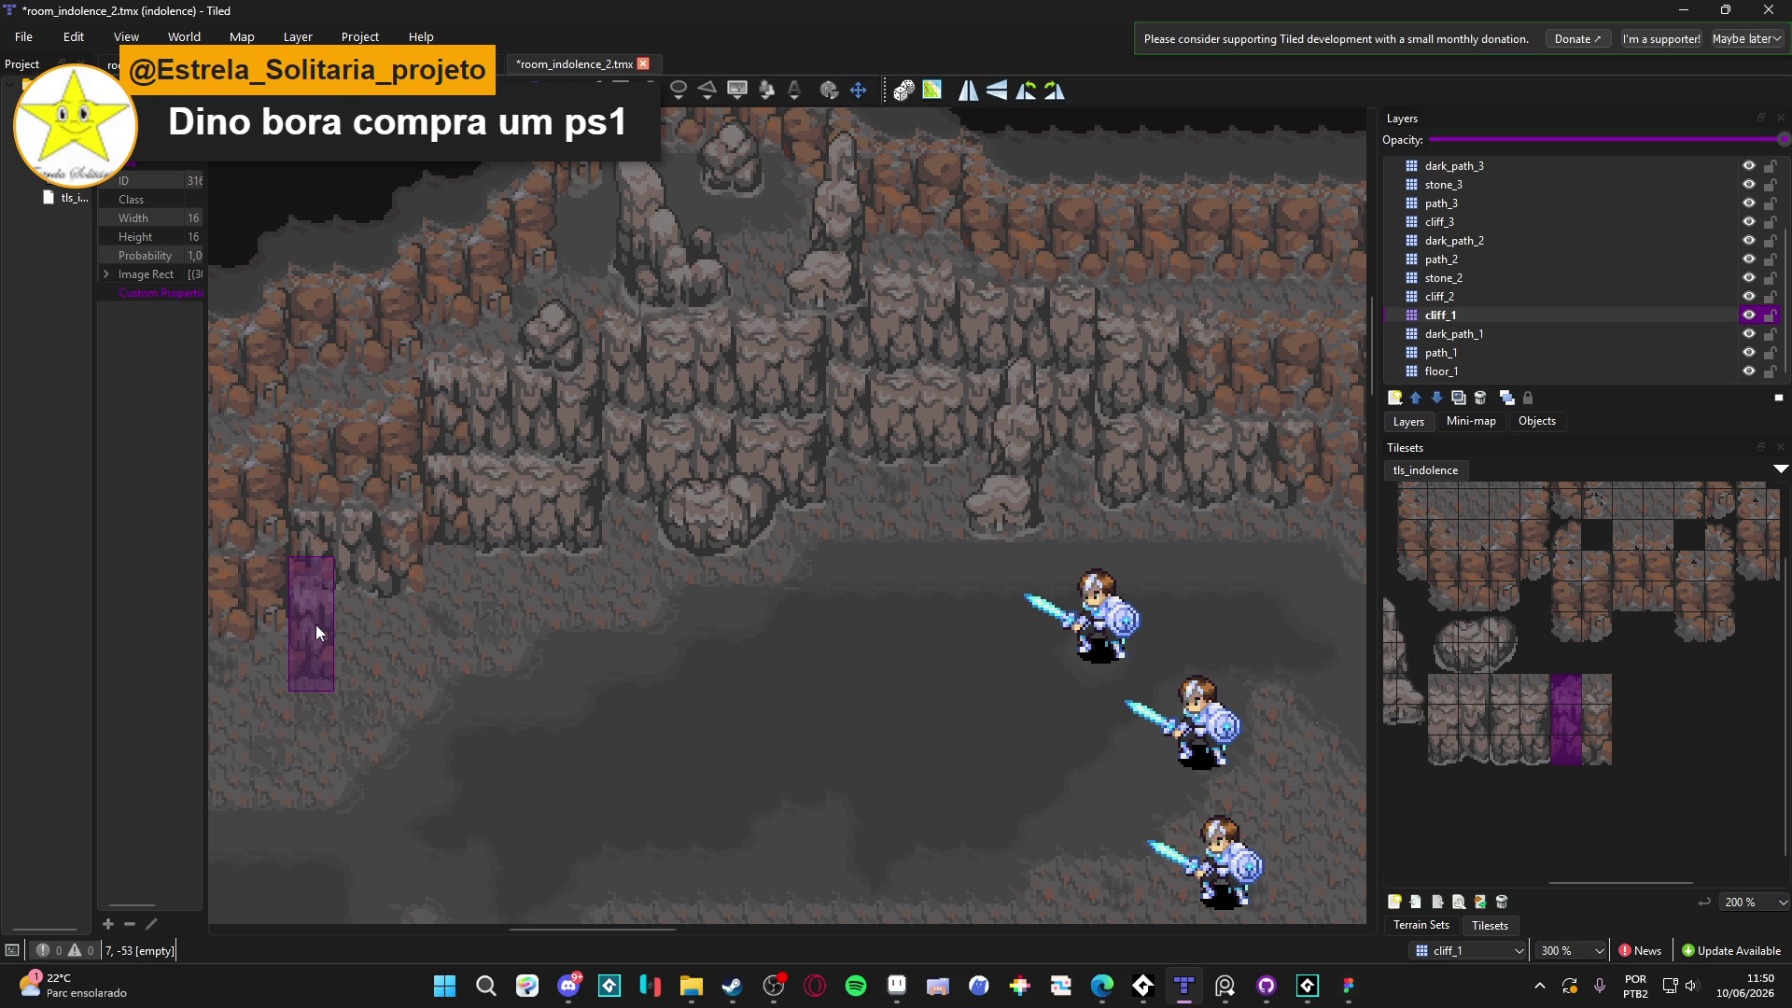
key(alt+Tab)
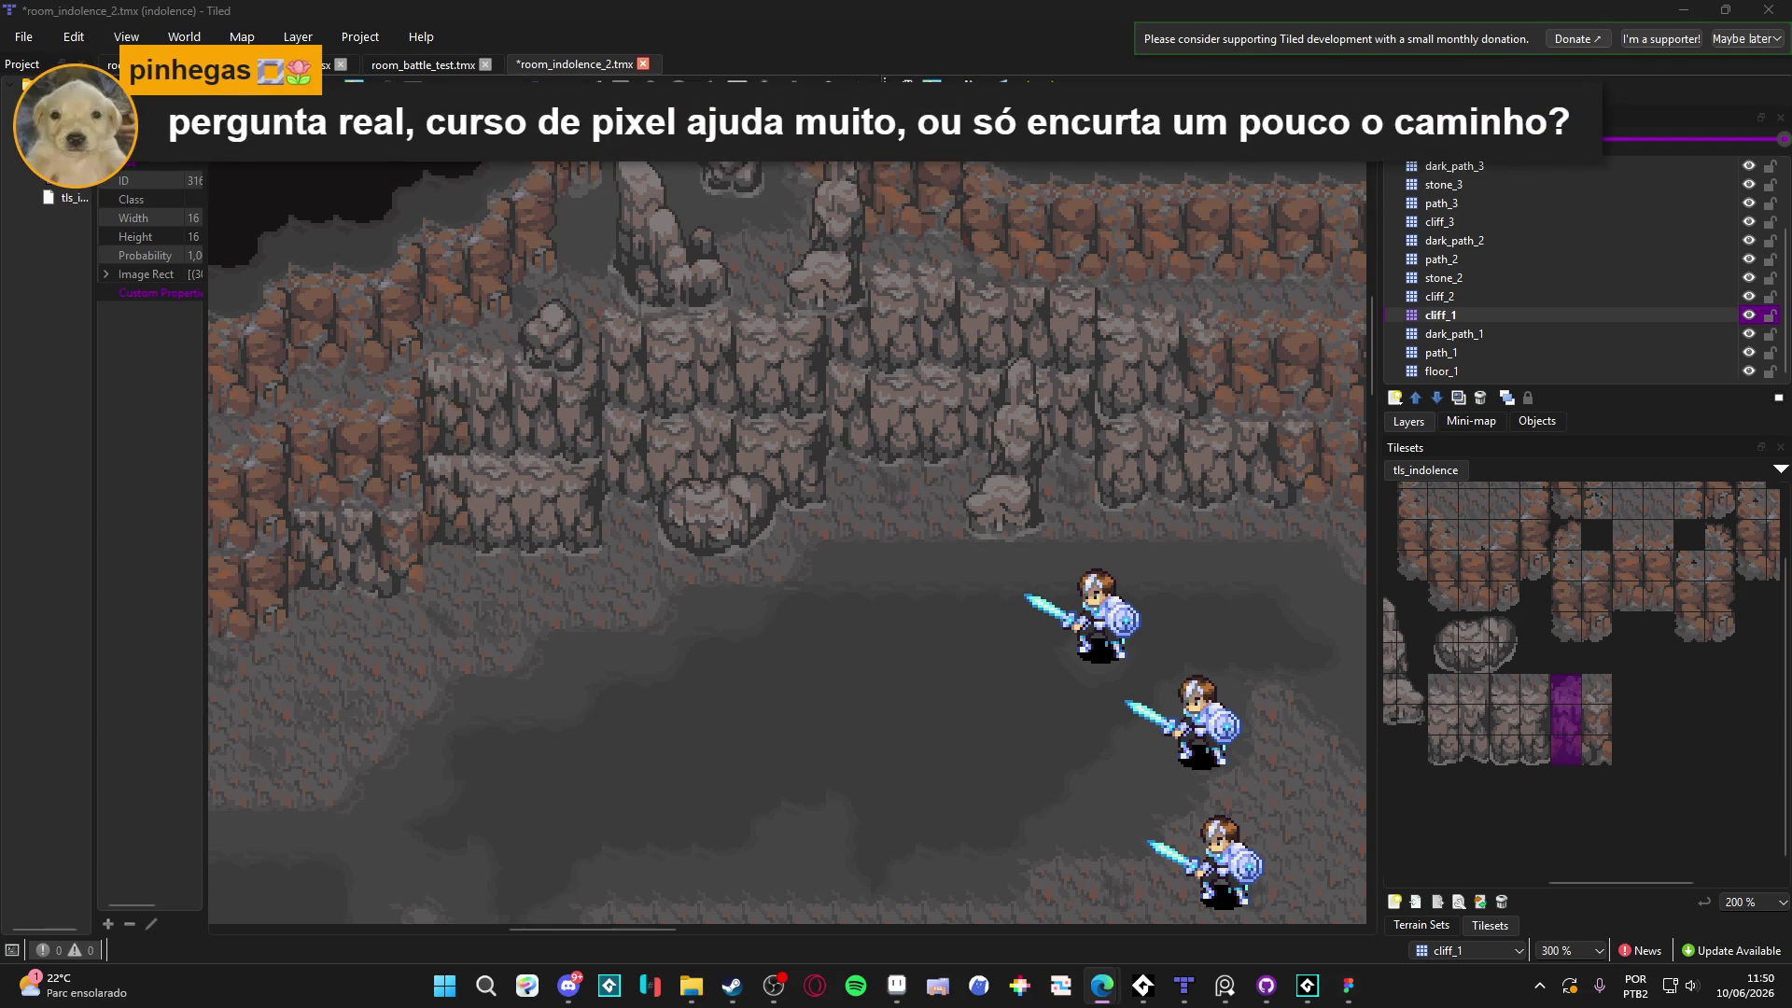
scroll(738, 523, left, 1)
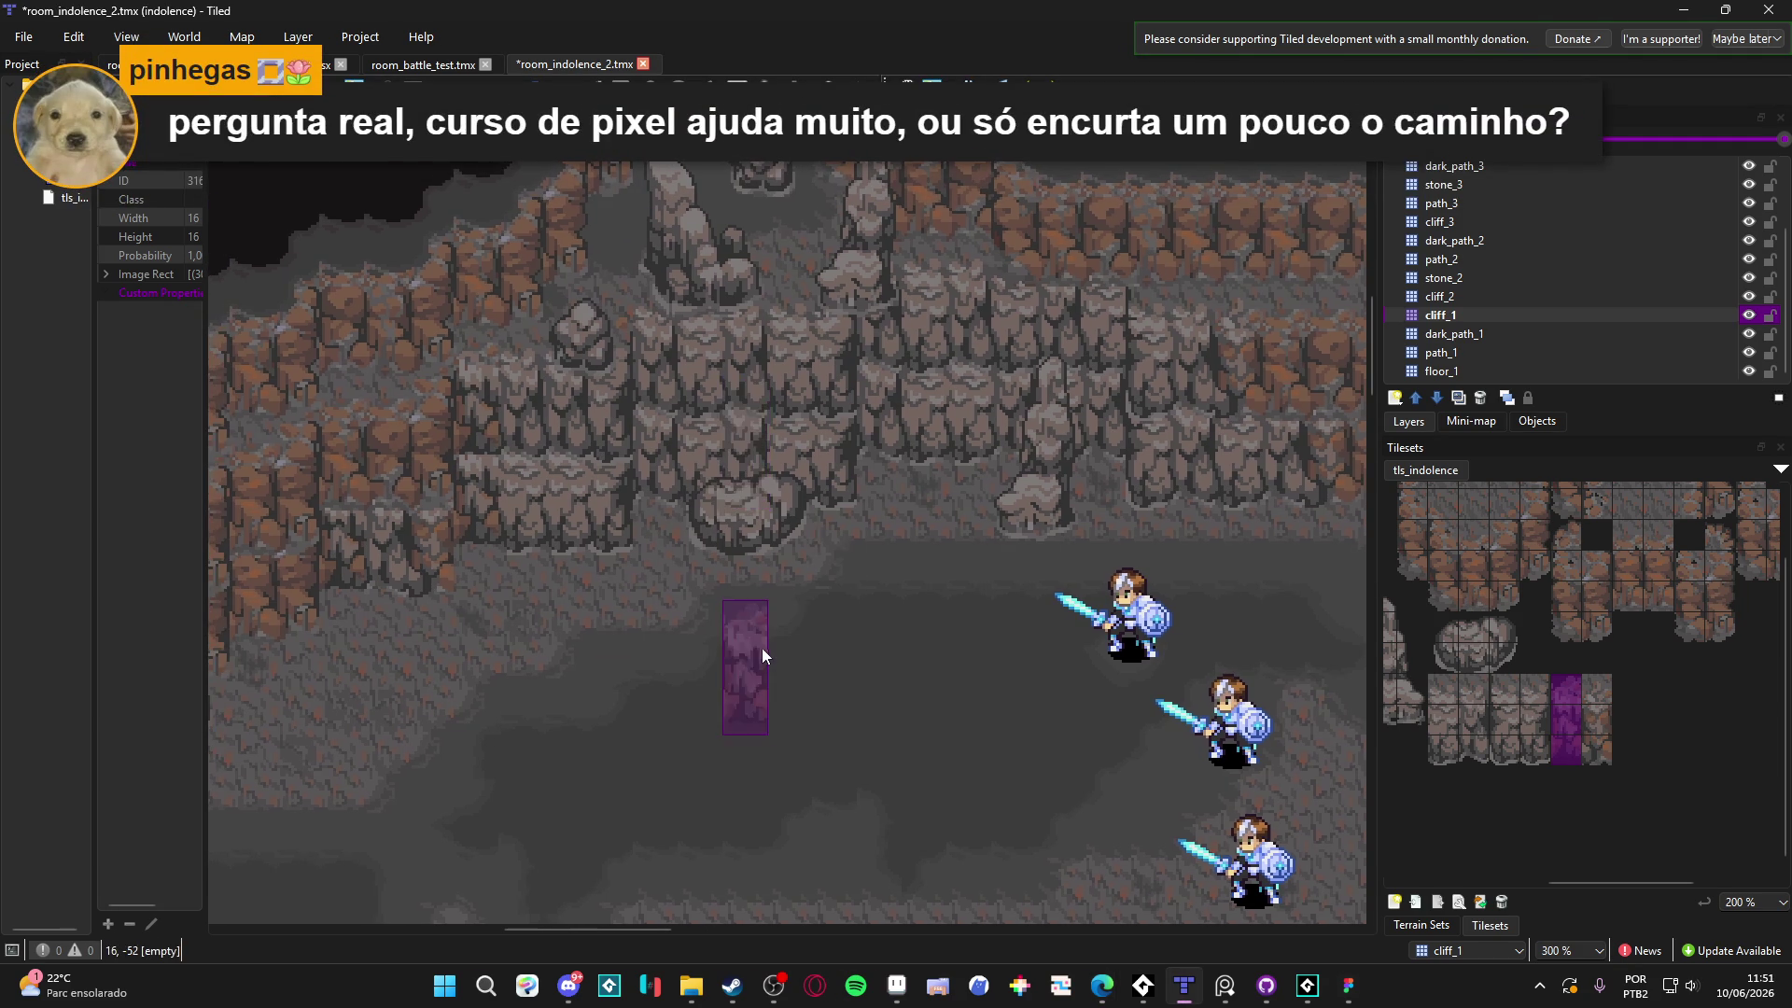
scroll(759, 648, left, 1)
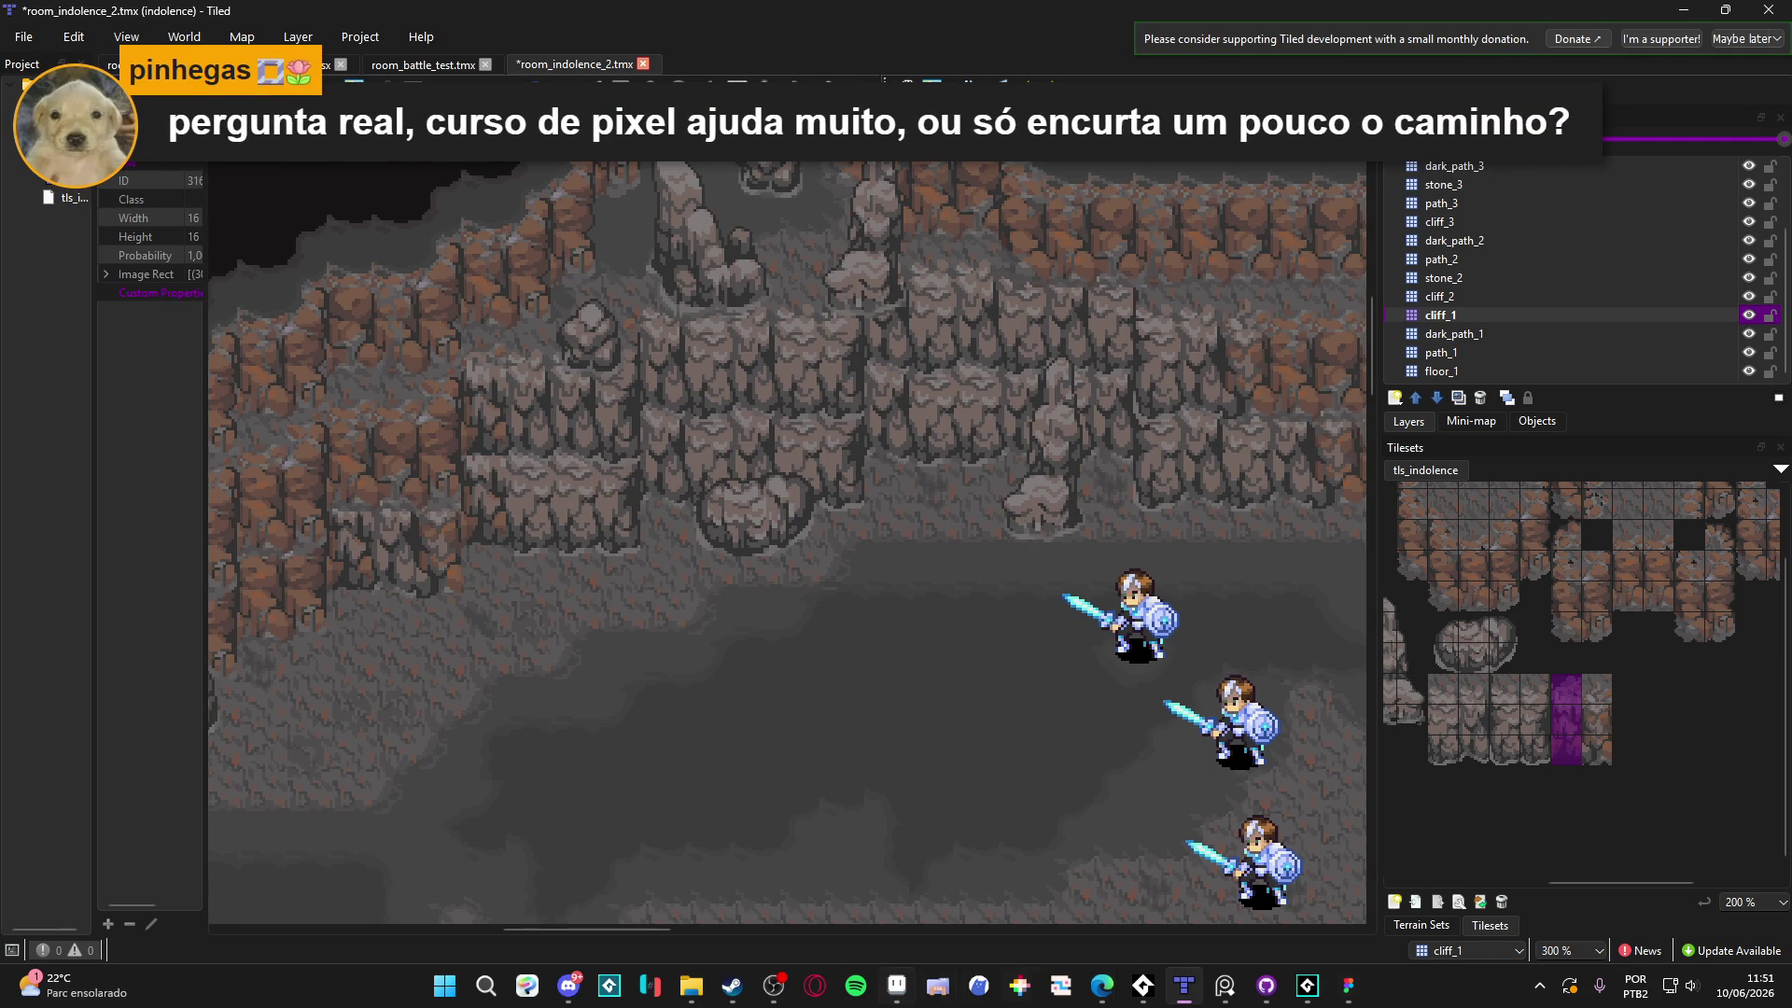
click(897, 993)
Paste a duplicate of the reddish cliff tiles one tile right of the originals
scroll(919, 467, up, 2)
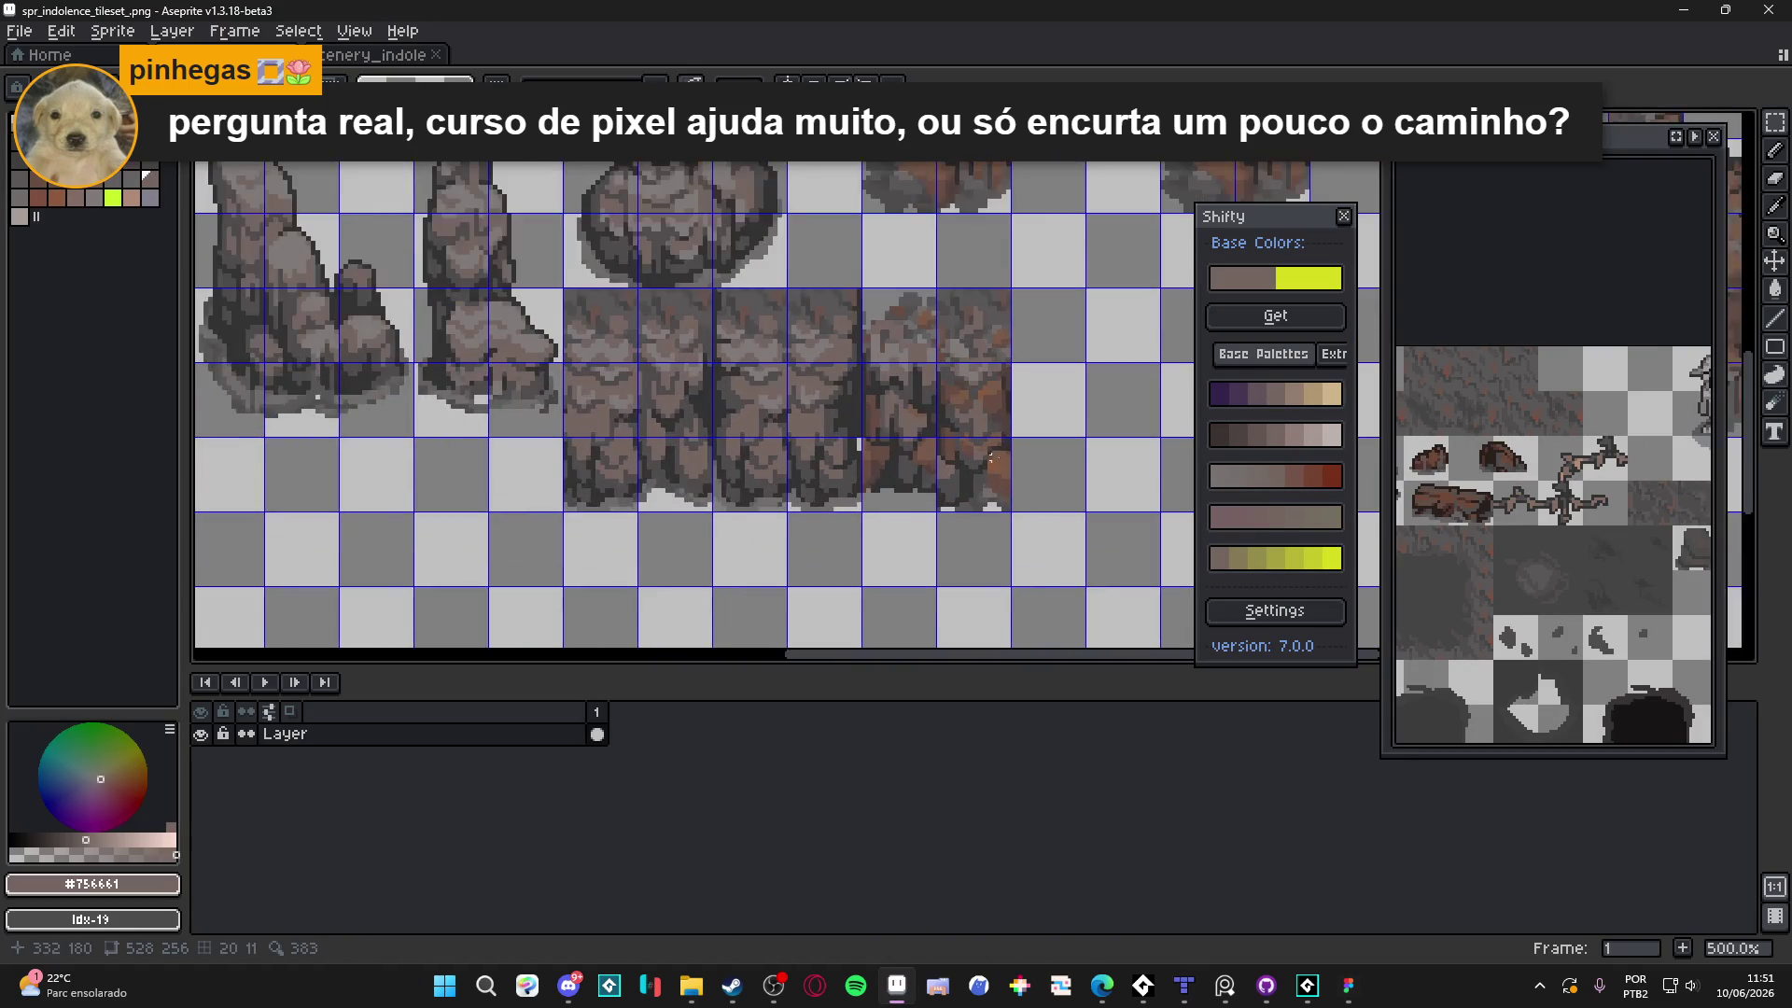
scroll(912, 466, right, 1)
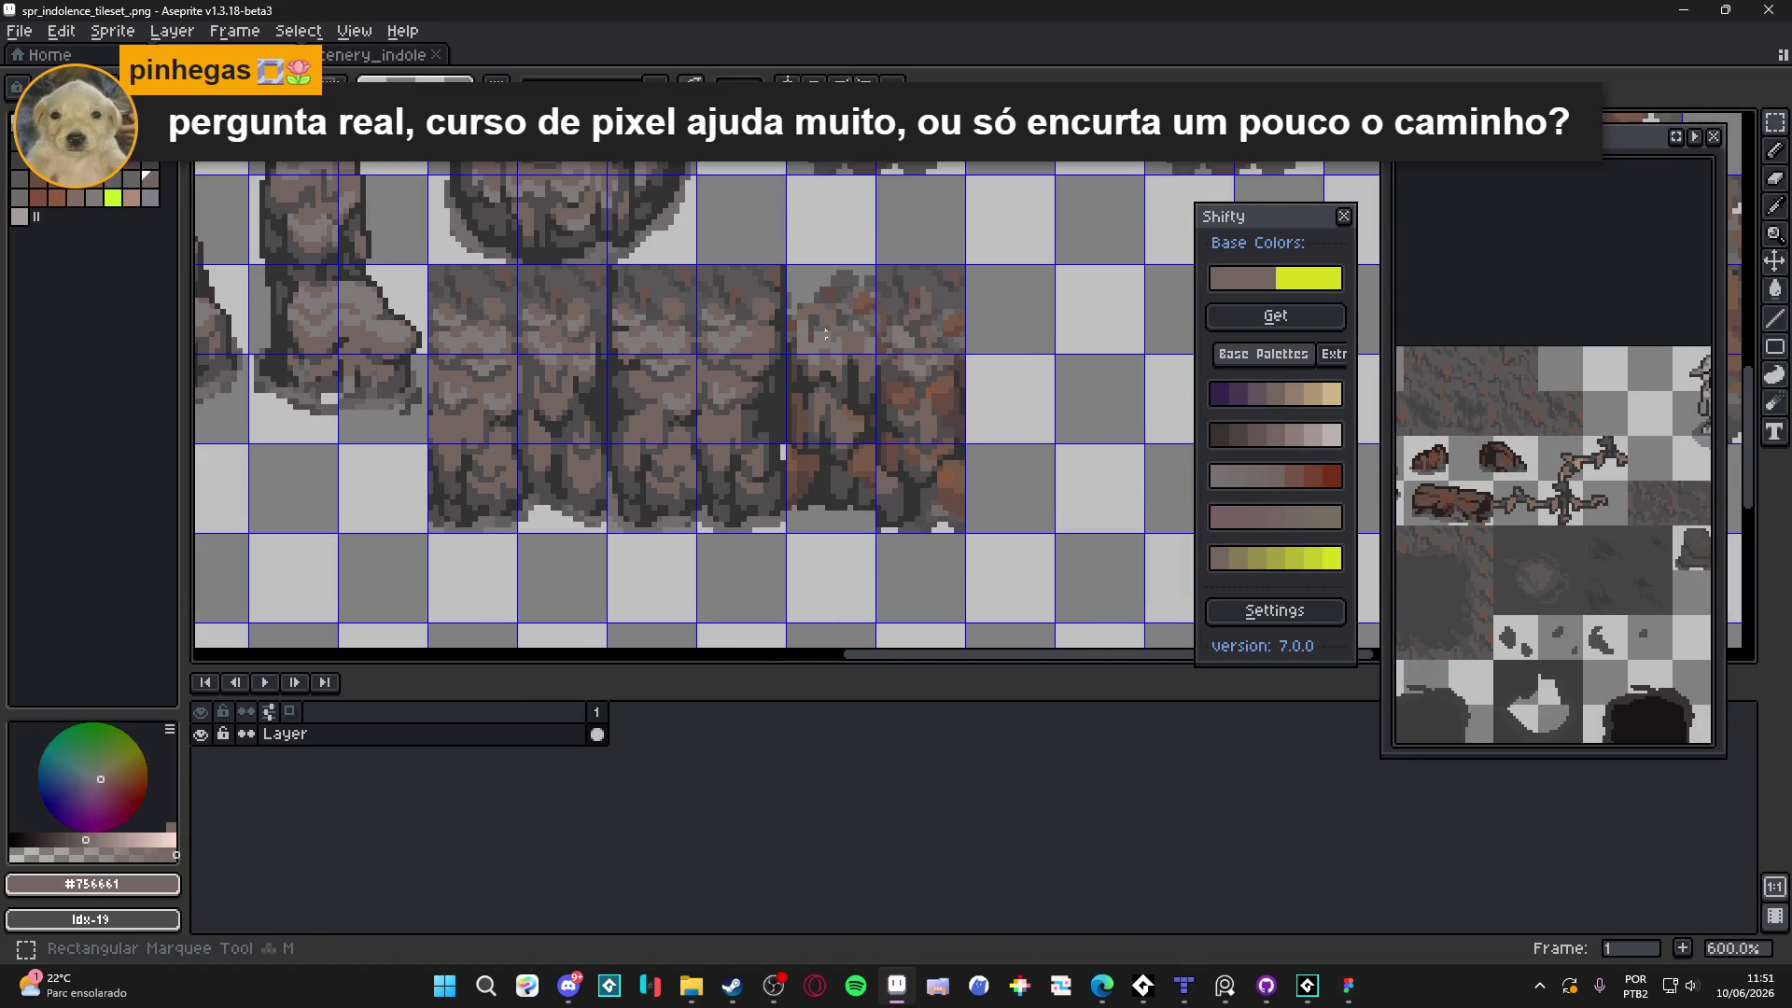
key(ctrl+v)
key(Right)
key(Right)
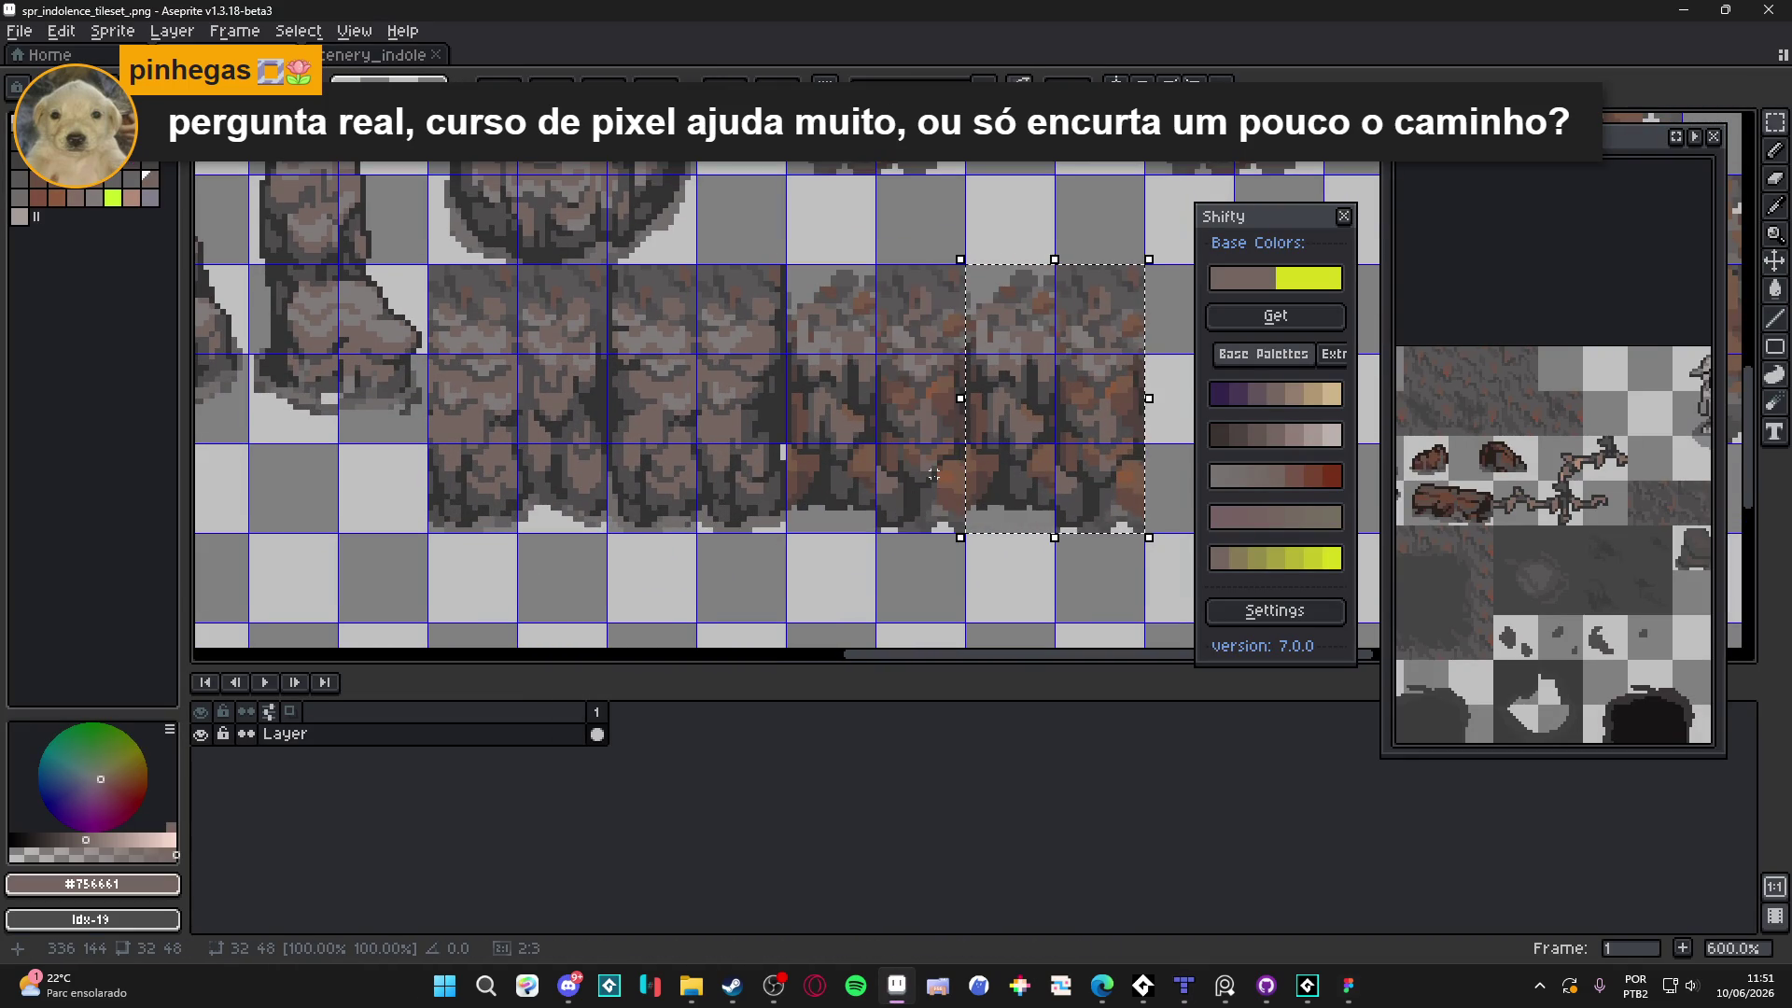
scroll(933, 474, up, 3)
Pick the Pencil with dark grey #323232 and bring the lower pasted tiles into view
key(b)
alt+click(821, 454)
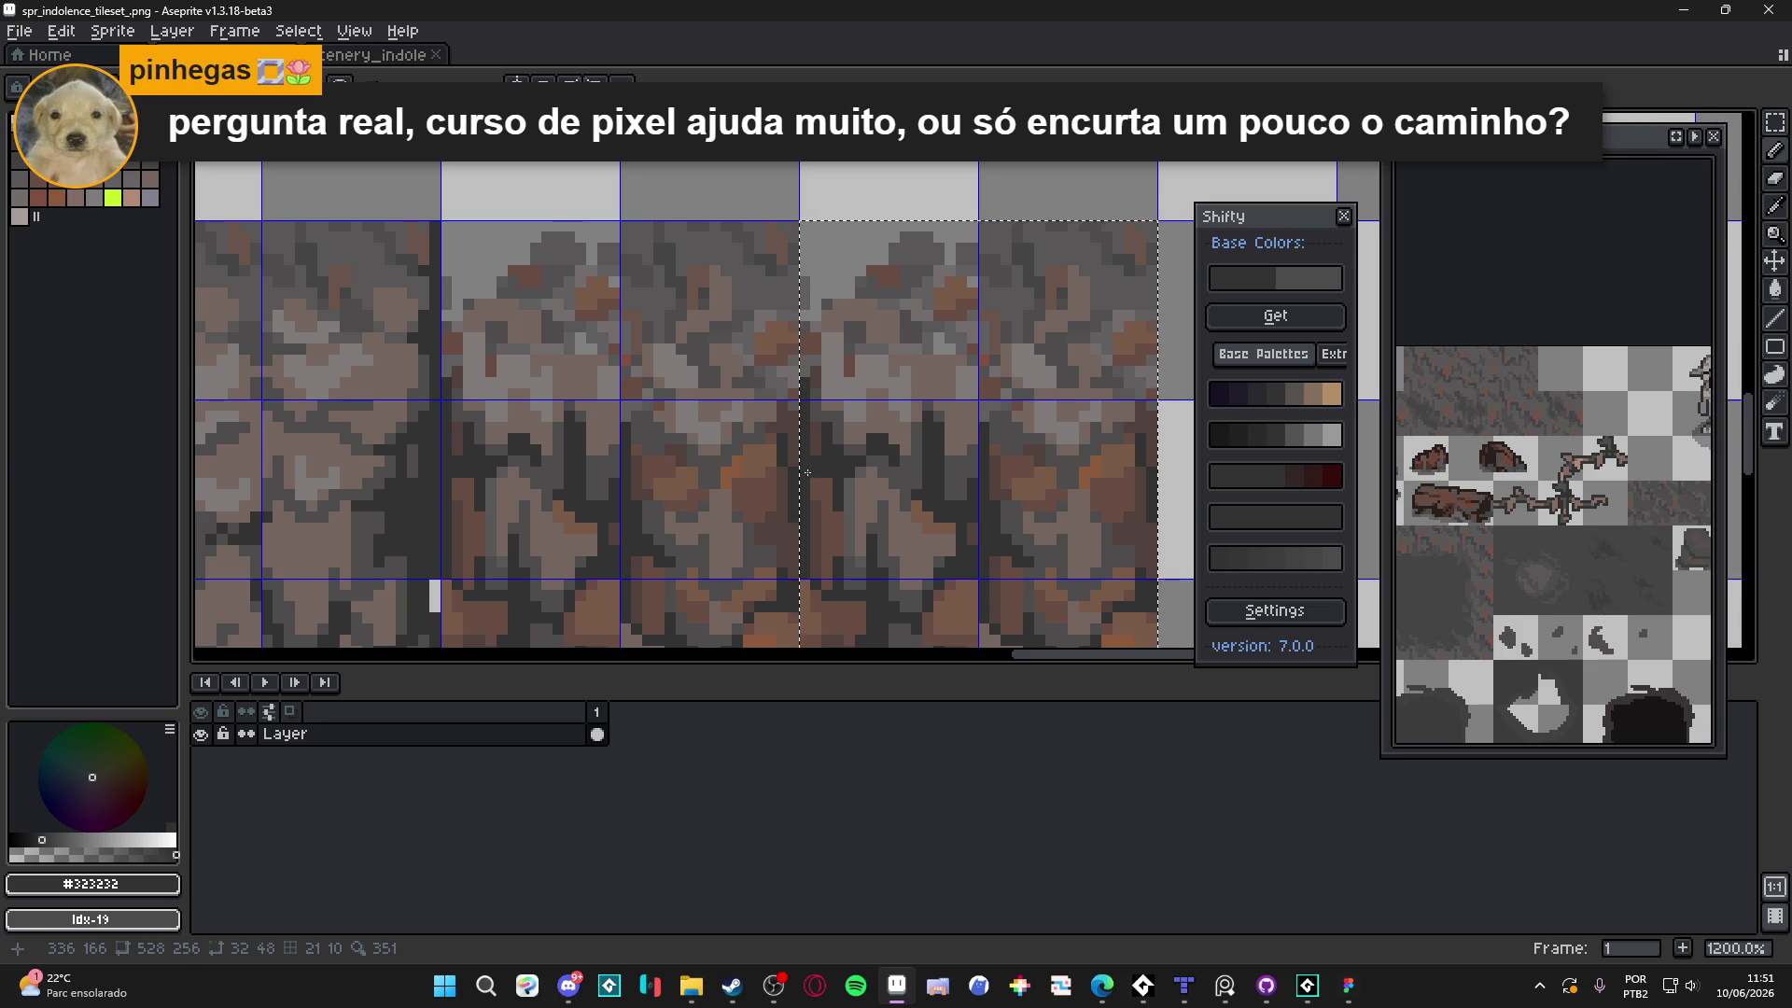
scroll(776, 416, down, 2)
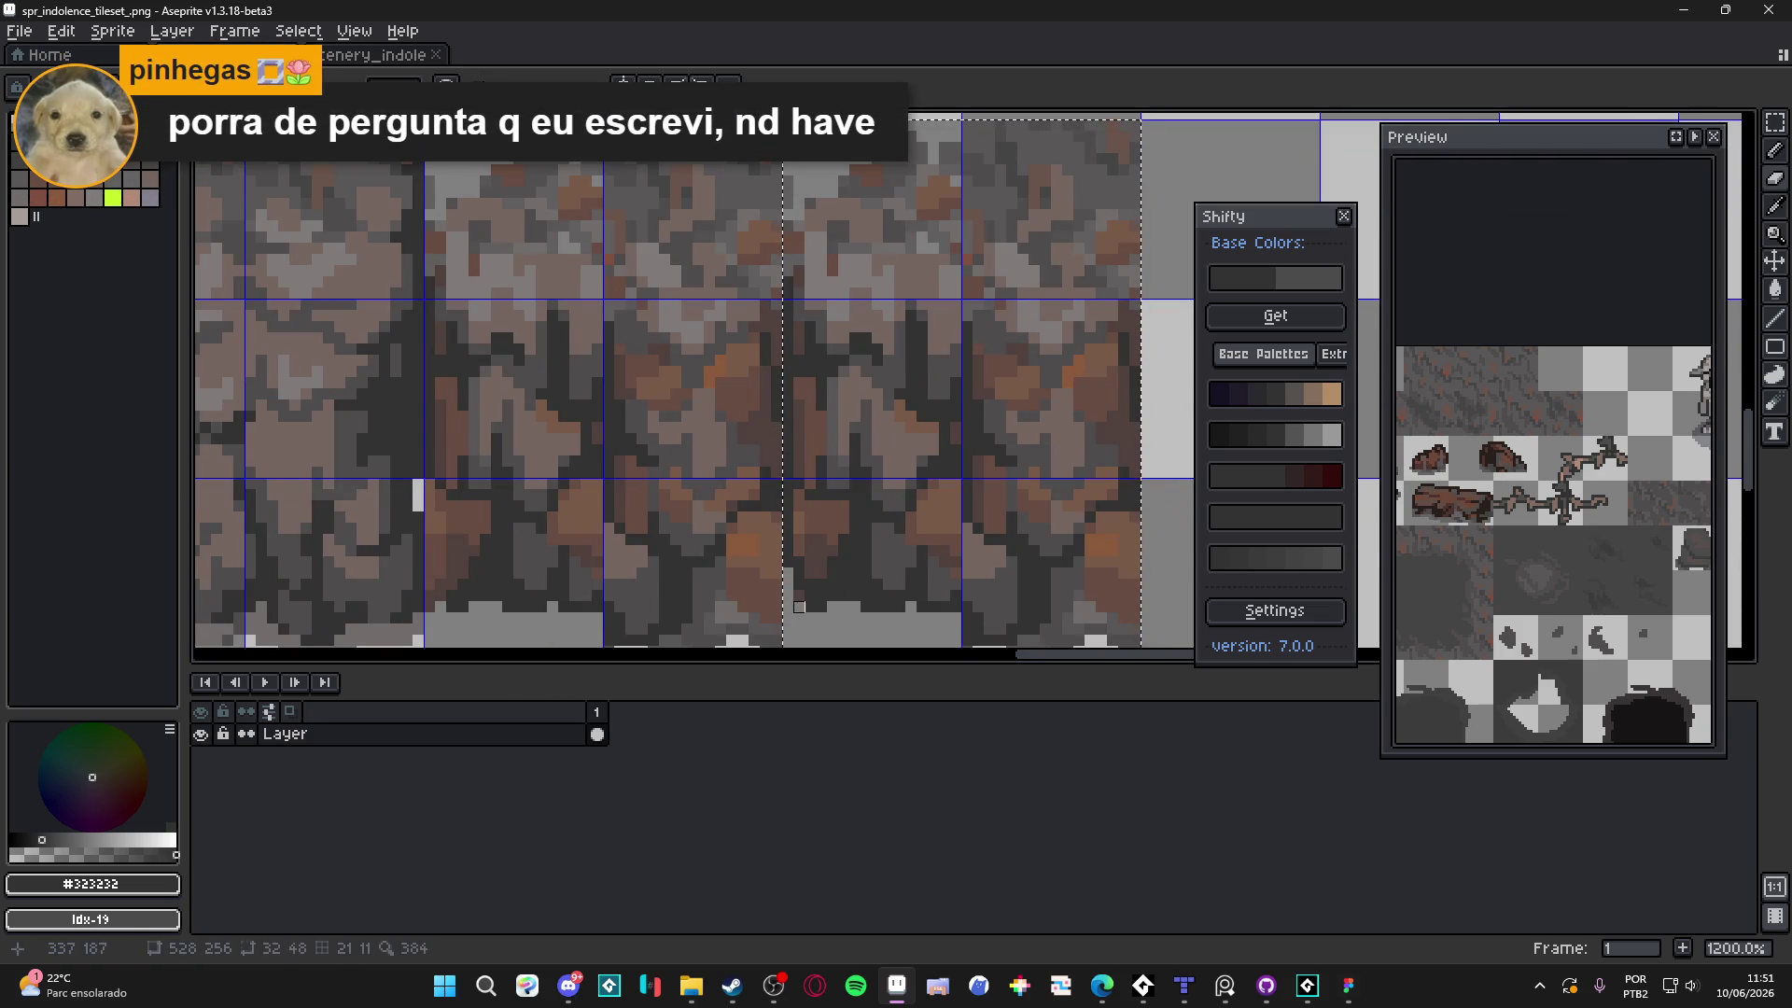
scroll(796, 513, down, 2)
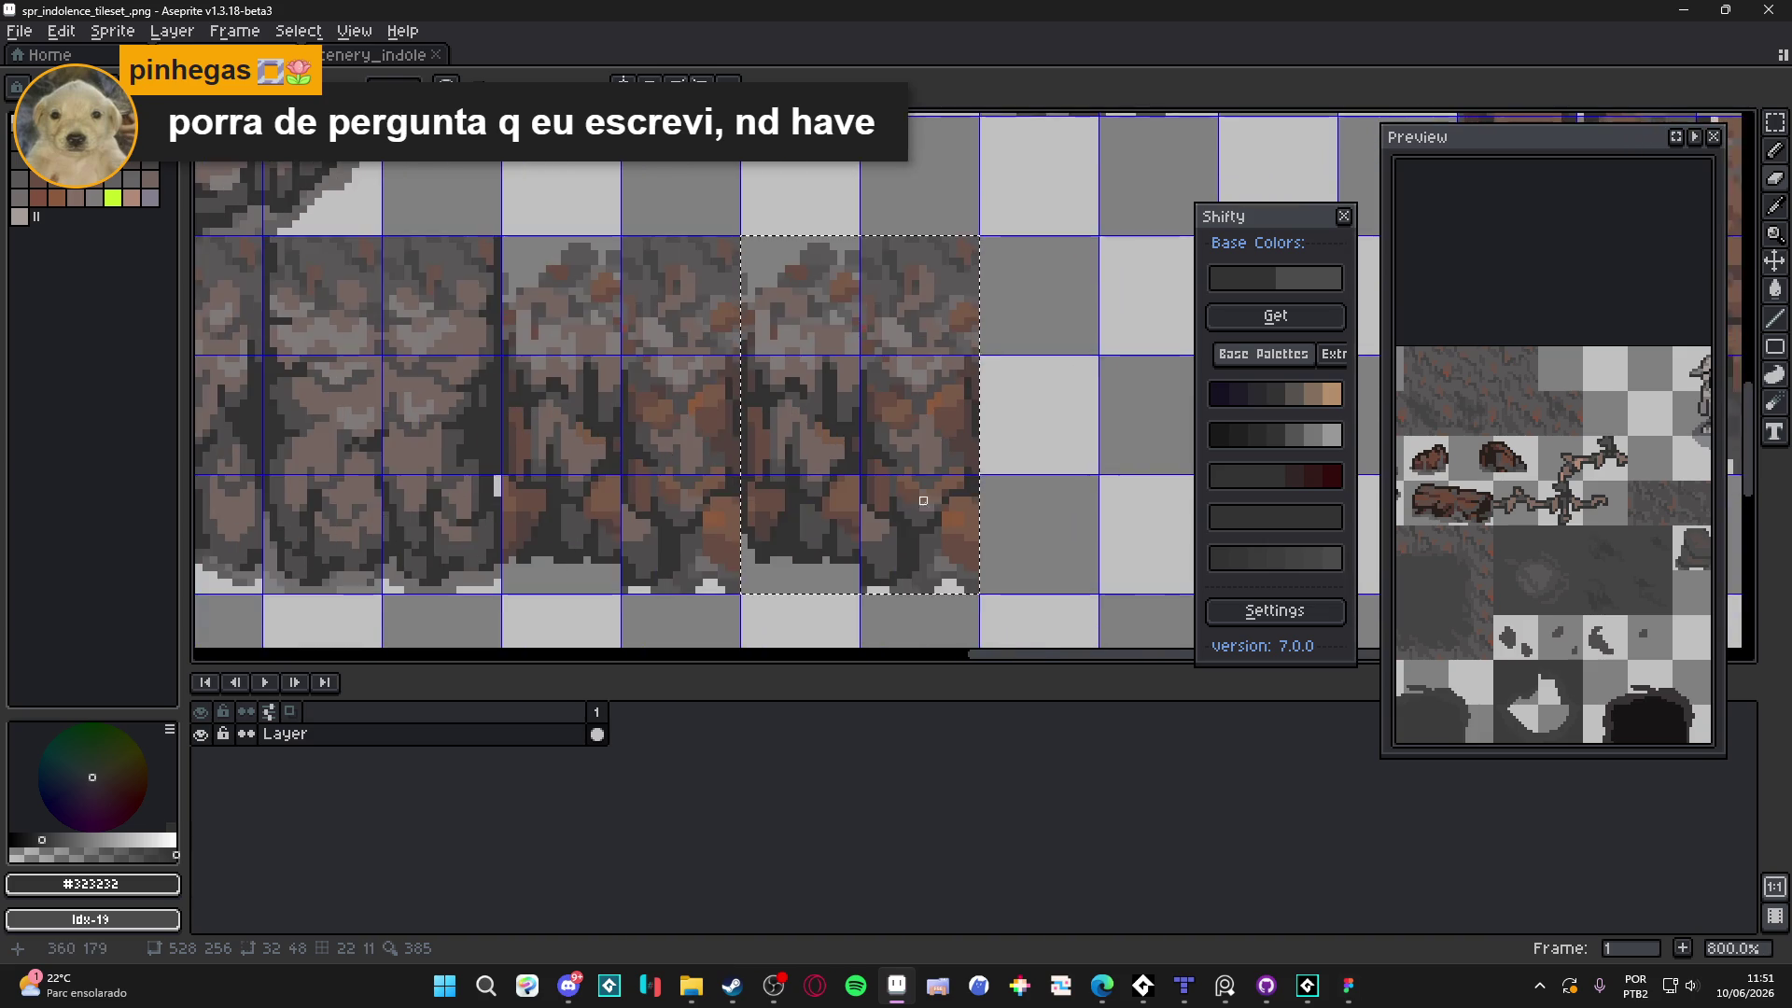
scroll(981, 511, up, 2)
drag(981, 511, 1015, 413)
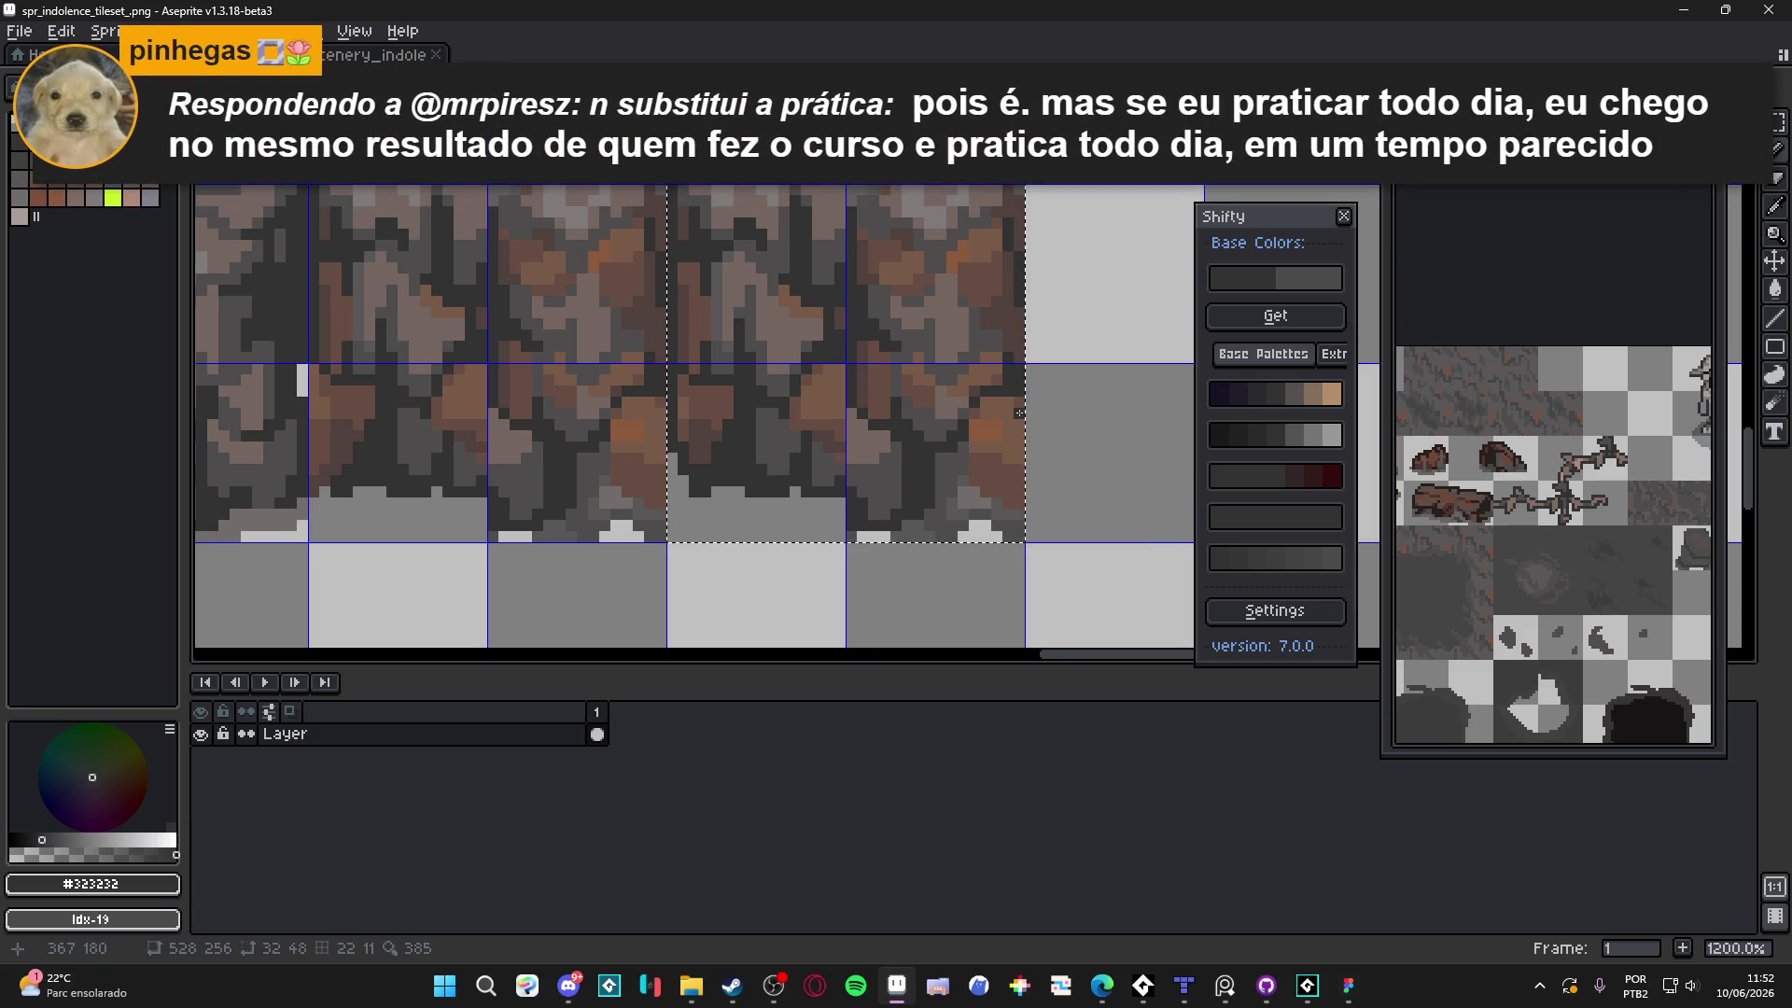
Touch up the copied cliff tiles, painting dark pixels down the copy's right edge
scroll(879, 433, up, 2)
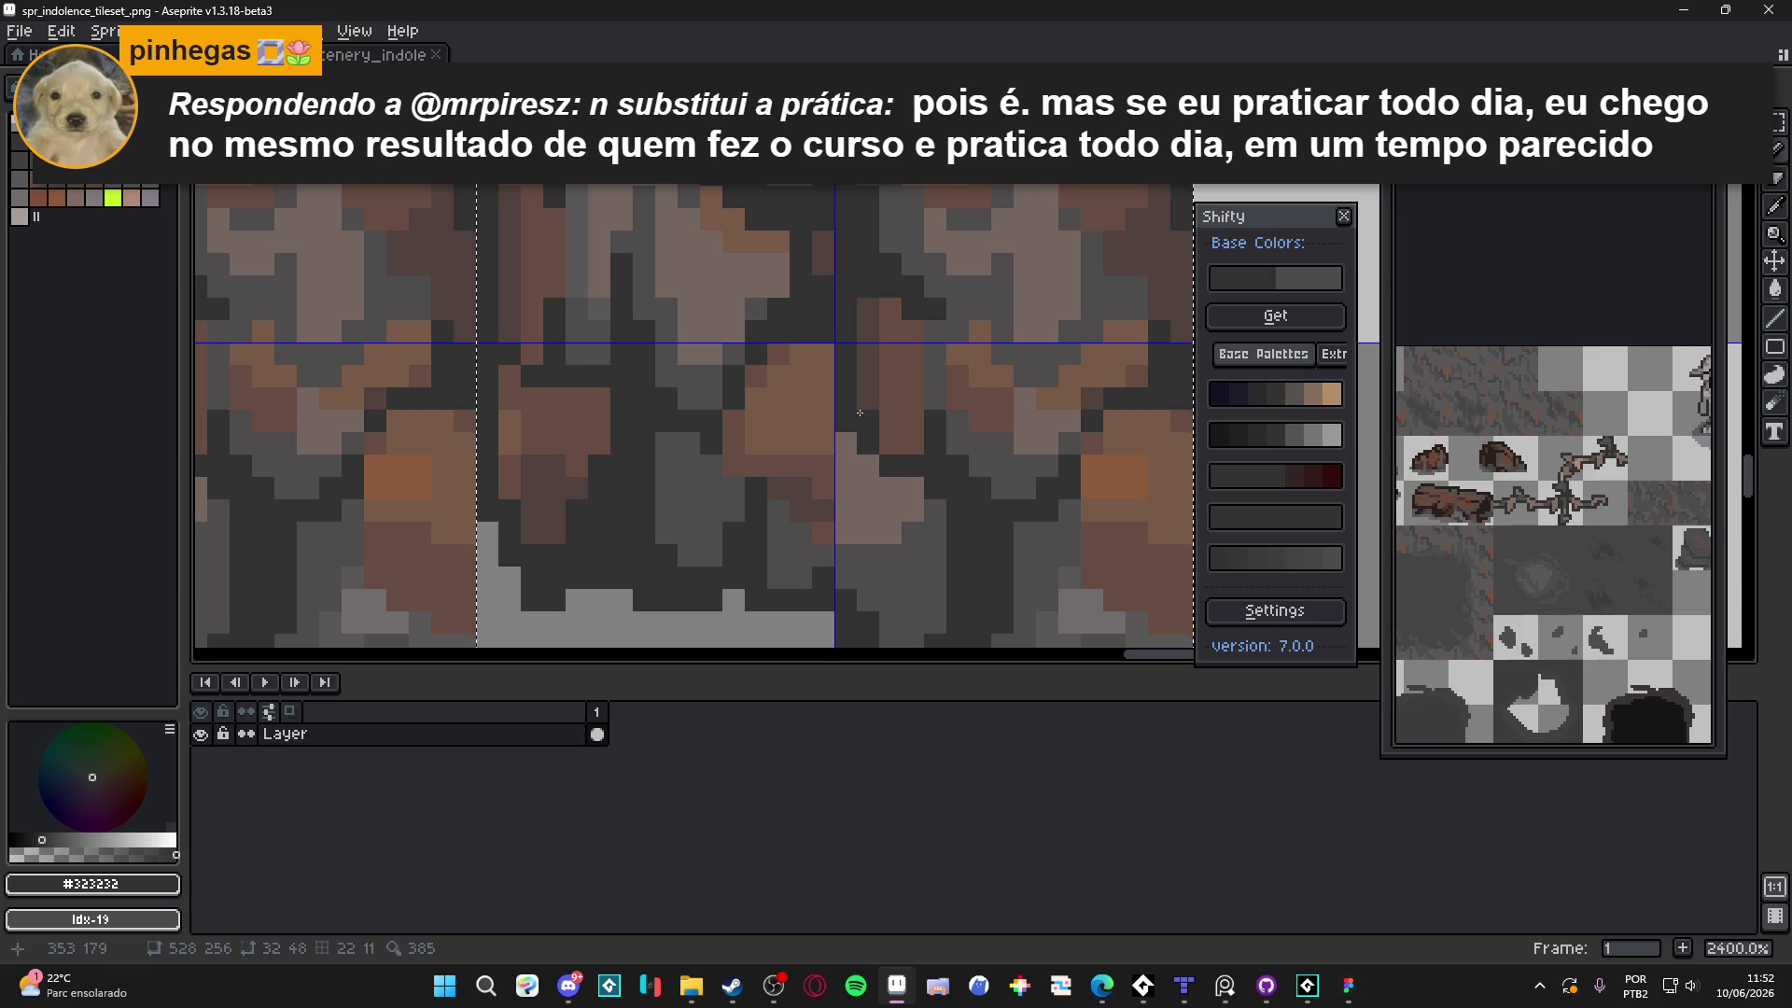
scroll(879, 432, down, 7)
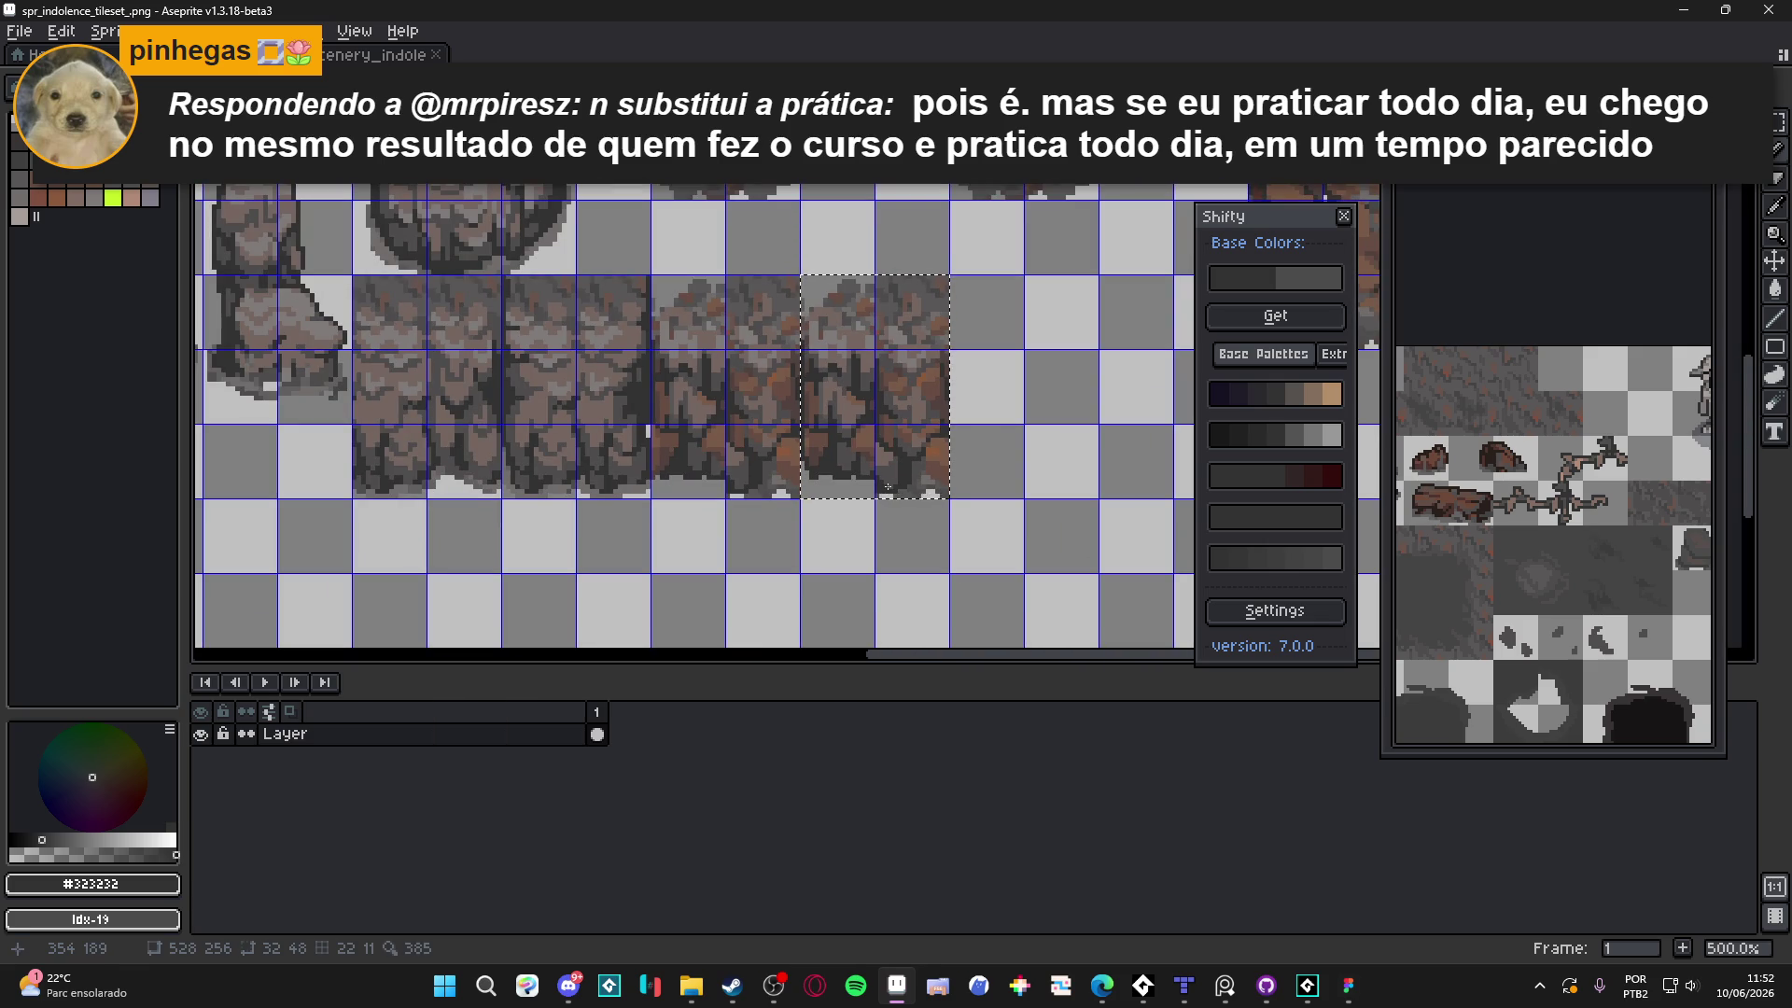
key(ctrl+z)
key(ctrl+y)
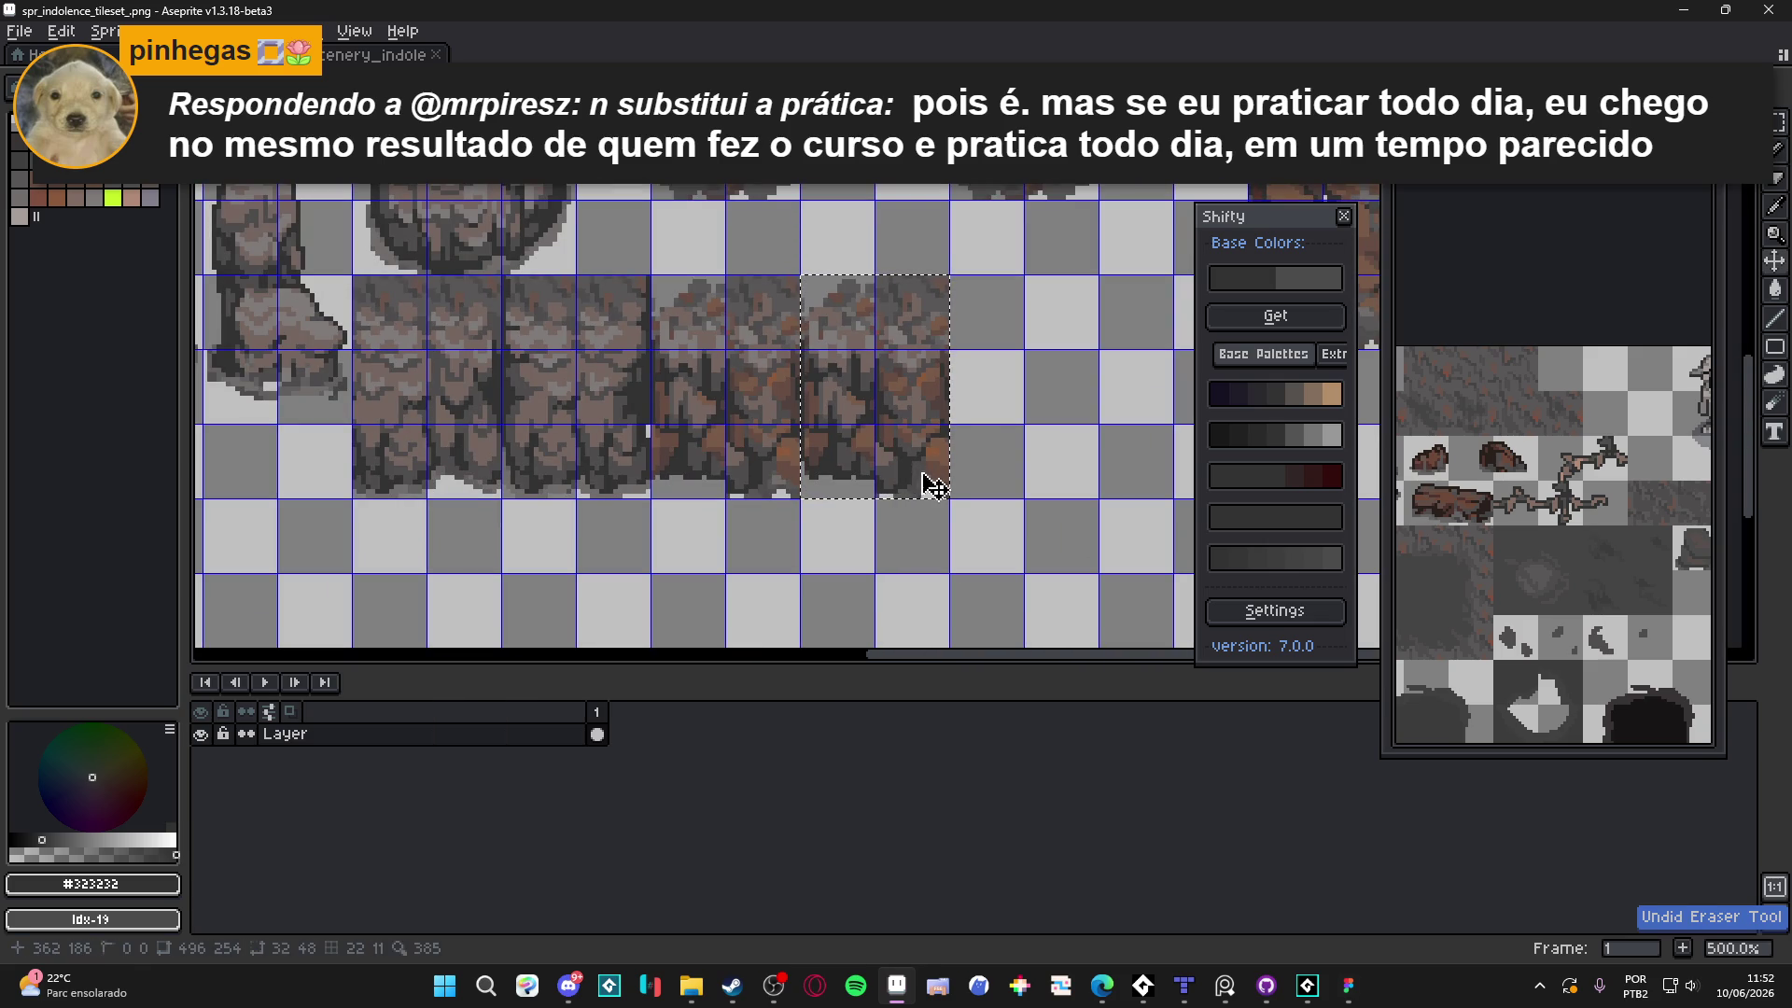
scroll(954, 458, up, 2)
drag(953, 454, 947, 523)
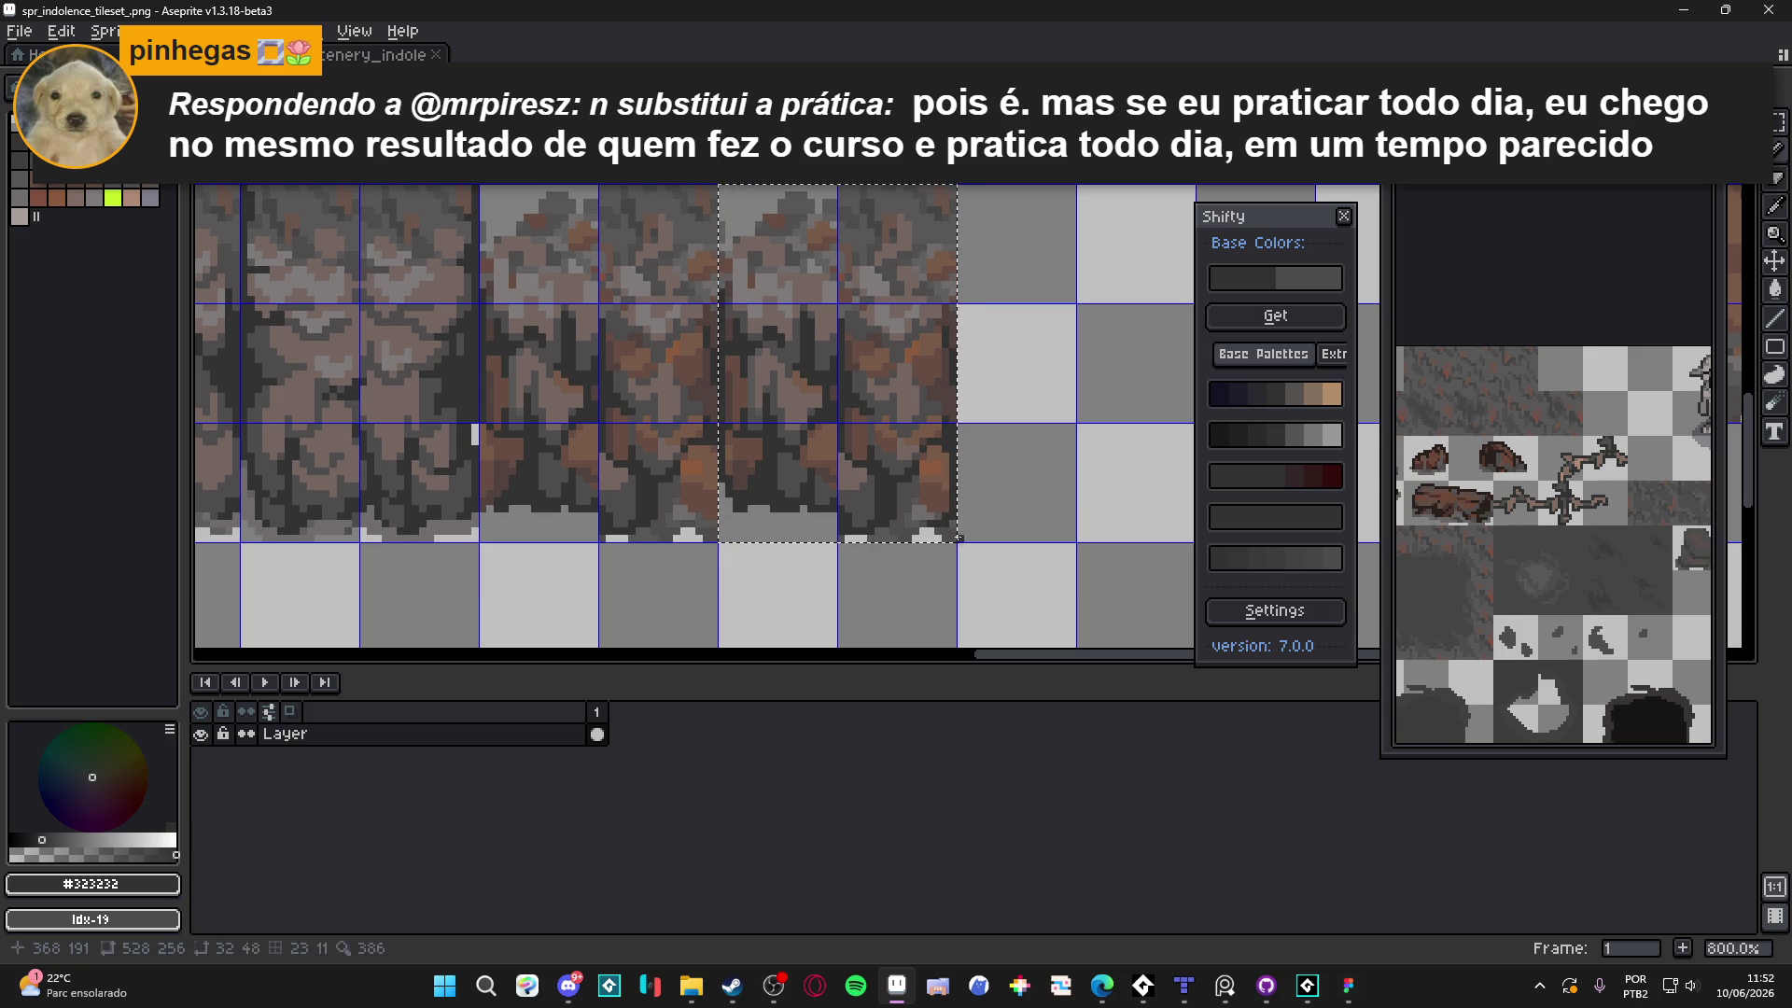
scroll(958, 539, up, 2)
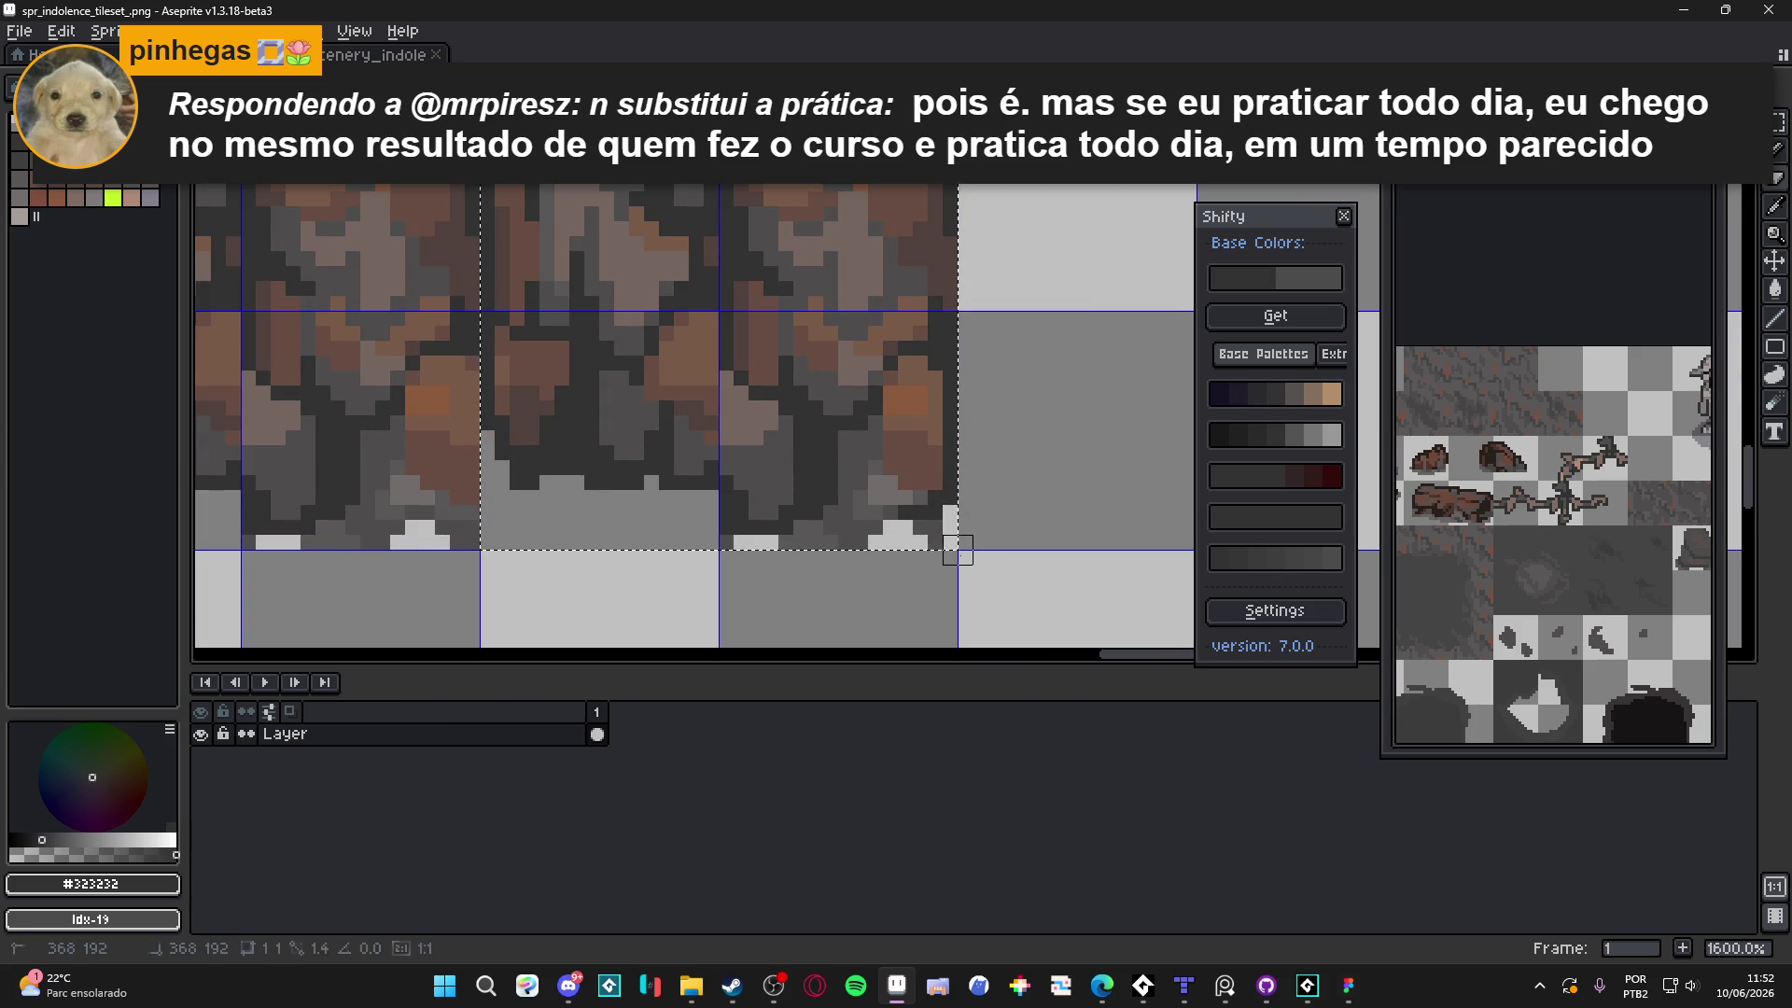
scroll(957, 549, down, 3)
scroll(947, 485, up, 2)
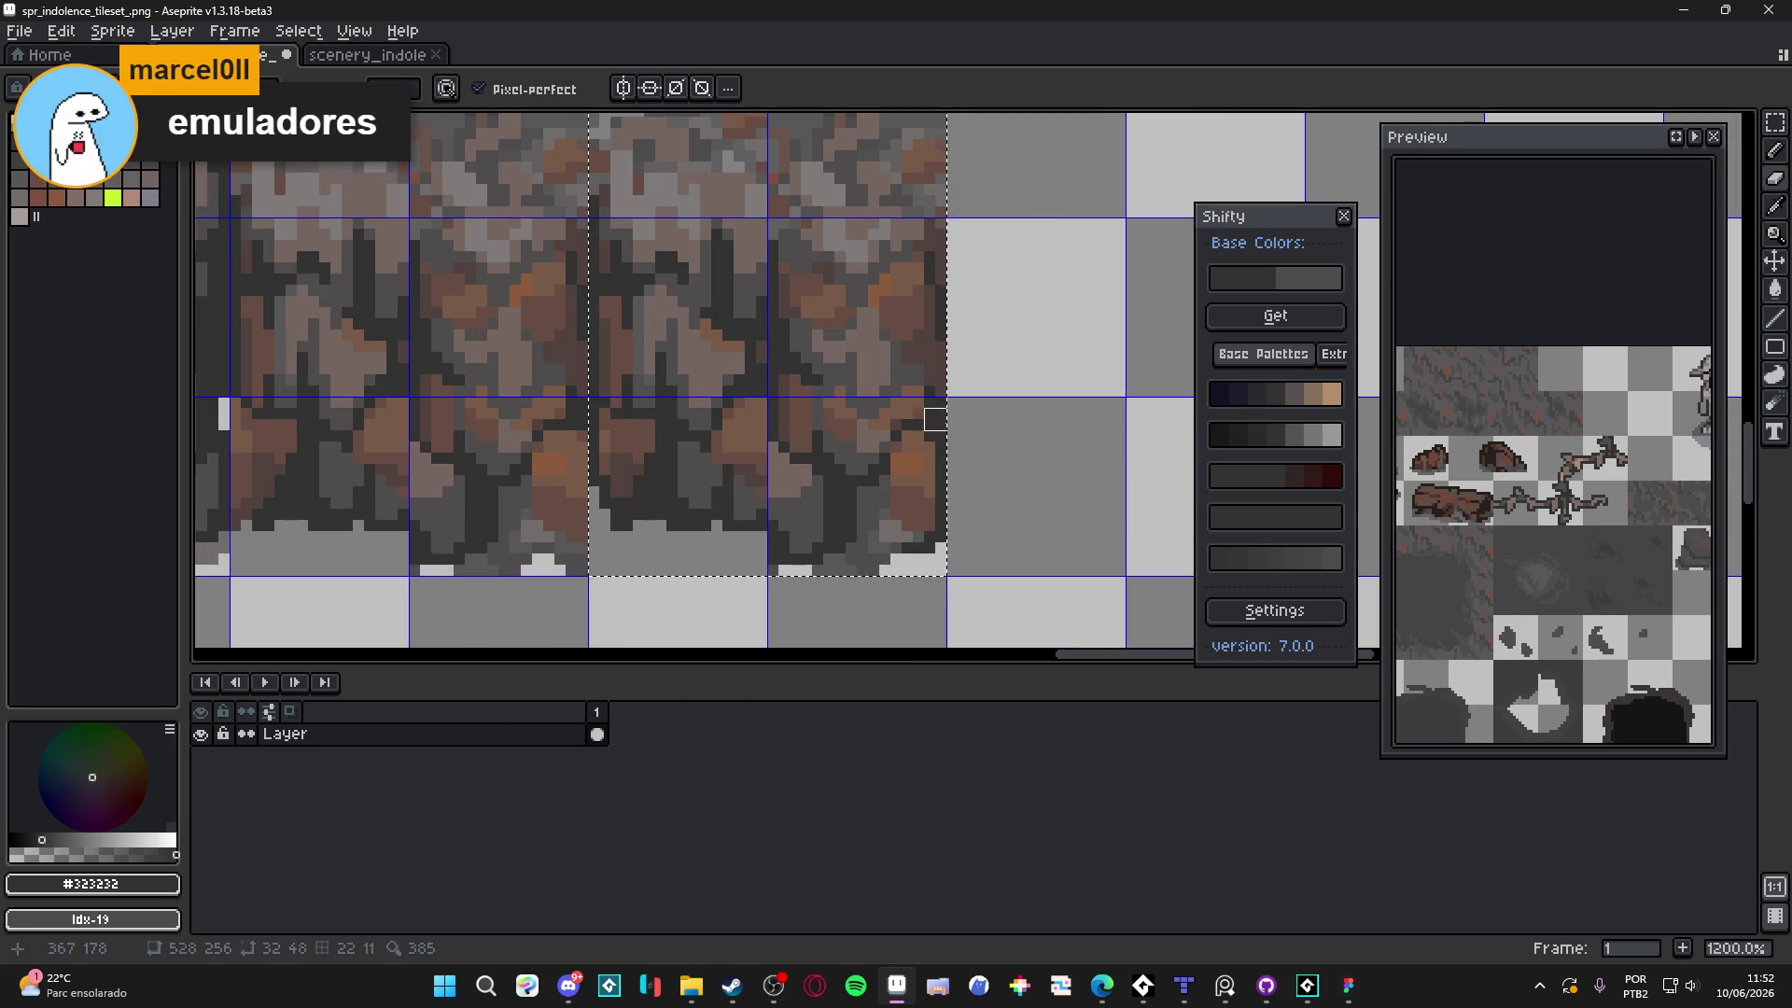
scroll(1040, 434, up, 1)
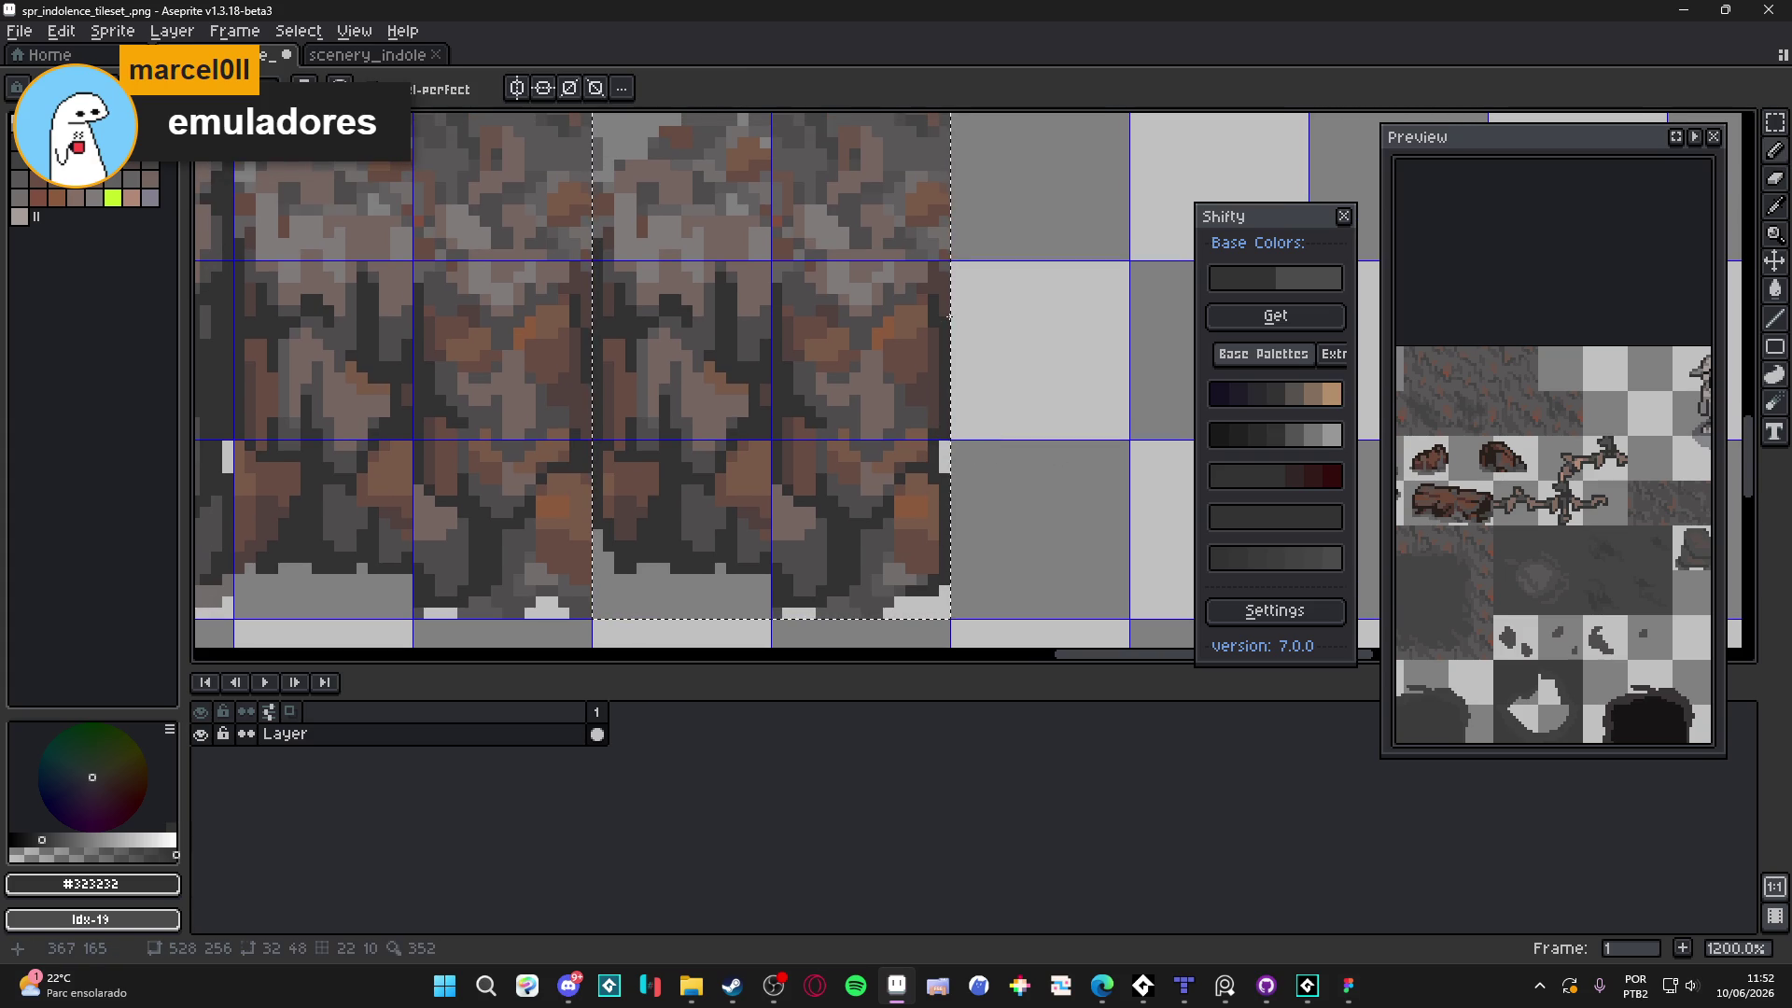
drag(947, 316, 973, 471)
scroll(973, 471, up, 1)
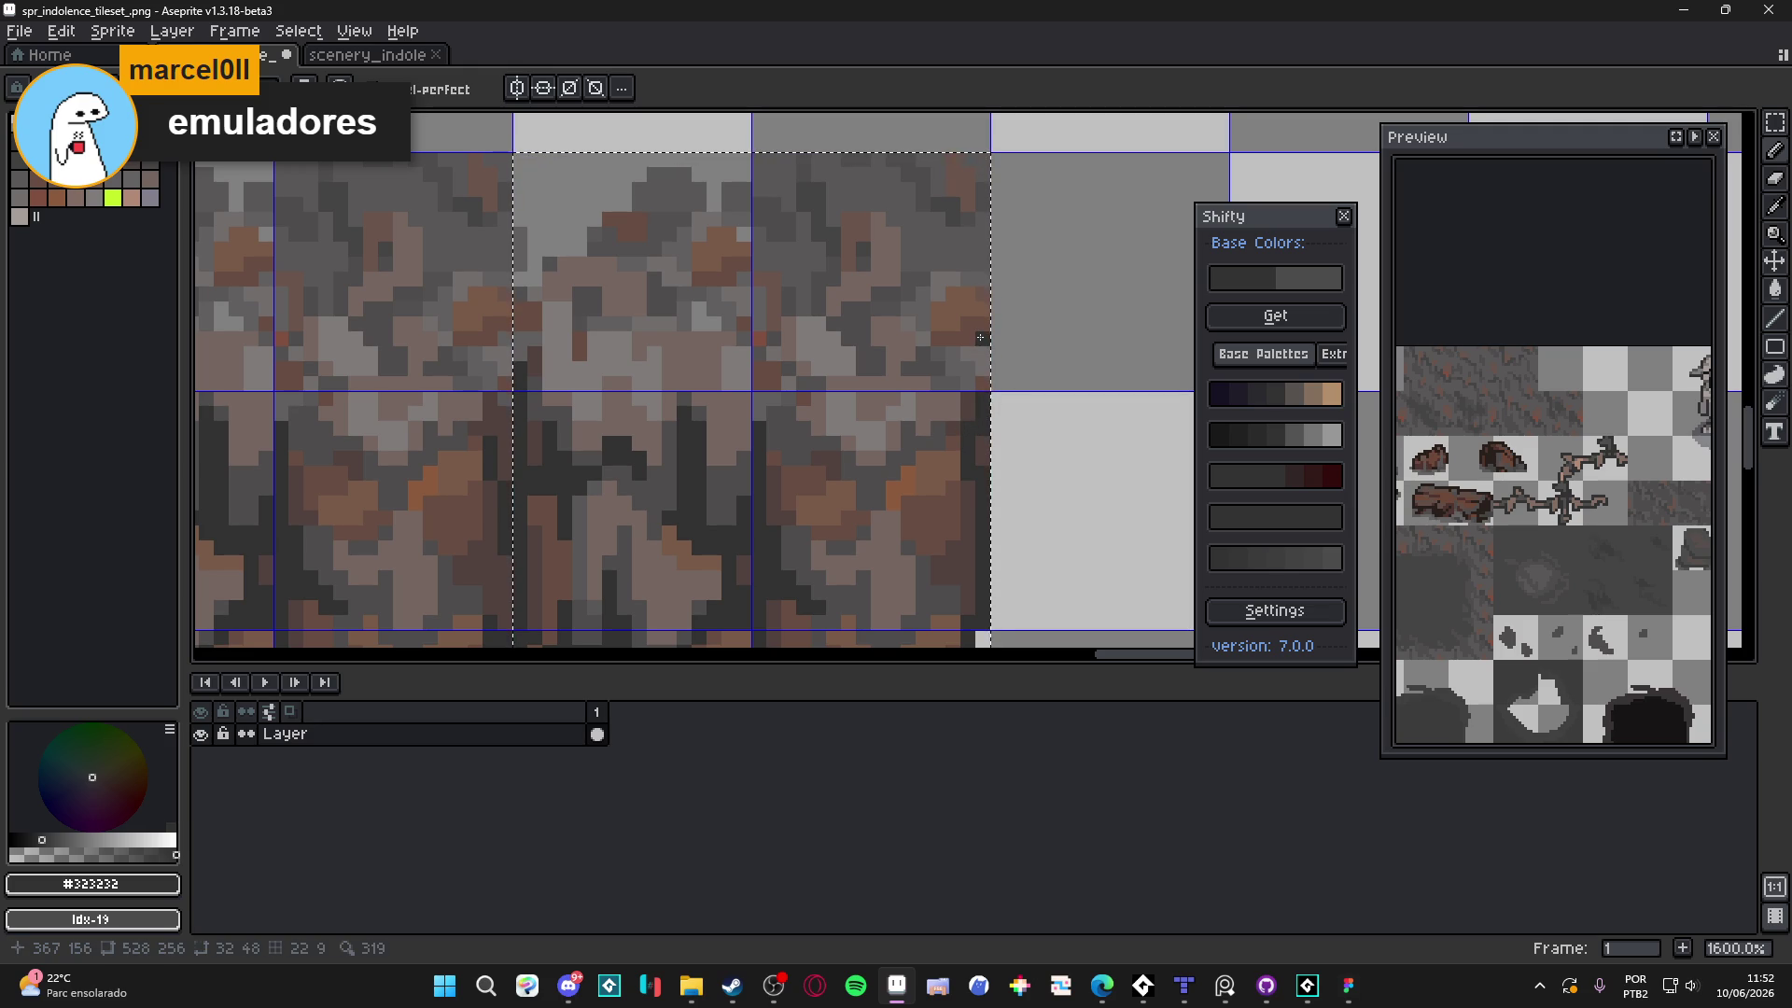
drag(984, 351, 986, 288)
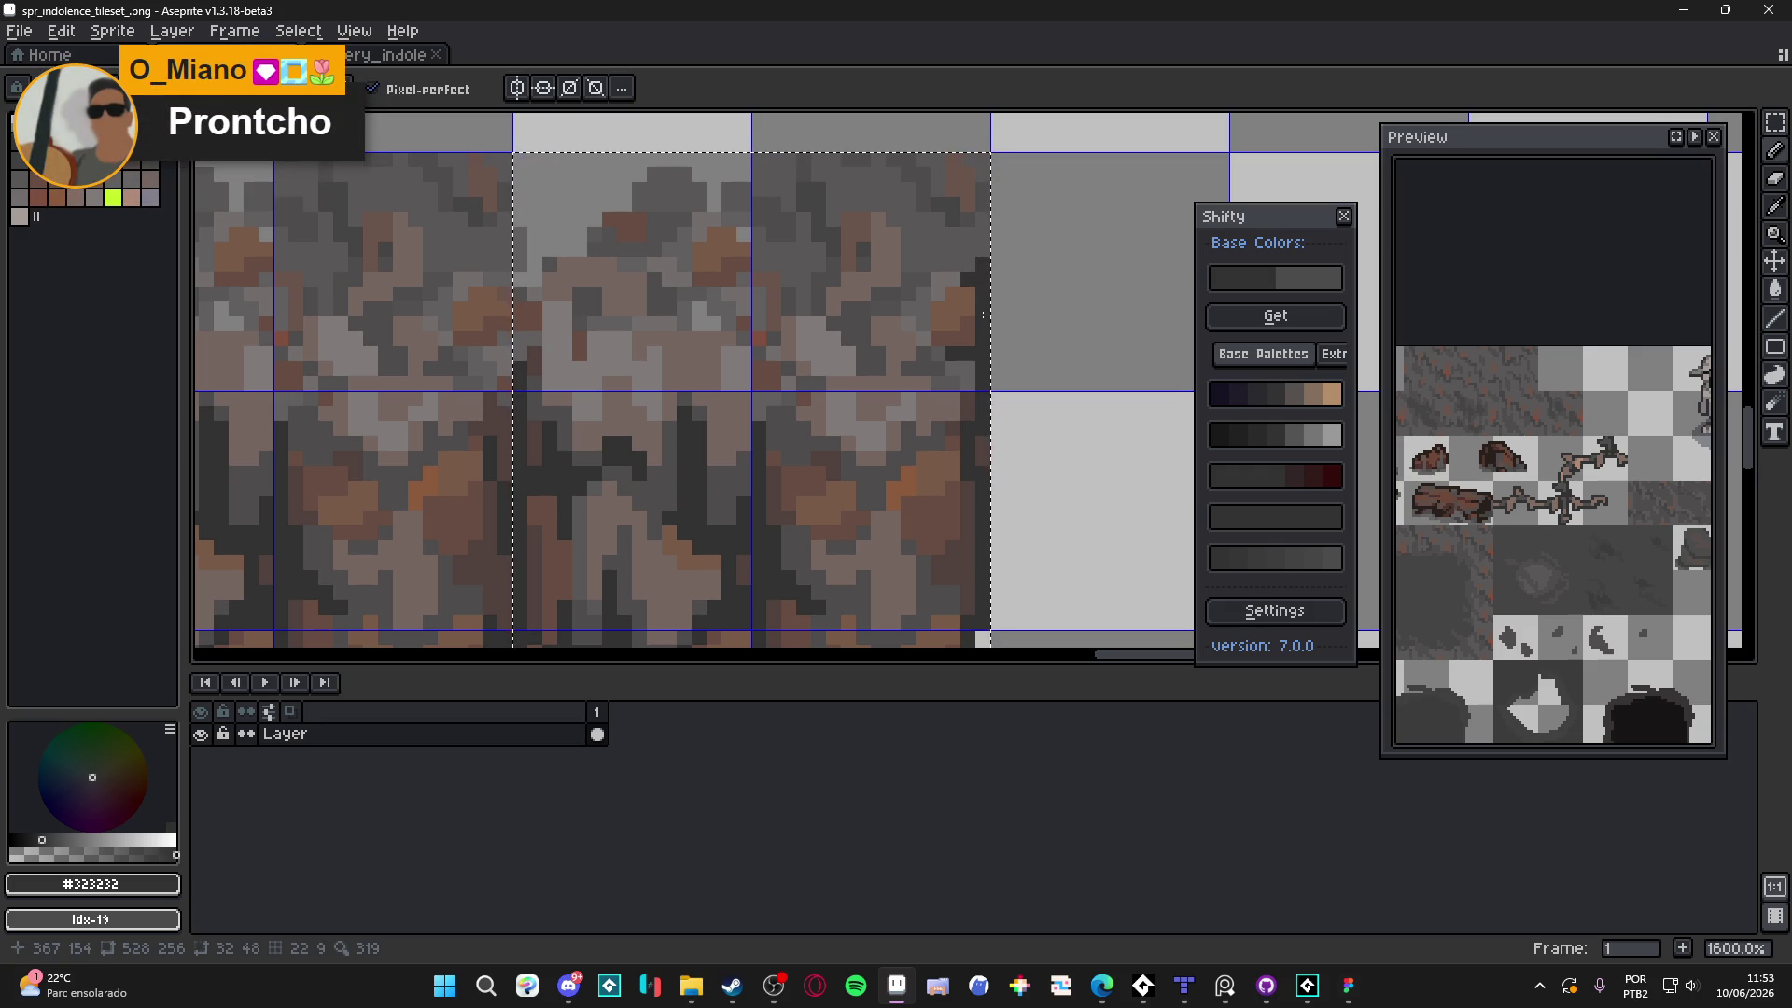
Look over the reference in the web browser
key(alt+Tab)
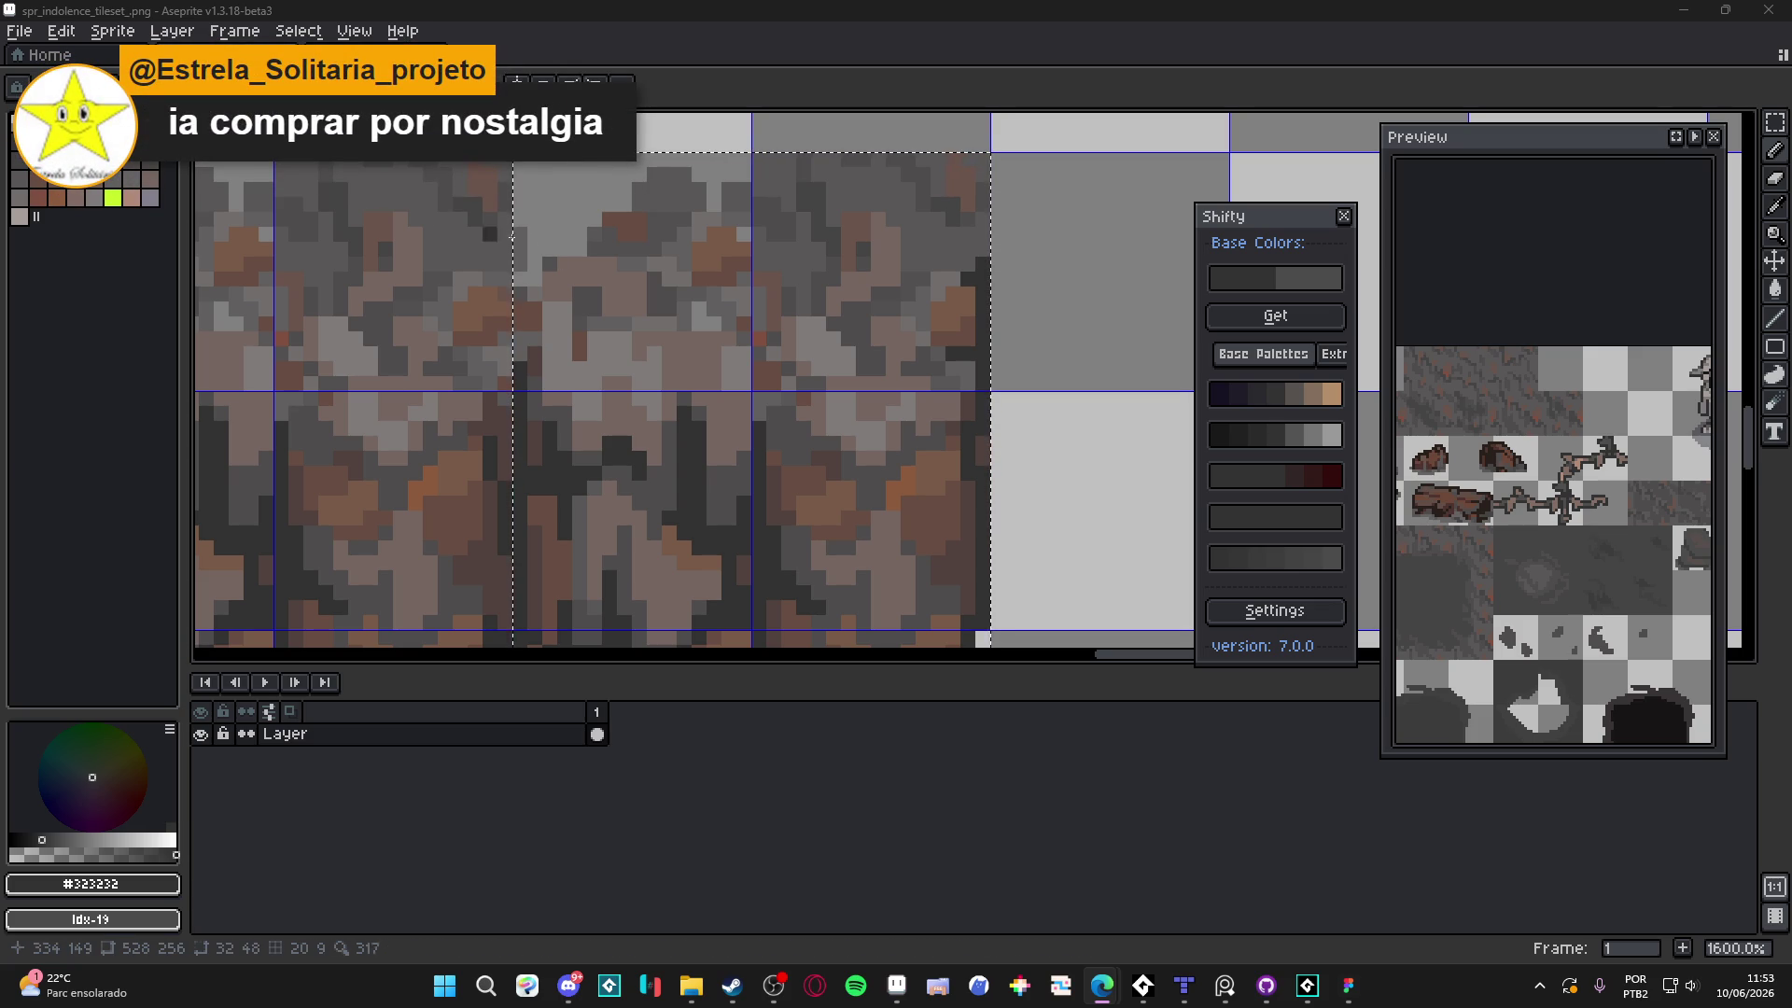
scroll(857, 408, down, 4)
scroll(857, 407, up, 4)
scroll(858, 408, up, 1)
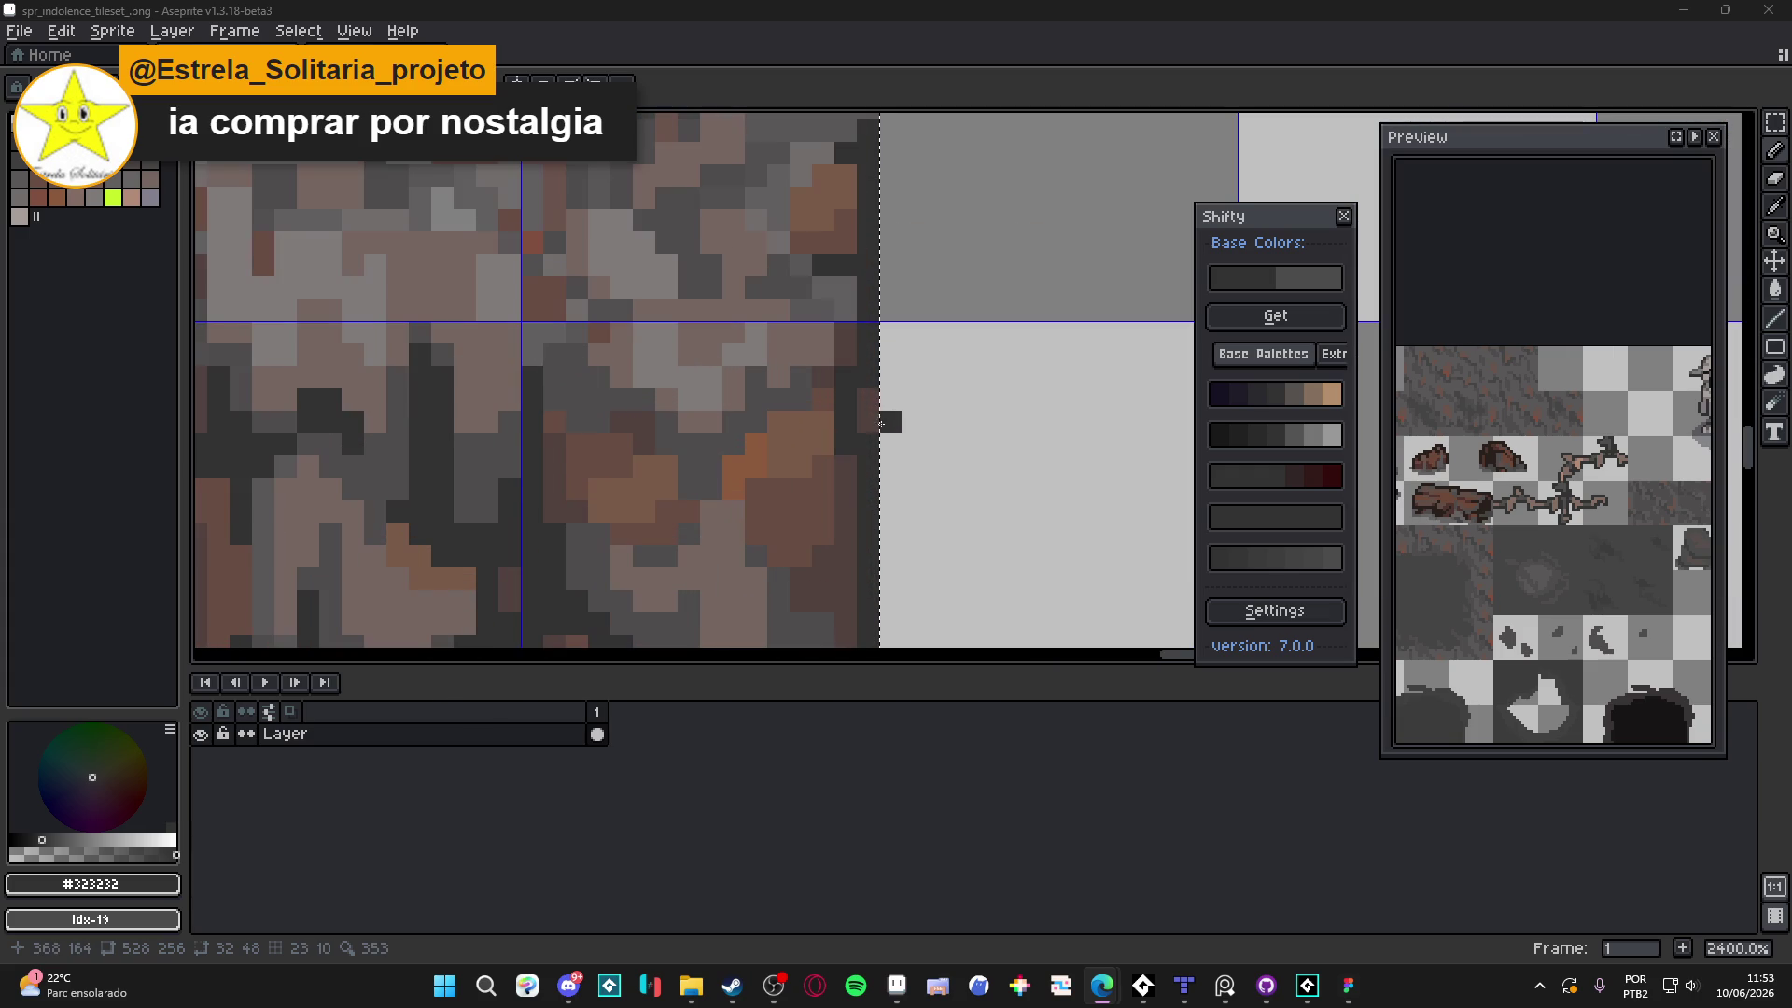
scroll(915, 452, down, 3)
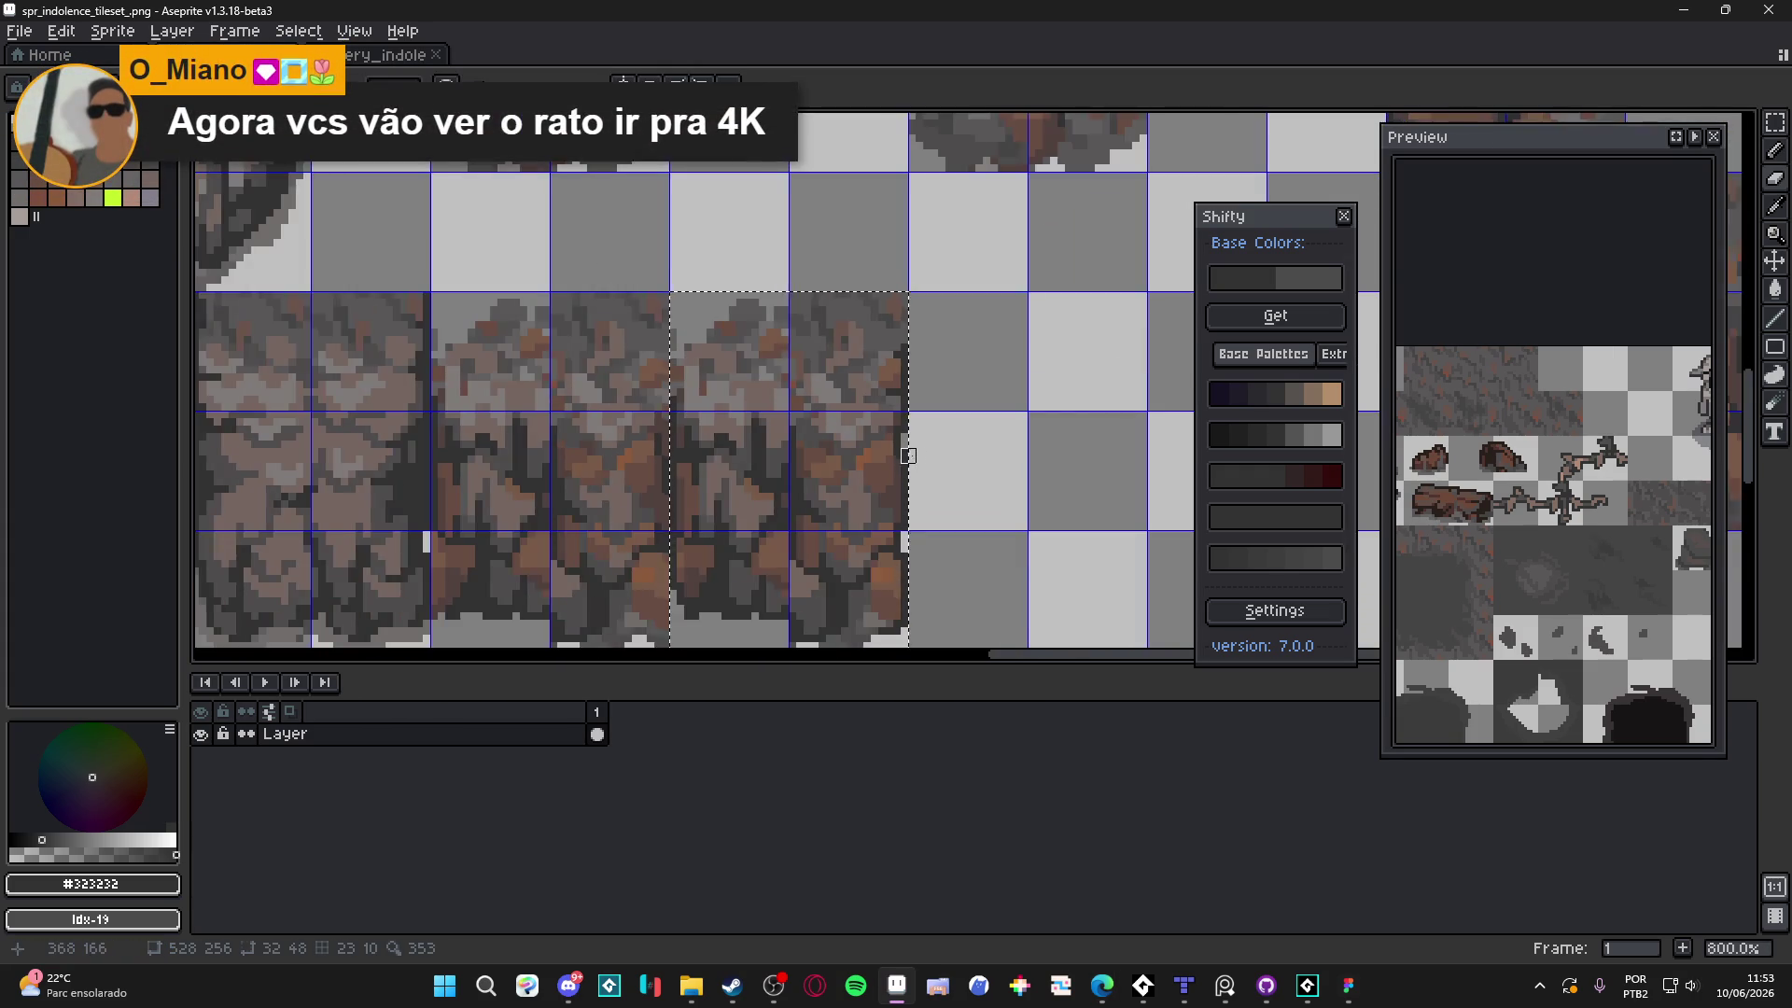
scroll(905, 452, up, 2)
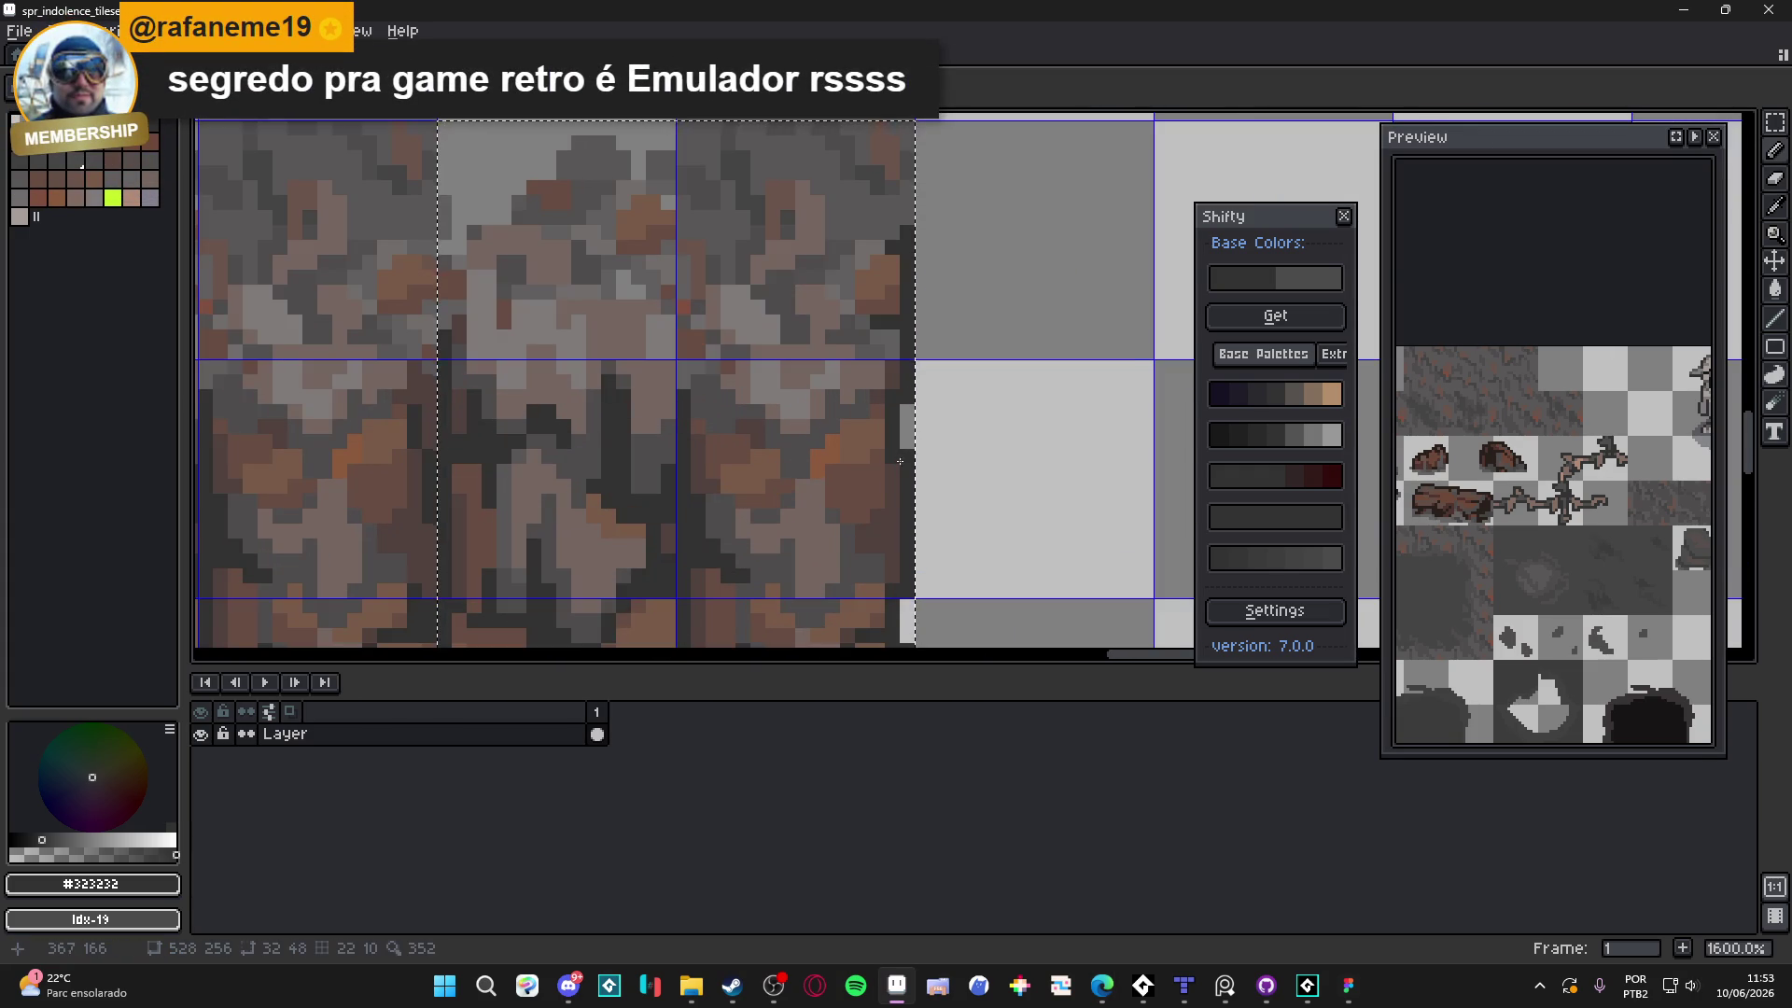
scroll(899, 452, down, 3)
scroll(915, 461, up, 3)
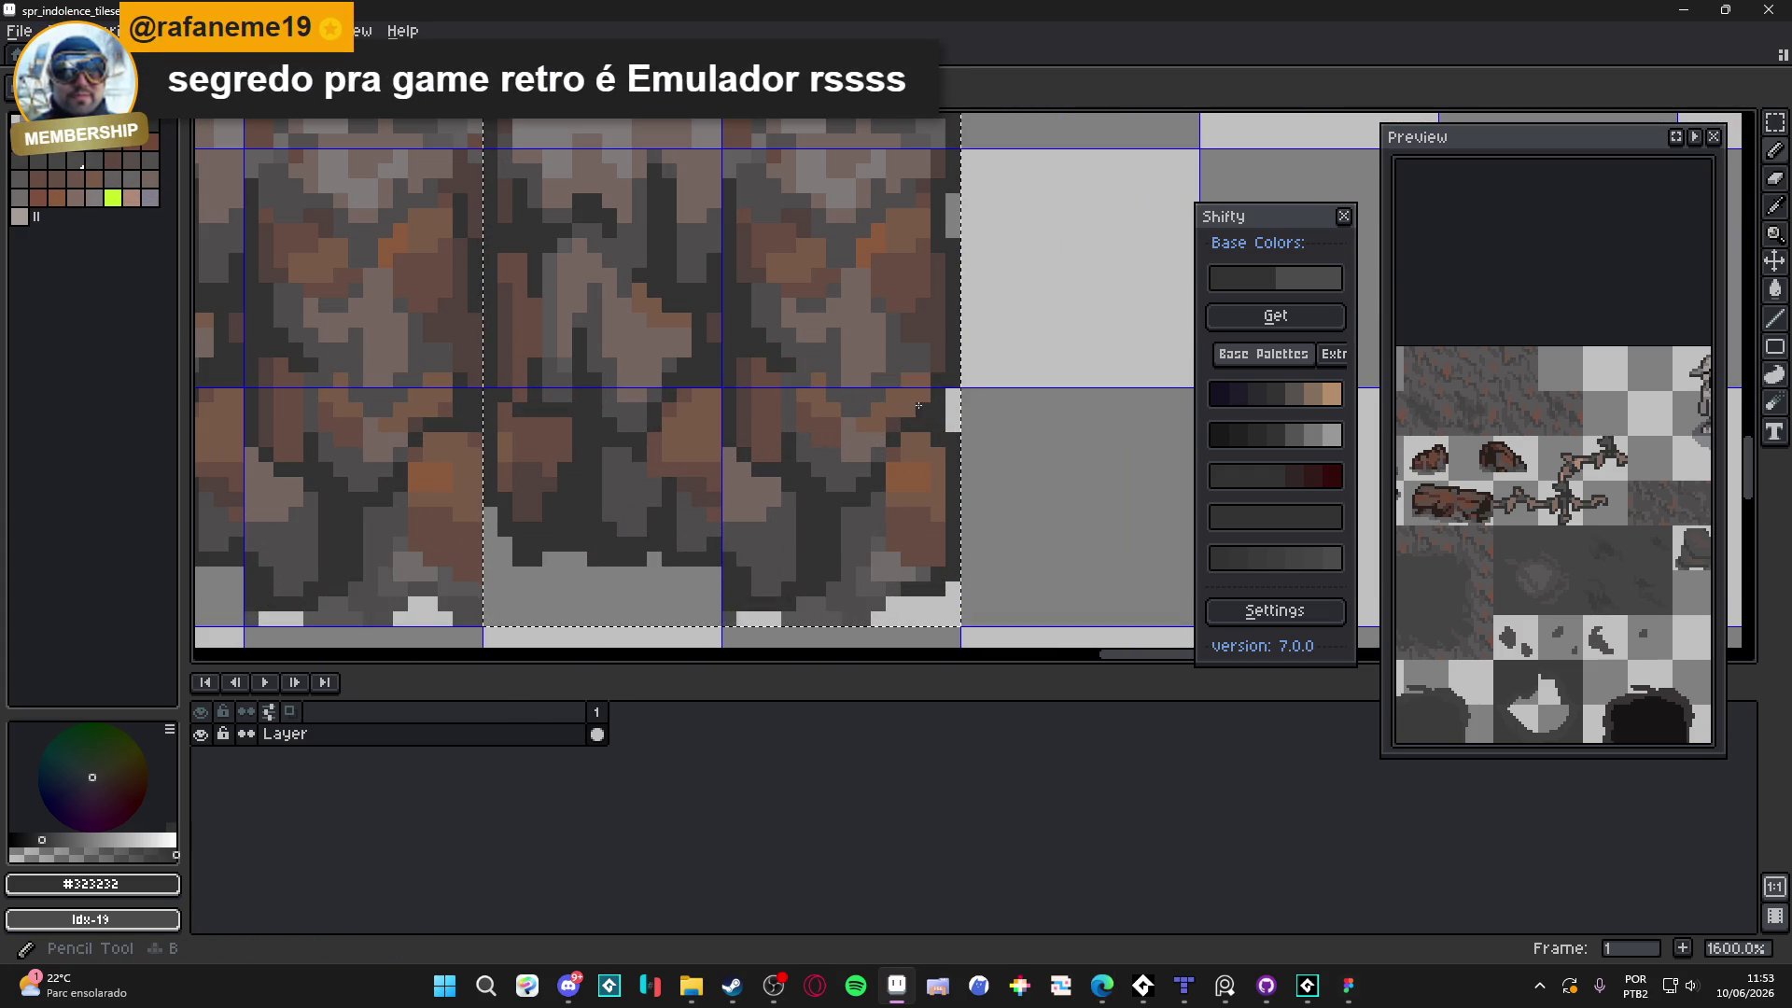
scroll(919, 457, down, 4)
scroll(961, 444, up, 4)
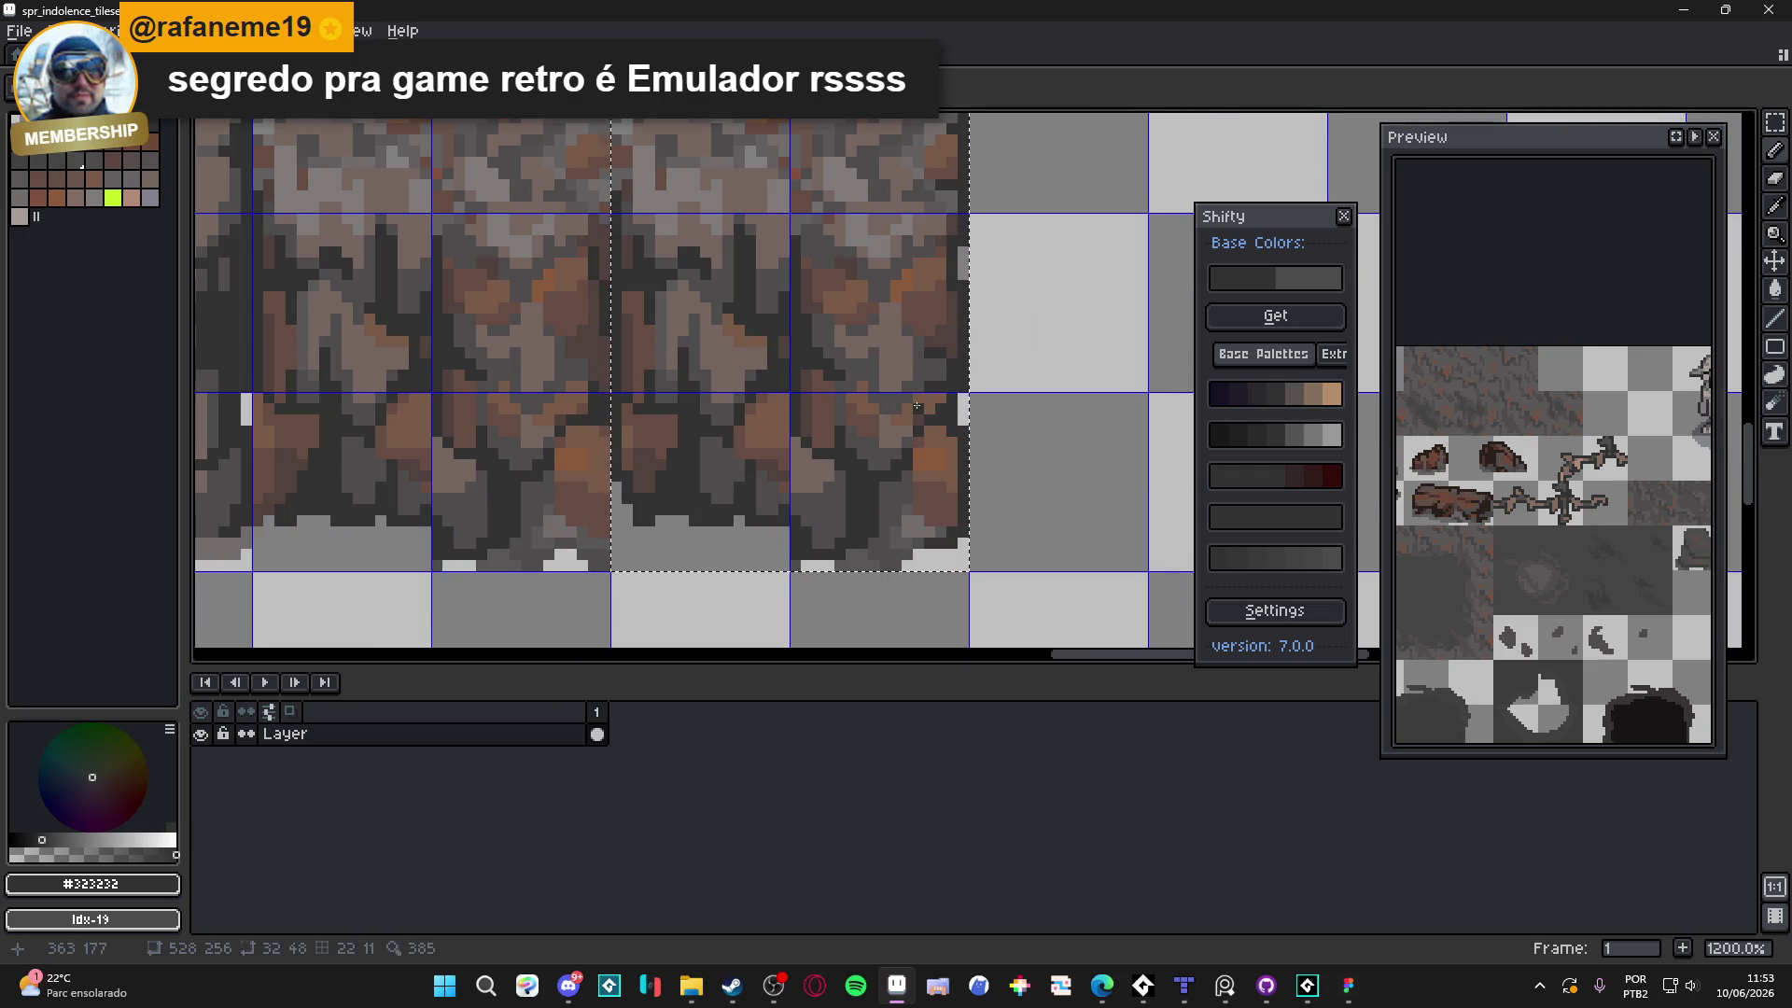
Undo the last pencil stroke and re-pick brown #674d42 and dark grey #323232
key(ctrl+z)
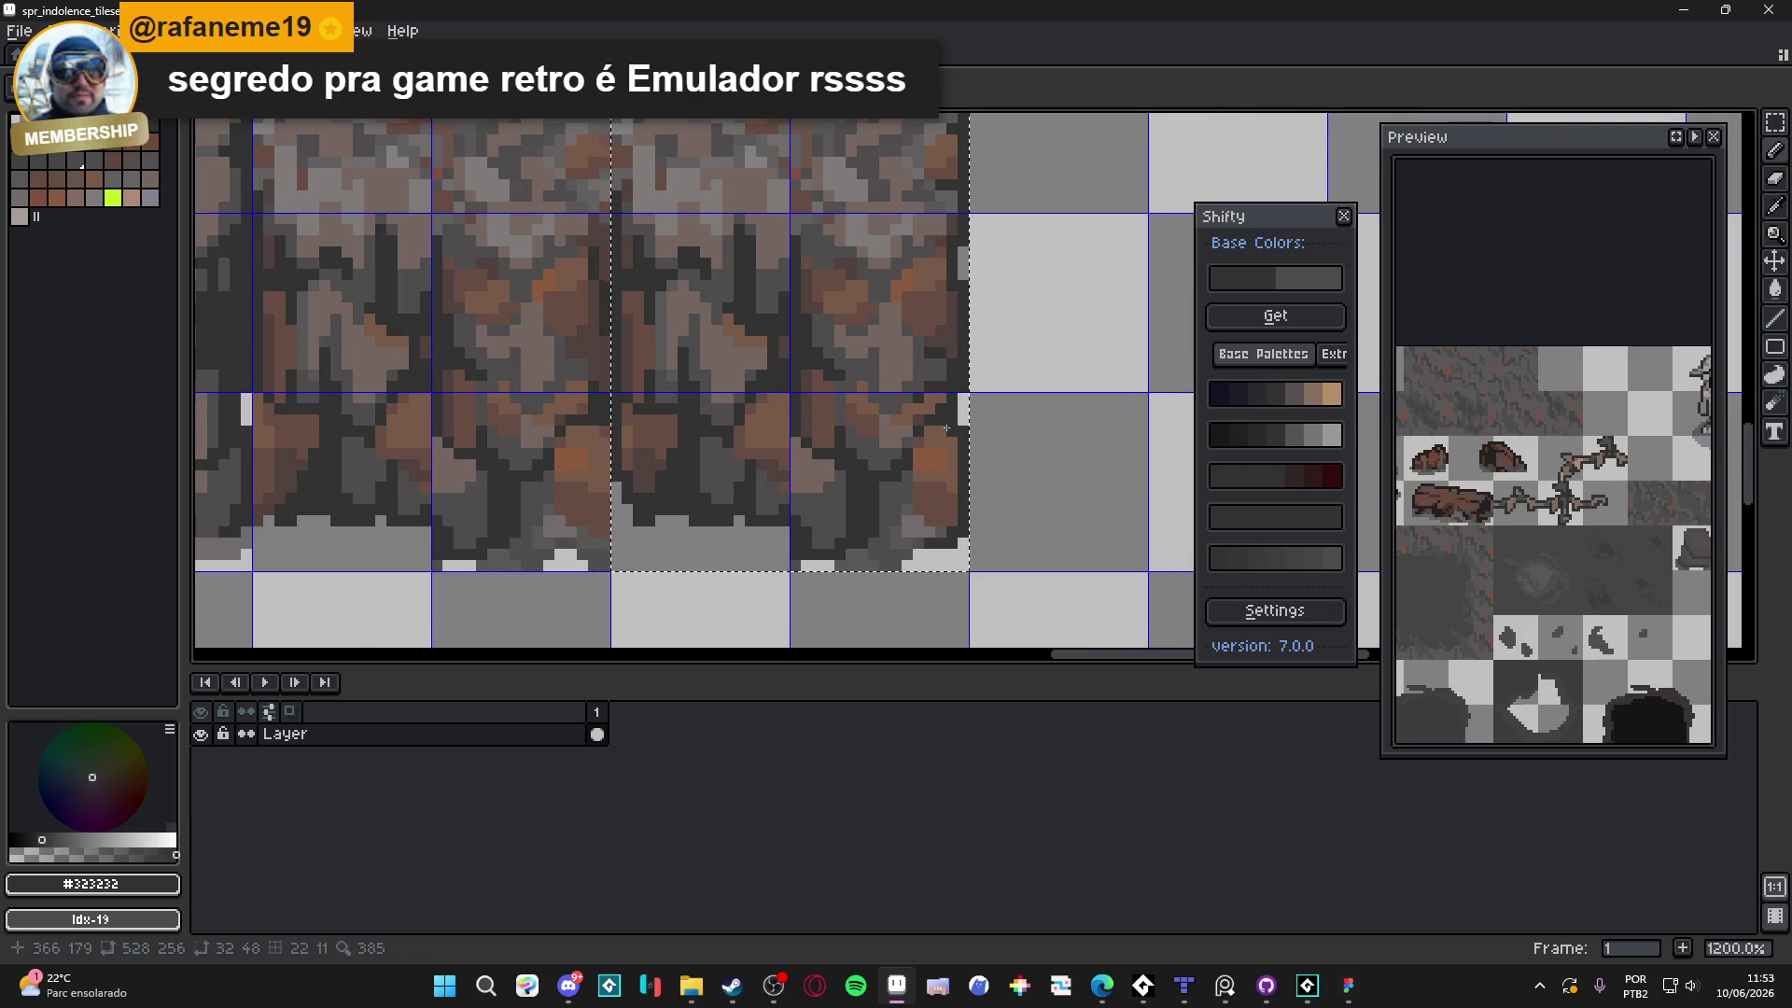
scroll(916, 403, up, 1)
scroll(911, 408, down, 4)
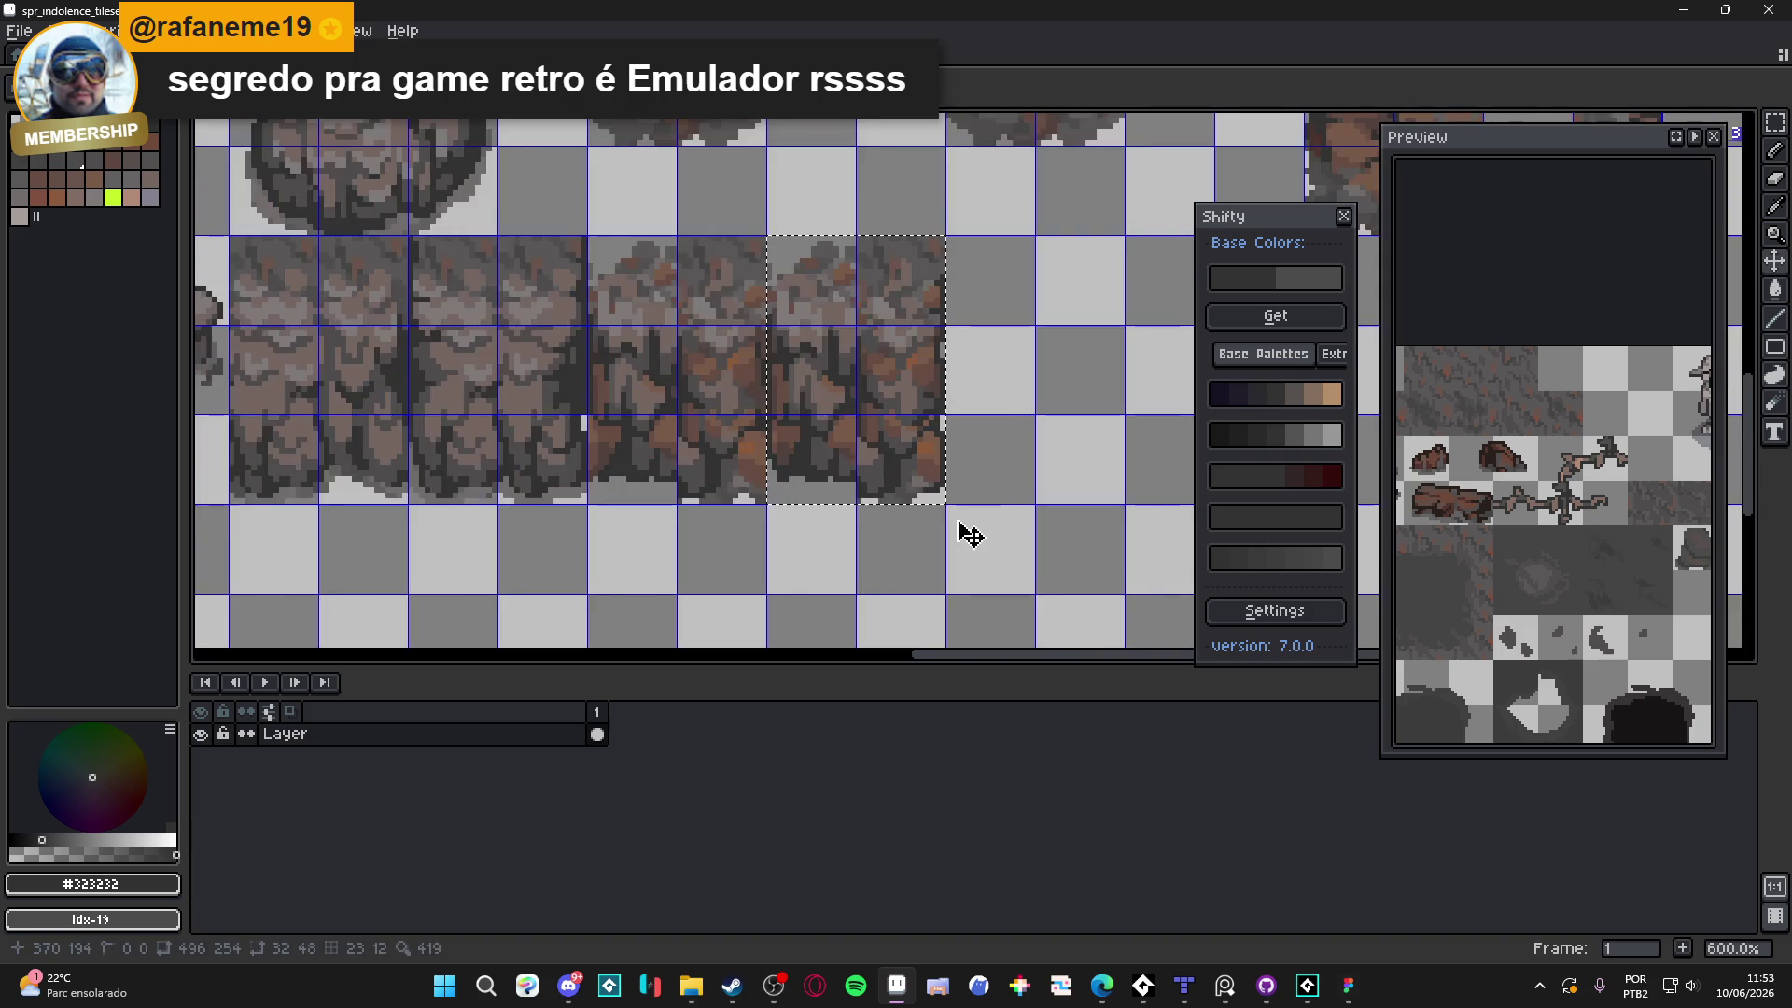
scroll(933, 457, up, 3)
alt+click(932, 434)
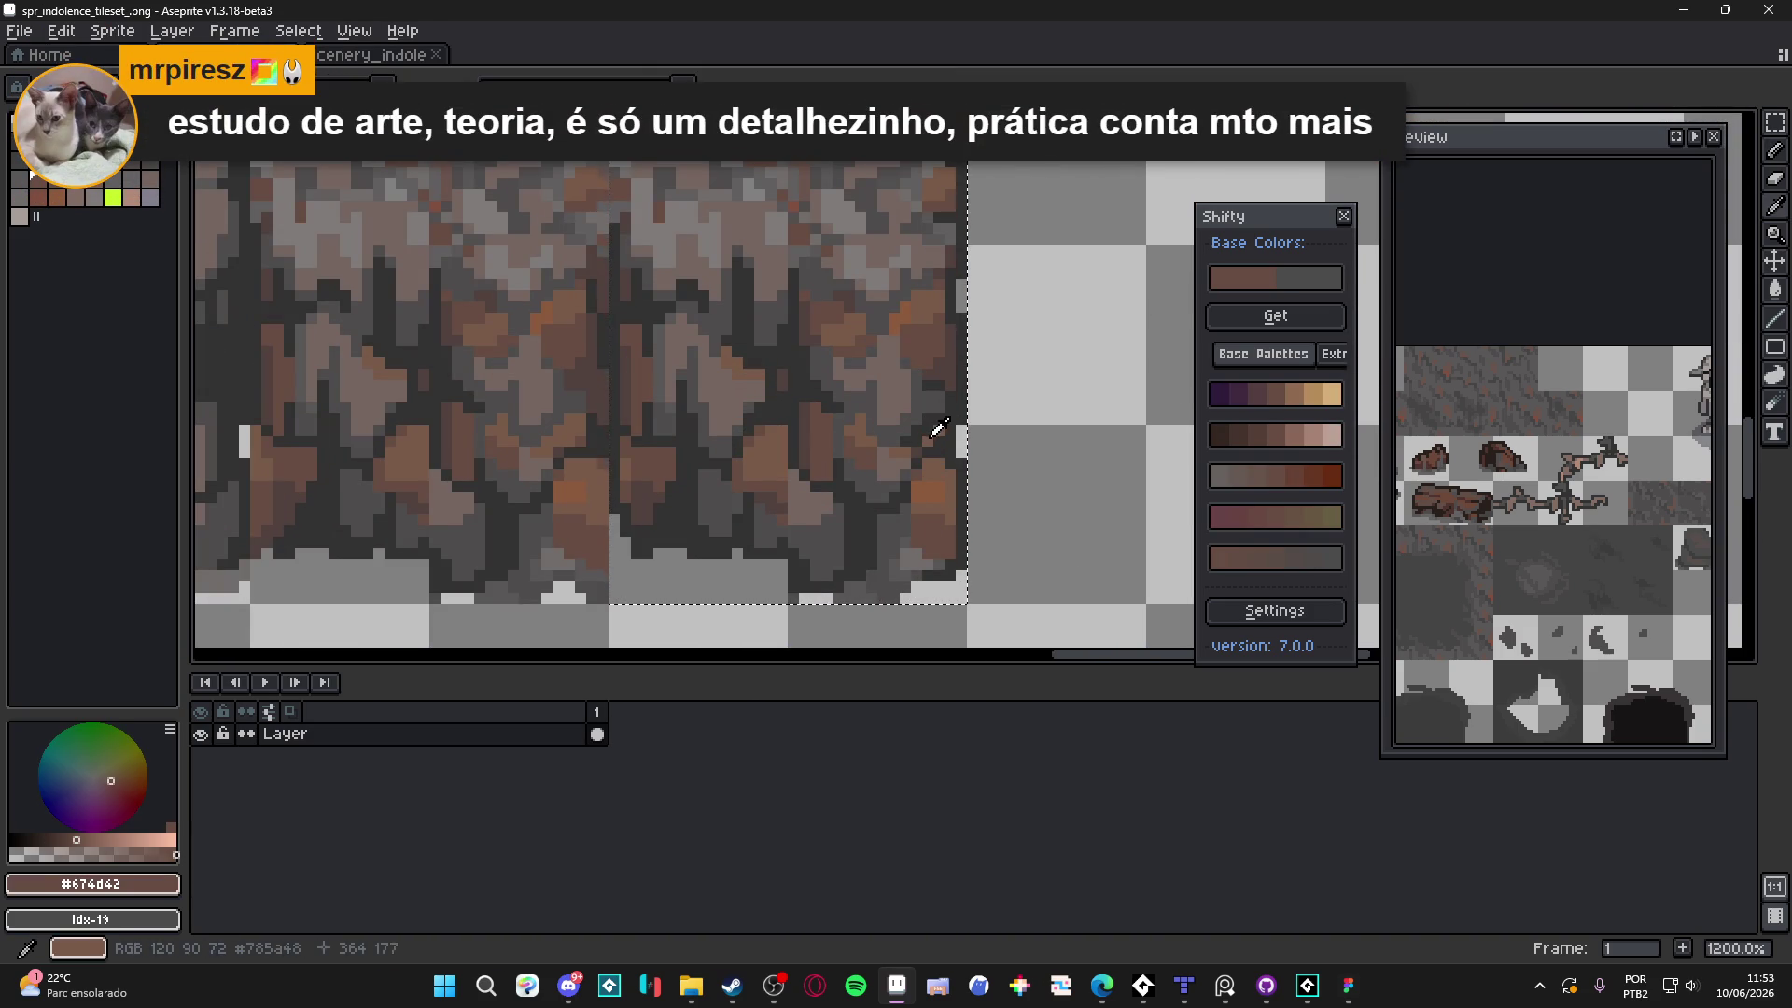
alt+click(940, 427)
scroll(940, 426, down, 3)
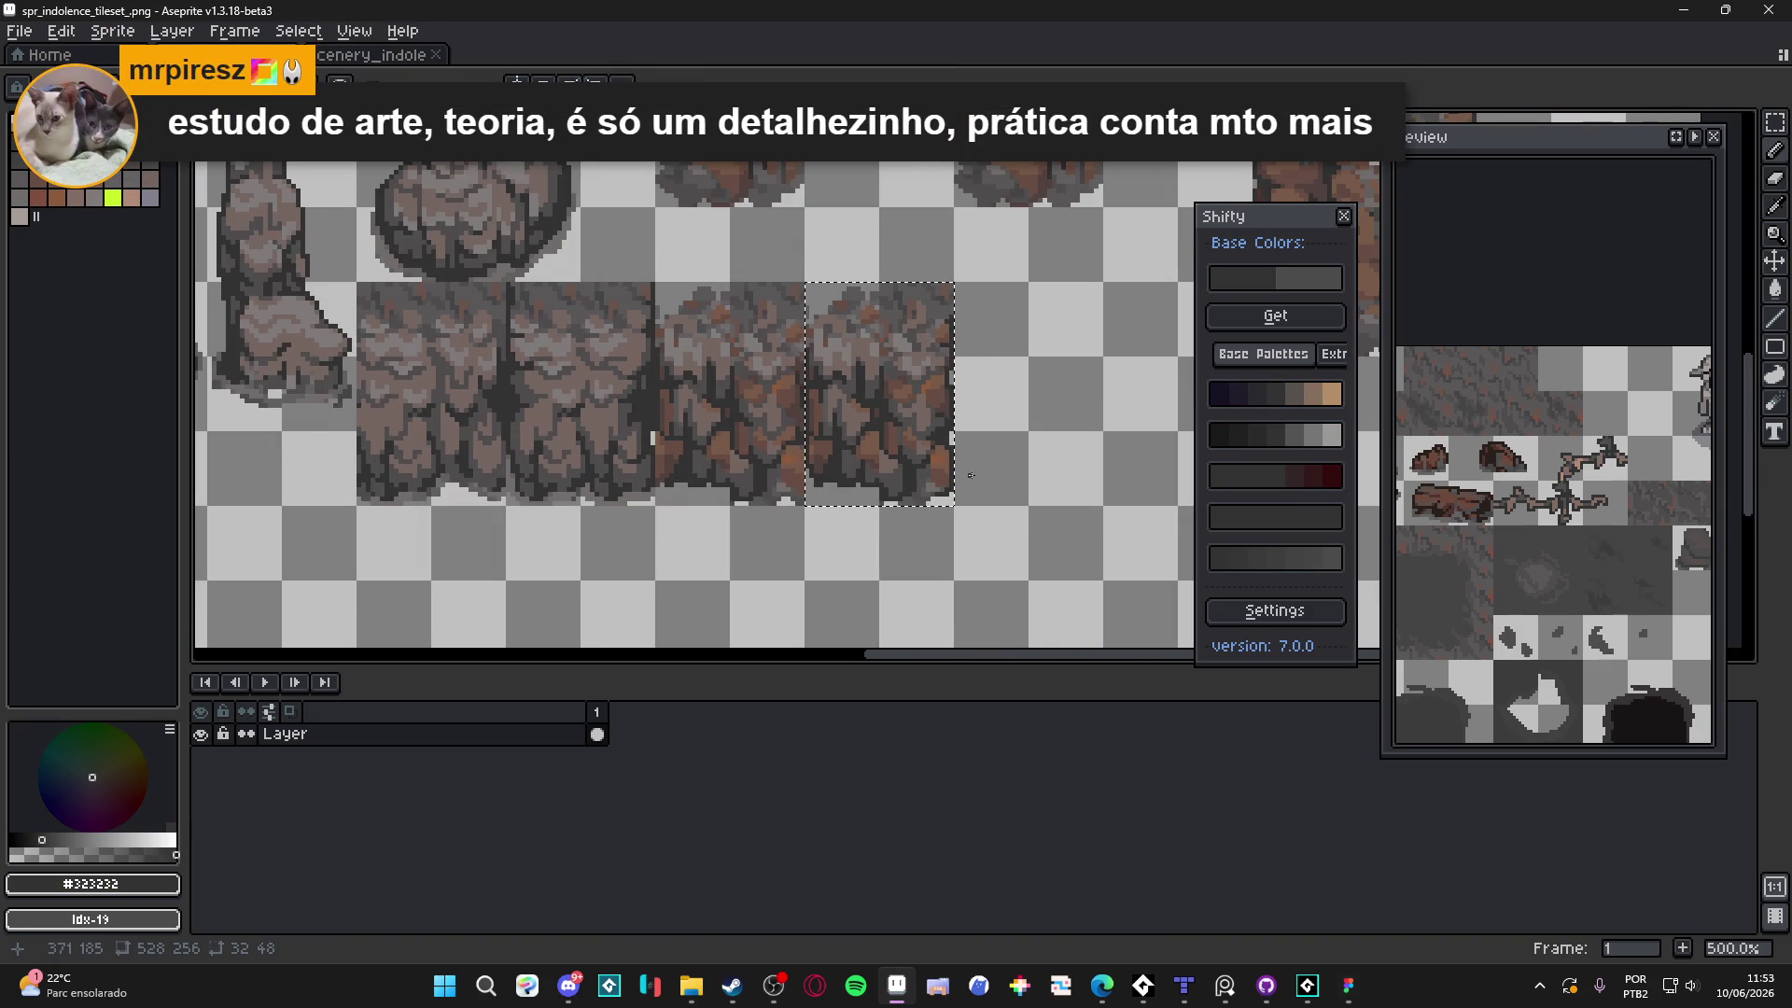
scroll(956, 356, up, 3)
scroll(952, 360, down, 2)
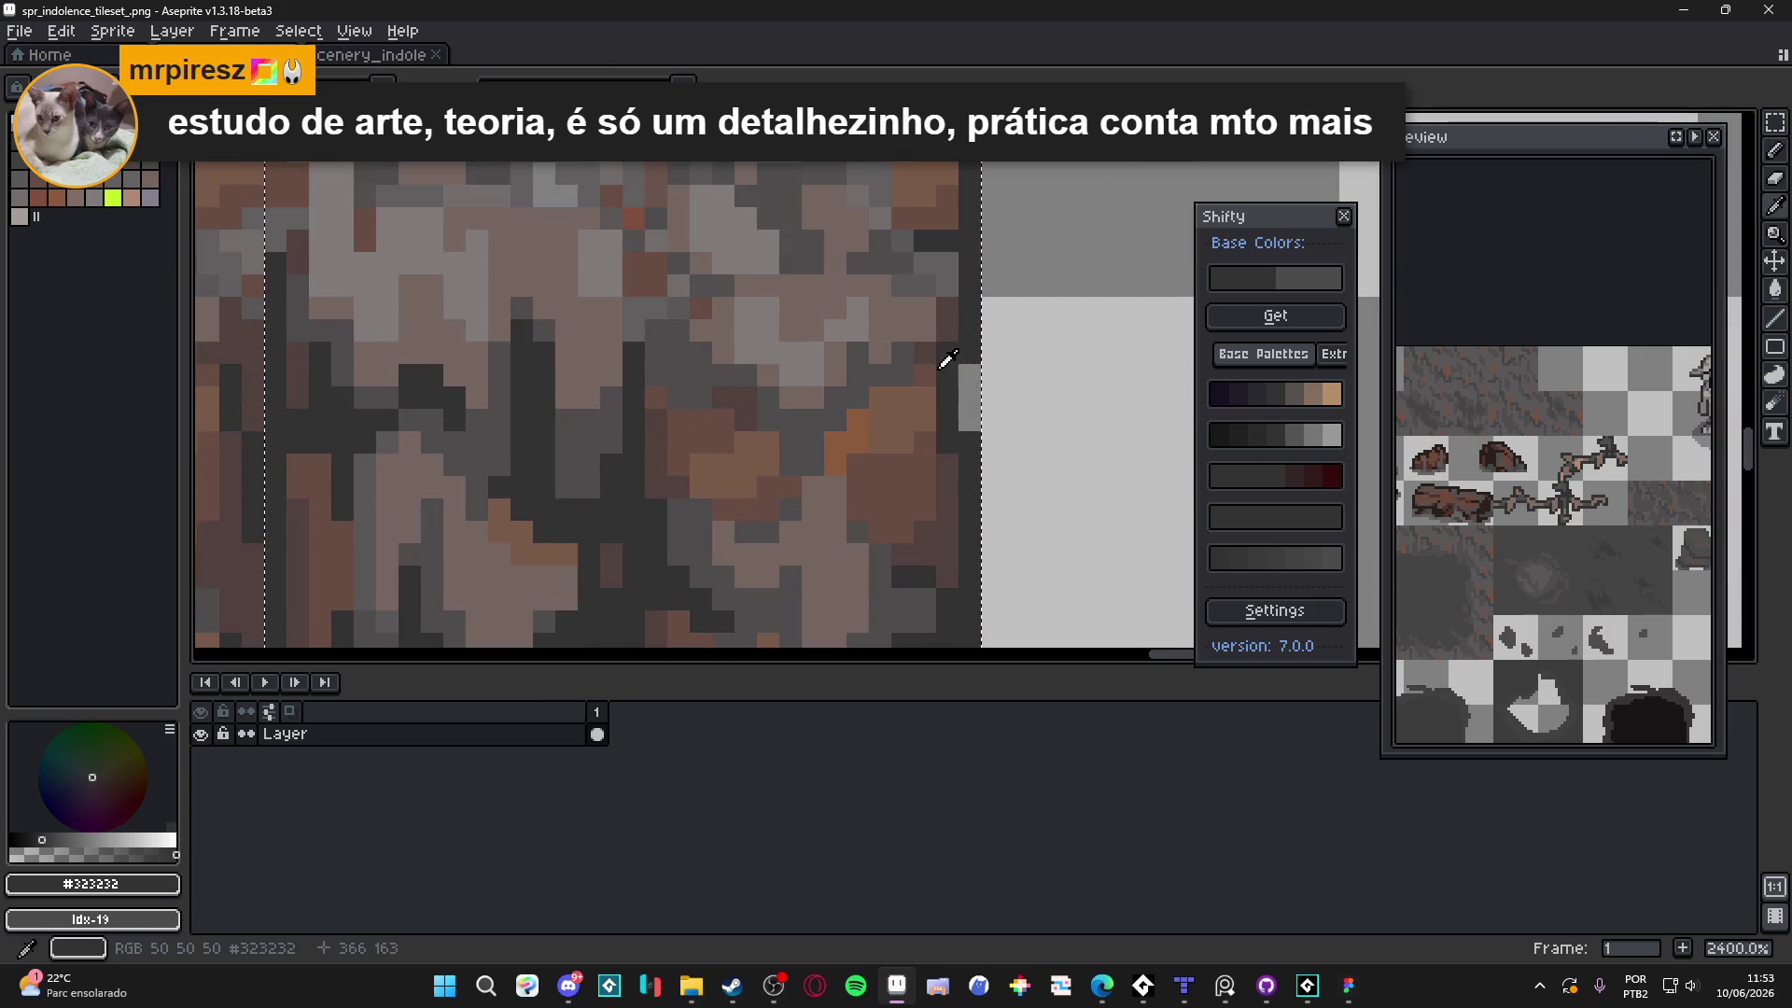
scroll(937, 386, down, 1)
scroll(937, 386, down, 1)
Save the tileset image, check the 16x48 rock column selection, and save again
key(ctrl+s)
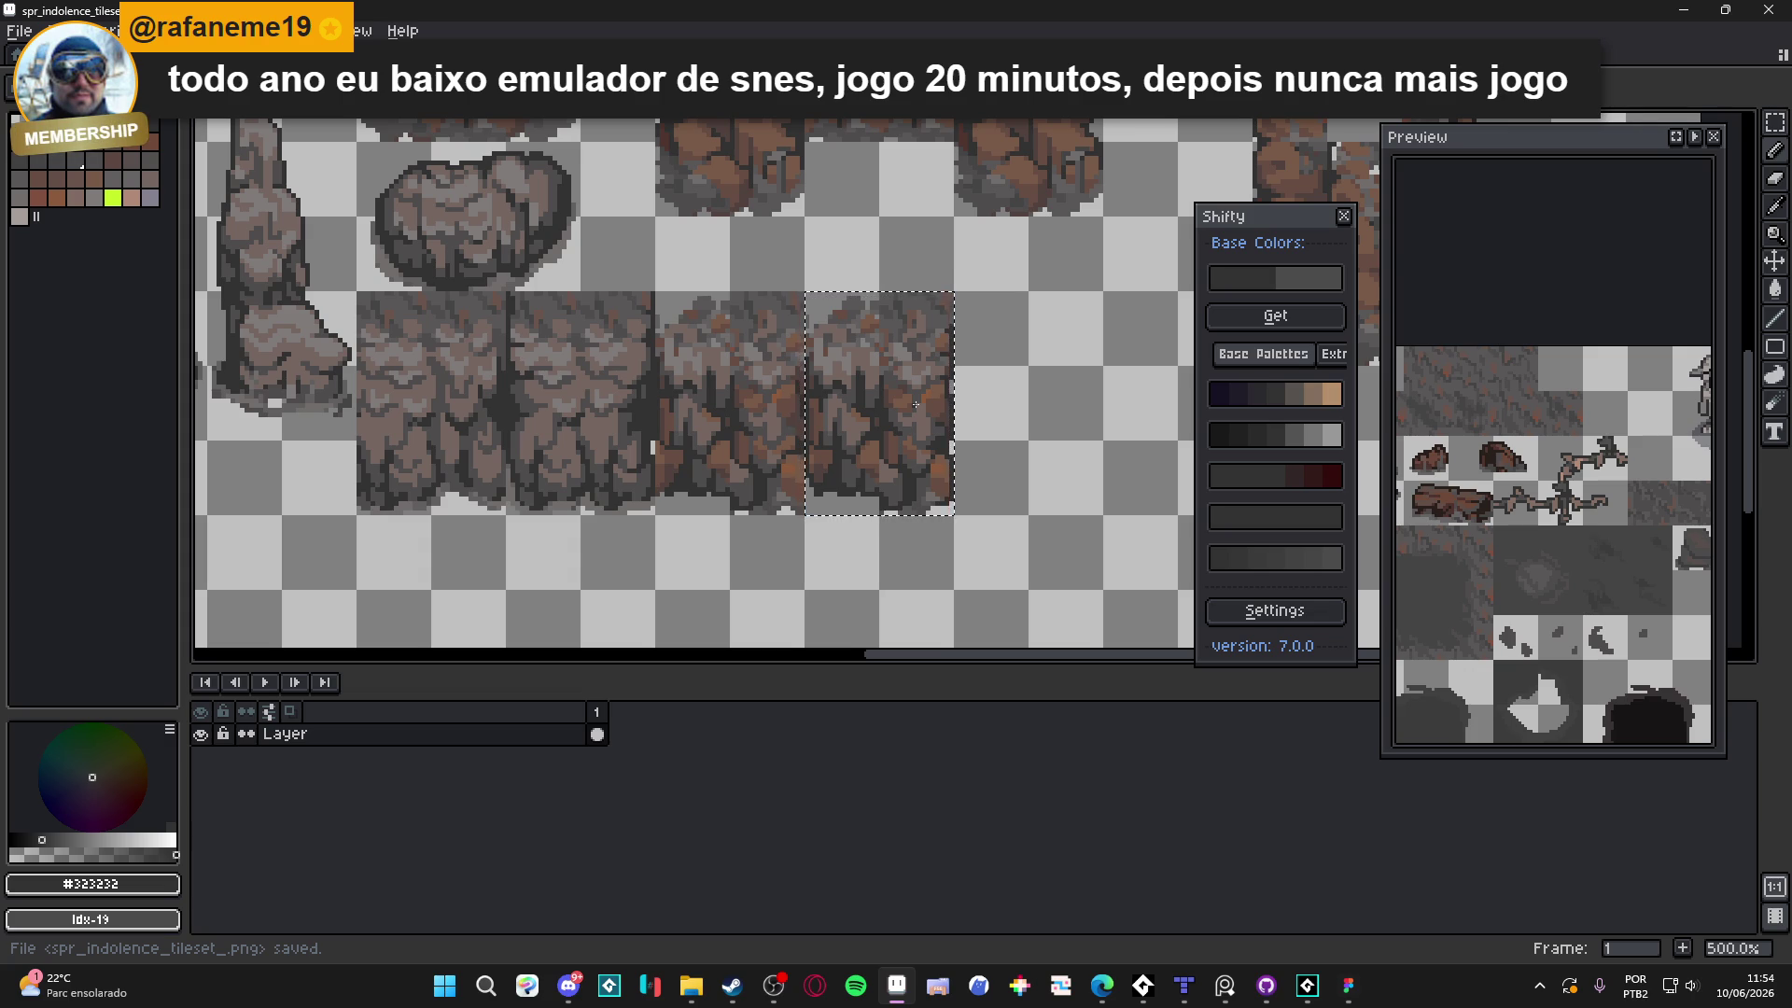
drag(934, 460, 914, 331)
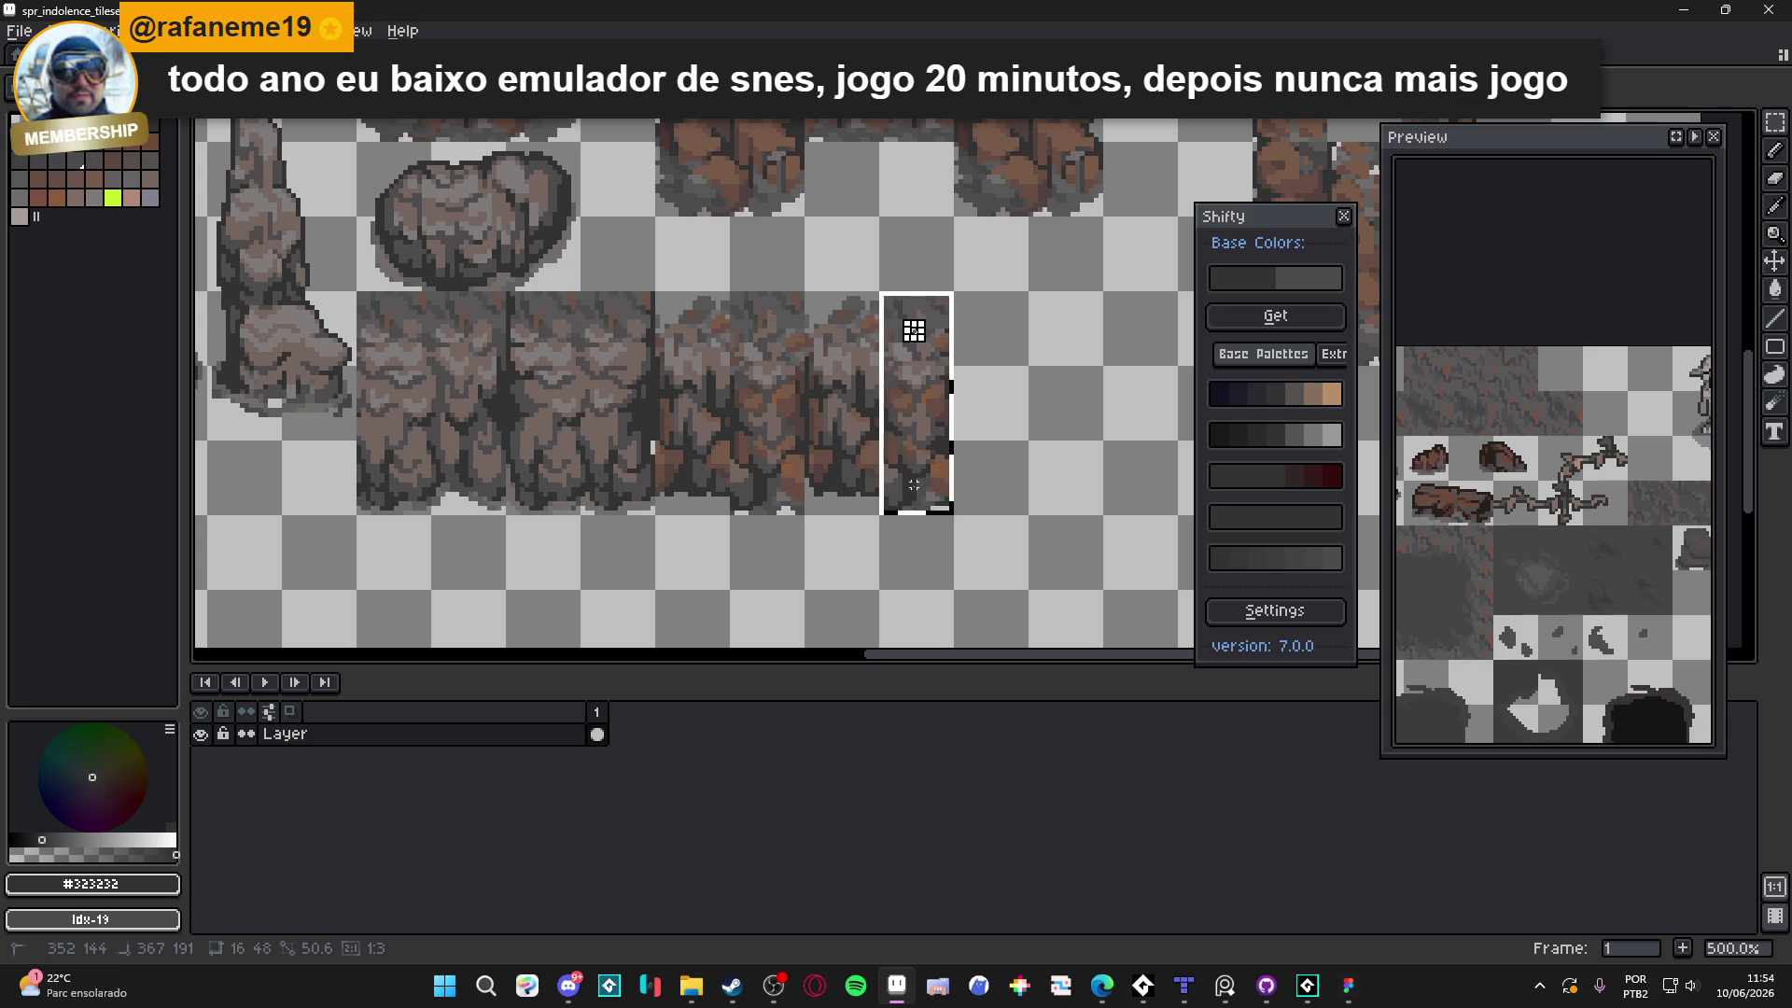
key(ctrl+d)
key(ctrl+s)
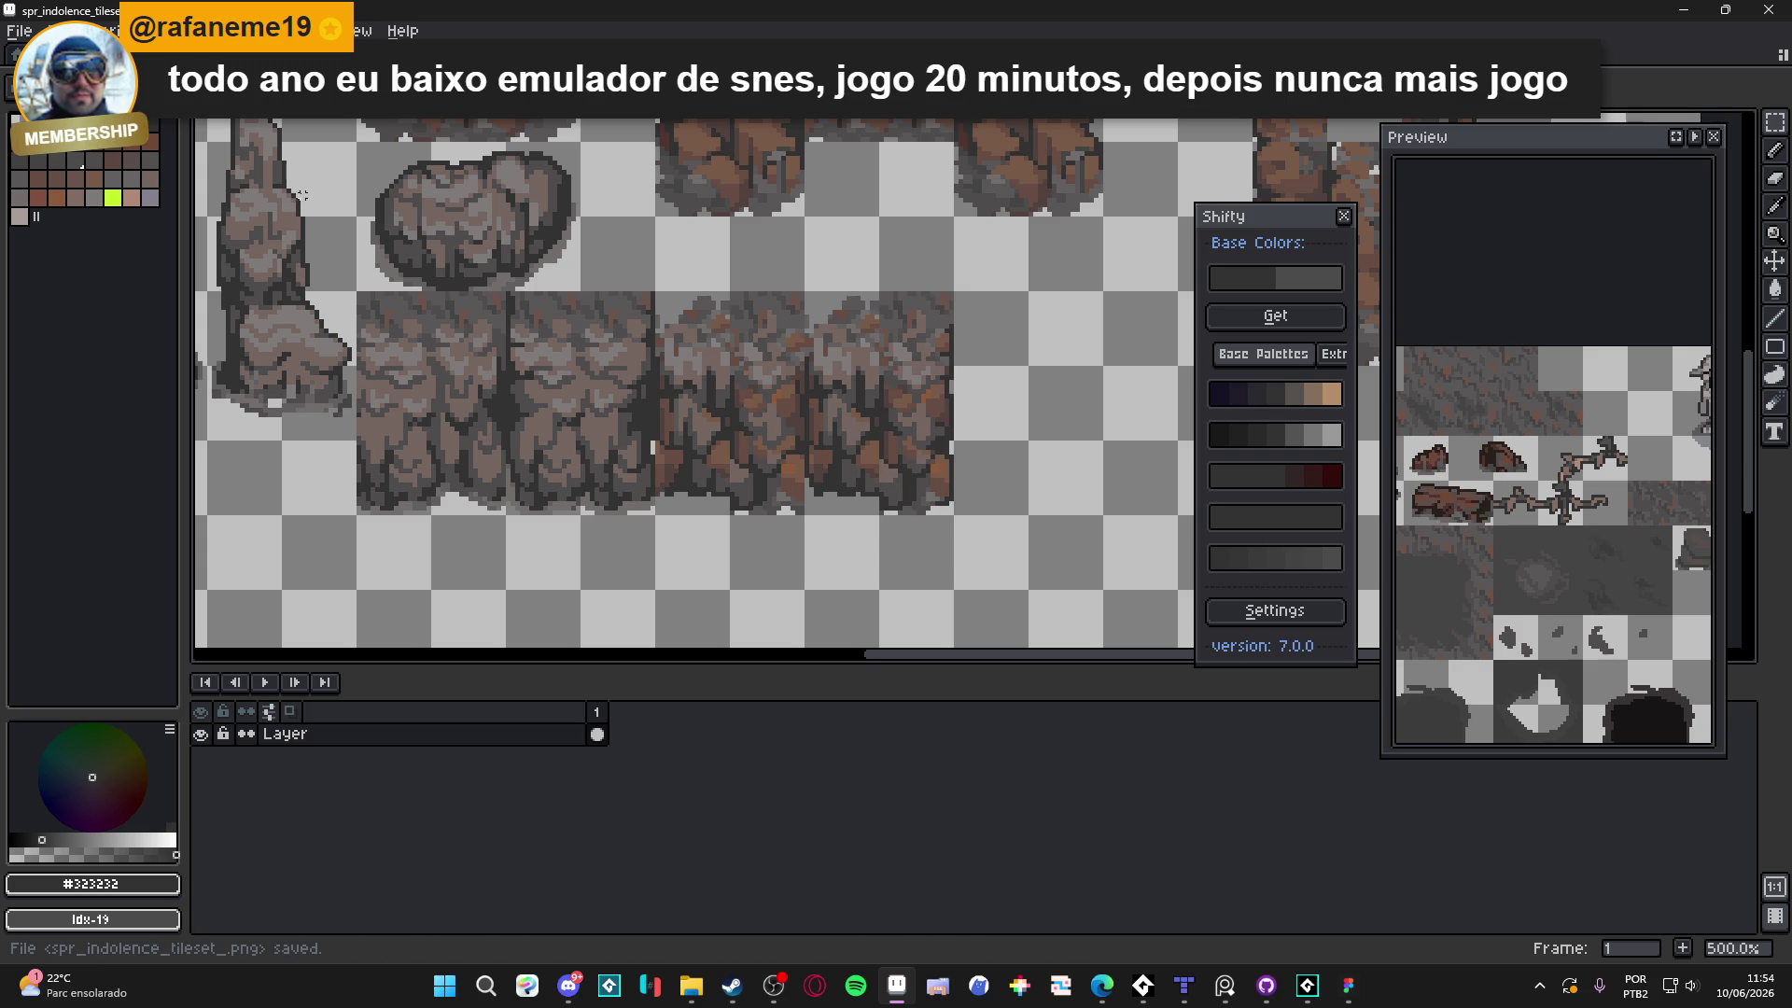
Flip to scenery_indolence and back, then return to the cave map in Tiled
key(ctrl+Tab)
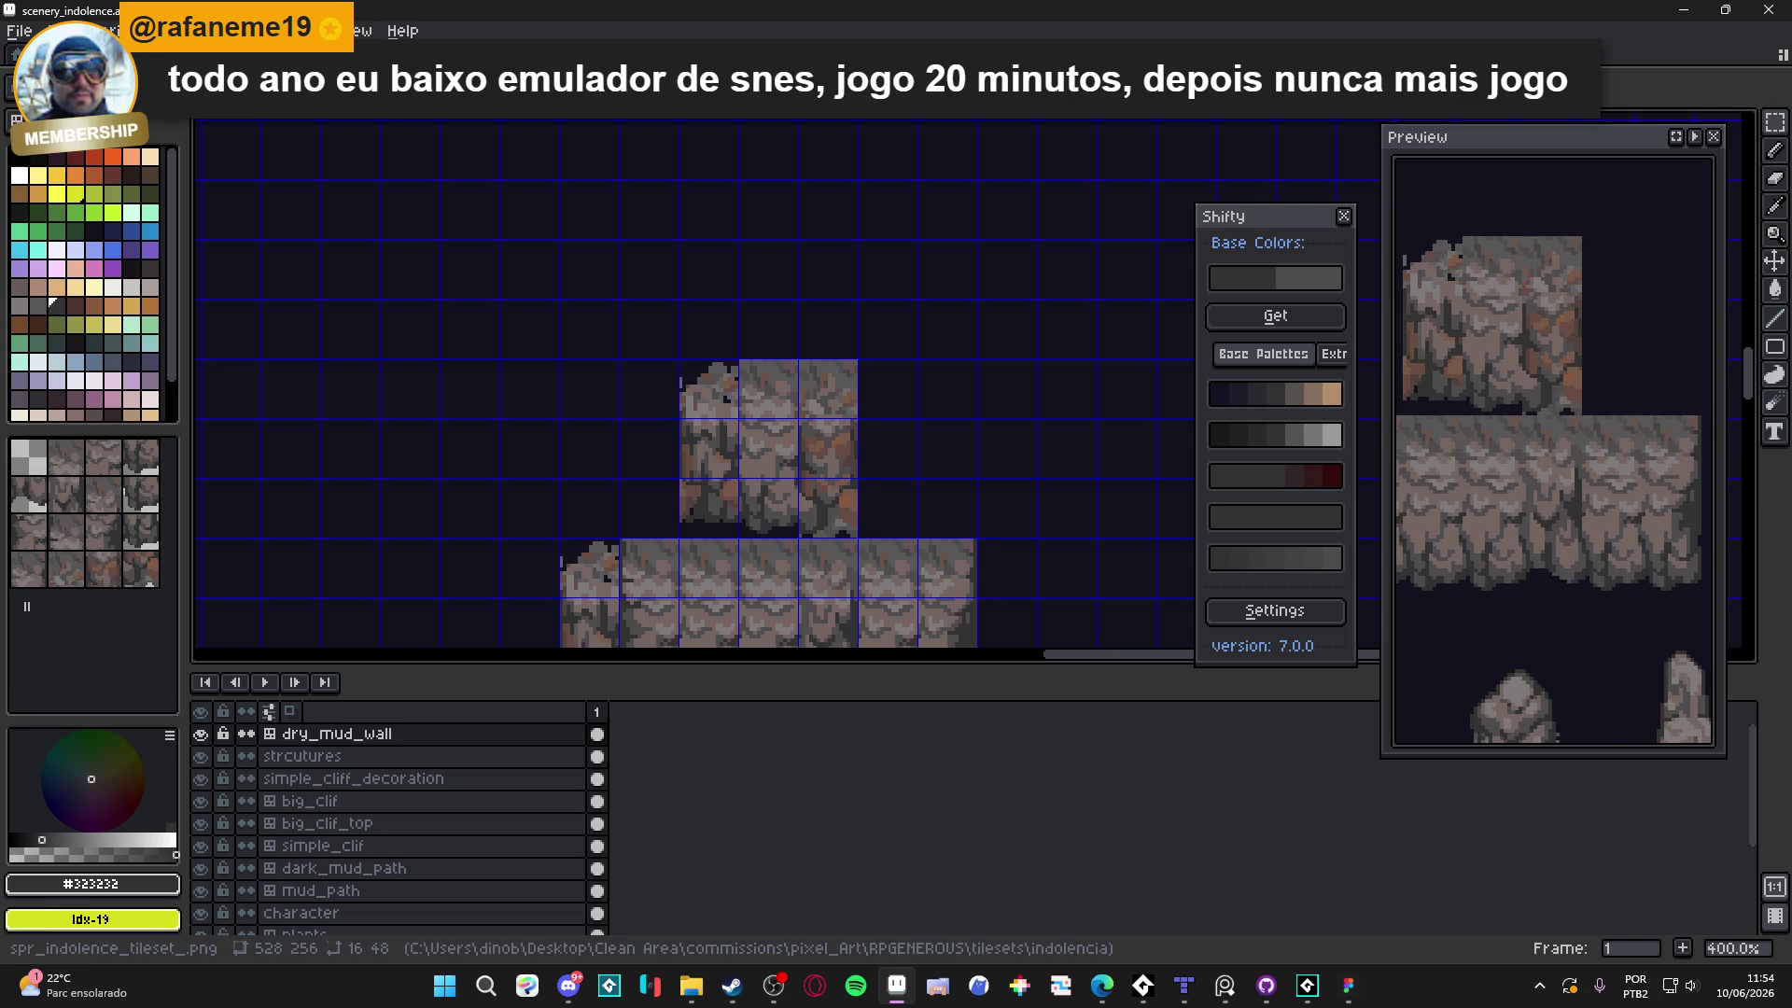
key(ctrl+Tab)
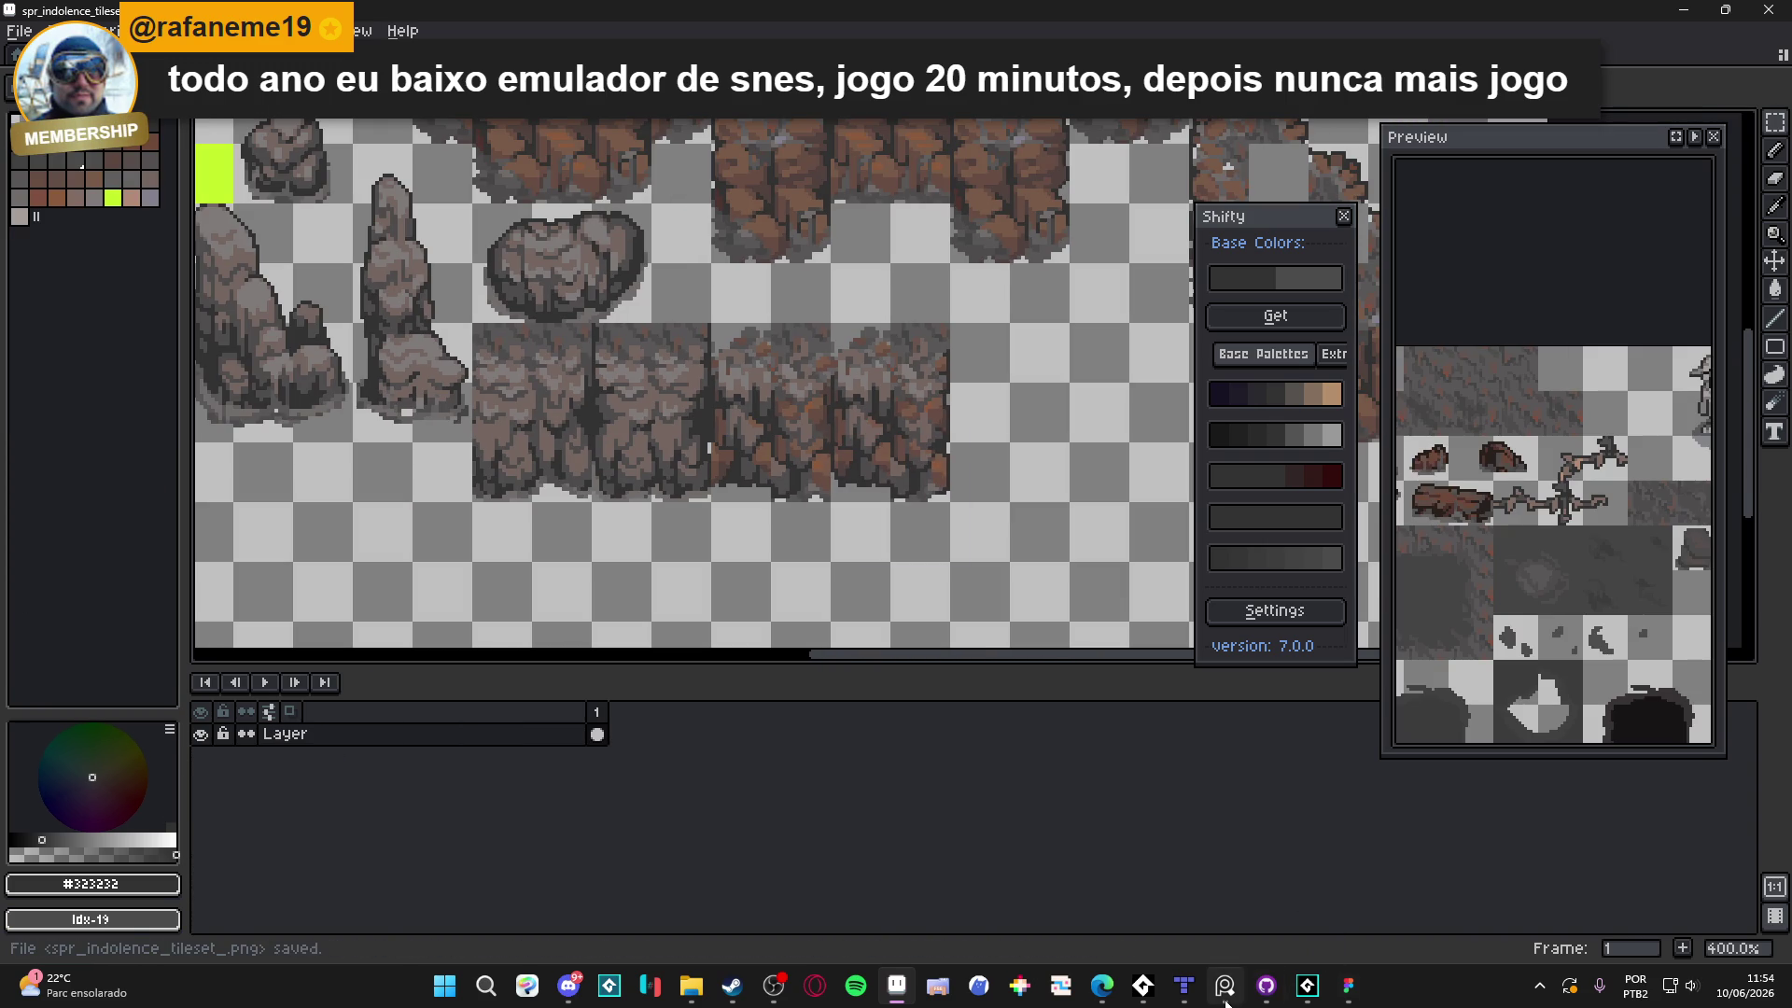
key(alt+Tab)
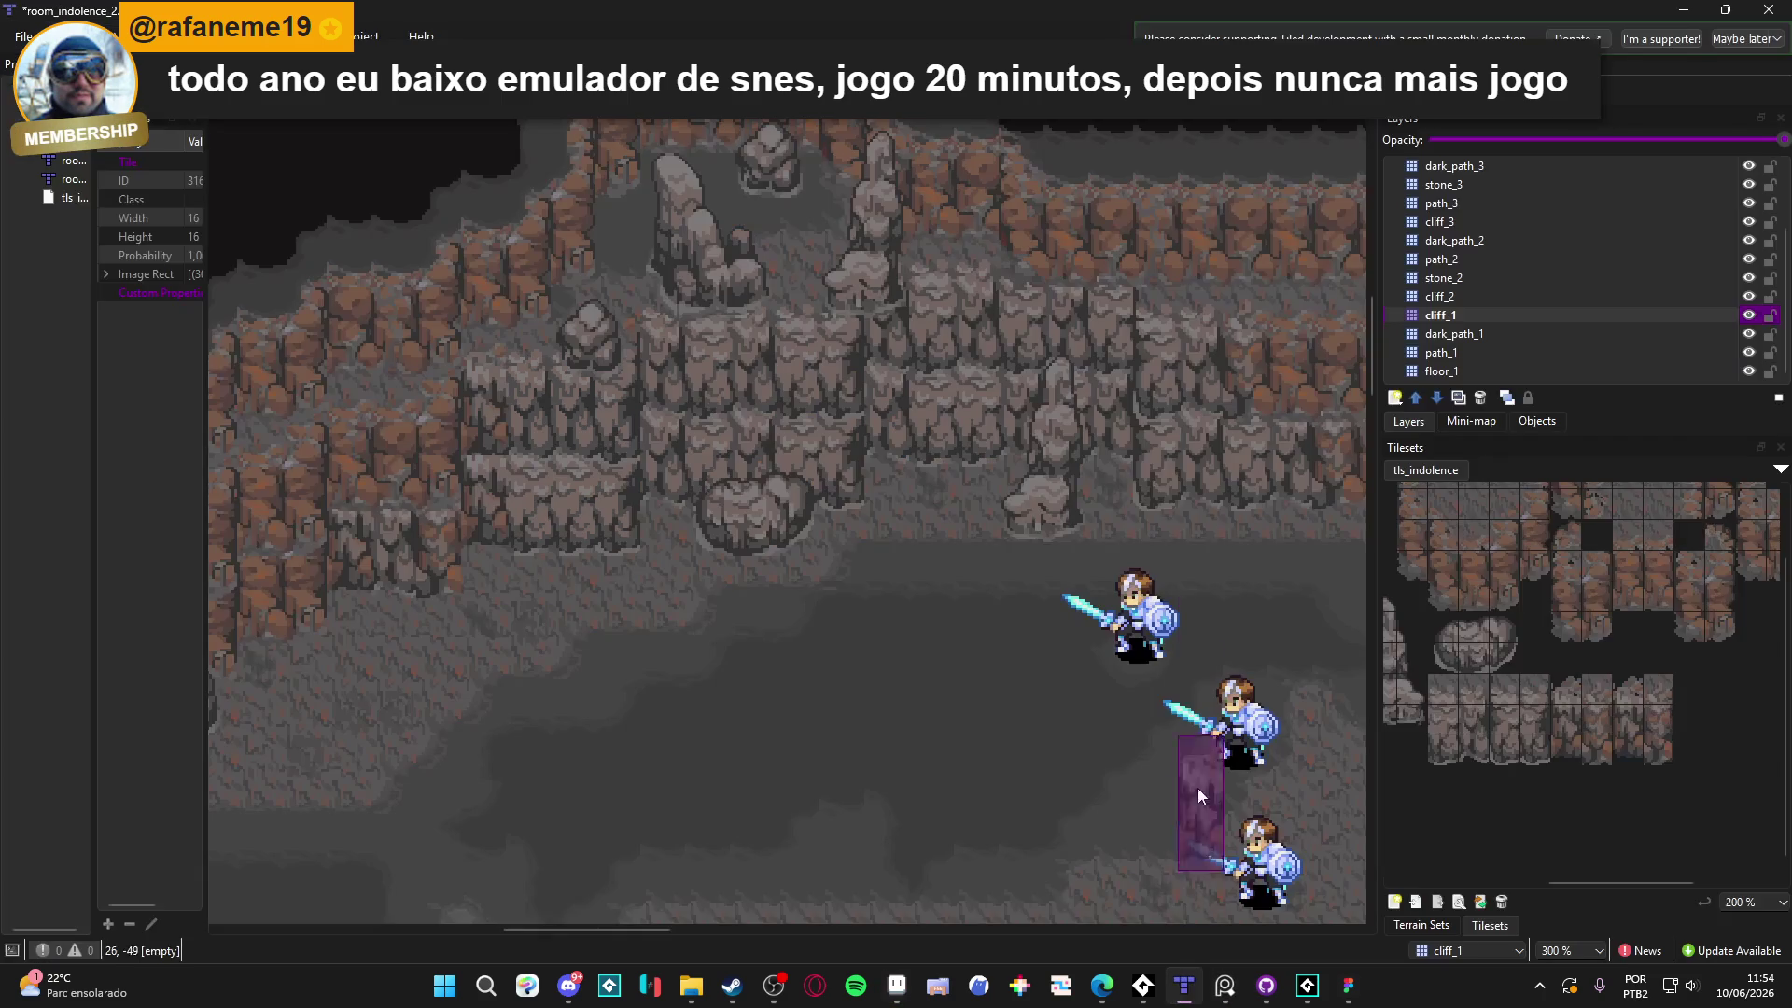
Make the new three-tile cliff column the stamp and try it across several cliff stretches
mouse_move(843, 623)
mouse_down()
mouse_move(657, 647)
mouse_move(1080, 640)
mouse_up()
drag(1659, 689, 1658, 754)
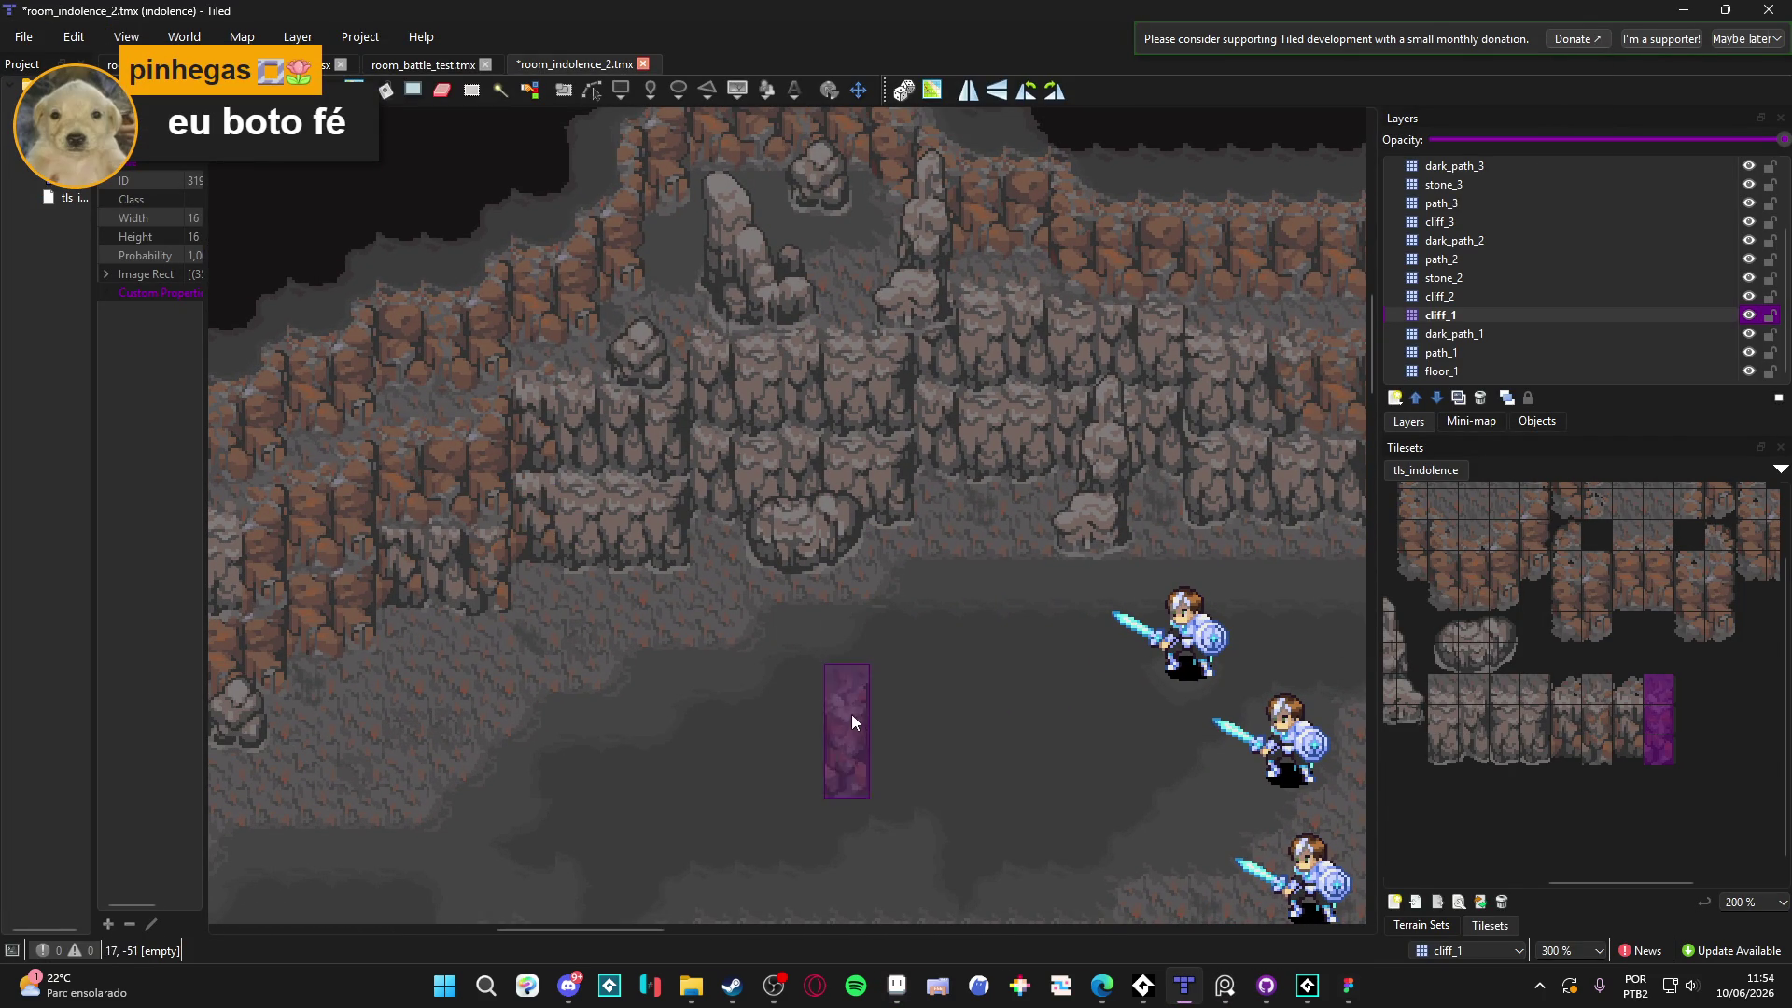
mouse_move(1023, 564)
mouse_down()
mouse_move(776, 579)
mouse_move(908, 620)
mouse_up()
click(907, 620)
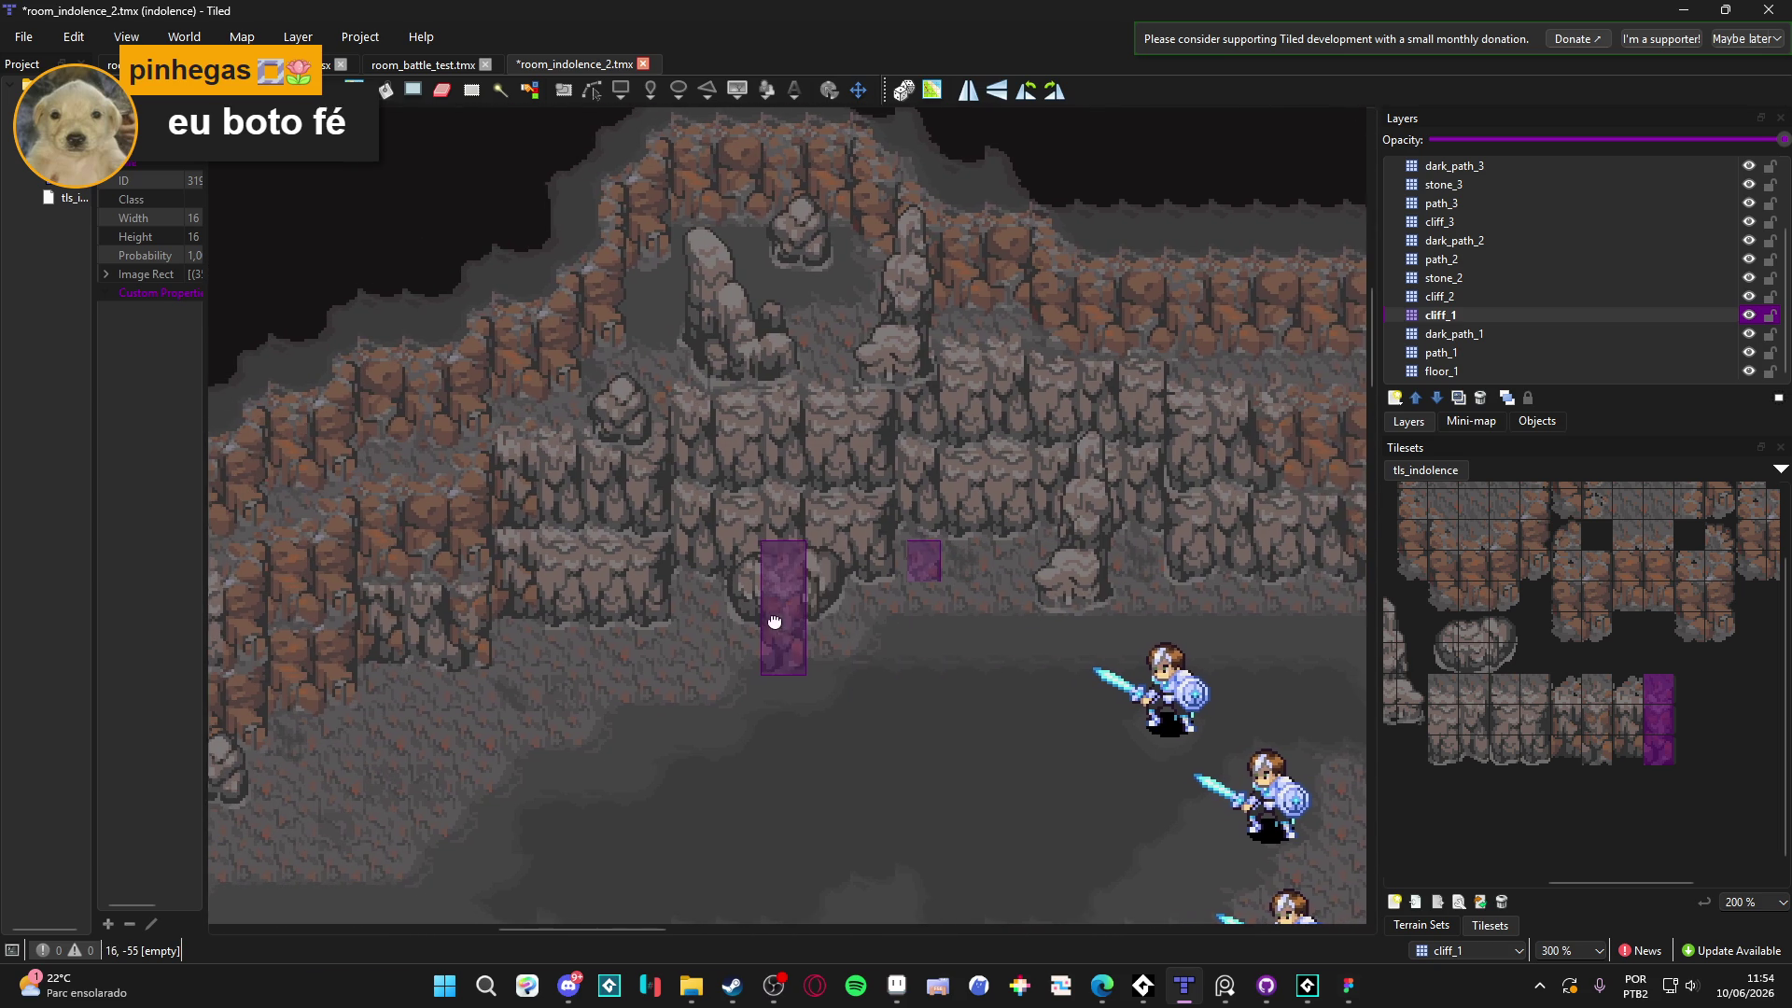
drag(773, 627, 873, 637)
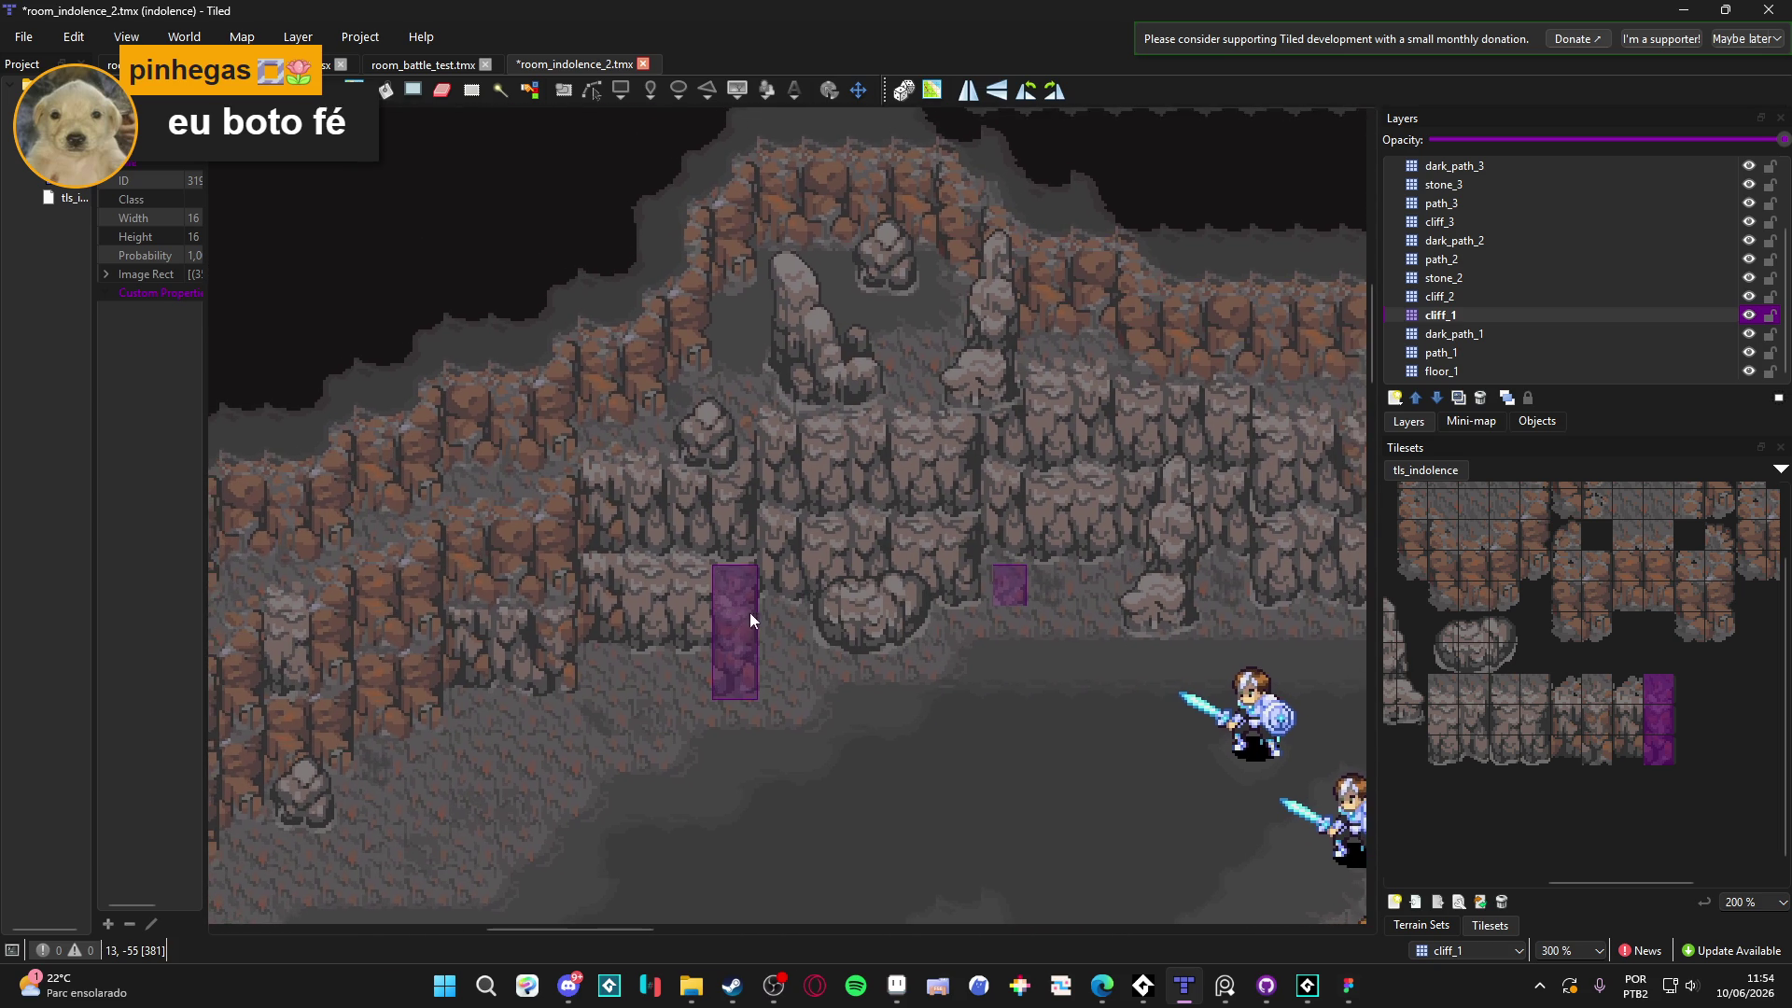
drag(748, 620, 687, 634)
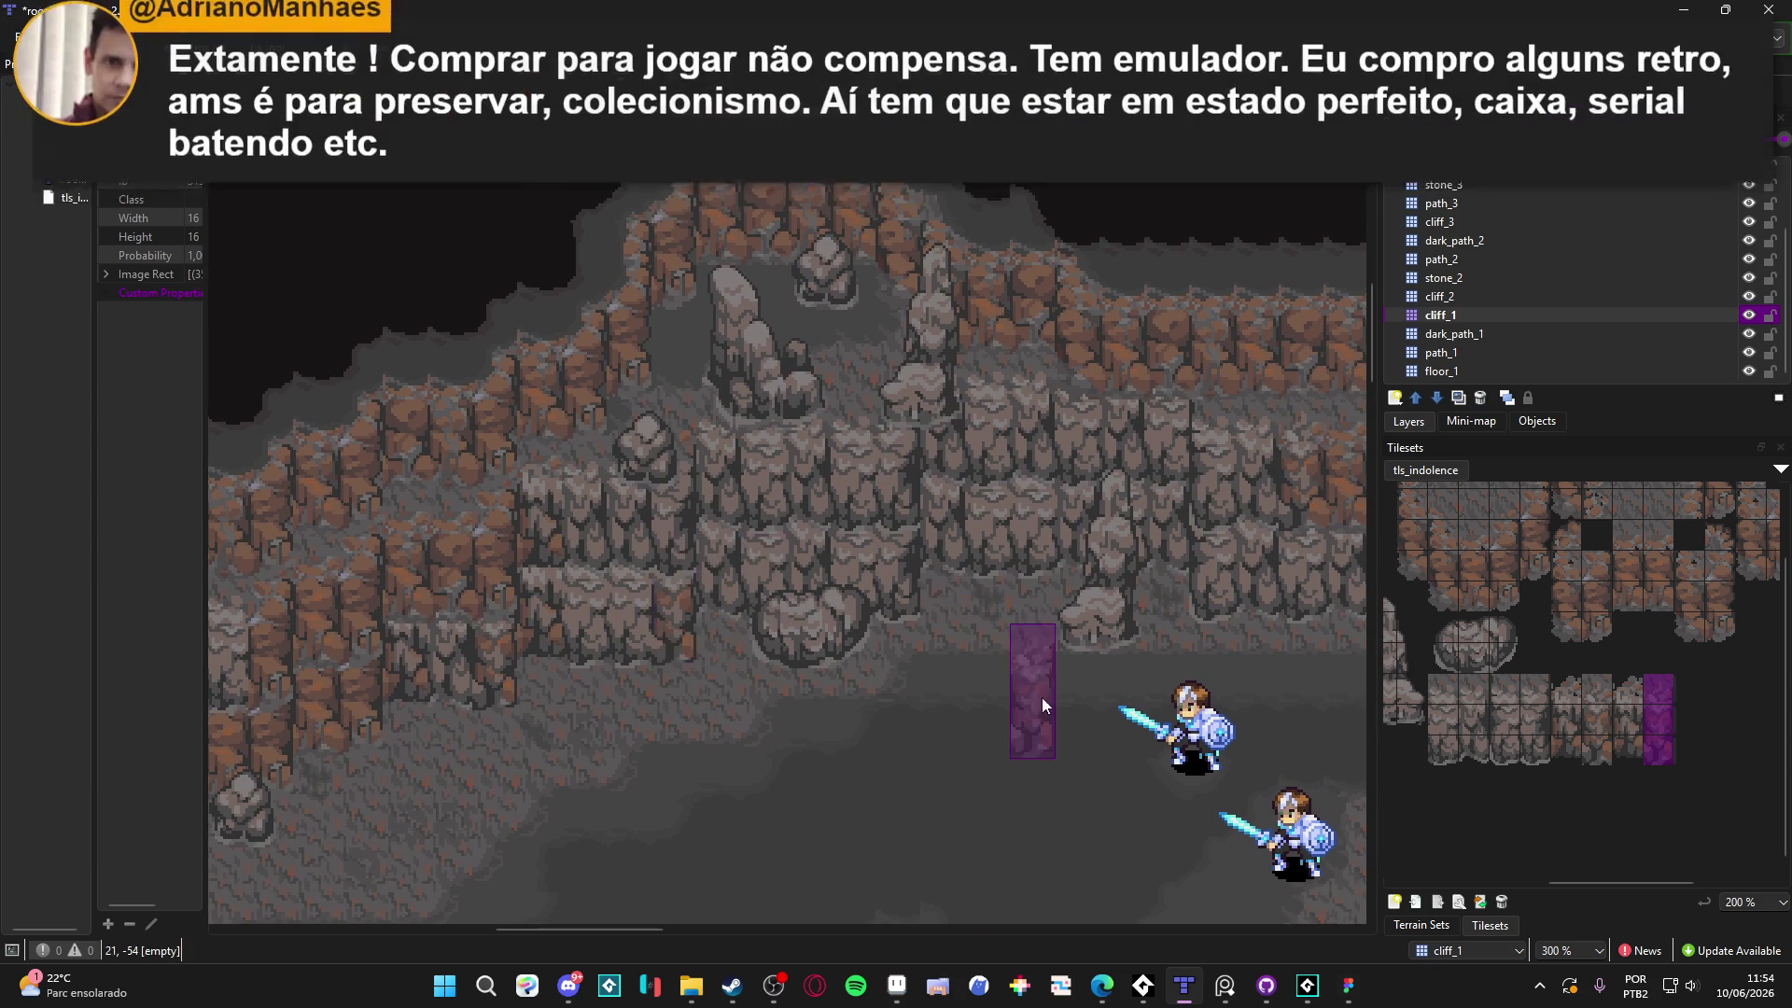
scroll(1072, 633, right, 3)
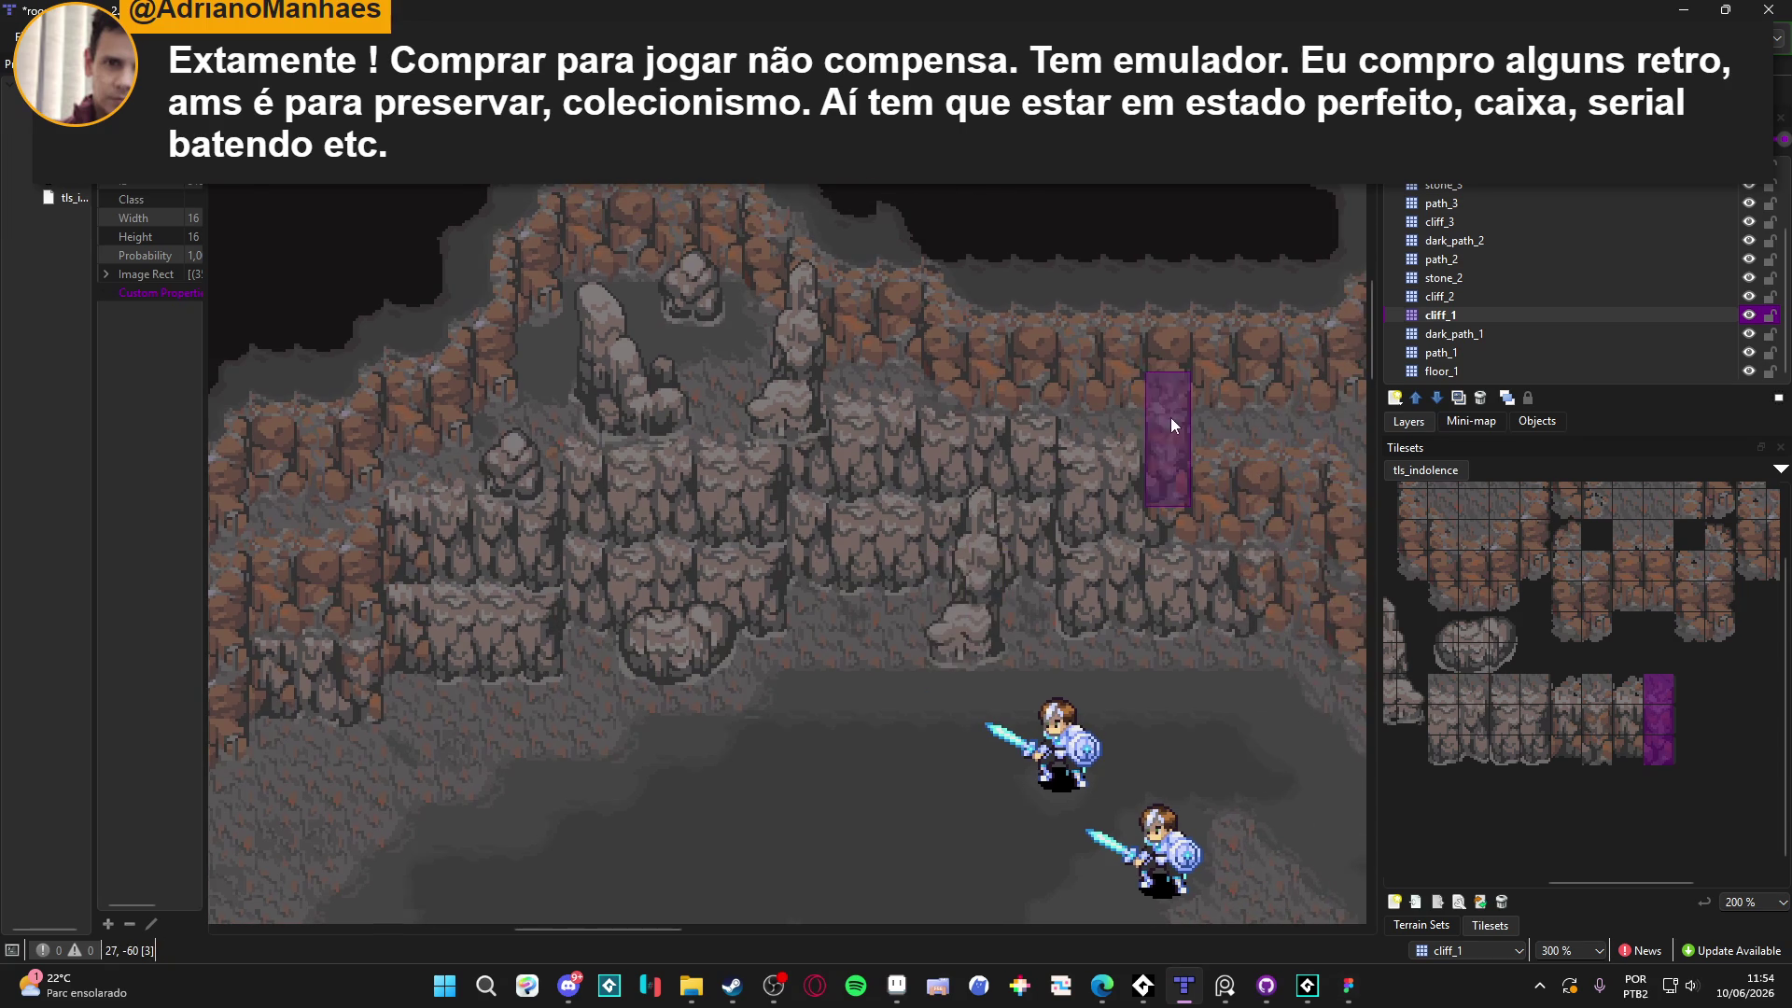
mouse_move(752, 386)
mouse_down()
mouse_move(1064, 364)
mouse_move(1062, 297)
mouse_up()
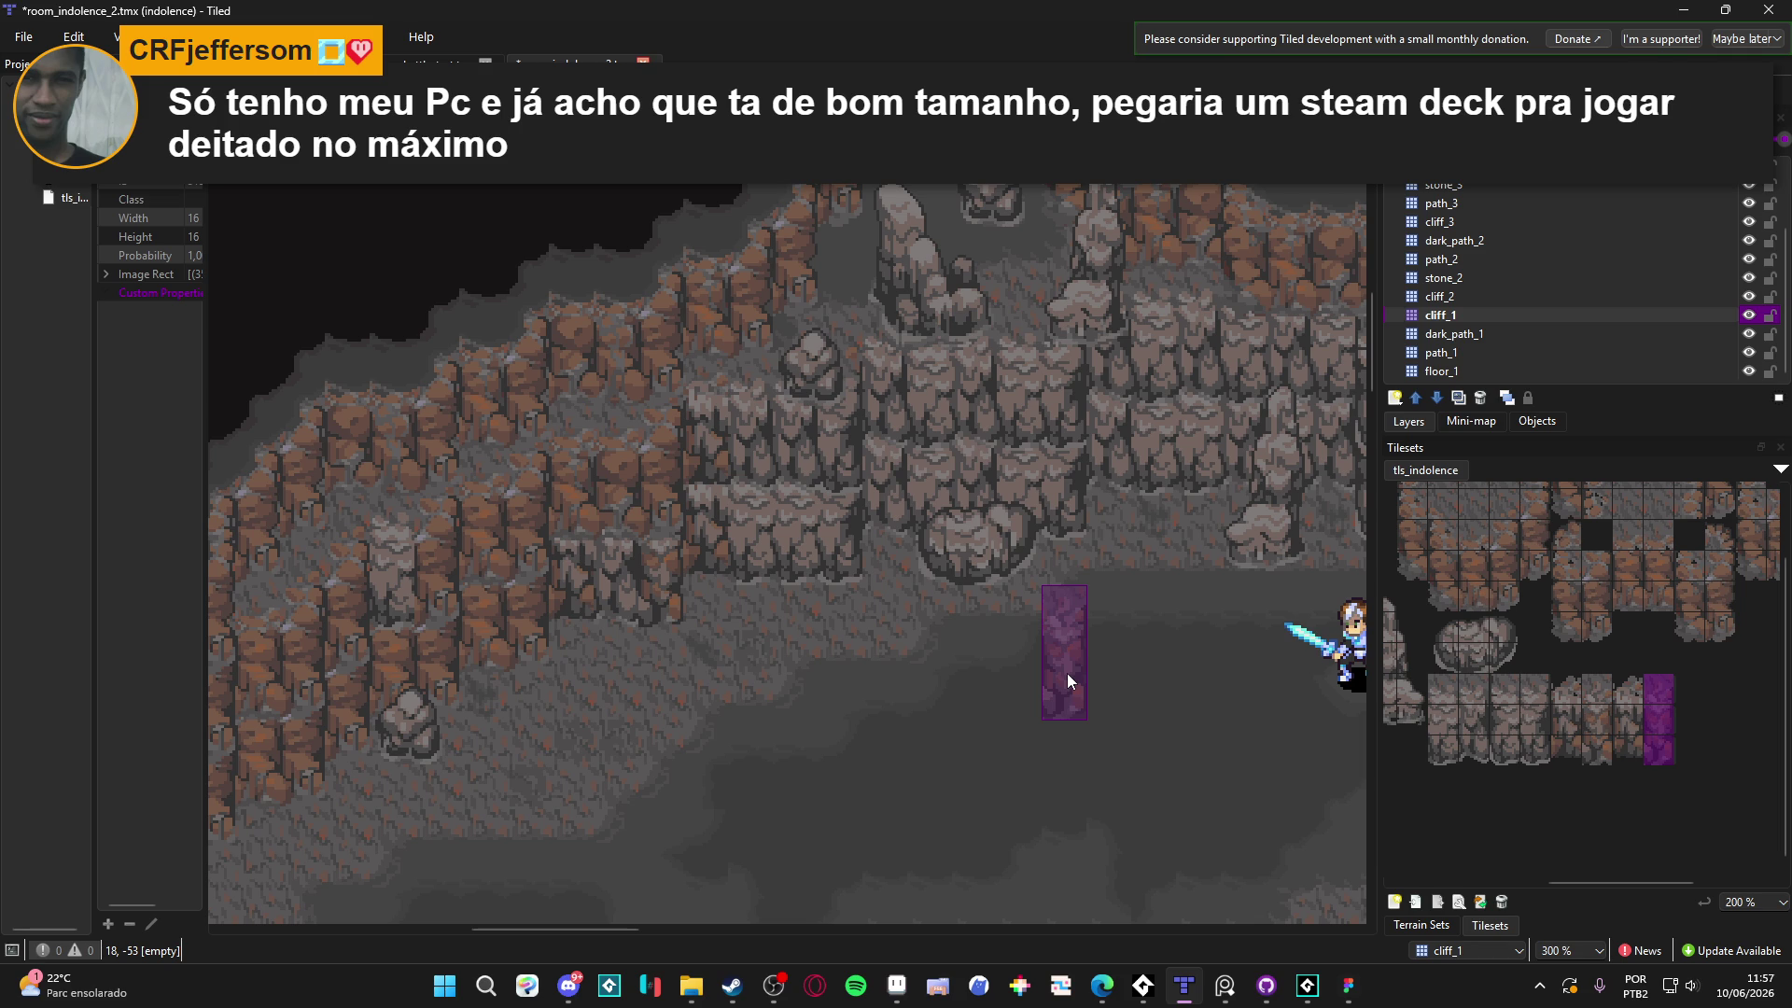
On the cliff_2 layer, try other three-tile cliff columns, painting one onto the cave floor
mouse_move(1067, 673)
mouse_down()
mouse_move(903, 640)
mouse_move(835, 653)
mouse_up()
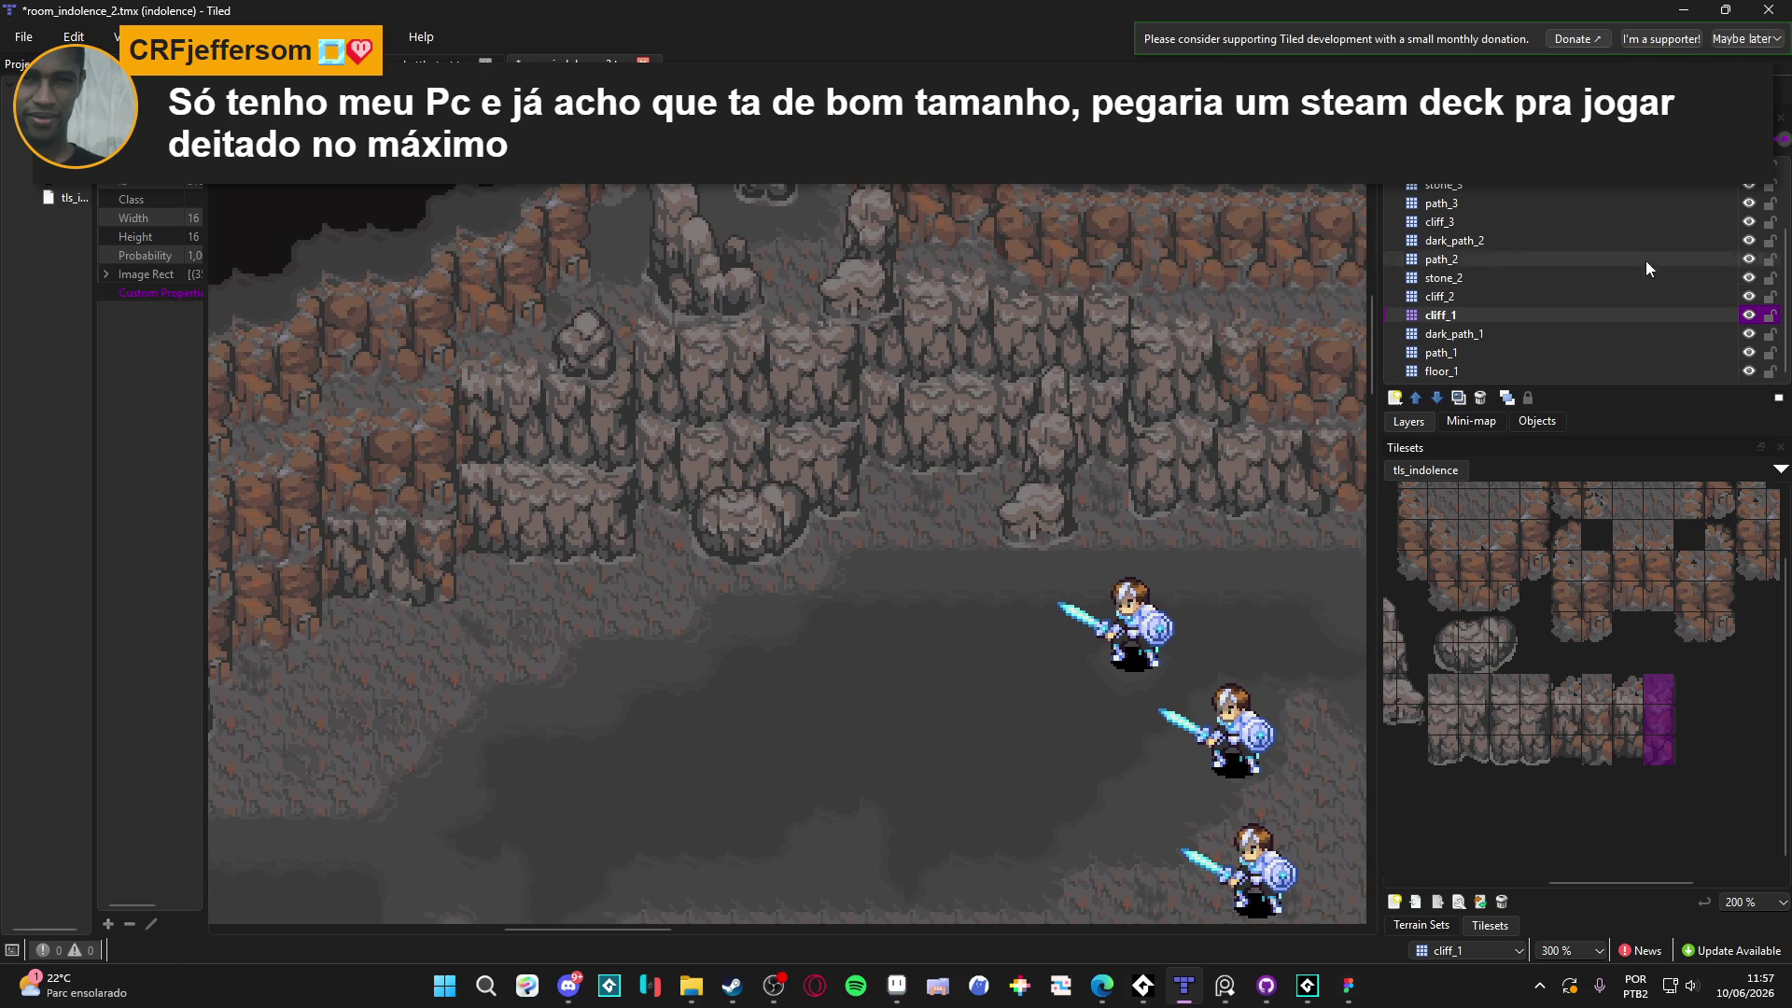
click(1492, 299)
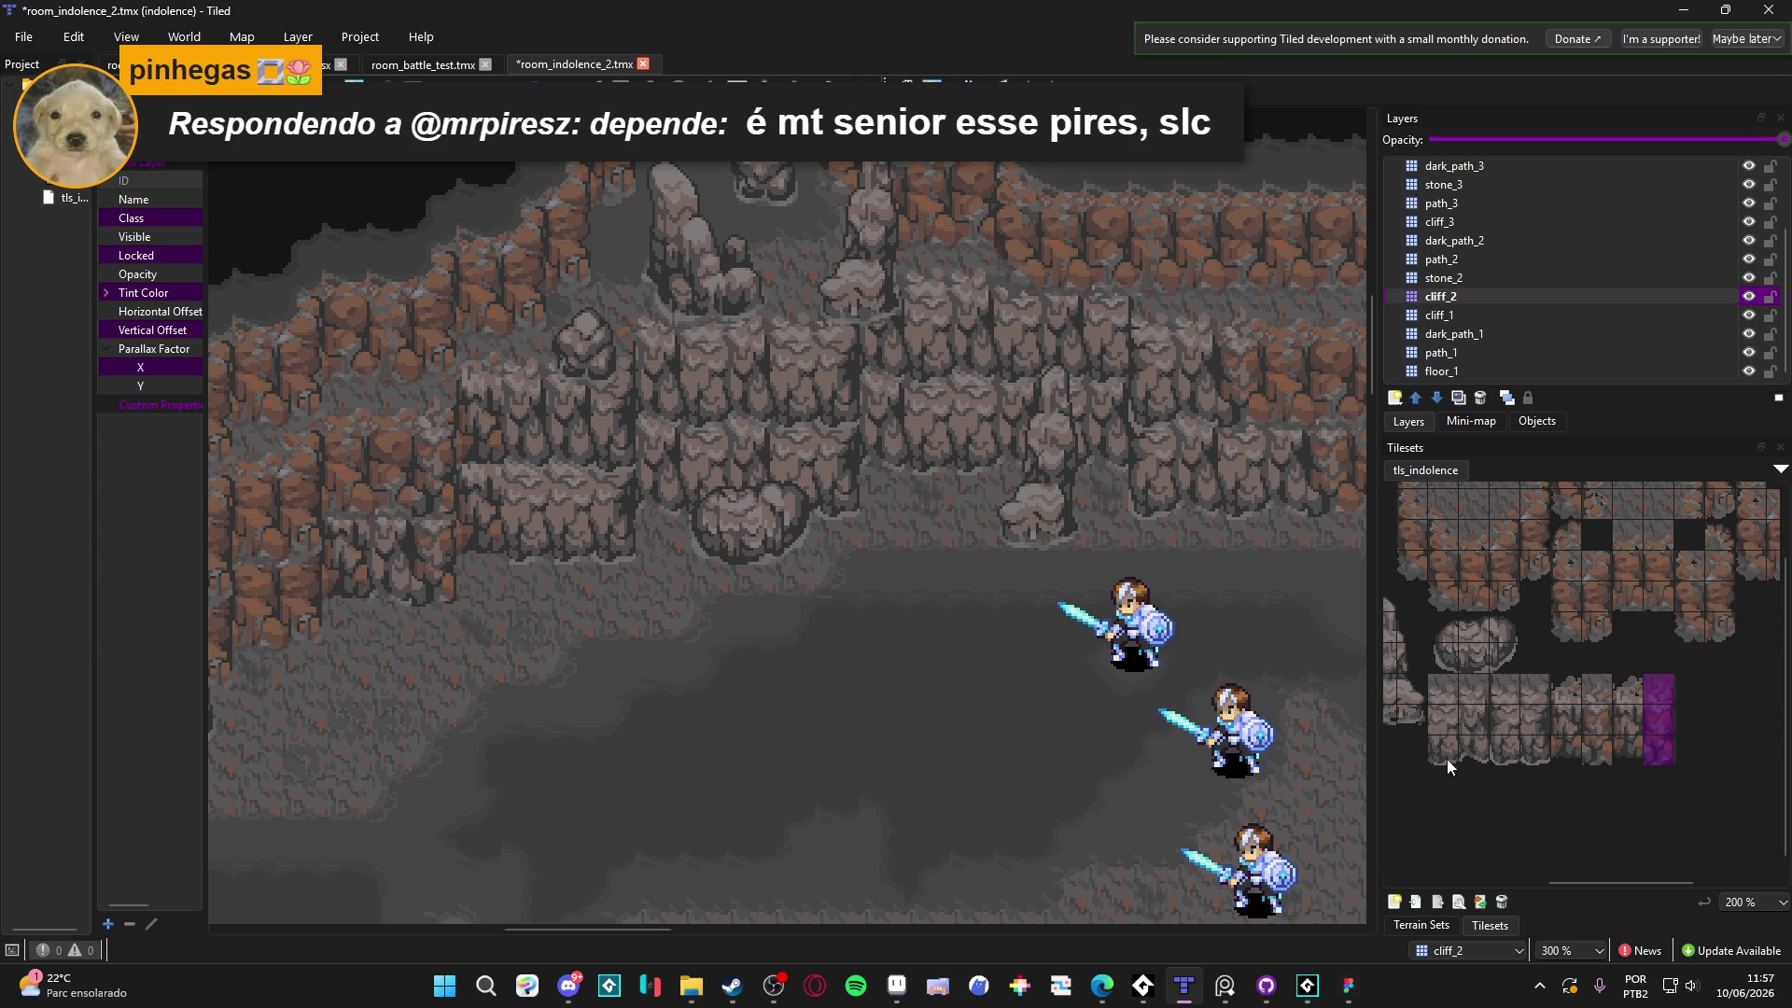
drag(1533, 758, 1538, 690)
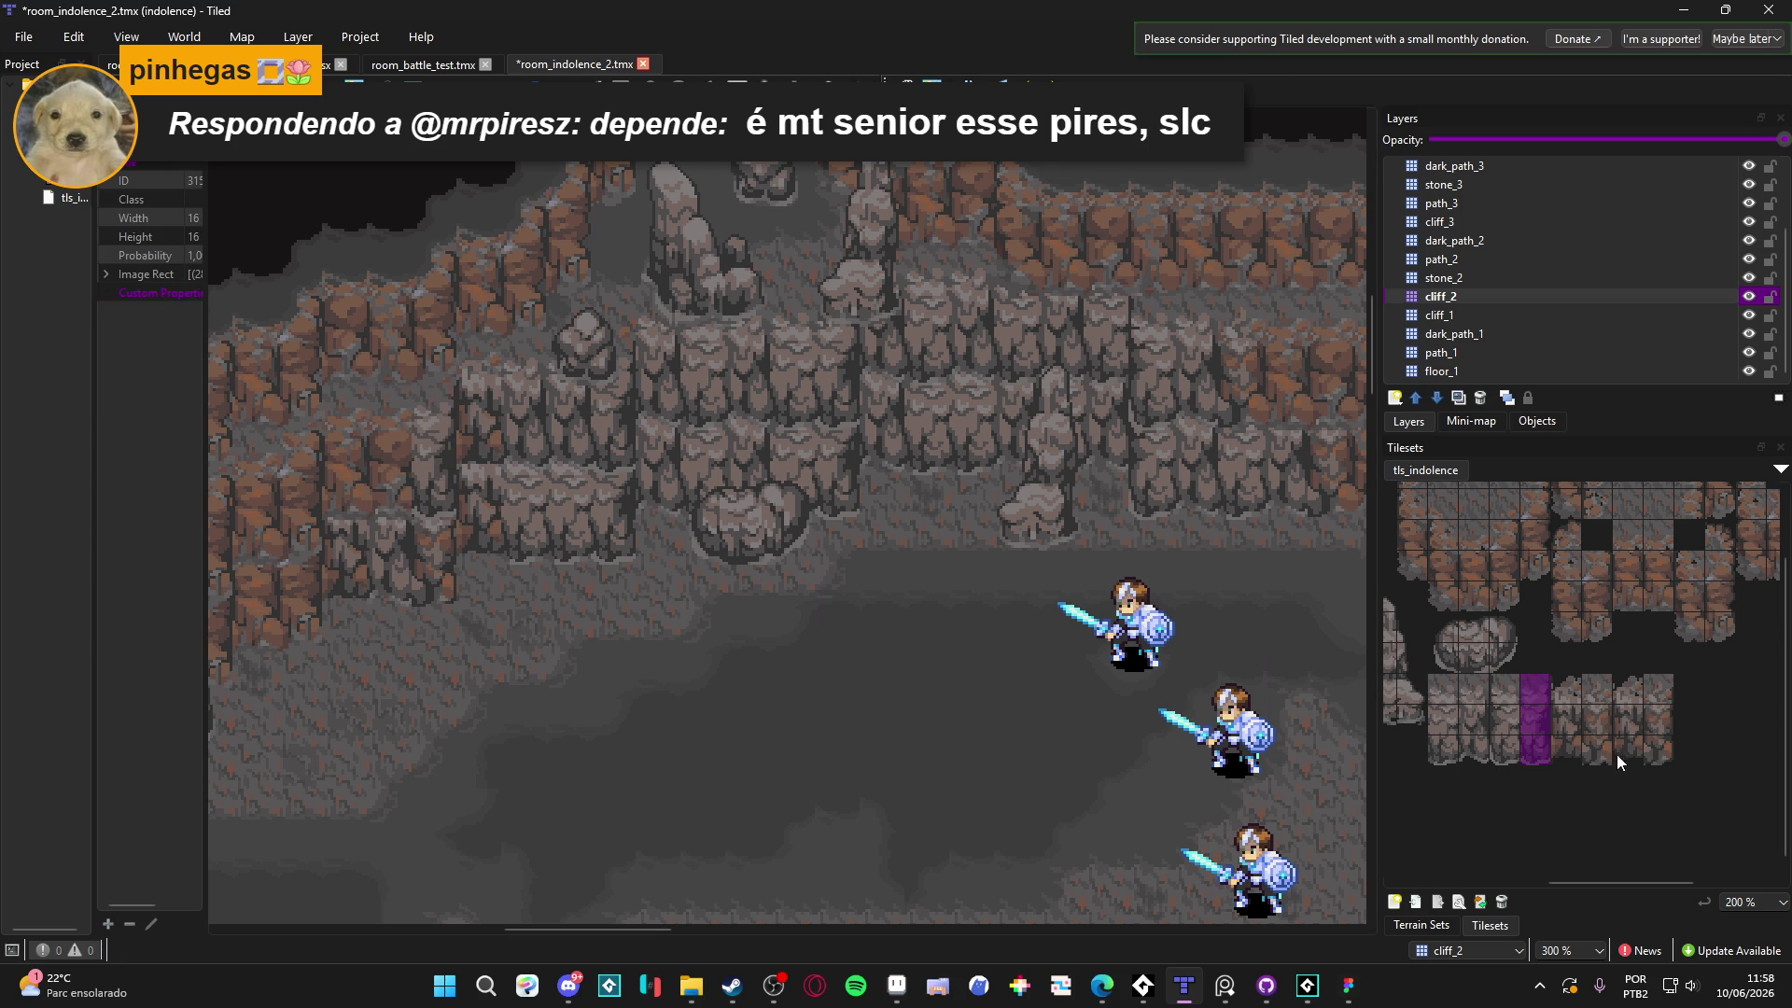
mouse_move(1630, 747)
mouse_down()
mouse_move(1630, 675)
mouse_move(1568, 747)
mouse_up()
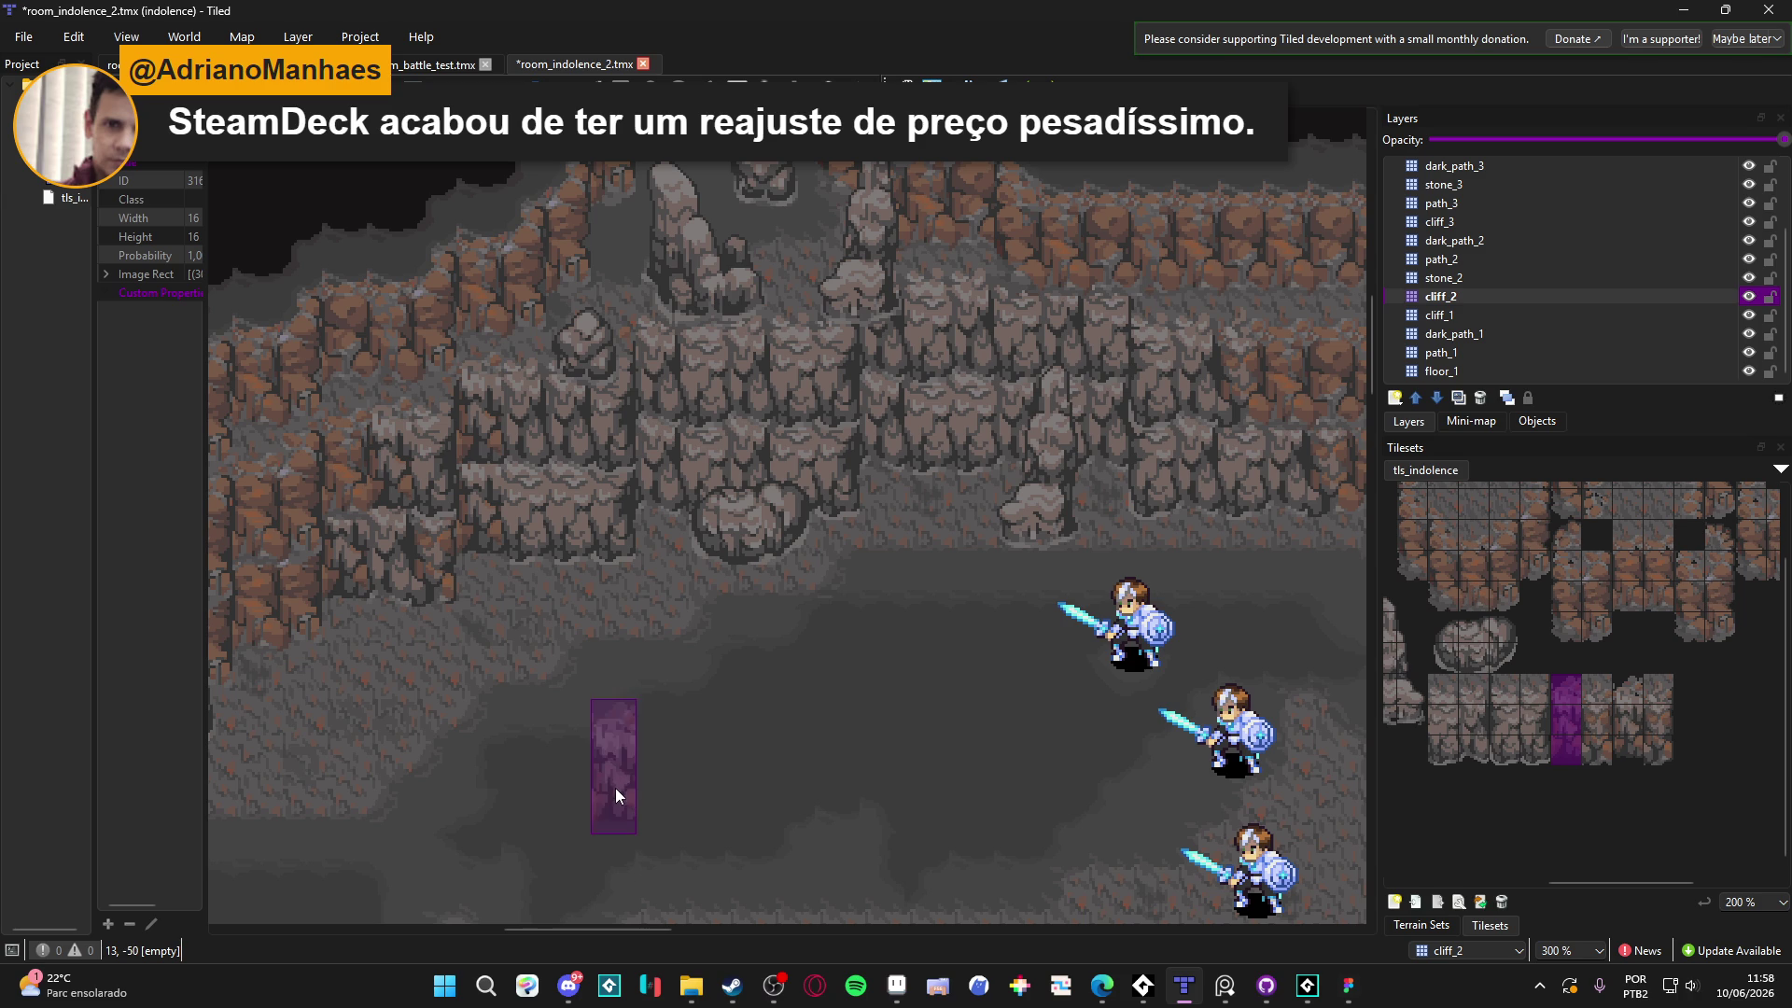
scroll(614, 788, left, 5)
drag(462, 498, 411, 479)
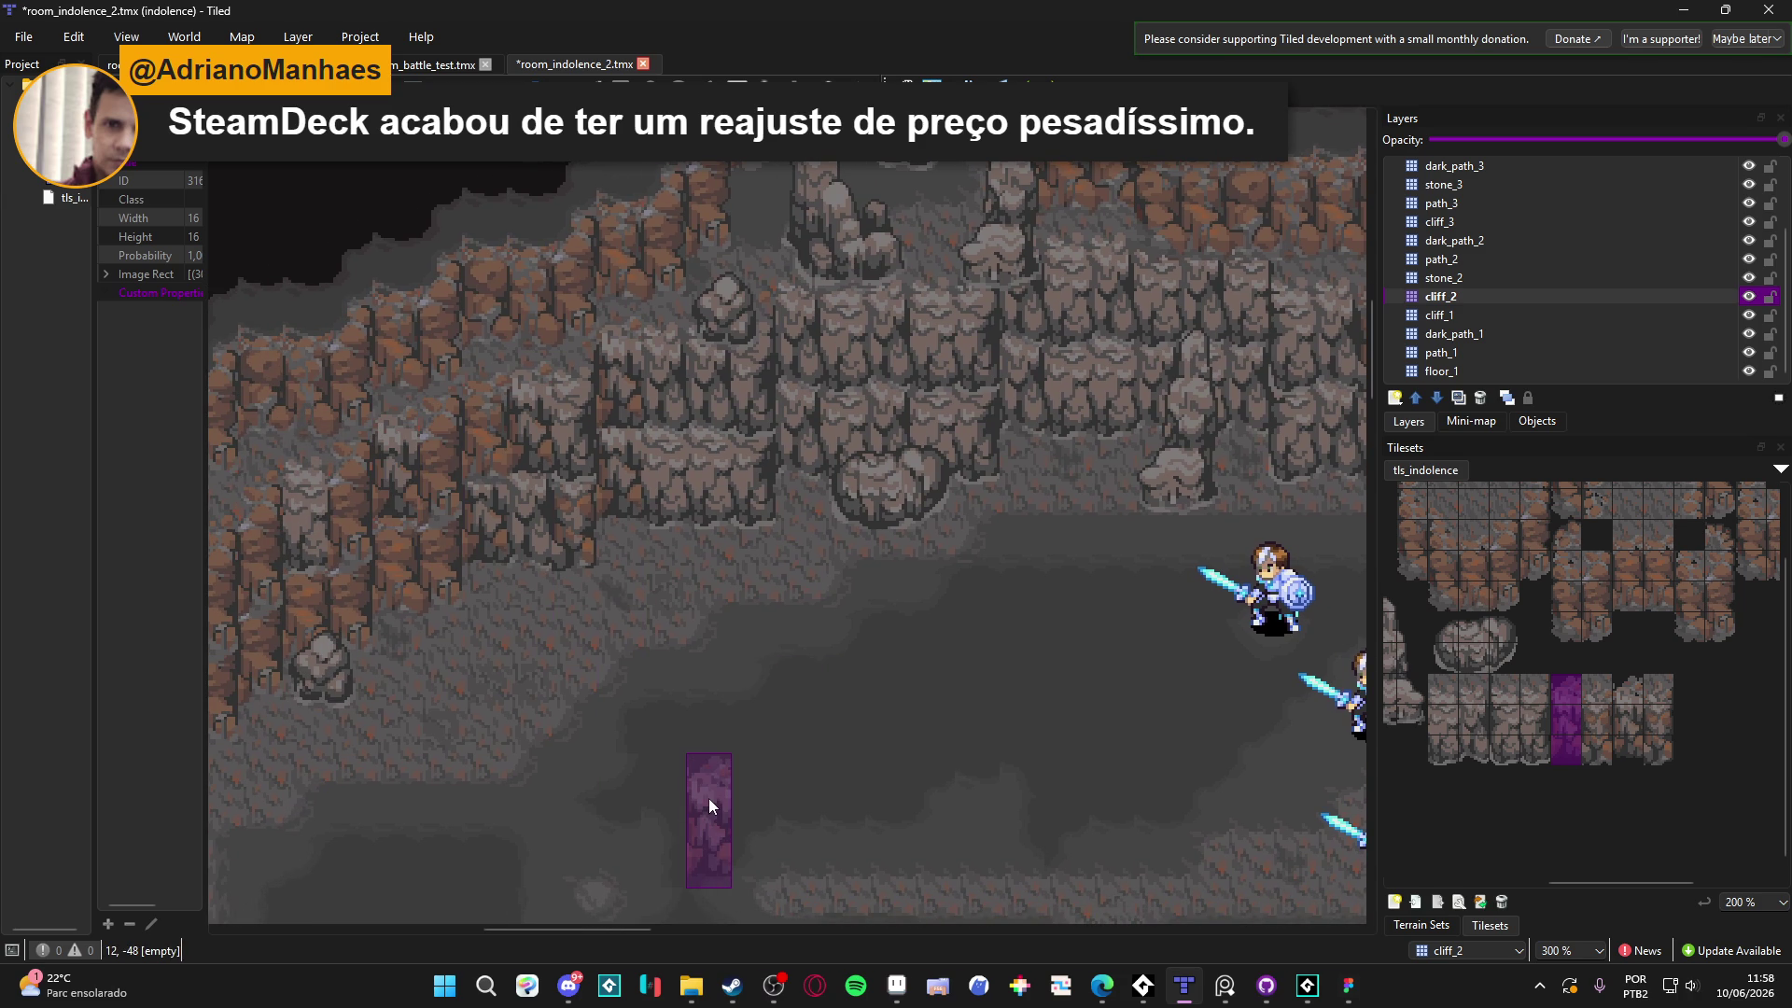
scroll(850, 733, right, 3)
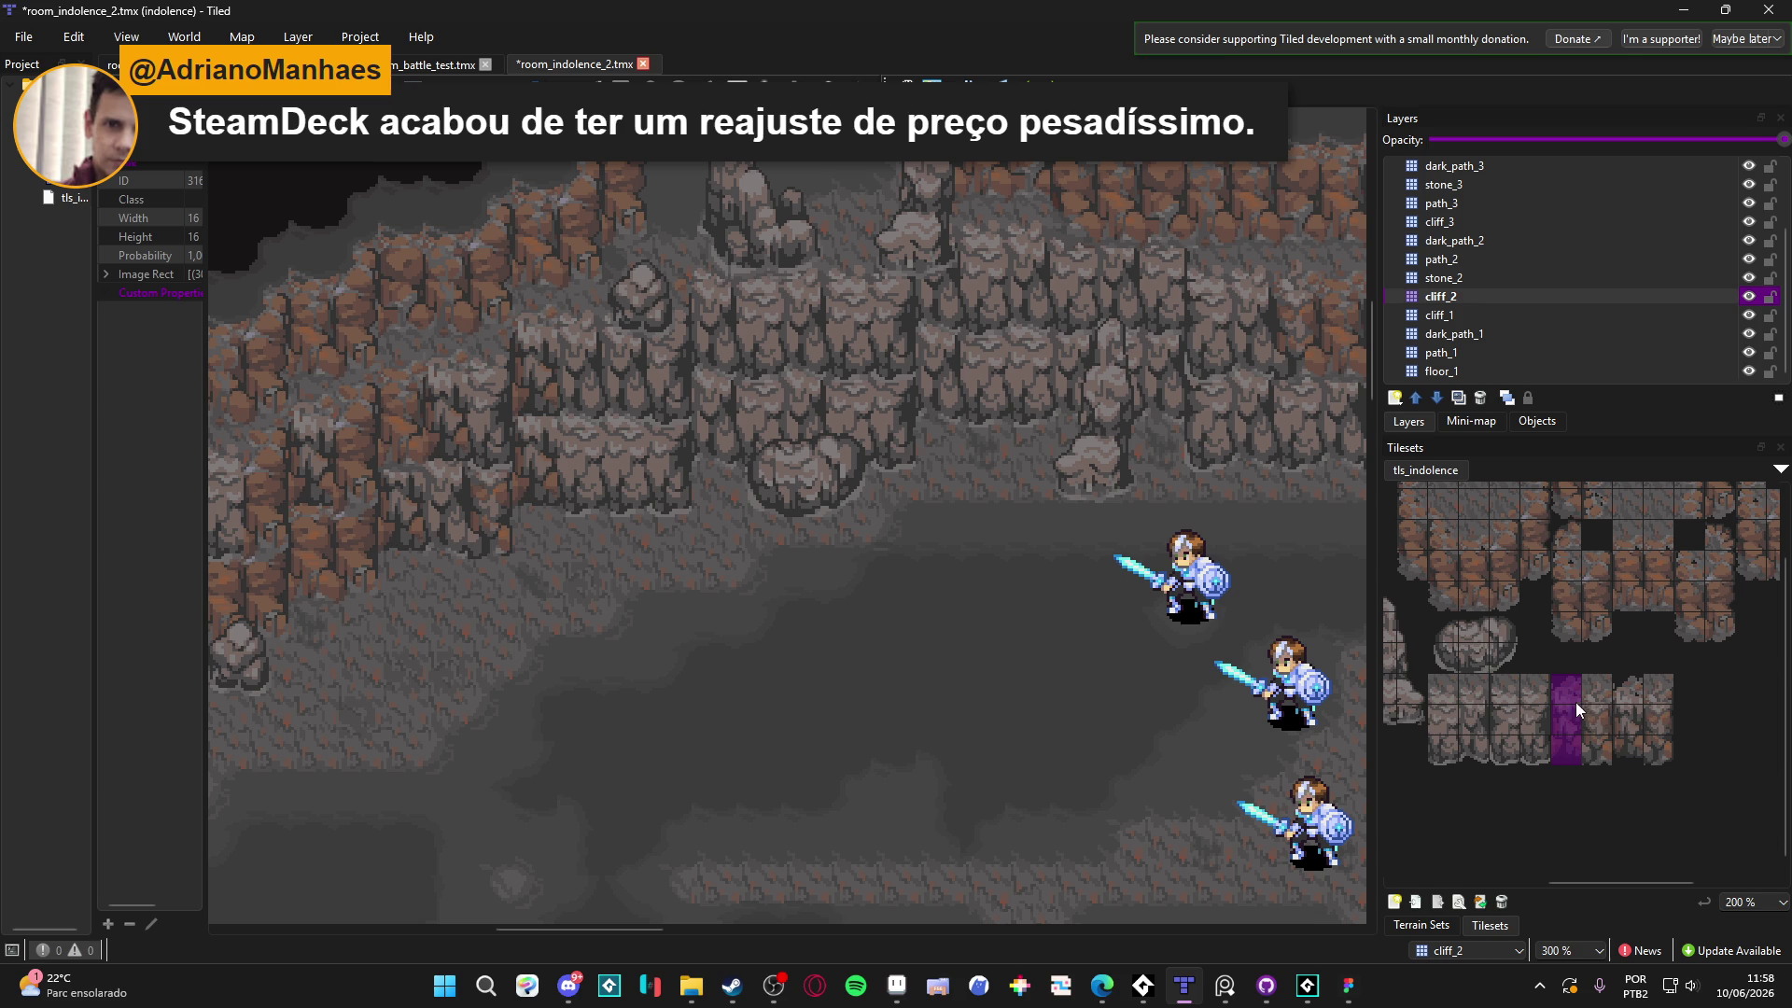
Reselect the new rightmost cliff column as the stamp and return to the cliff_1 layer
drag(767, 681, 949, 712)
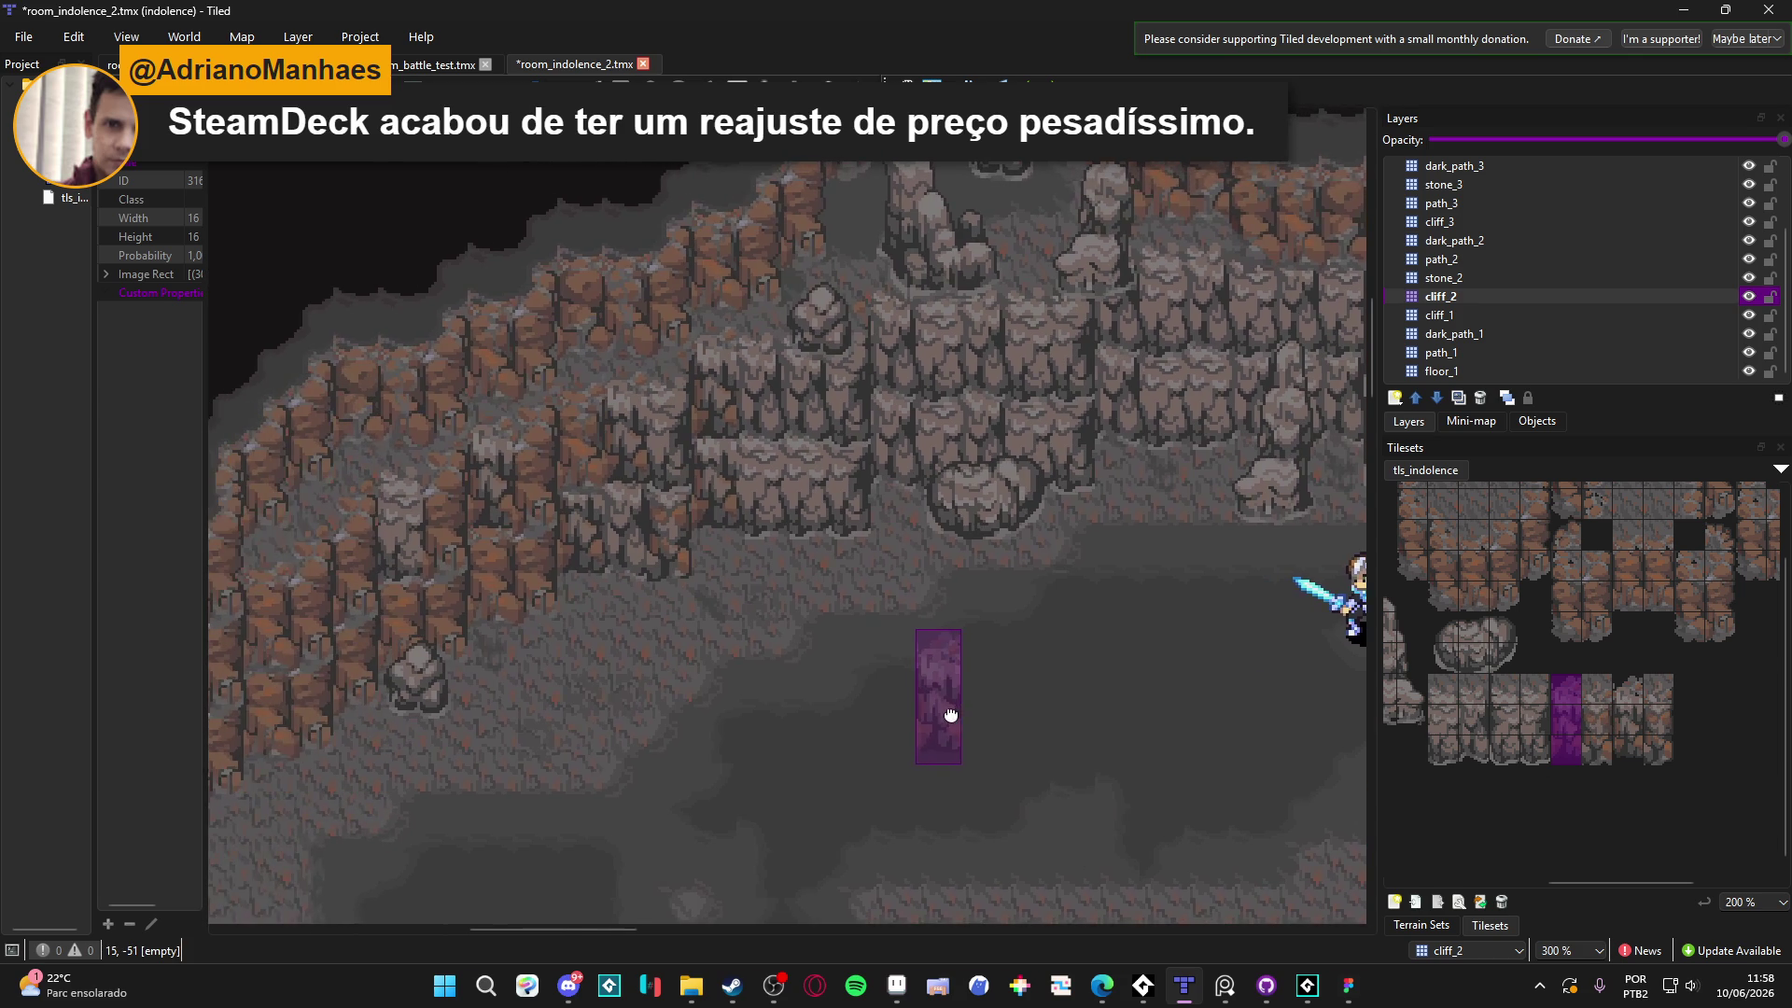
mouse_move(1062, 717)
mouse_down()
mouse_move(922, 683)
mouse_move(788, 686)
mouse_move(743, 629)
mouse_up()
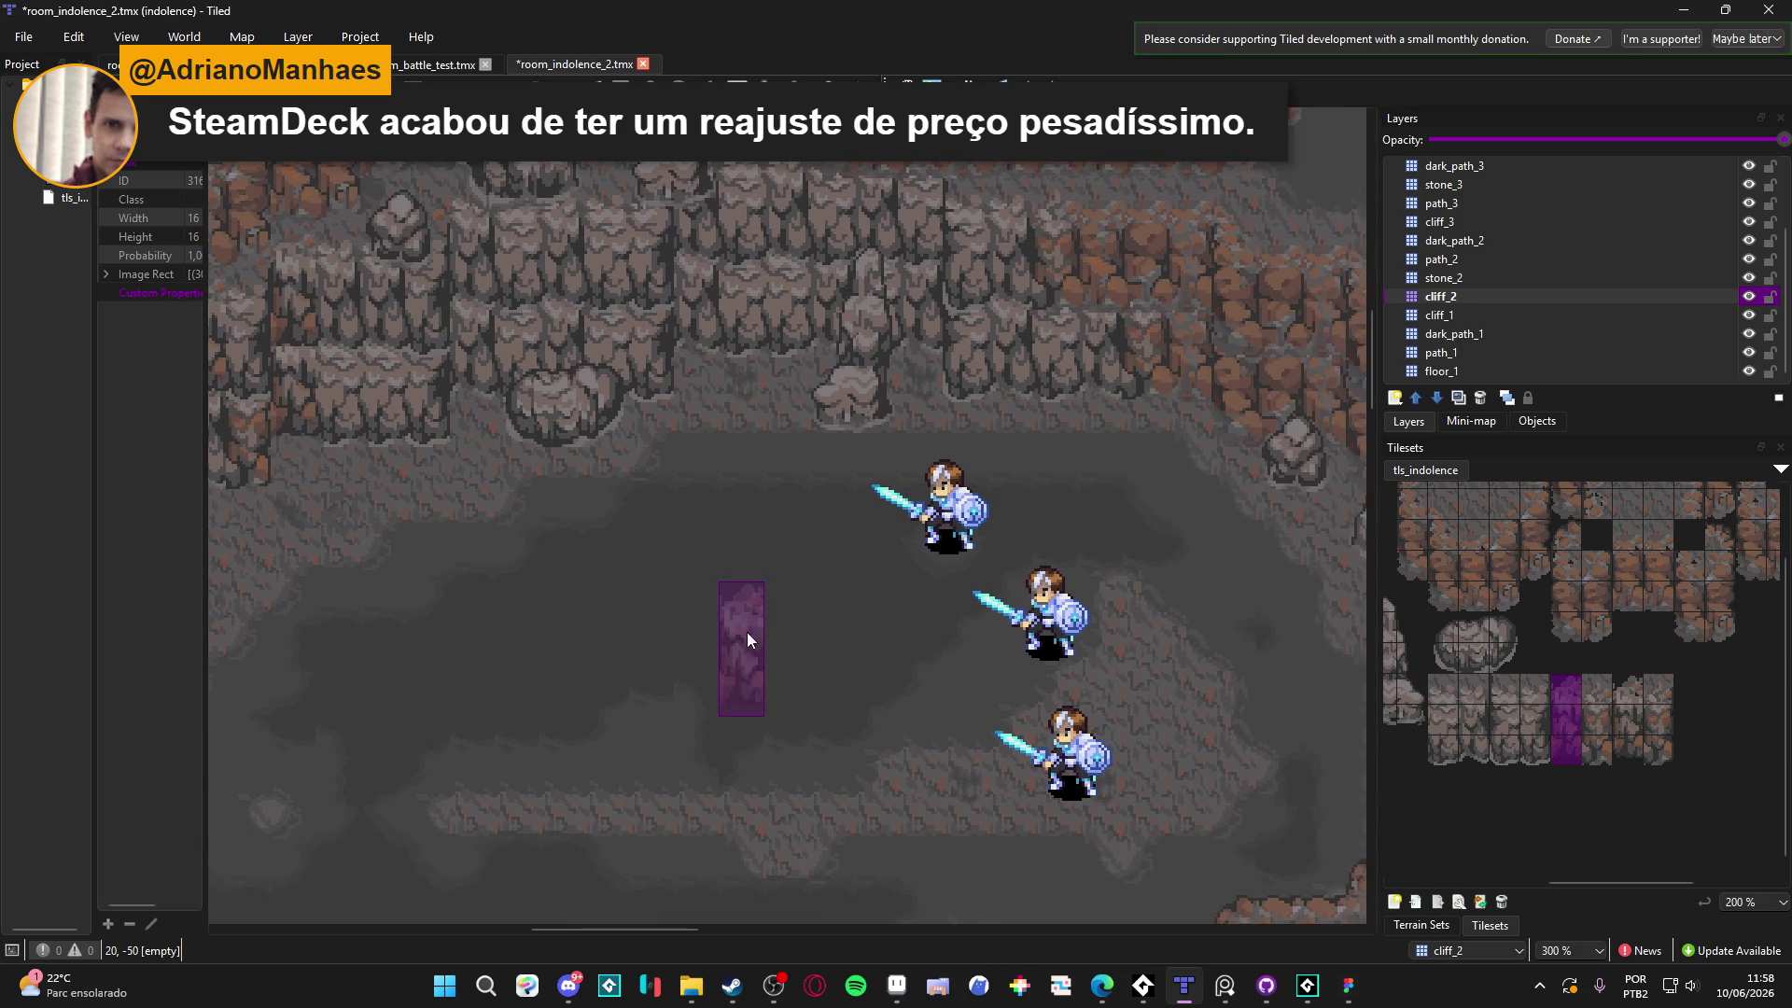
drag(602, 628, 923, 674)
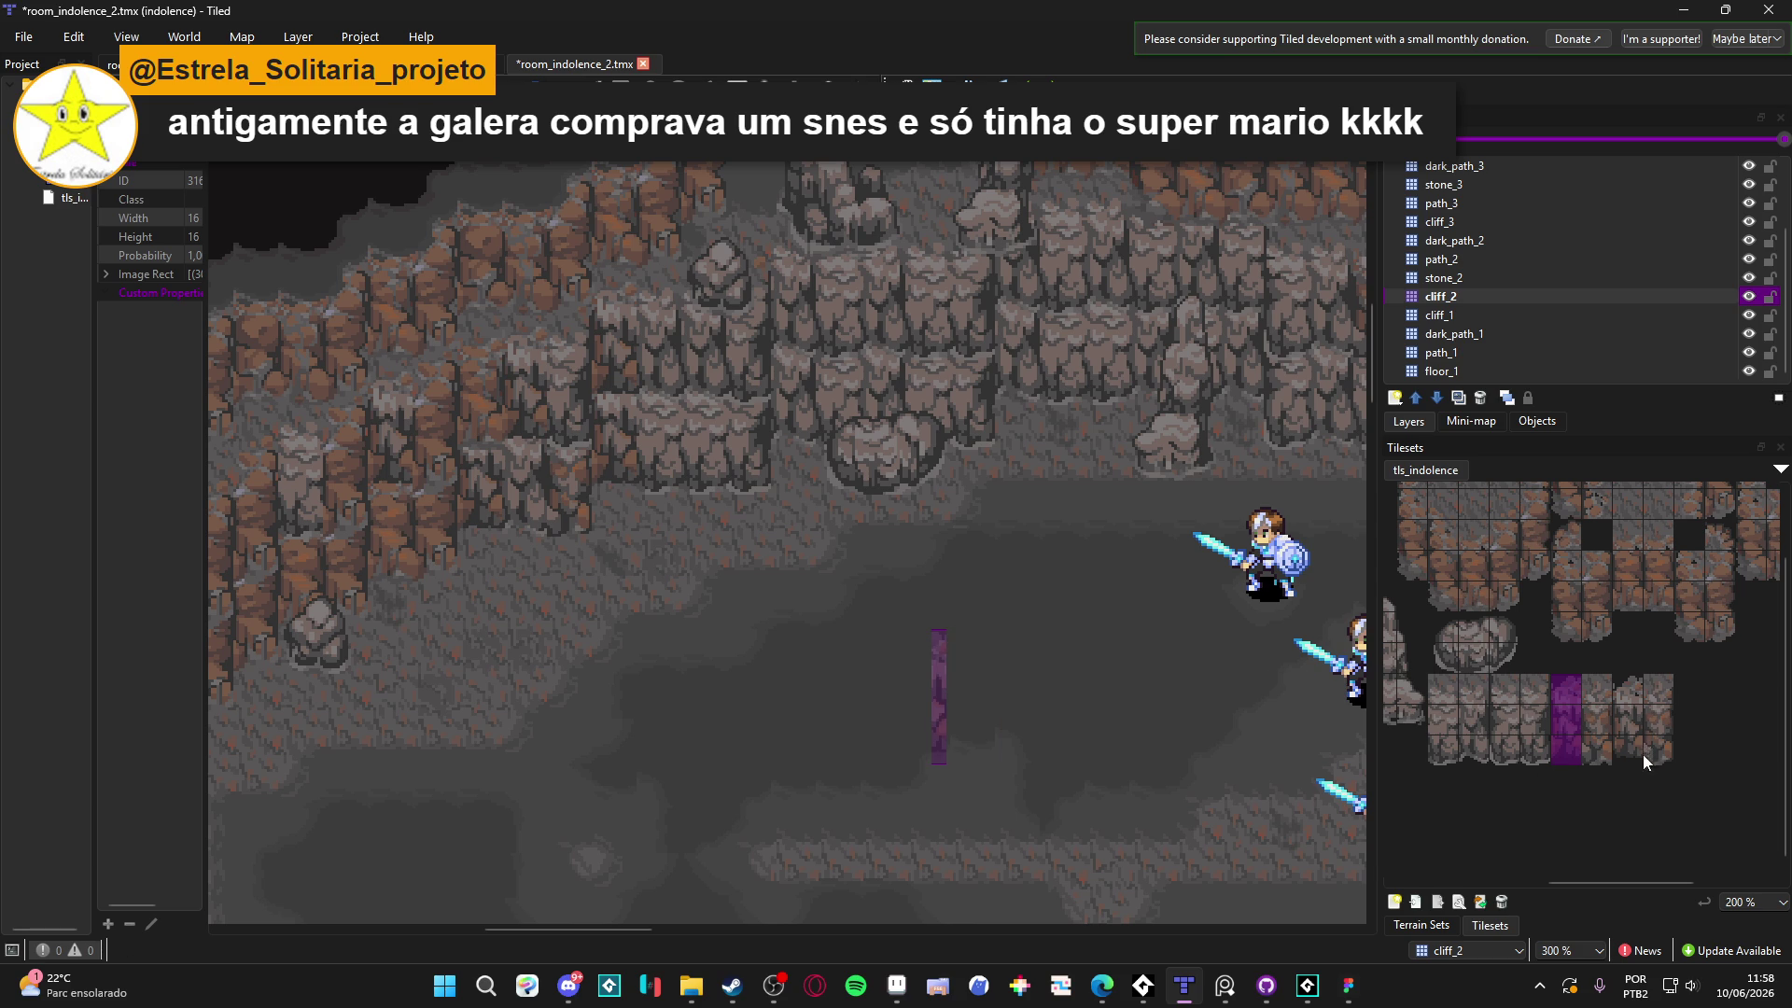
drag(1654, 747, 1661, 683)
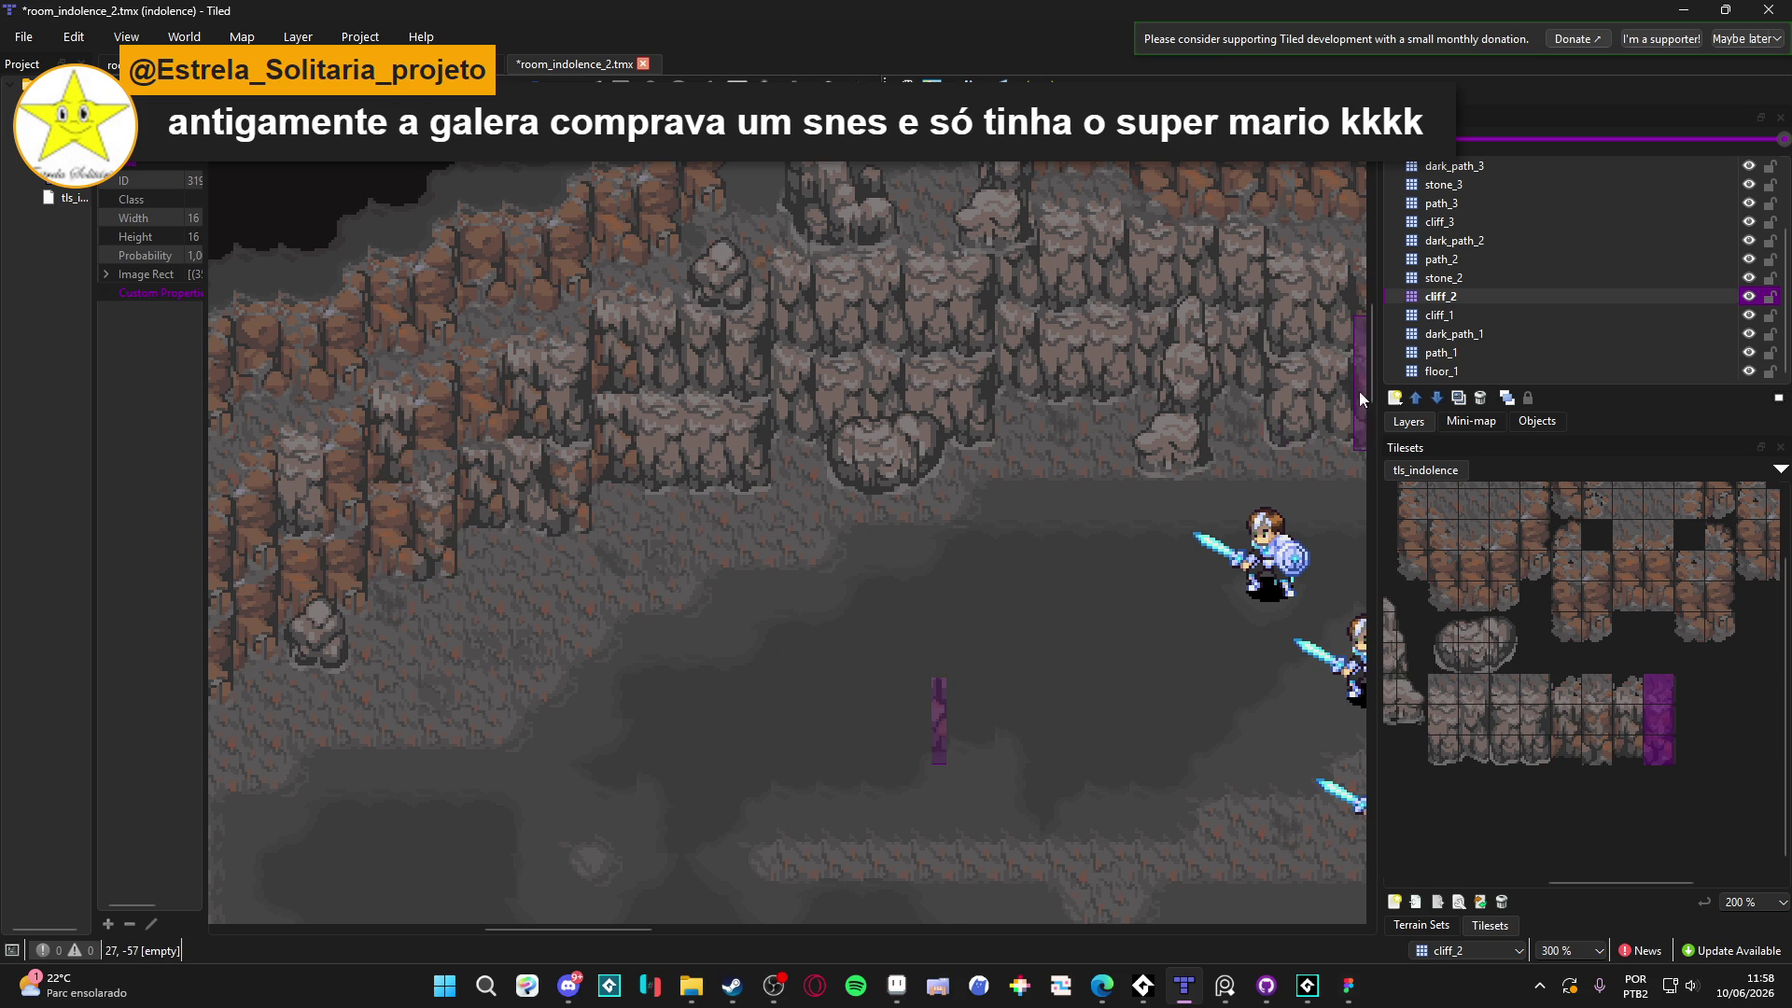
click(1492, 317)
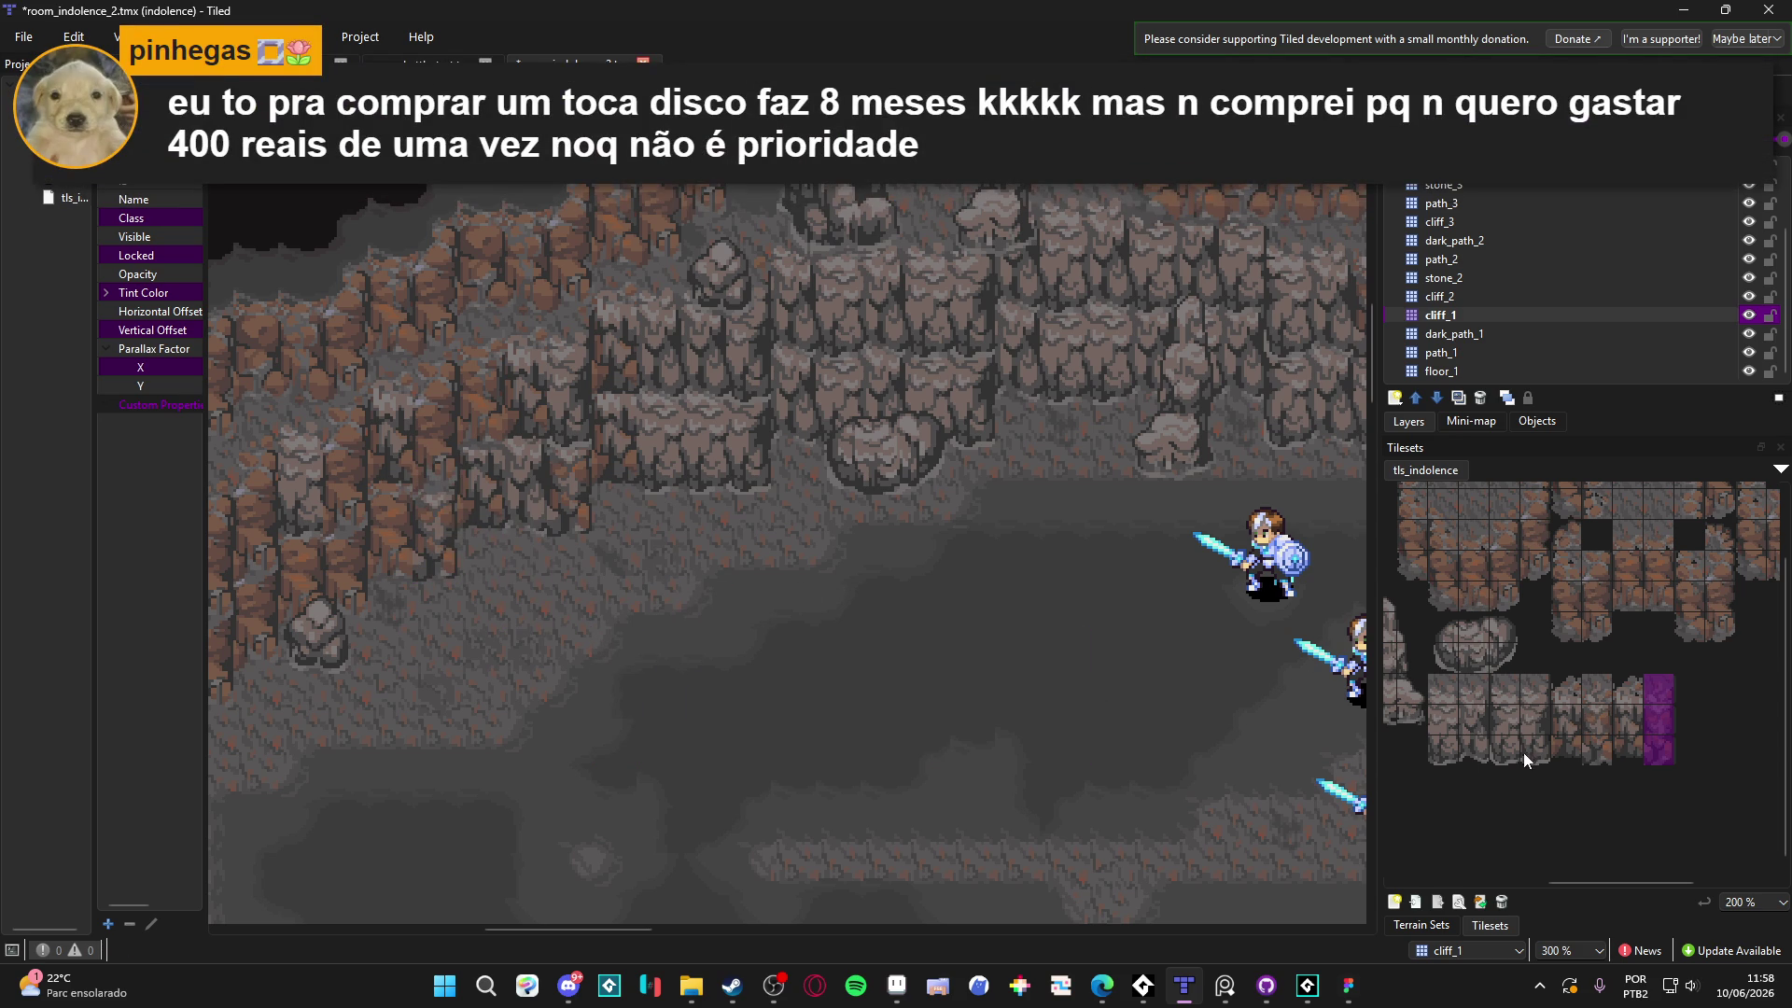
Use the leftmost lower 1x3 cliff column as the stamp and zoom around the cliffs to judge its fit
drag(1429, 744, 1436, 694)
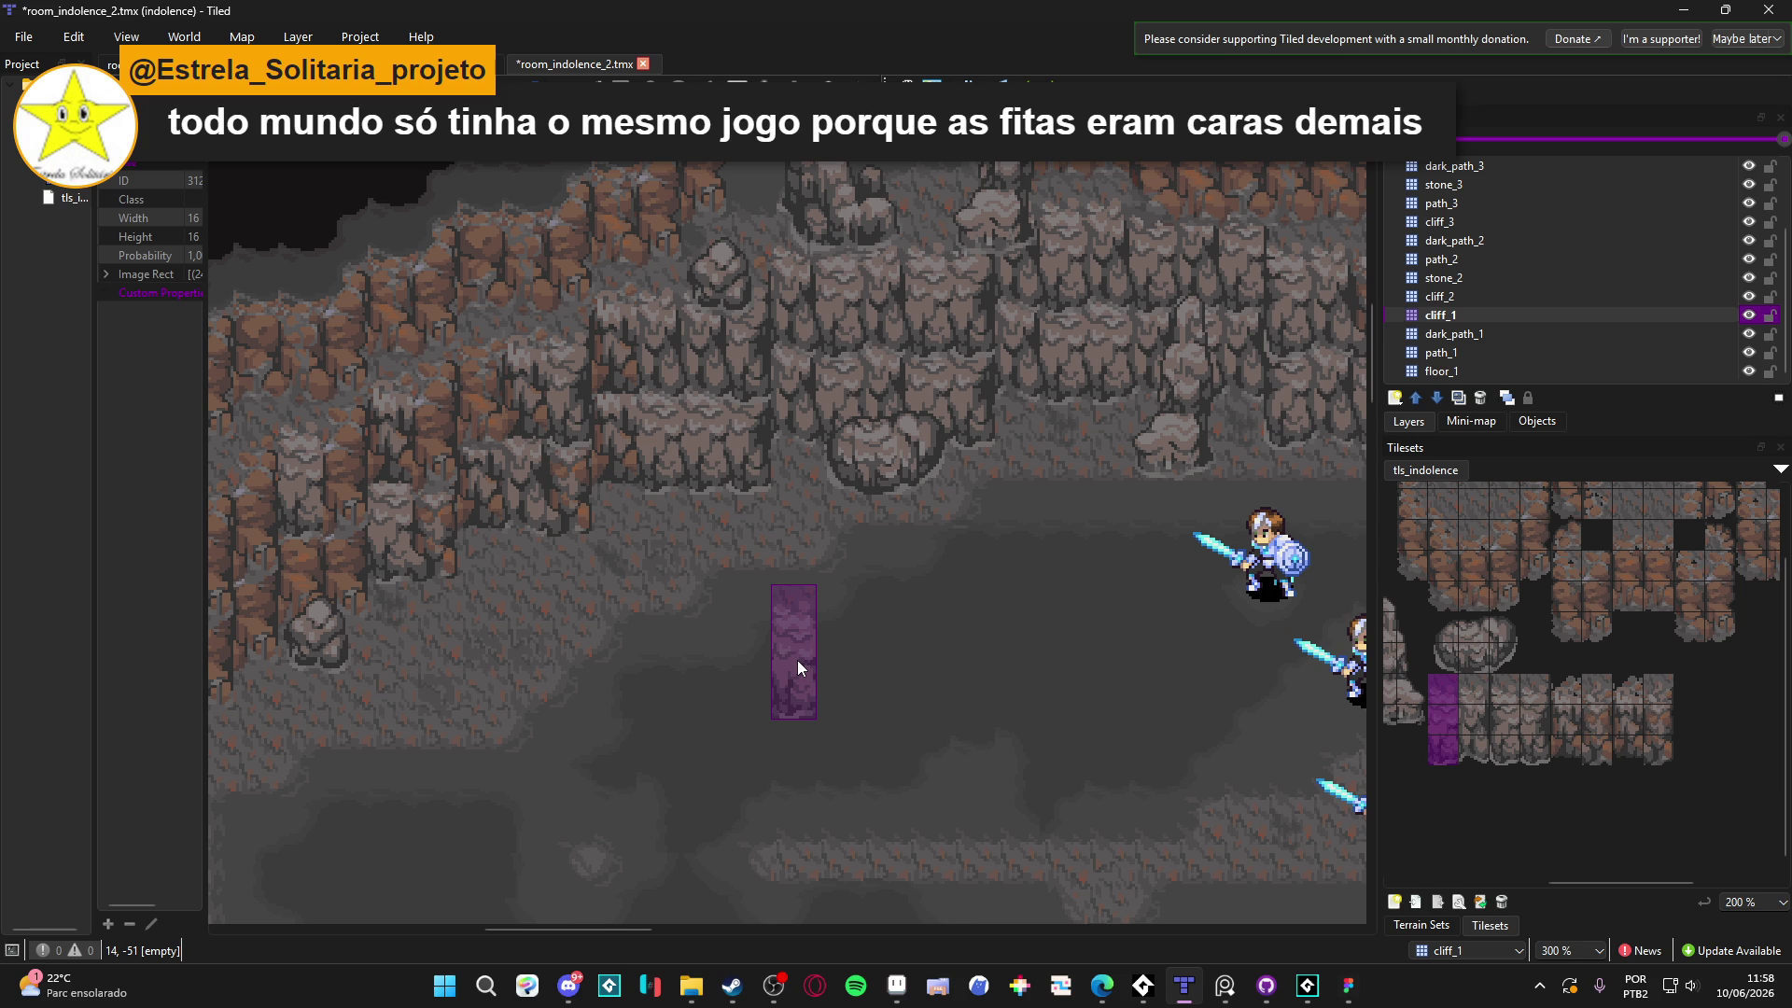
scroll(797, 659, down, 1)
scroll(797, 659, up, 1)
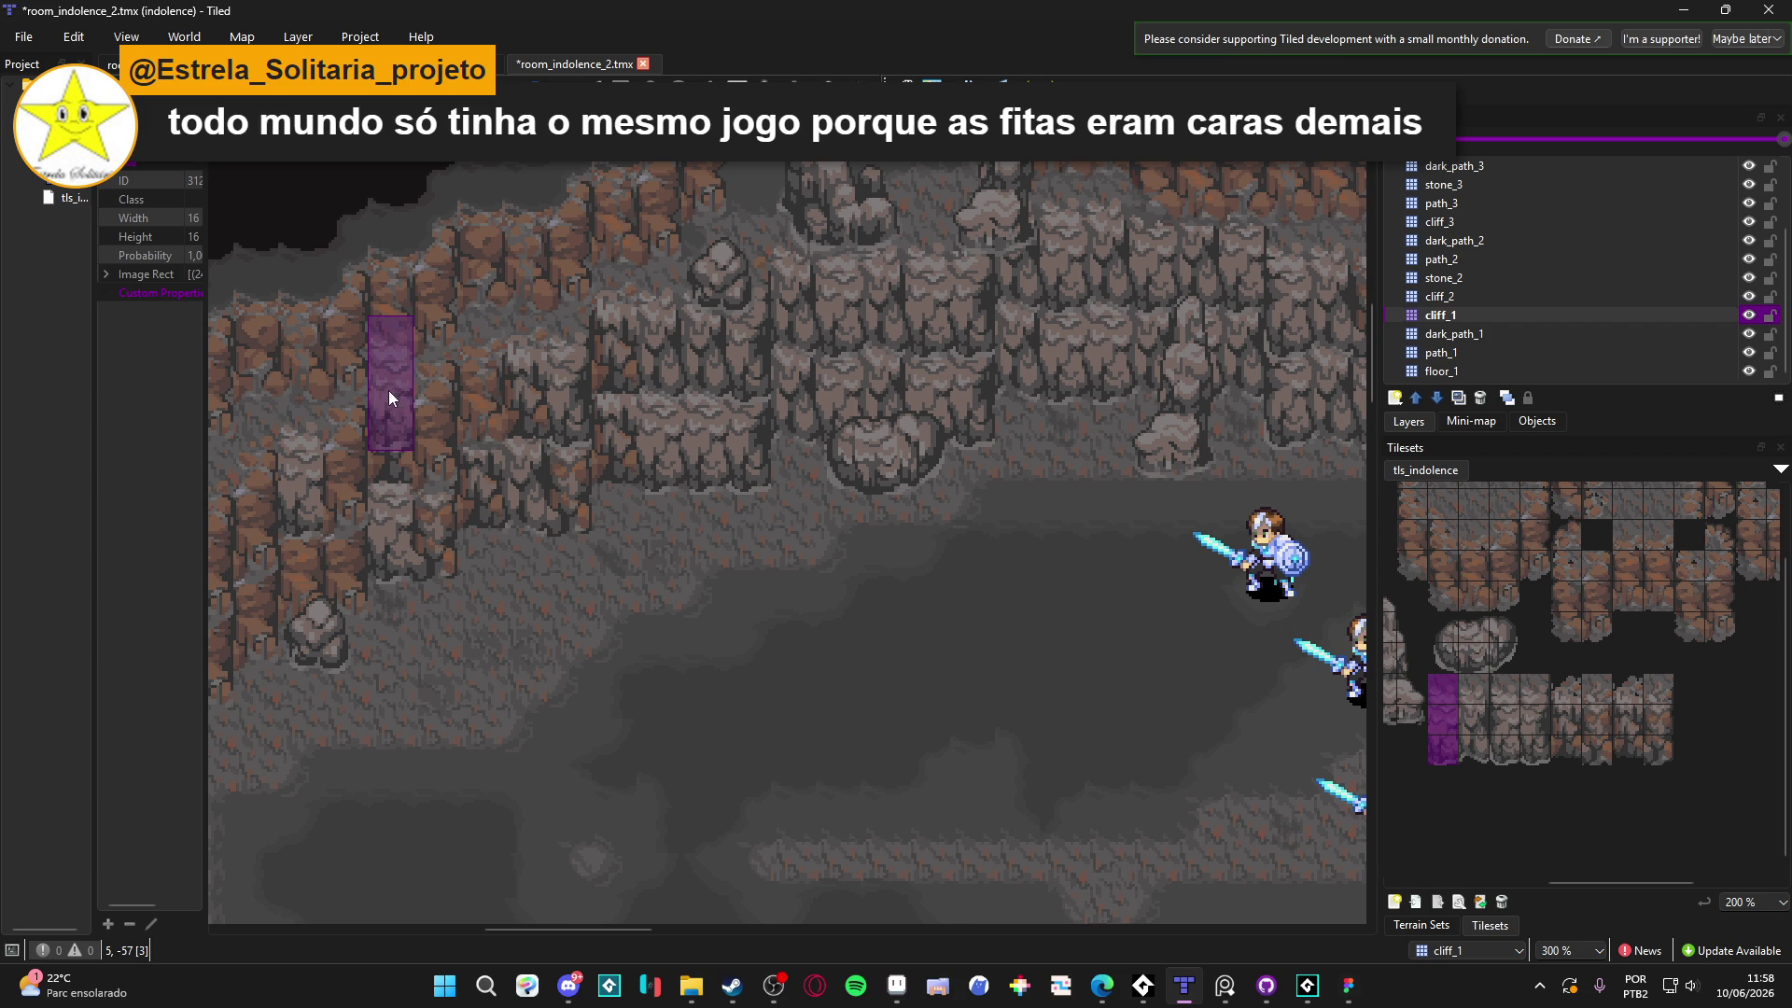
scroll(530, 502, down, 1)
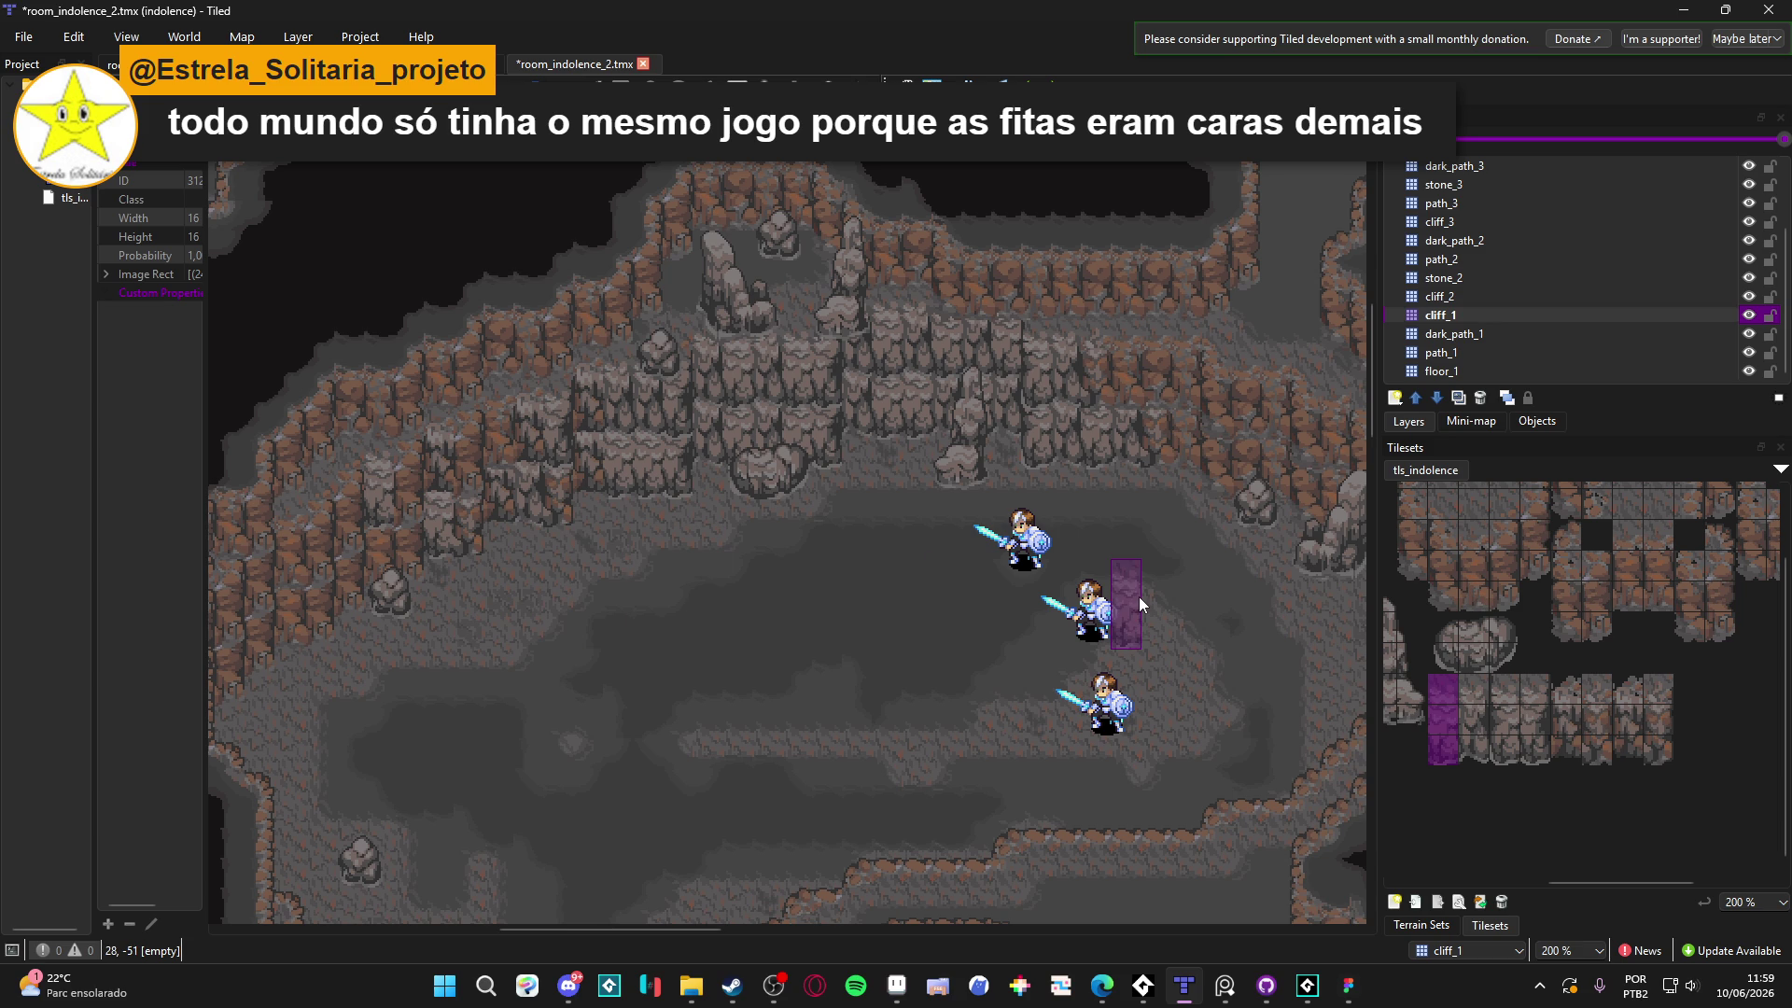
scroll(1138, 596, down, 6)
scroll(1138, 596, right, 3)
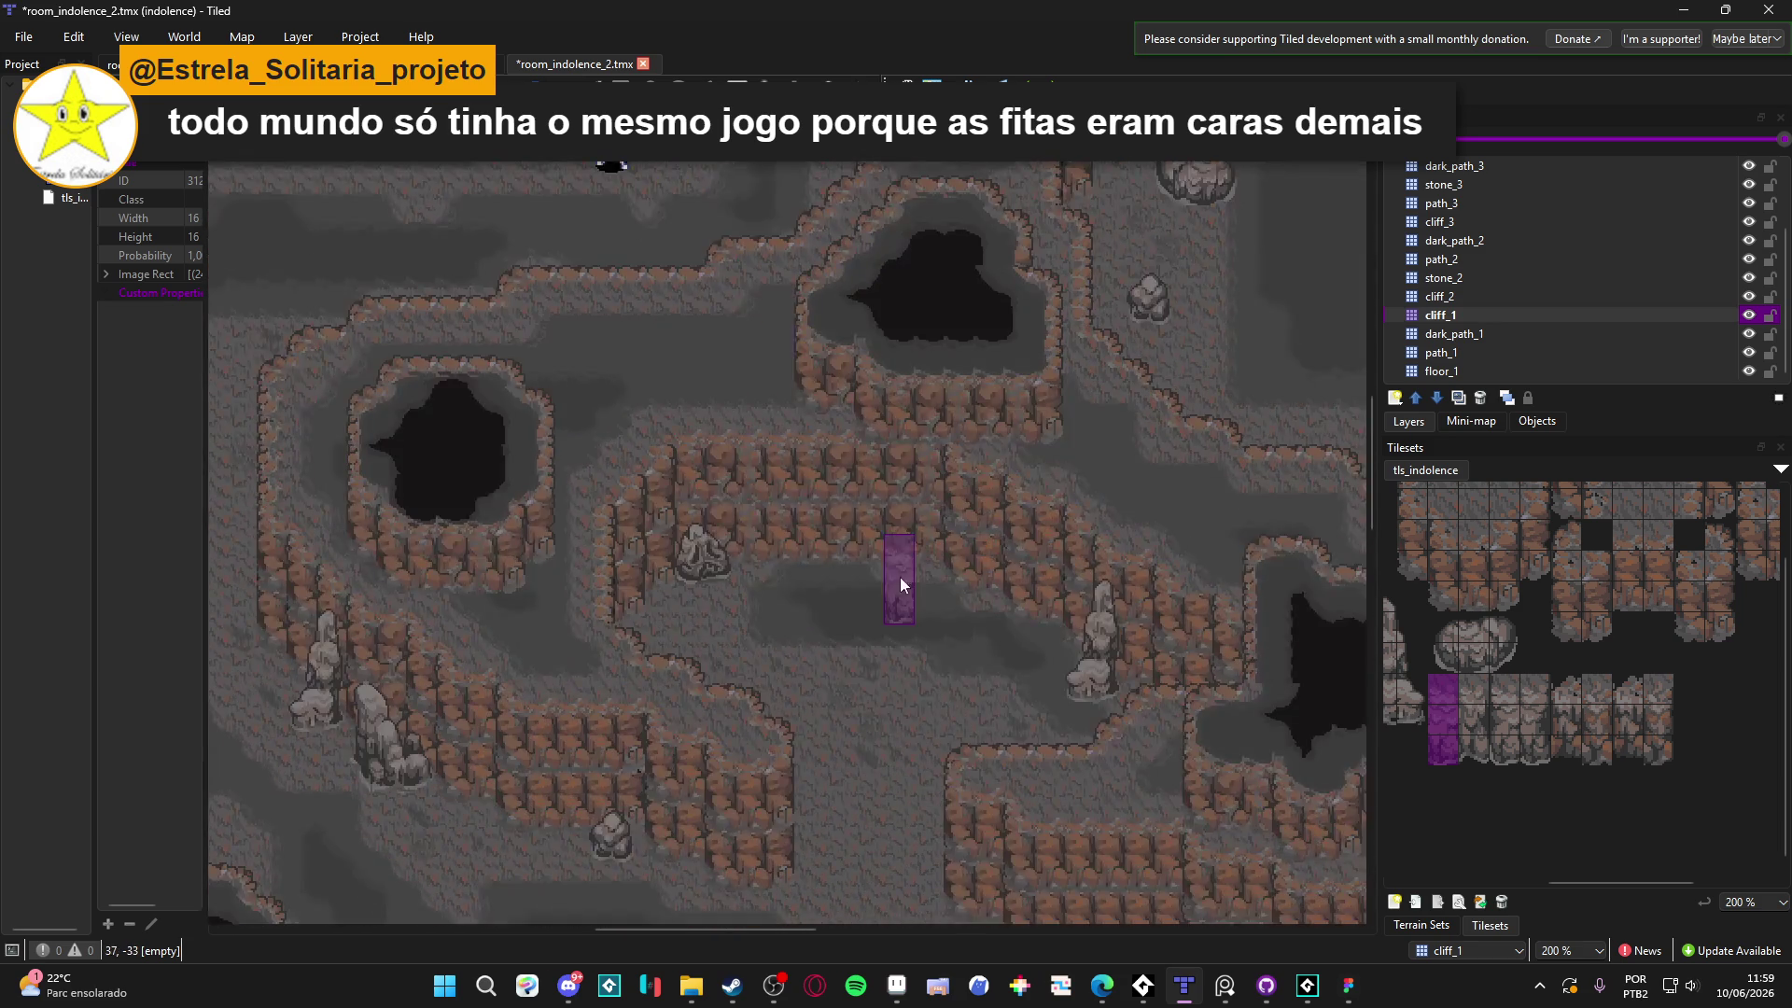
scroll(868, 541, down, 6)
scroll(732, 561, up, 2)
scroll(733, 561, left, 2)
scroll(859, 844, down, 5)
ctrl+scroll(1073, 860, up, 1)
scroll(881, 653, up, 3)
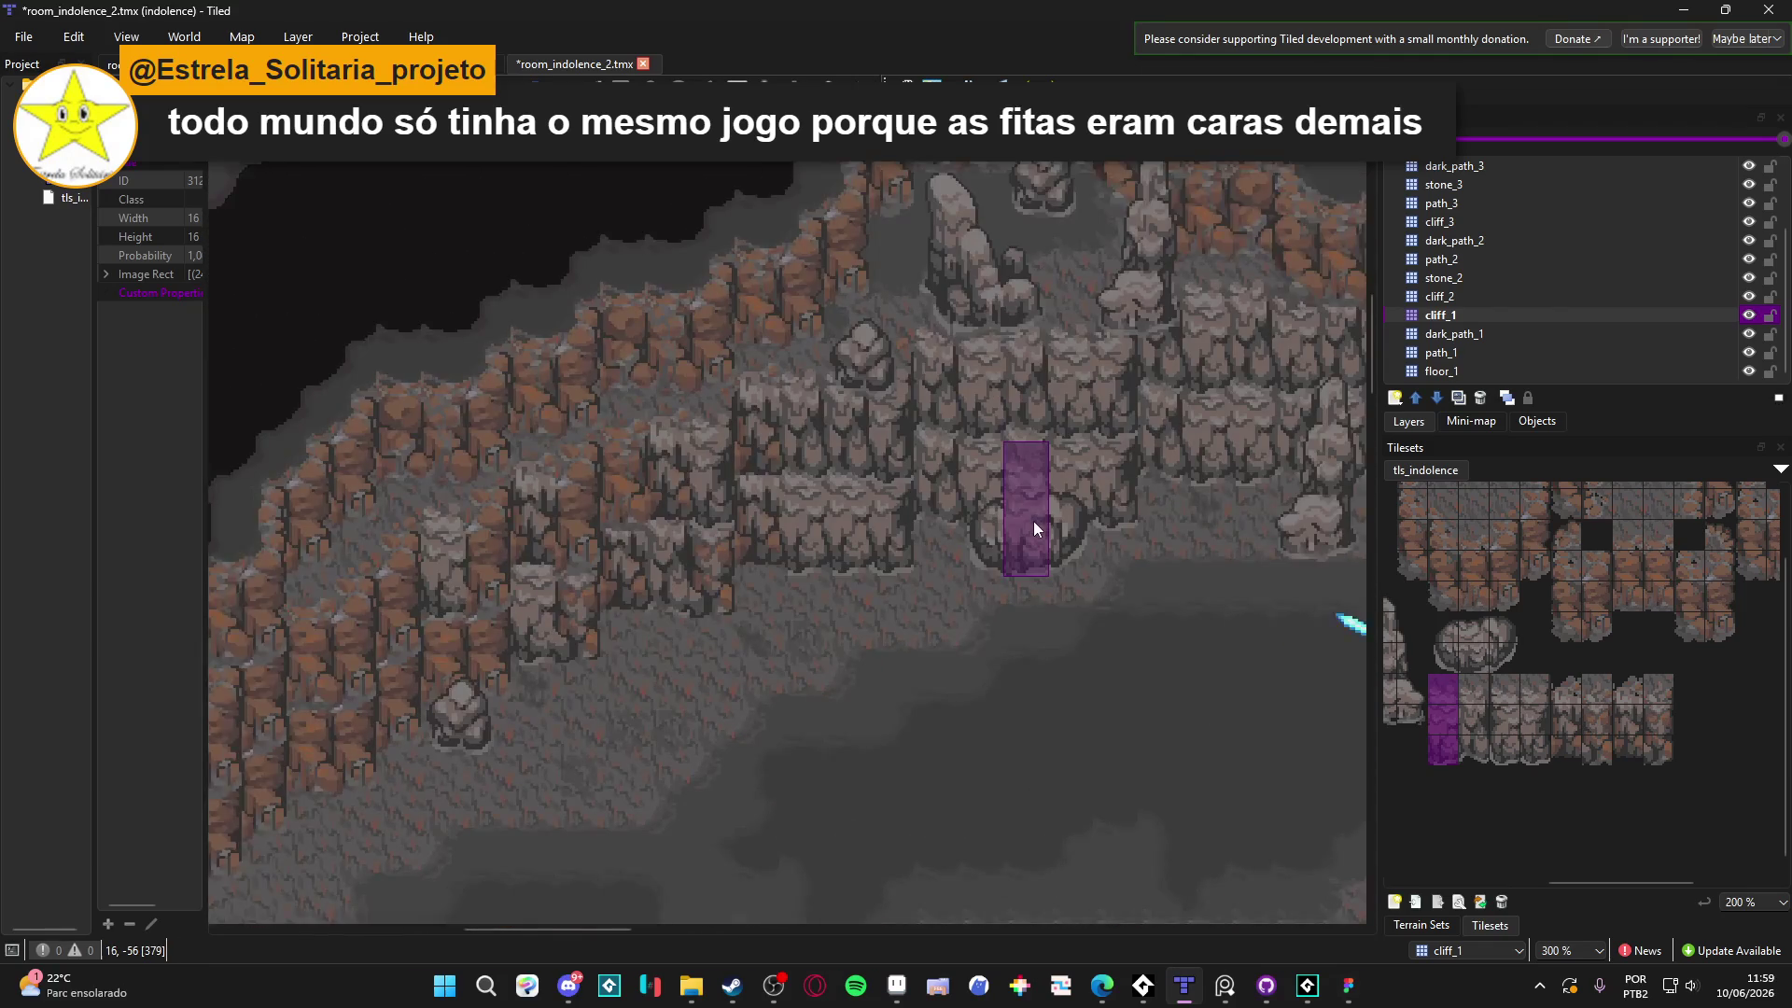
drag(1033, 528, 984, 494)
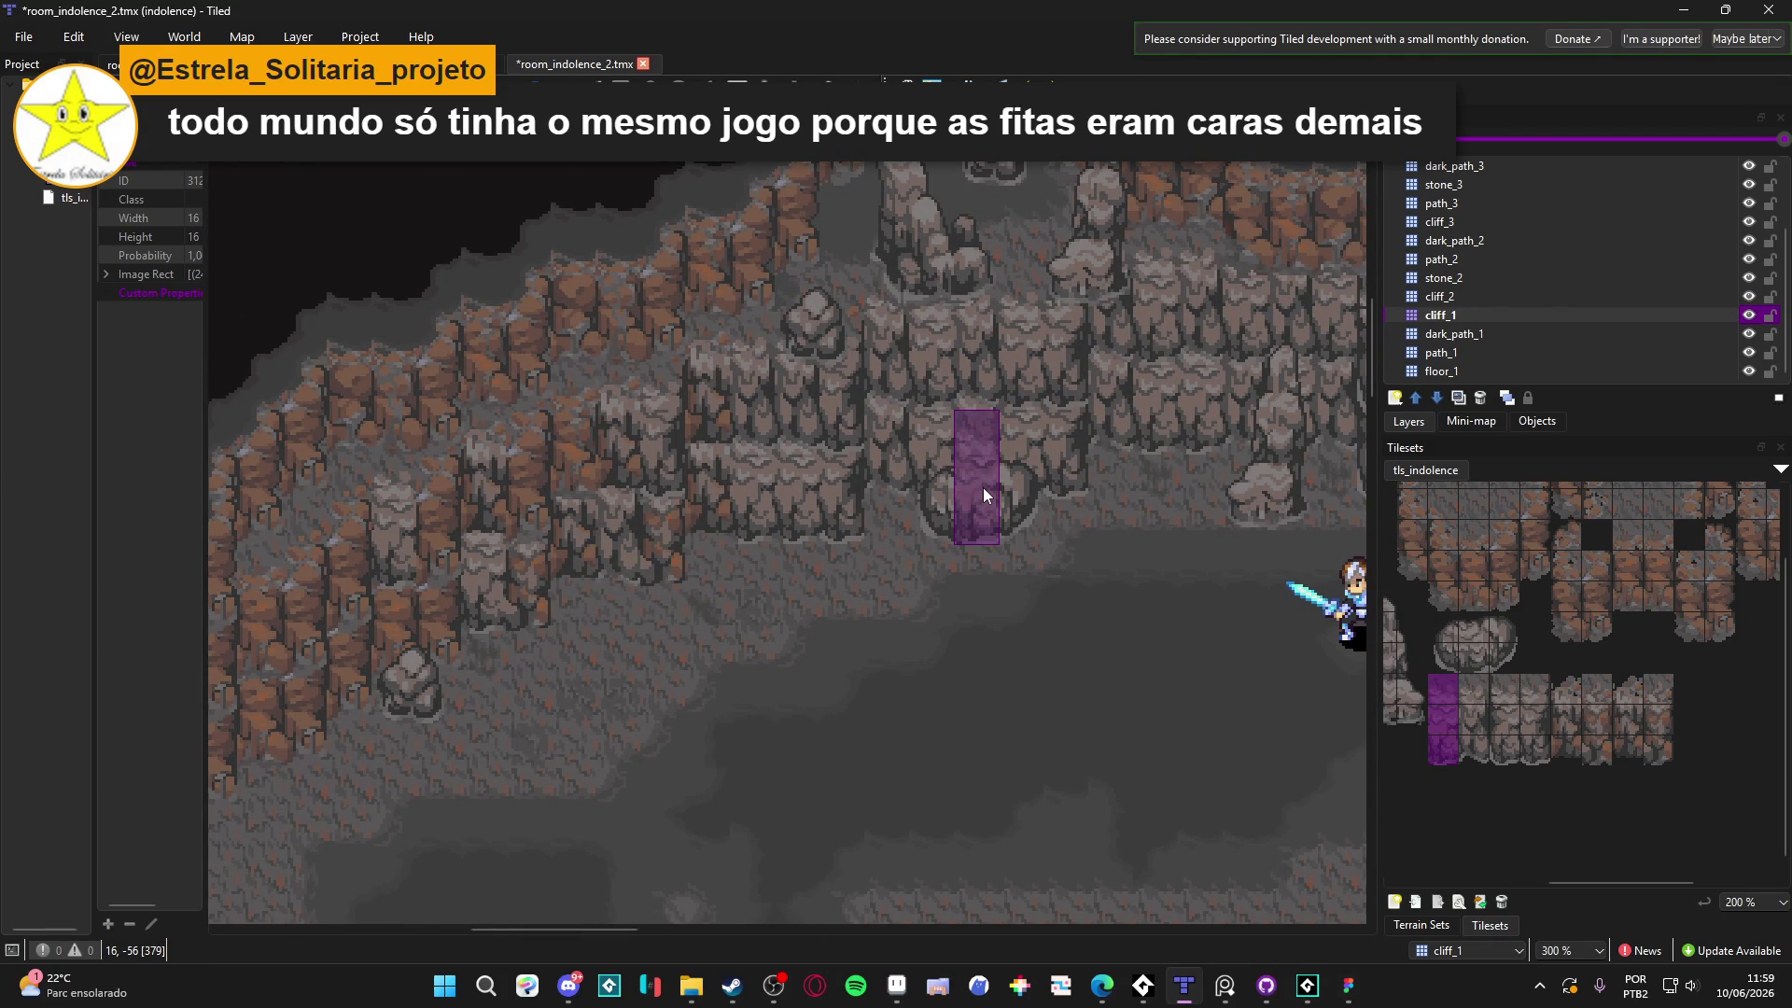
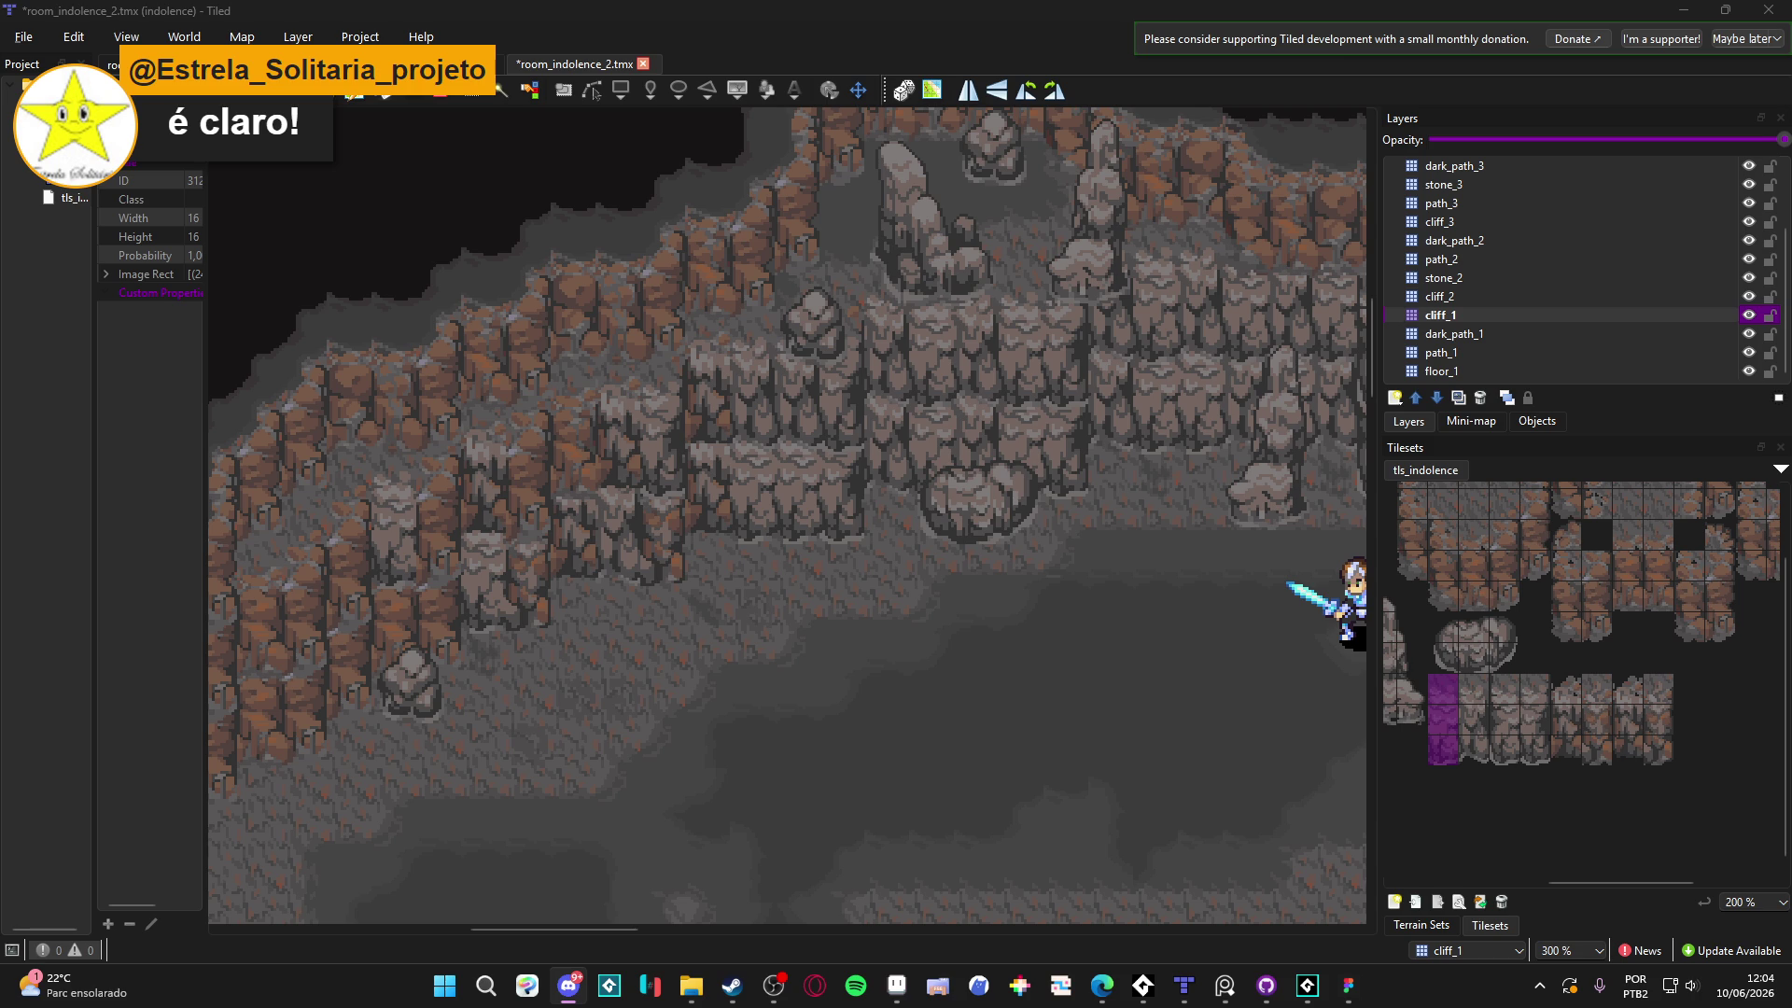
Return to Tiled and pan across the room_indolence_2 cave map to the knight sprites
key(alt+Tab)
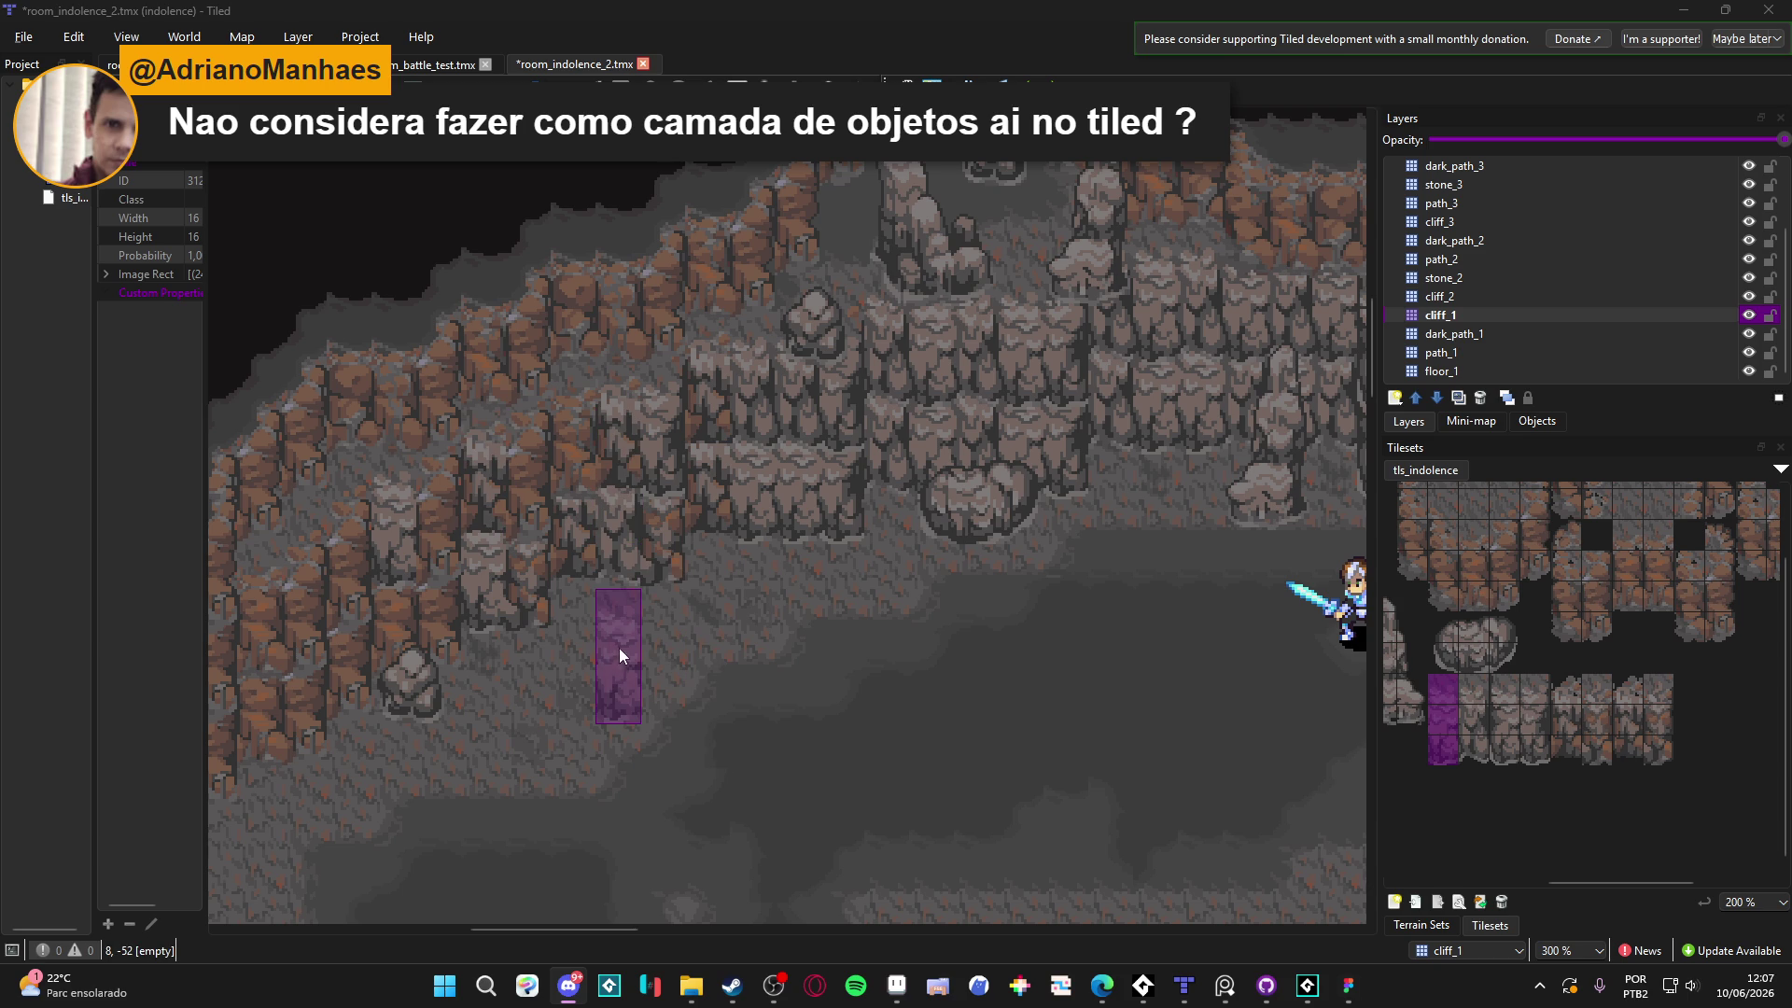
mouse_move(661, 656)
mouse_down()
mouse_move(789, 559)
mouse_move(729, 565)
mouse_up()
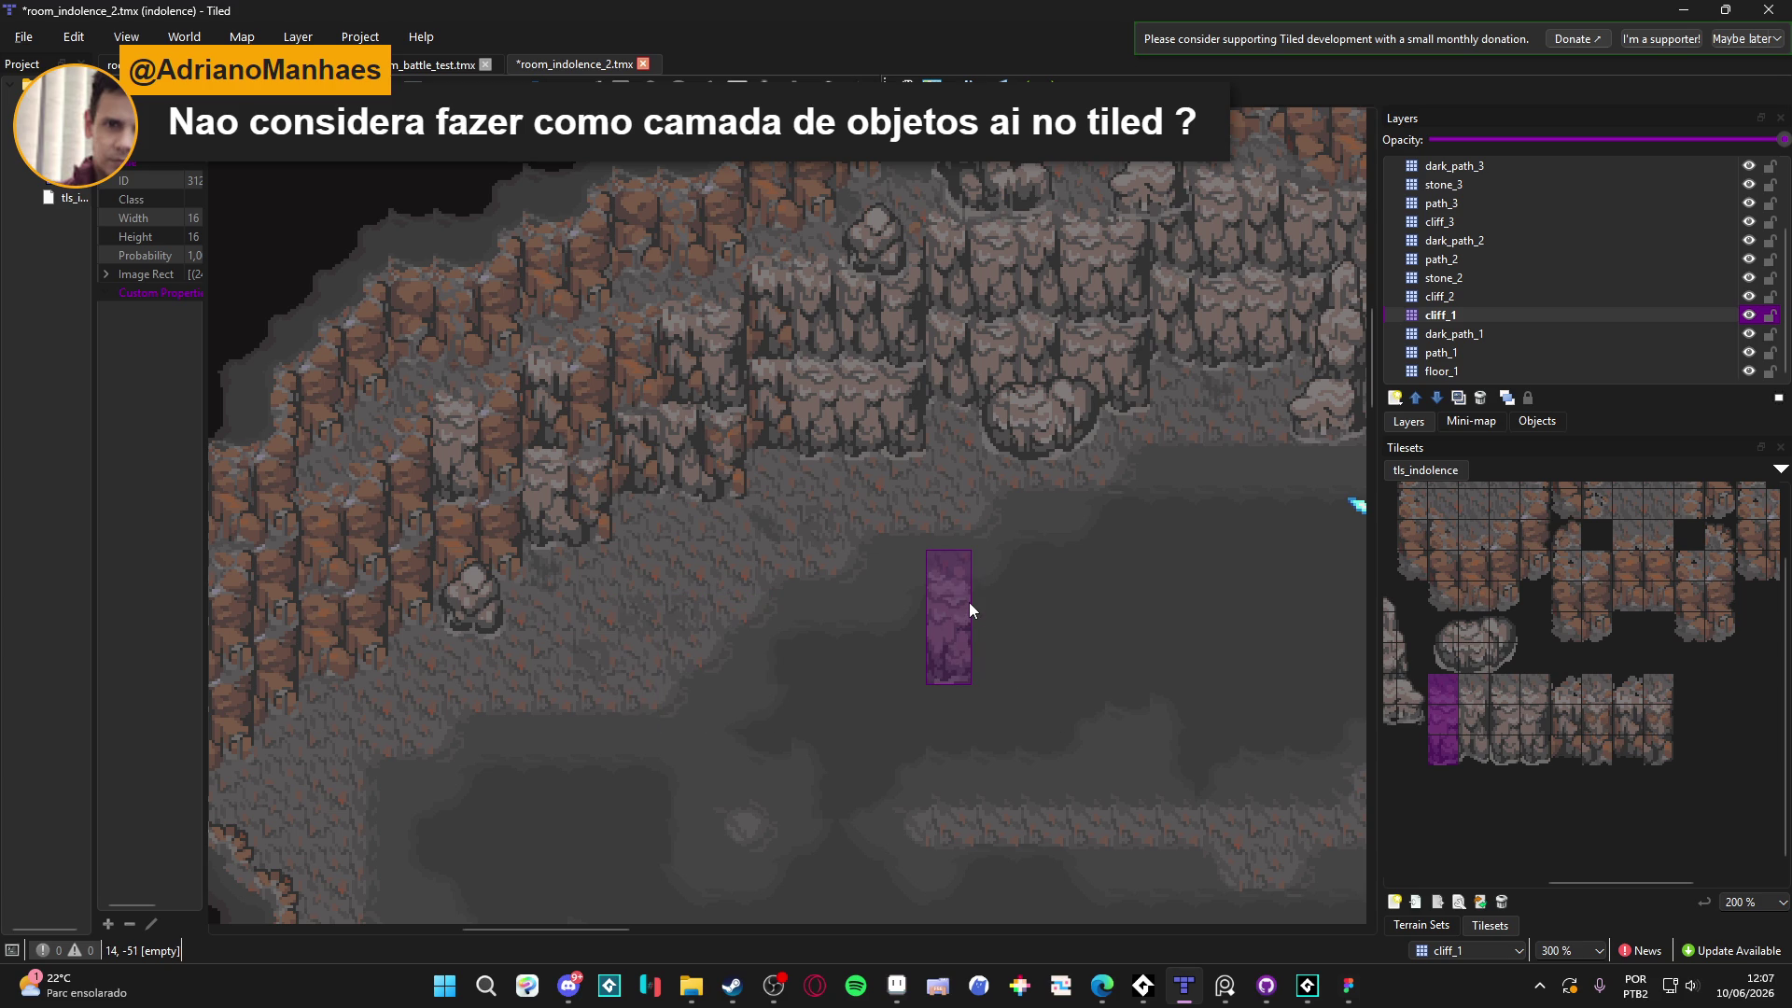
mouse_move(968, 606)
mouse_down()
mouse_move(685, 597)
mouse_move(480, 551)
mouse_move(432, 587)
mouse_move(644, 486)
mouse_up()
ctrl+scroll(657, 483, down, 2)
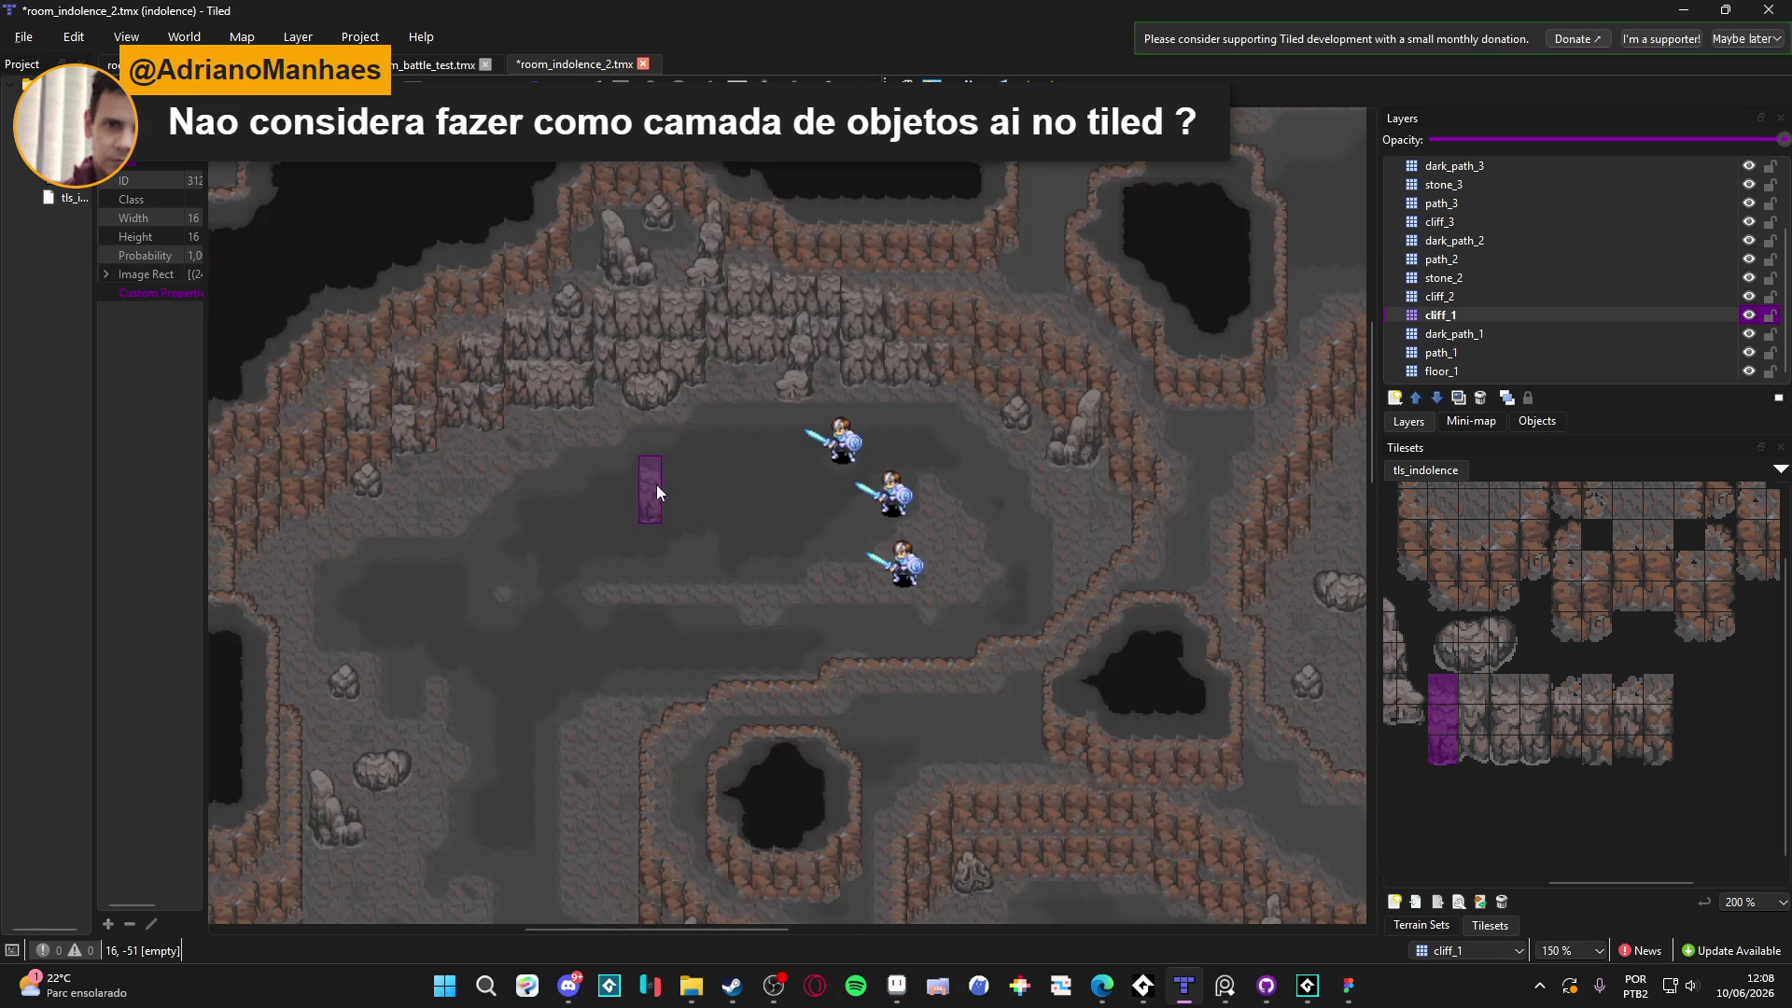
Look over the tls_indolence tileset and the earlier room_indolence map, then switch to the game
click(415, 62)
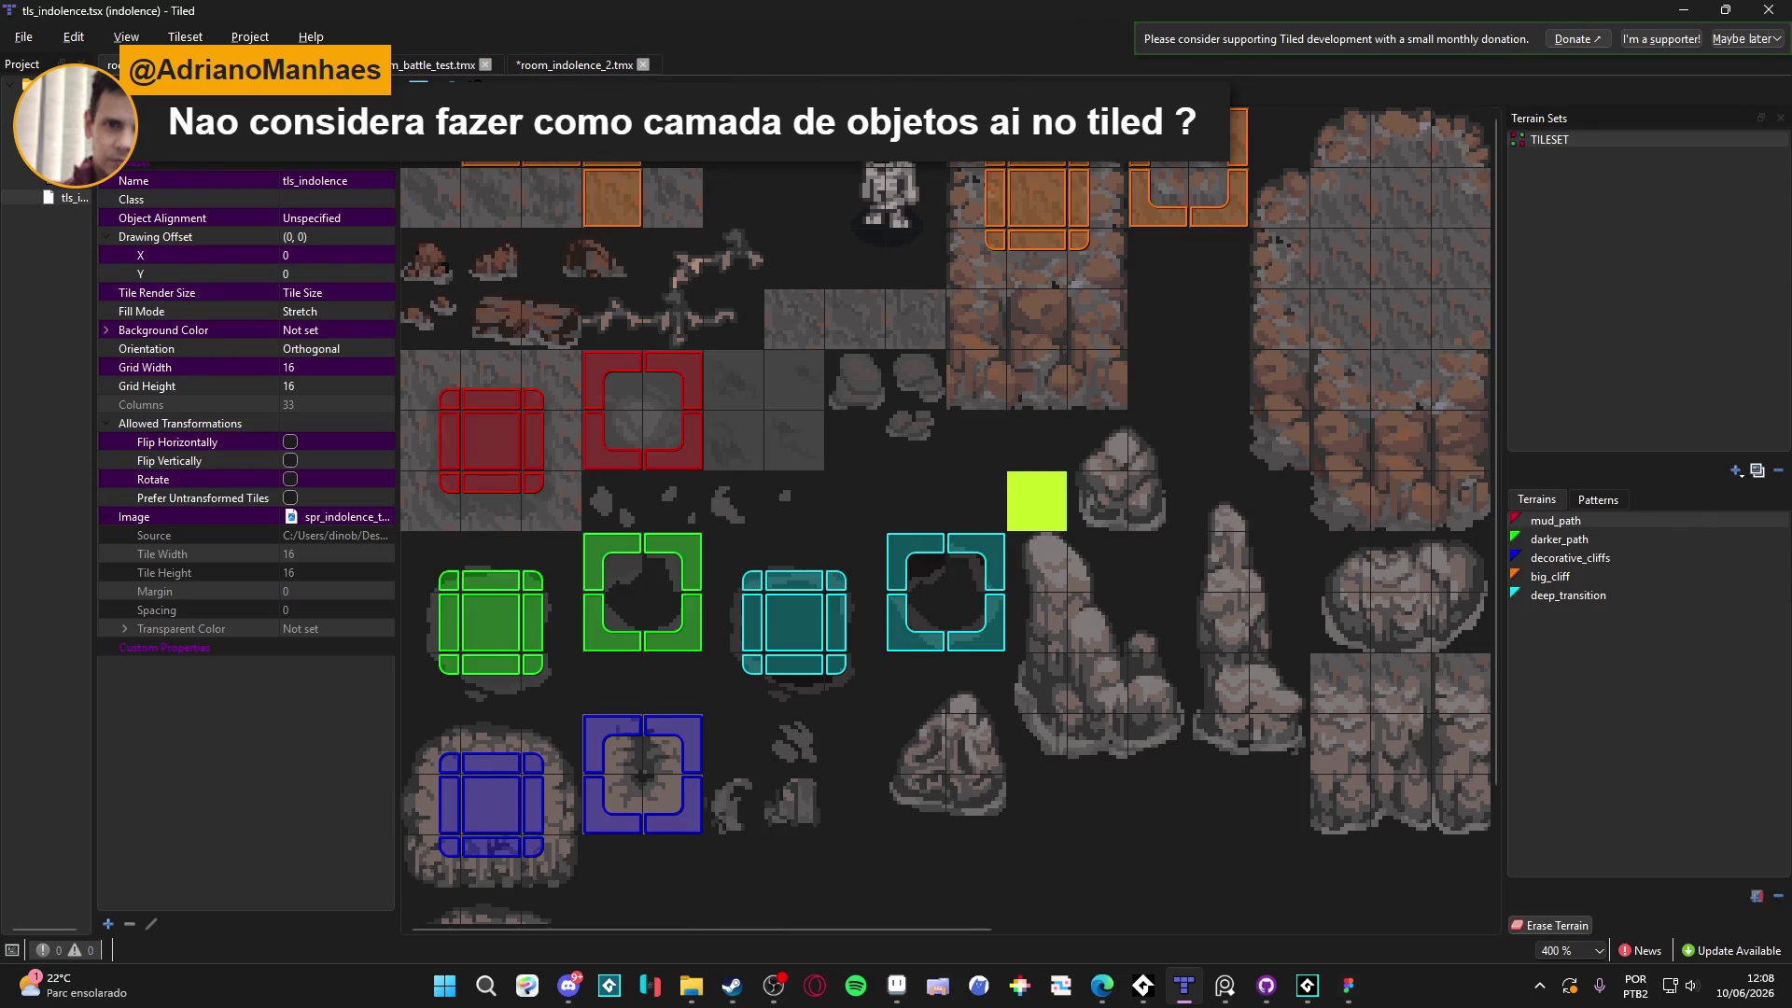
click(111, 65)
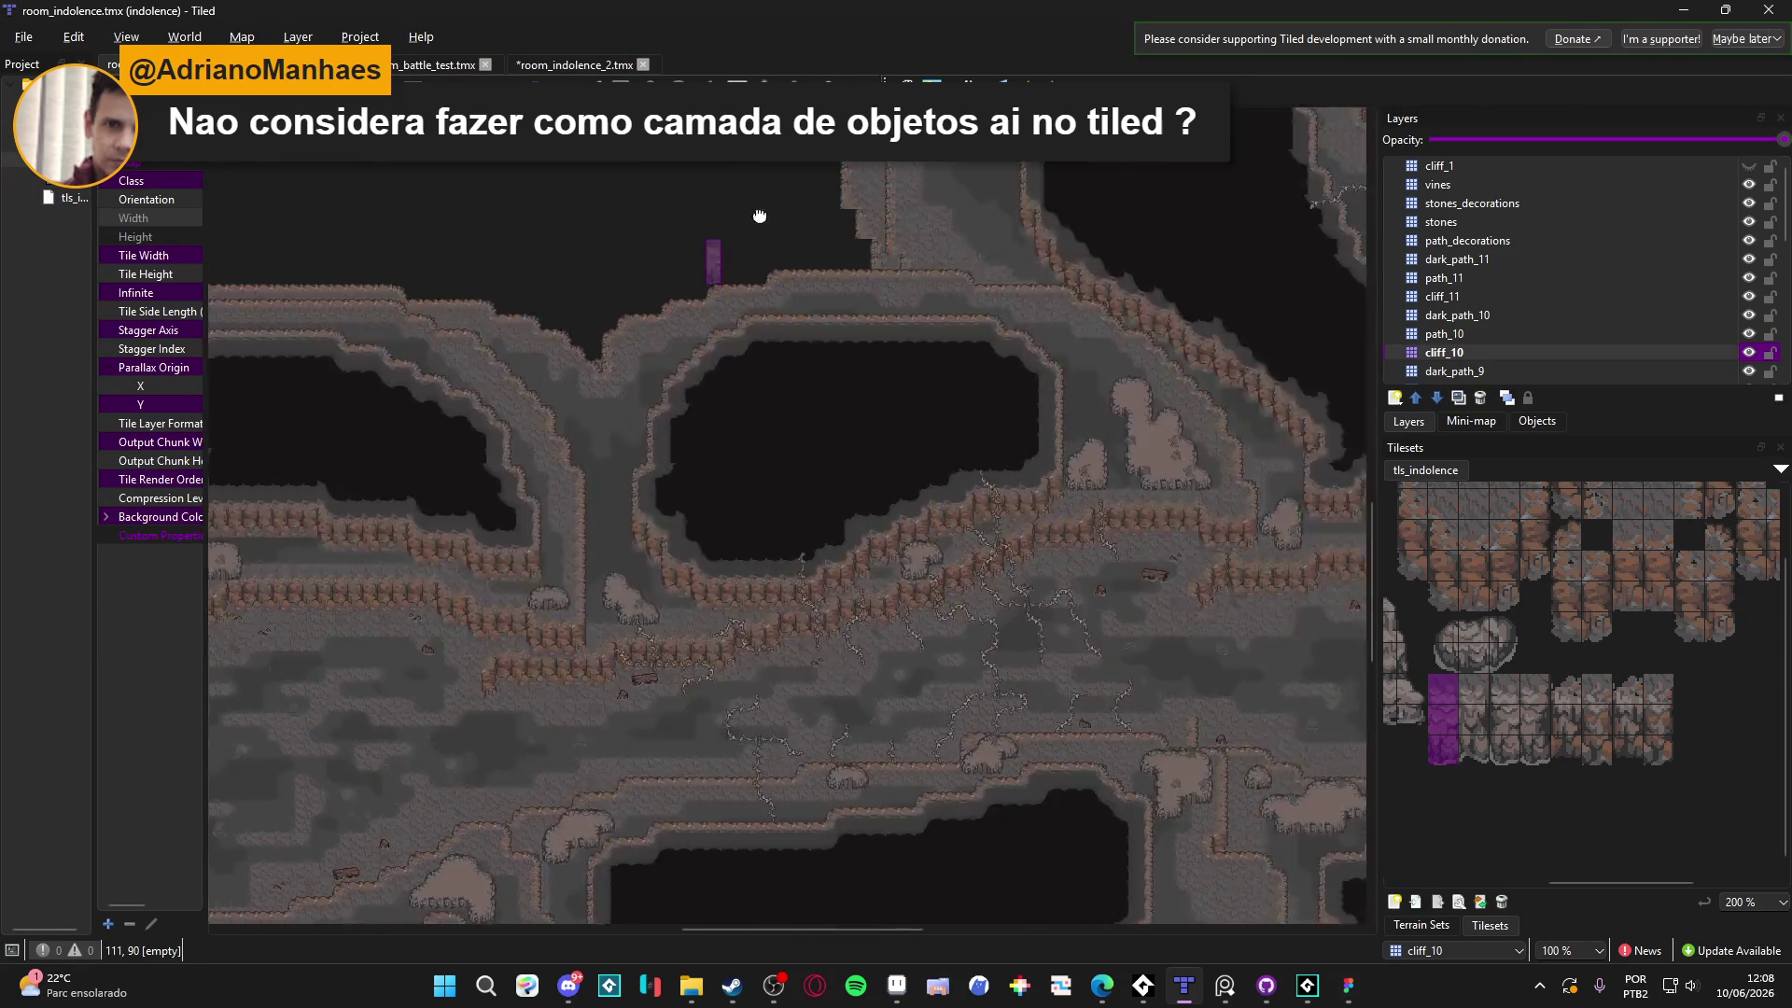
ctrl+scroll(462, 552, up, 4)
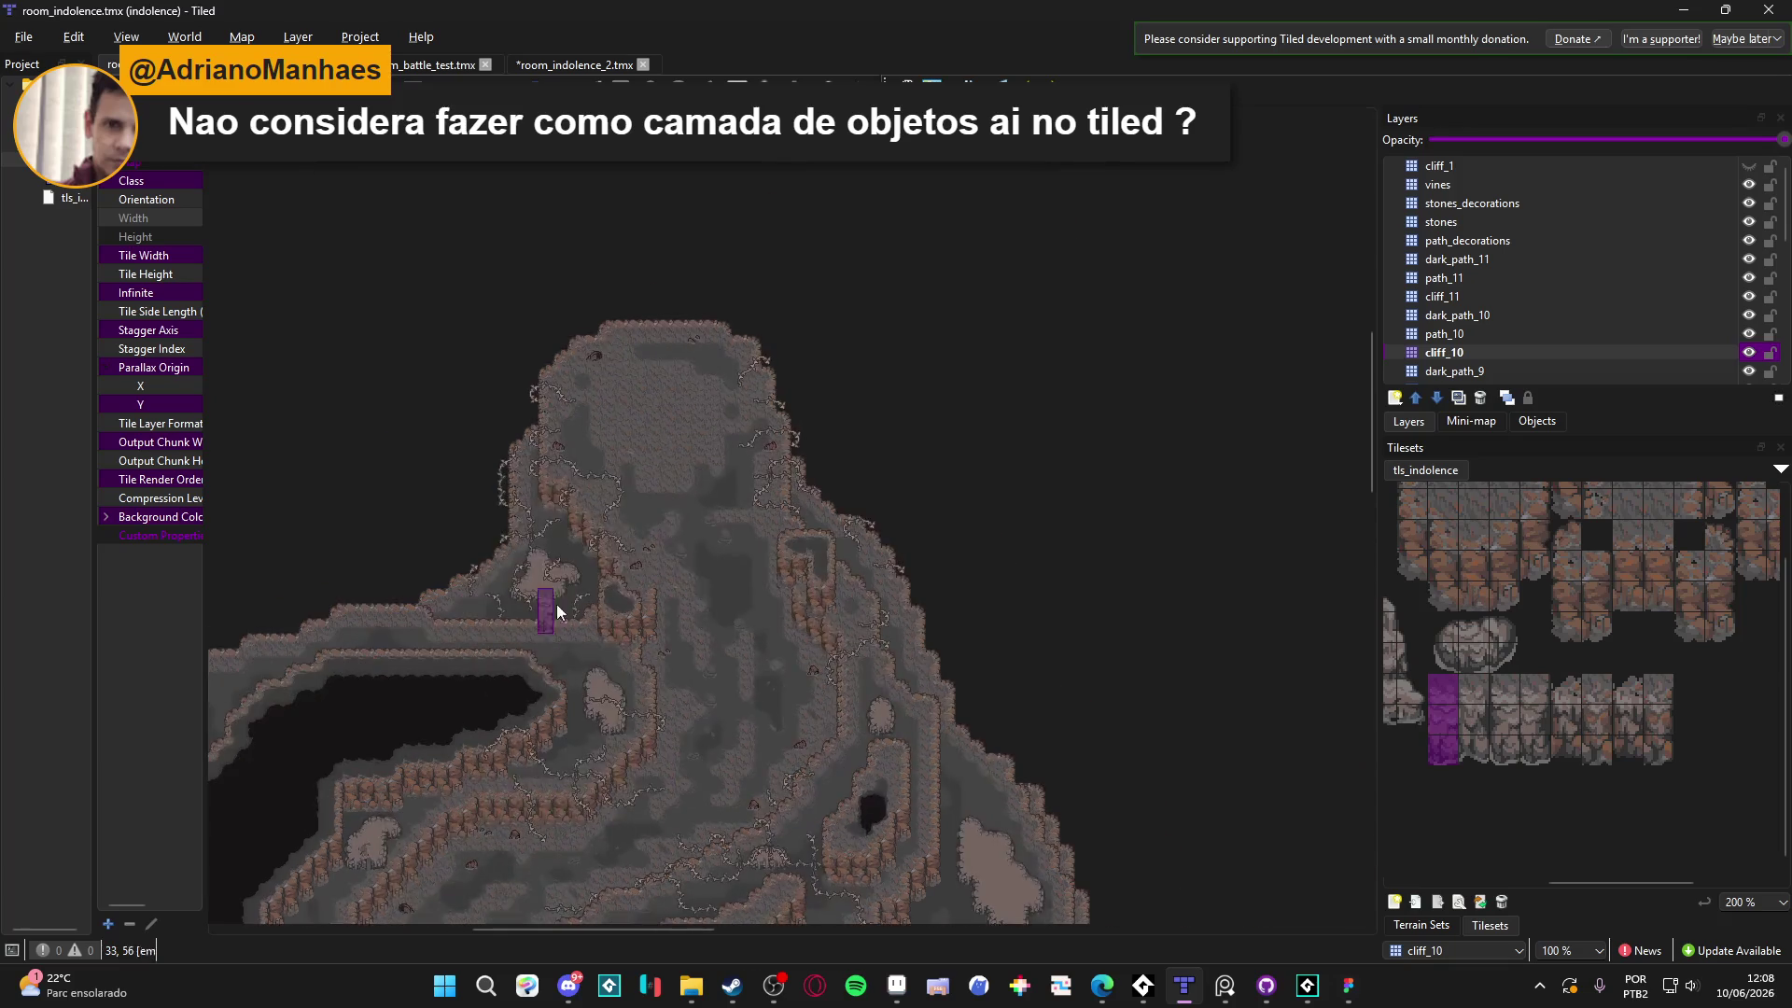
scroll(673, 433, down, 5)
ctrl+scroll(674, 397, down, 1)
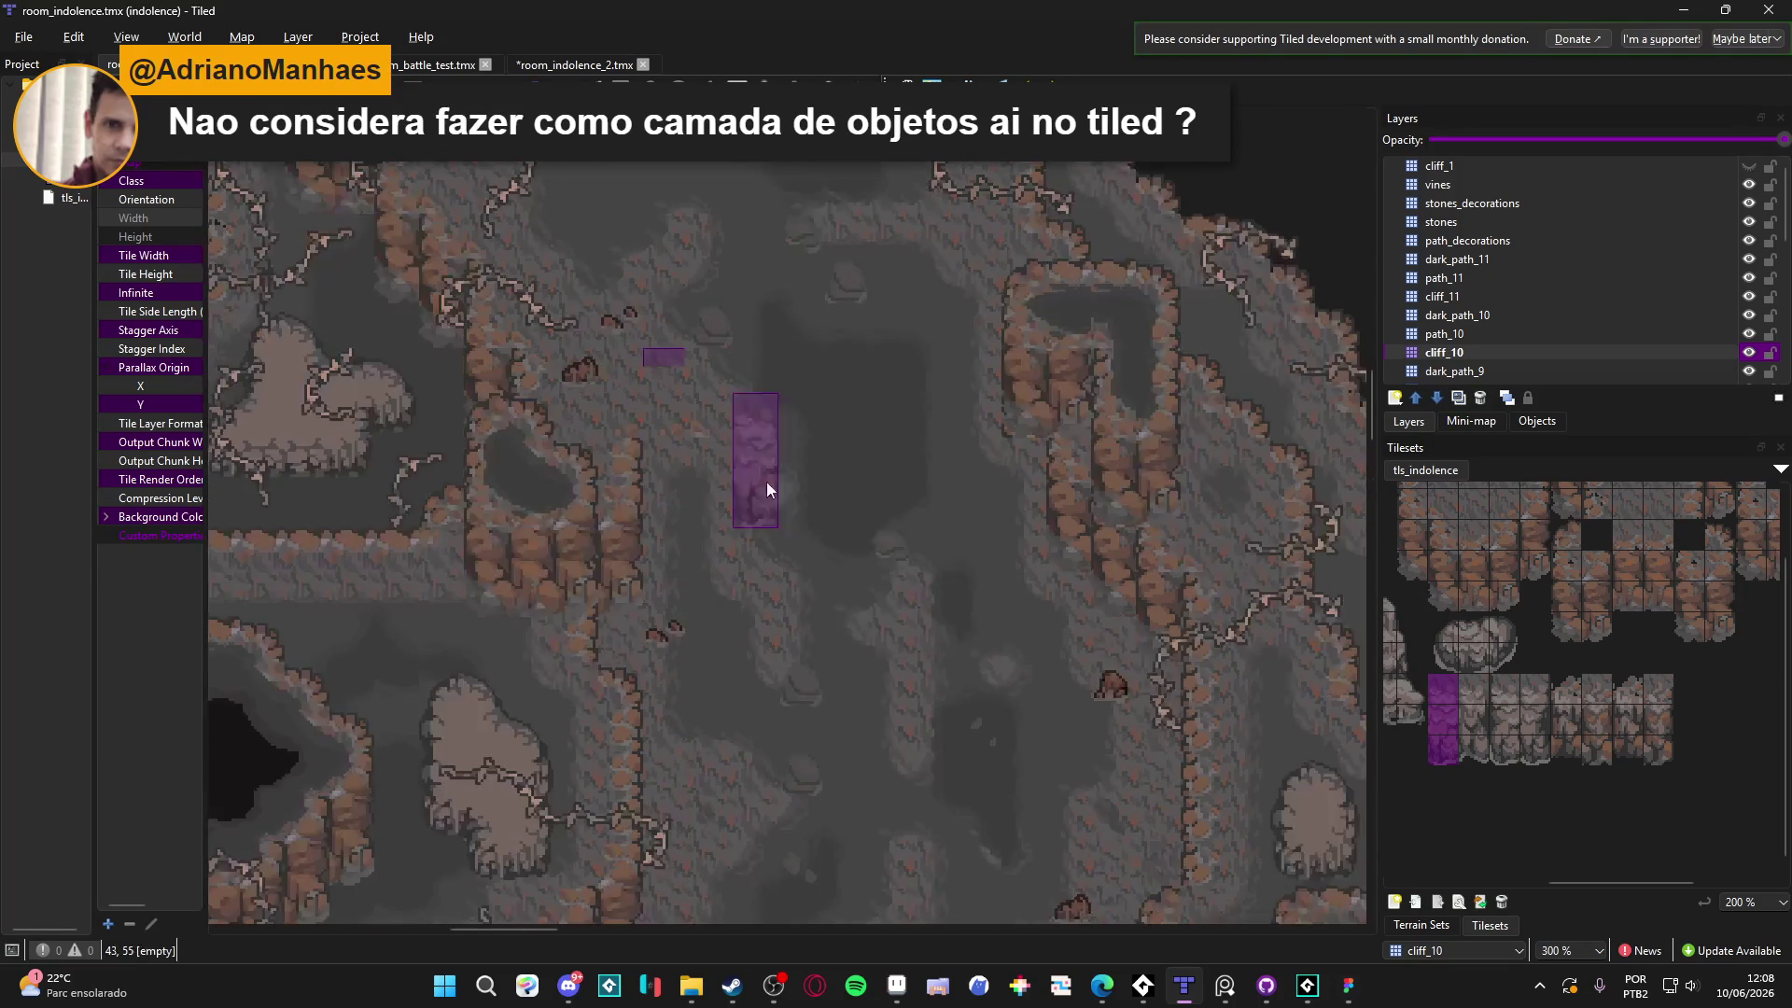
click(1307, 987)
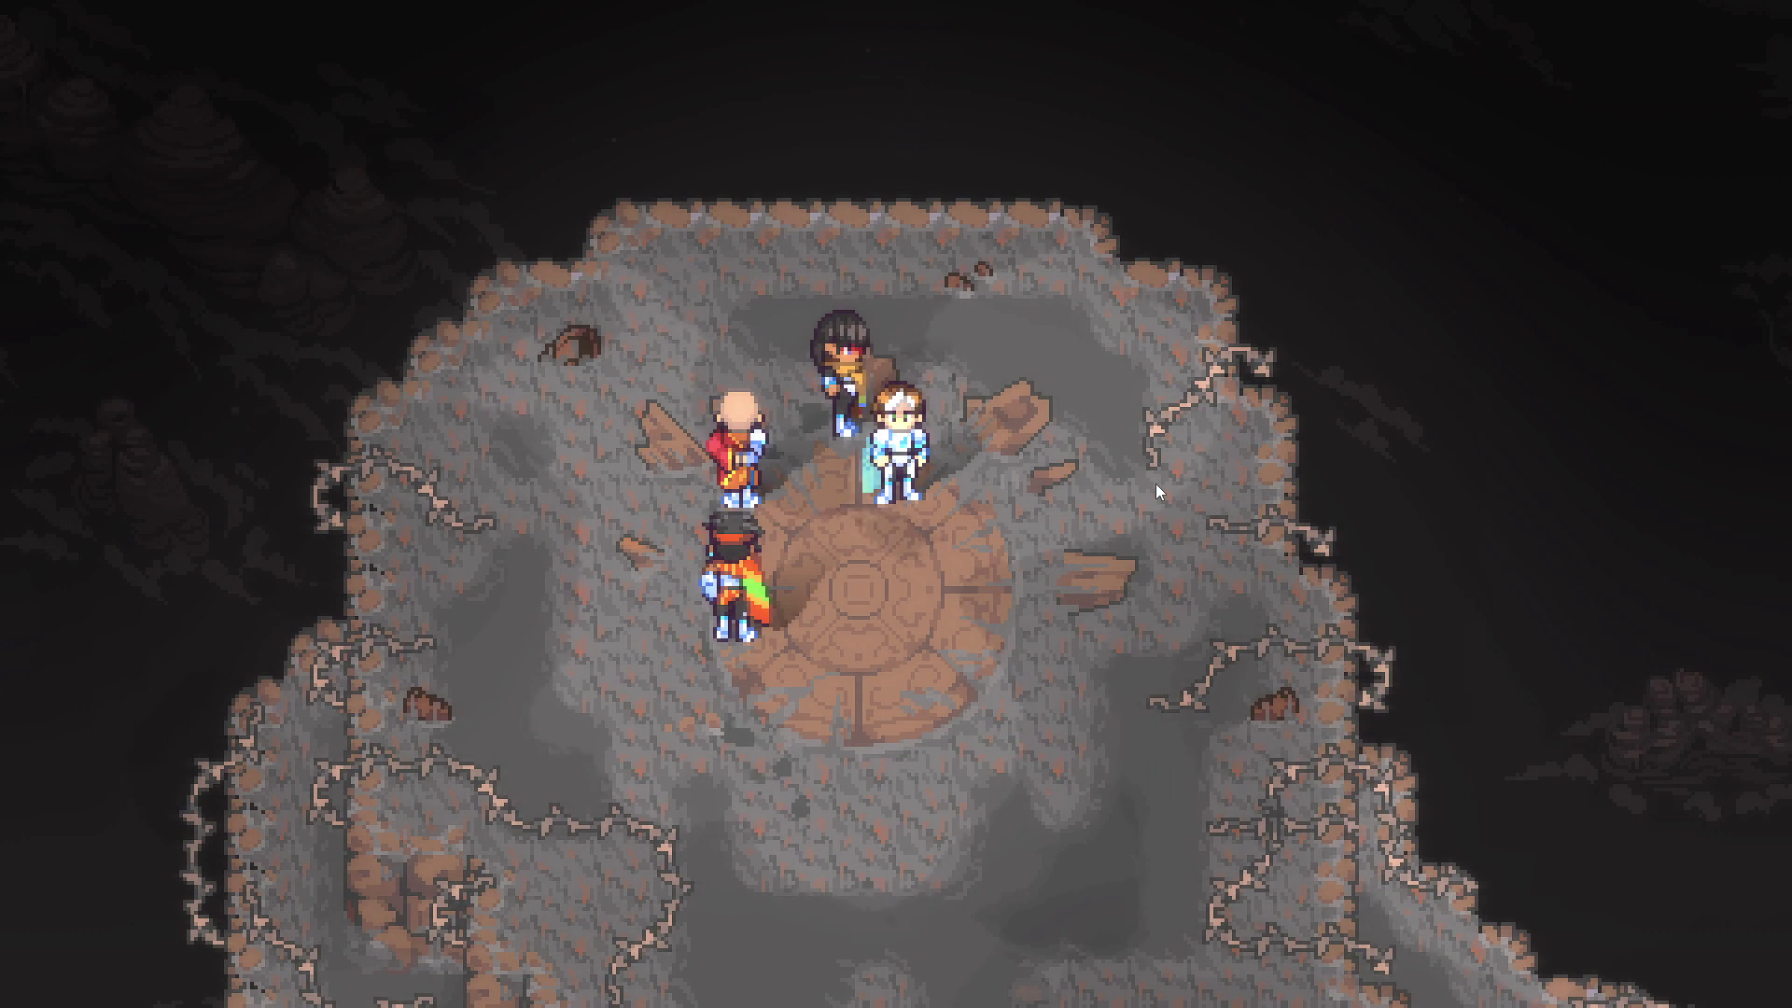
Walk the party south from the stone circle, winding south-west and south-east along the cliffs
key(Down)
key(Down)
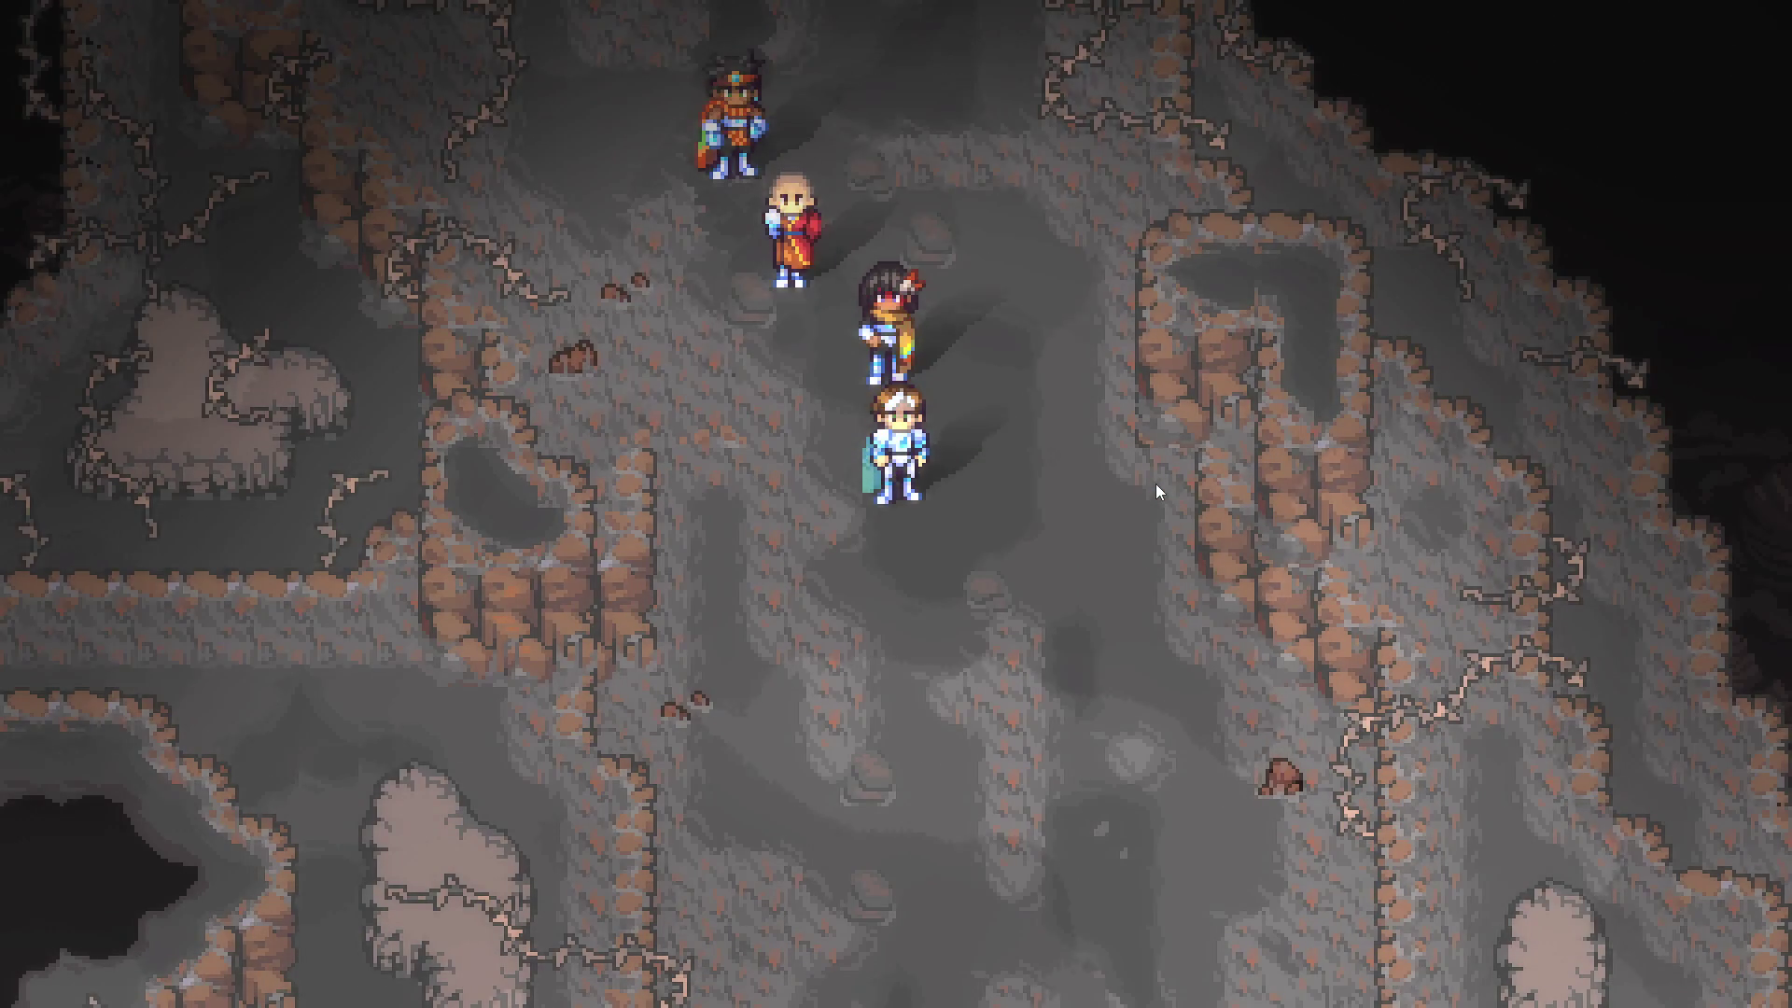
key(Down)
key(Down)
key(Left)
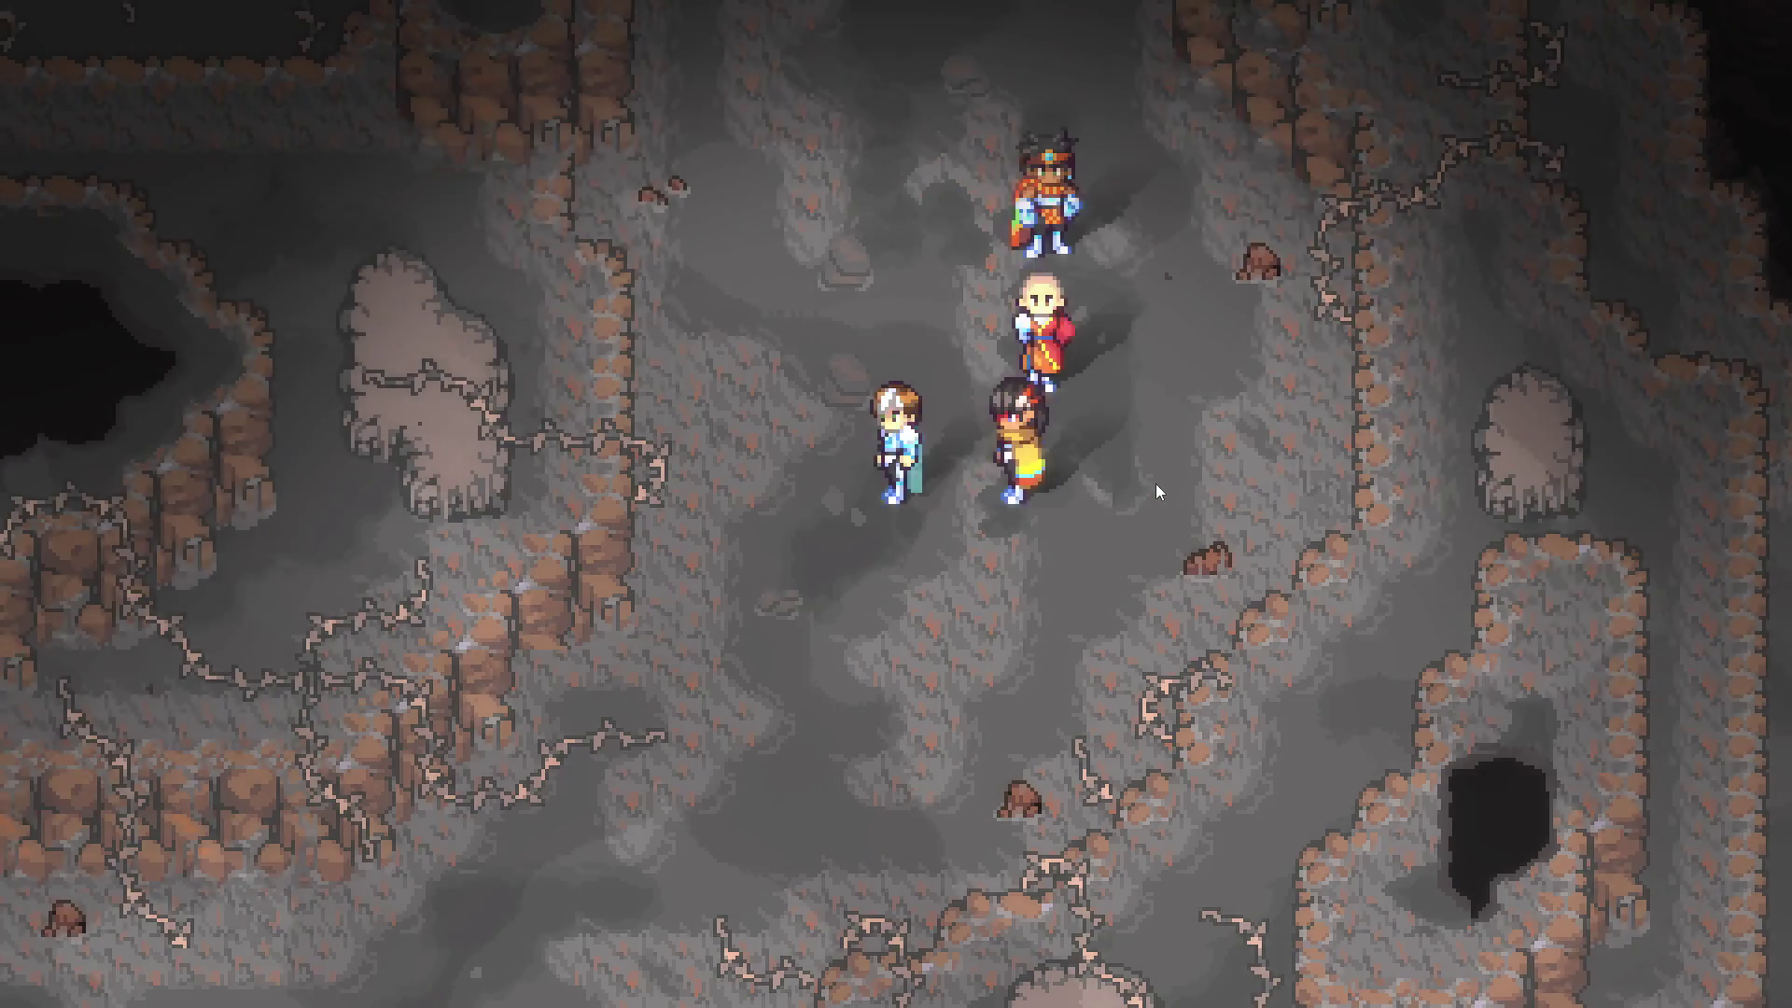
key(Left)
key(Down)
key(Left)
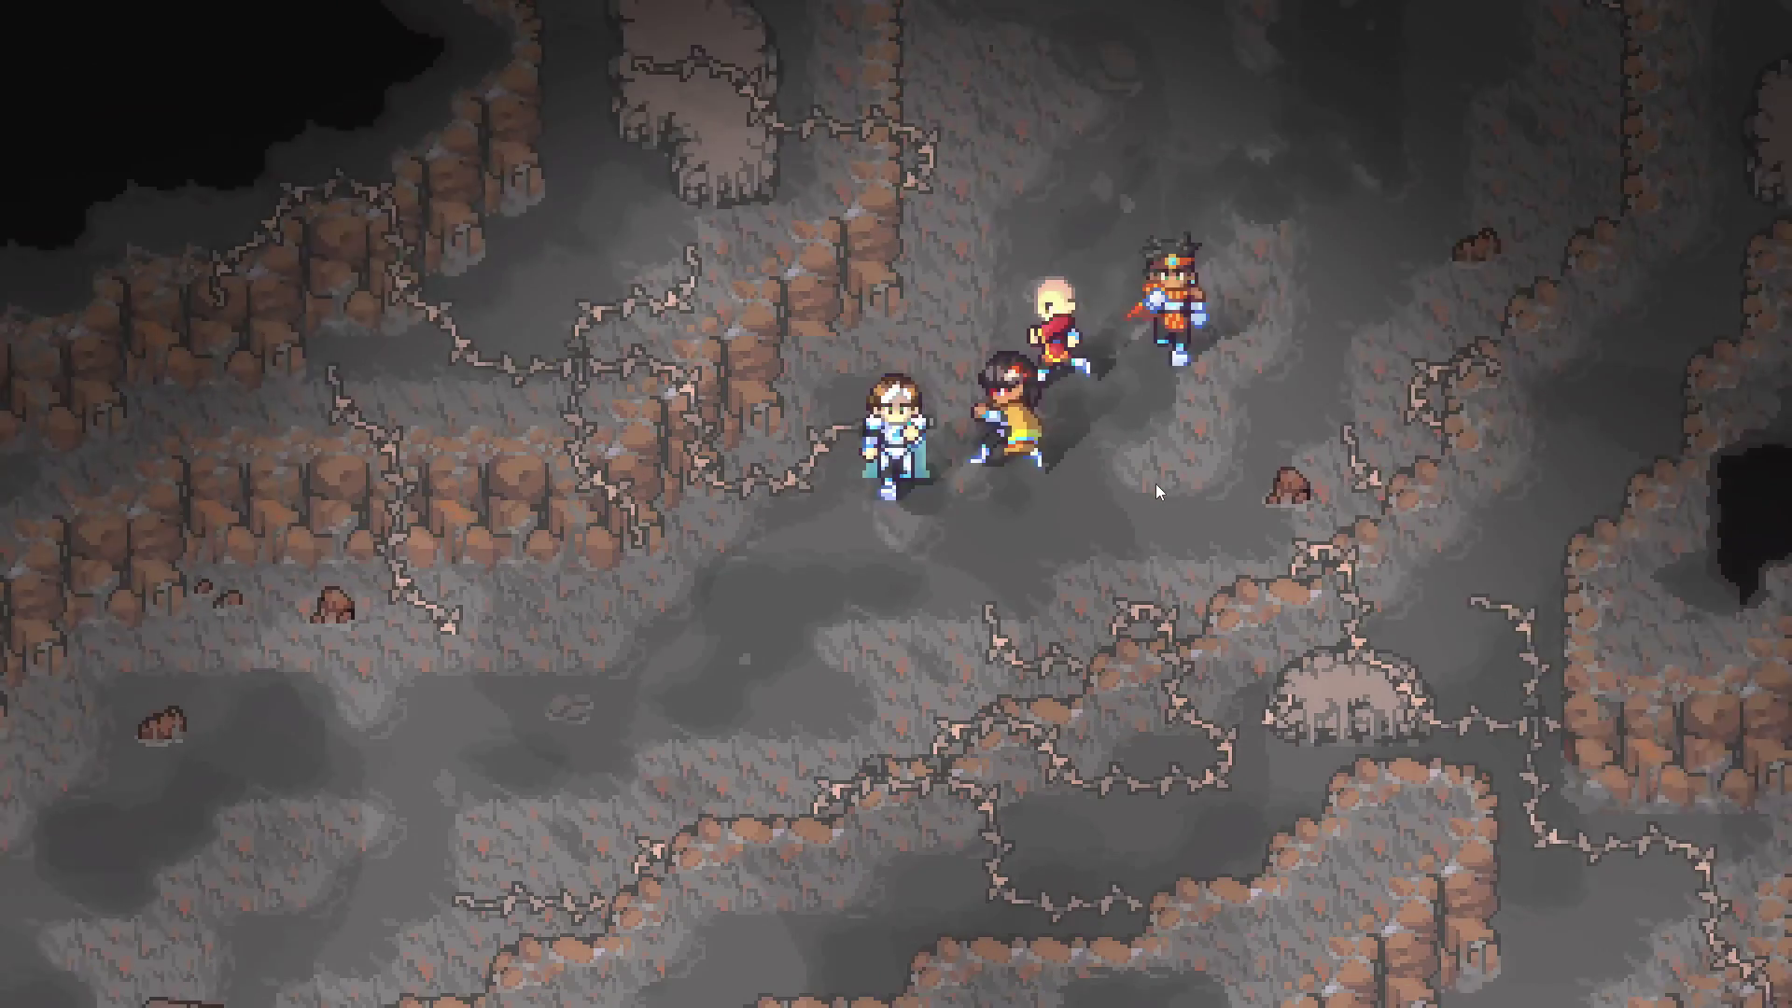
key(Down)
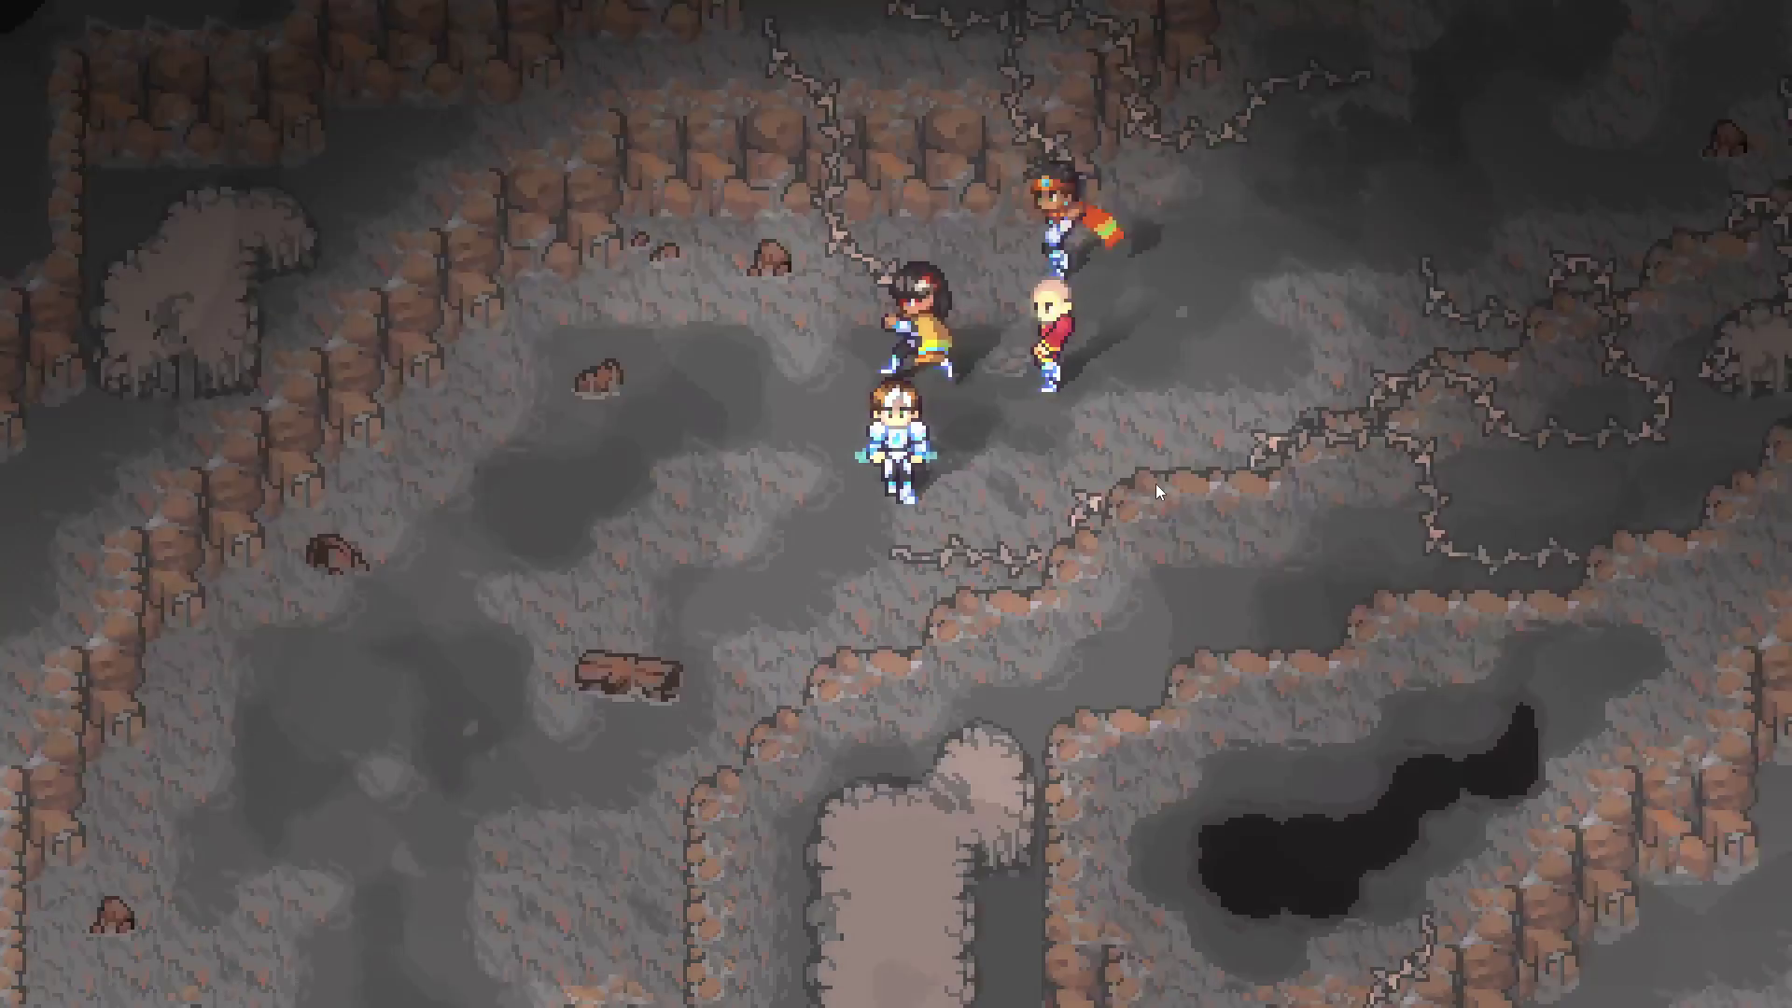
key(Left)
key(Down)
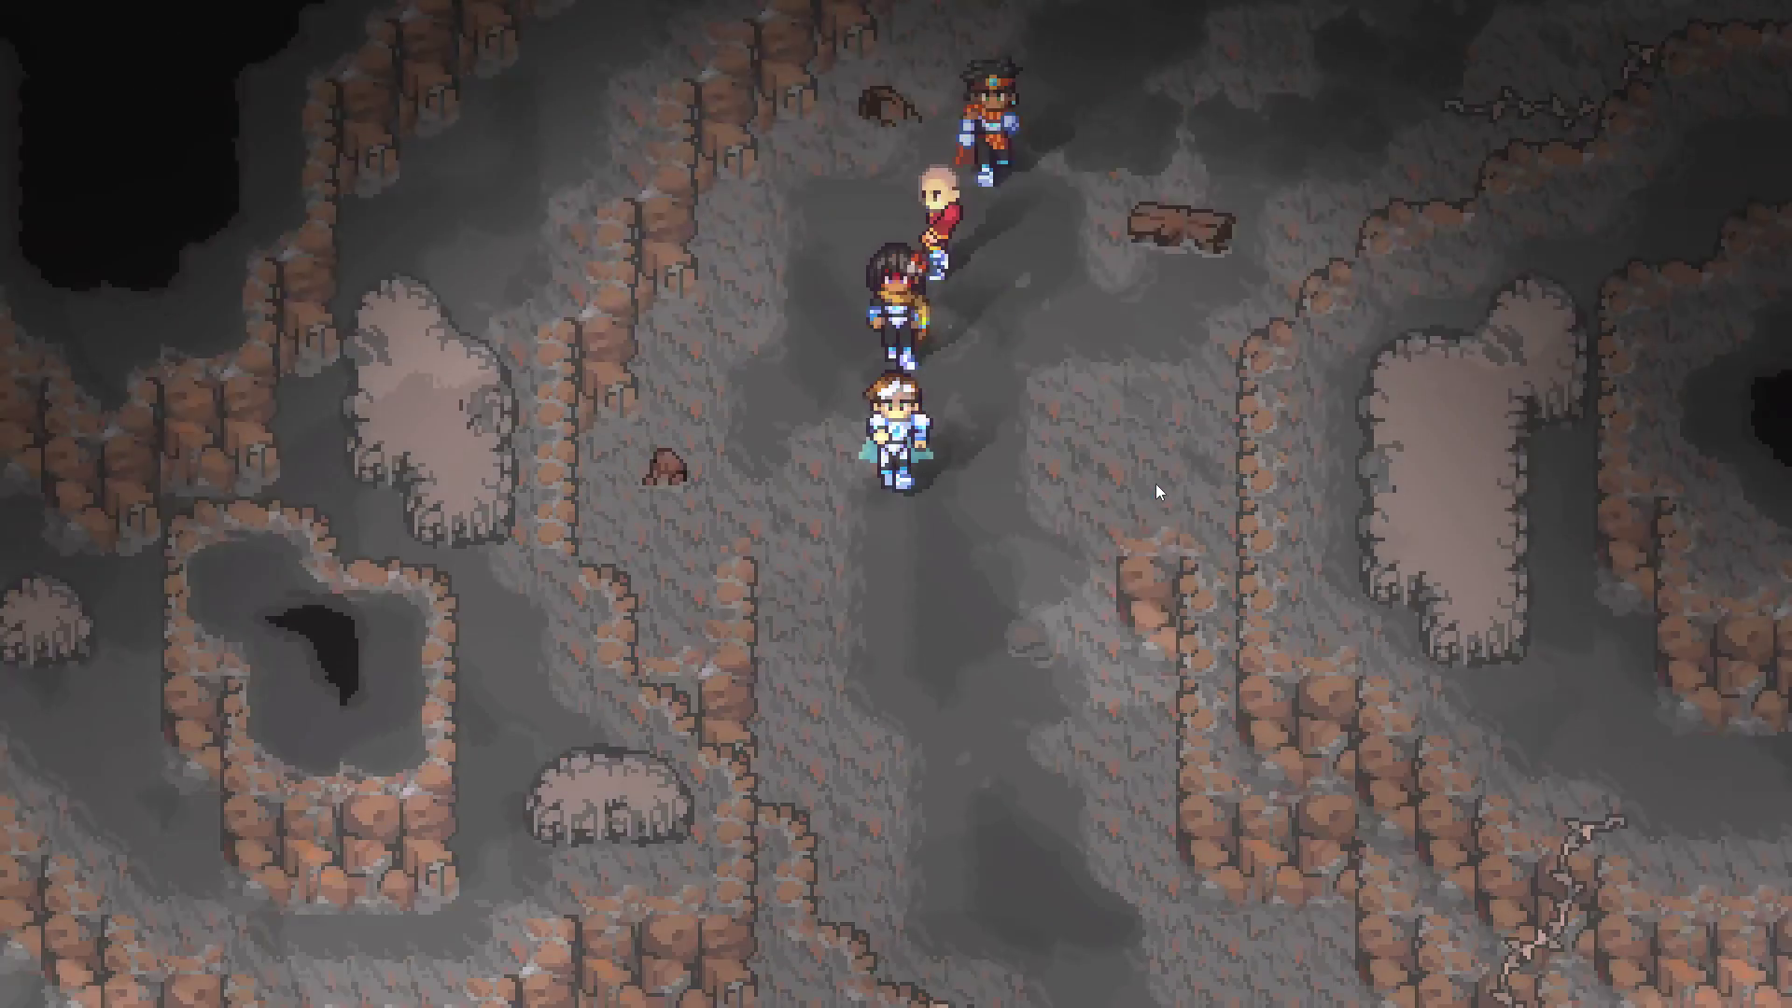
key(Right)
key(Down)
key(Right)
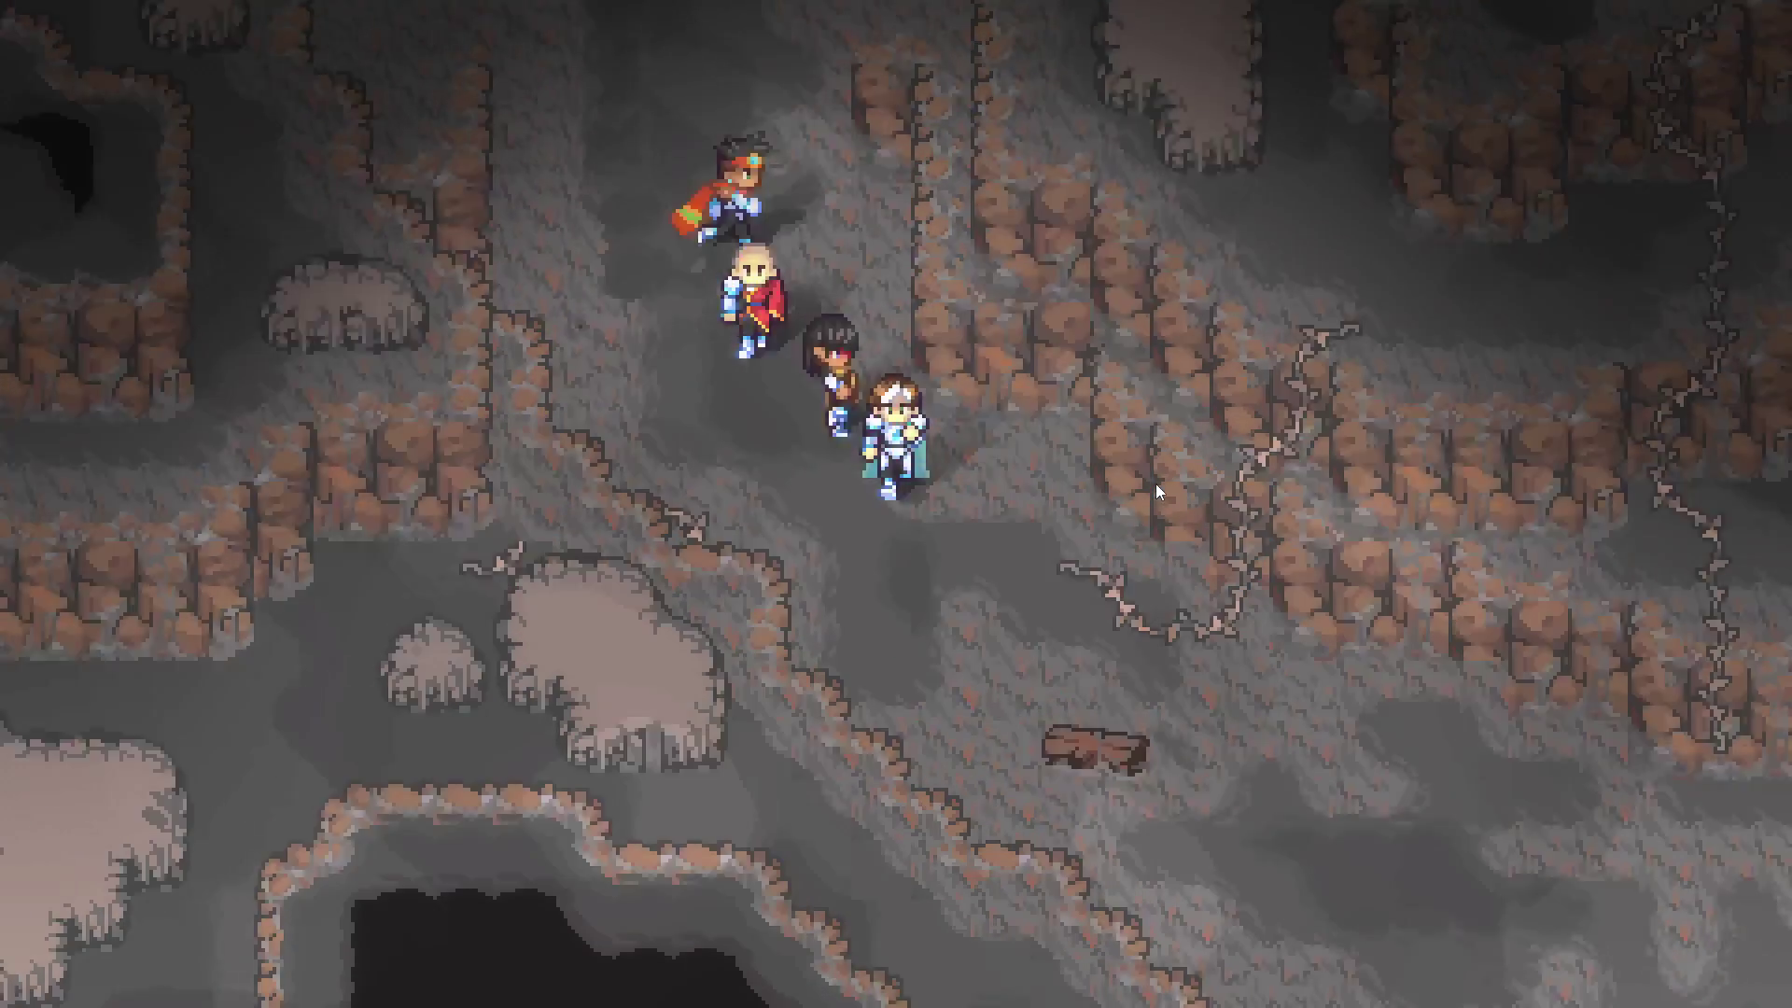
key(Down)
key(Right)
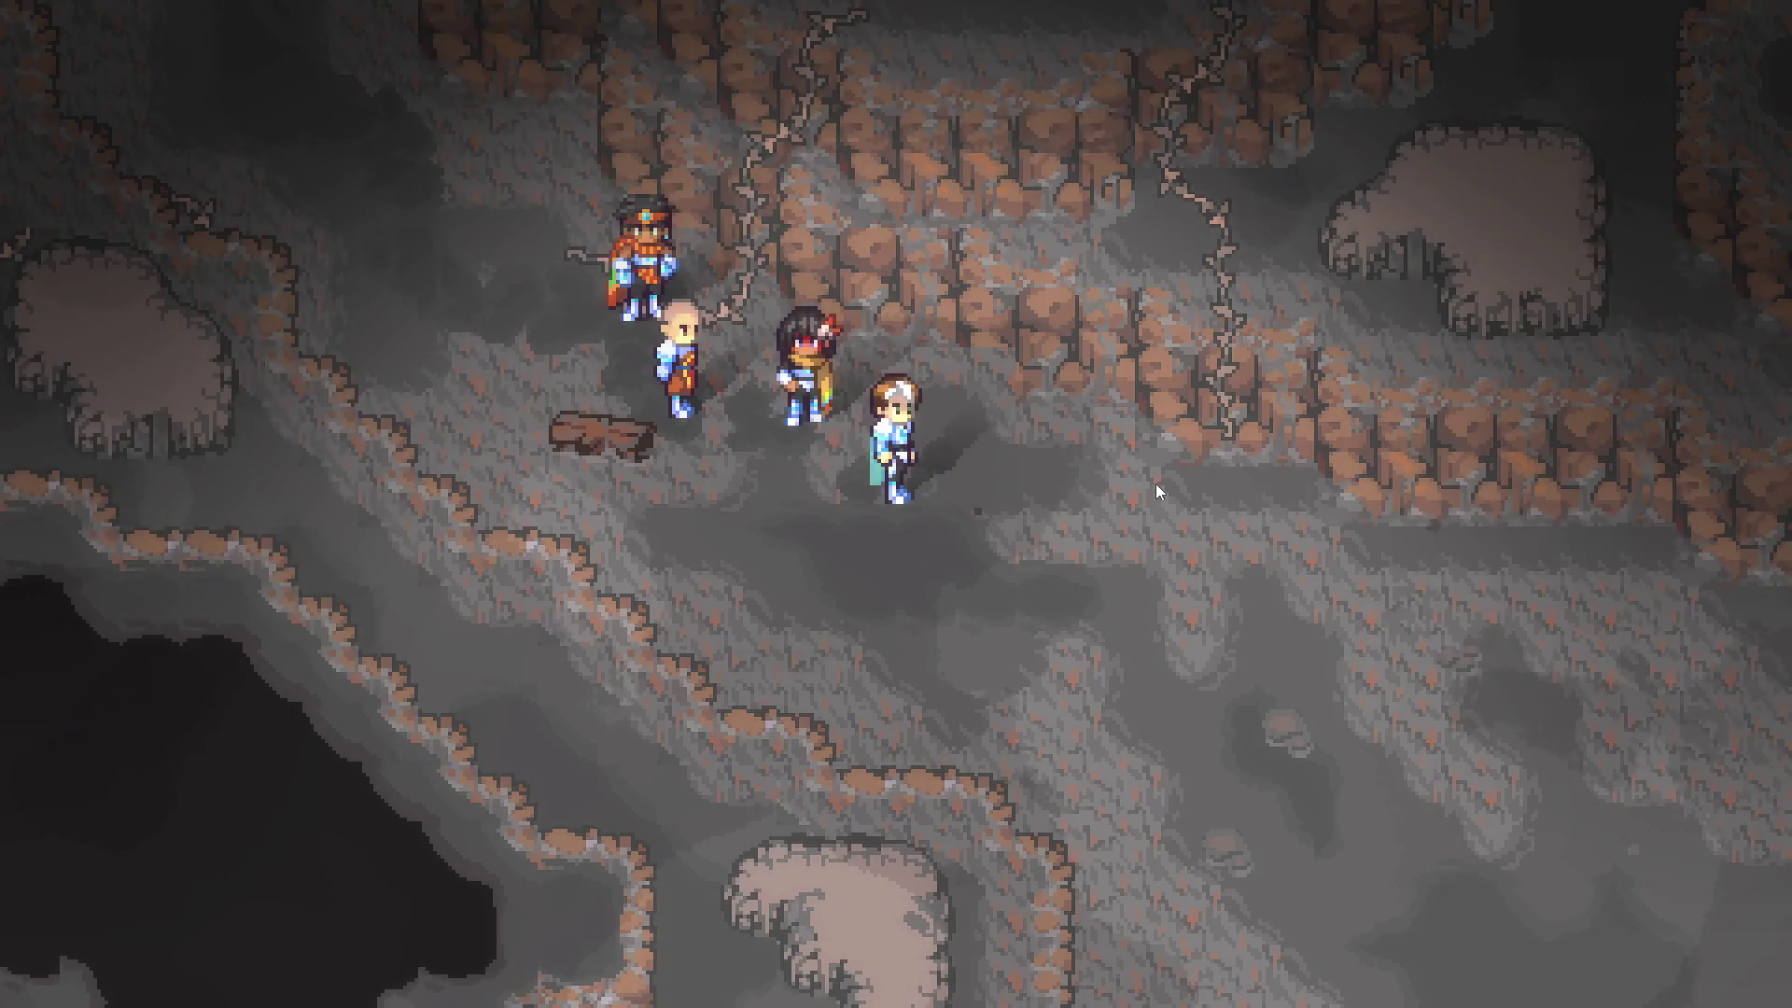
key(Down)
key(Right)
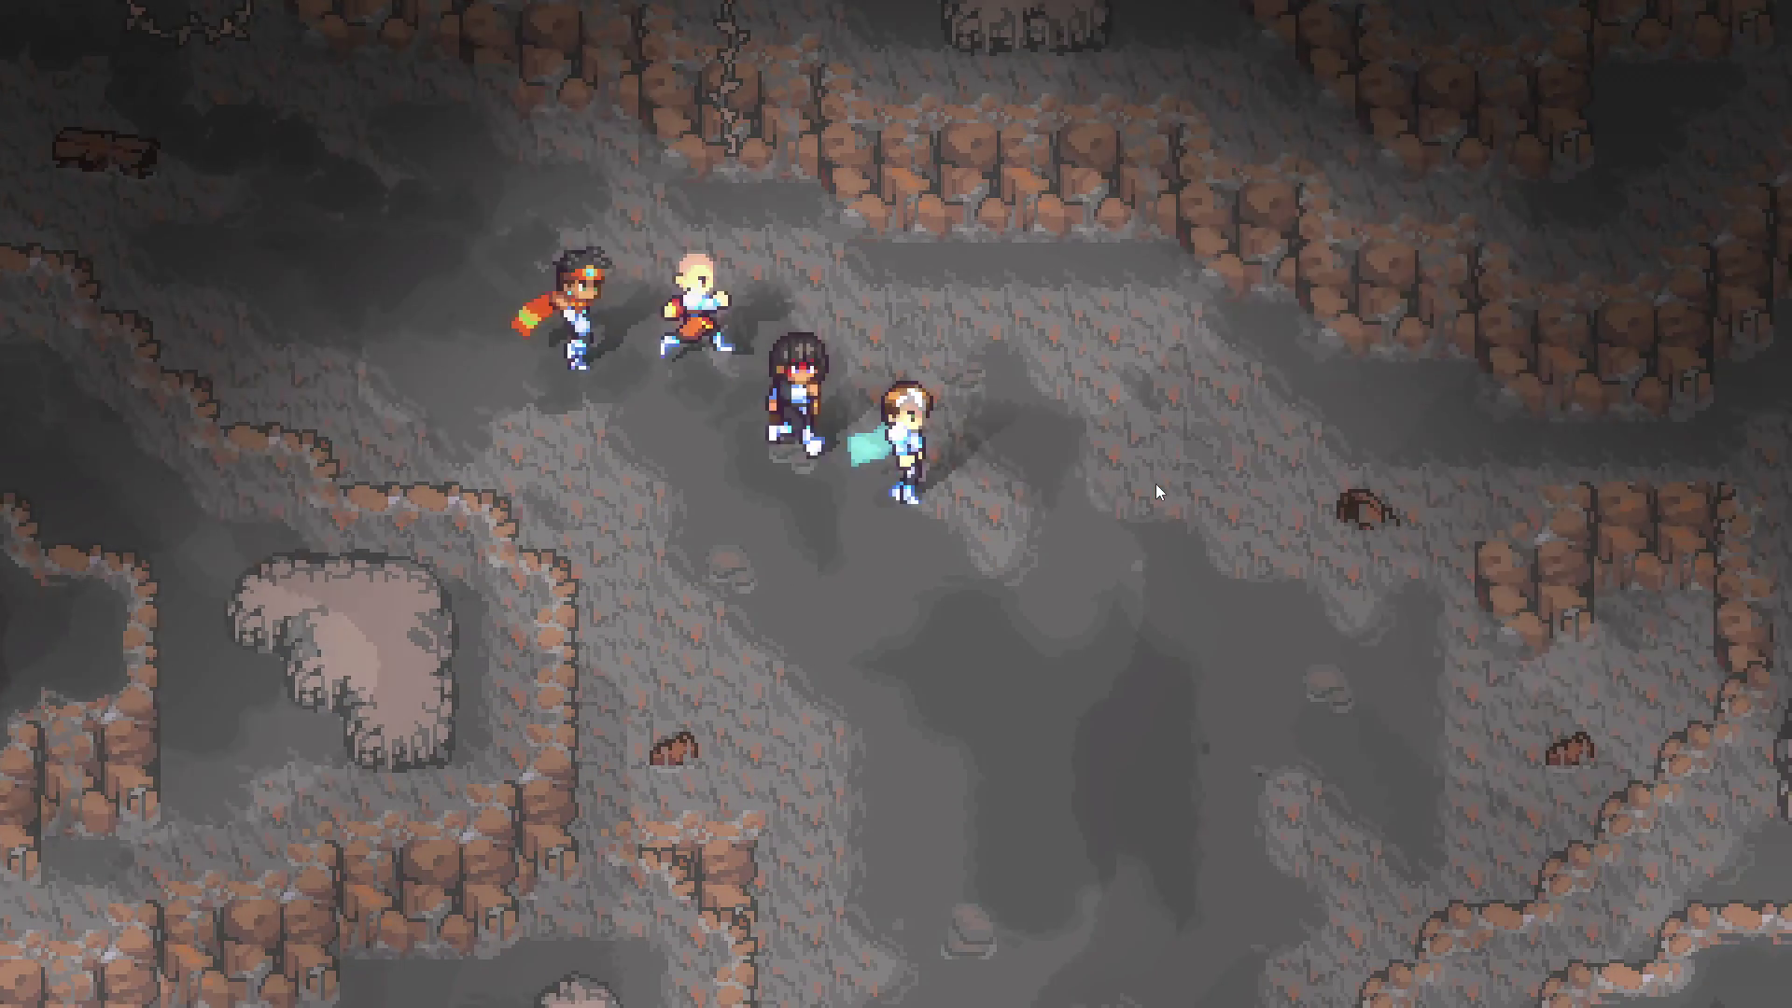
key(Down)
key(Left)
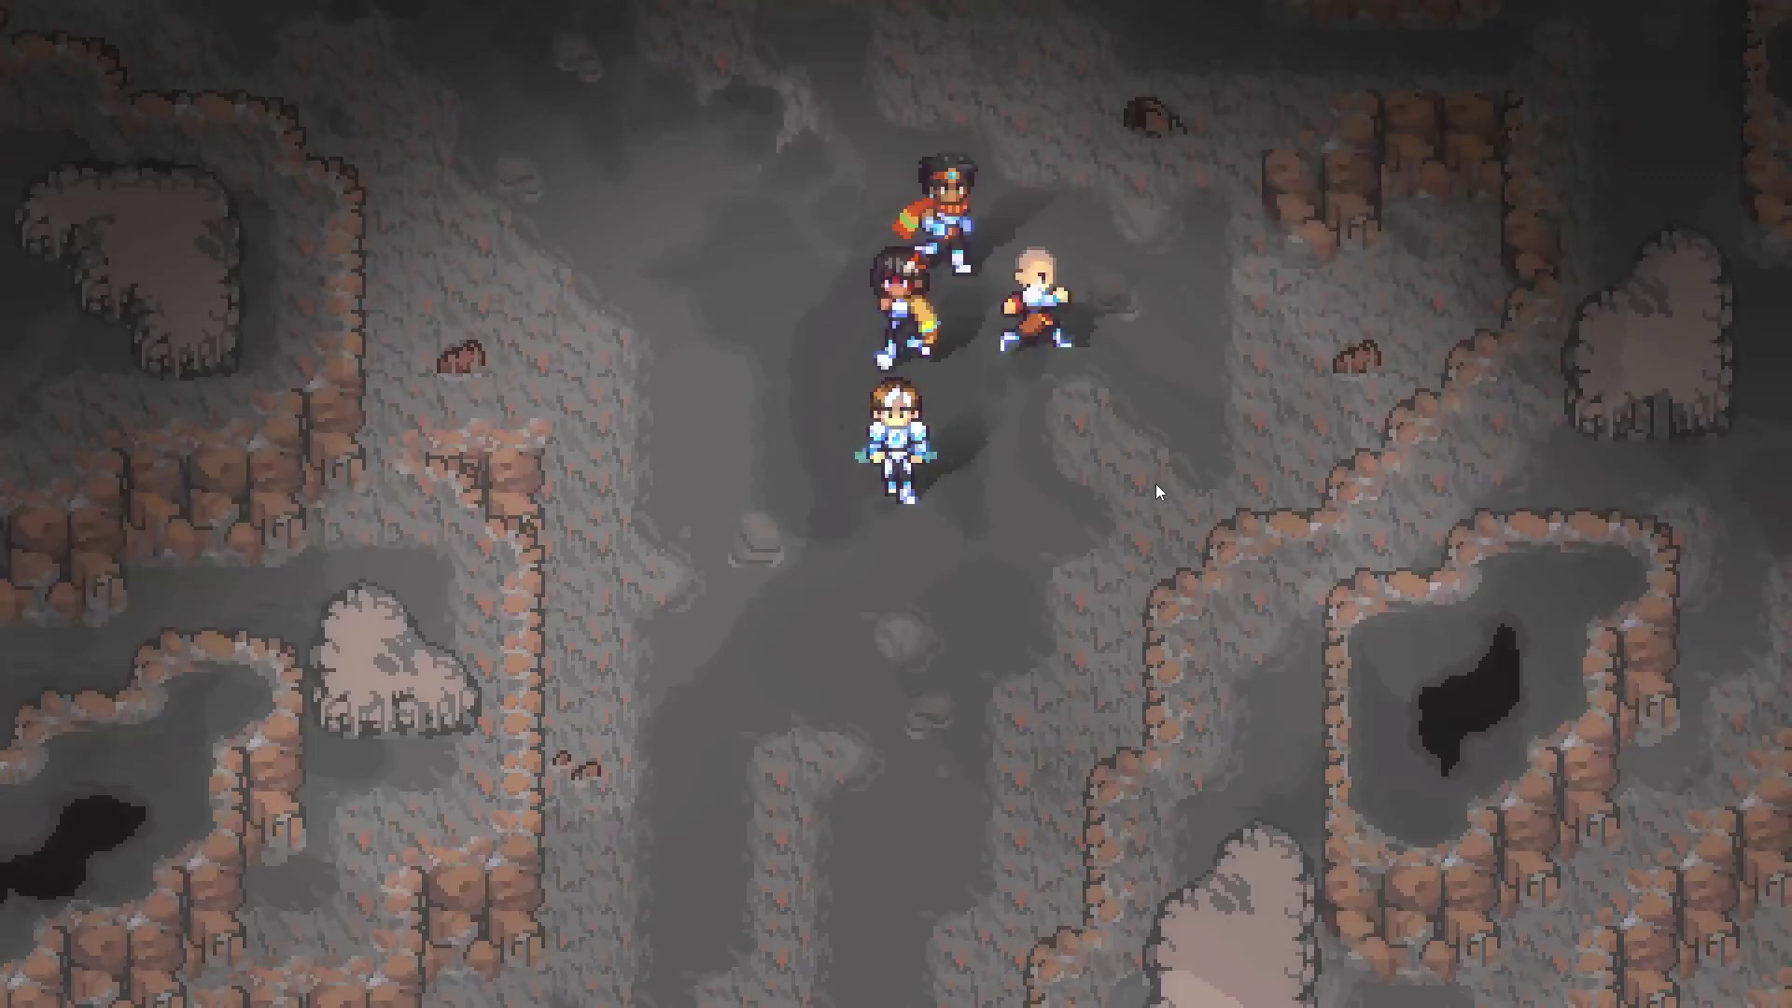
key(Down)
key(Left)
key(Down)
Walk the party east along the cliff edge and corridor onto the ledges and down the path
key(Right)
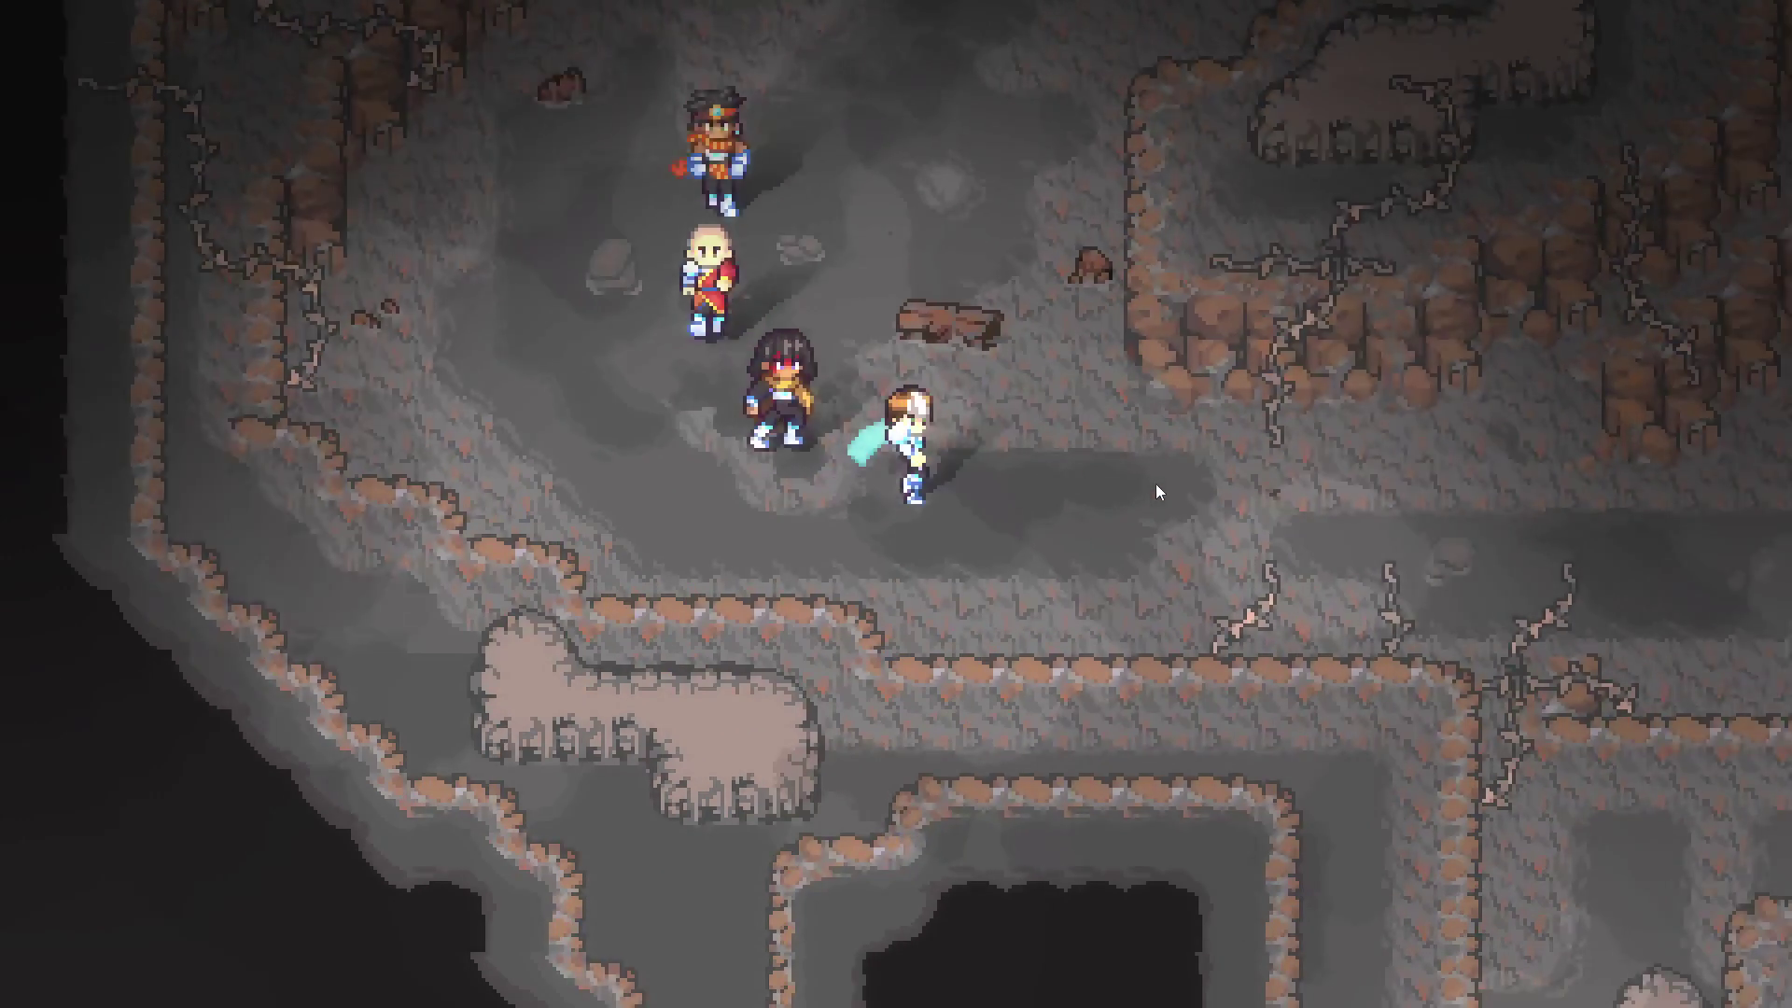
key(Up)
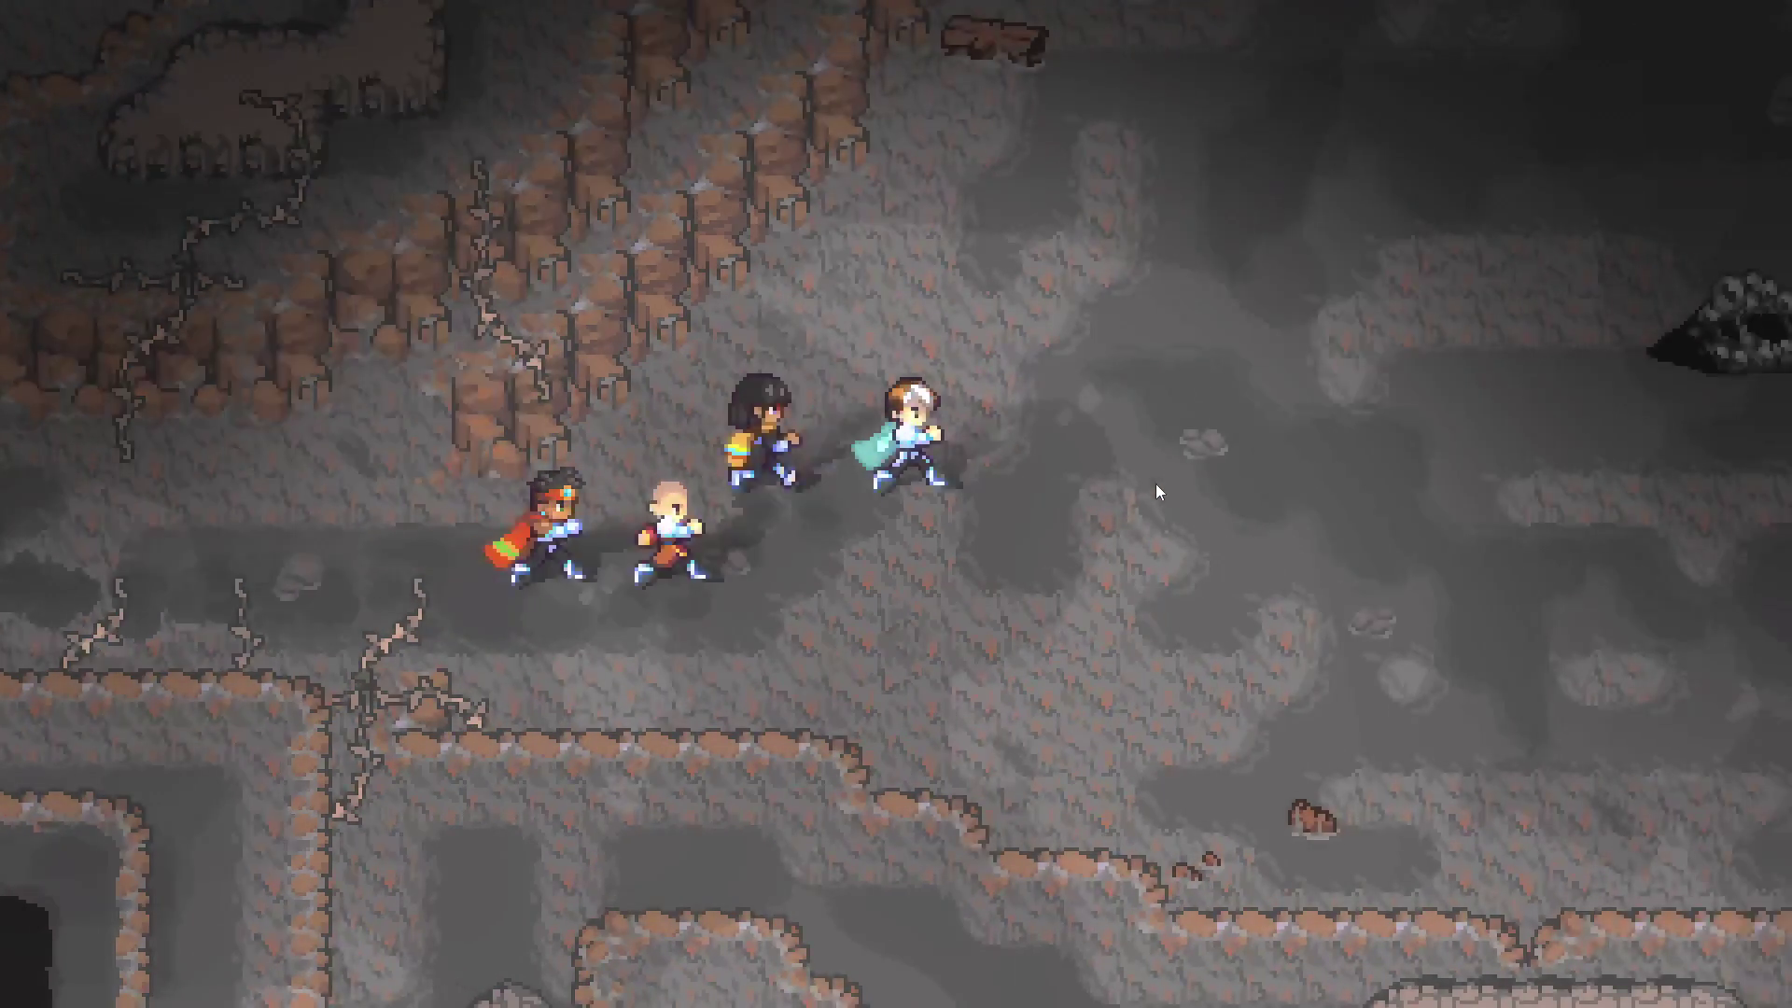
key(Right)
key(Right)
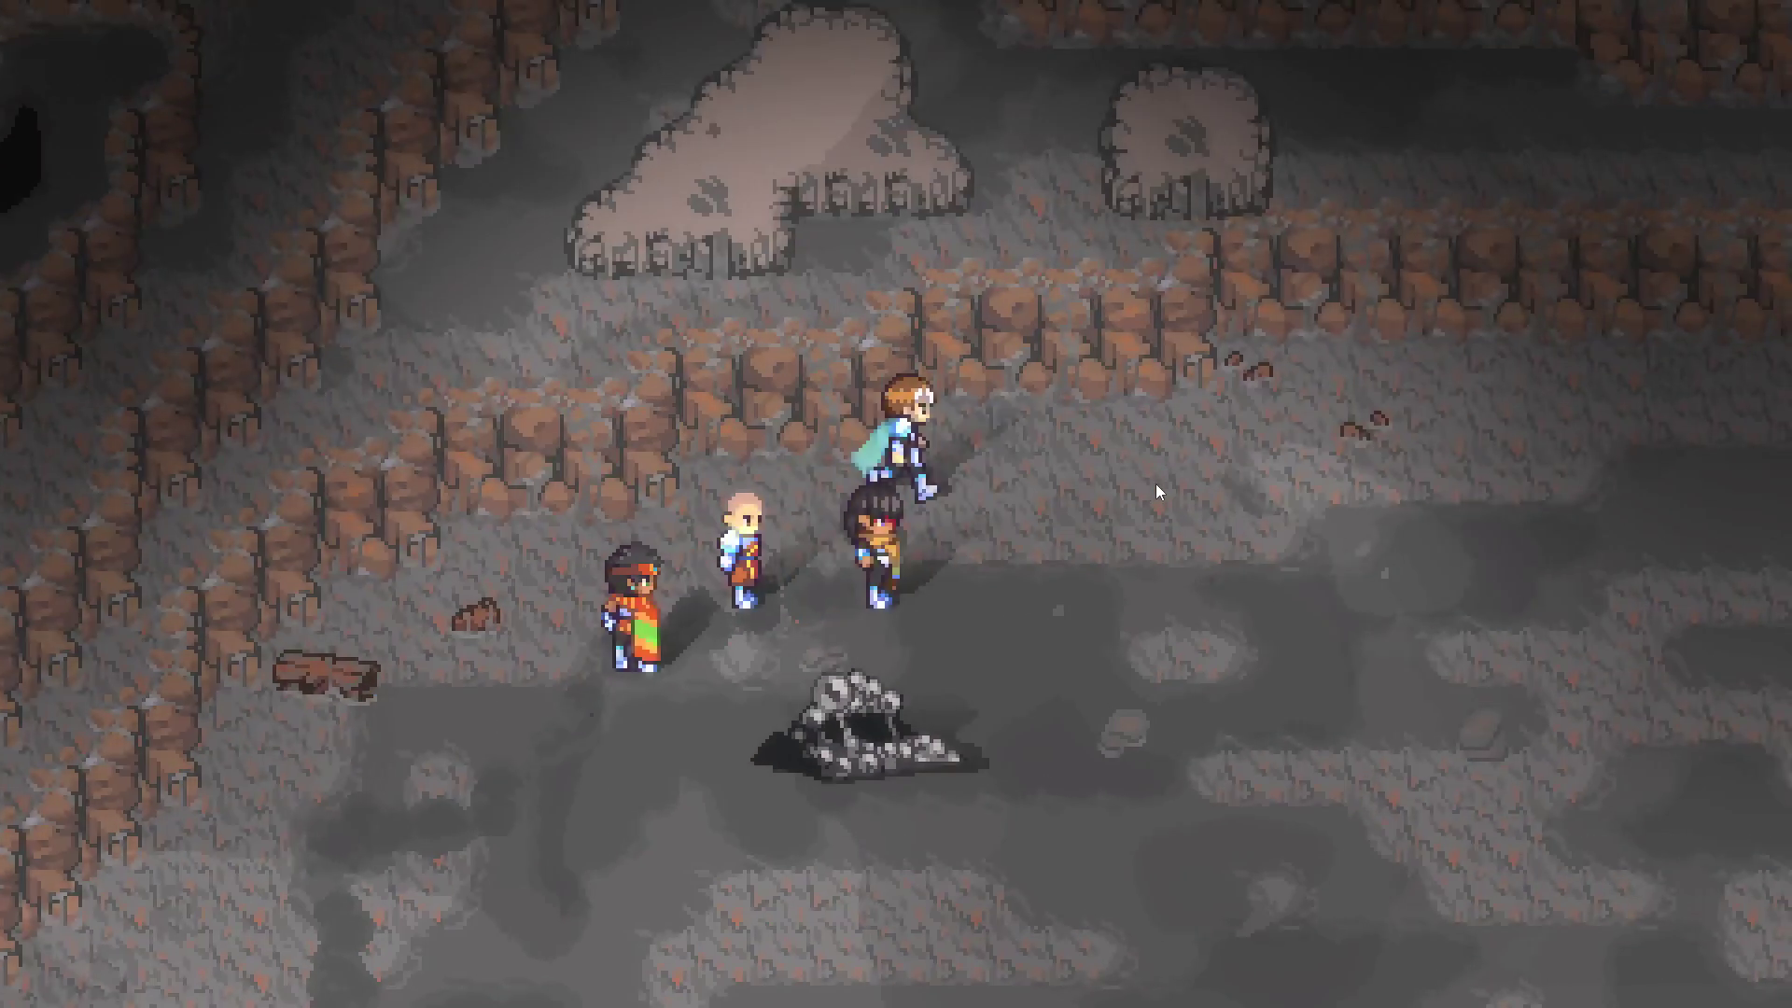
key(Up)
key(Right)
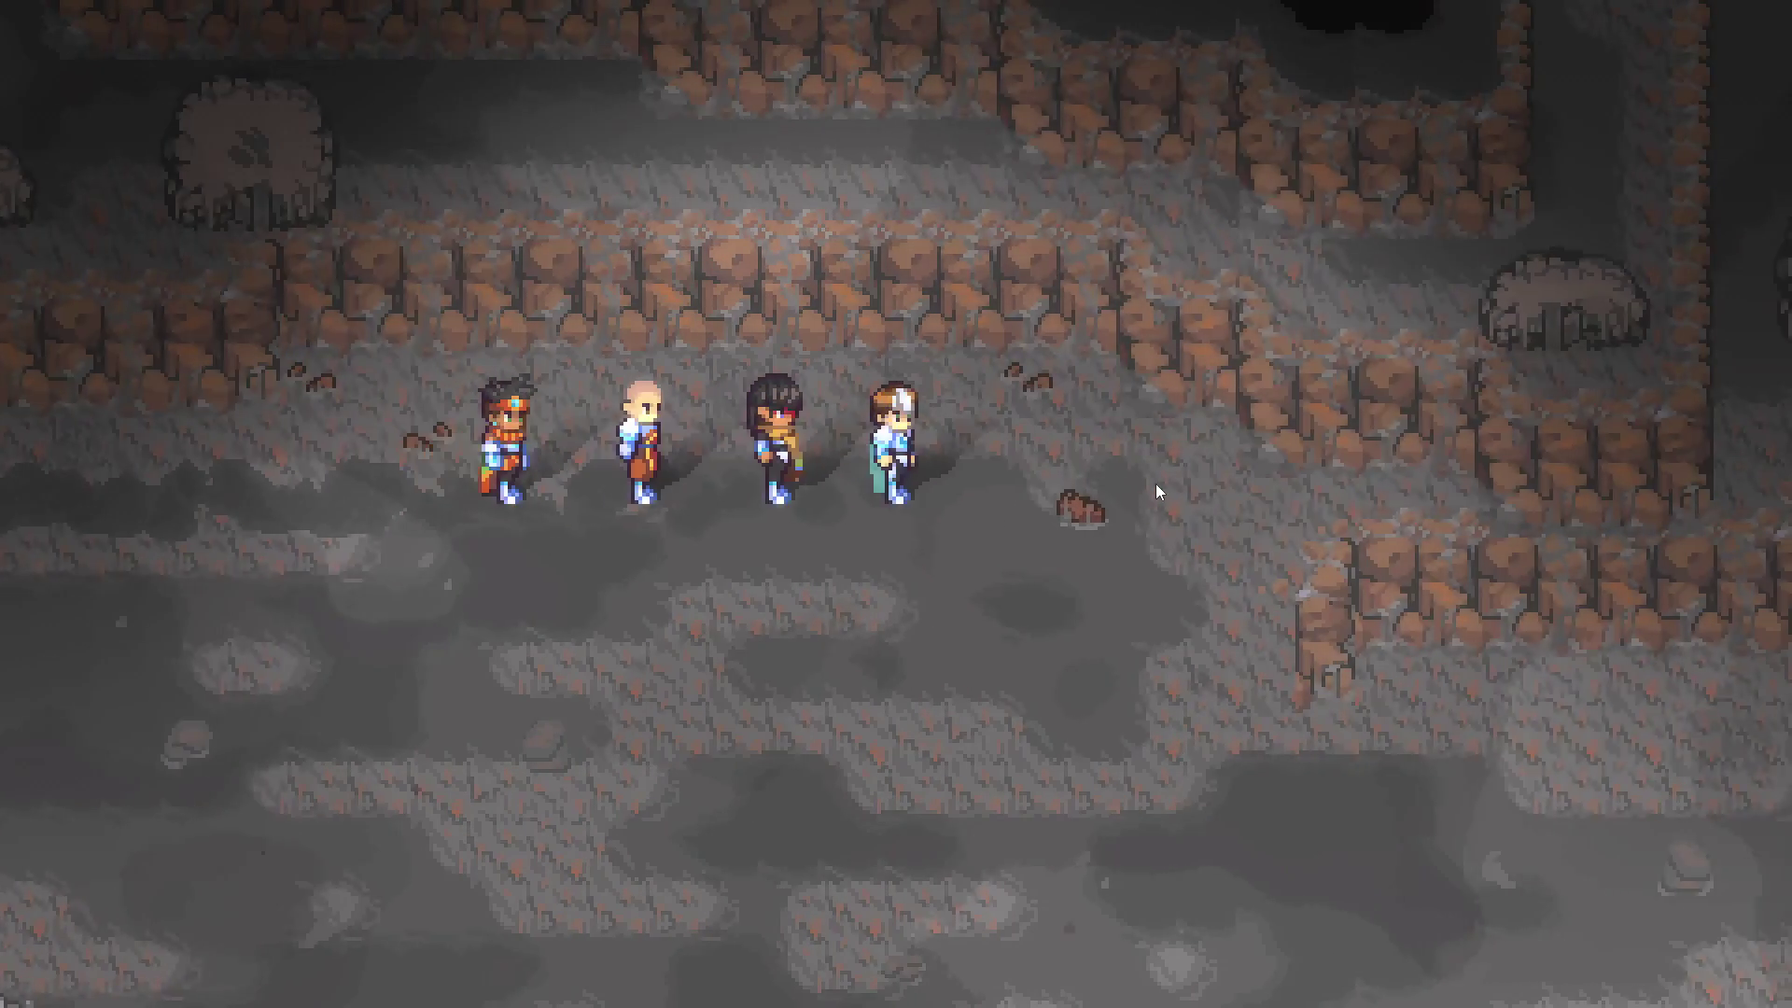
key(Down)
key(Right)
key(Right)
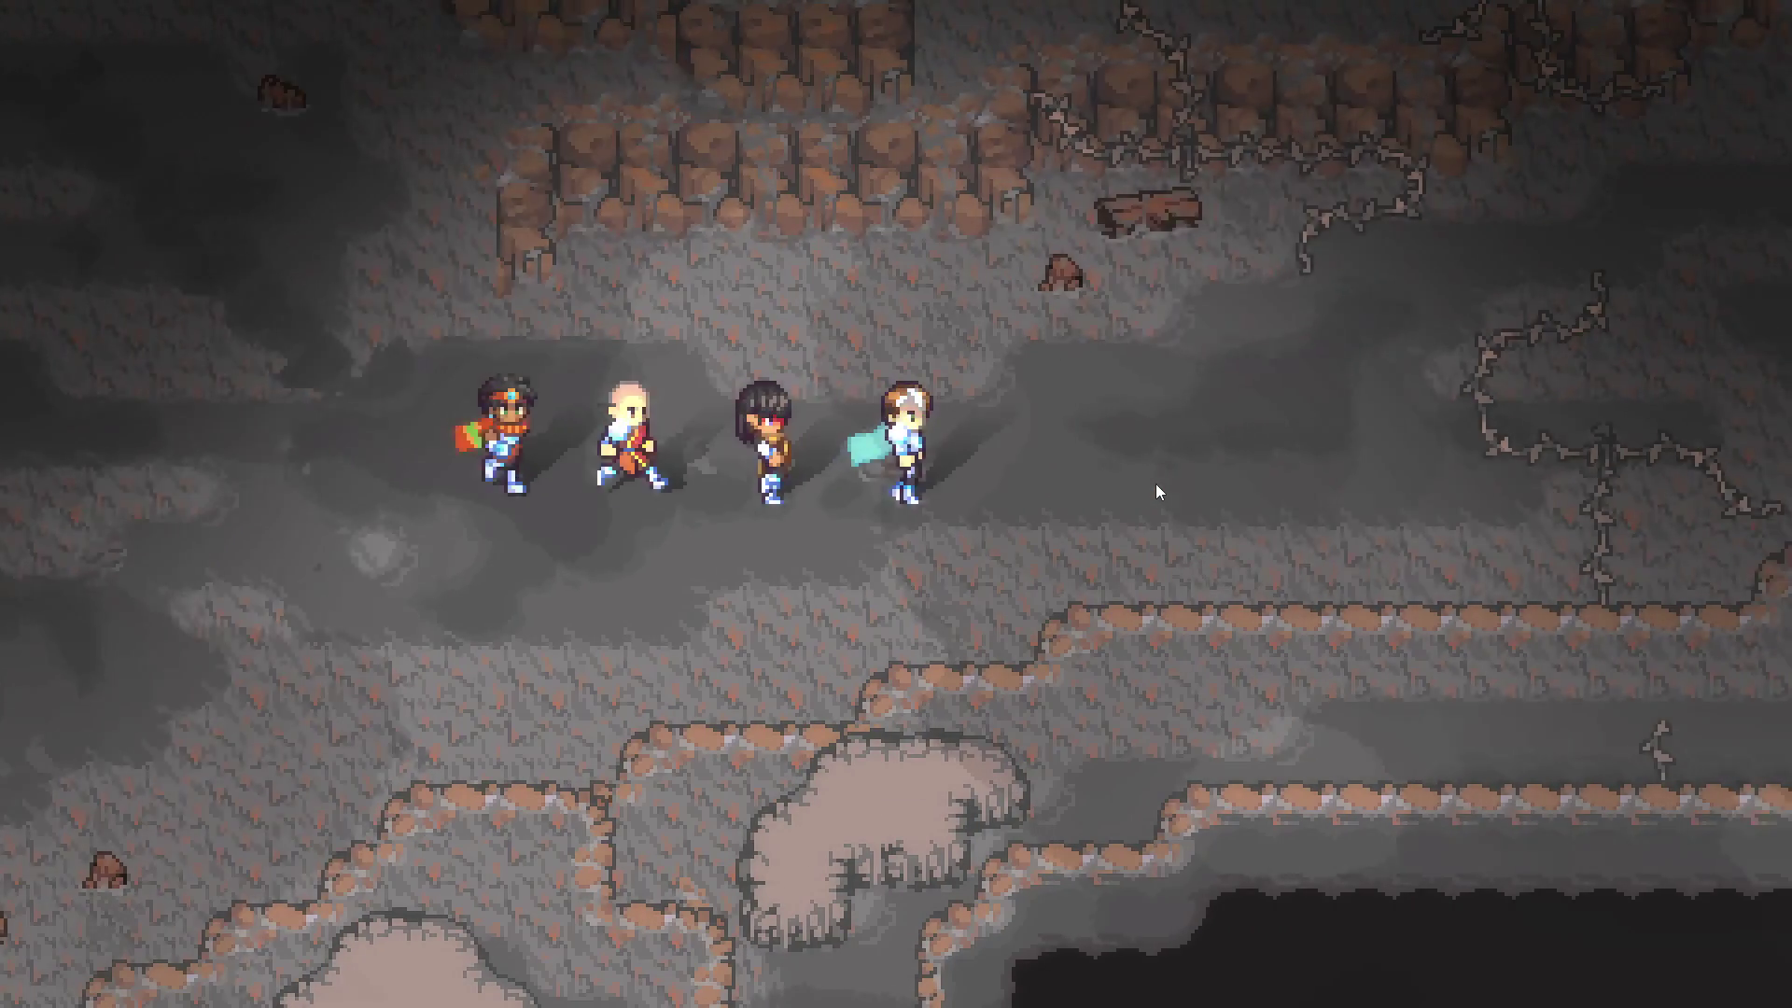
key(Up)
key(Right)
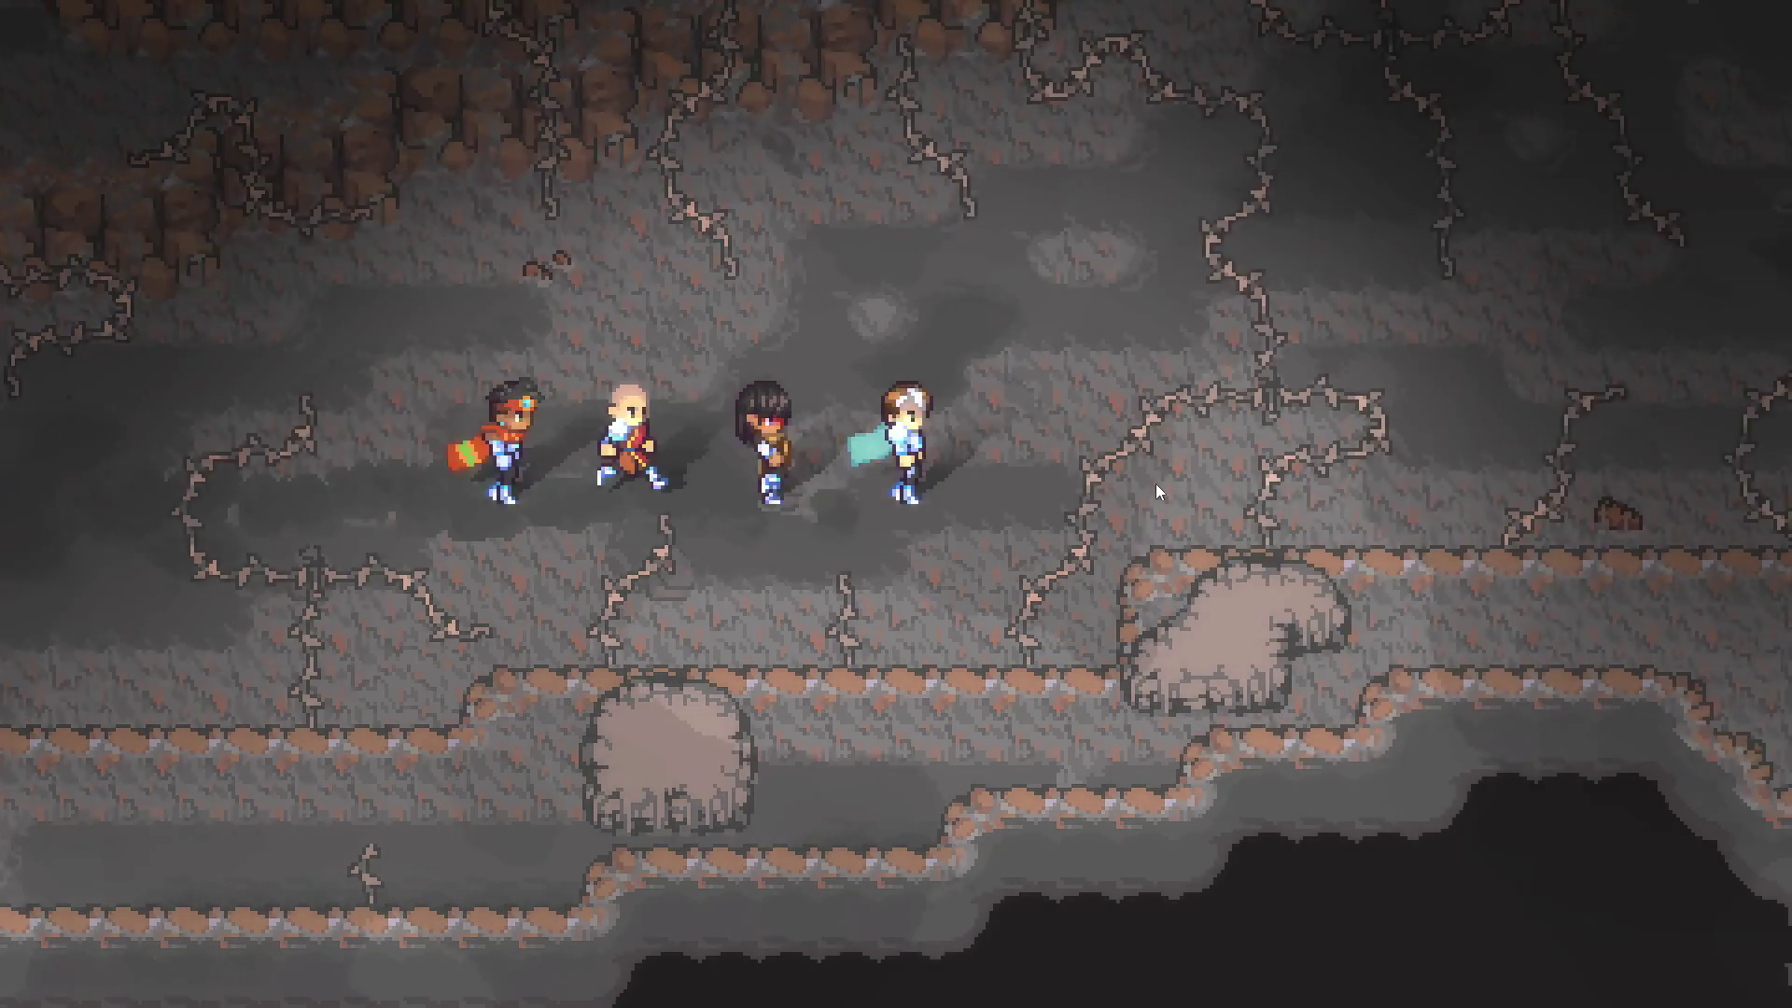
key(Down)
key(Right)
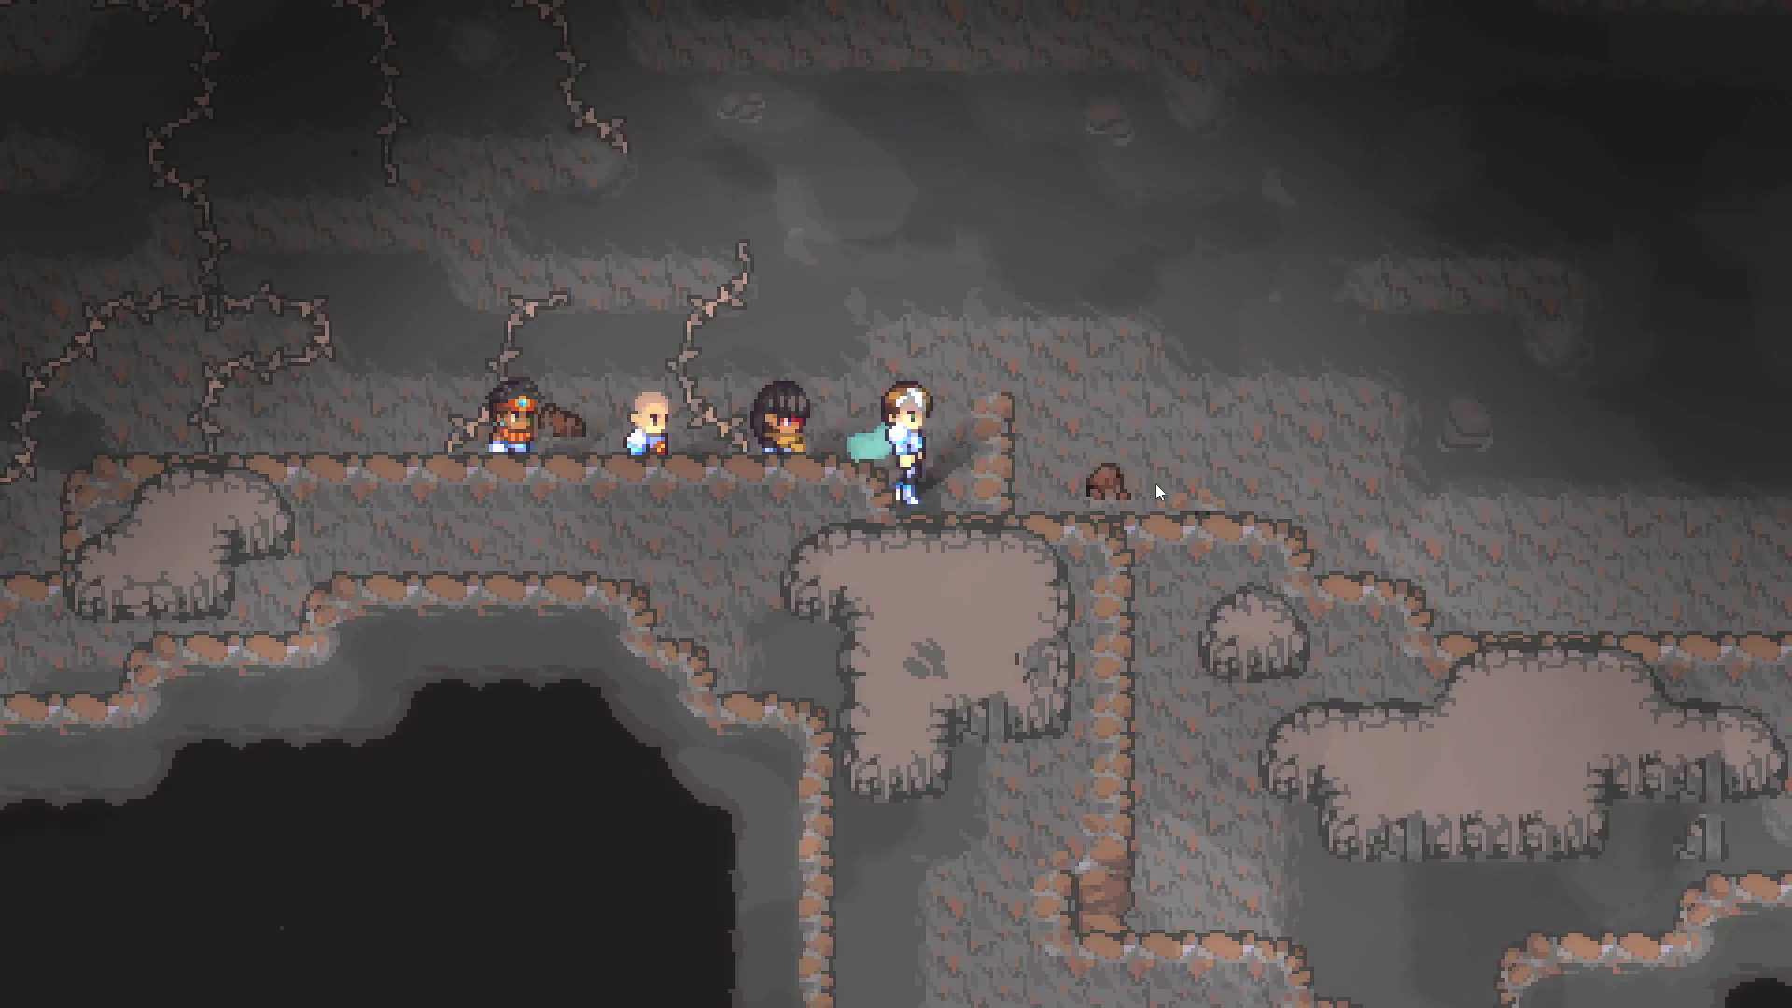
key(Up)
key(Down)
key(Right)
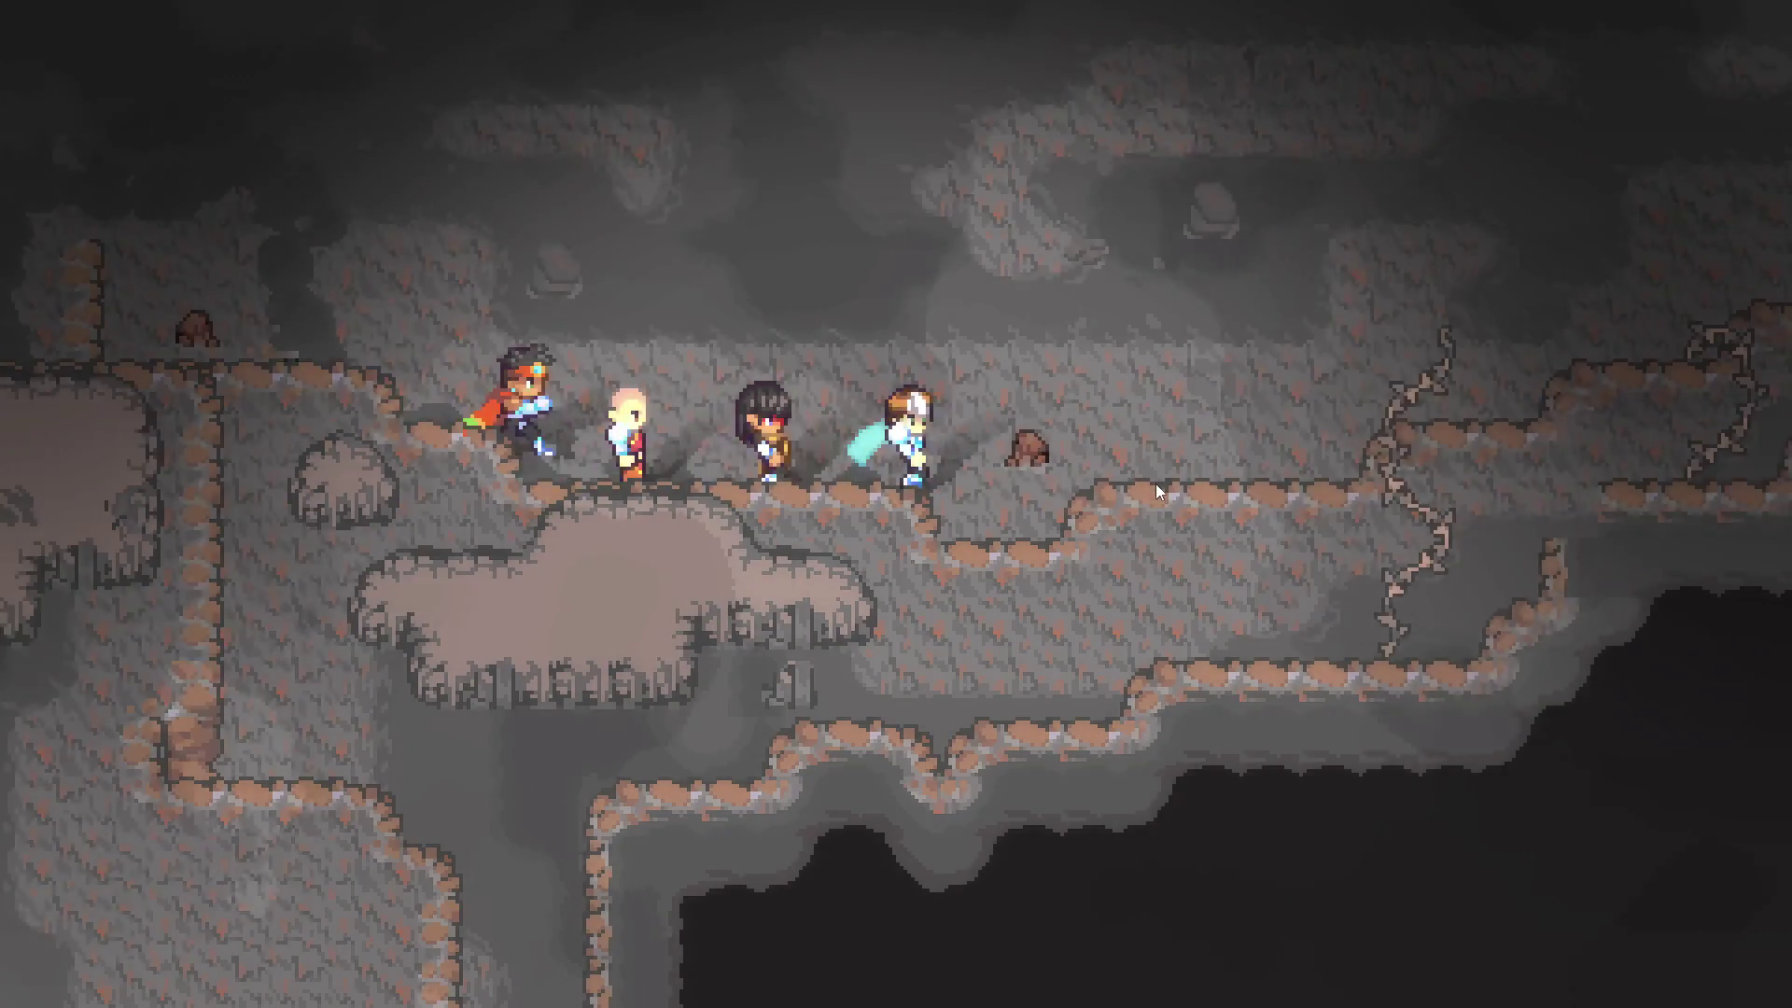
key(Up)
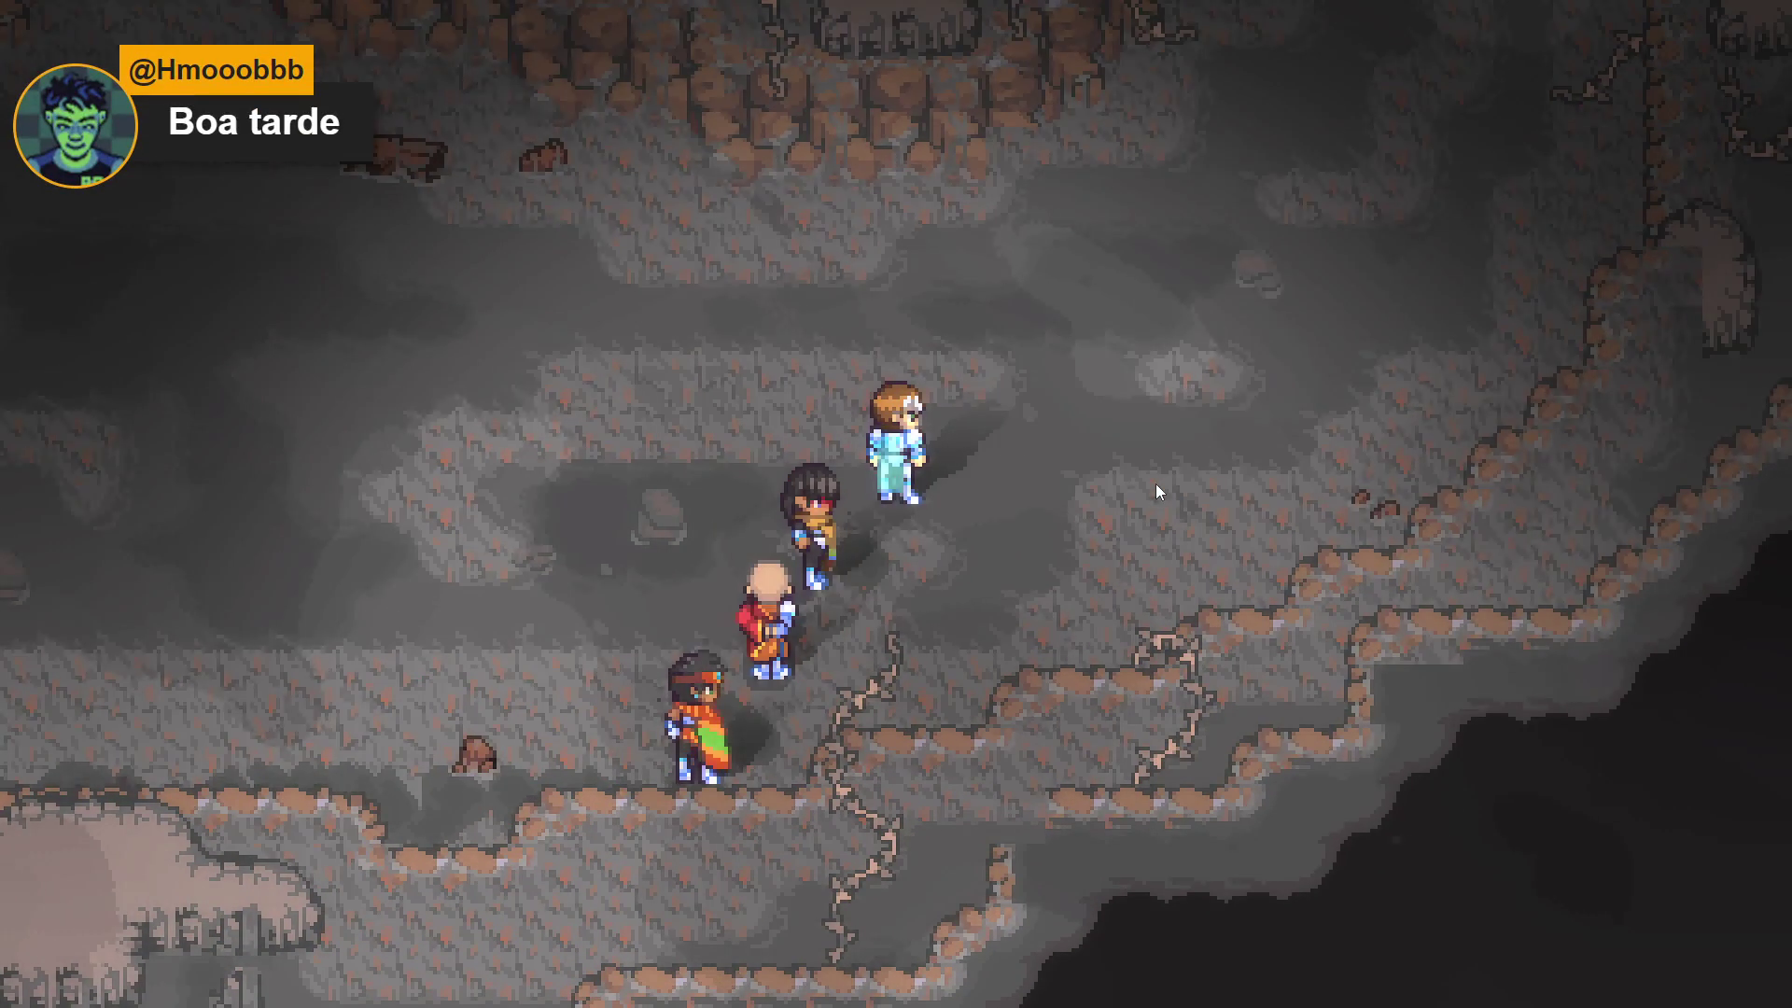
Walk the party north up the cave's northern corridor in single file
key(Right)
key(Up)
key(Left)
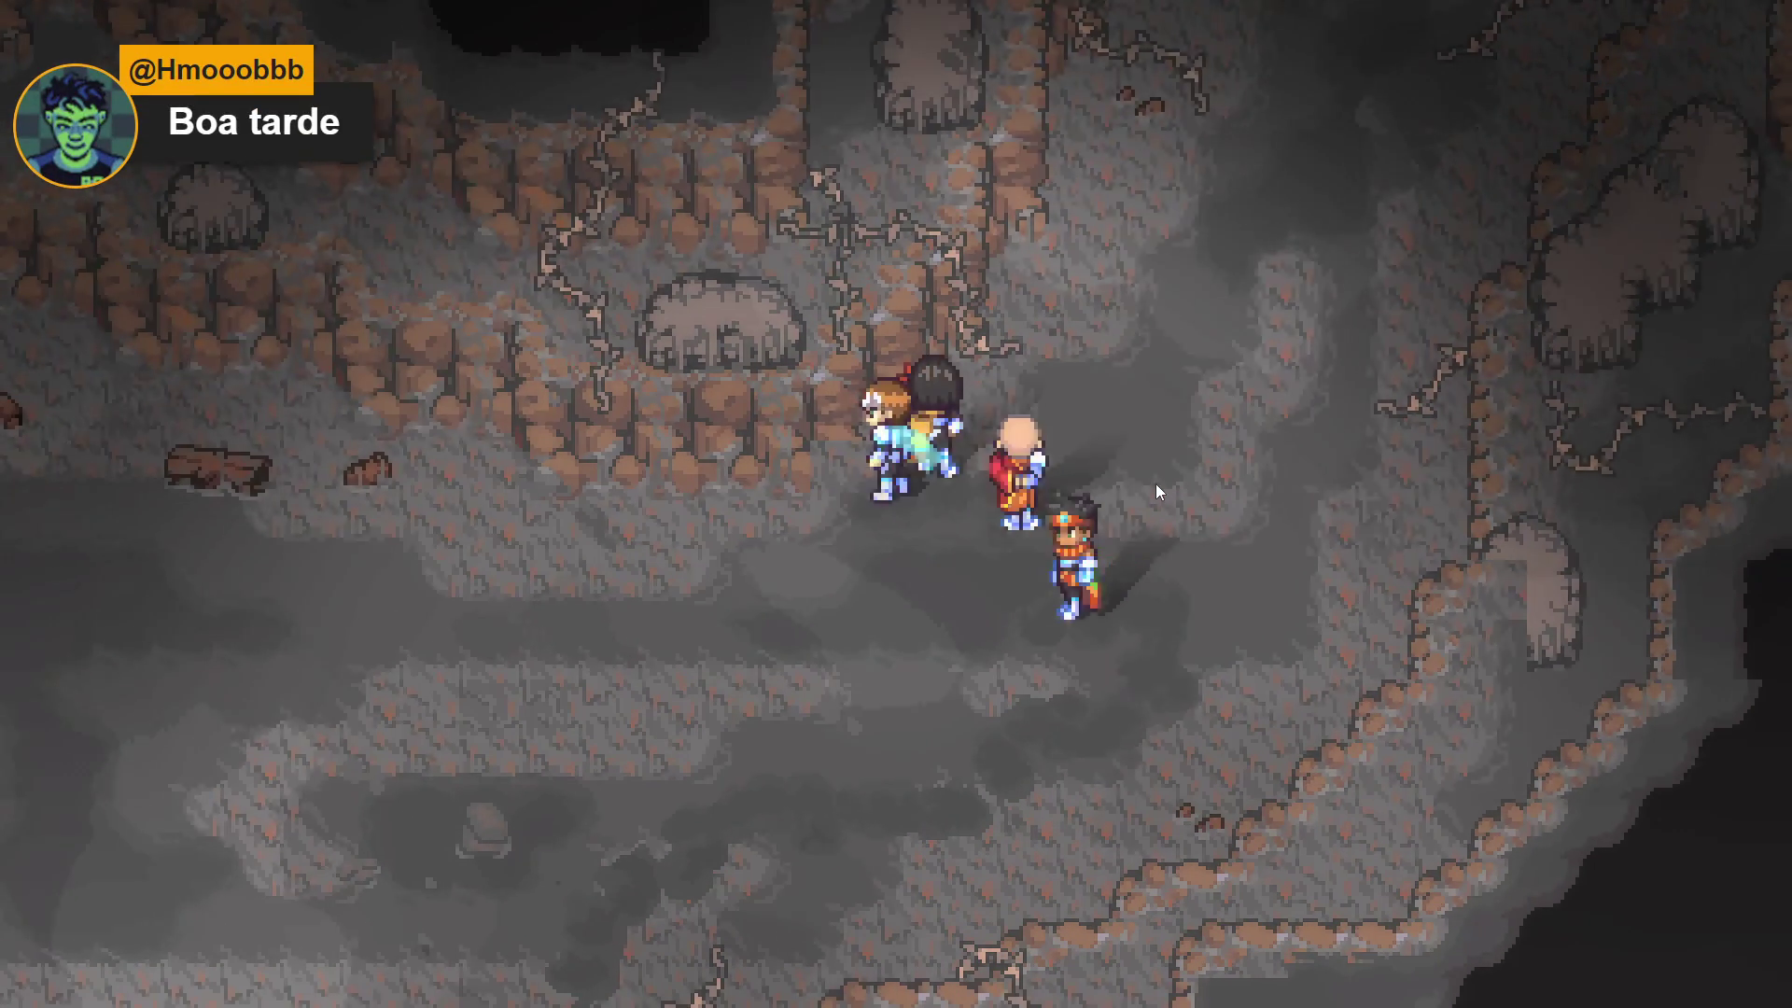
key(Up)
key(Right)
key(Up)
key(Left)
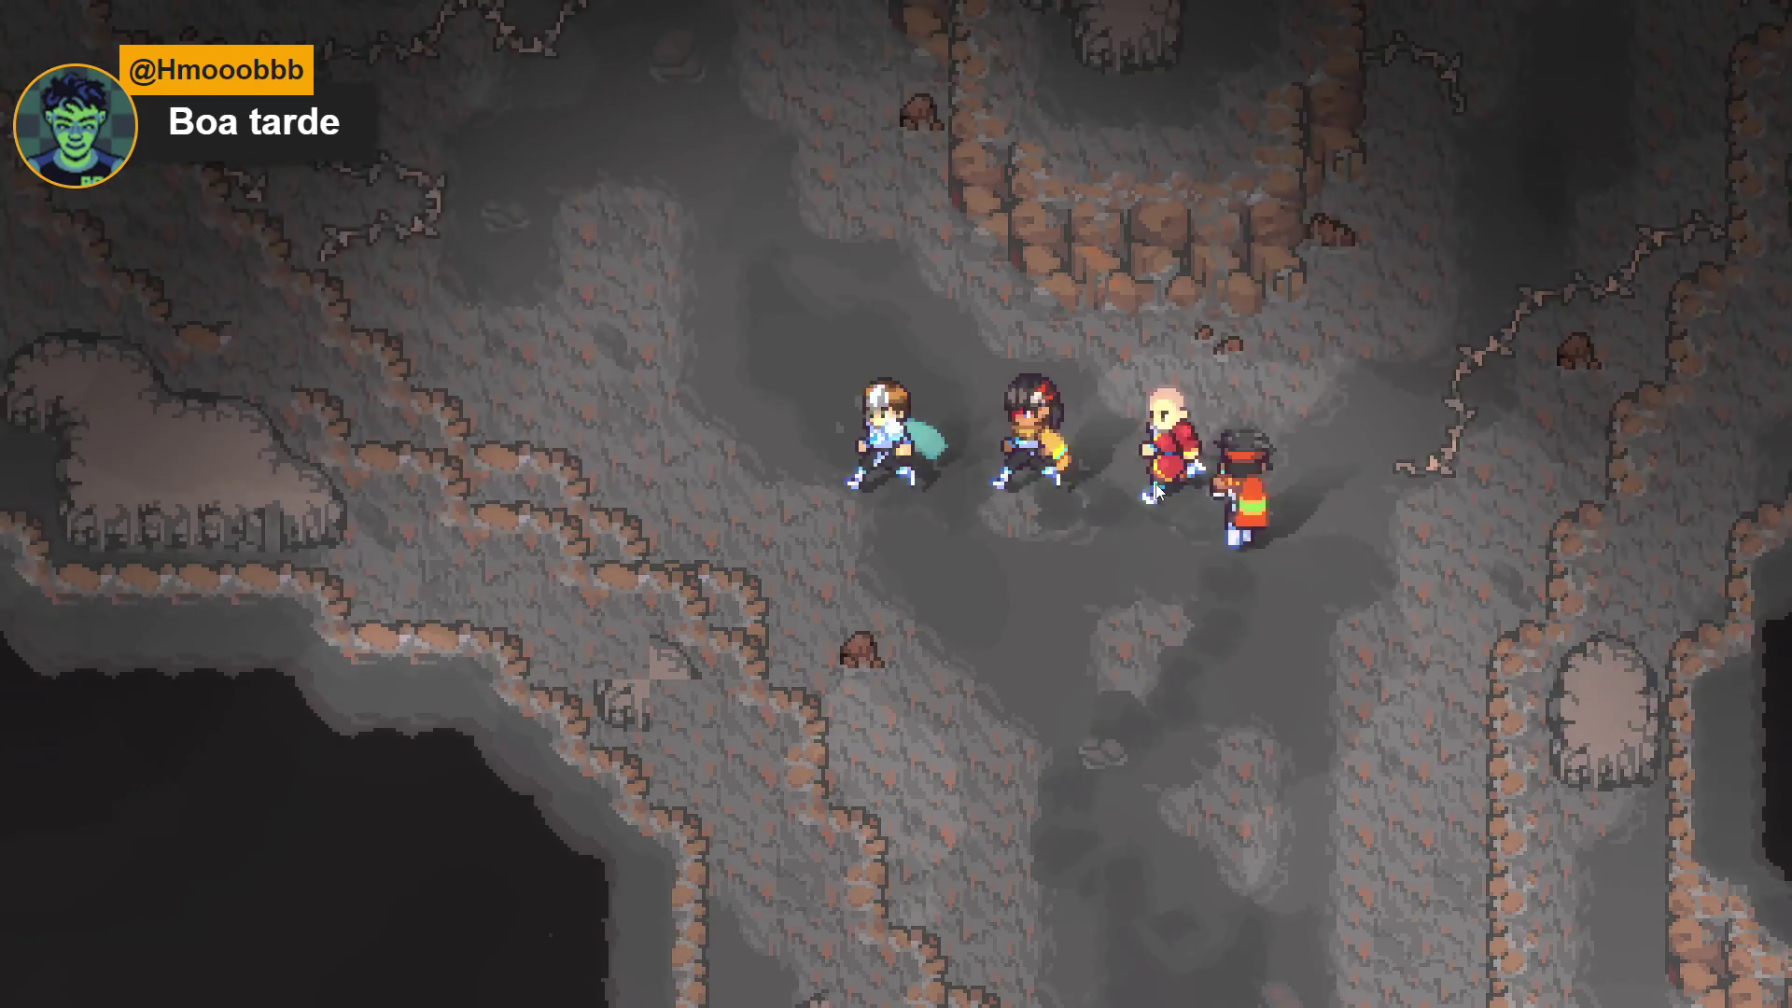
key(Up)
key(Up)
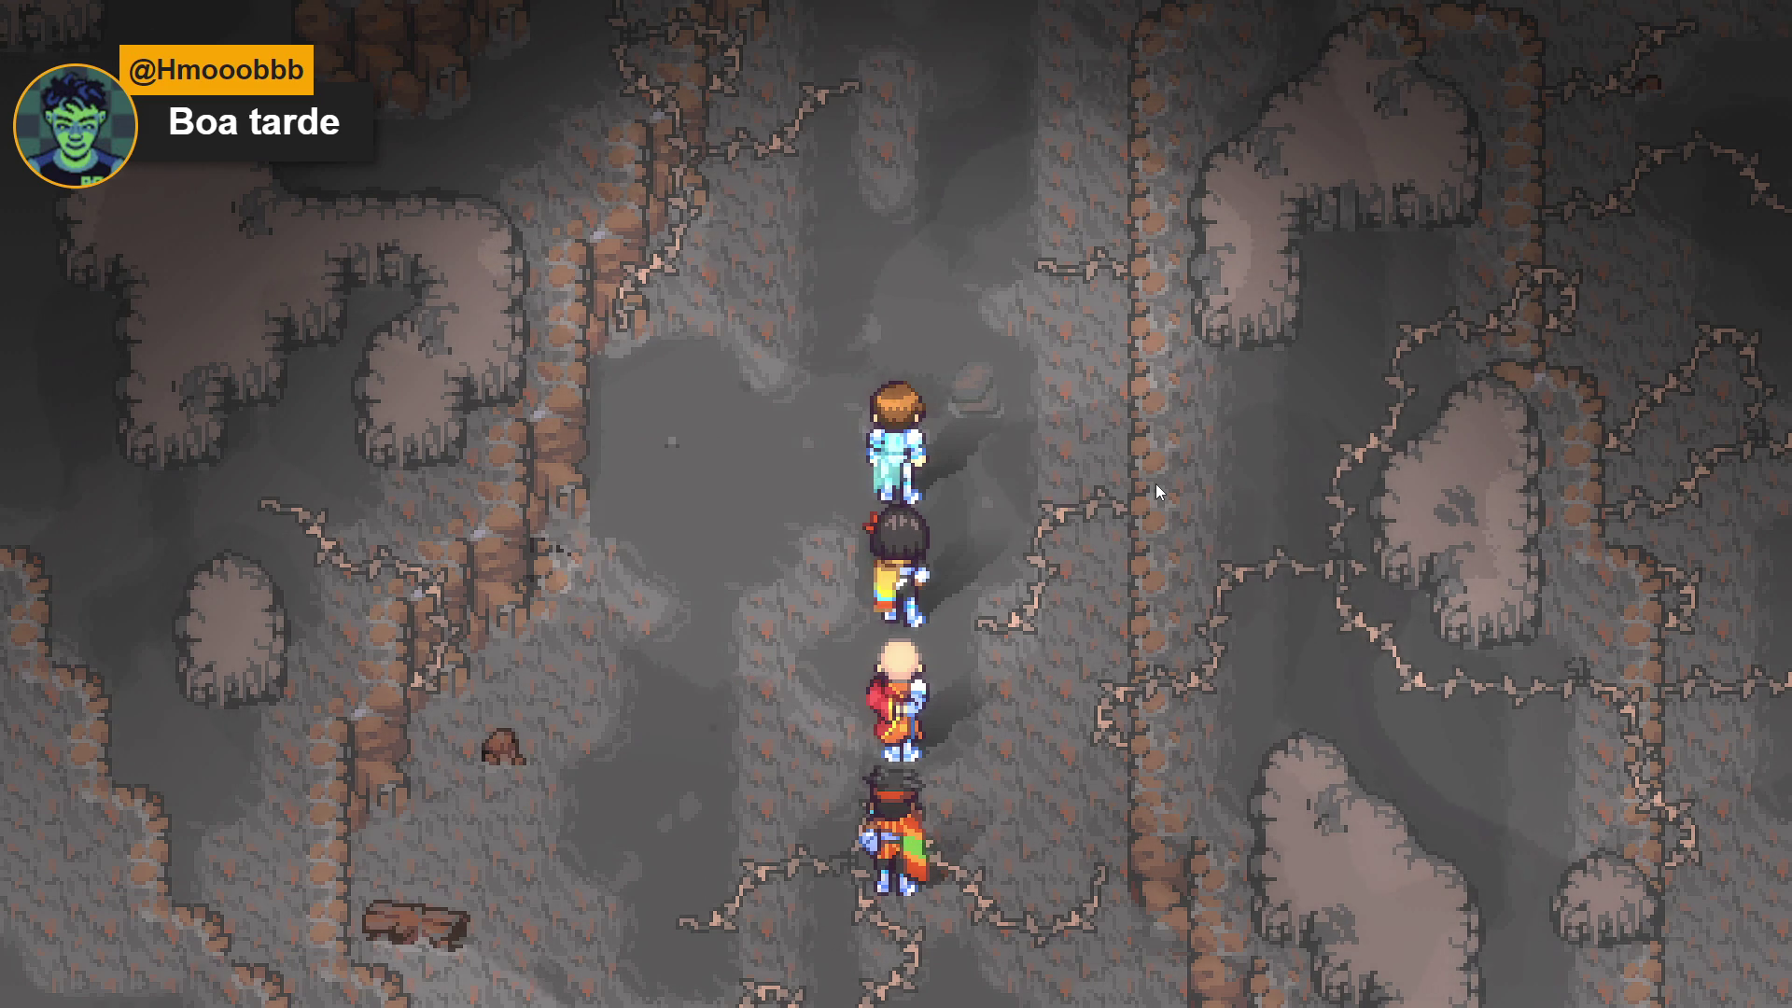
key(Up)
key(Right)
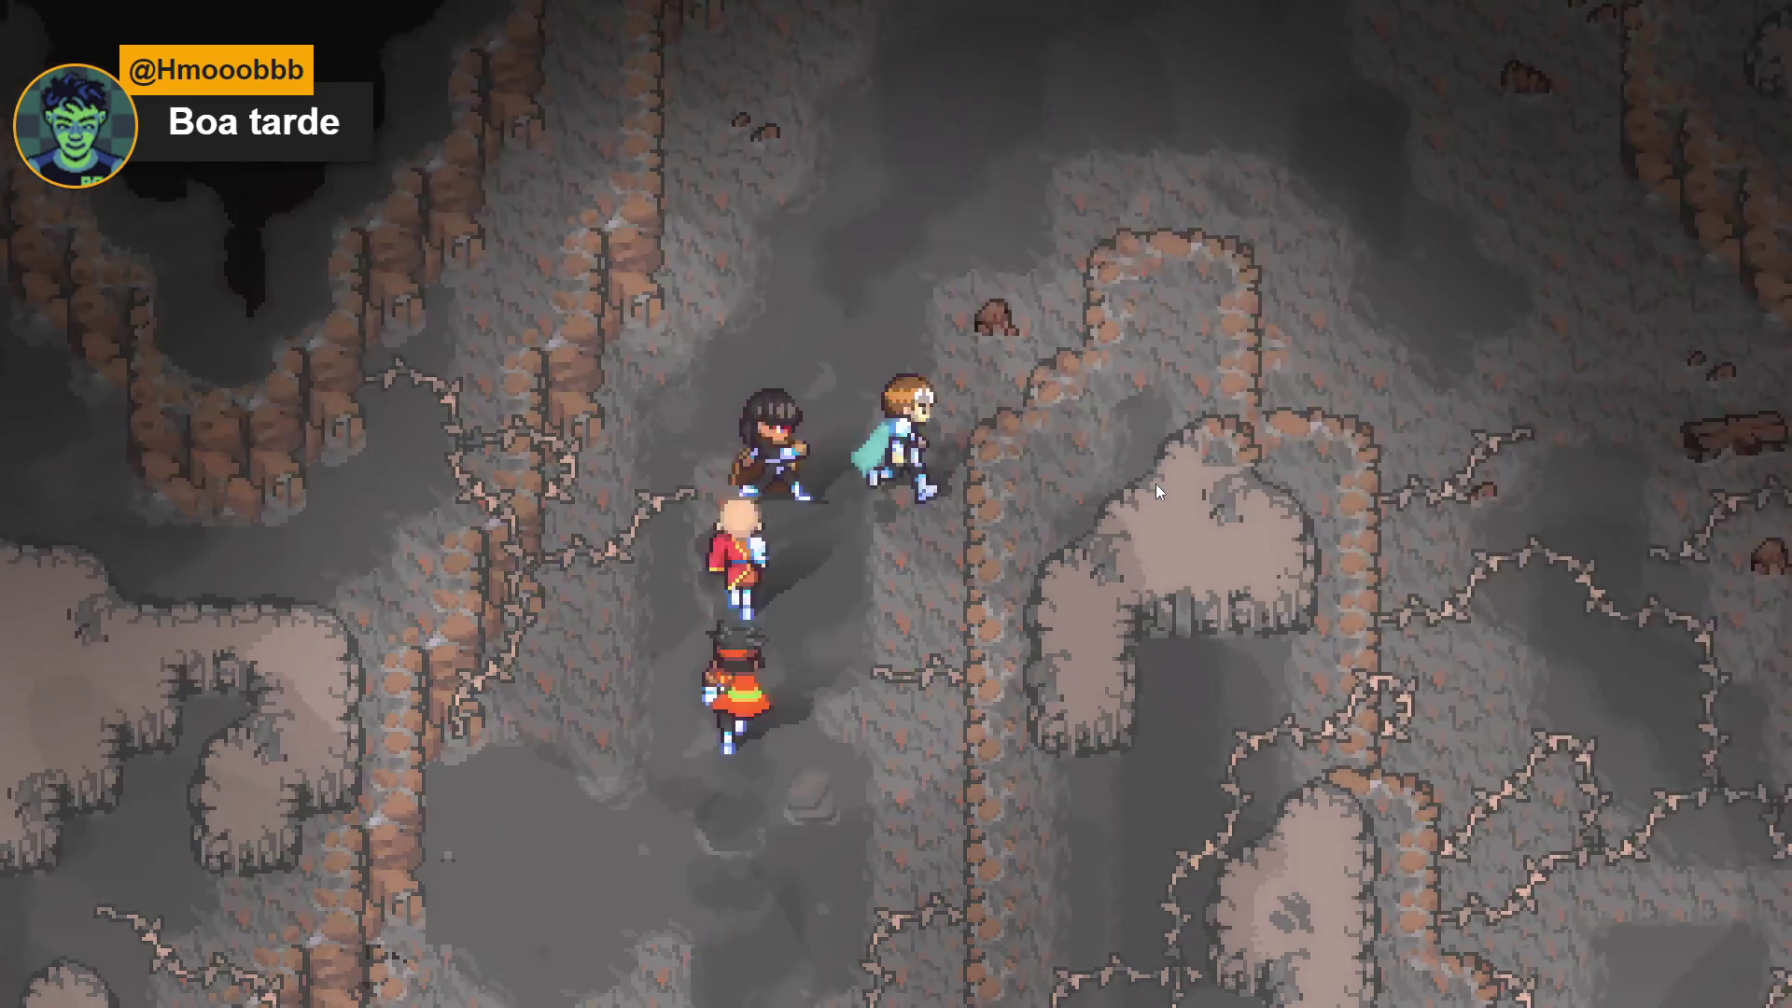
key(Up)
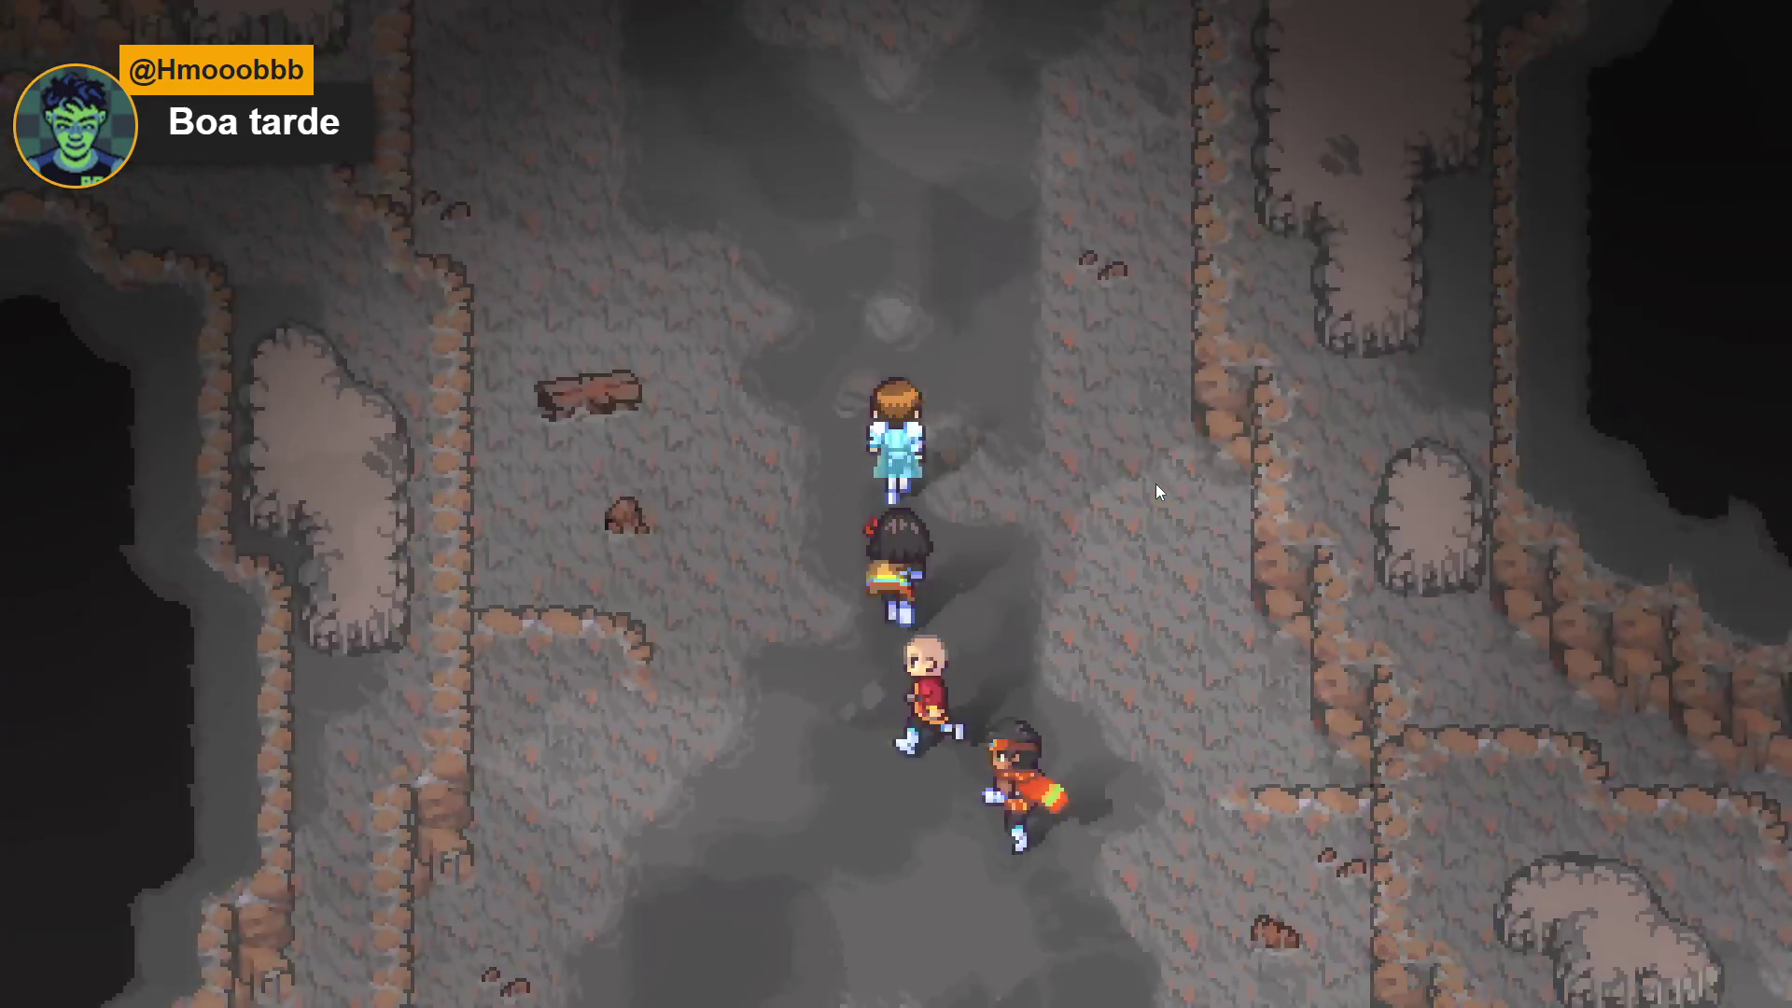
key(Up)
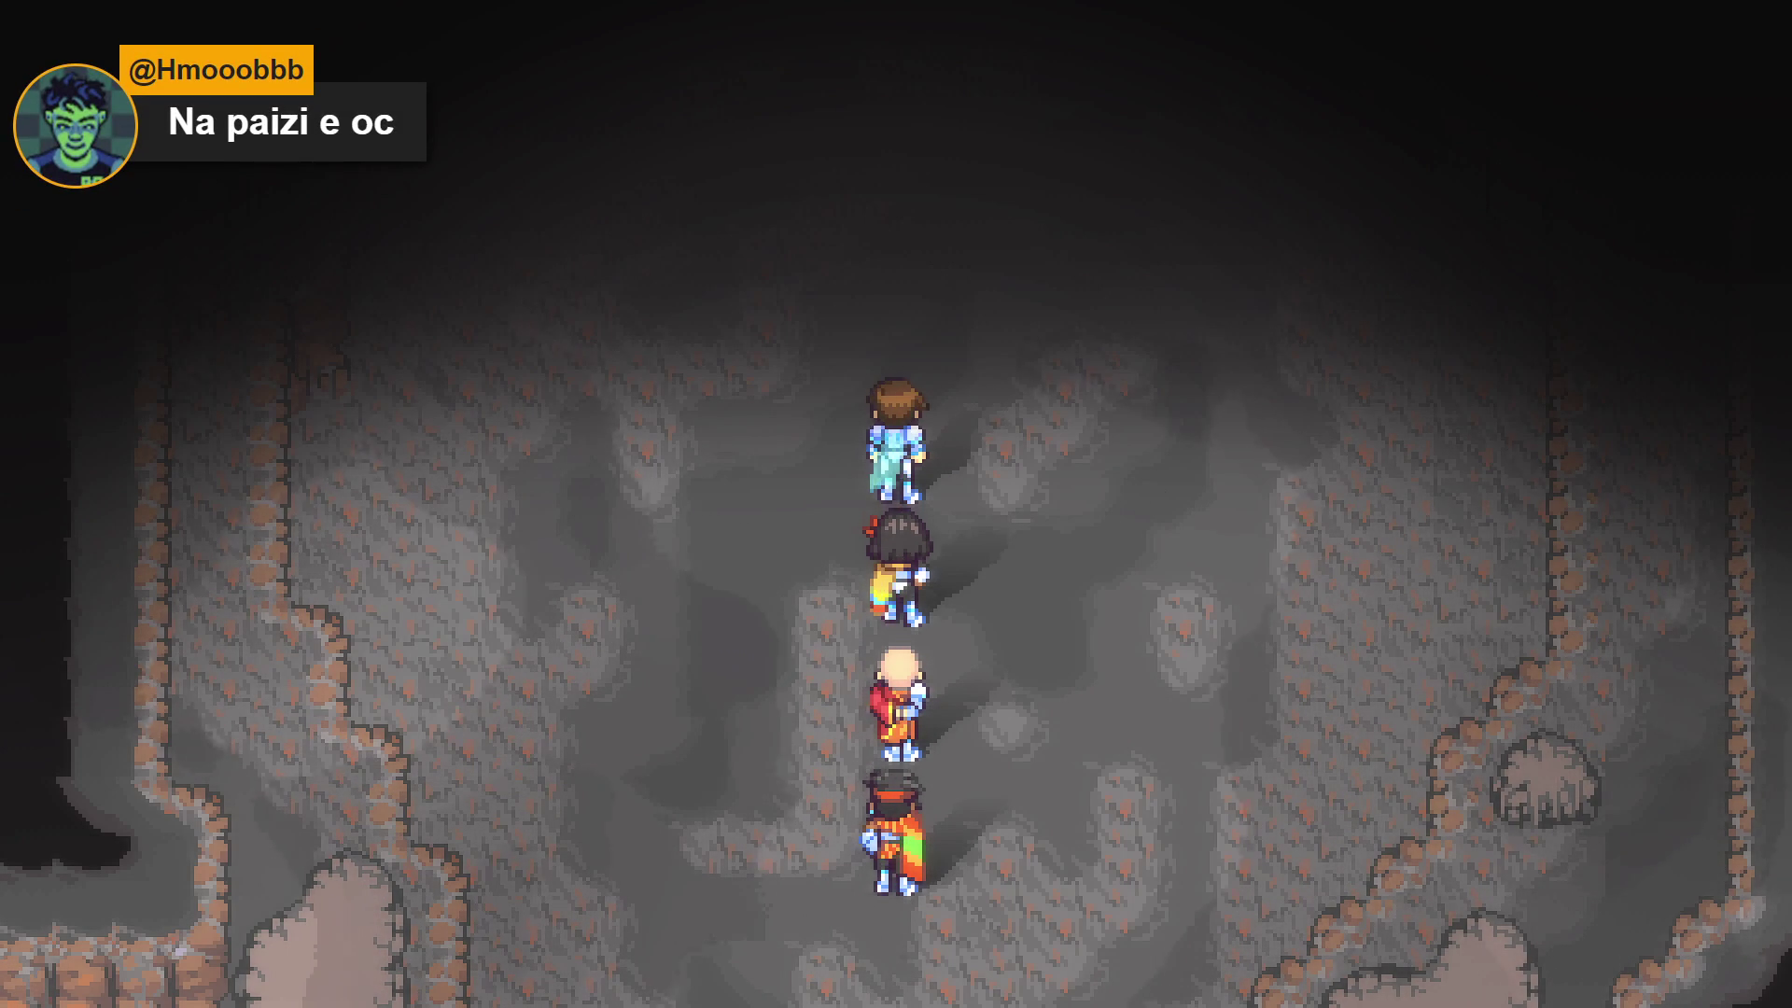
Lead the party back south and west across the foggy ledge into an enemy encounter
key(Left)
key(Down)
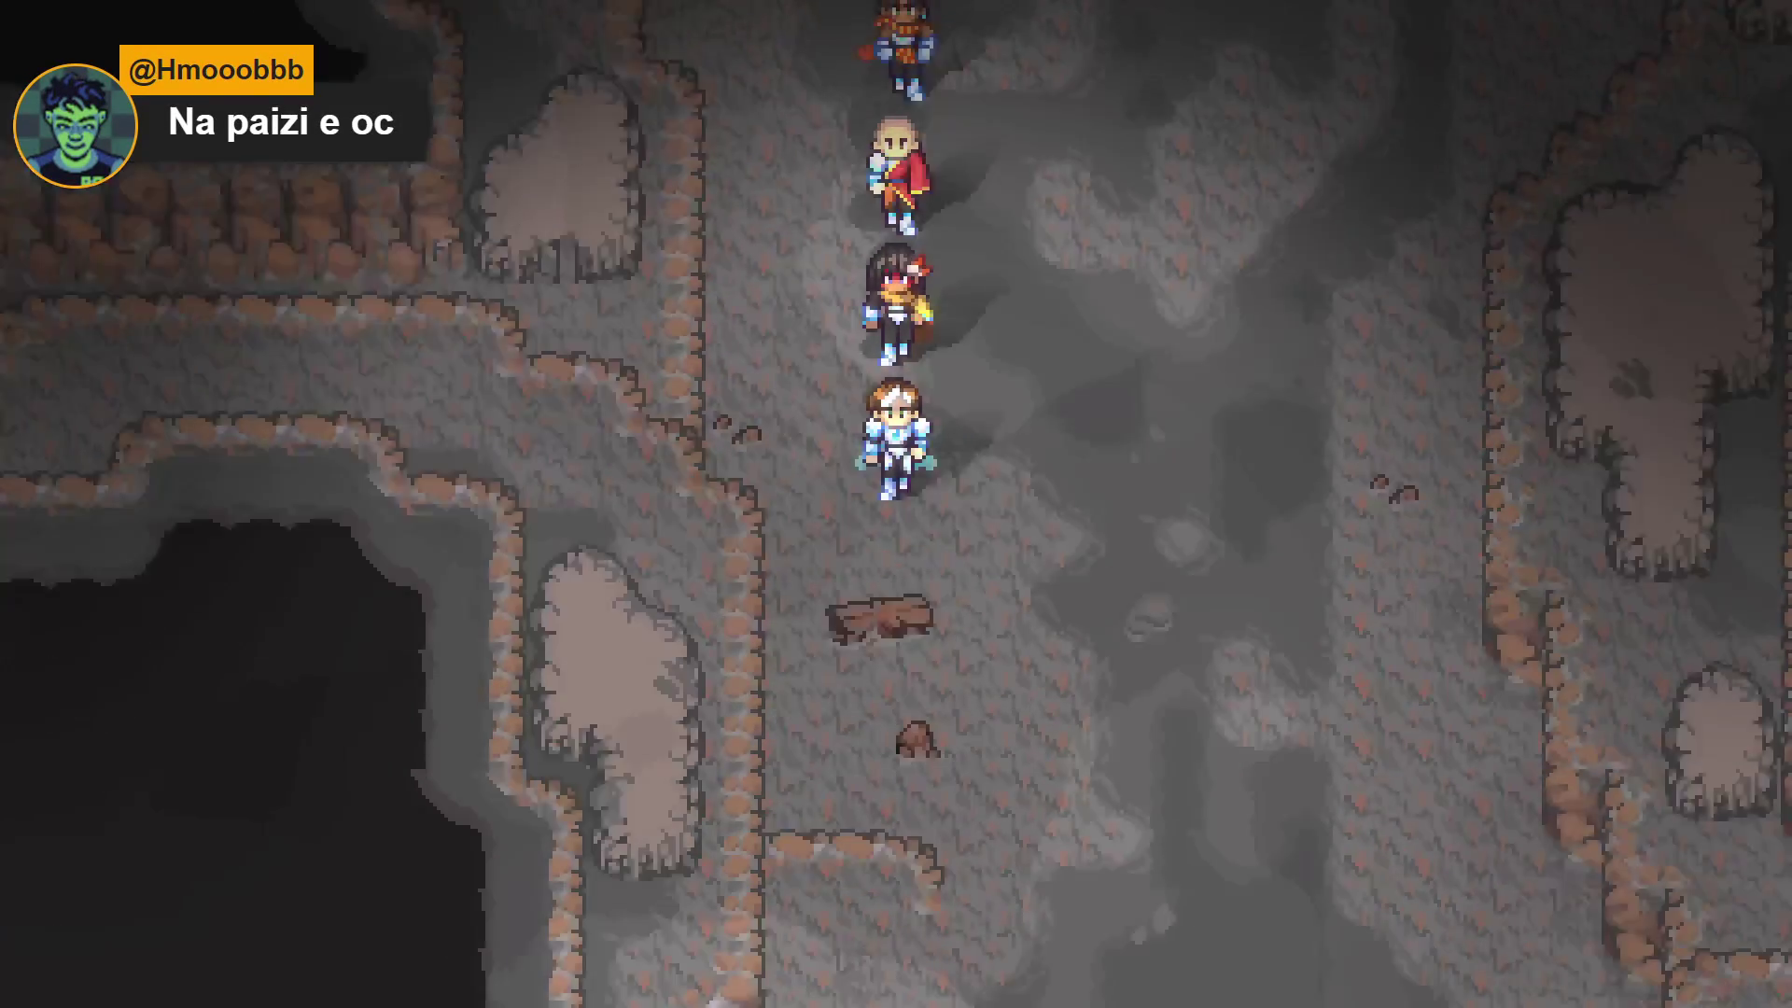
key(Right)
key(Down)
key(Left)
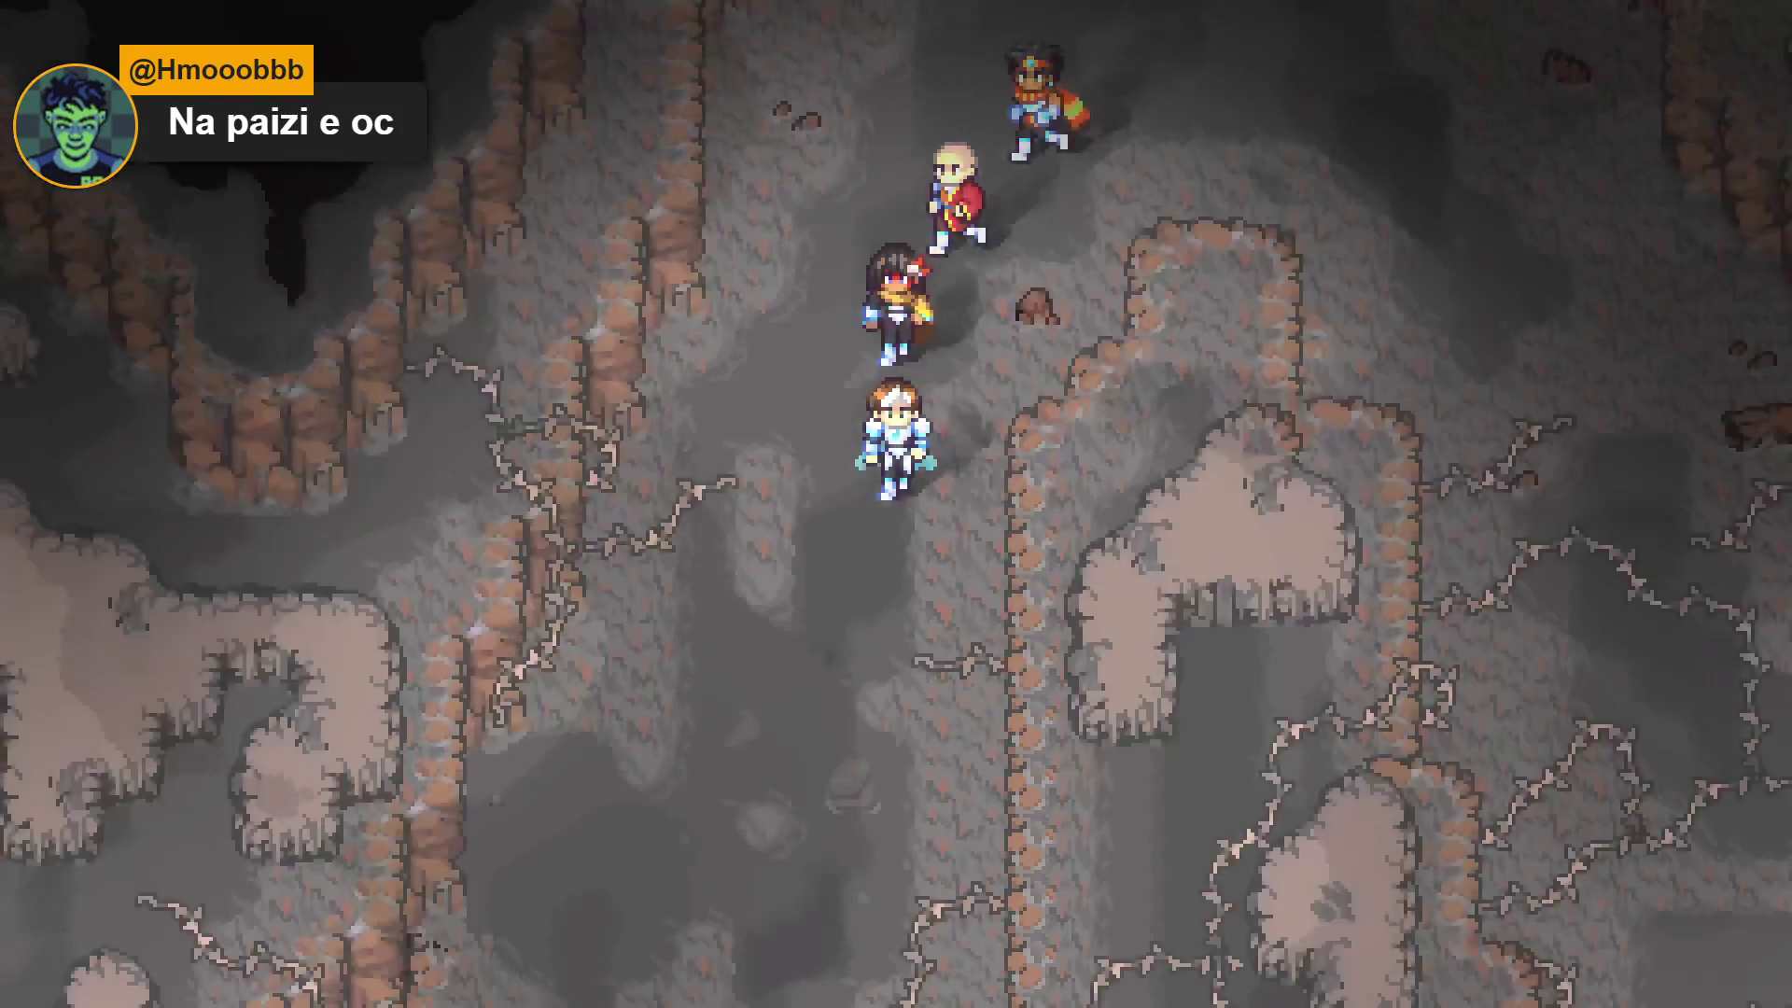
key(Left)
key(Down)
key(Right)
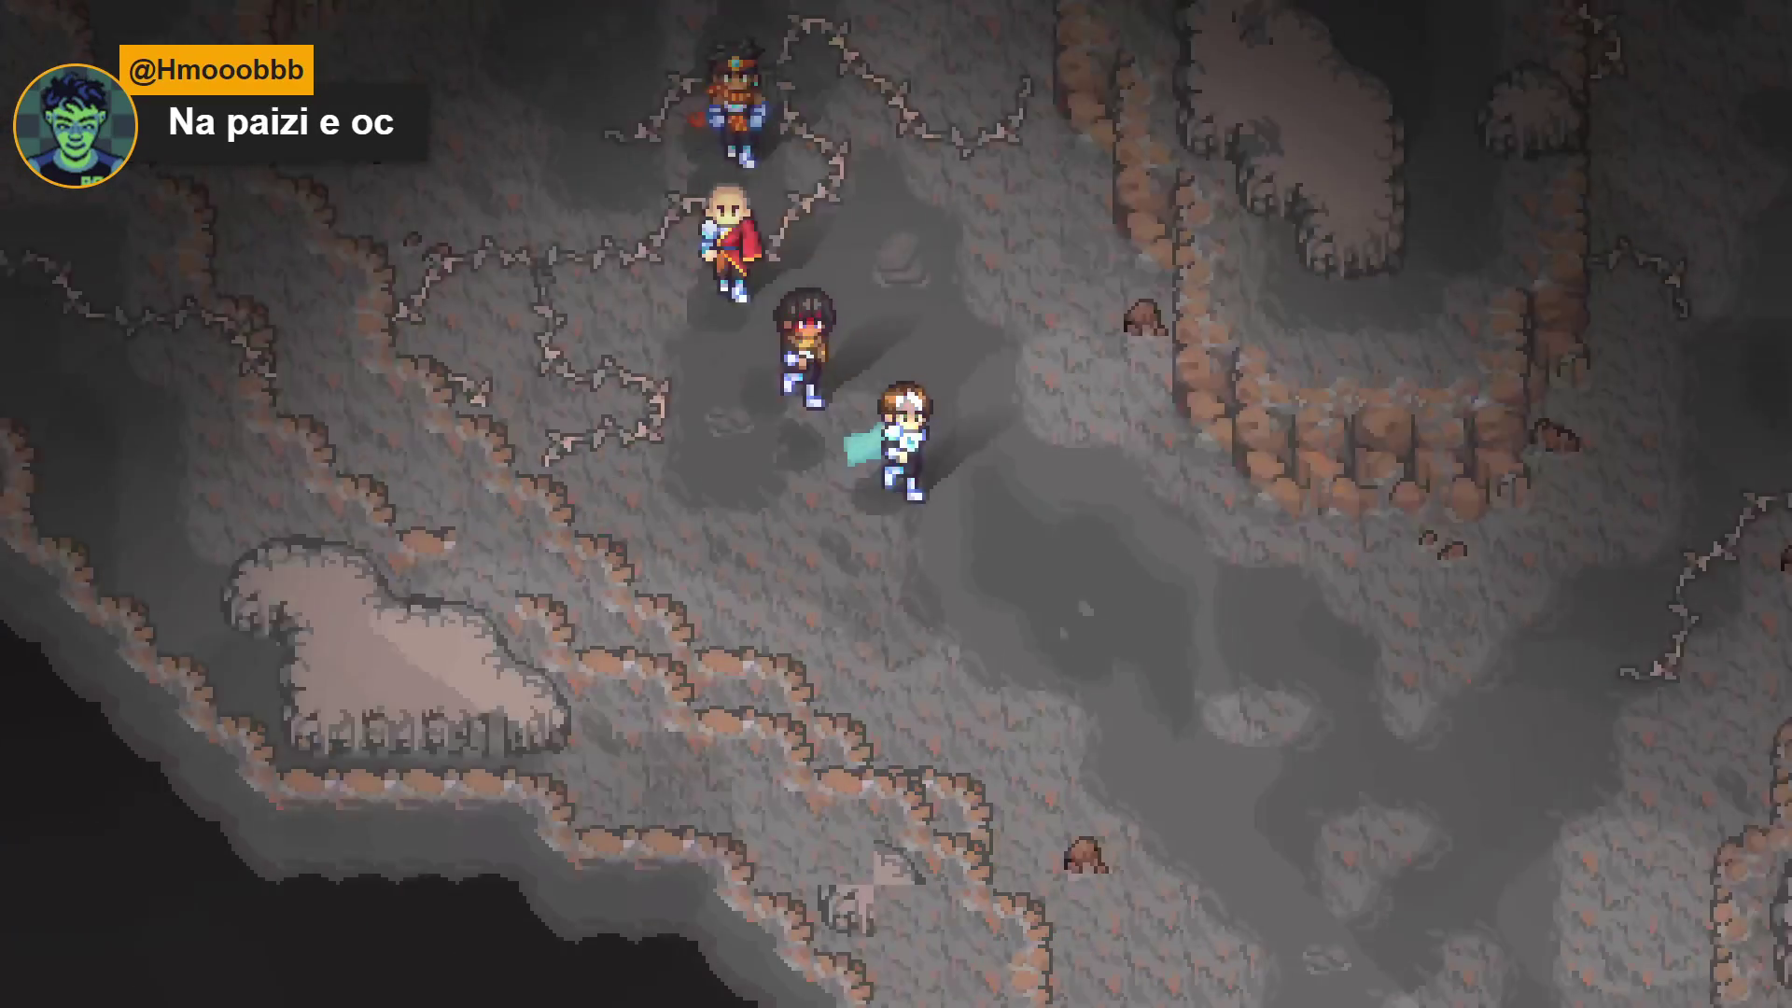
key(Down)
key(Left)
key(Left)
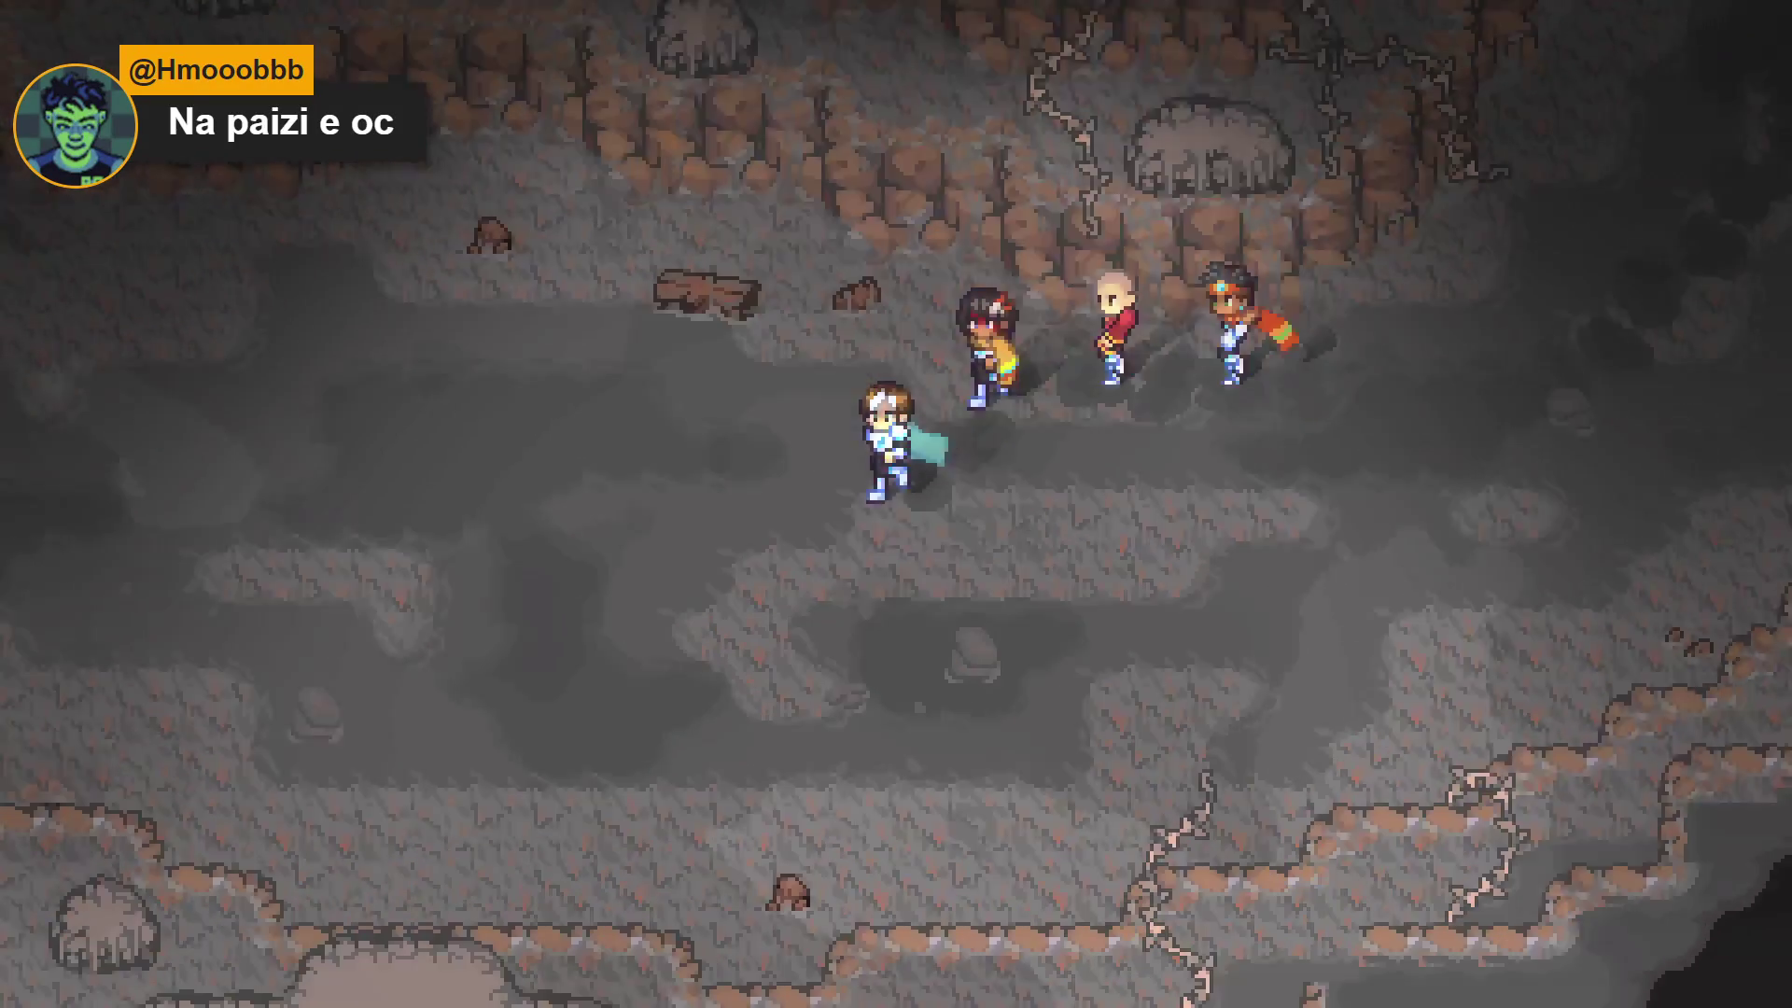
key(Left)
key(Down)
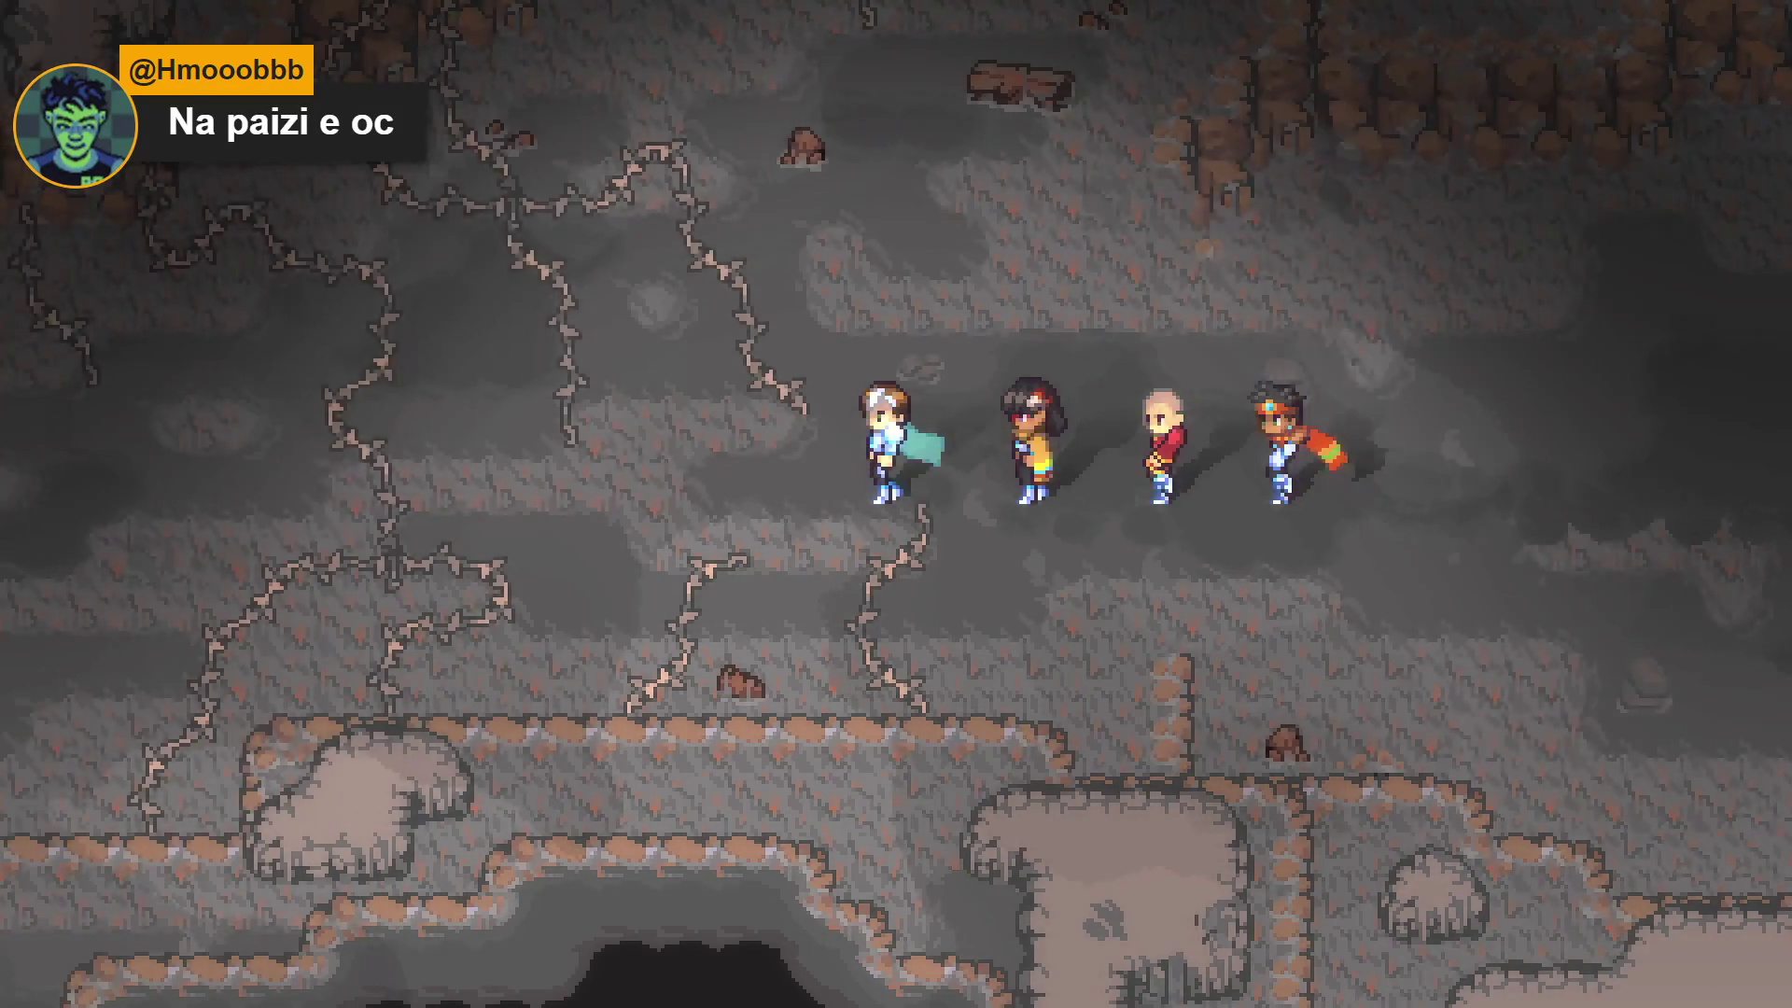
key(Left)
key(Down)
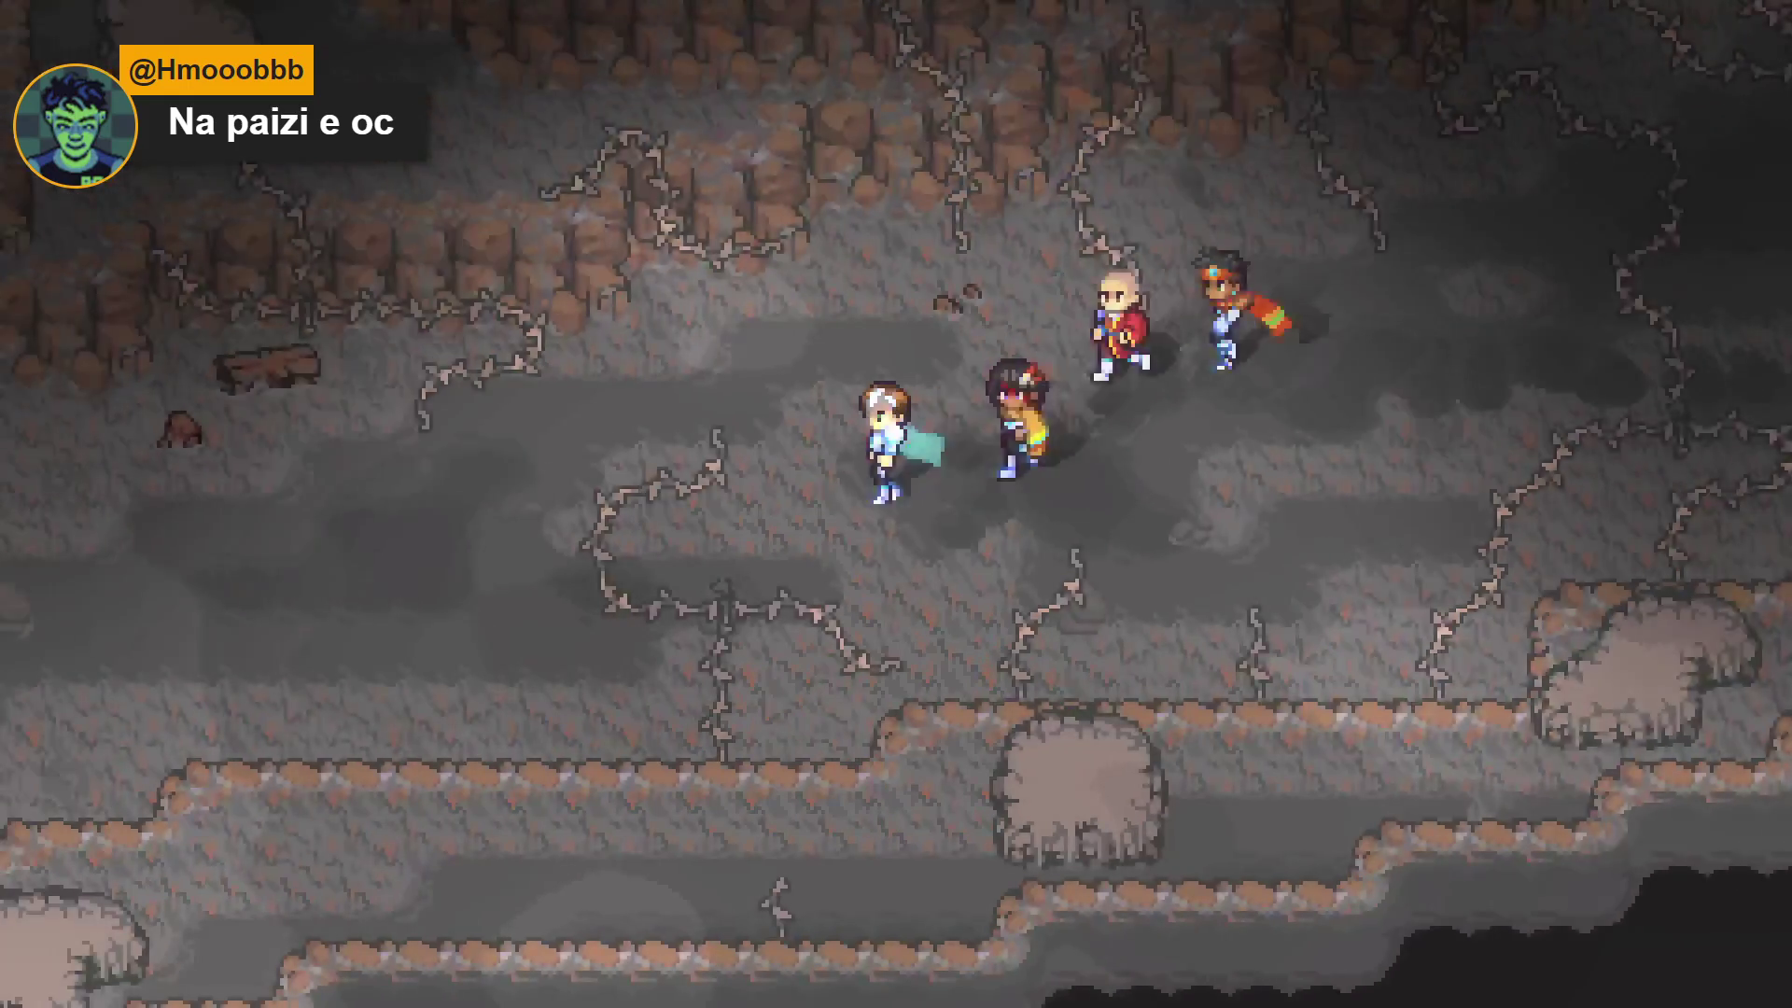
key(Left)
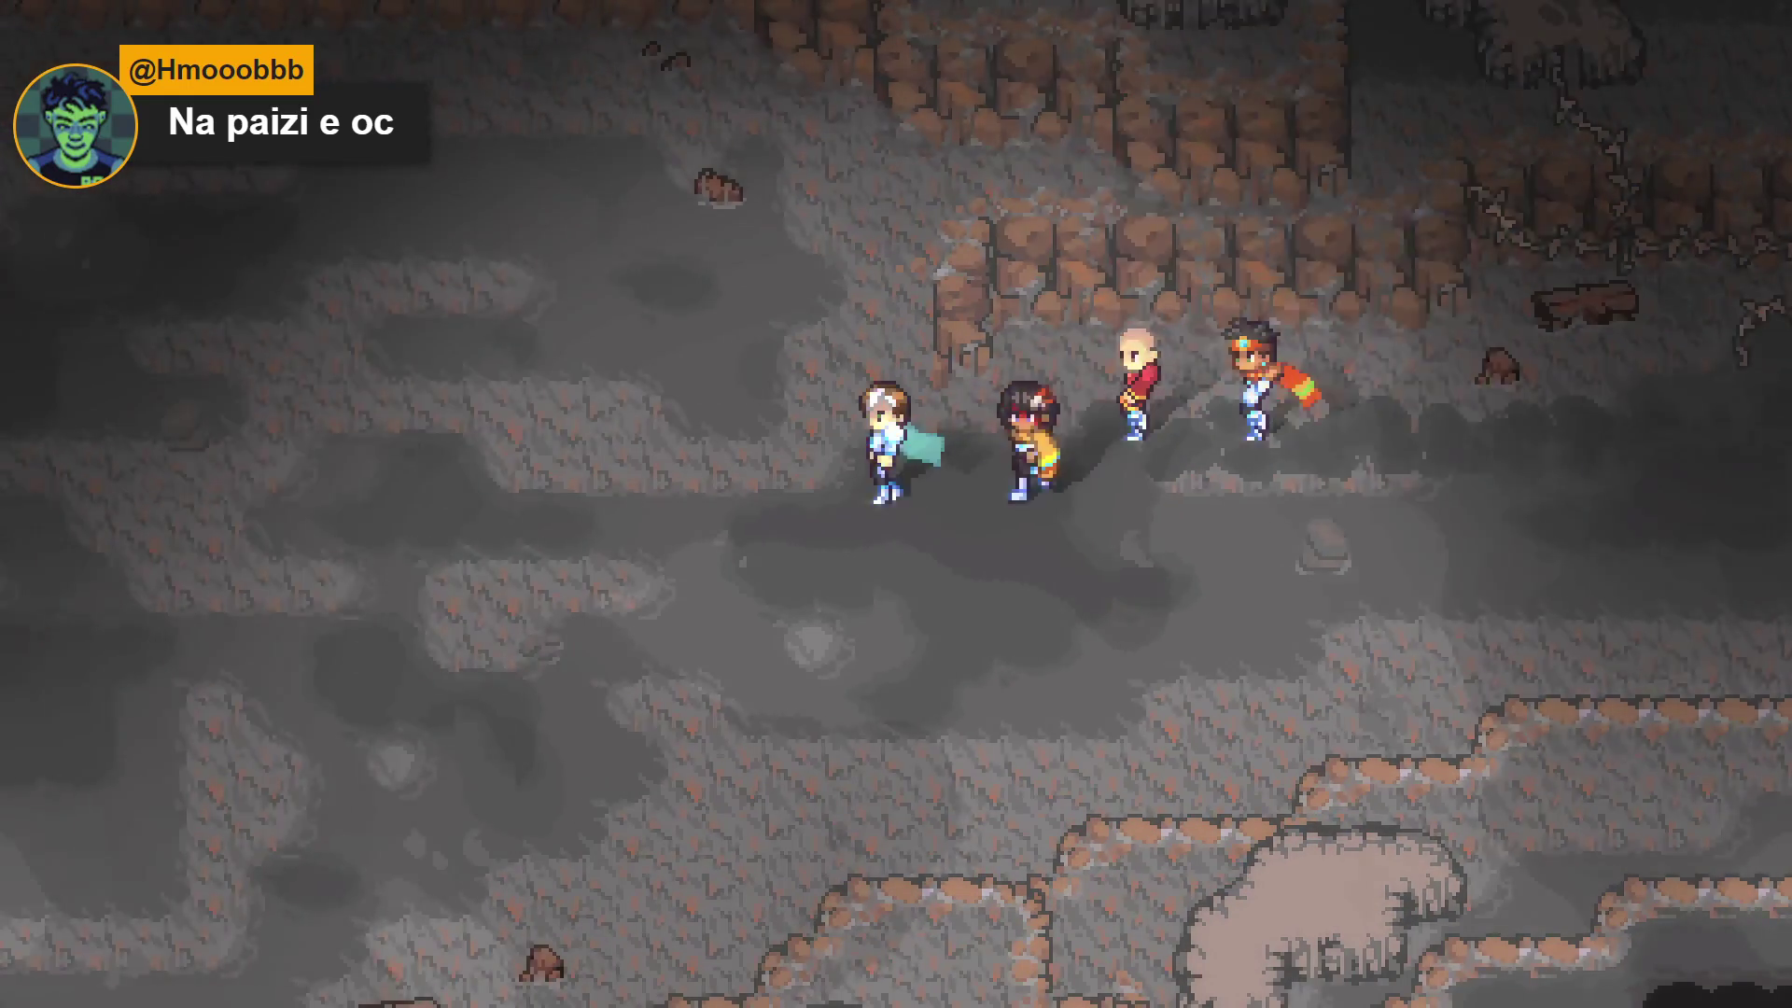
key(Left)
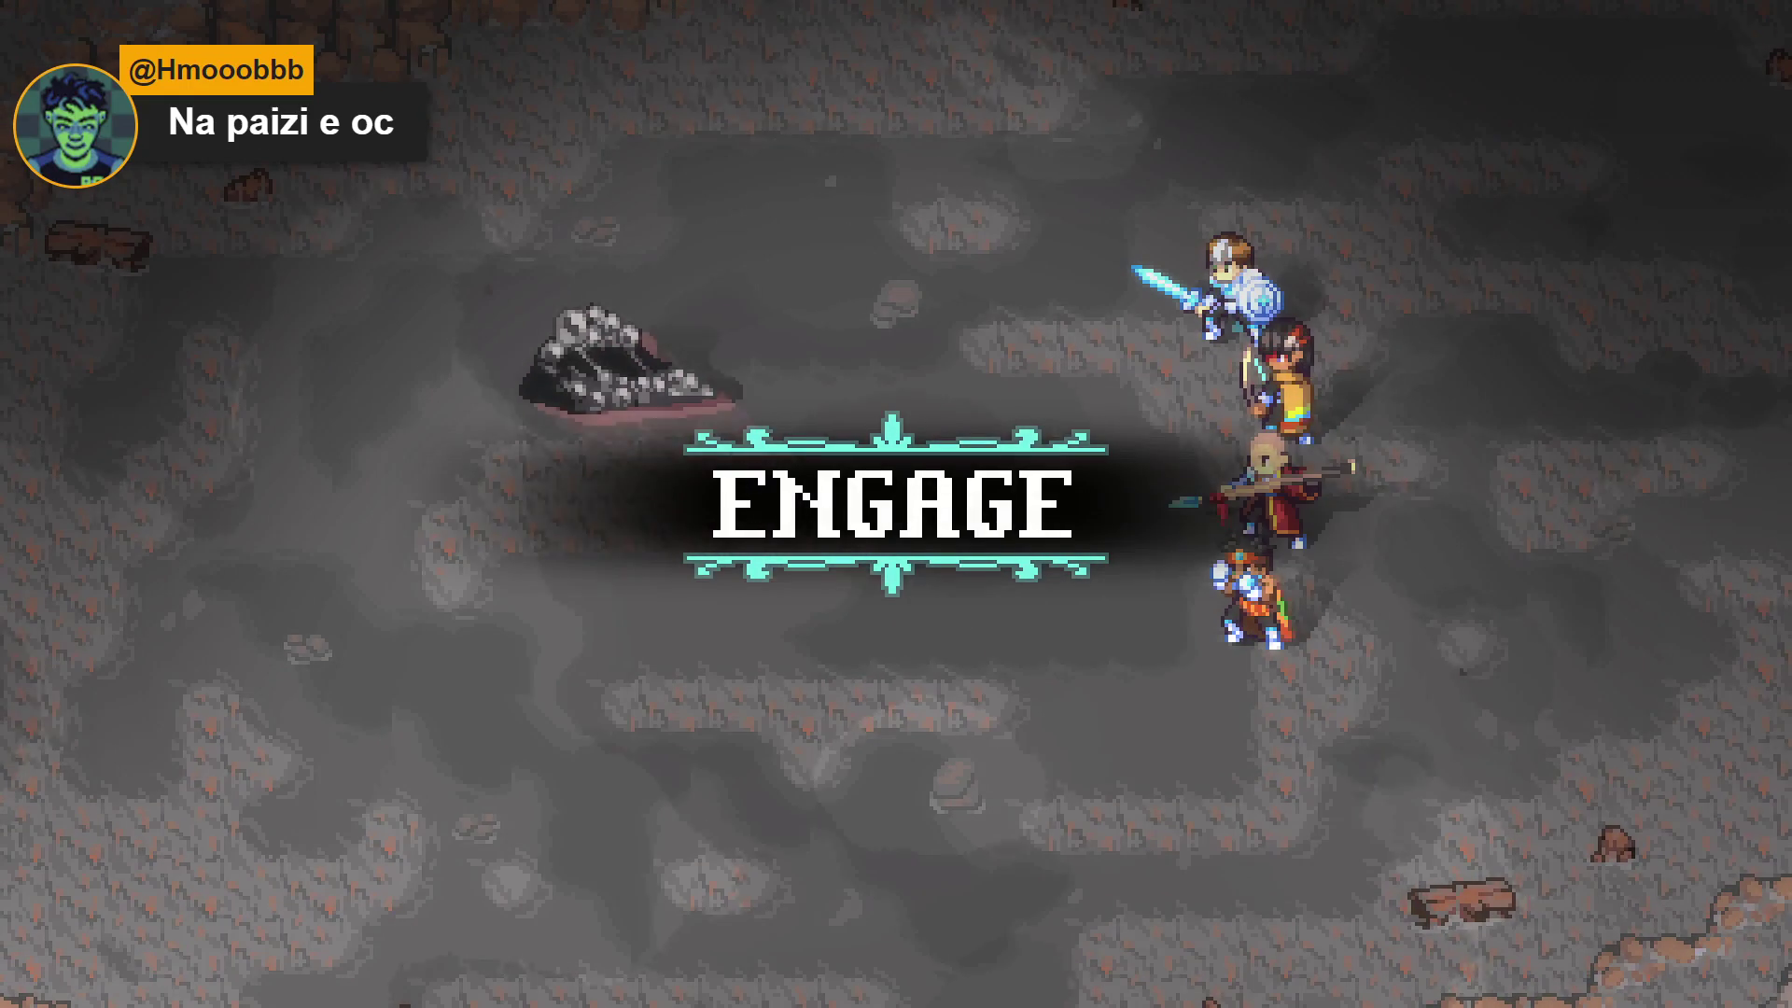
Defeat the Sloth Blob with the Gale arrow skill and dismiss the battle results
key(Return)
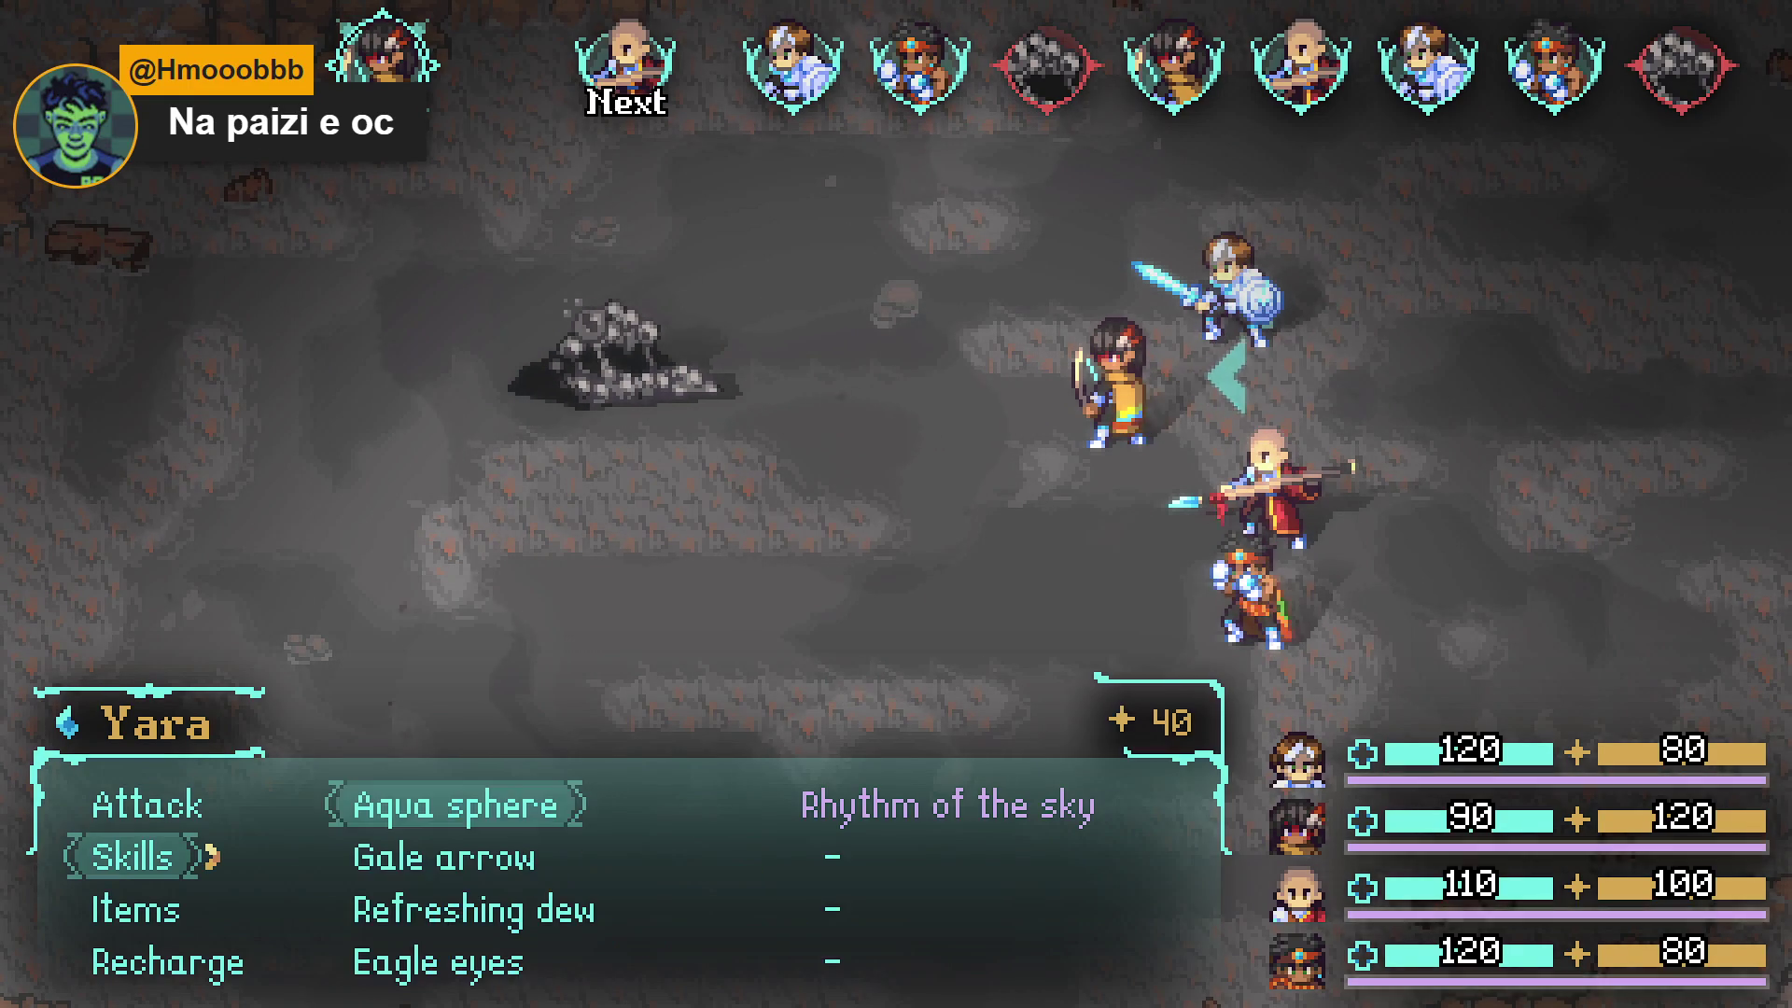
key(Up)
key(Return)
key(Return)
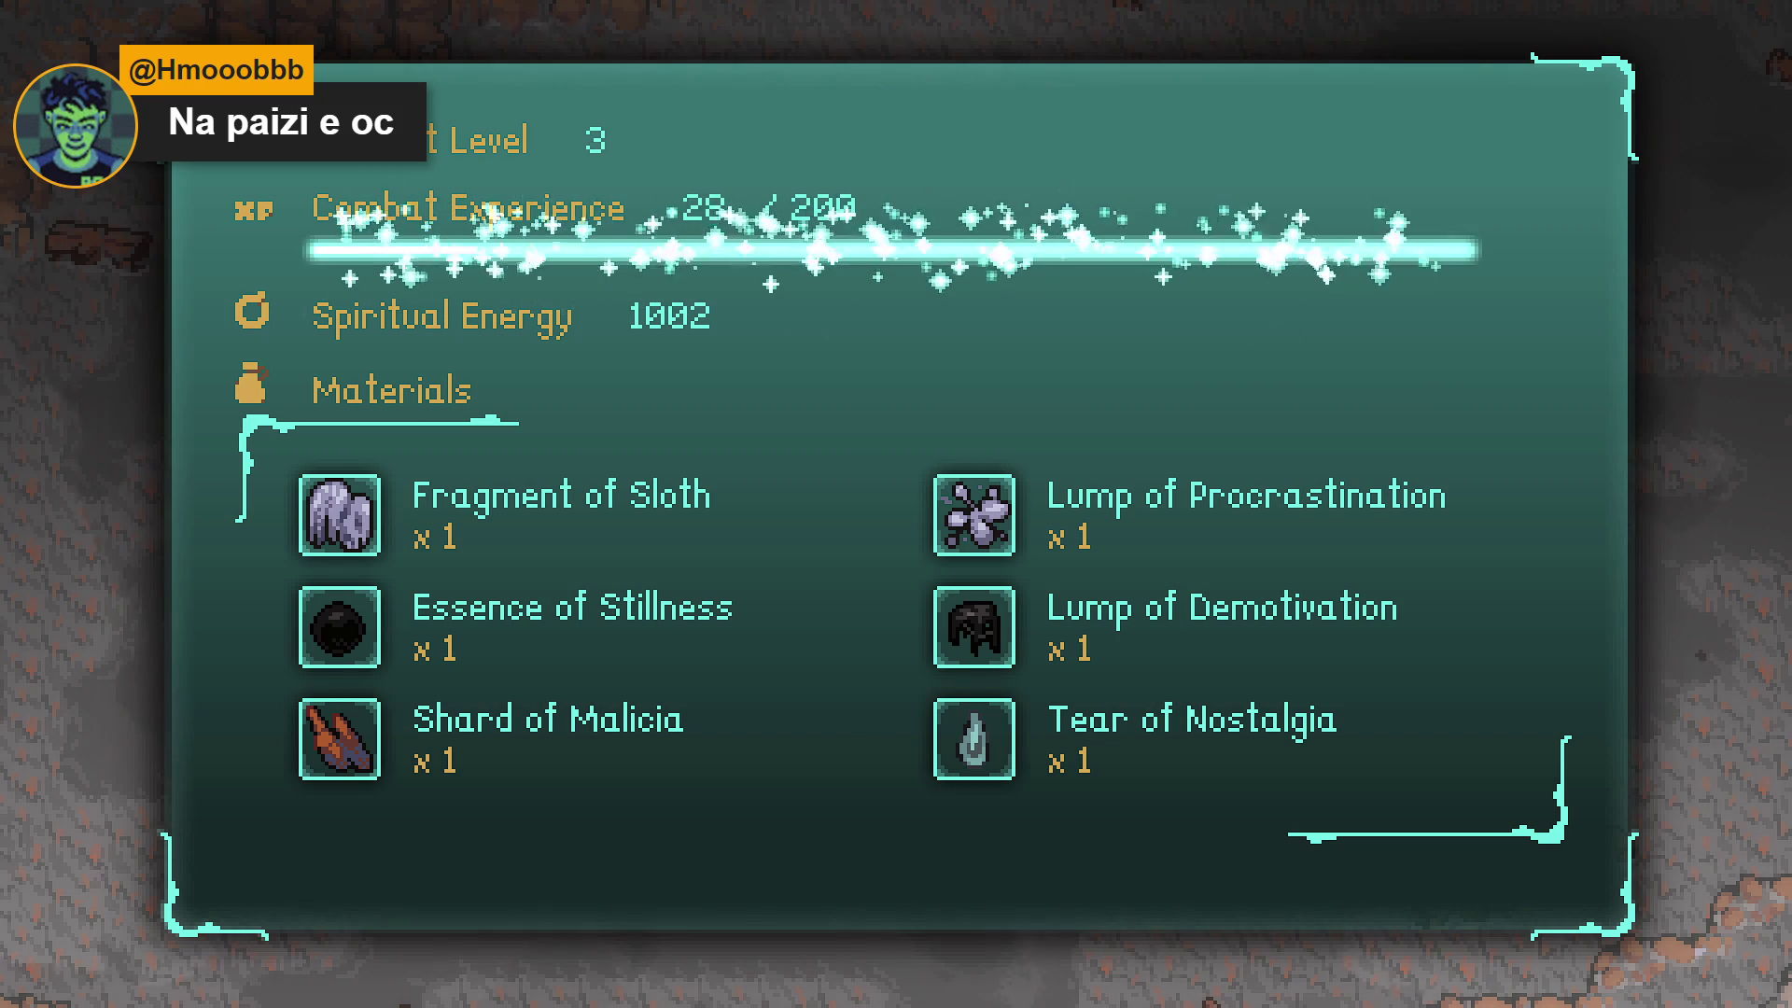
key(Return)
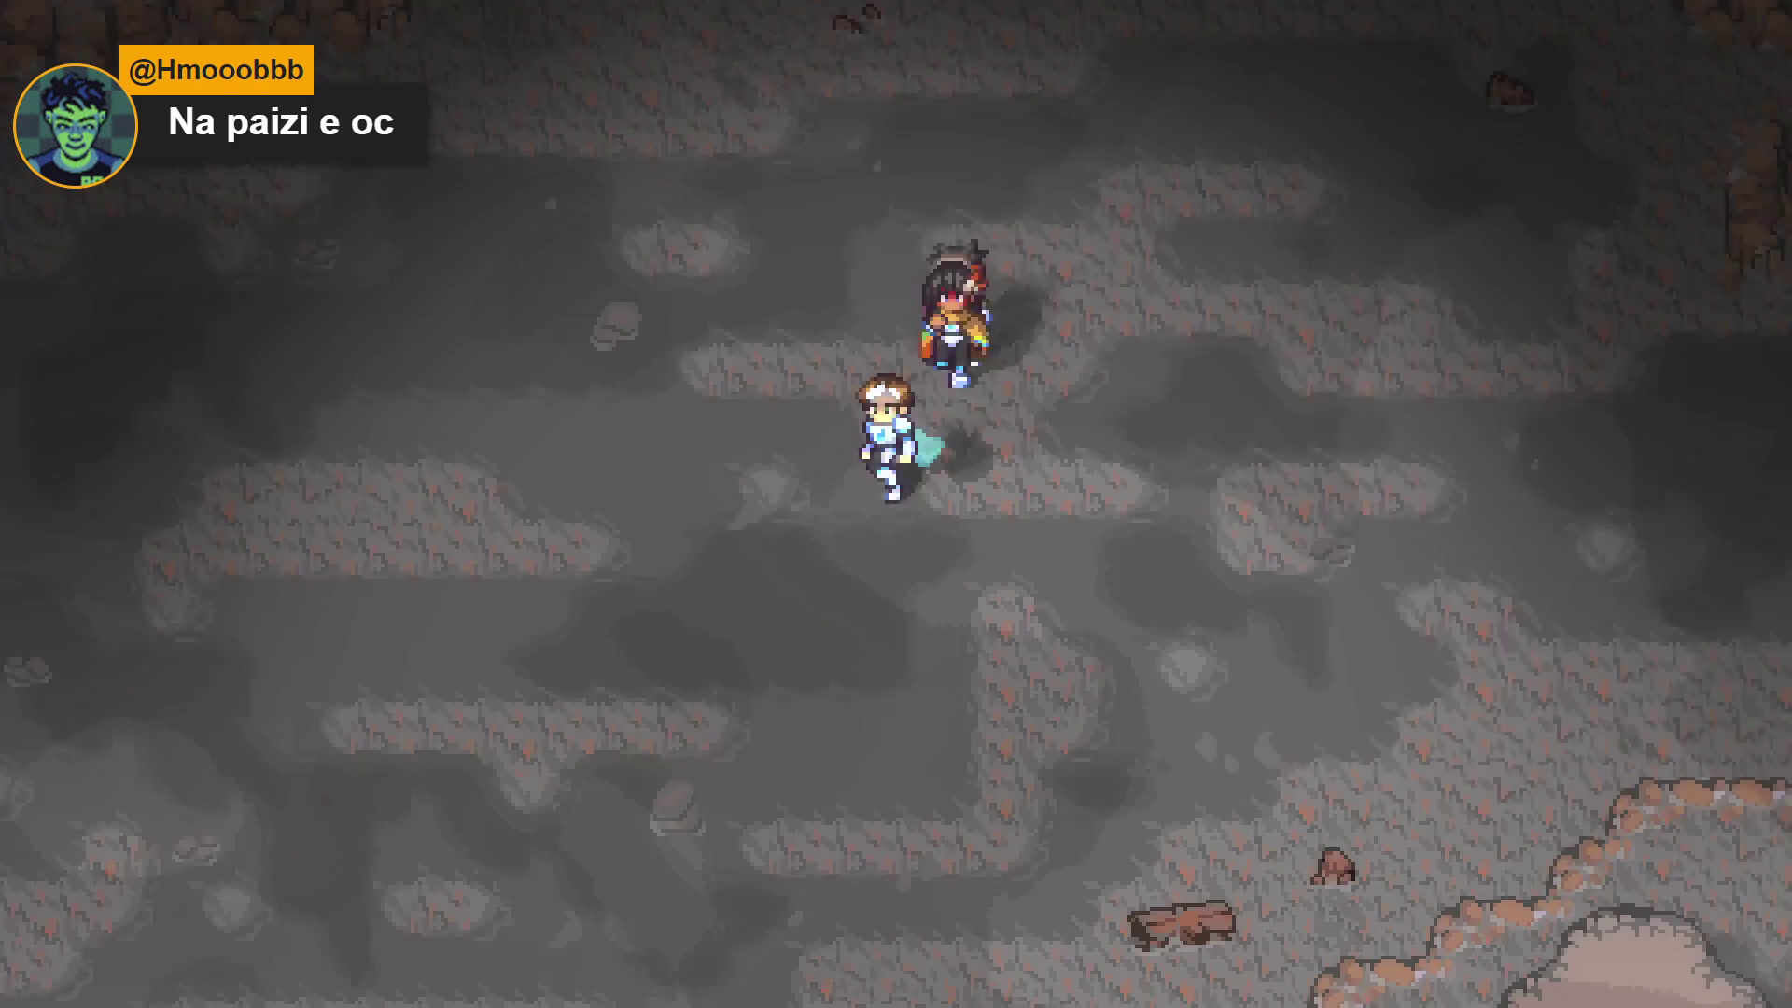